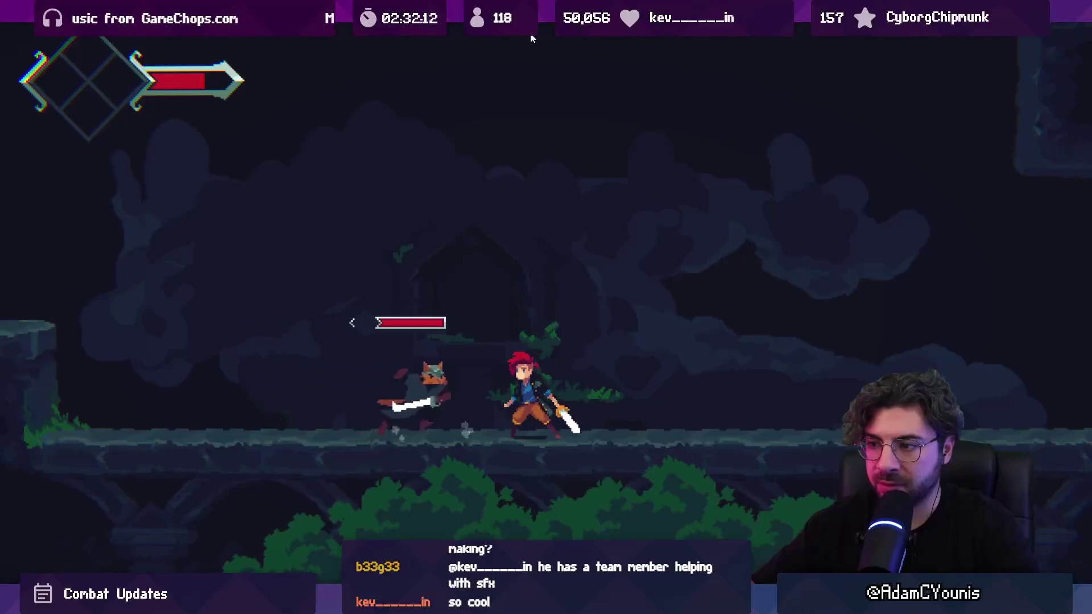
Stop the playtest, then select and frame the Lenxen enemy in the scene.
key("shift+space")
left_click(531, 35)
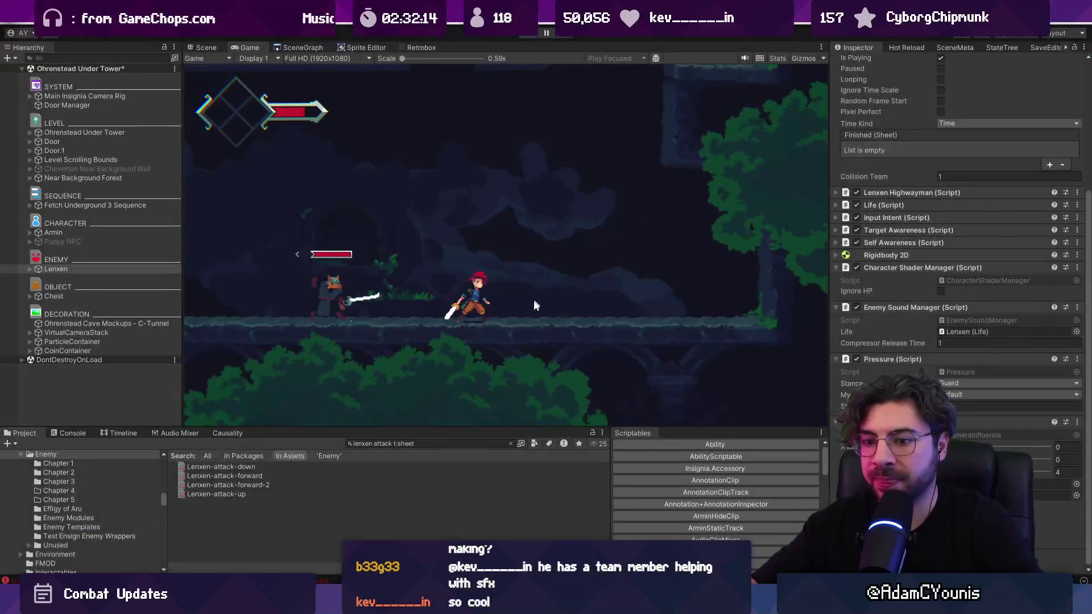
scroll(961, 307, "down", 1)
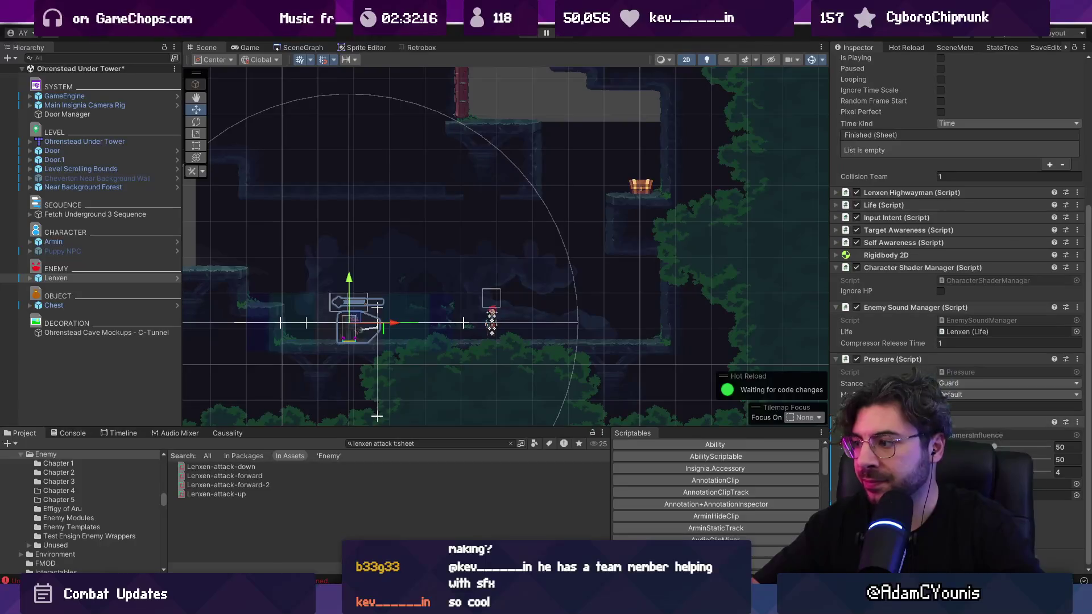
scroll(962, 307, "up", 5)
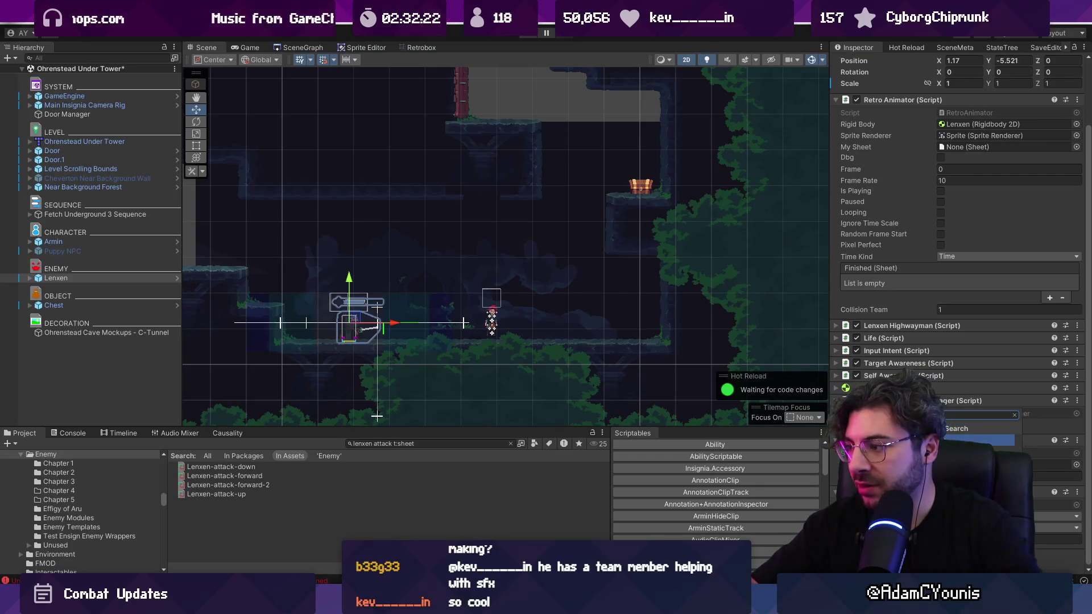
scroll(962, 307, "down", 5)
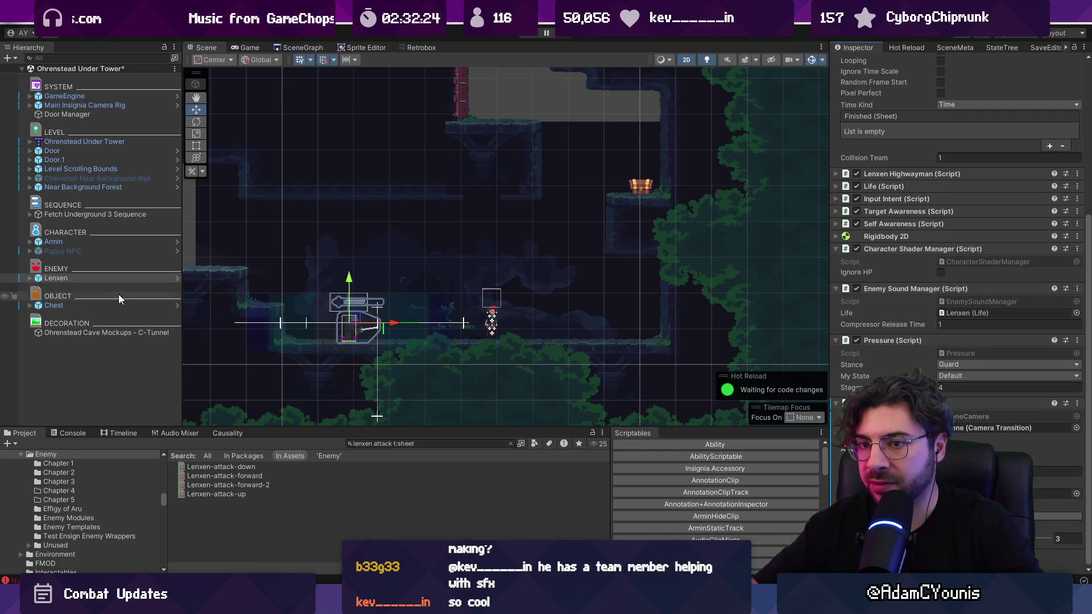
left_click(113, 280)
key("f")
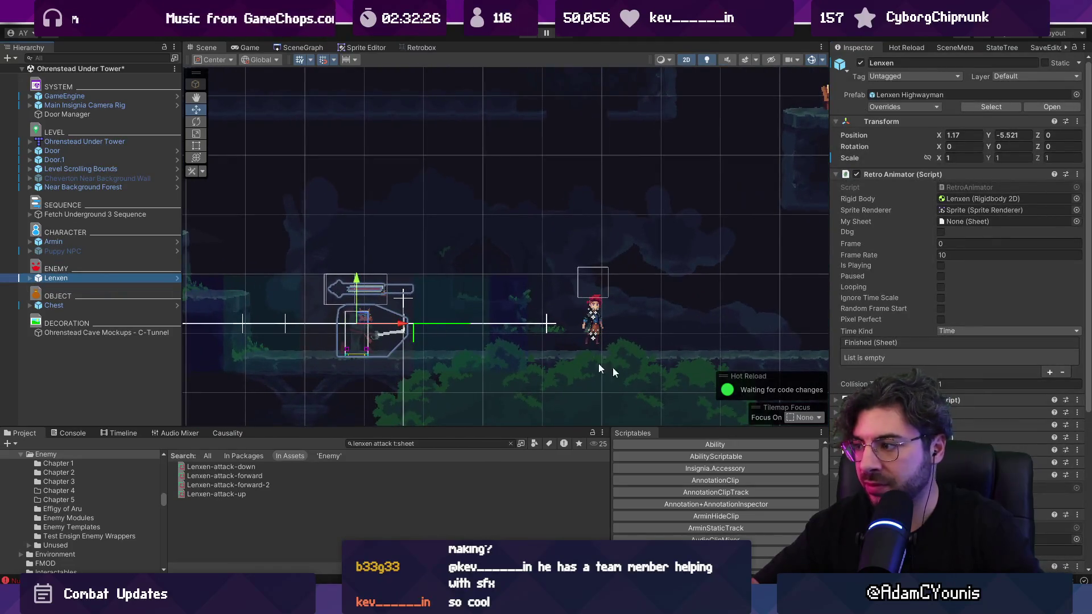
scroll(961, 227, "down", 7)
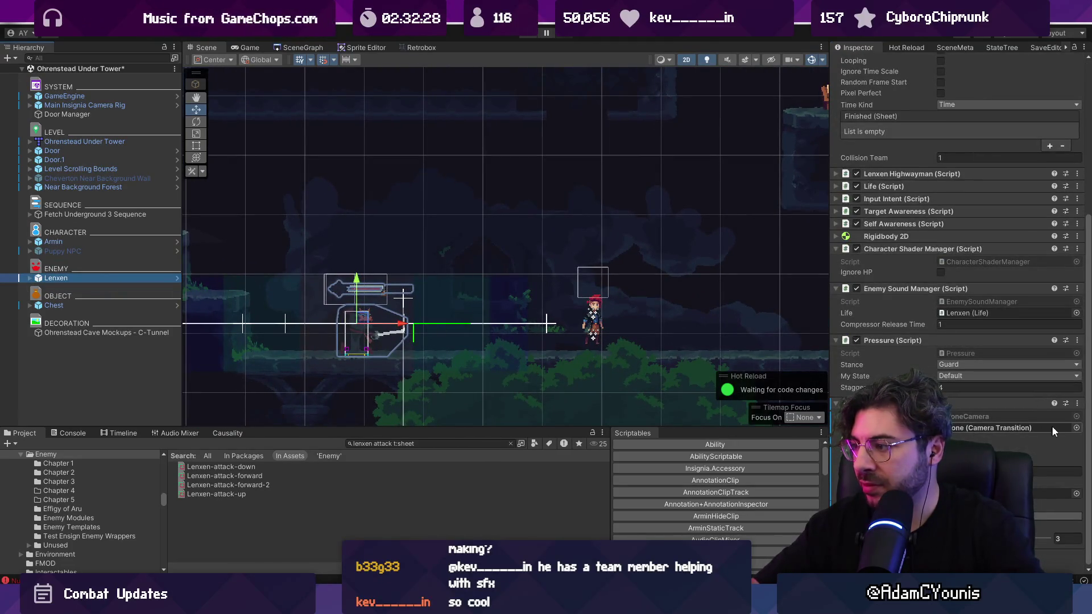
Set Lenxen's camera transition to Move 0.8 and bring up the camera component's options.
left_click(1076, 428)
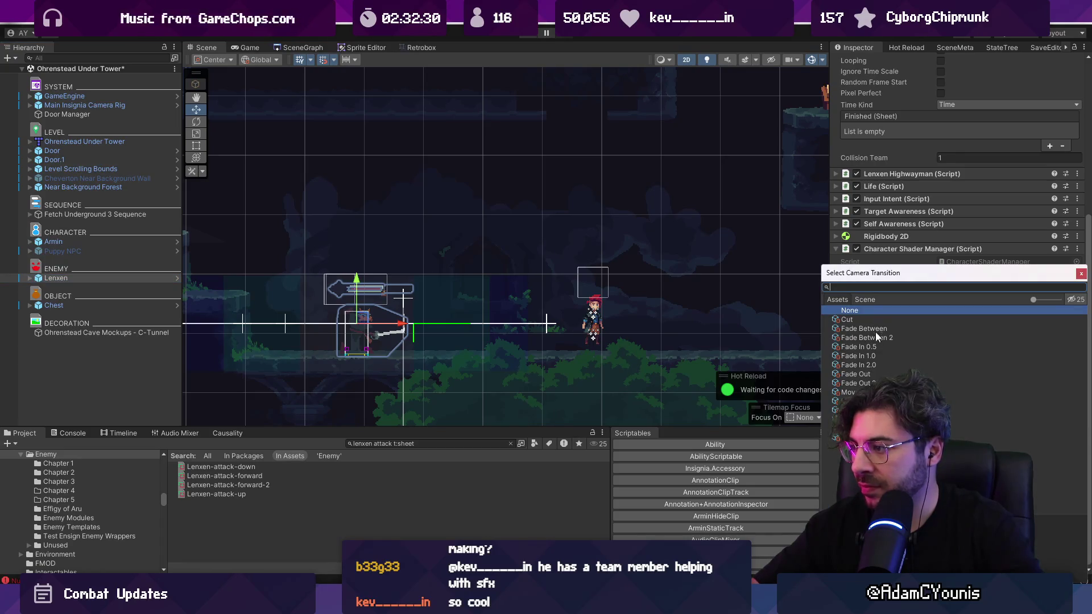
double_click(853, 392)
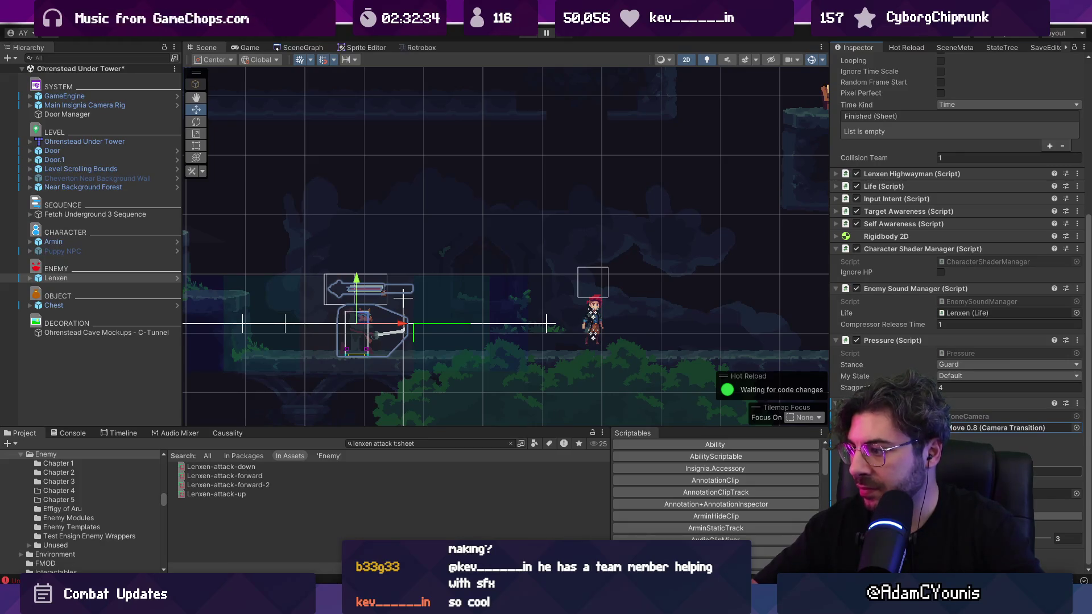
left_click(1058, 471)
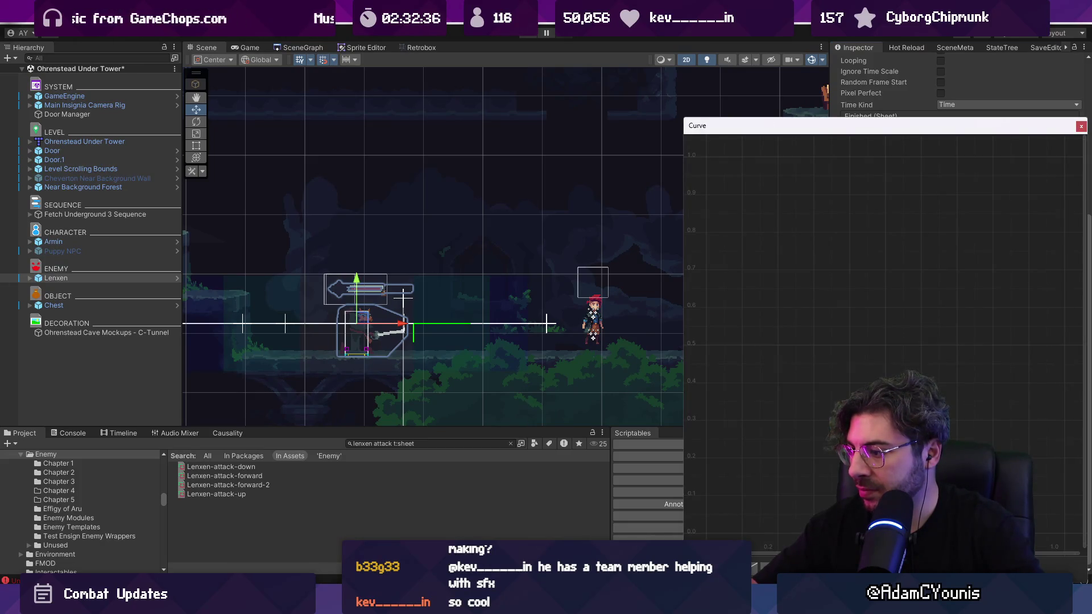
left_click(1081, 126)
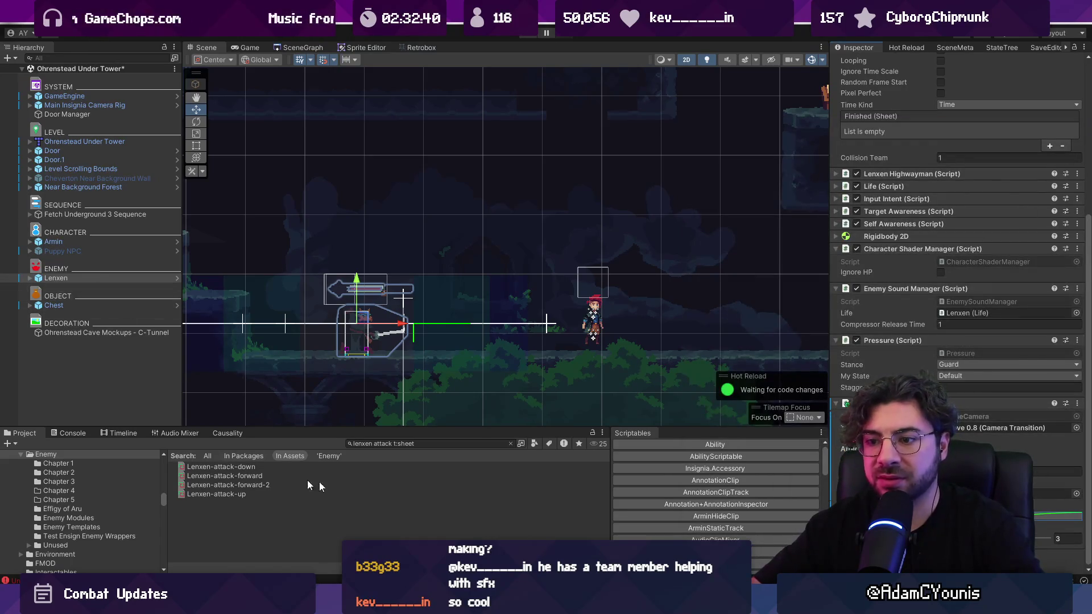
right_click(949, 404)
Remove Lenxen's camera component and add the 'zone camera' prefab as its child.
left_click(979, 439)
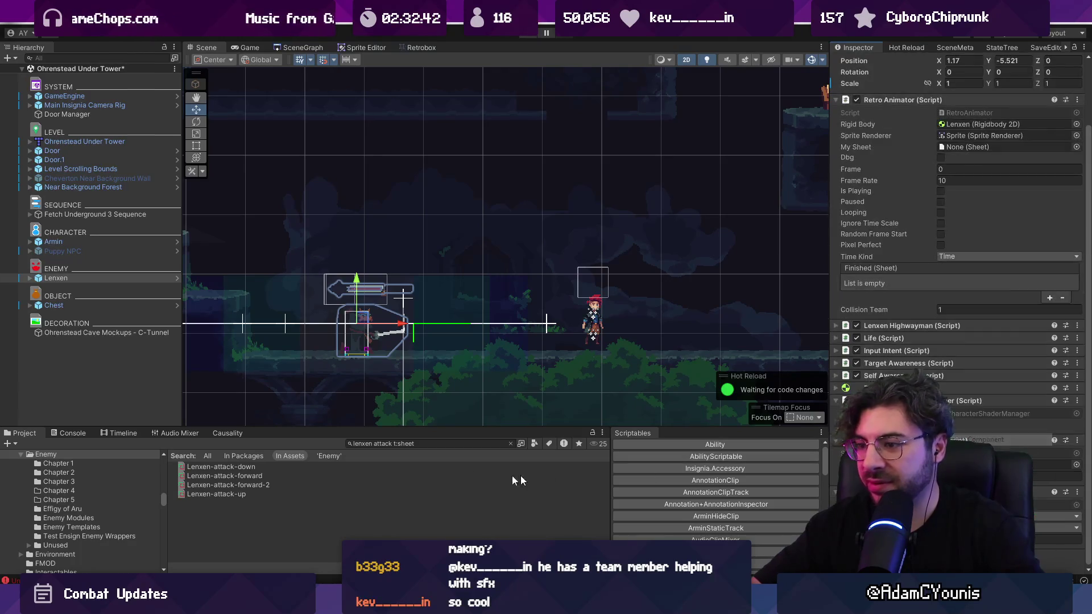
left_click(433, 444)
type("zone")
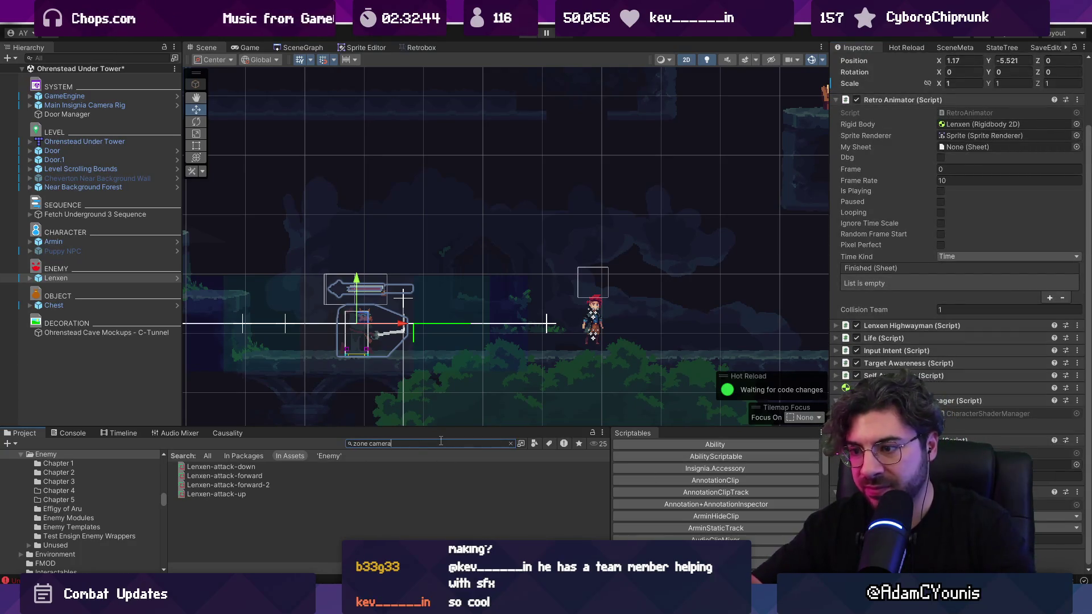
type(" camera")
left_click(102, 279)
left_click_drag(102, 288, 108, 280)
Nudge the Zone Camera up to Y 0.37975 and start the playtest.
key("f")
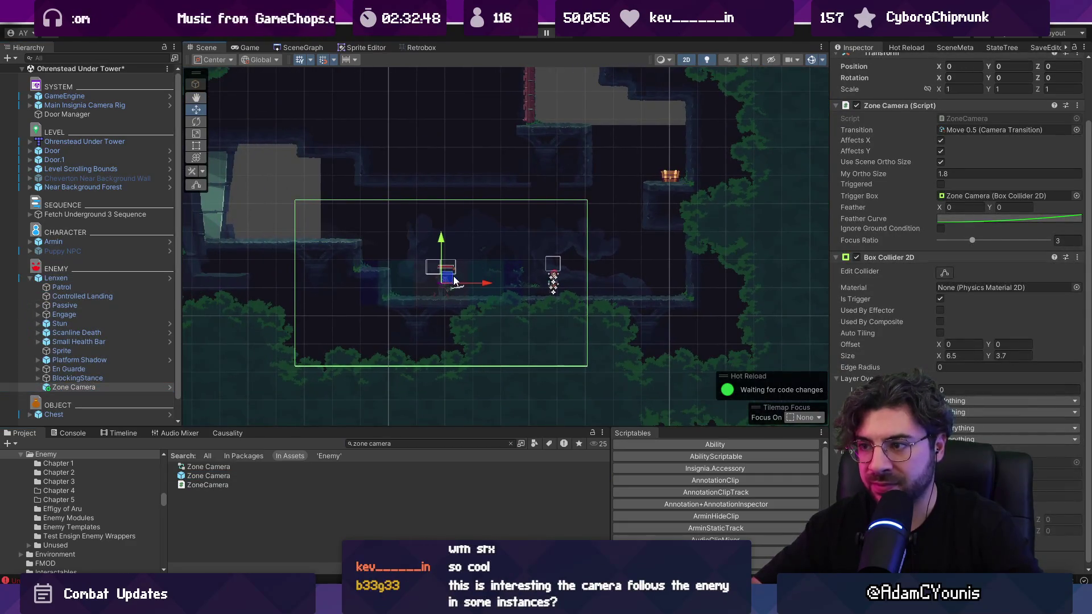
left_click_drag(441, 246, 440, 226)
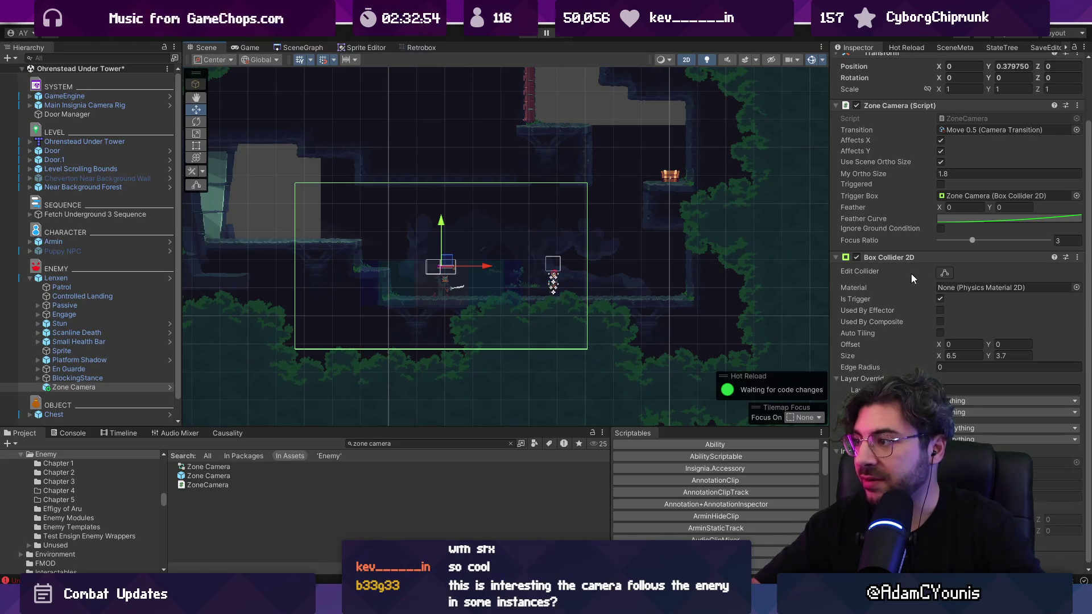
scroll(910, 272, "up", 3)
left_click(526, 34)
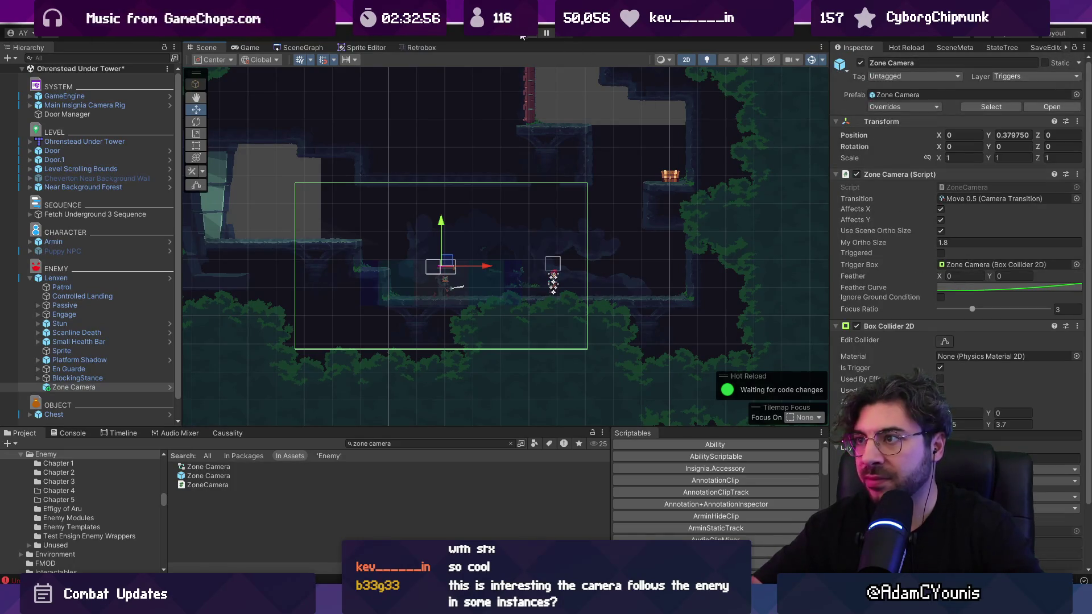
Run left to the cat enemy and trade sword slashes with it.
key("Left")
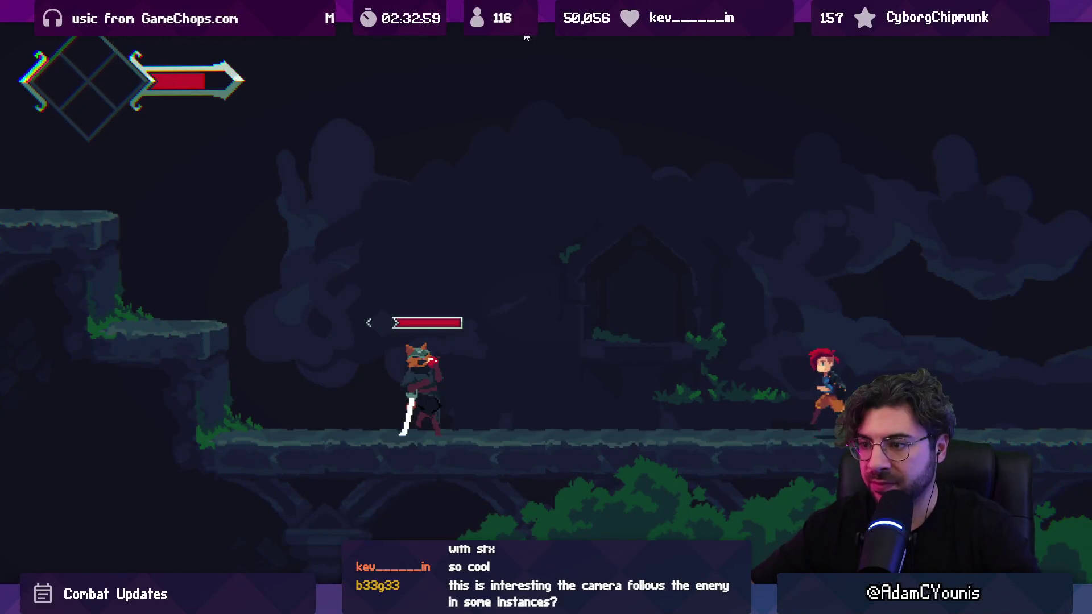
key("Left")
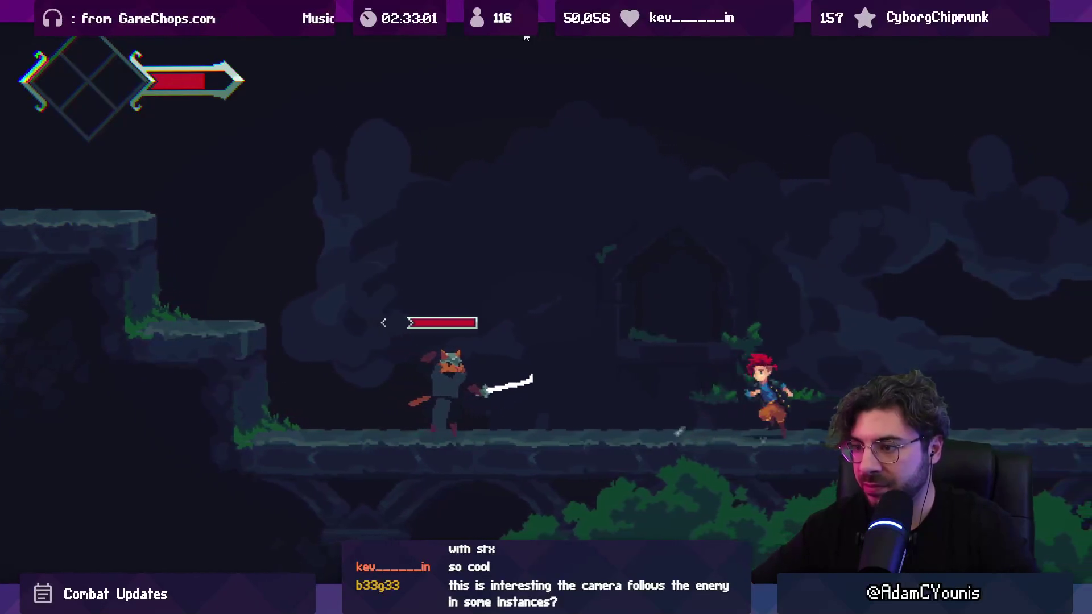
key("x")
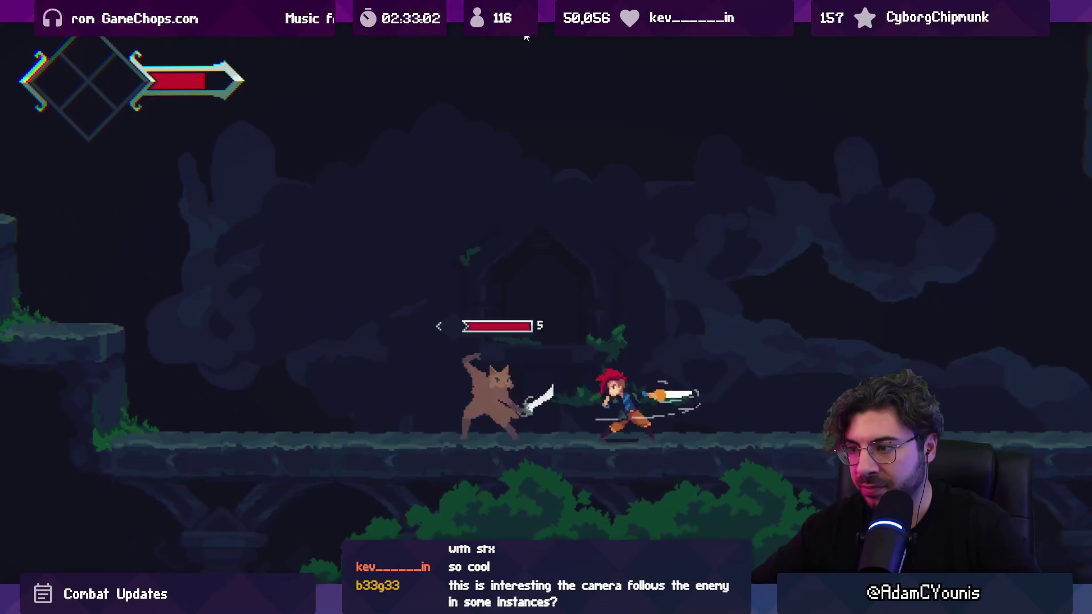
key("x")
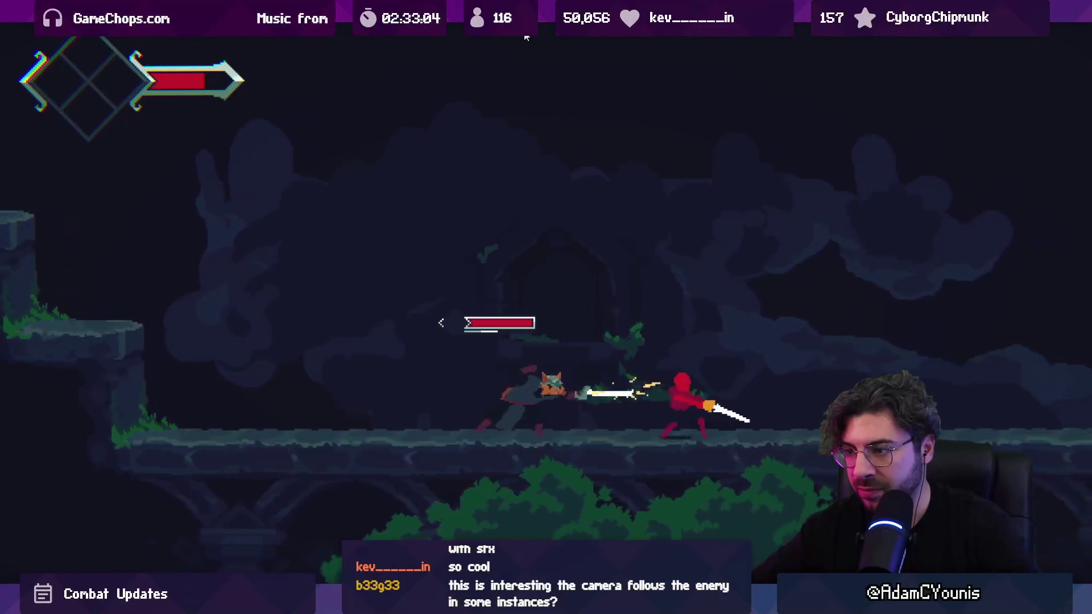
key("Left")
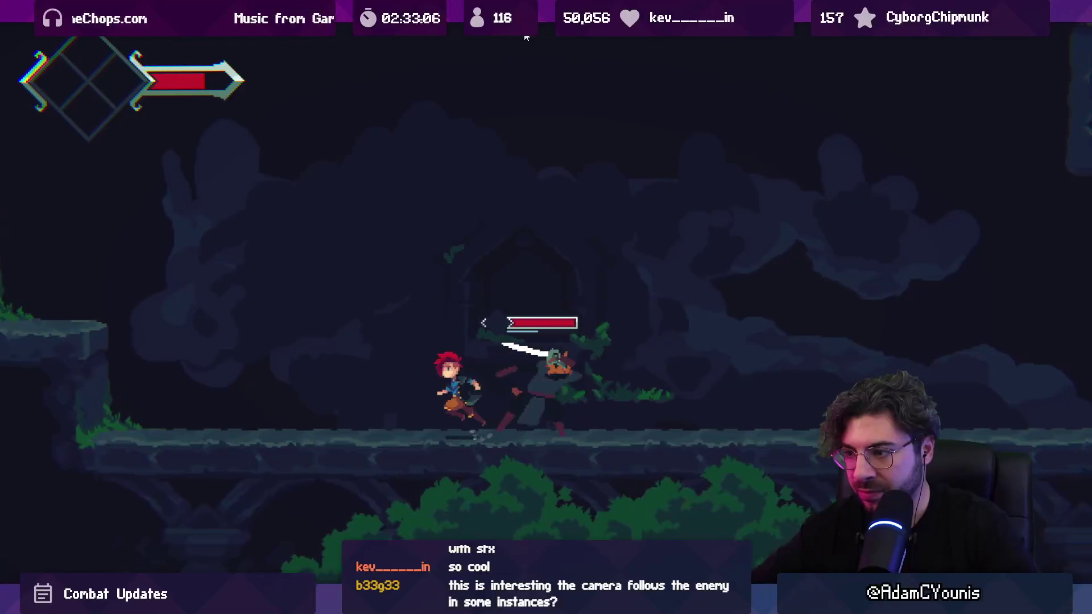
key("Left")
key("Right")
key("x")
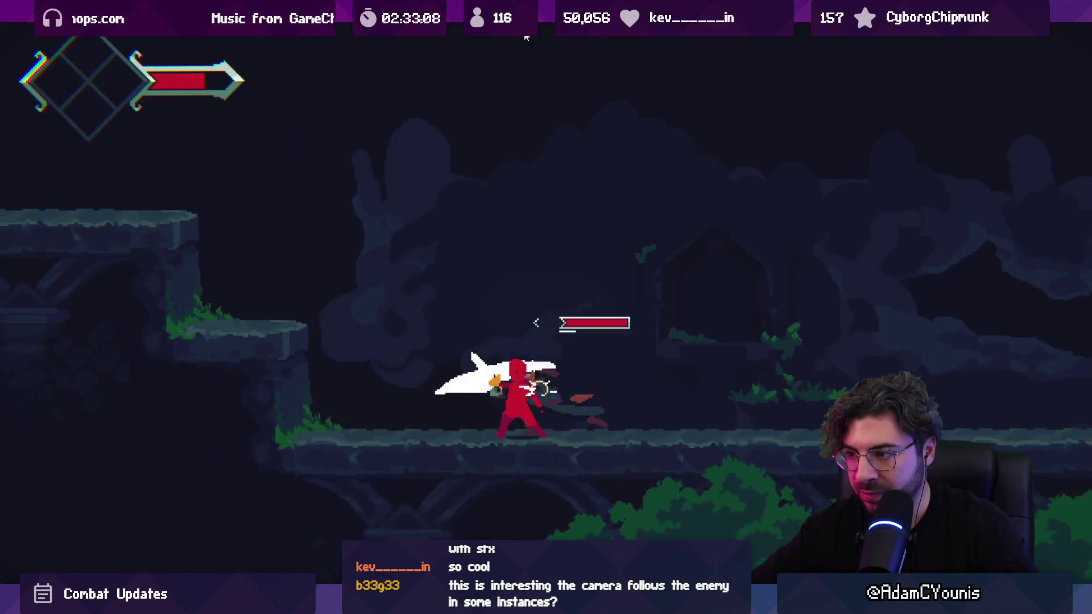
key("x")
key("Left")
key("Right")
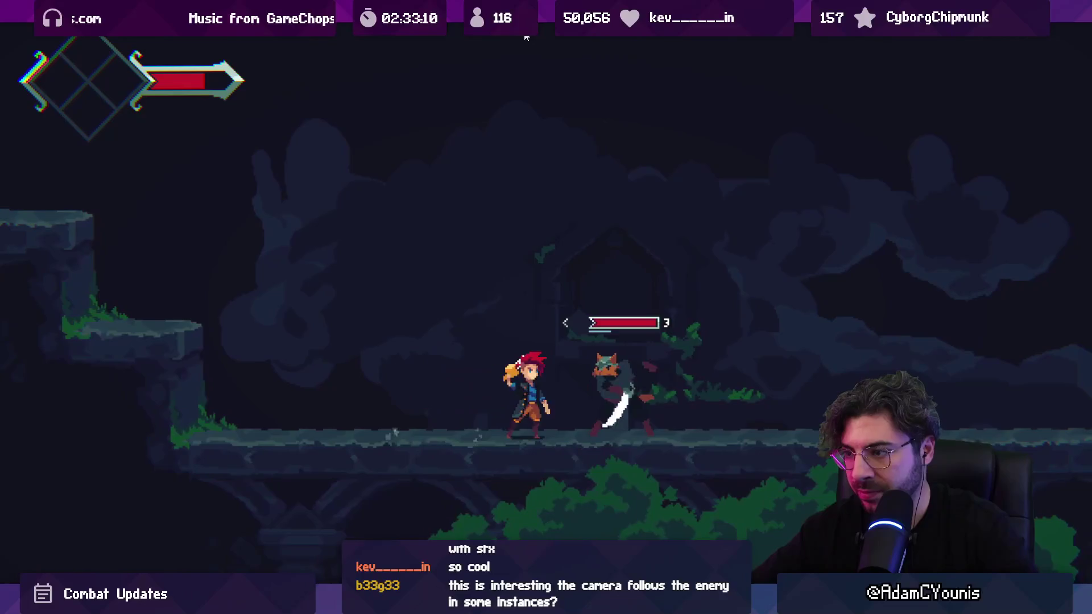
key("x")
key("x")
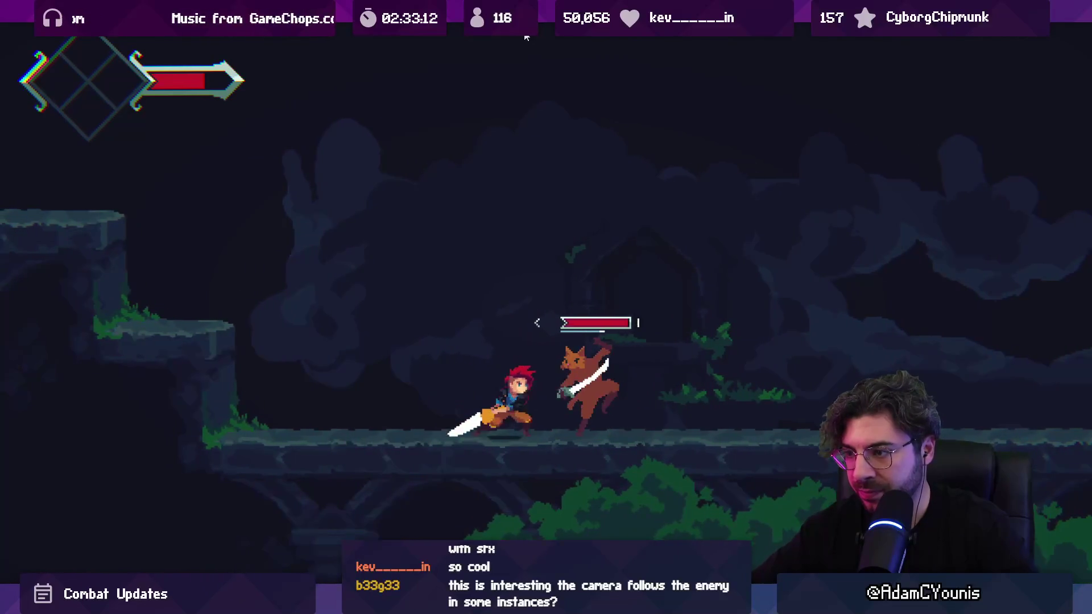
key("x")
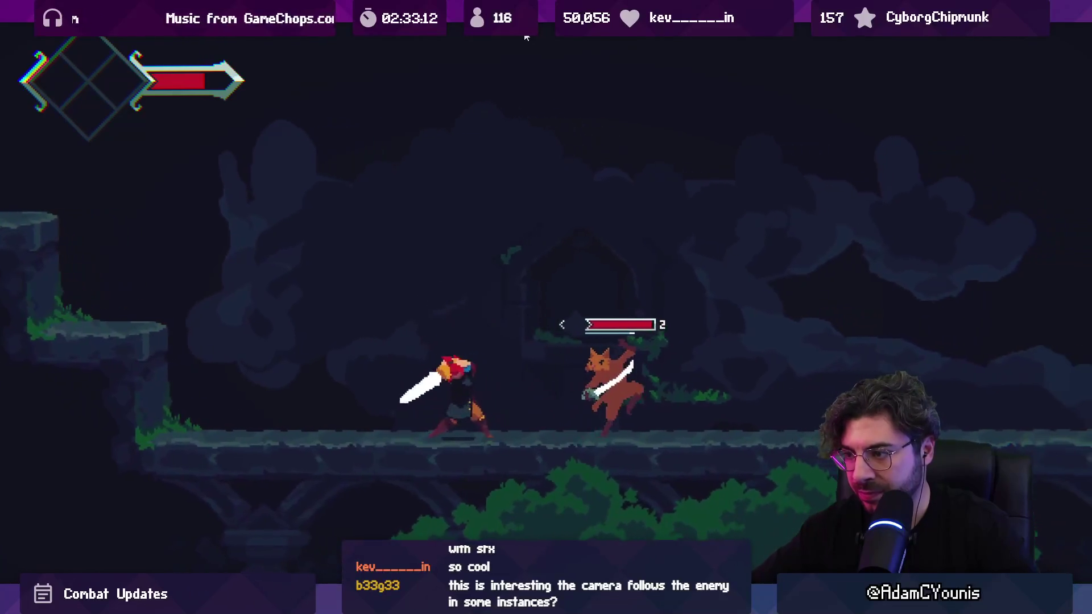
Keep dashing and slashing at the cat enemy, then show the debug view and pause to the editor.
key("x")
key("x")
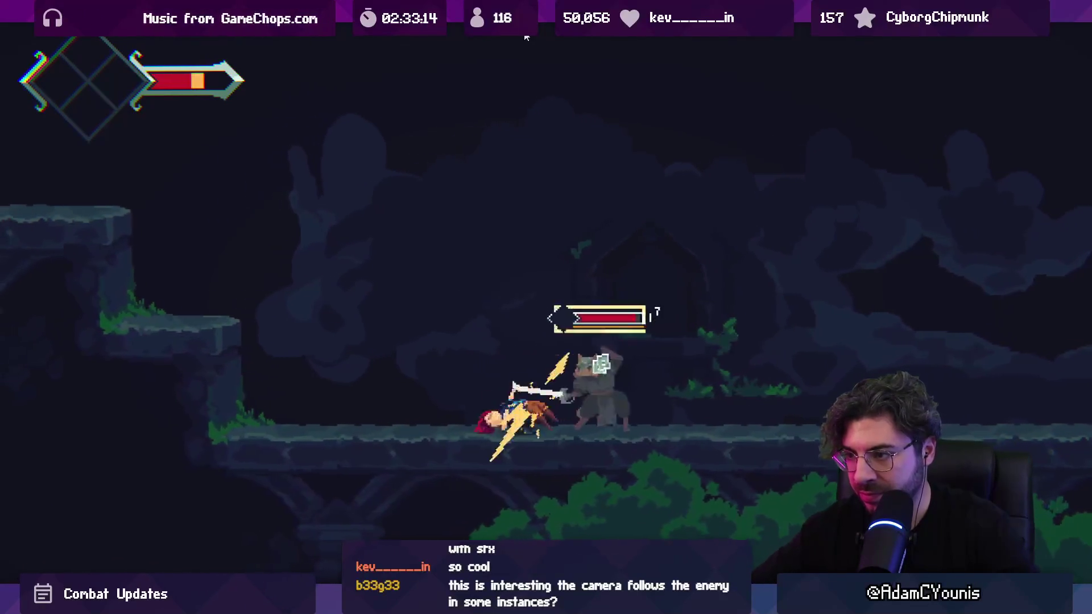
key("Right")
key("x")
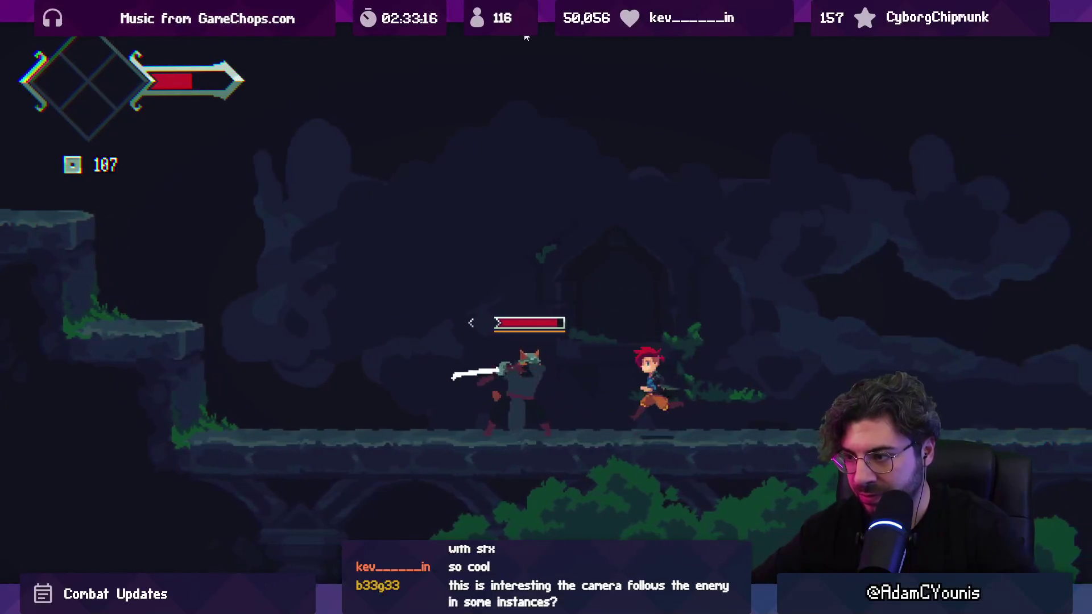
key("Left")
key("Right")
key("x")
key("x")
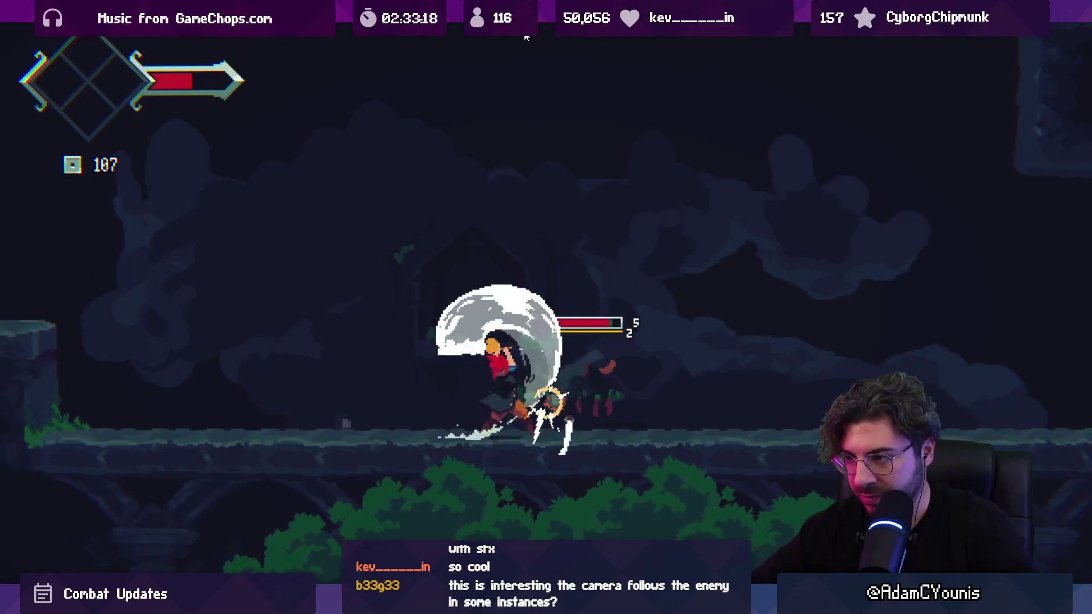
key("Up")
key("x")
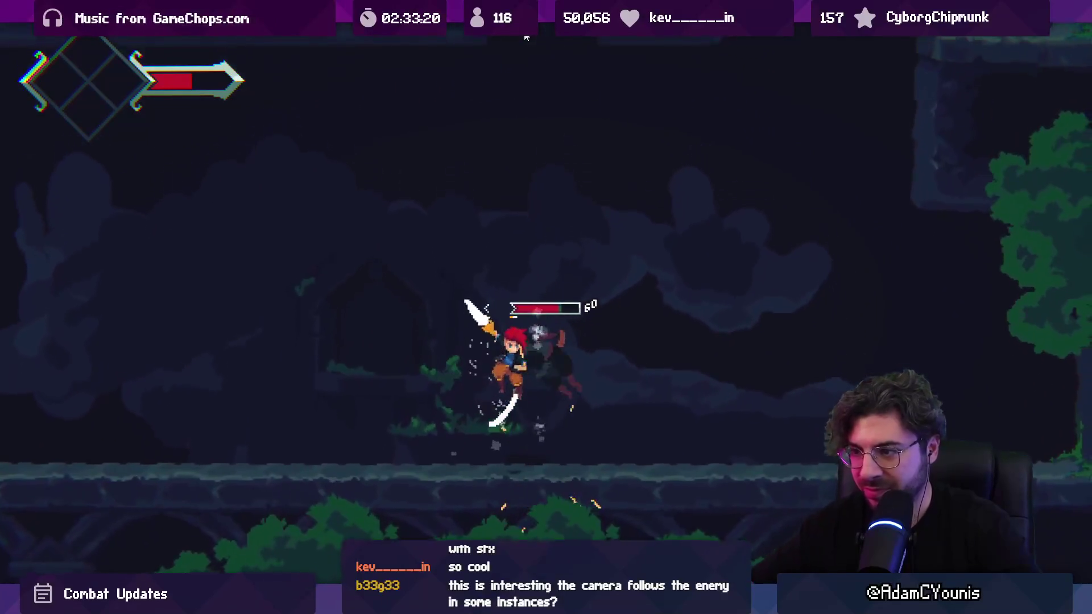
key("F1")
key("F1")
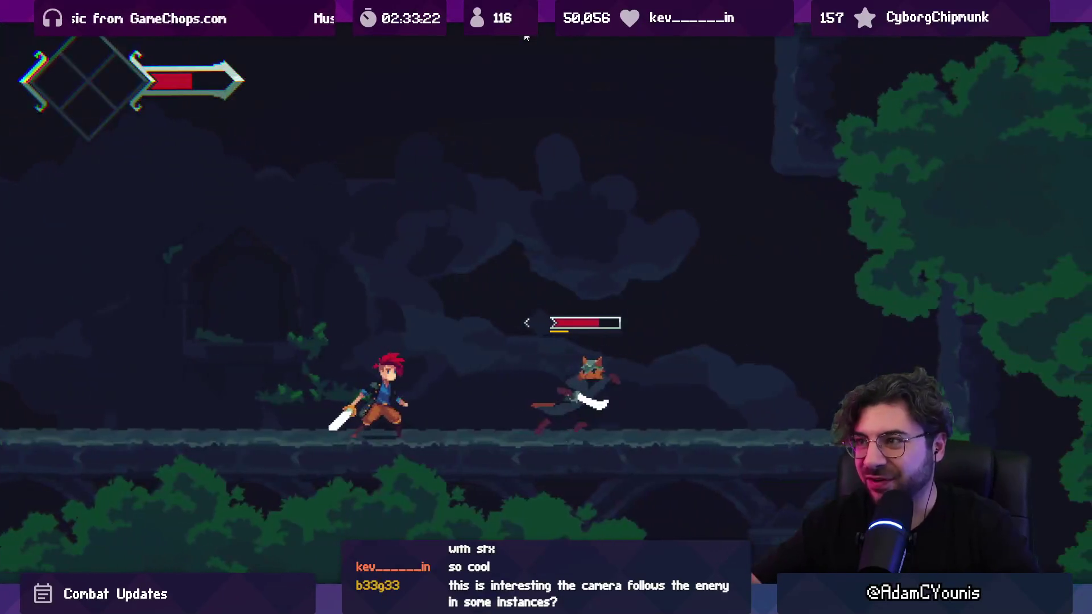
key("ctrl+shift+p")
Set the Zone Camera under Lenxen to Focus Ratio 2 and run the game again.
key("ctrl+1")
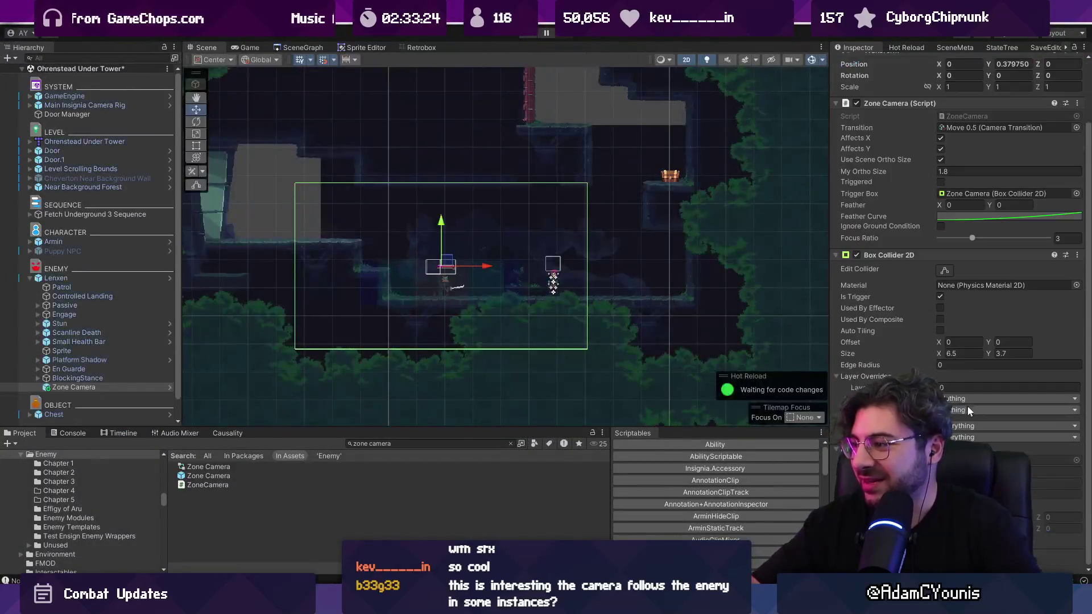
left_click(152, 379)
left_click(155, 388)
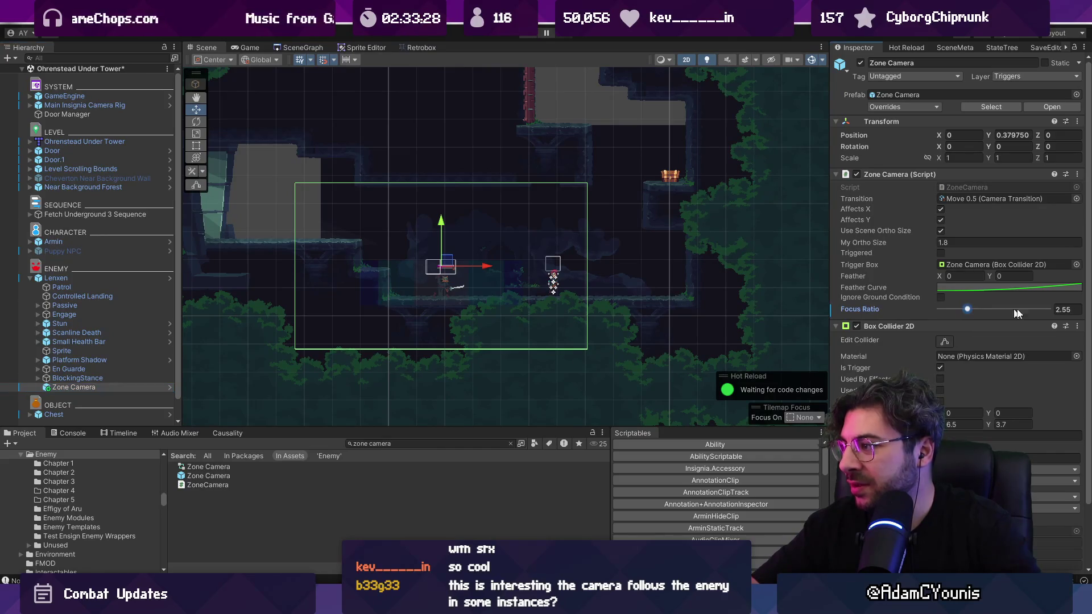
left_click(1072, 309)
type("2")
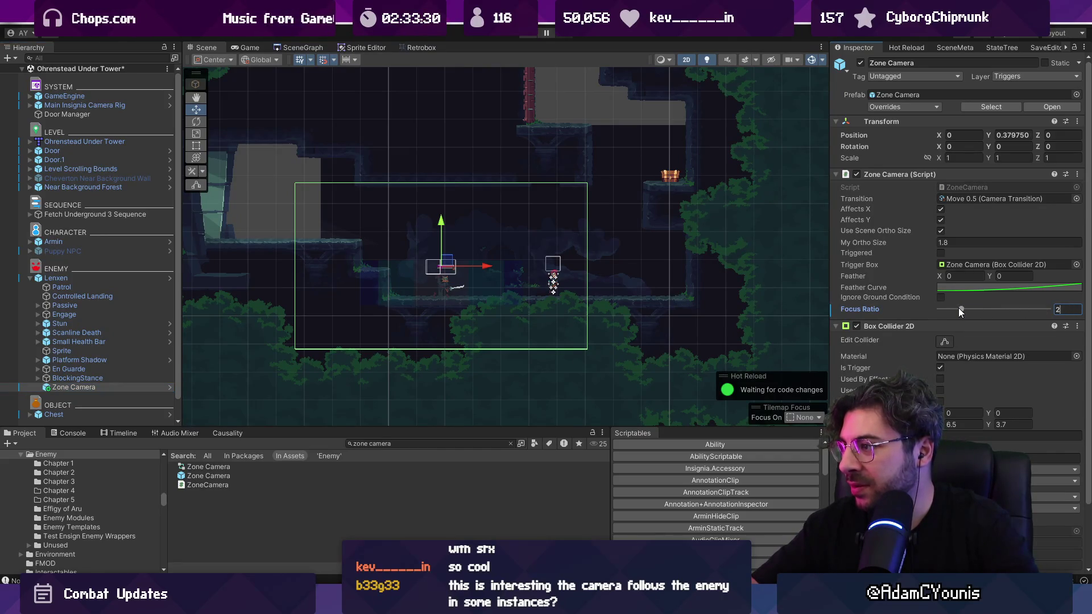
key("ctrl+p")
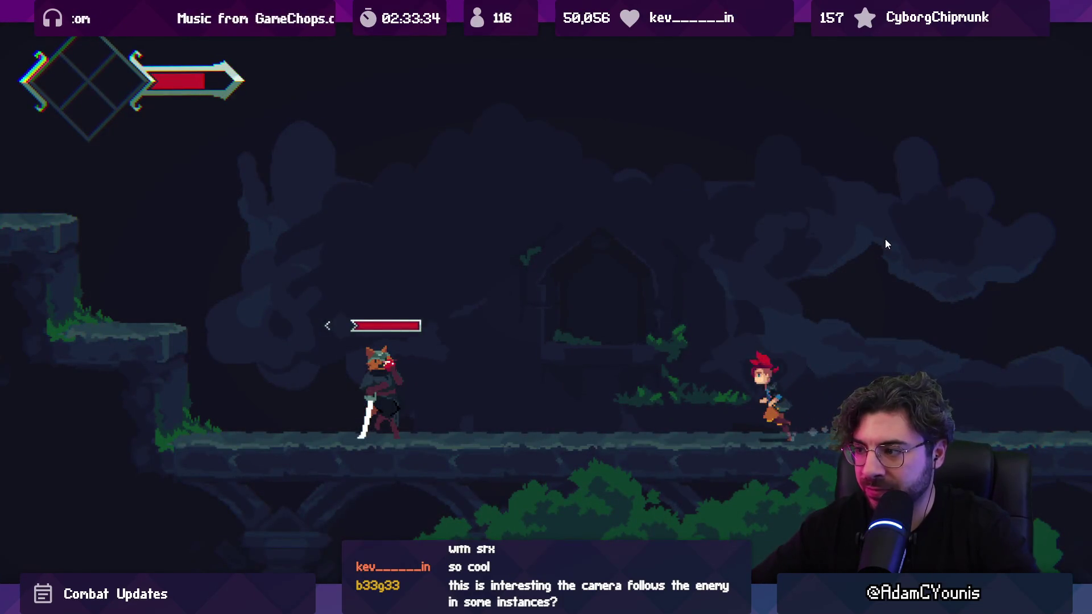
Run right and left, dashing past and slashing Lenxen to check camera following.
key("Right")
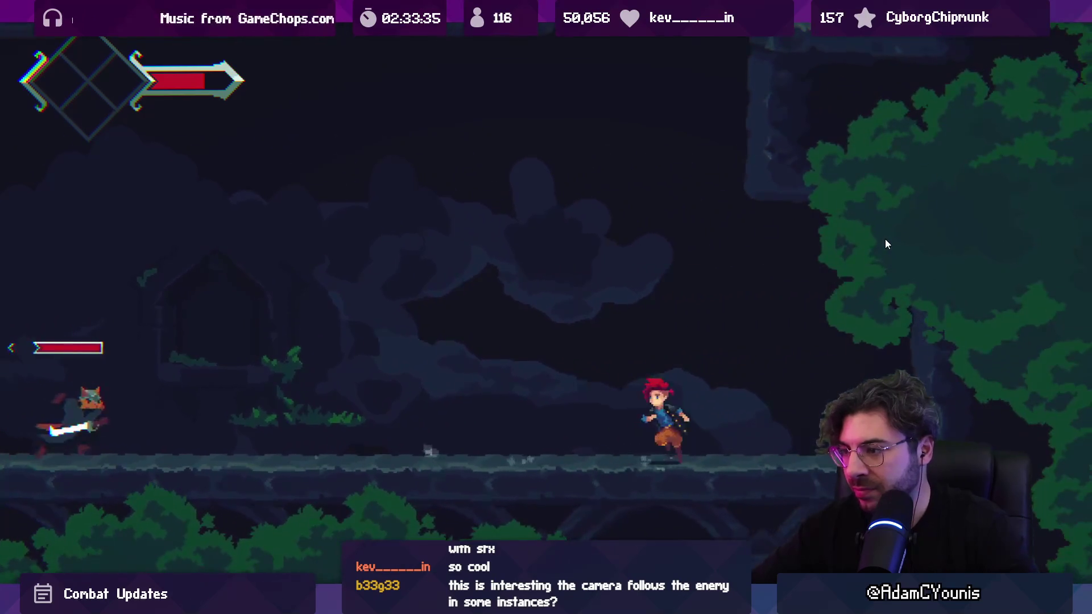
key("Left")
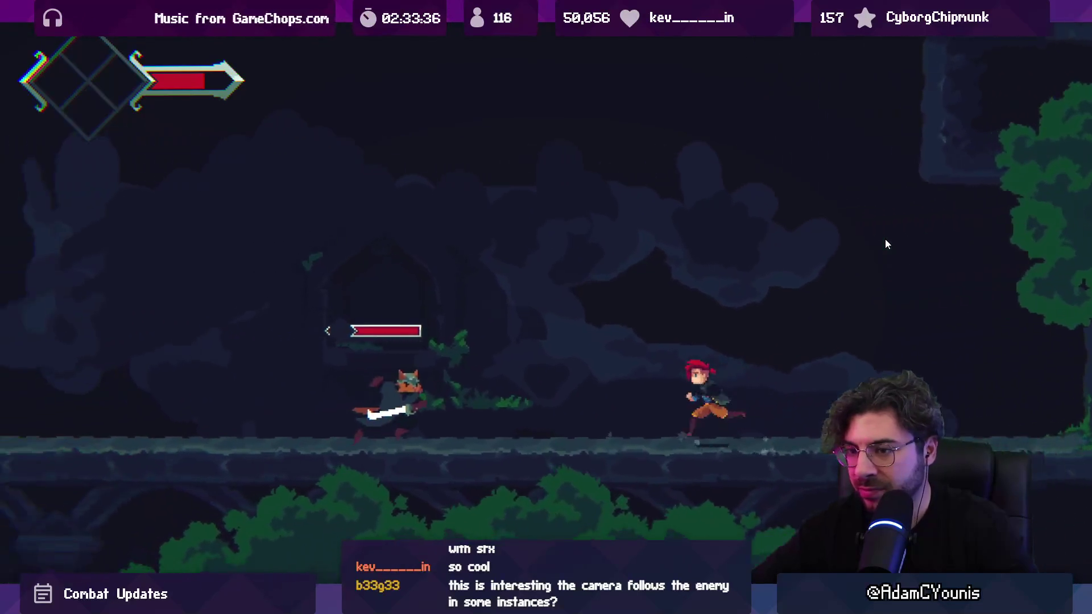
key("x")
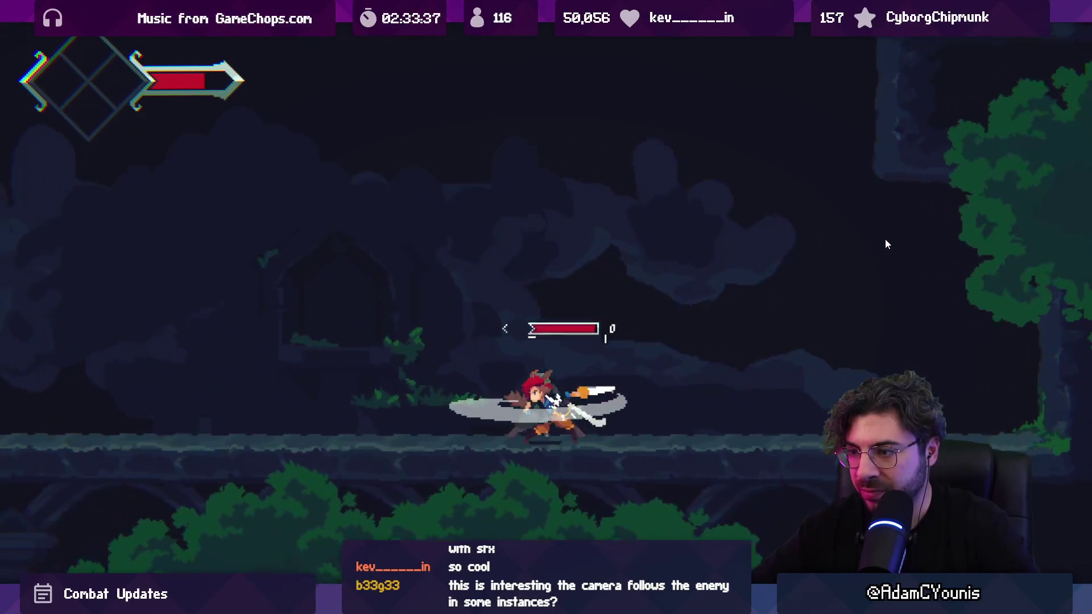
key("x")
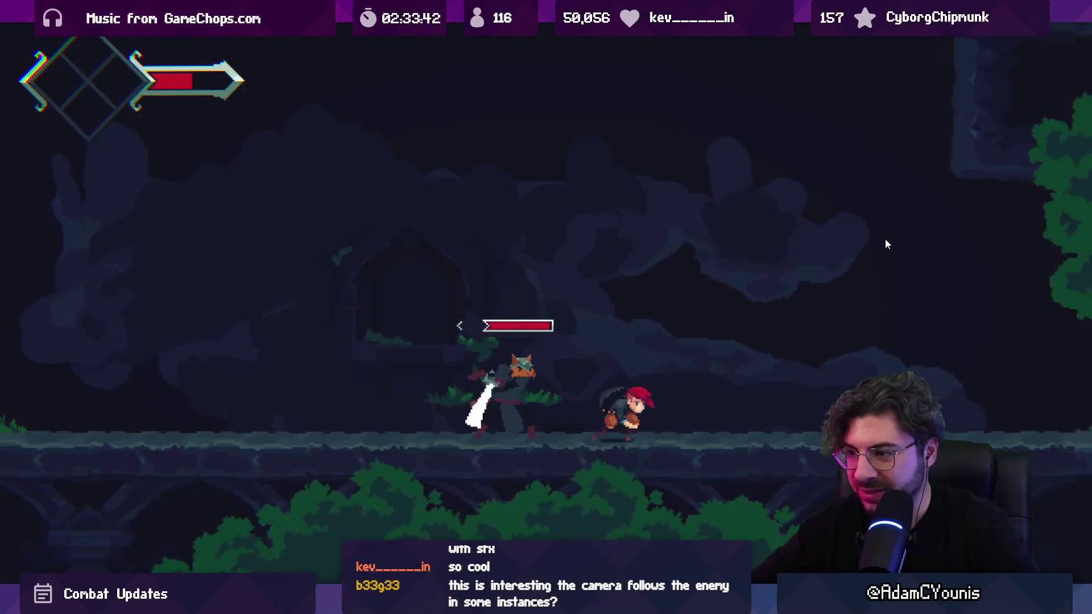
key("Left")
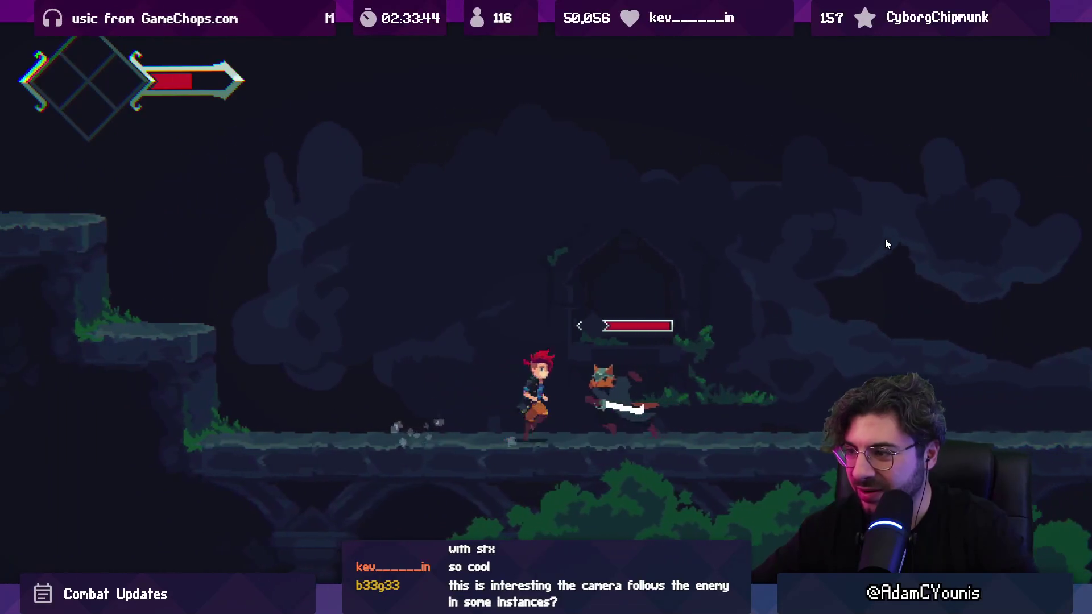
key("x")
key("Left")
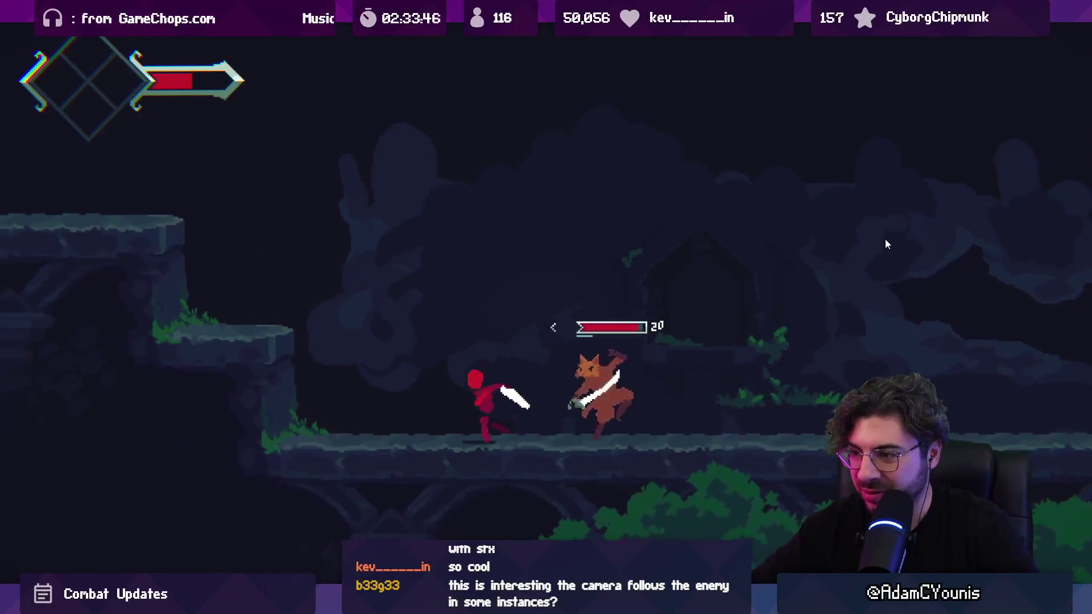
key("Right")
key("x")
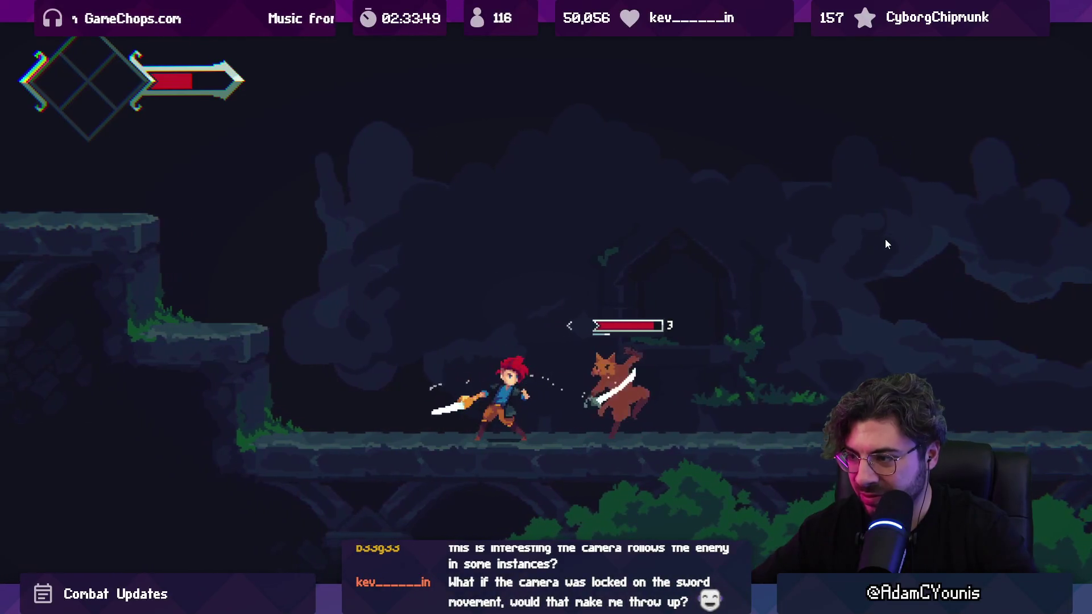
key("Right")
key("x")
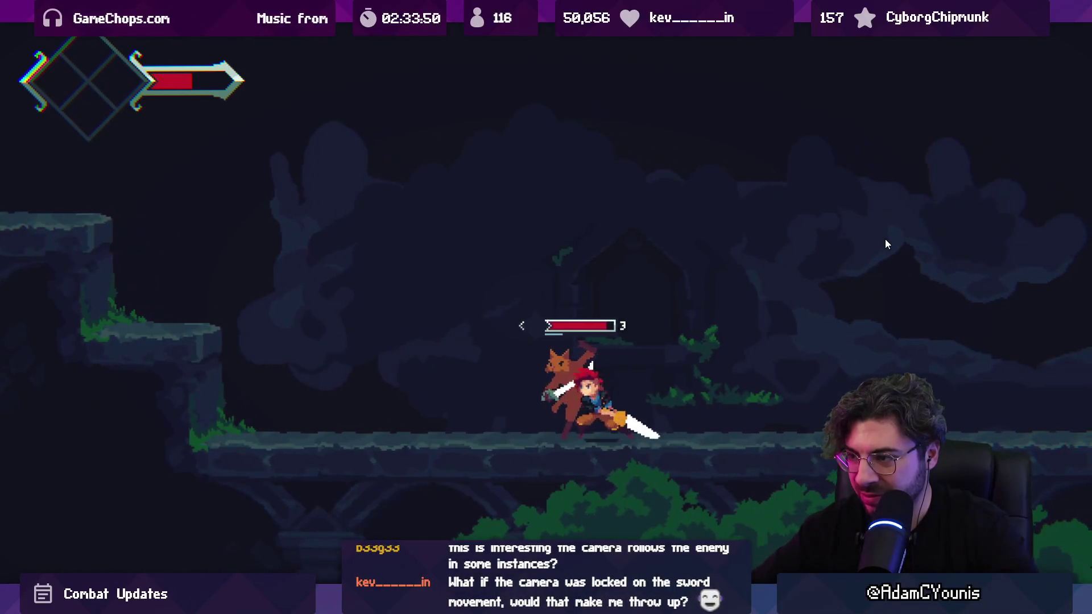
key("x")
key("x")
key("x")
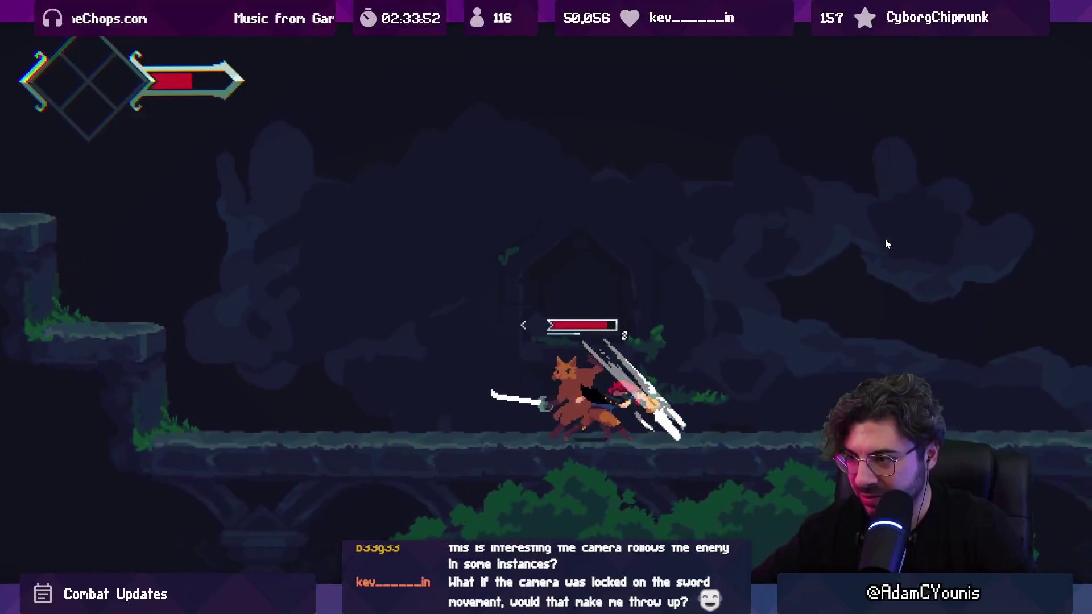
key("Left")
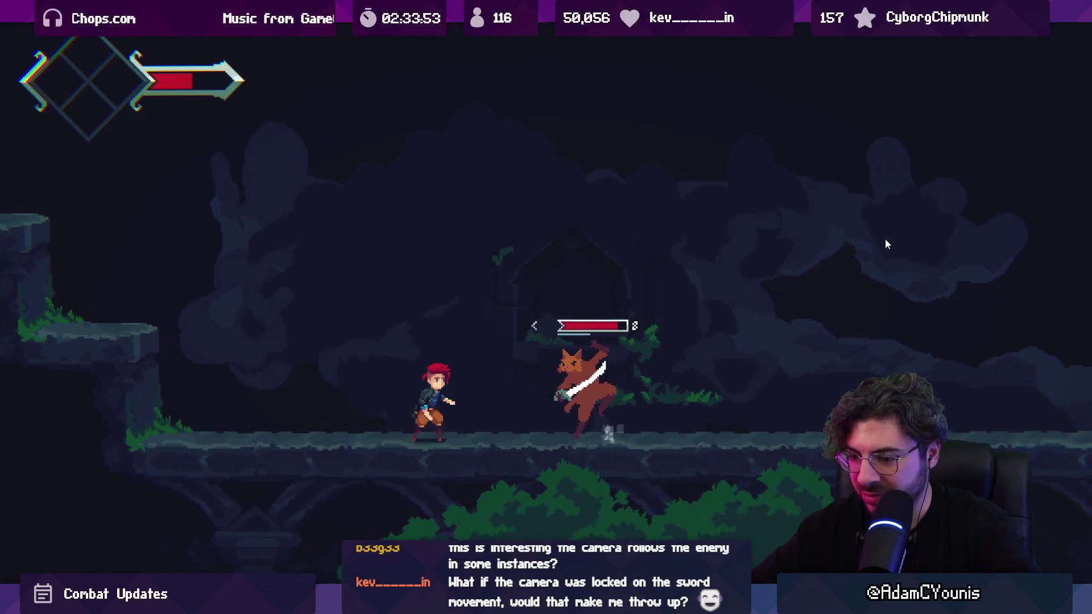
key("x")
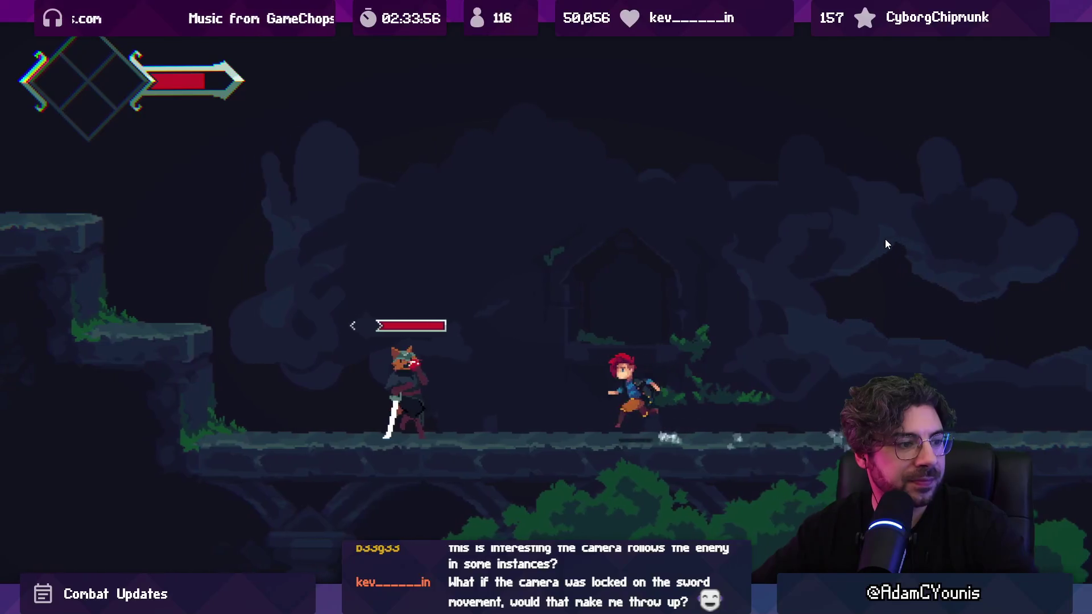
Chain more sword and spin attacks on the enemy, then restore the full editor layout.
key("Right")
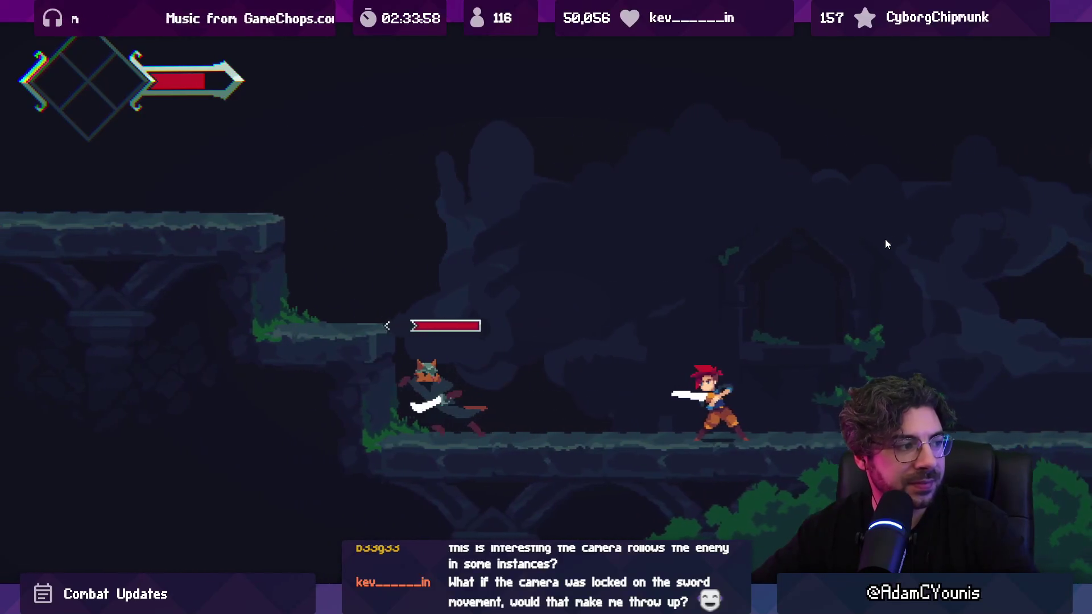
key("Left")
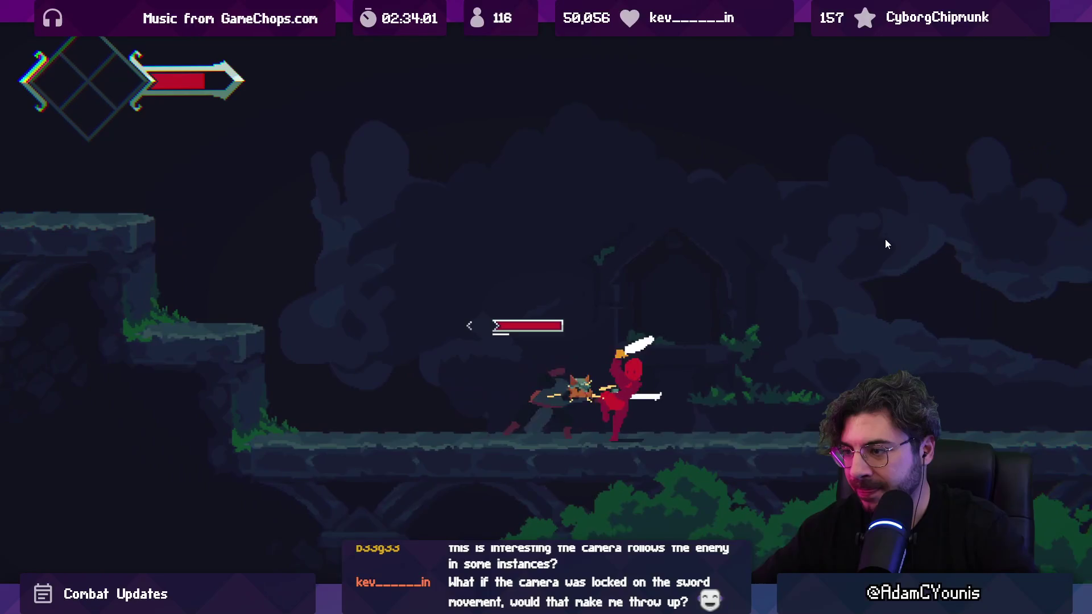
key("x")
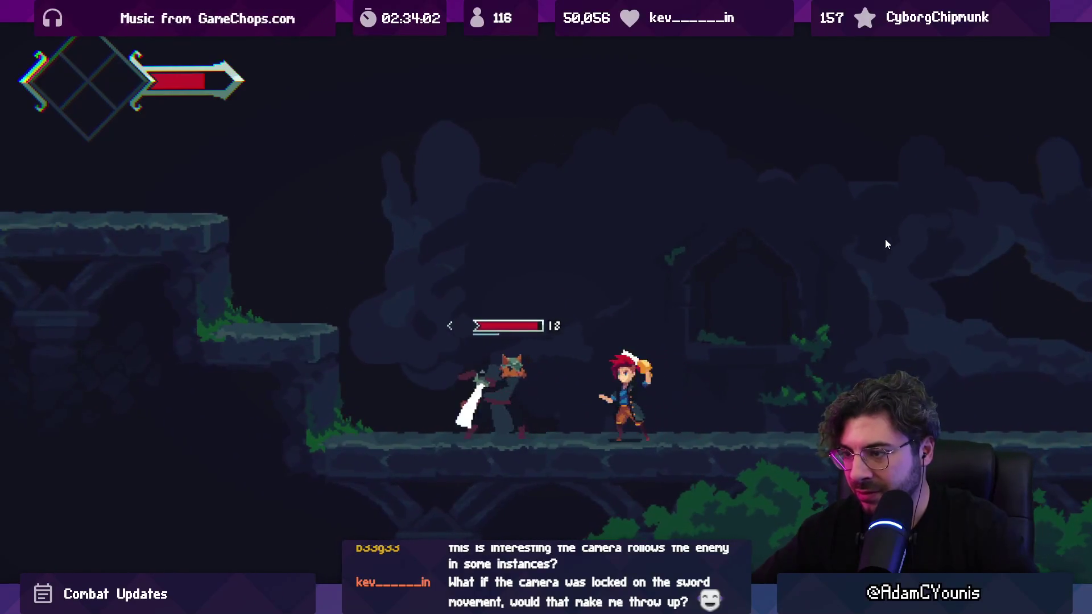
key("x")
key("x")
key("x")
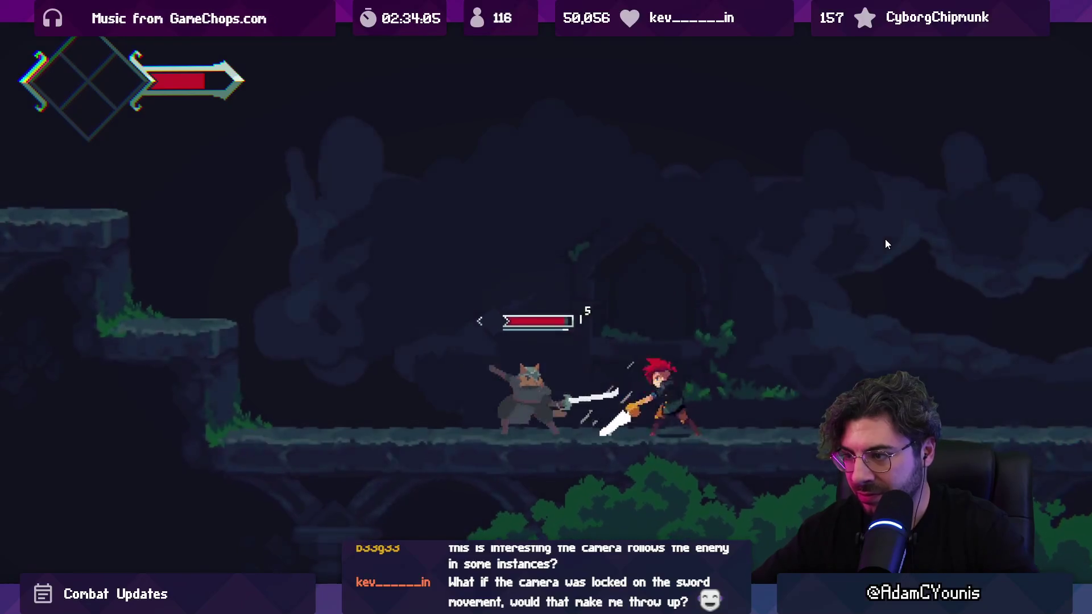
key("x")
key("x")
key("x")
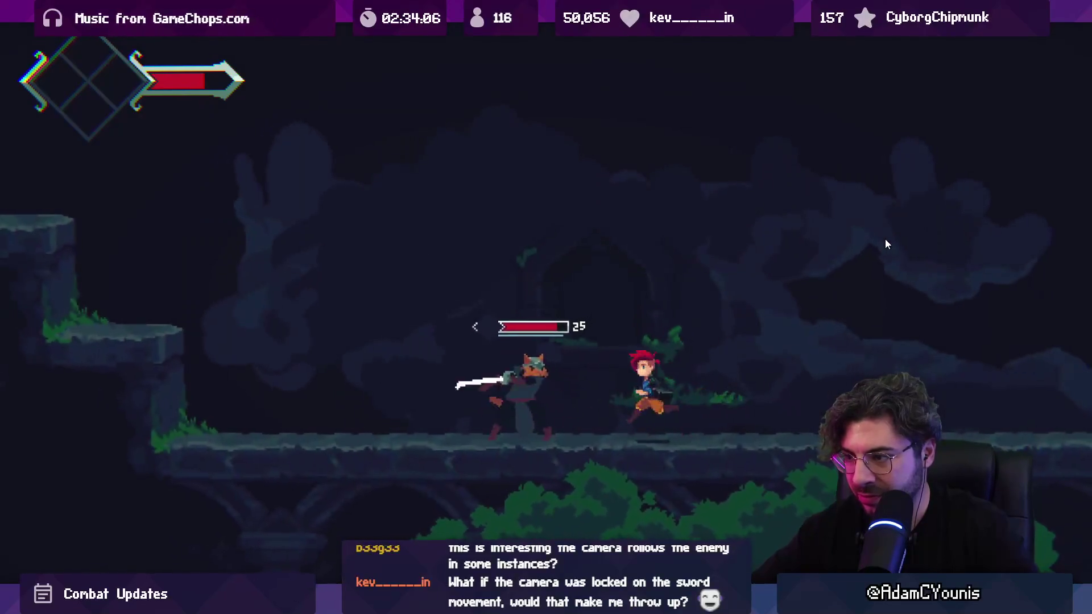
key("x")
key("x")
key("x")
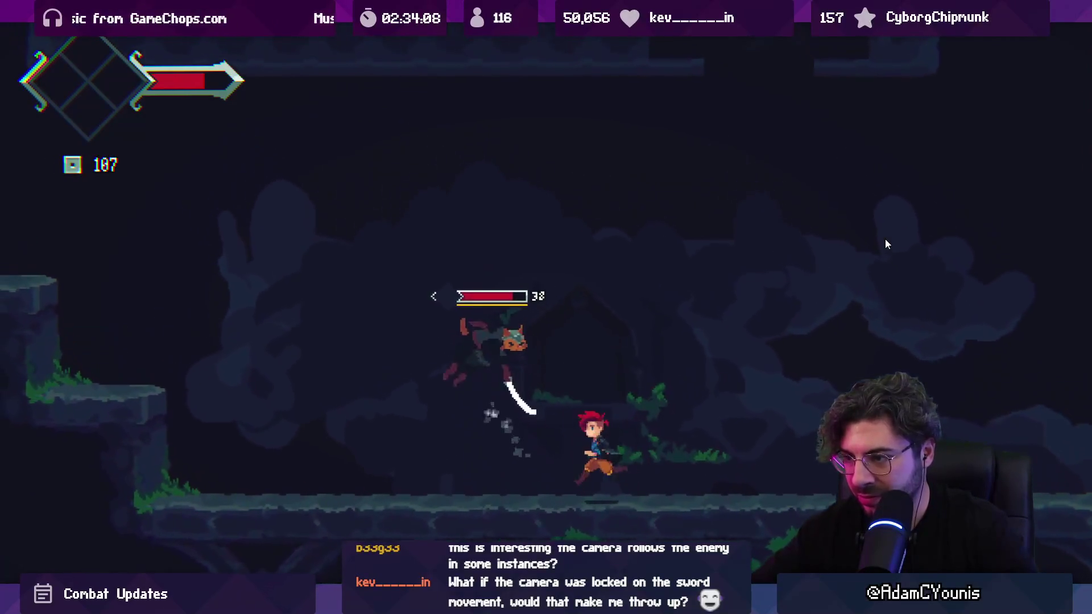
key("x")
key("x")
key("x")
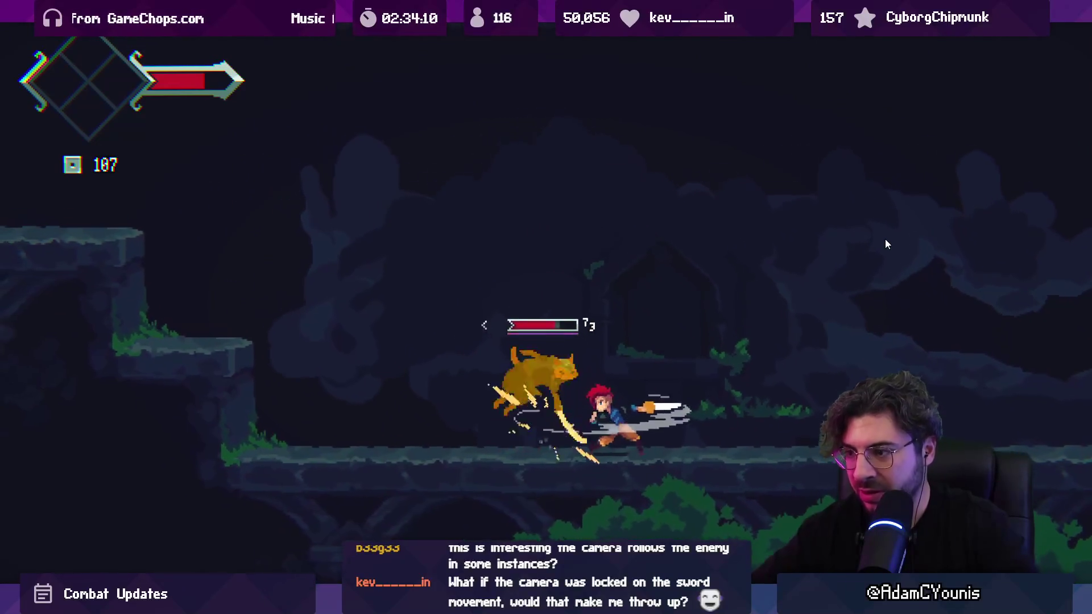
key("x")
key("x")
key("x")
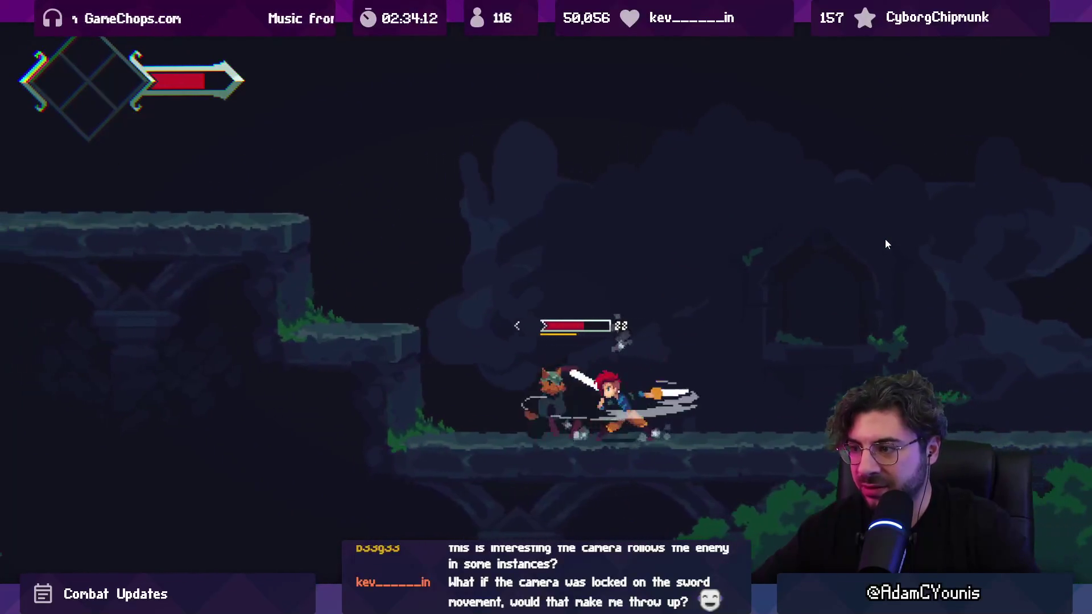
key("x")
key("x")
key("x")
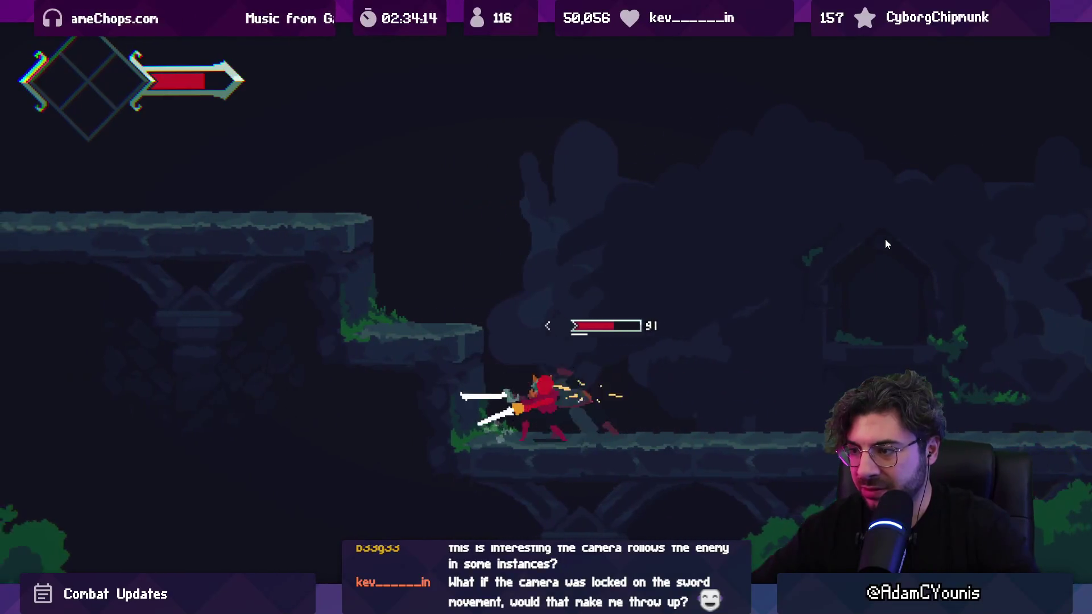
key("x")
key("x")
key("x")
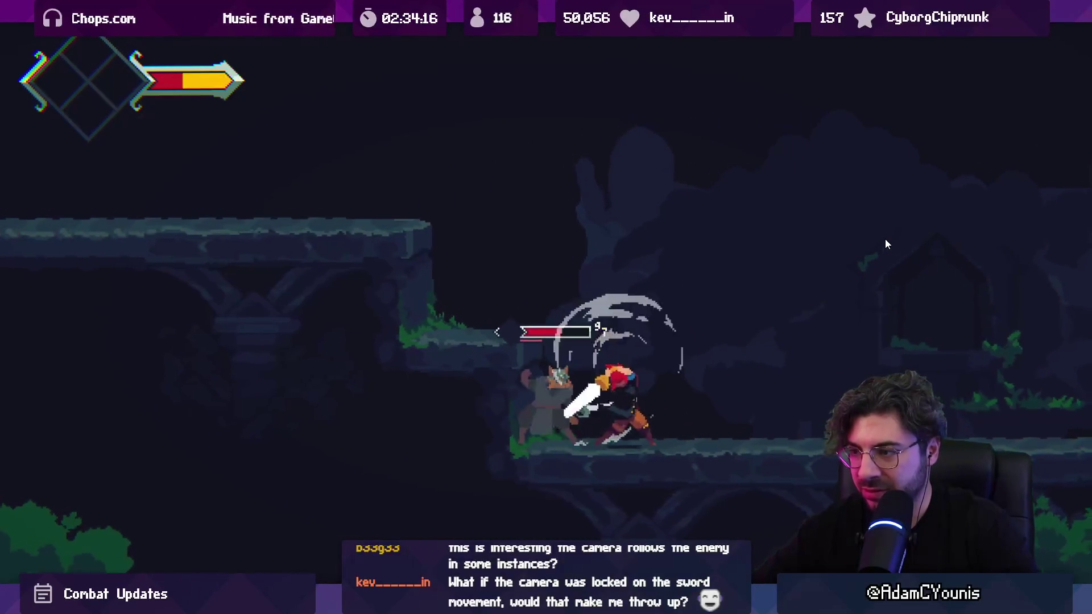
key("x")
key("x")
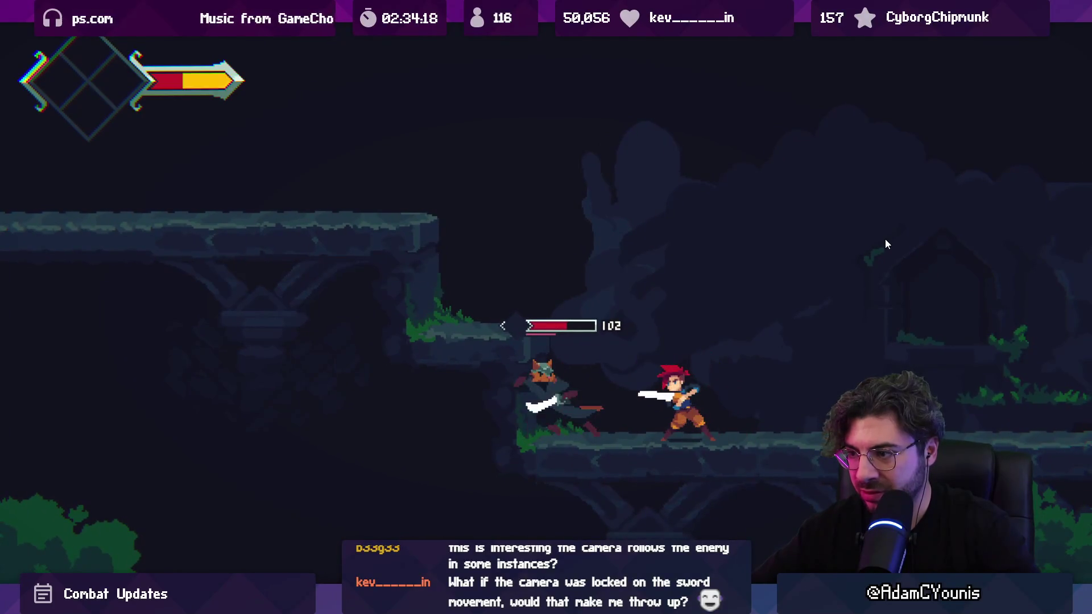
key("x")
key("x")
key("x")
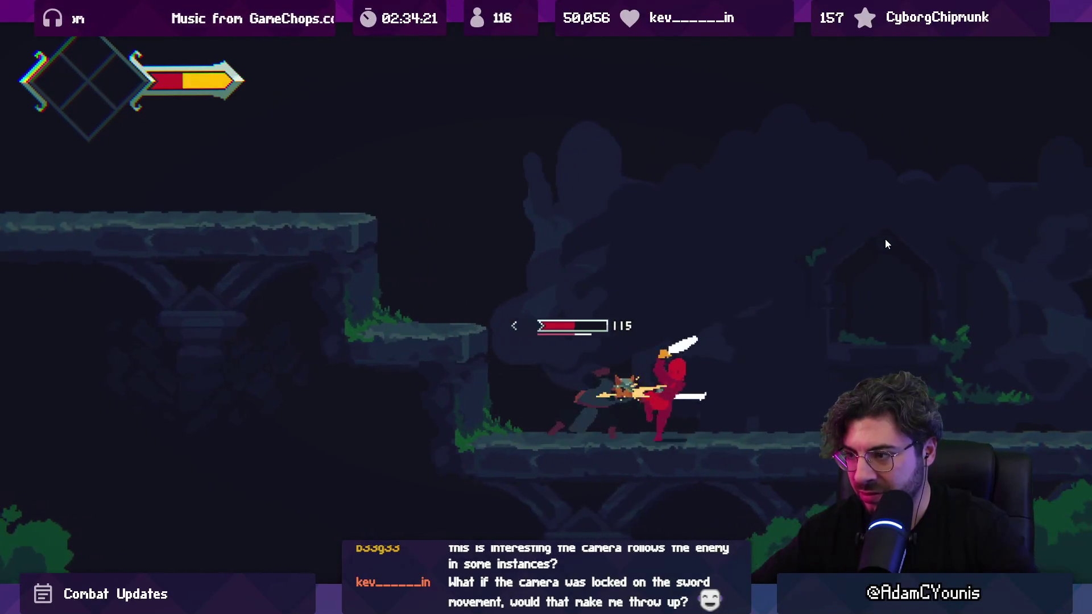
key("x")
key("x")
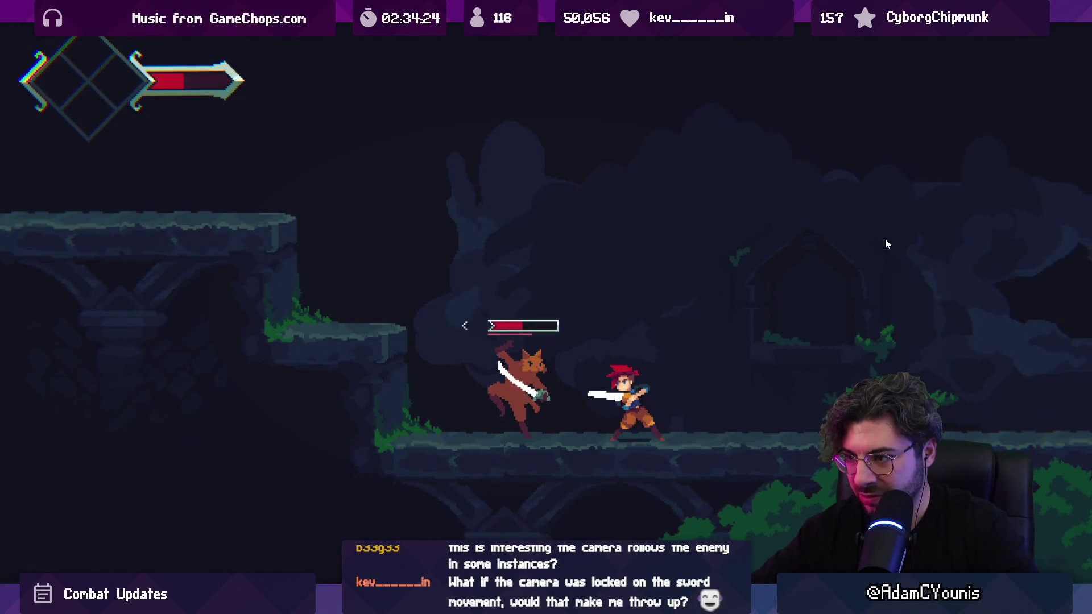
key("shift+space")
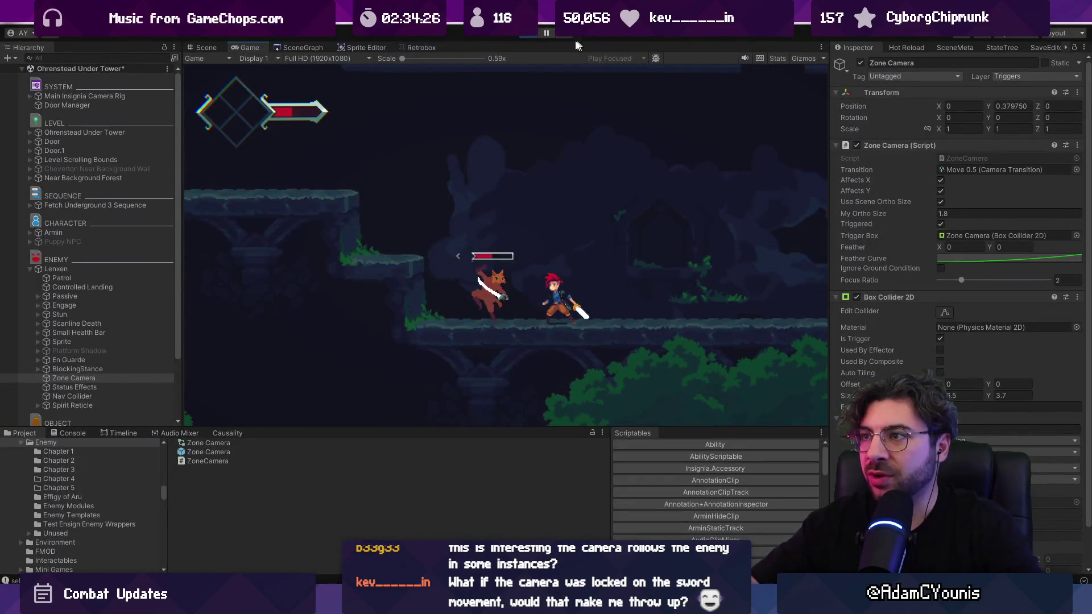
Exit Play mode and delete the Zone Camera from Lenxen.
key("ctrl+p")
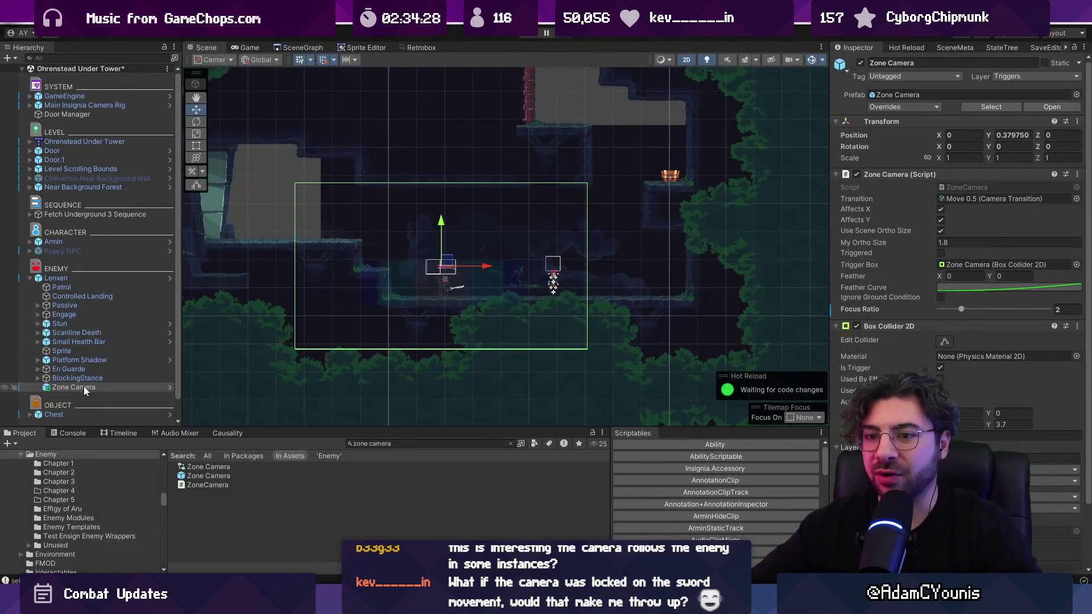
key("Delete")
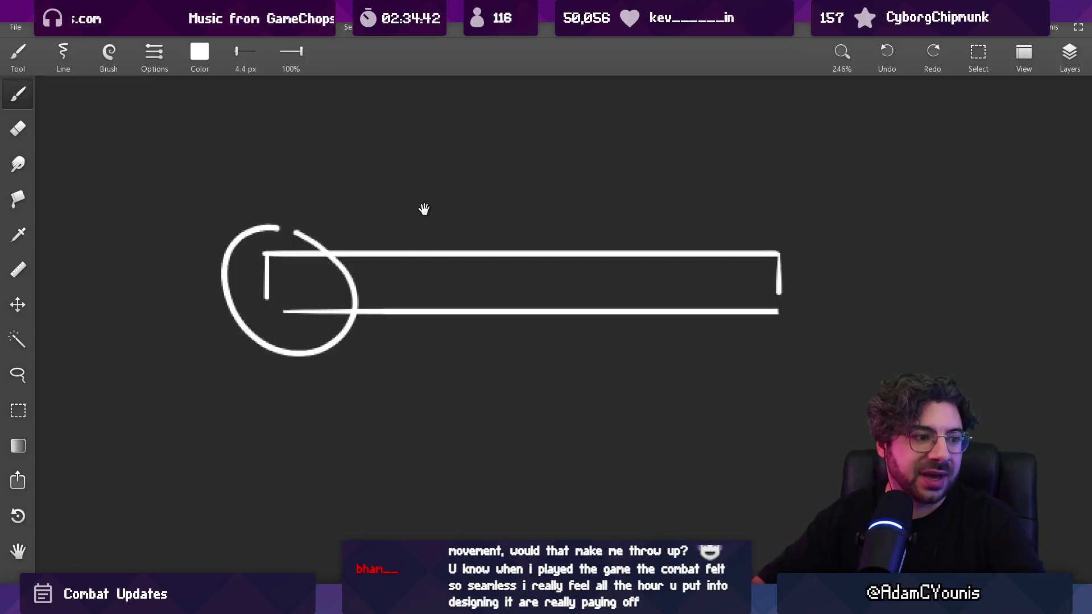
Shrink the brush to about 6 px, lasso the right dot, and undo the box outline strokes.
scroll(424, 209, "down", 5)
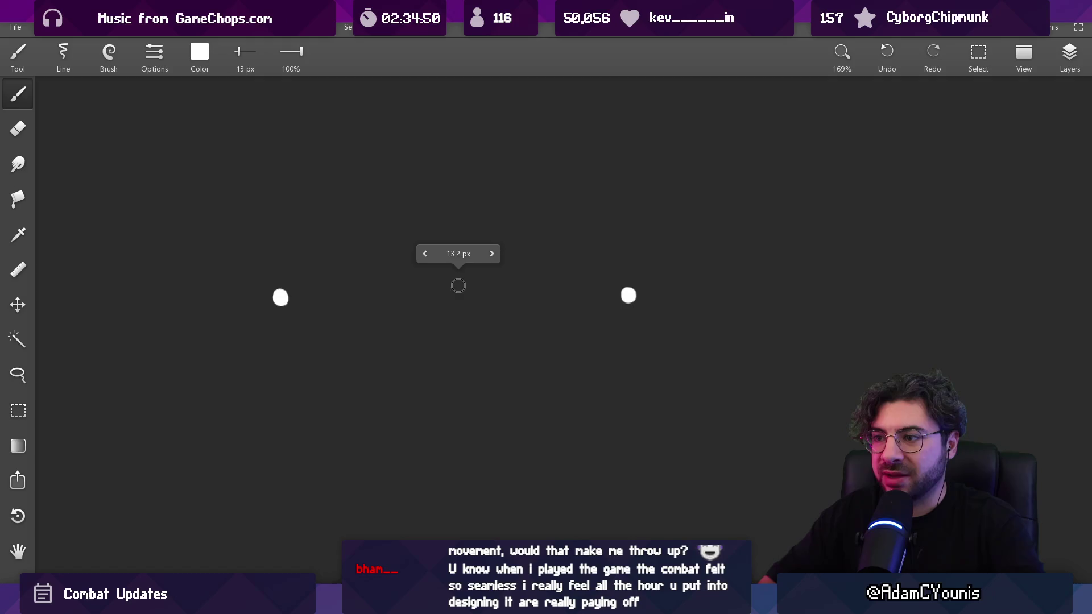
key("bracketleft")
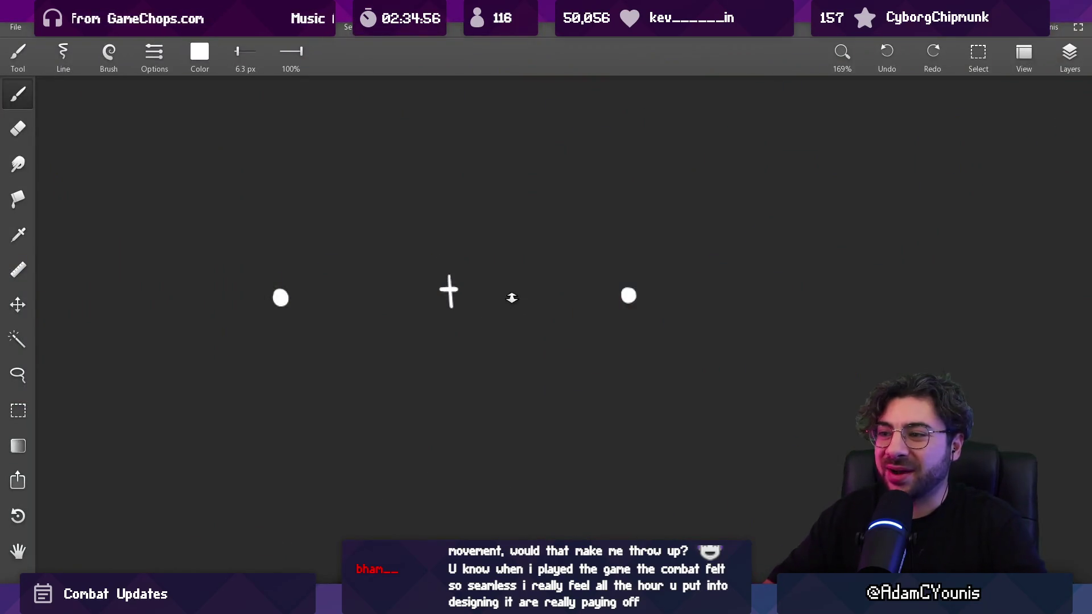
scroll(512, 298, "down", 2)
key("l")
left_click_drag(626, 263, 654, 335)
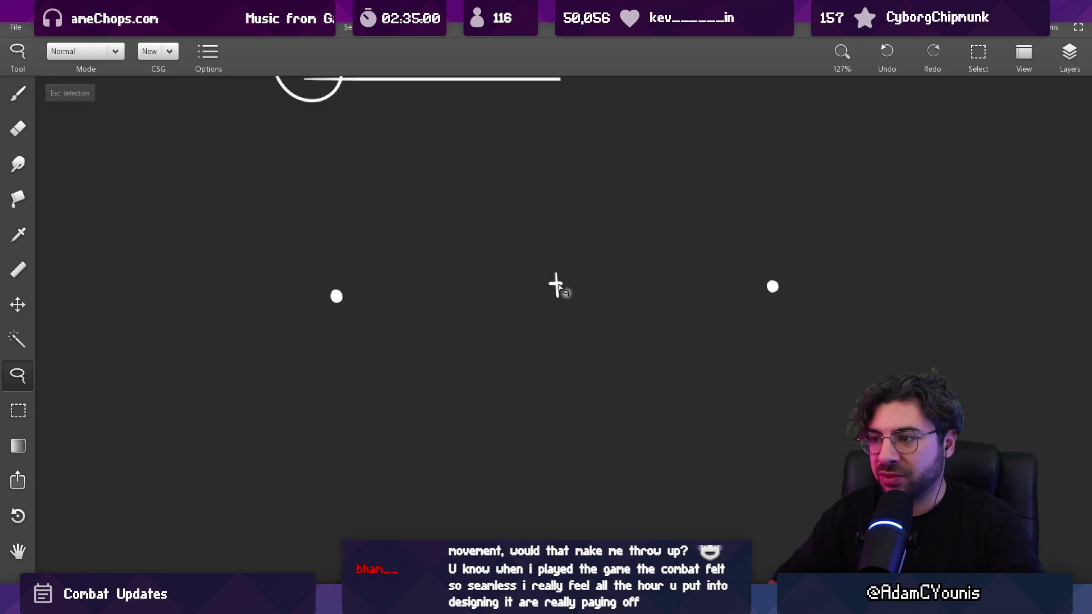
key("b")
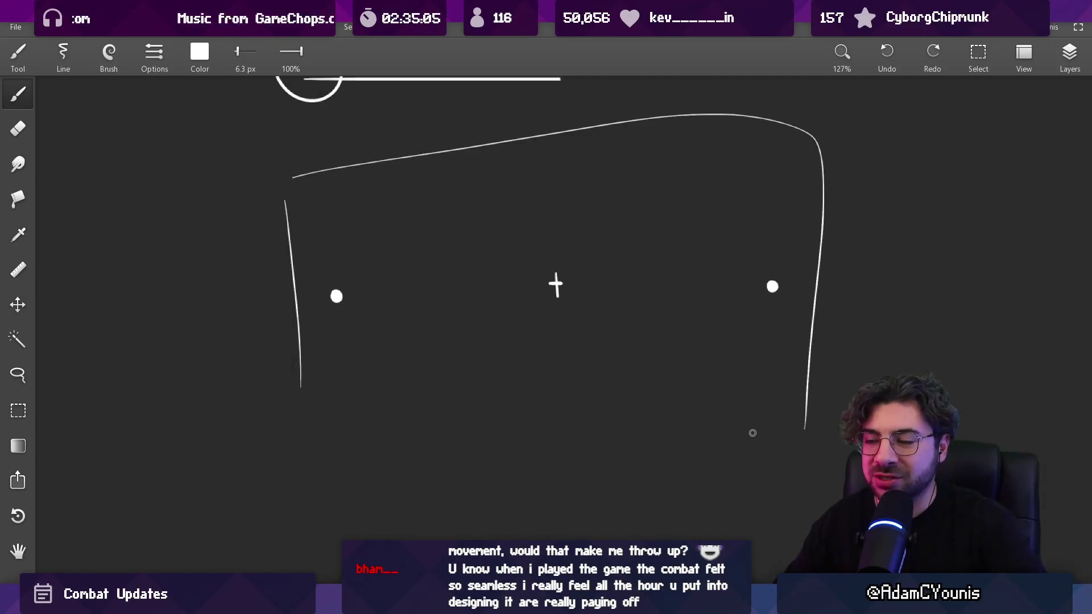
key("ctrl+z")
key("ctrl+z")
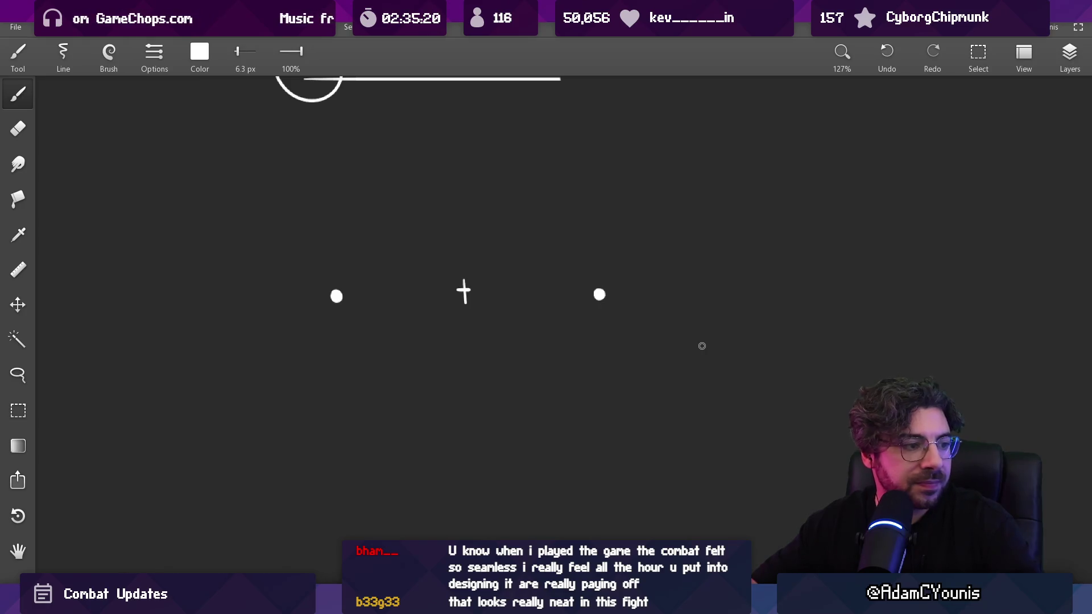
Erase the two dots and the cross, then return to Unity.
key("e")
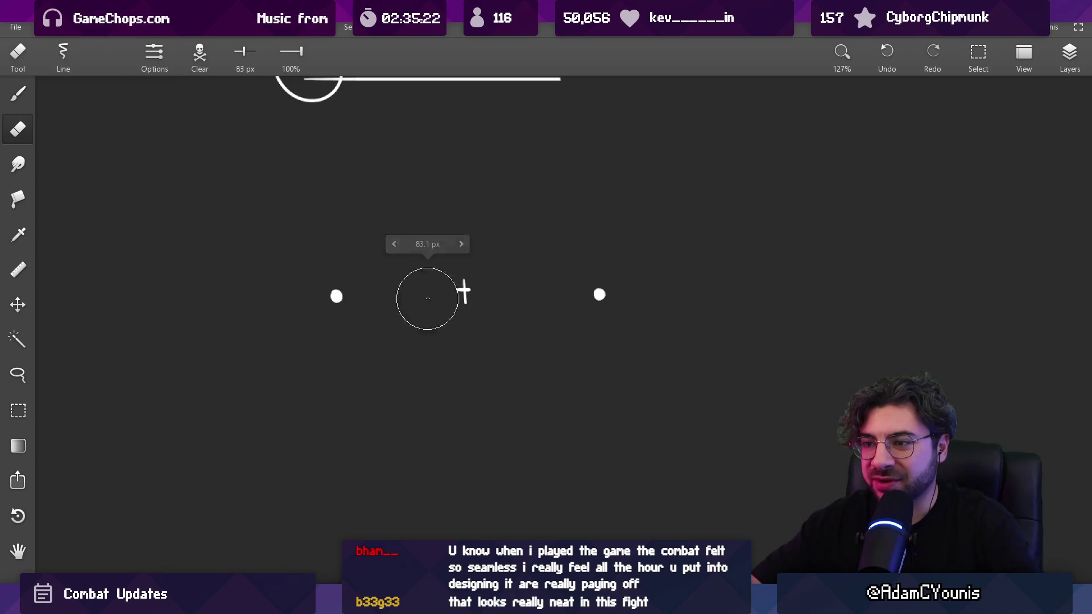
left_click_drag(426, 295, 498, 378)
key("alt+Tab")
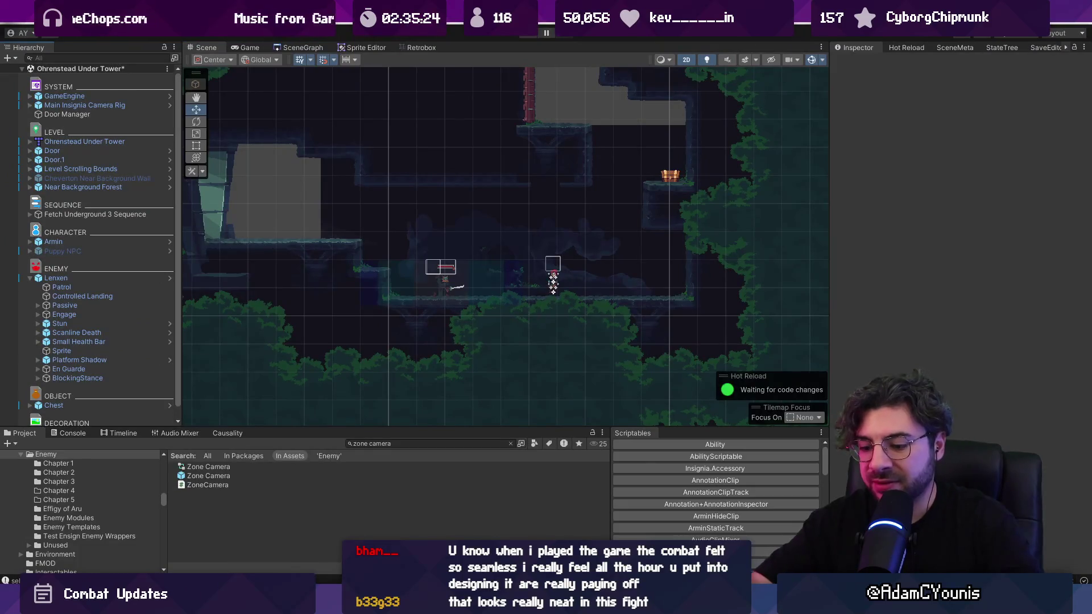
Playtest another fight against Lenxen without the Zone Camera, then show the level in the scene view.
key("alt+Tab")
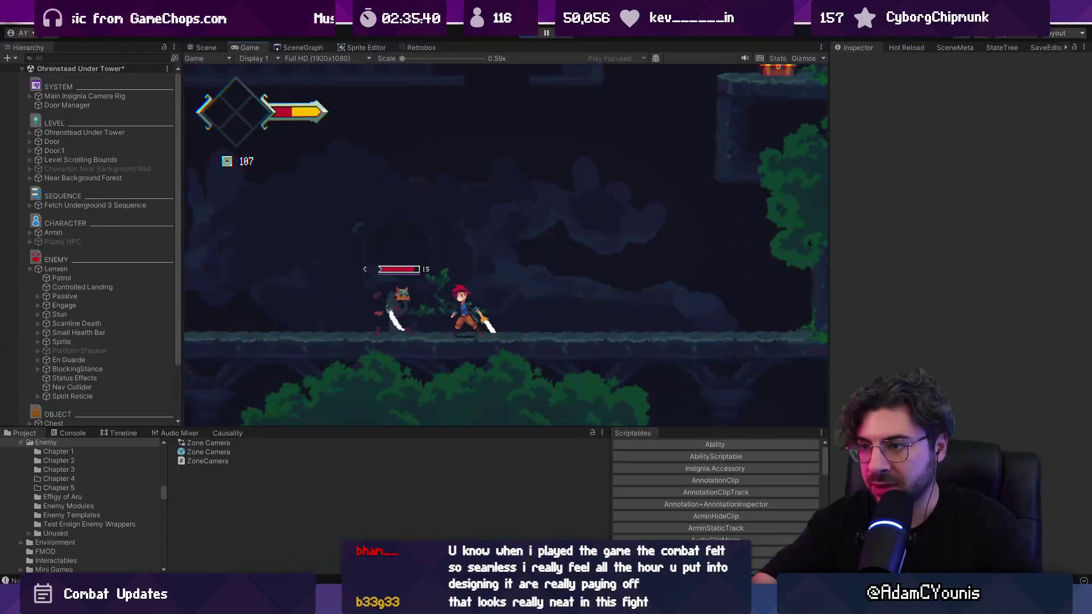
key("ctrl+1")
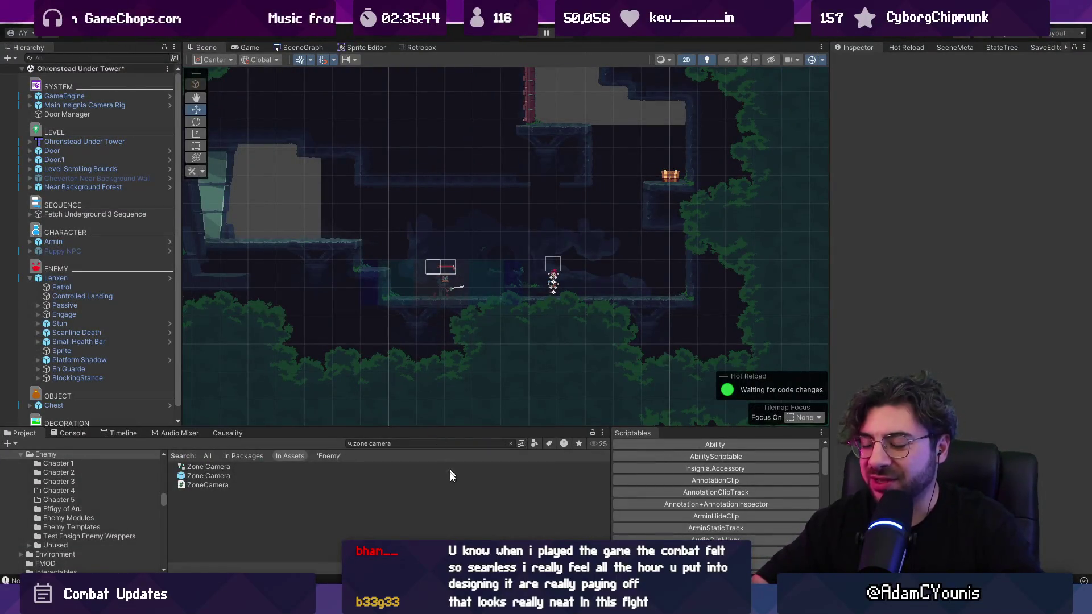
Move the blocked feedback task card from Combat System To Do into Combat System Done.
key("alt+Tab")
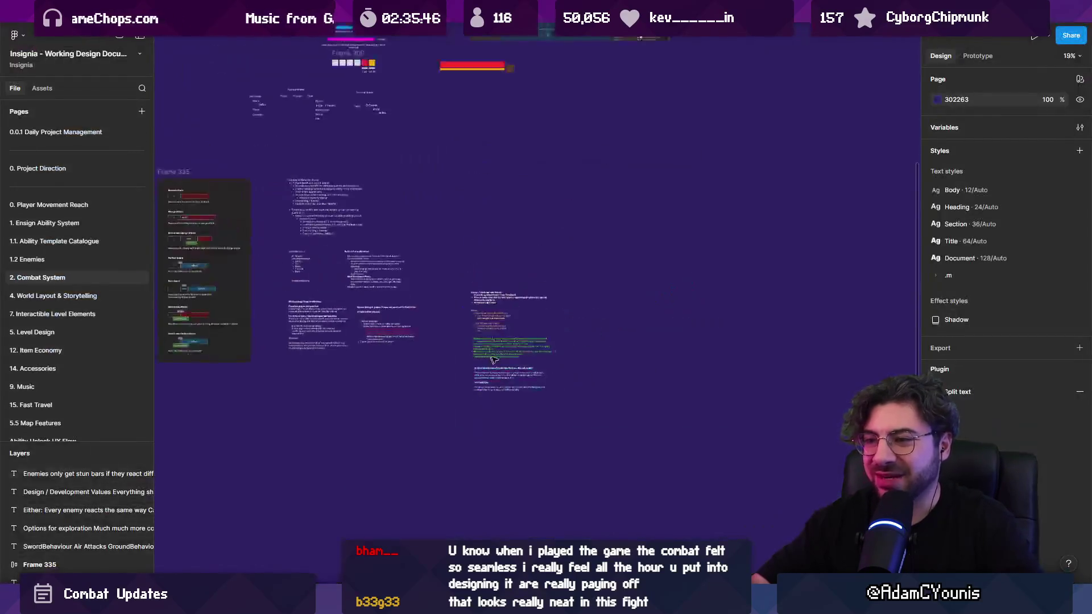
scroll(402, 286, "up", 5)
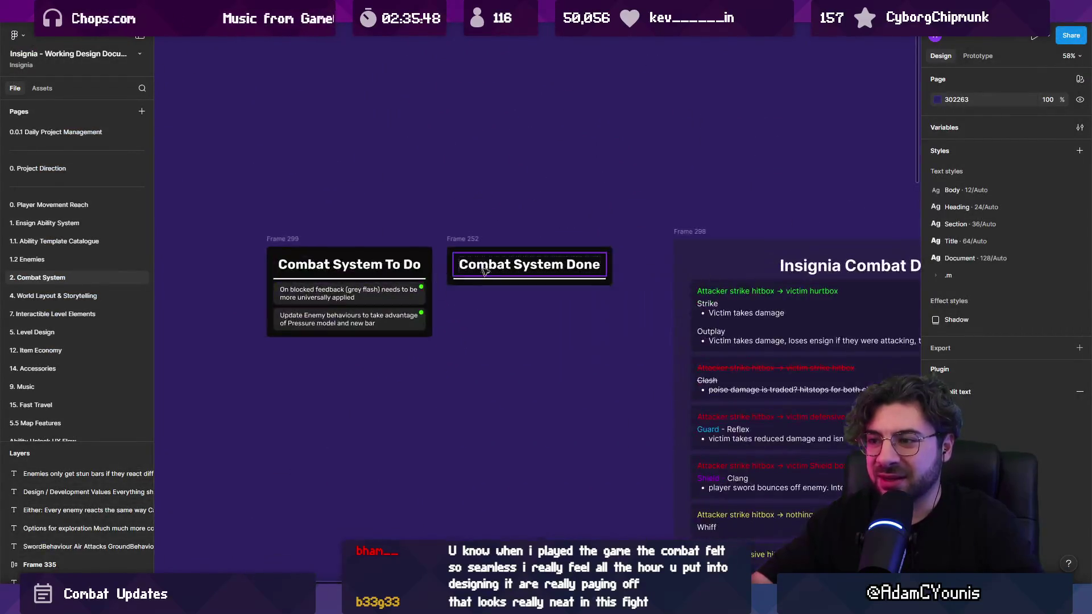
left_click(459, 237)
scroll(460, 238, "down", 6)
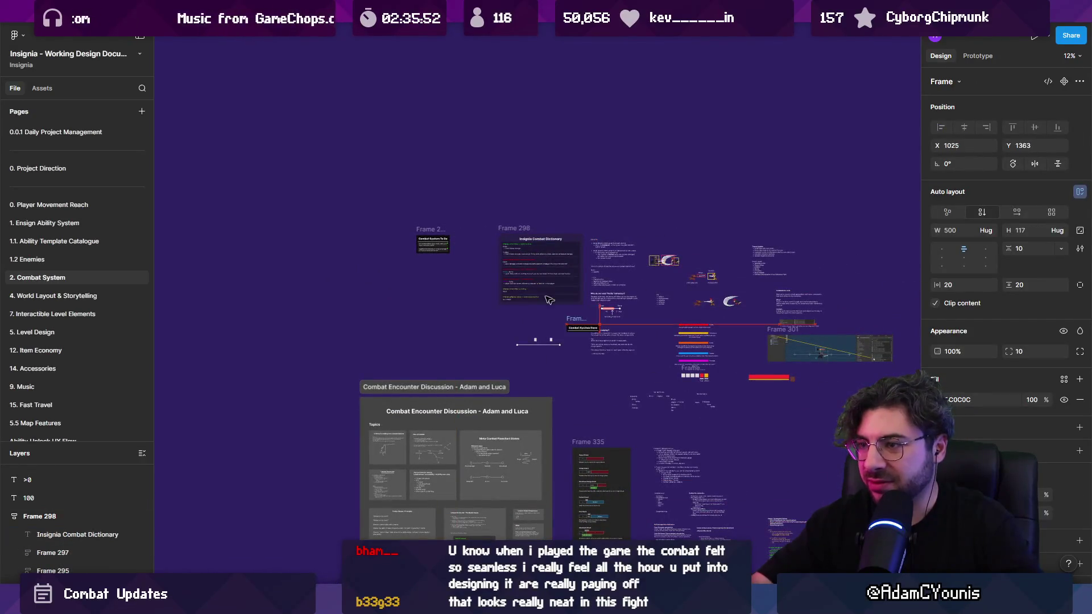
left_click(434, 243)
scroll(455, 239, "up", 10)
left_click(317, 317)
left_click_drag(317, 317, 563, 316)
Rewrite the moved card to read: make sure the "bad block" happens every time it's supposed to.
scroll(462, 242, "up", 5)
scroll(462, 242, "down", 5)
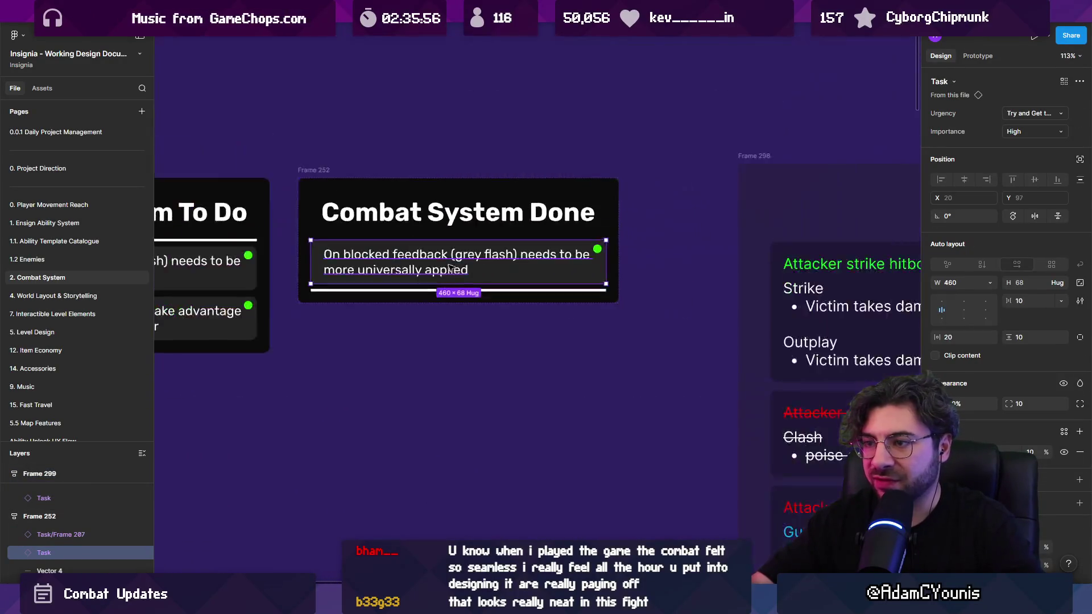
double_click(443, 252)
type("Make sure that the “bad bloc")
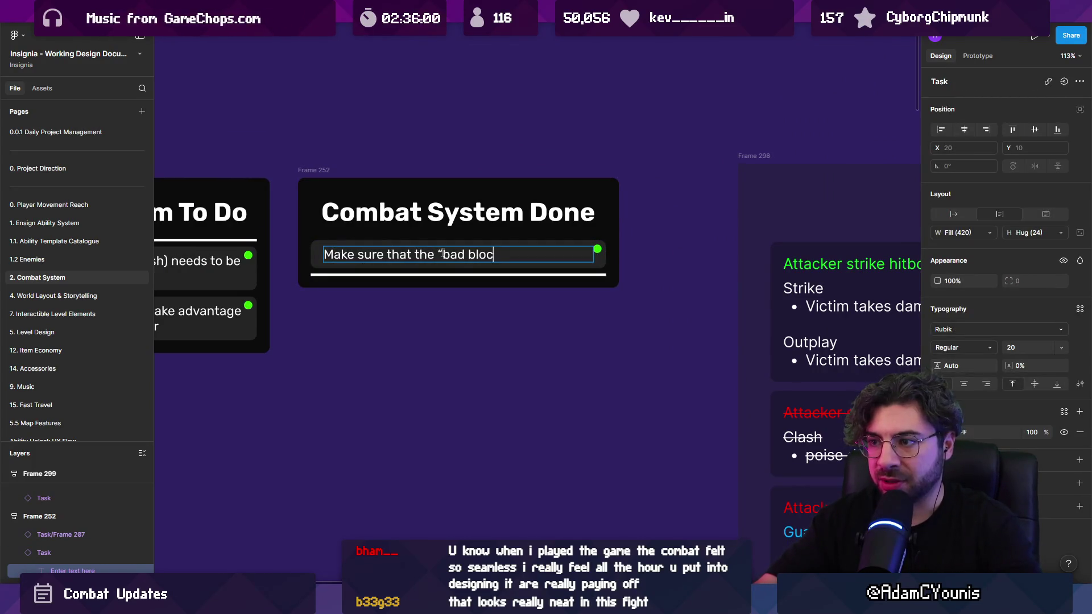
type(" everyu time it’s suy")
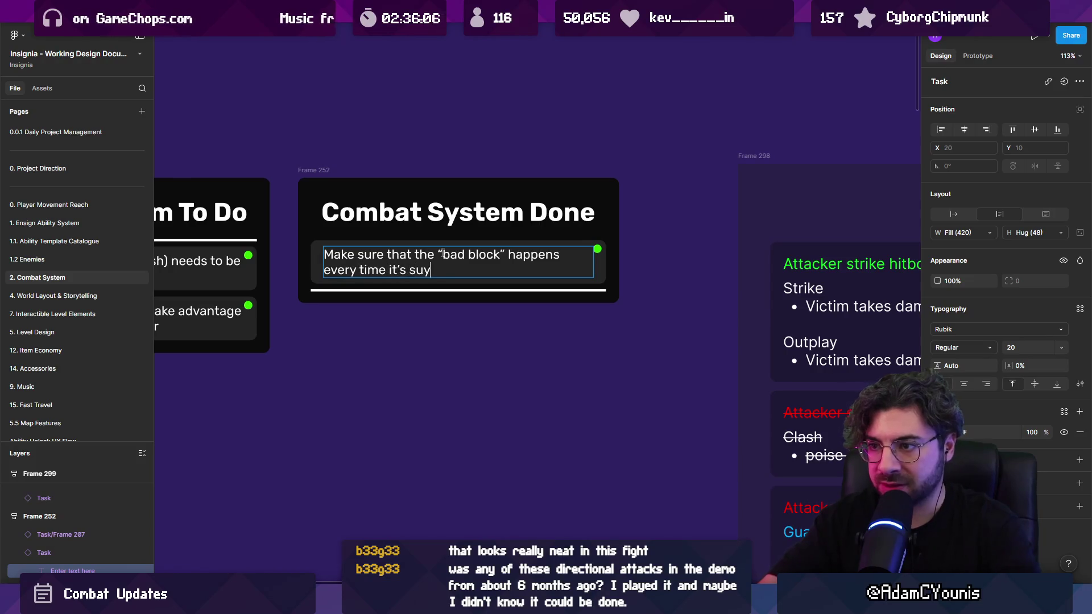
key("BackSpace")
type("pposed to")
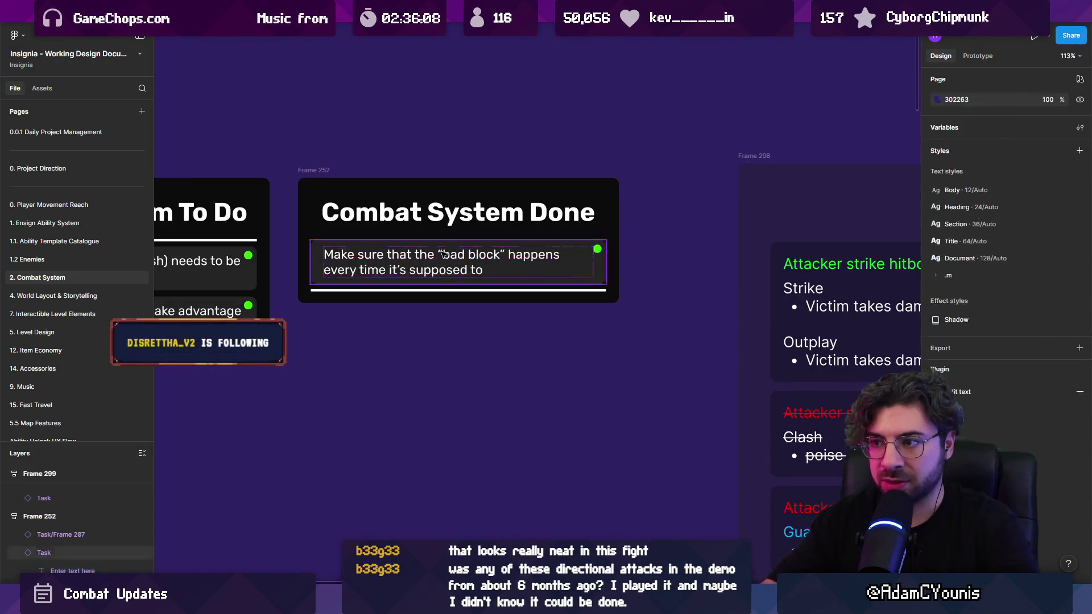
left_click(429, 442)
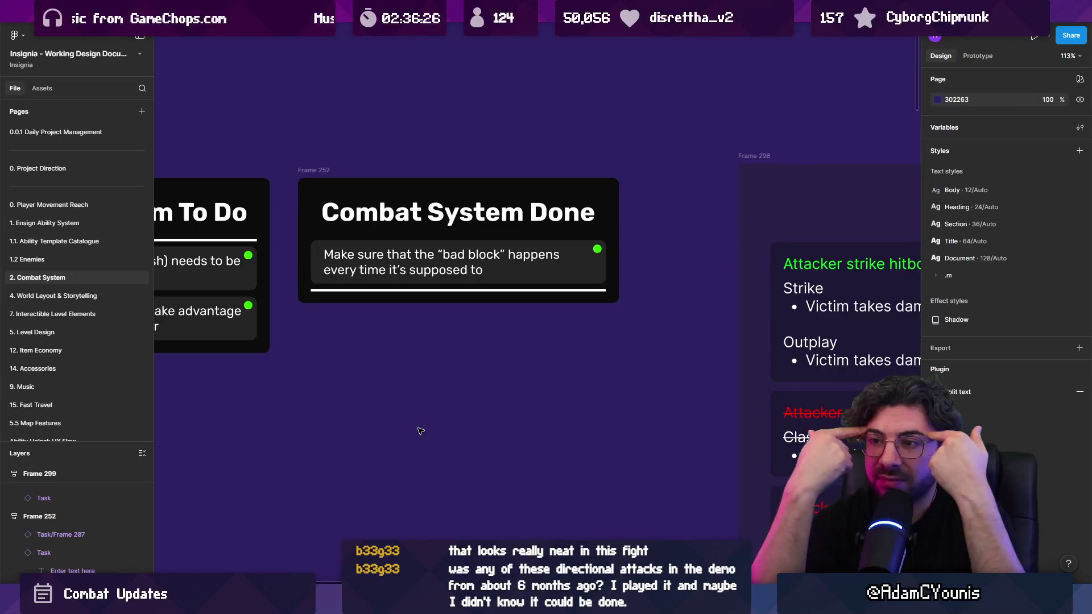
left_click(453, 282)
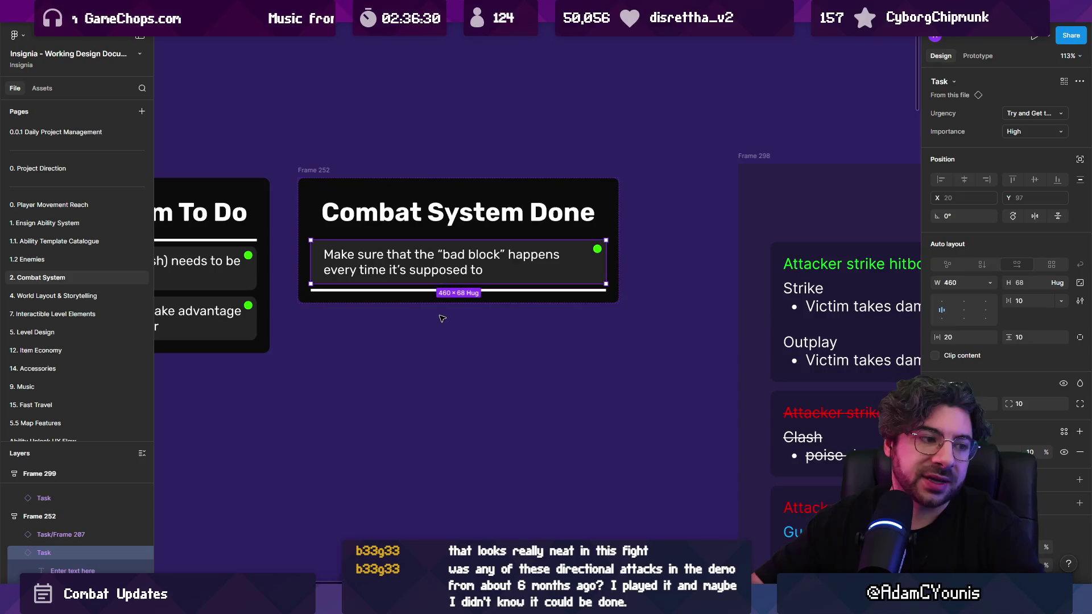
double_click(348, 257)
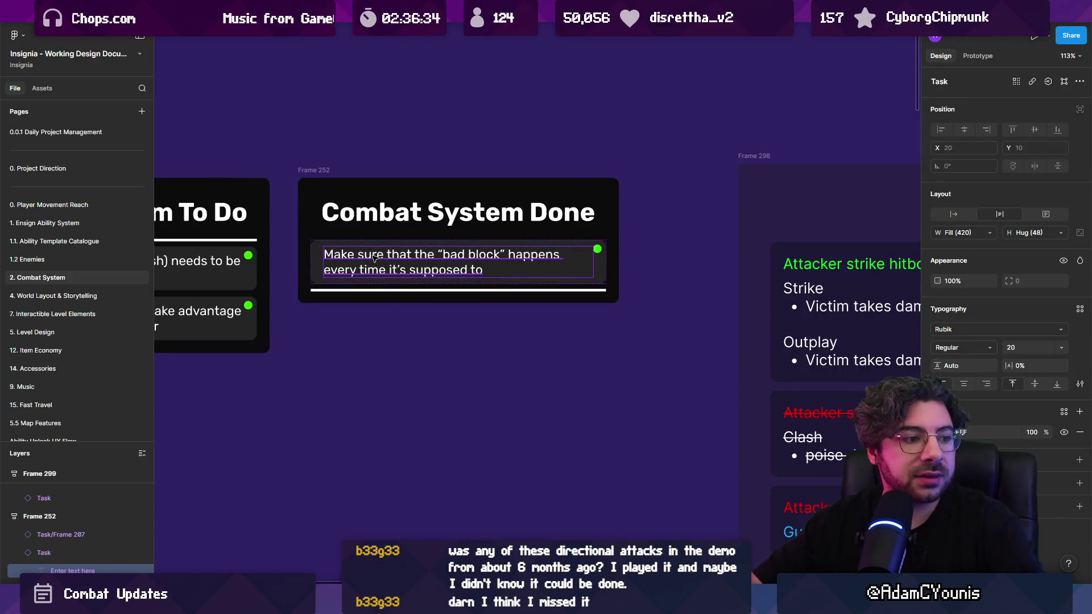
double_click(373, 257)
key("Escape")
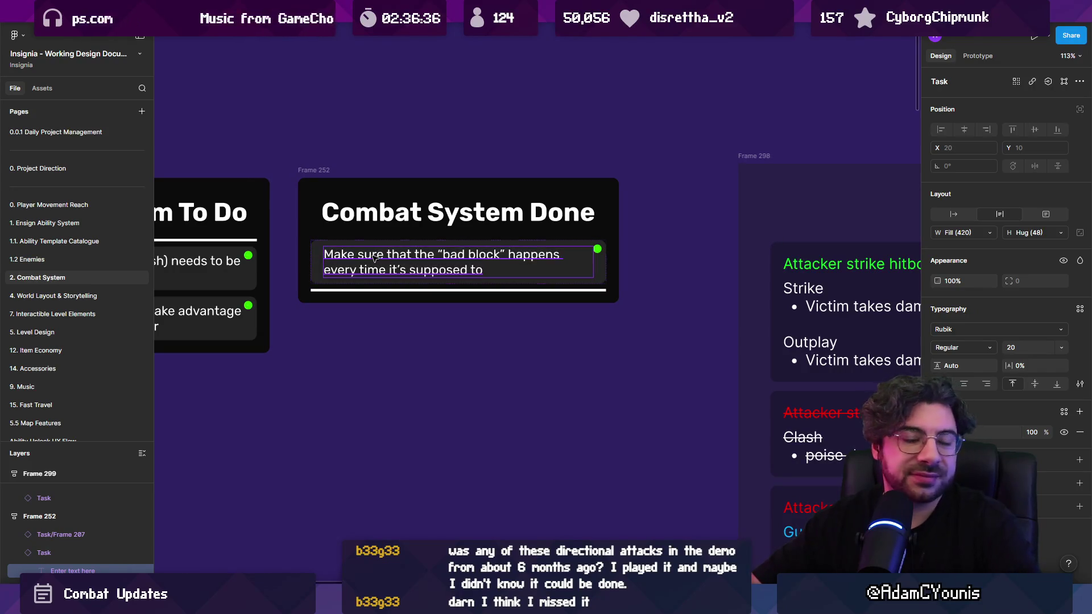
double_click(374, 257)
left_click(333, 255)
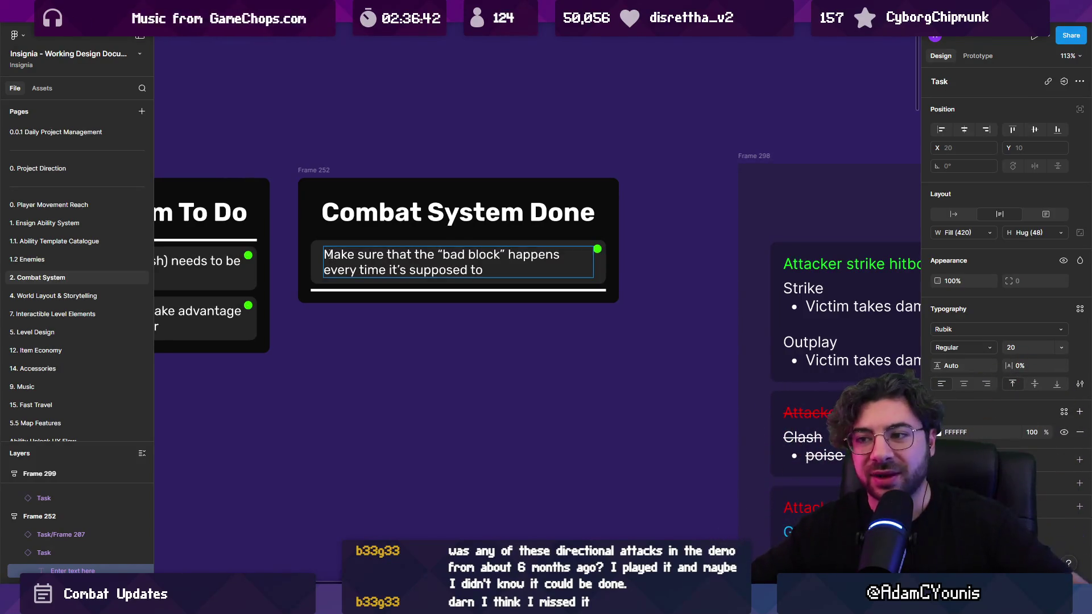
key("ctrl+a")
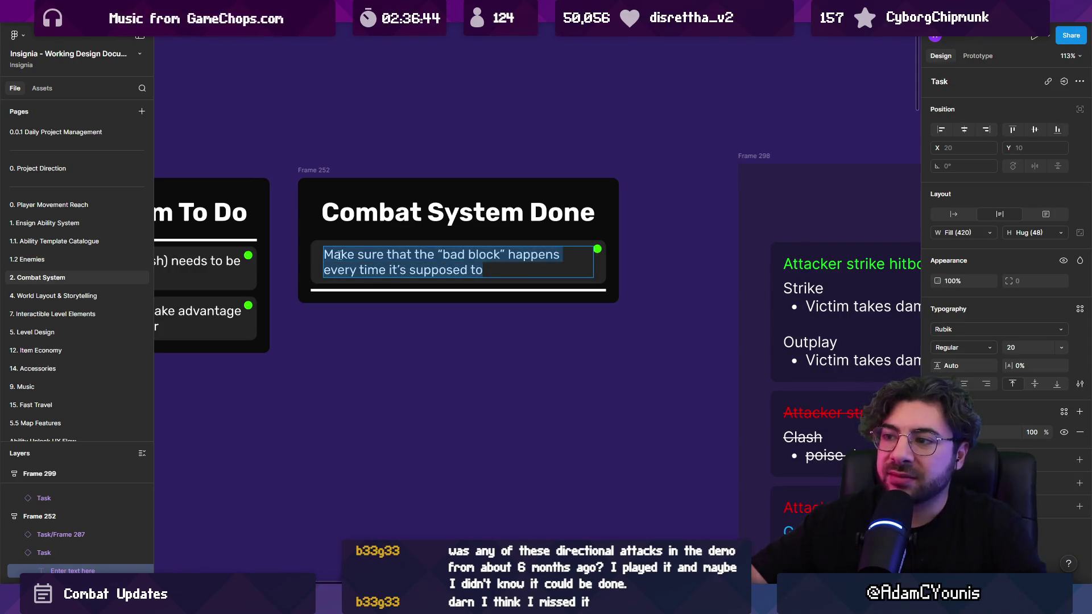
key("Escape")
key("alt+Tab")
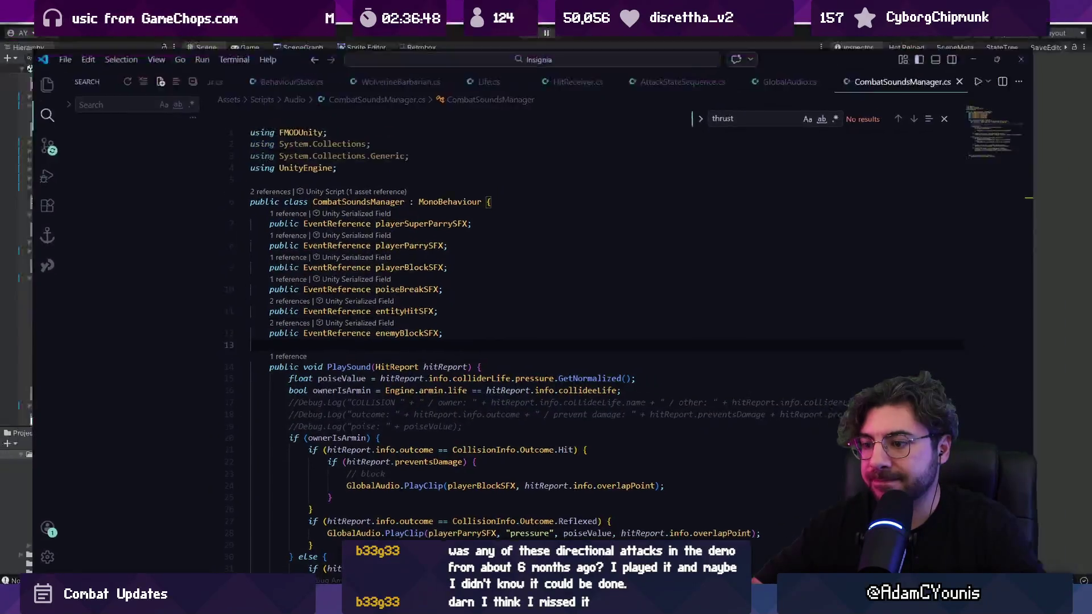
key("alt+Tab")
key("alt+Tab")
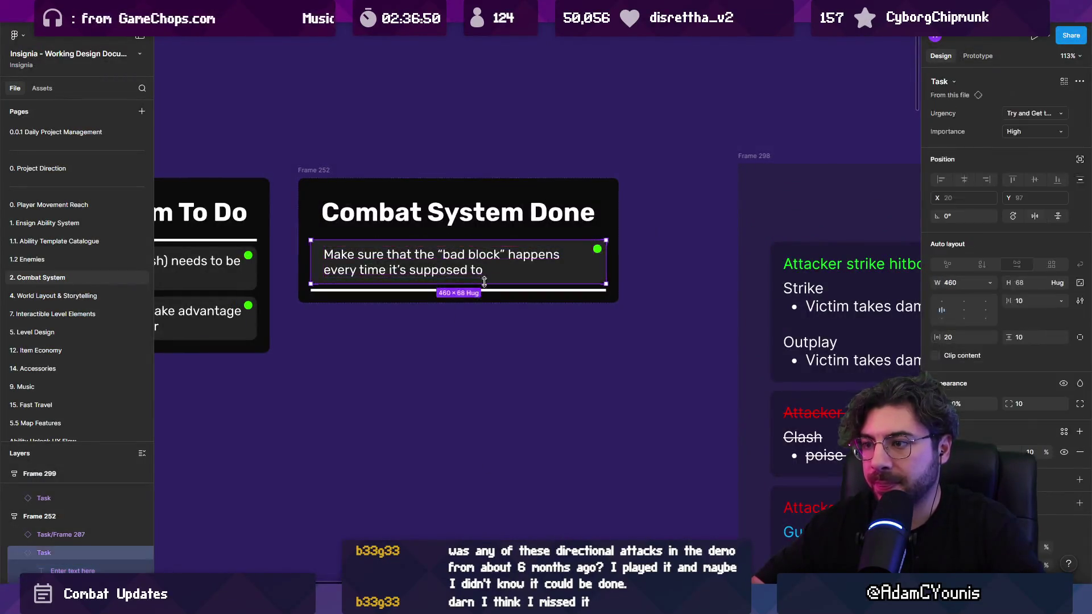
Duplicate the bad block card and reword it to 'Make sure enemies react to getting staggered'.
key("ctrl+d")
double_click(435, 303)
type("ak")
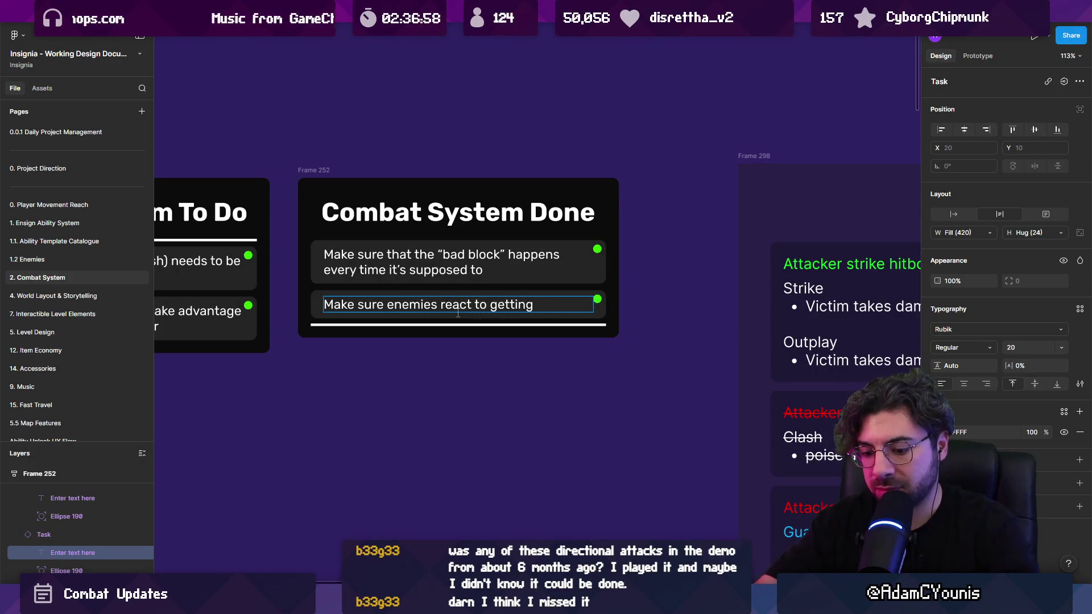
type("sure broken")
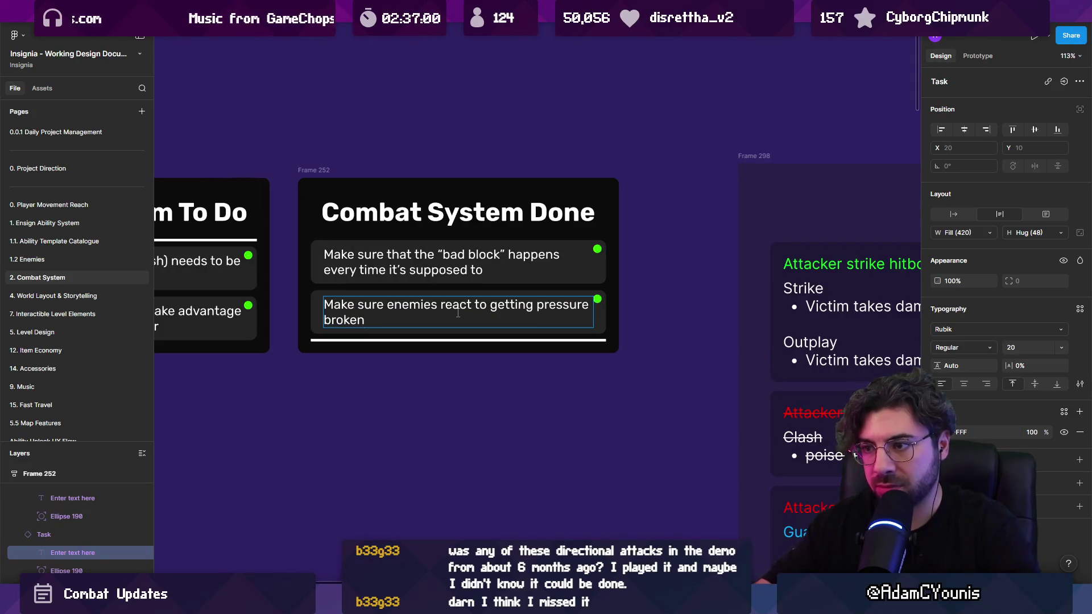
key("ctrl+shift+Left")
key("ctrl+shift+Left")
type("staggered")
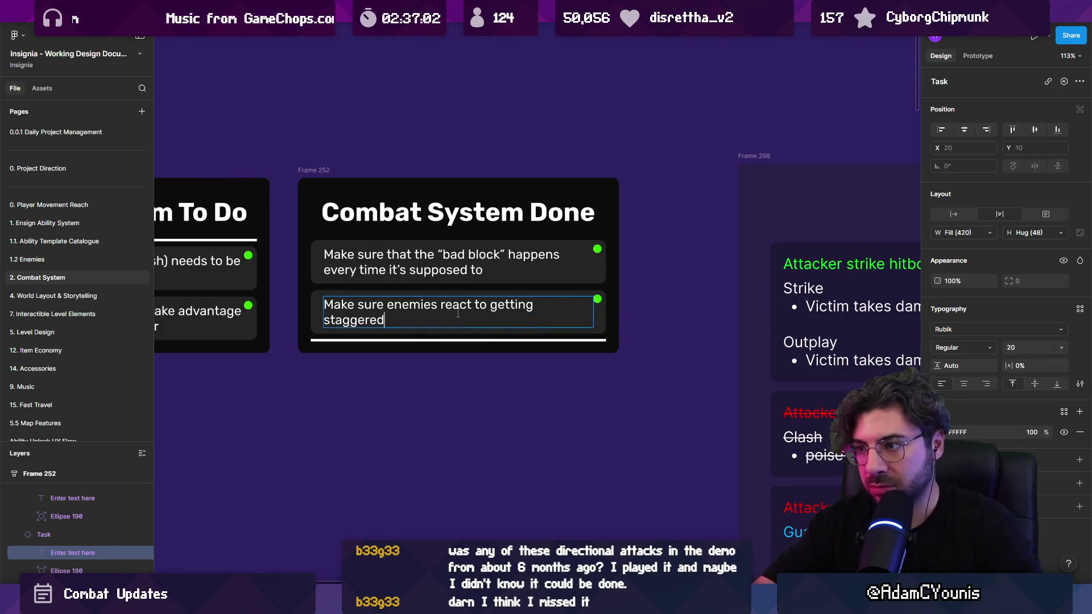
key("Escape")
key("Escape")
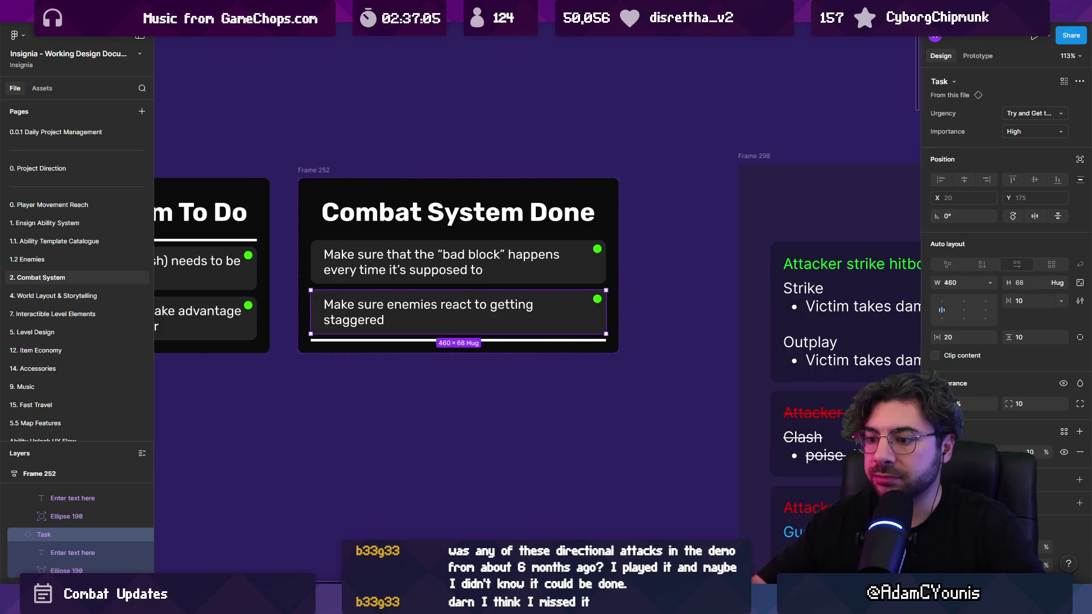
Open SwordBehaviour.cs in Visual Studio Code through the quick file search 'sworb'.
mouse_move(372, 603)
left_click(372, 541)
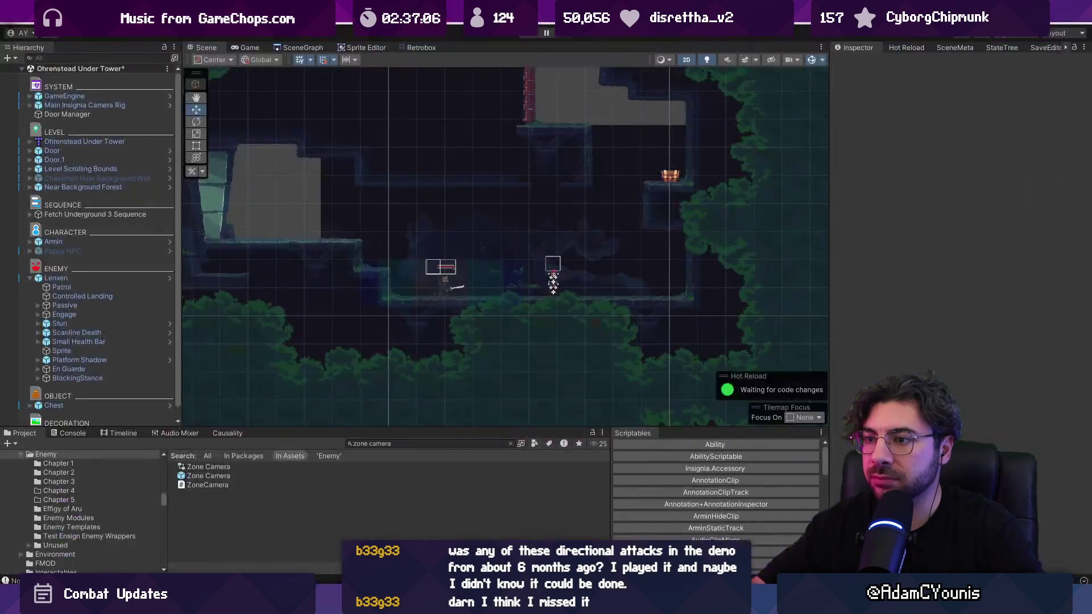
key("alt+Tab")
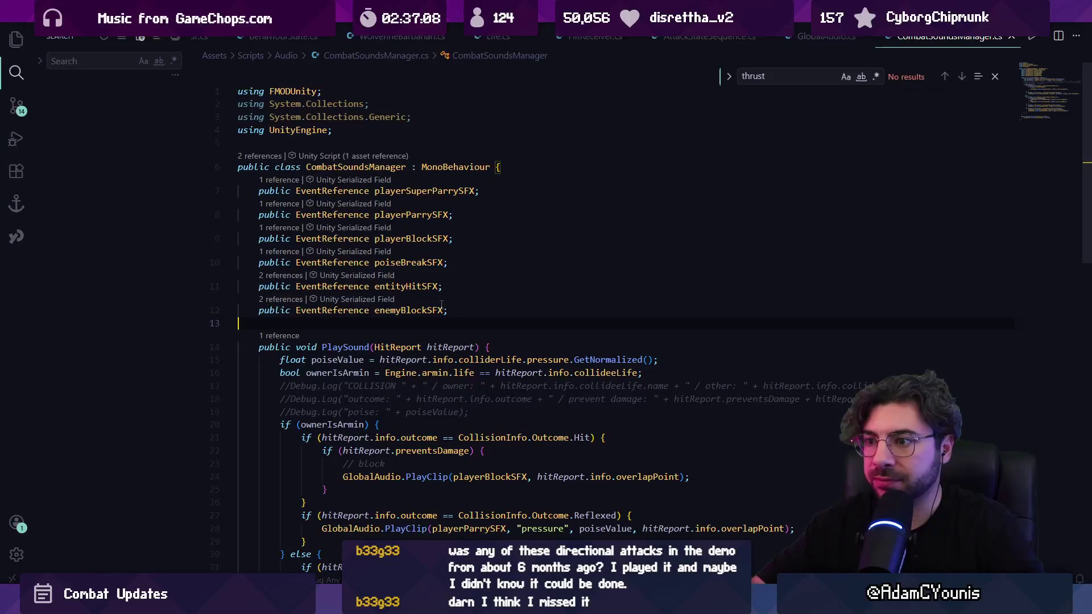
key("ctrl+p")
type("sworb")
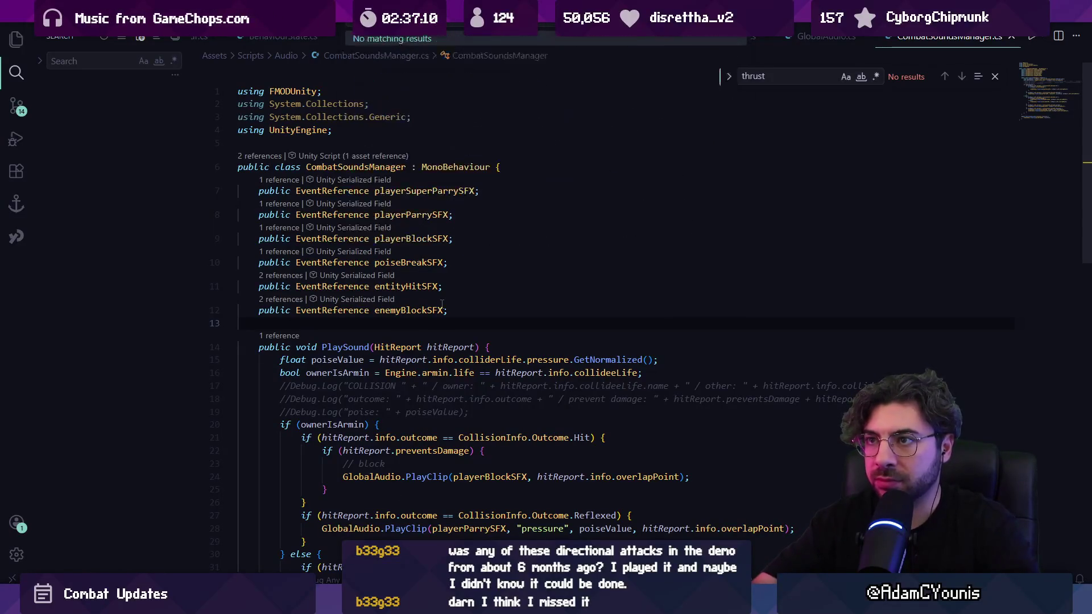
key("Return")
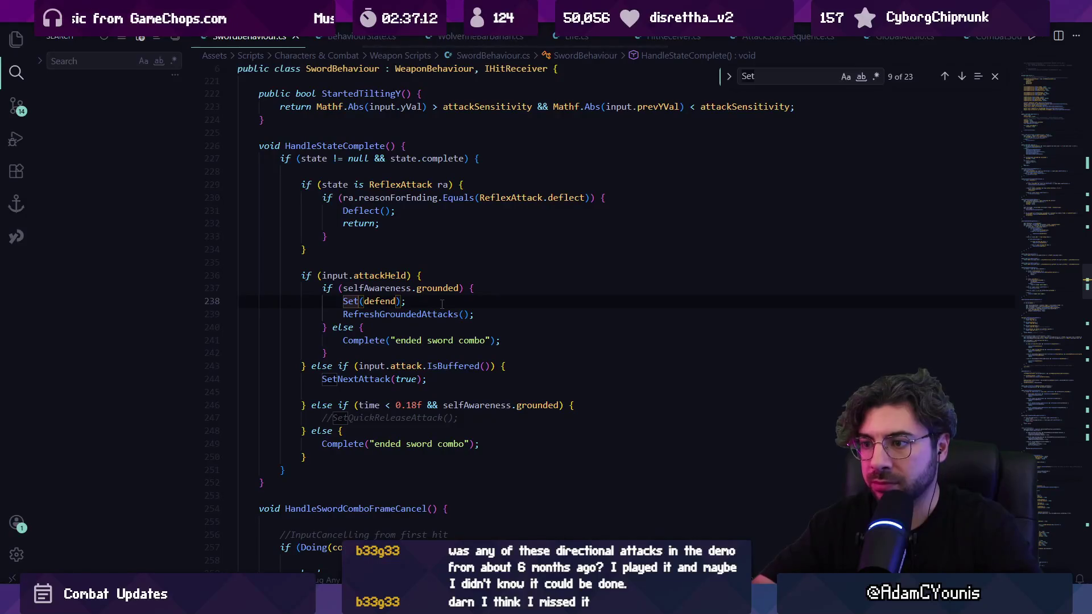
Search SwordBehaviour.cs for 'sound' and 'Sound' references, then check the end of the file.
key("ctrl+f")
type("sound")
key("Return")
key("Return")
key("Return")
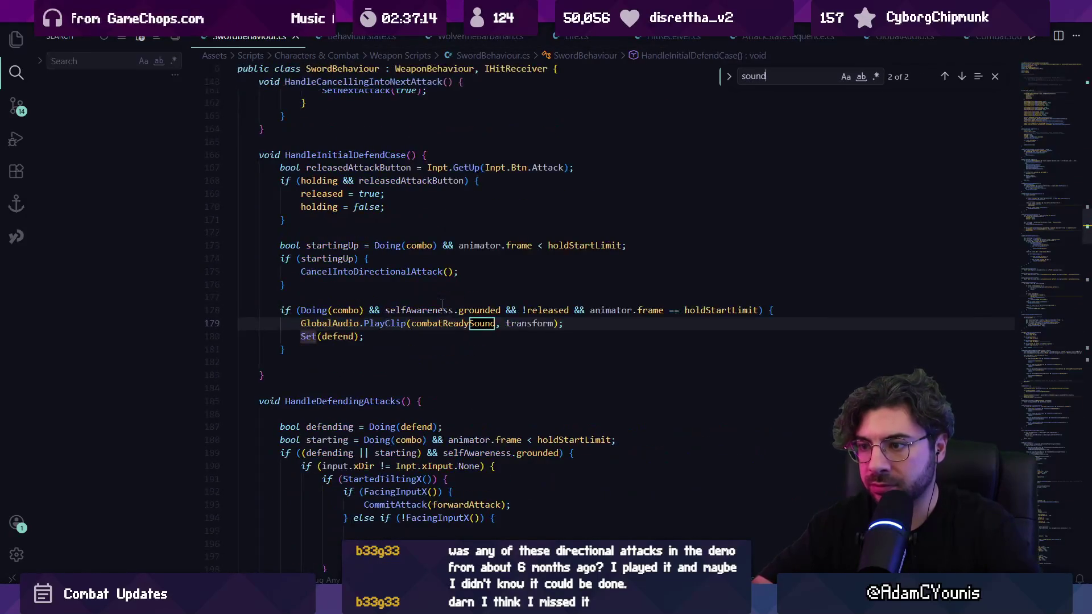
key("ctrl+f")
type("Sound")
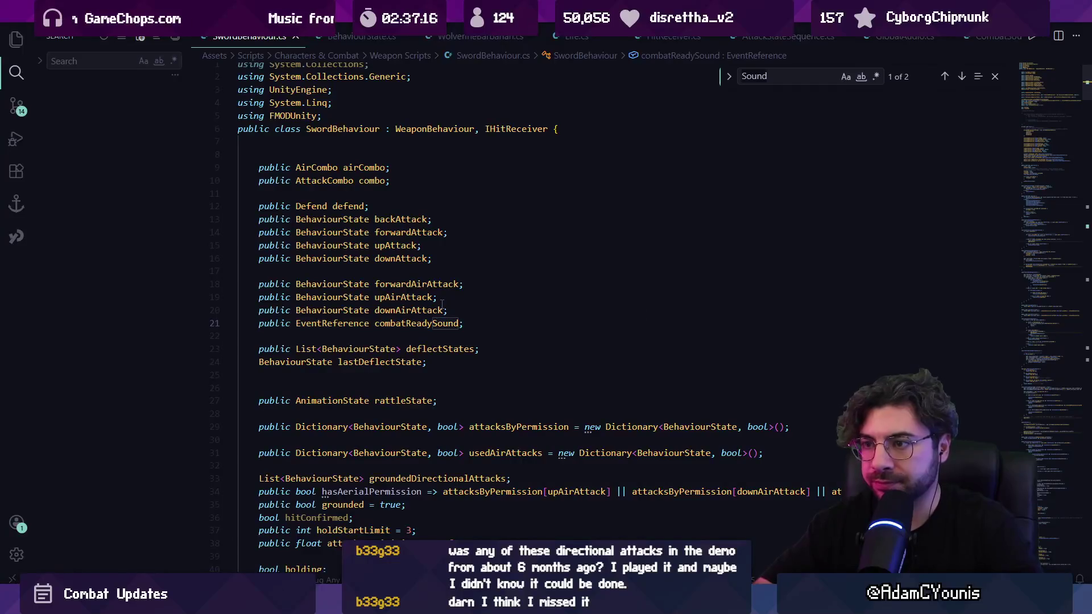
key("ctrl+End")
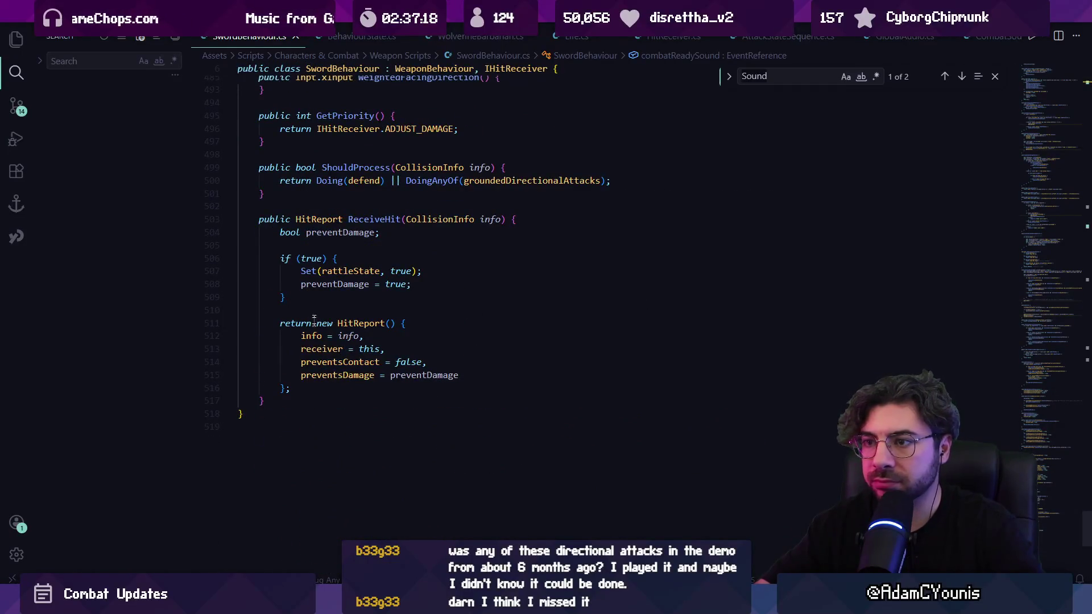
scroll(314, 320, "up", 15)
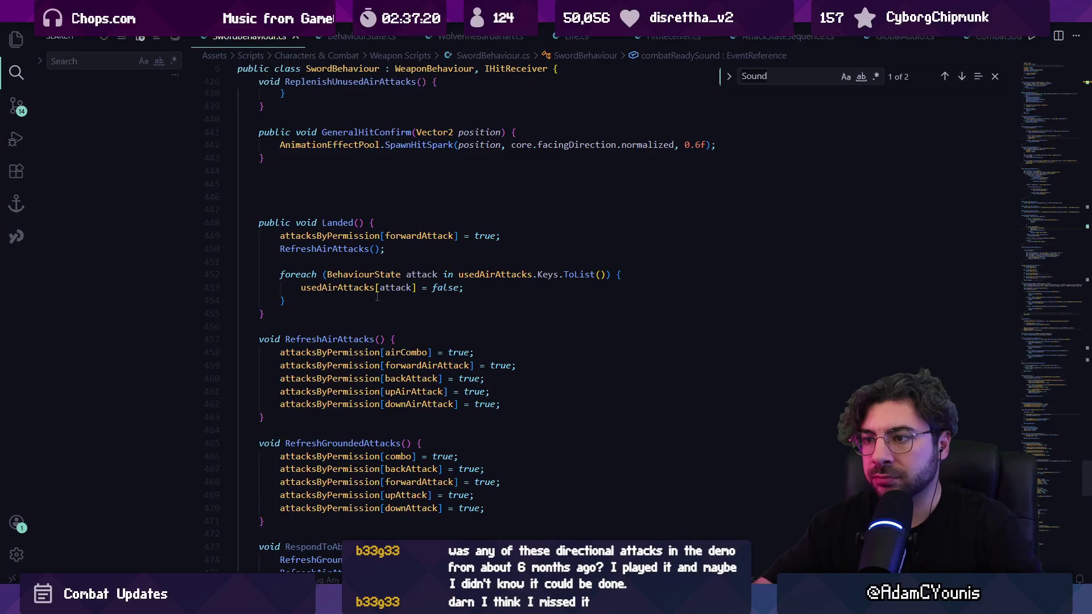
Search the file for 'defending' to reach the HandleDefendingAttacks matches.
key("ctrl+f")
type("defg")
key("BackSpace")
key("BackSpace")
type("ending")
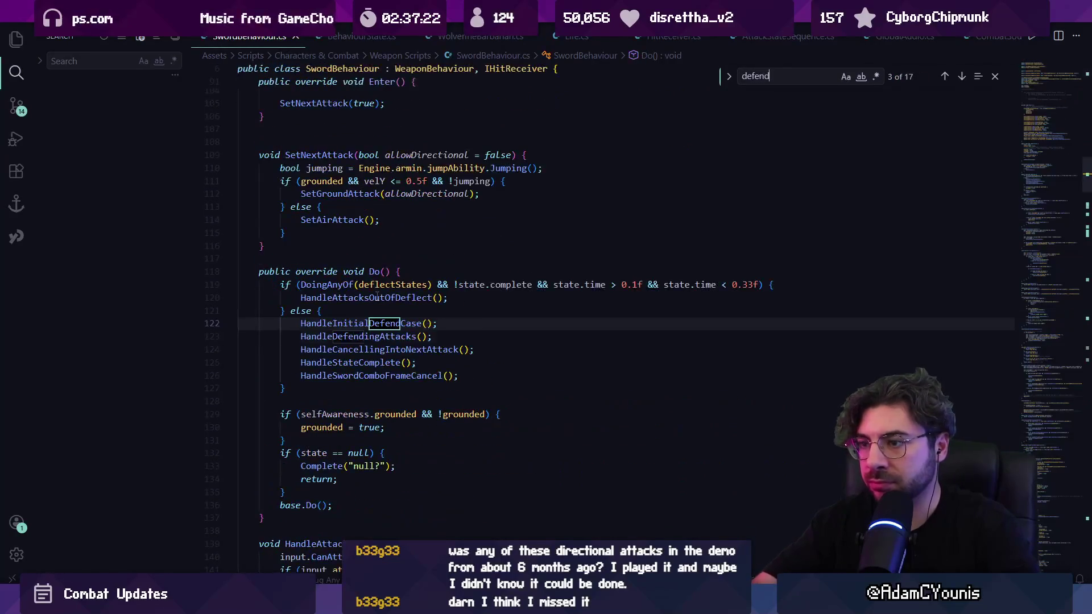
key("Return")
key("Return")
key("Return")
key("Return")
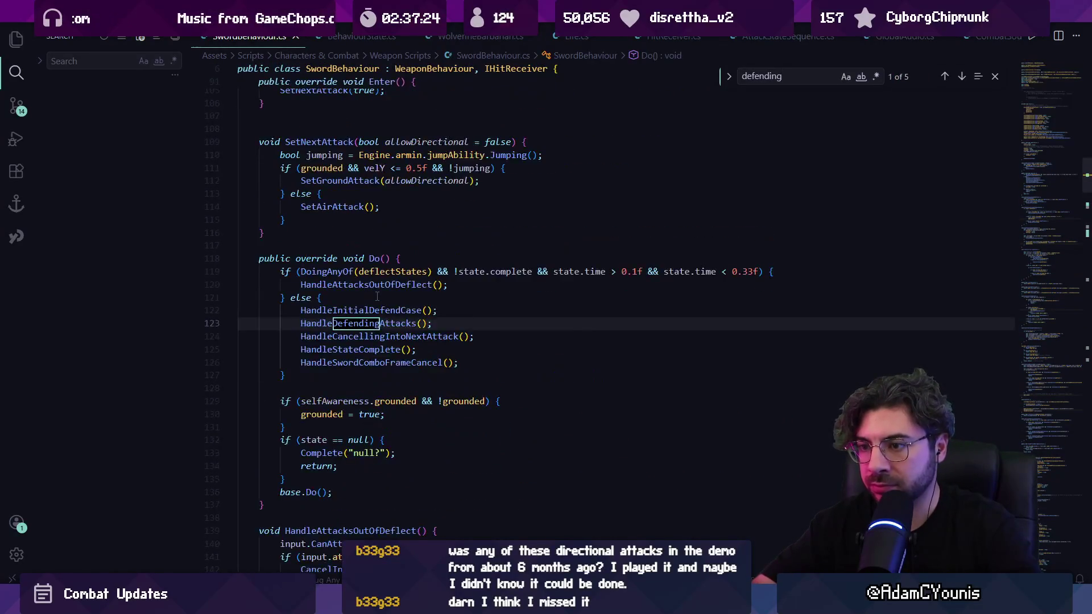
key("ctrl+a")
type("Defending")
Look up the onHit listener, undo a stray edit, and start a hit receiver search.
key("ctrl+a")
type("onhir")
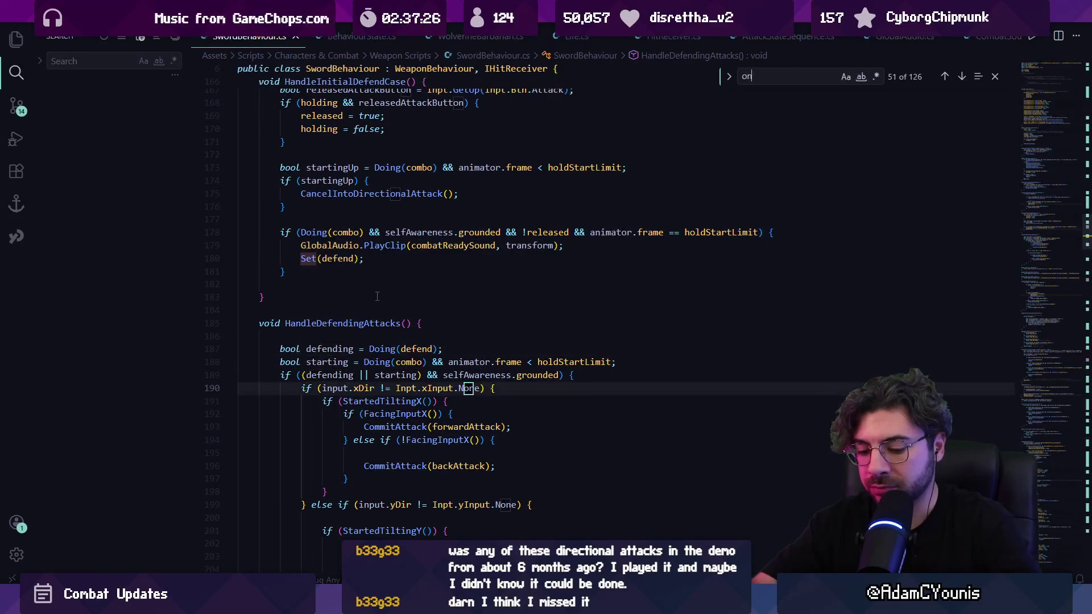
key("Escape")
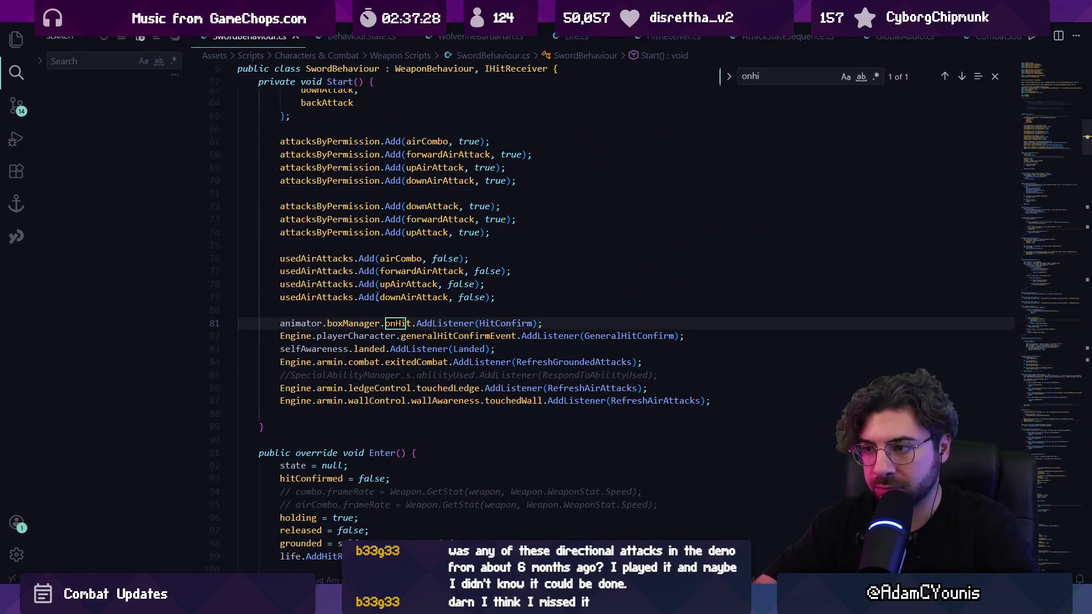
type("ft")
key("ctrl+z")
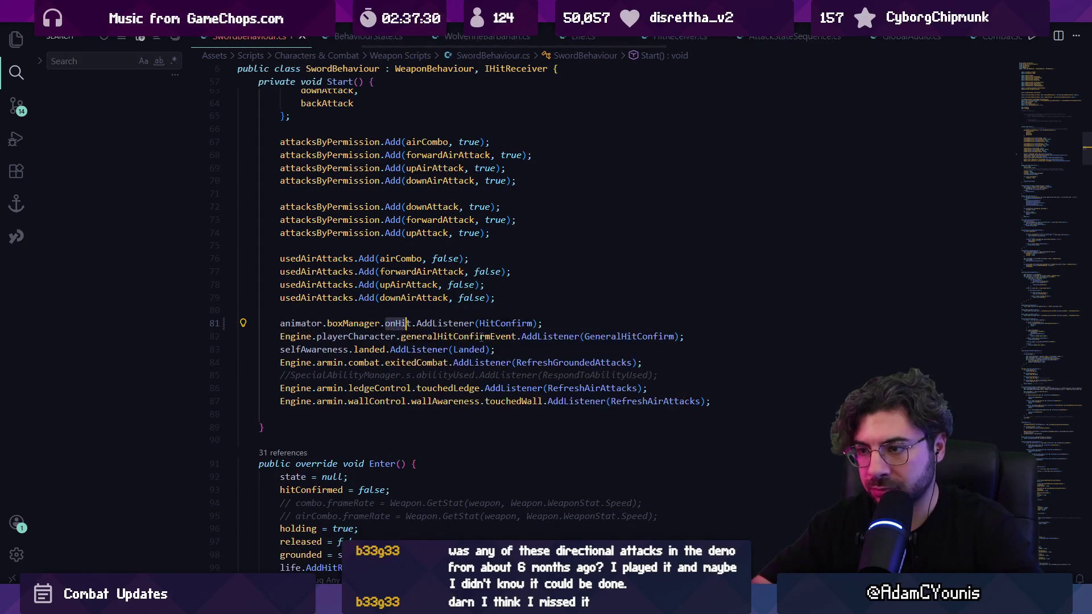
key("ctrl+f")
Select the AddHitReceiver call on line 99 and search the file for 'hitreceived'.
type("hitrexei")
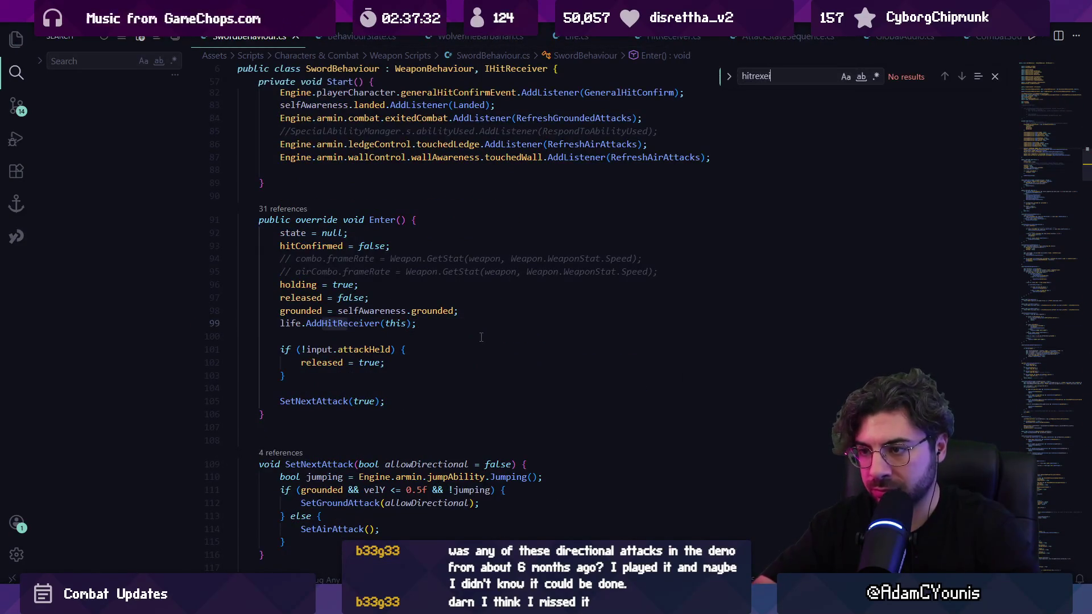
key("Escape")
left_click_drag(305, 323, 349, 323)
key("ctrl+Home")
key("ctrl+f")
type("hitrecei")
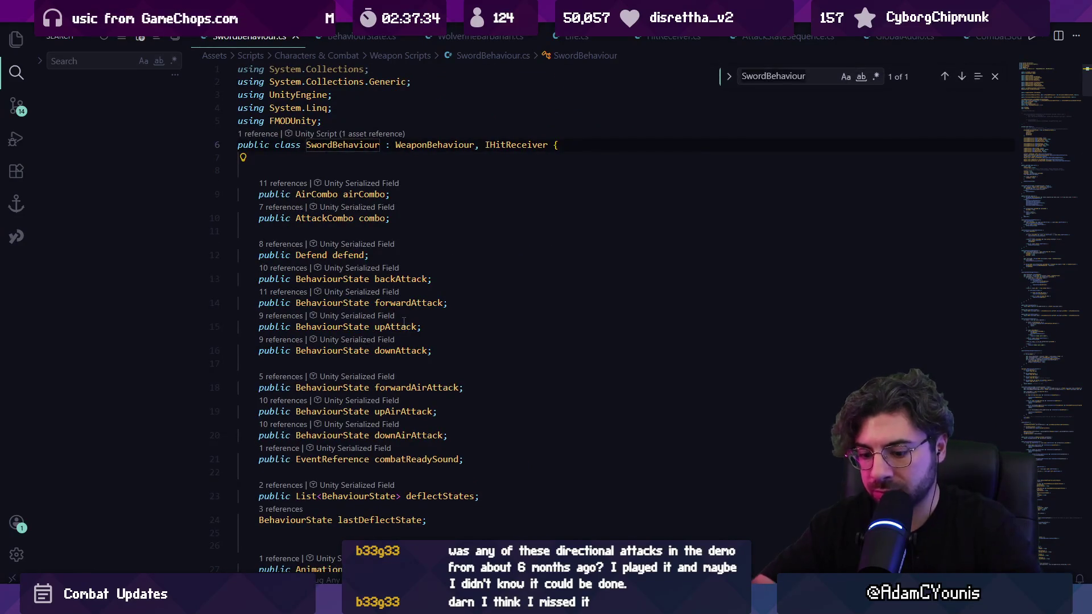
type("ved")
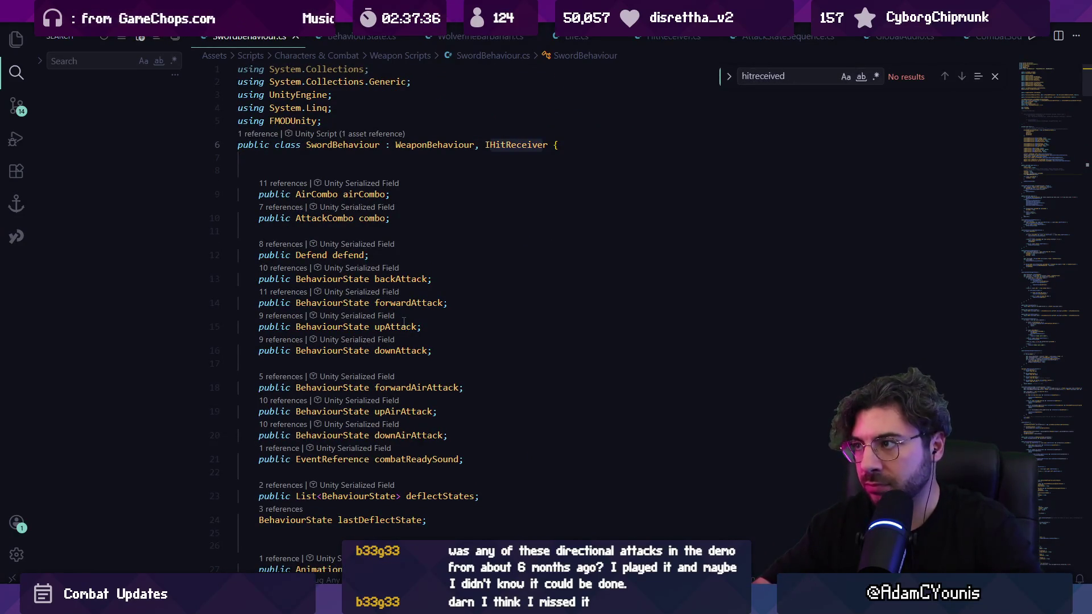
Refine the search to 'receivehit' to jump to the ReceiveHit method.
key("BackSpace")
key("BackSpace")
key("BackSpace")
key("ctrl+a")
type("rece")
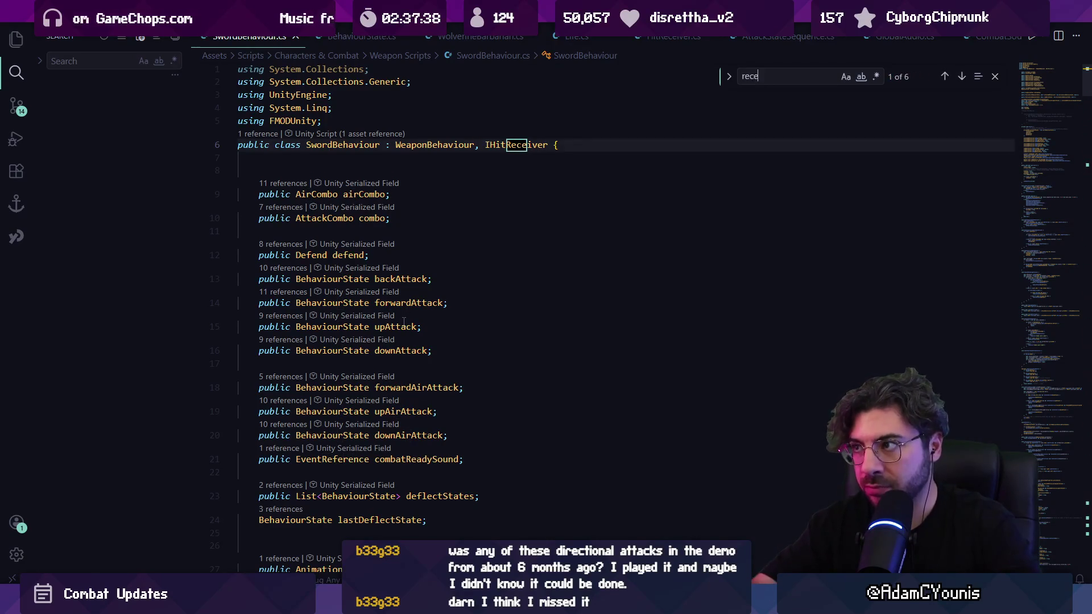
type("ivehit")
right_click(355, 323)
key("Escape")
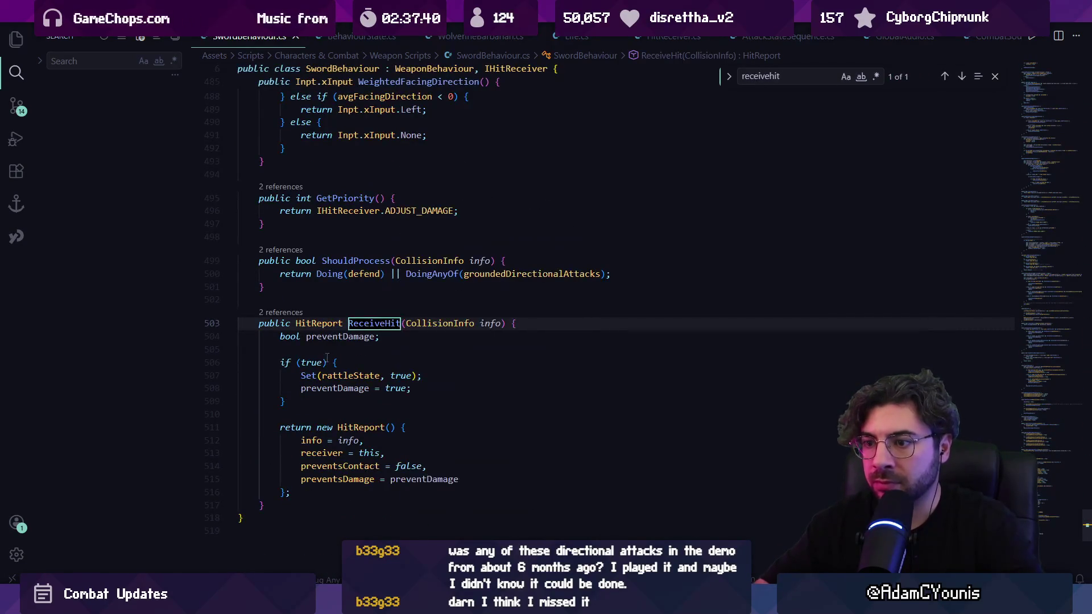
Check ReceiveHit's preventDamage line and the rattleState field declaration, then return to Unity.
left_click(393, 375)
left_click(434, 391)
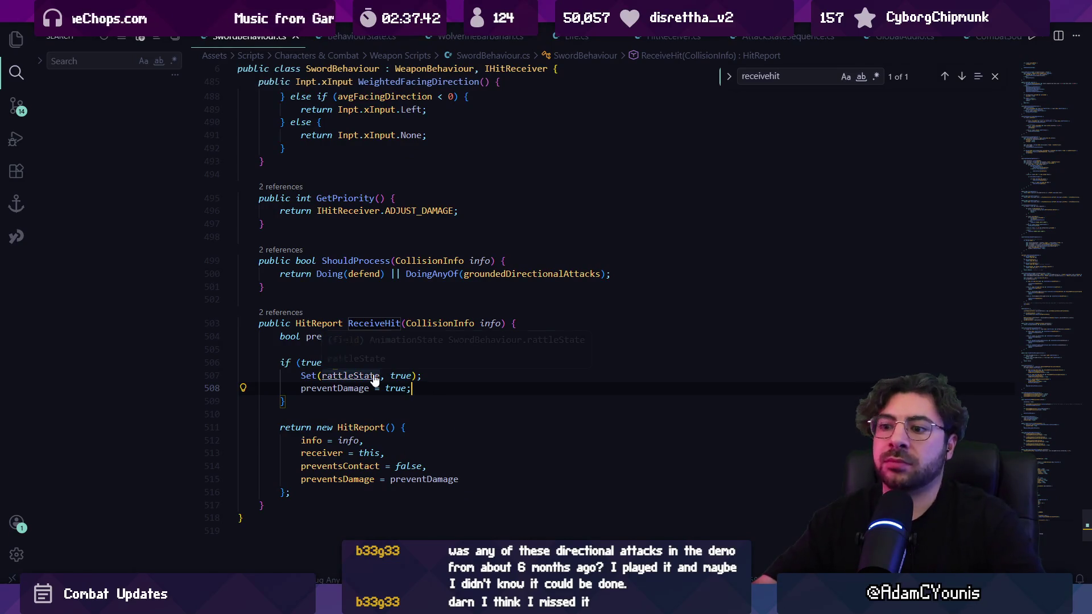
left_click(350, 375, "ctrl")
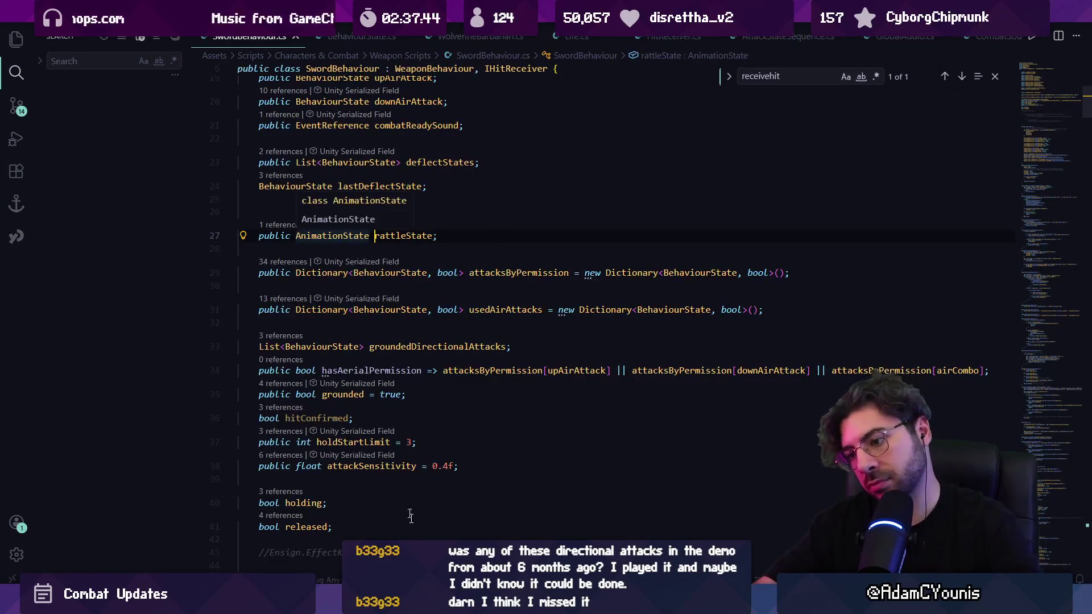
key("alt+Tab")
Play the Armin prefab's Rattle States sheet in Retrobox, then bring up CombatSoundsManager.cs.
left_click(169, 242)
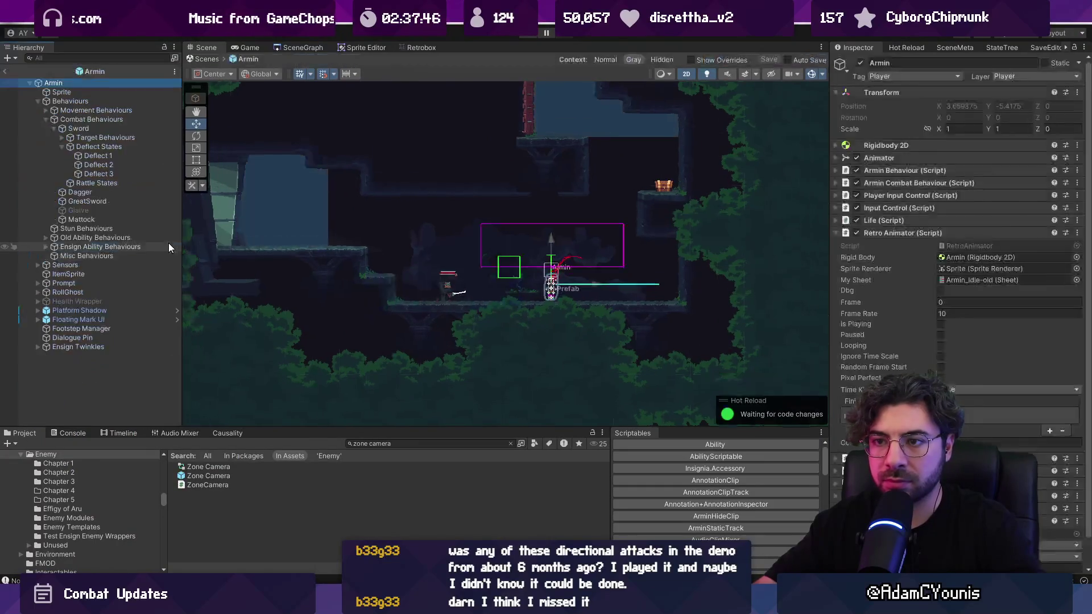
left_click(132, 182)
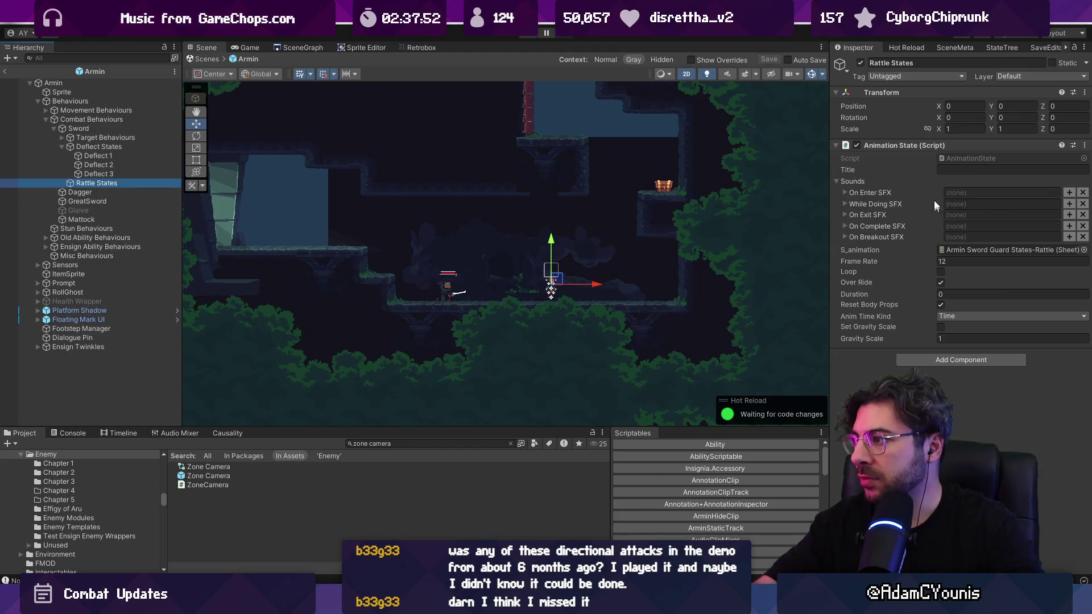
double_click(964, 249)
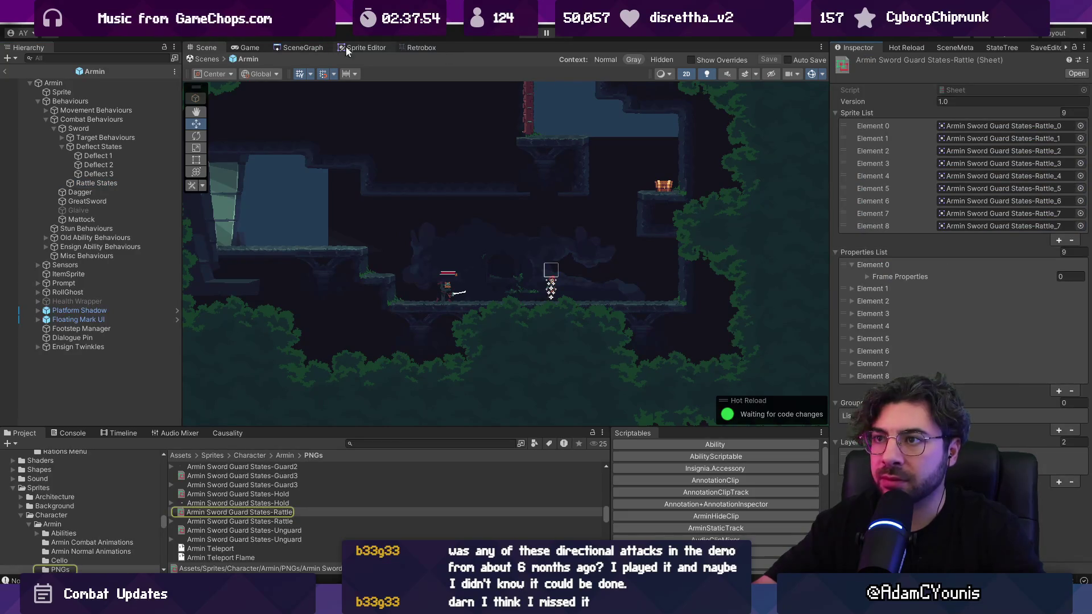
left_click(420, 49)
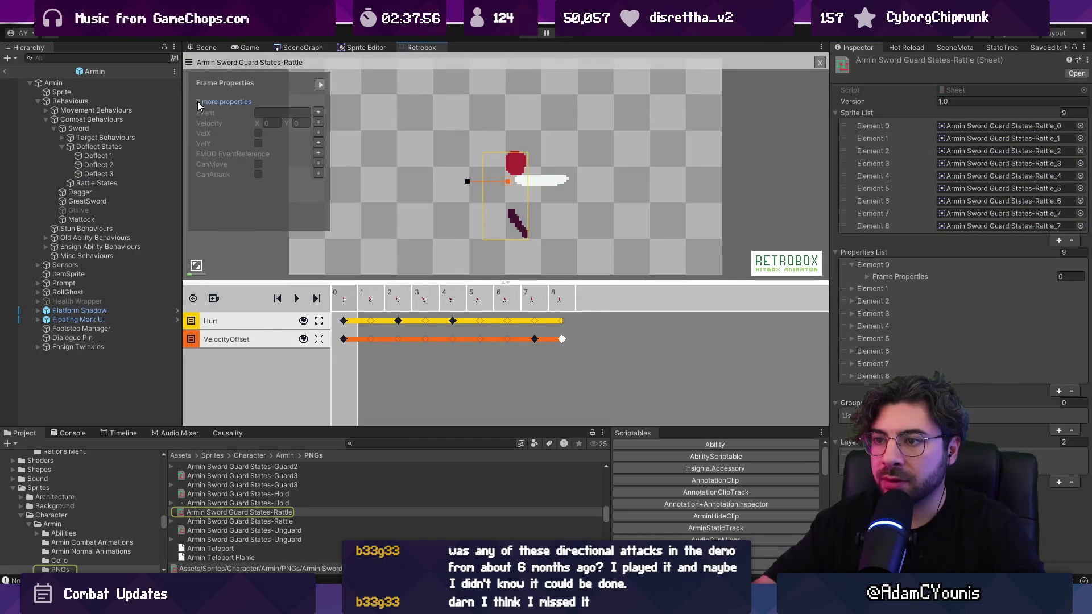
key("space")
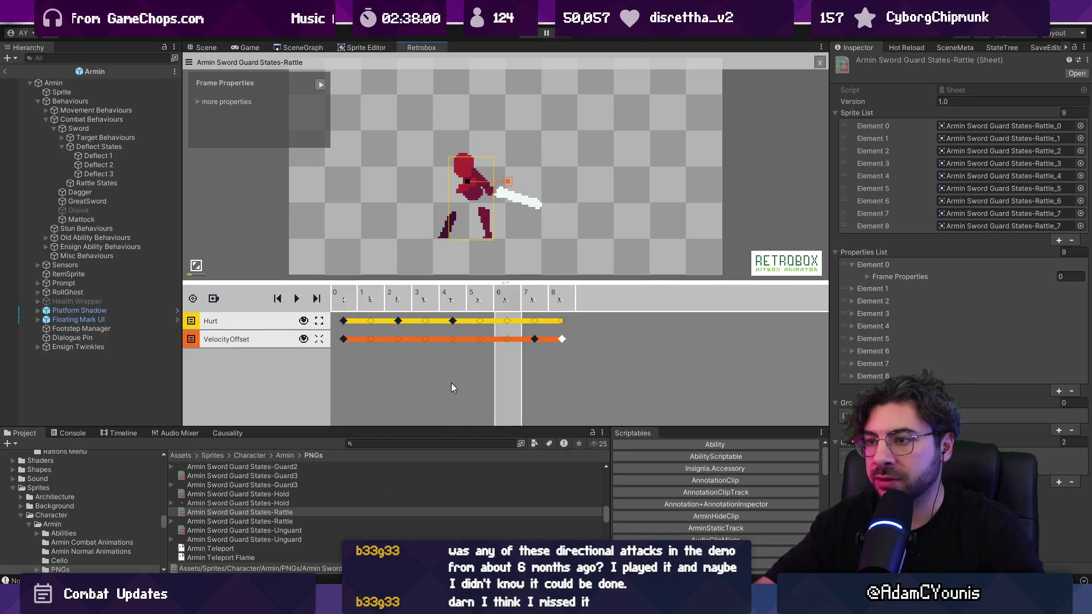
key("alt+Tab")
key("ctrl+Tab")
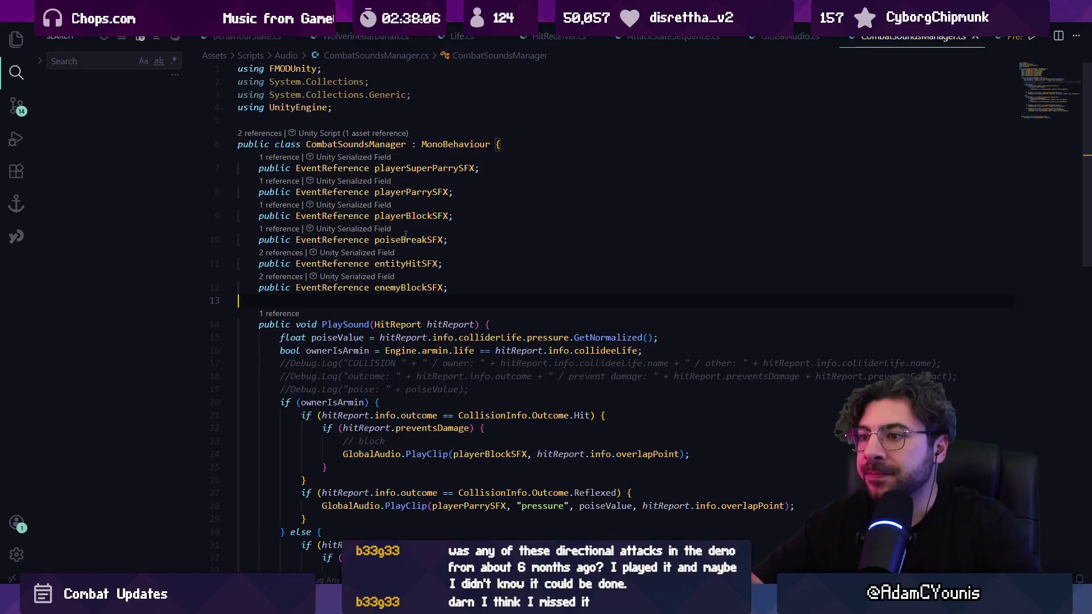
Check the entityHitSFX field, leave the Armin prefab, and search the Hierarchy for 'tsoundmanager'.
left_click(406, 264)
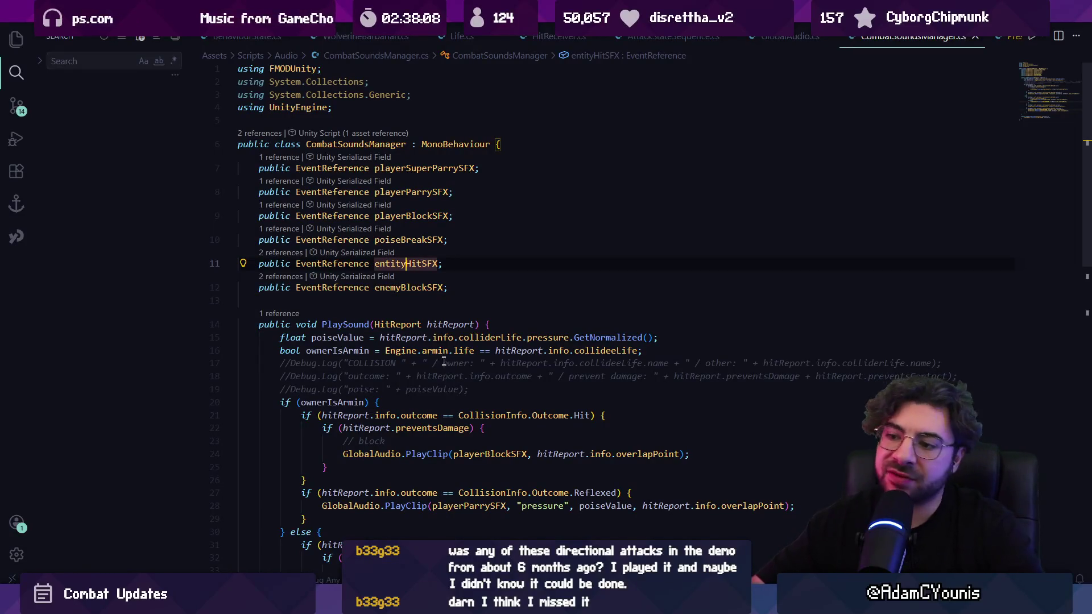
key("alt+Tab")
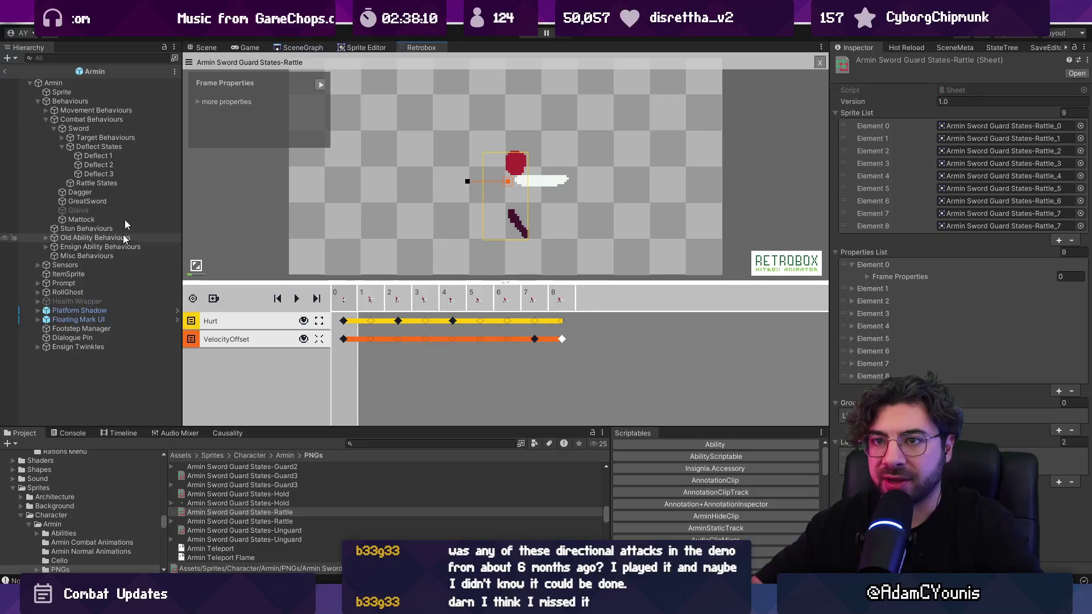
left_click(11, 73)
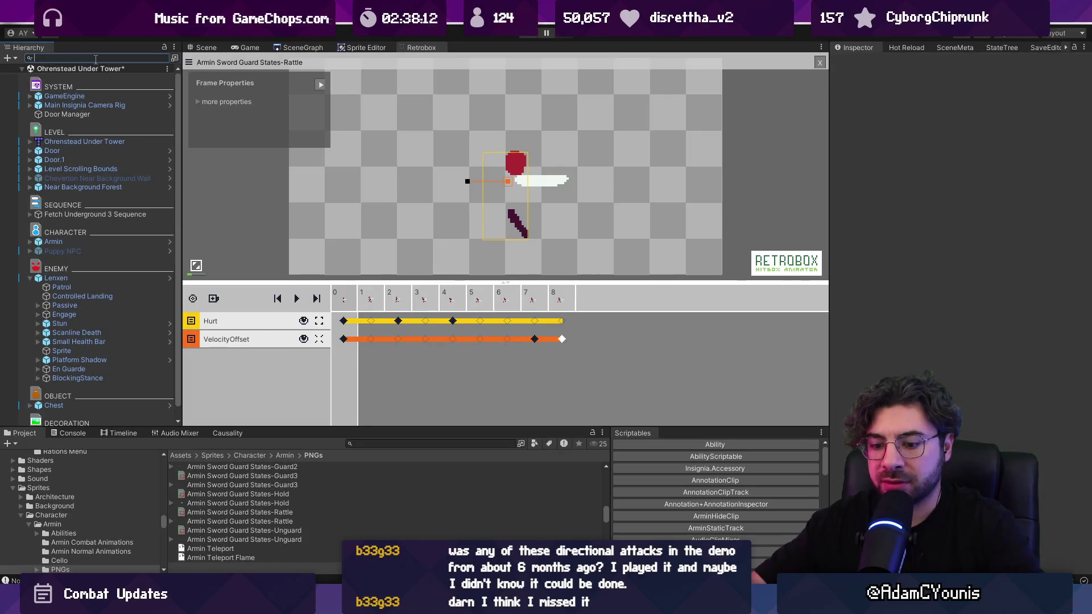
type("combatsoundmanager")
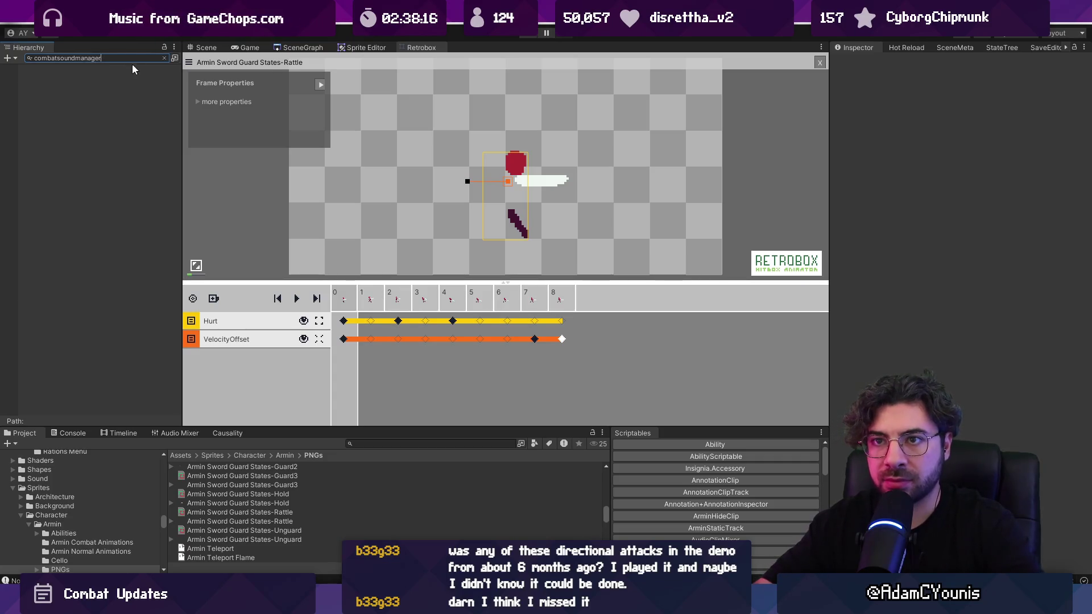
key("alt+Tab")
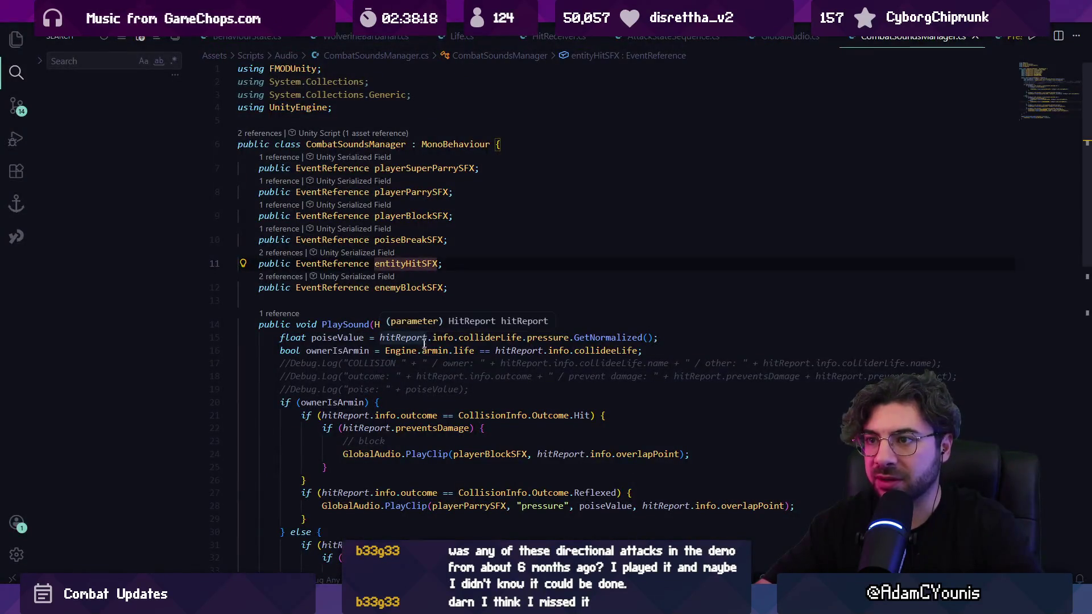
key("alt+Tab")
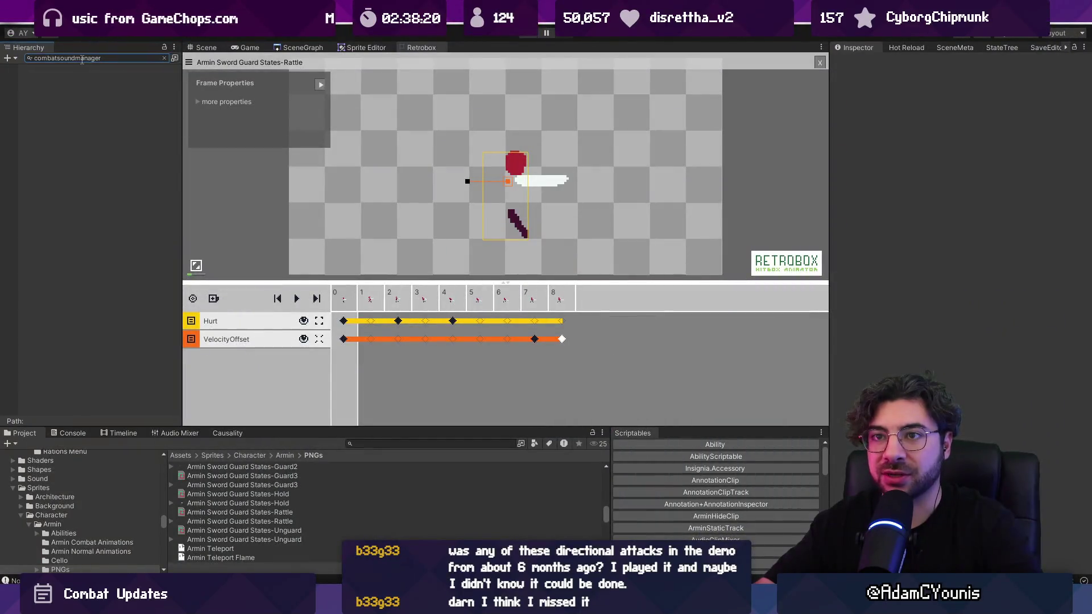
Correct the Hierarchy search to the combat sounds manager, clear it, then restore it.
left_click(129, 60)
key("Left")
key("Left")
key("Left")
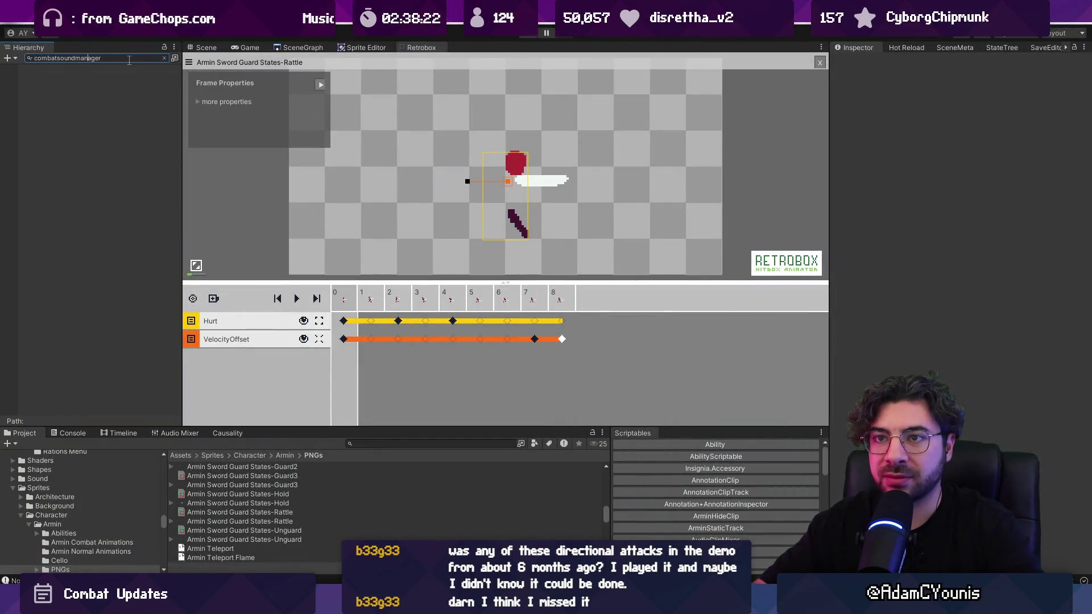
type("s")
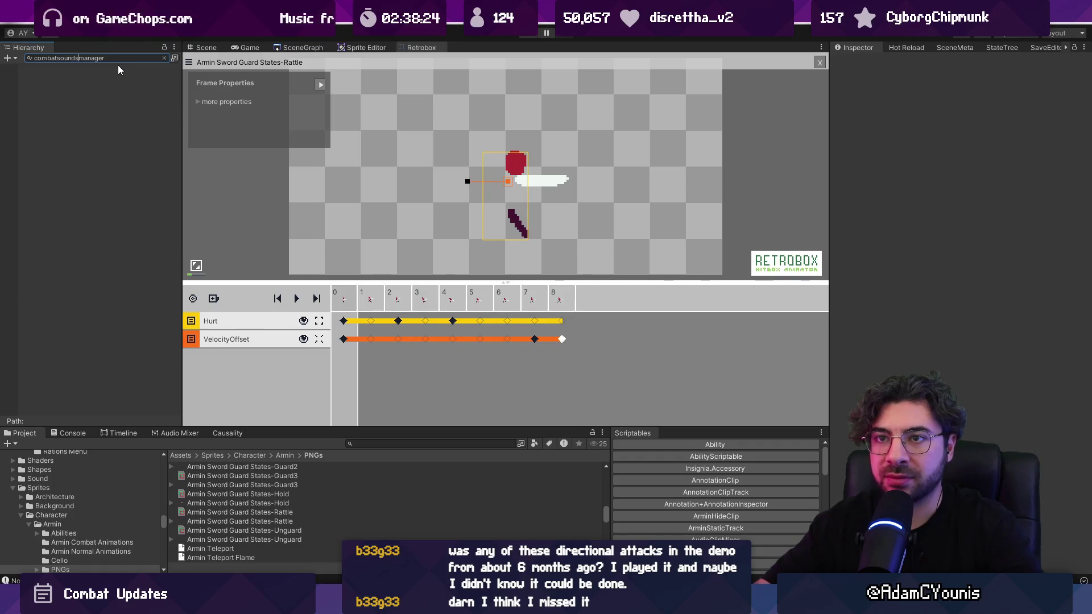
key("ctrl+a")
key("BackSpace")
key("ctrl+z")
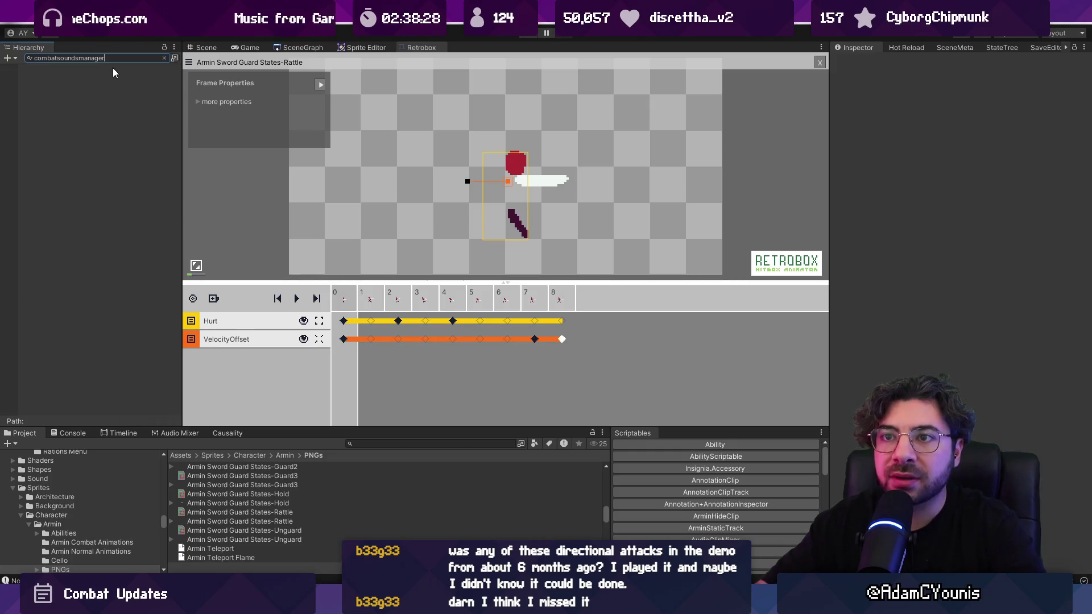
Clear the Hierarchy search and search the Project assets for 'gamesystem'.
left_click(205, 170)
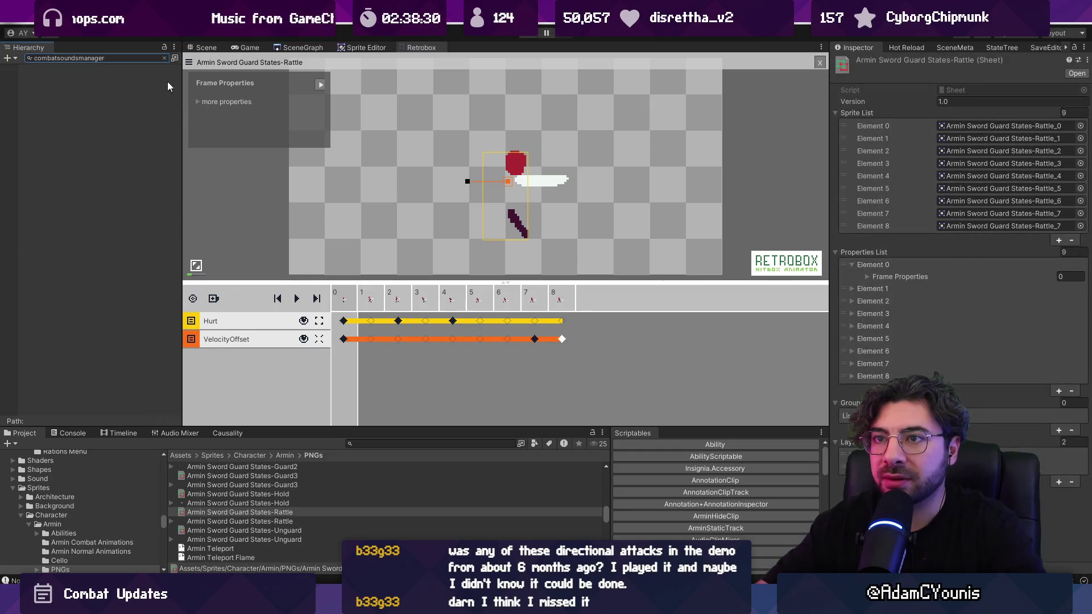
left_click(164, 57)
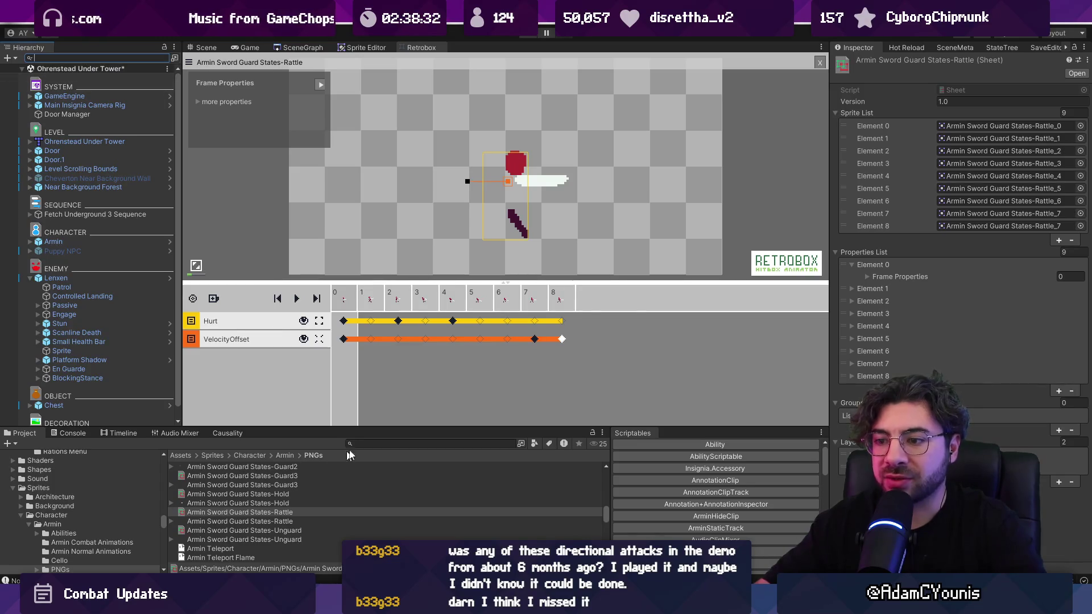
left_click(383, 441)
type("gamesystem")
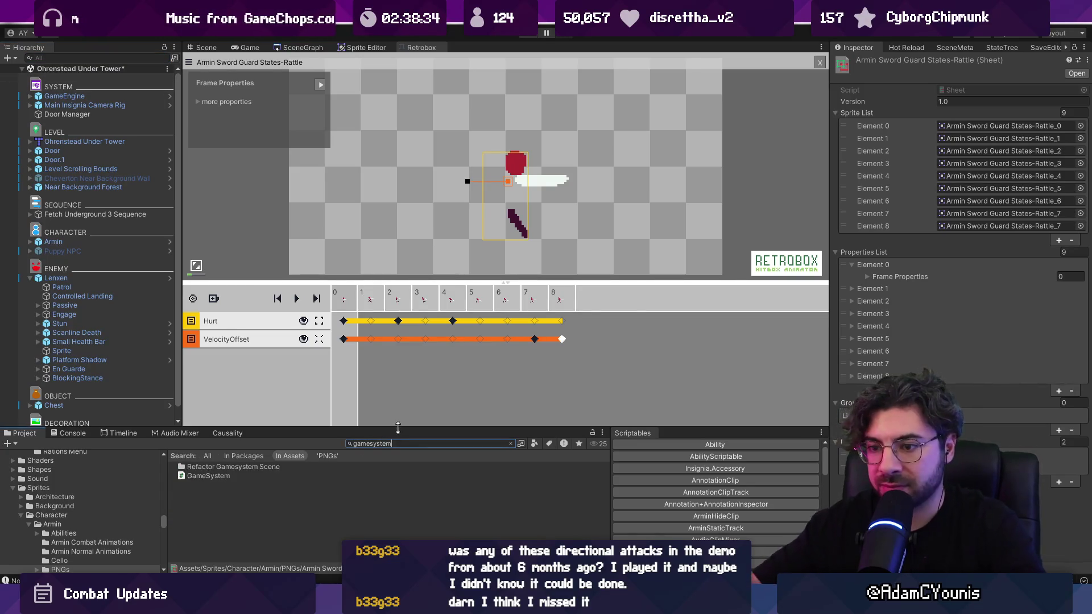
Open the GameSystem prefab and select Audio > Combat SFX to show the Combat Sounds Manager.
left_click(369, 443)
double_click(237, 474)
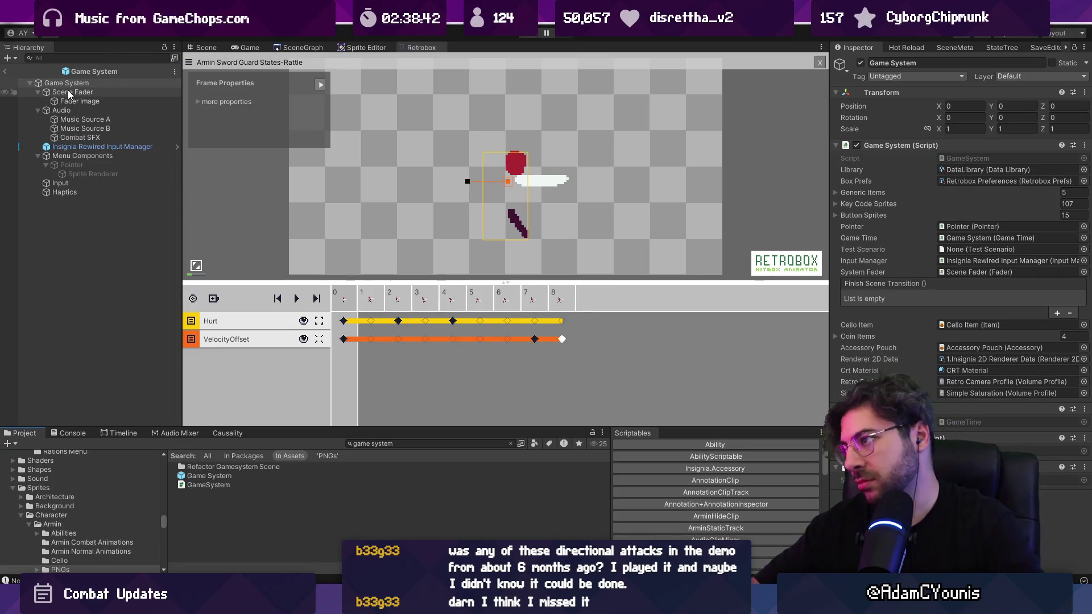
left_click(66, 109)
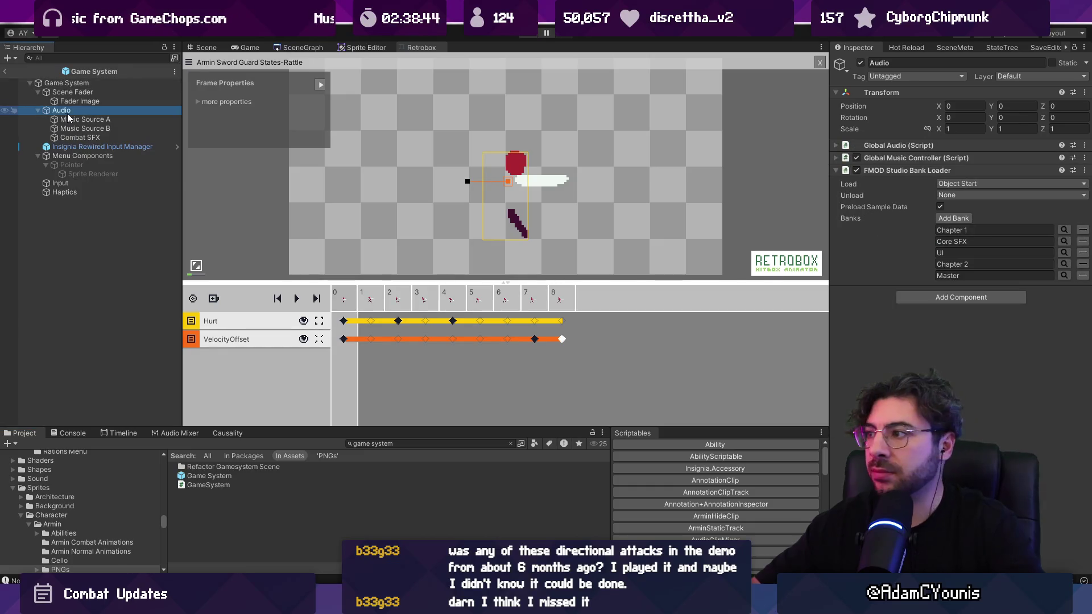
left_click(91, 120)
key("Down")
key("Down")
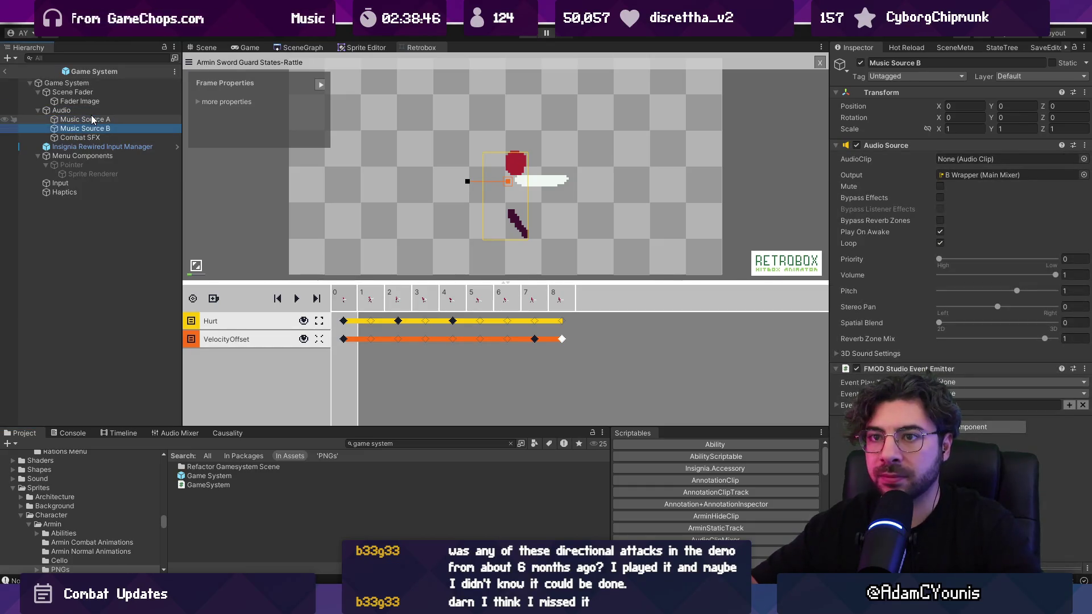
Inspect the Player Super Parry SFX event field and its event path.
left_click(858, 175)
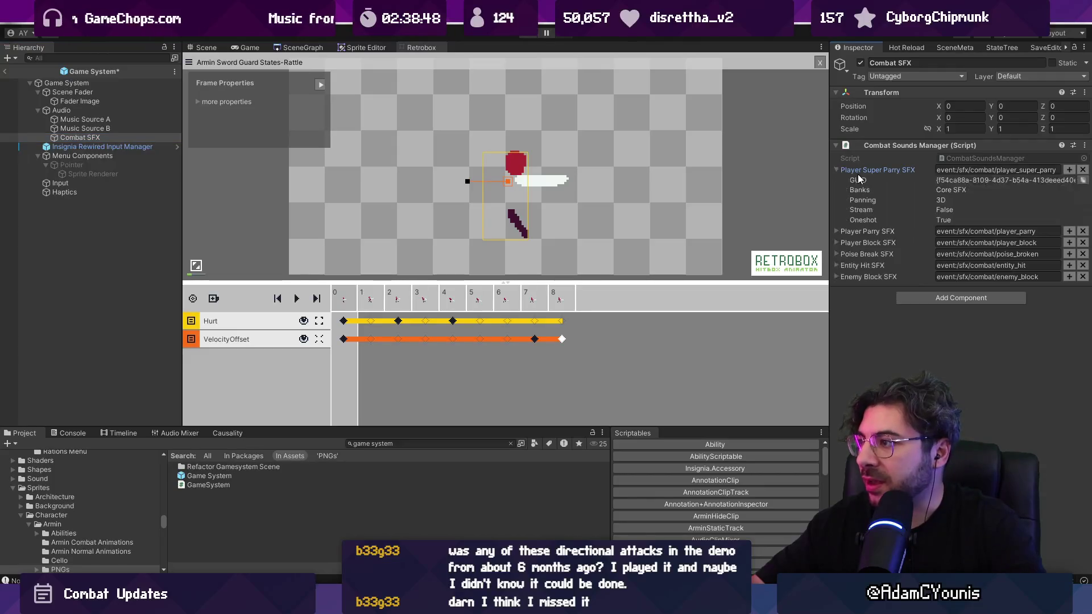
left_click(841, 170)
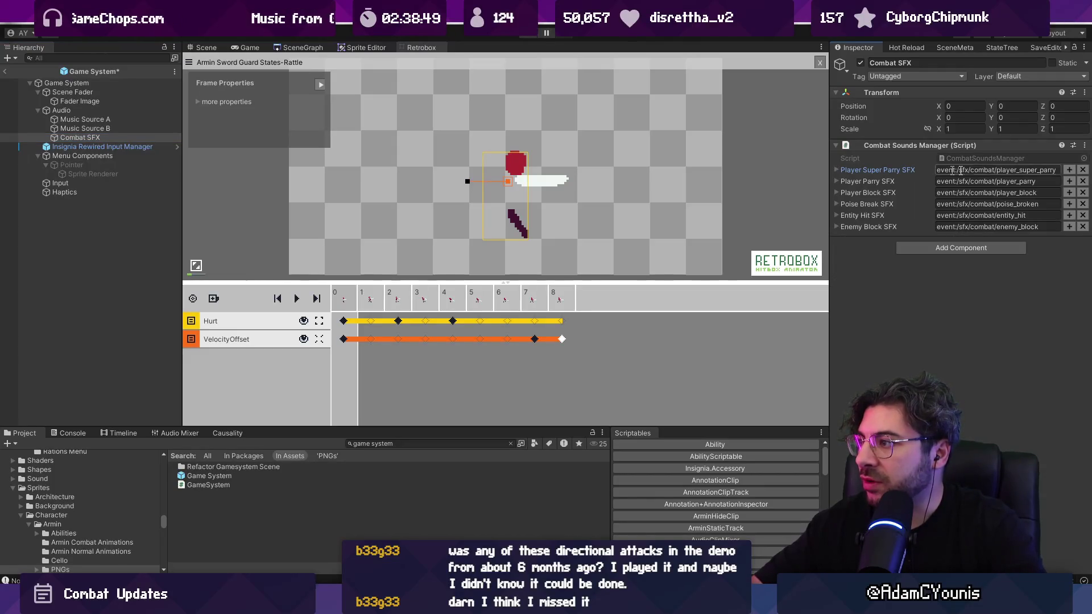
left_click(1069, 170)
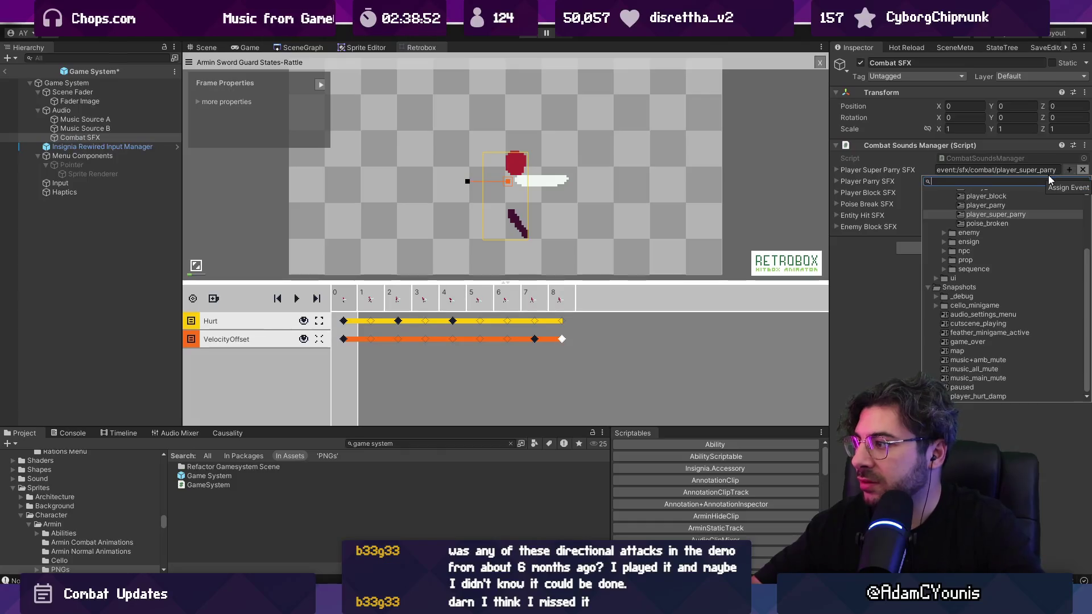
left_click(1040, 166)
left_click(1060, 169)
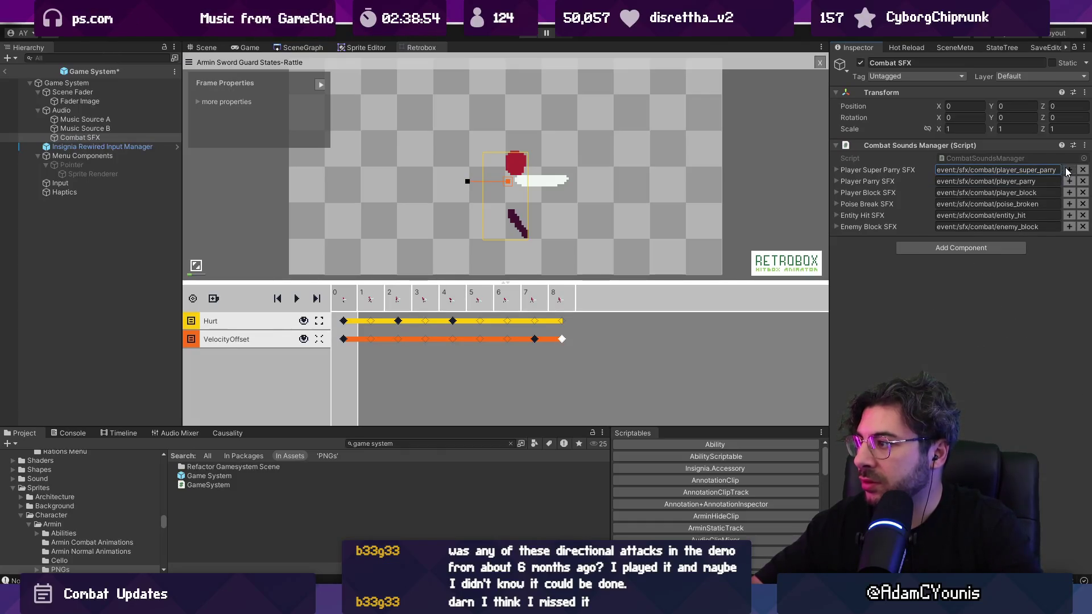
Search the Project for 'super parry' and select the player_super_parry event.
left_click(1070, 170)
left_click(467, 443)
type("s")
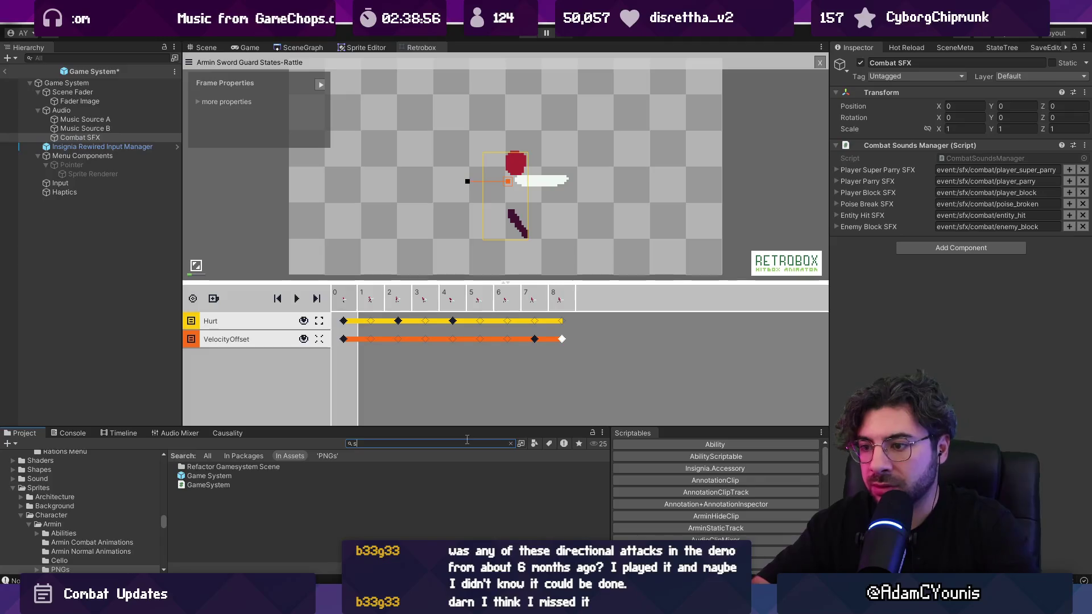
type("uper parry")
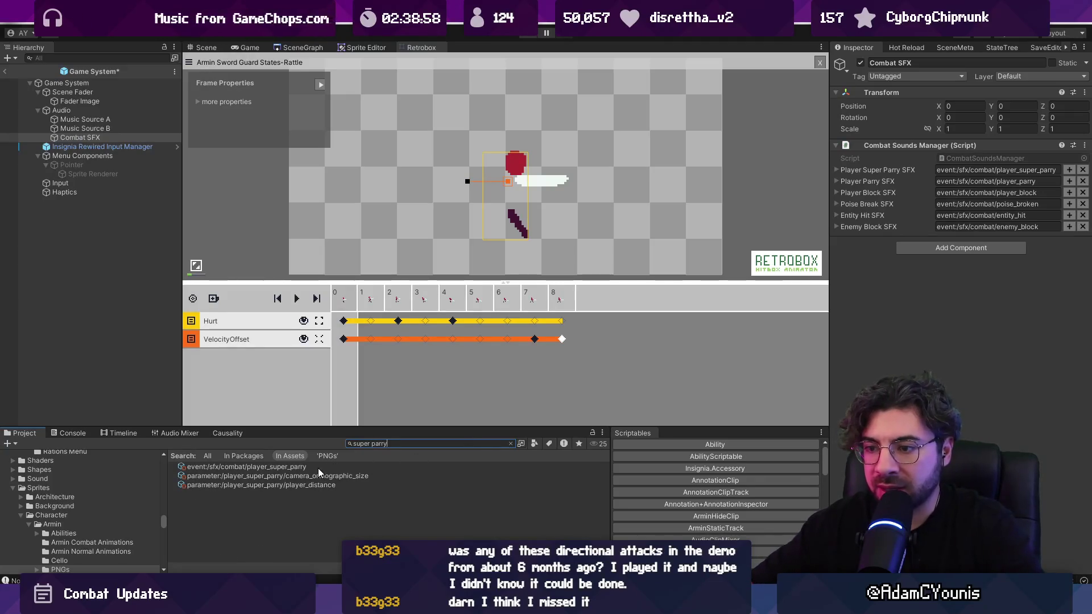
key("Down")
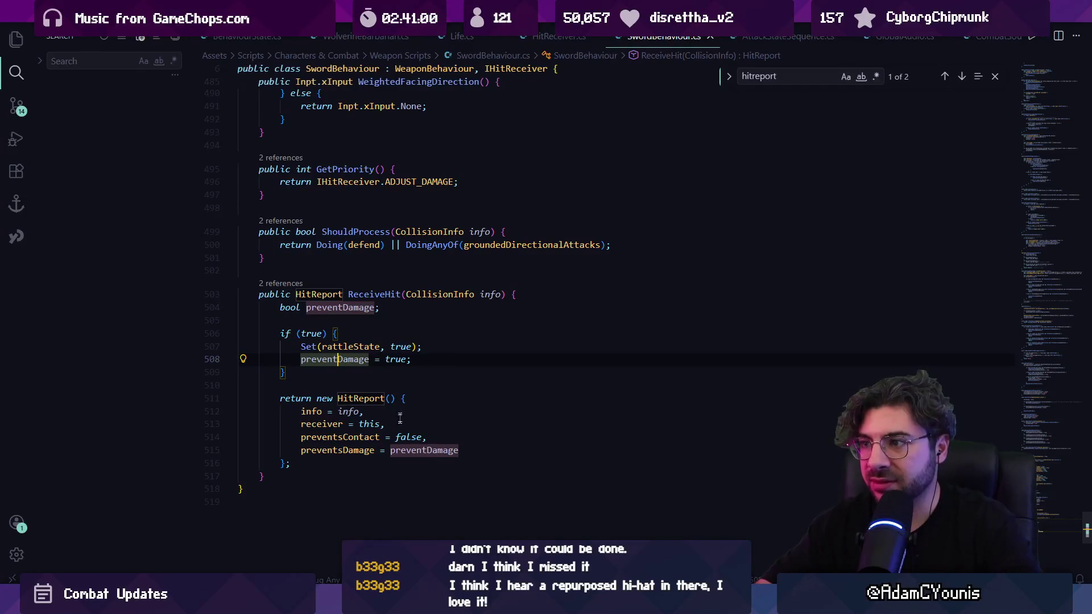
Add Debug.Log("sword behaviour prevents damage") after ReceiveHit's return block, save, and check in Unity.
left_click(441, 461)
key("Return")
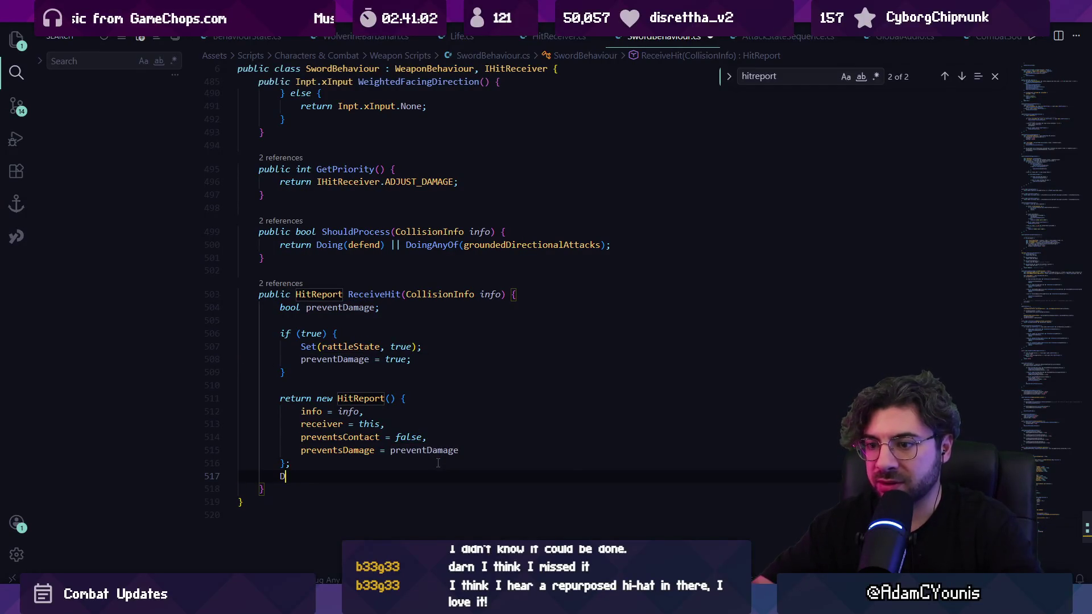
type("Debug.Log")
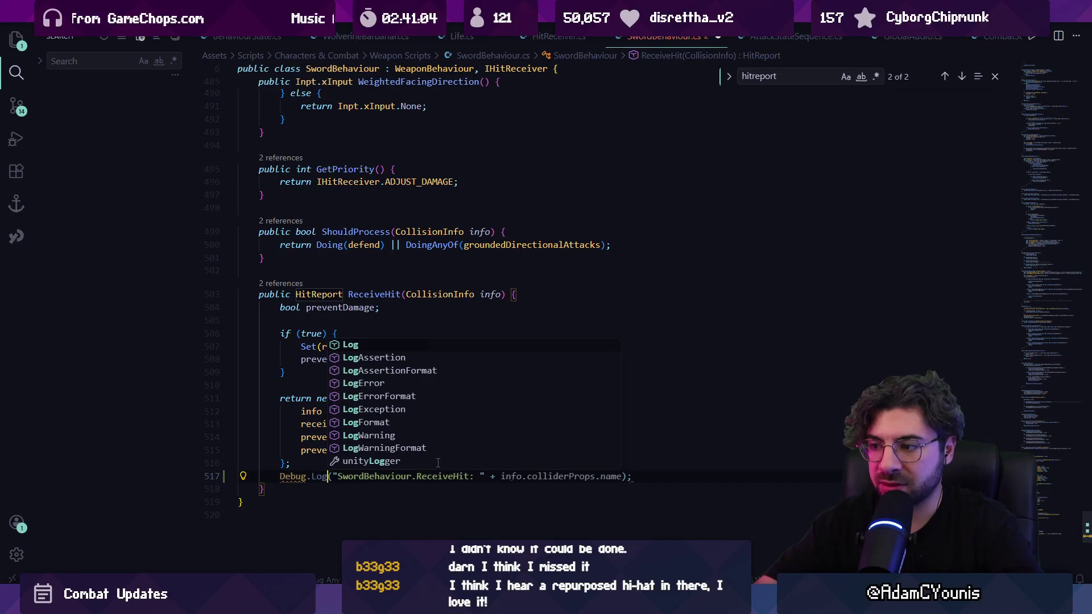
type("(")
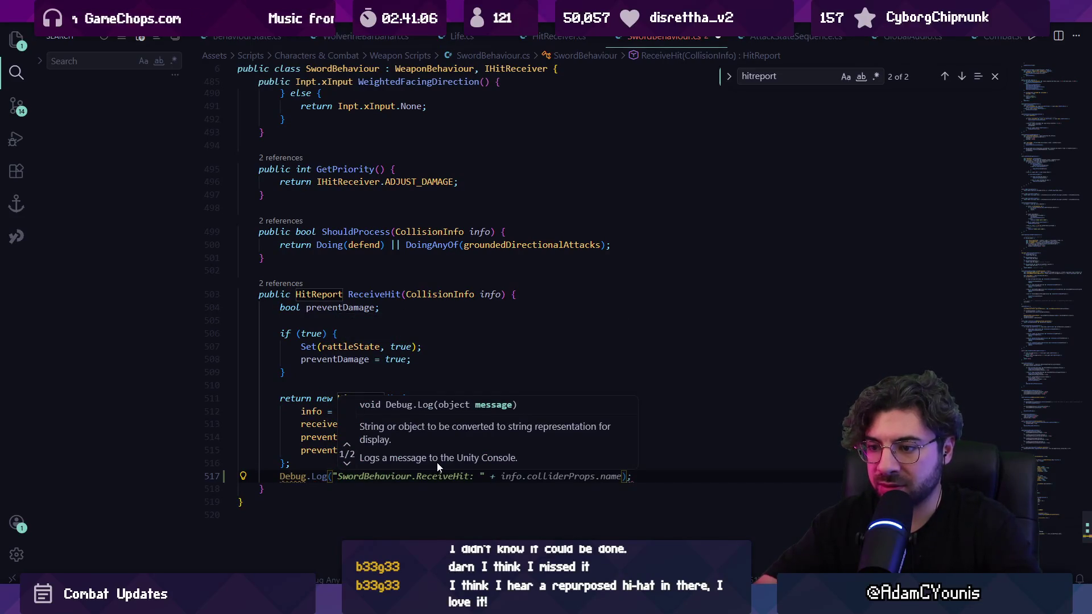
type("\"sword beha")
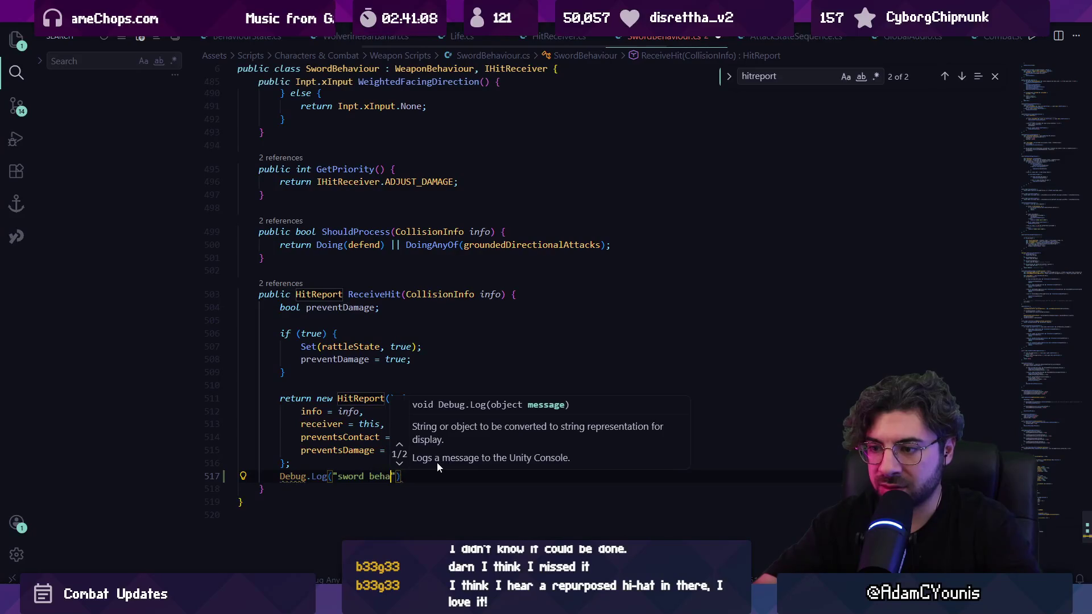
type("viour prevents dama")
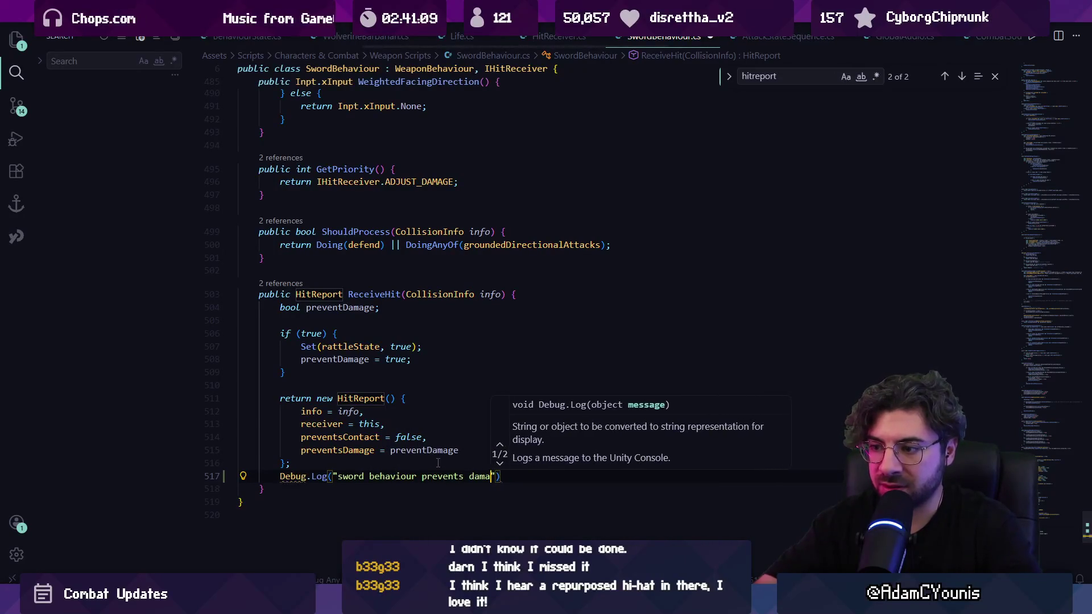
type("ge")
key("ctrl+s")
key("alt+Tab")
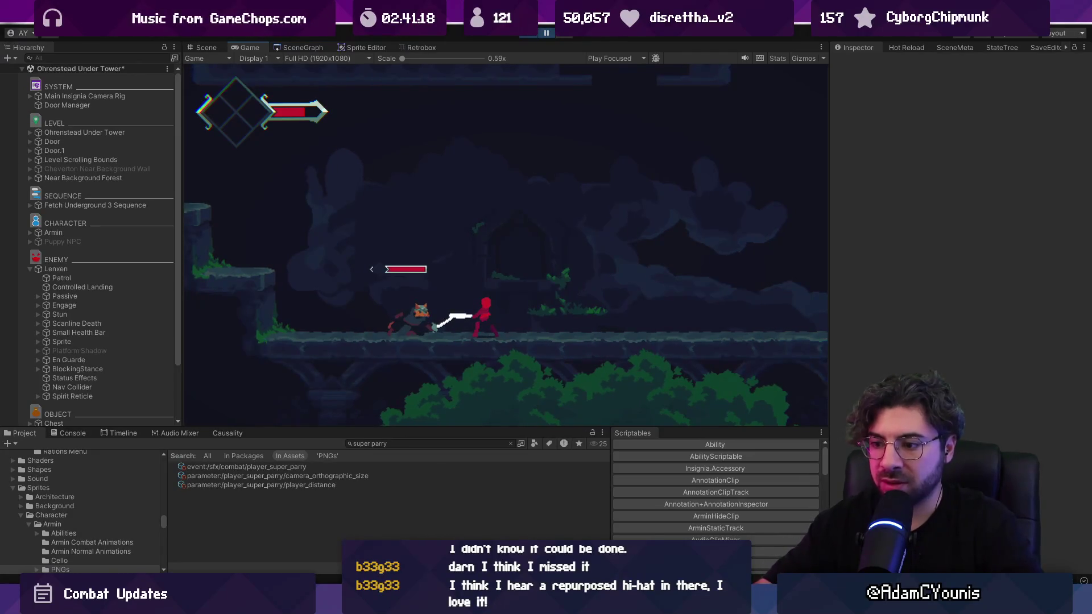
key("alt+Tab")
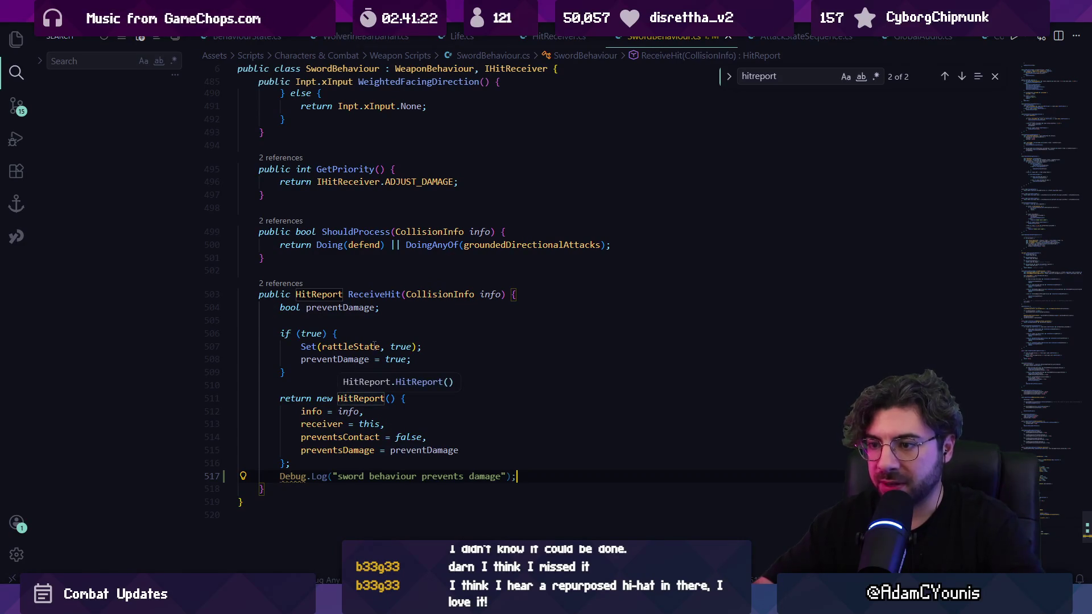
left_click(338, 347)
left_click(363, 335)
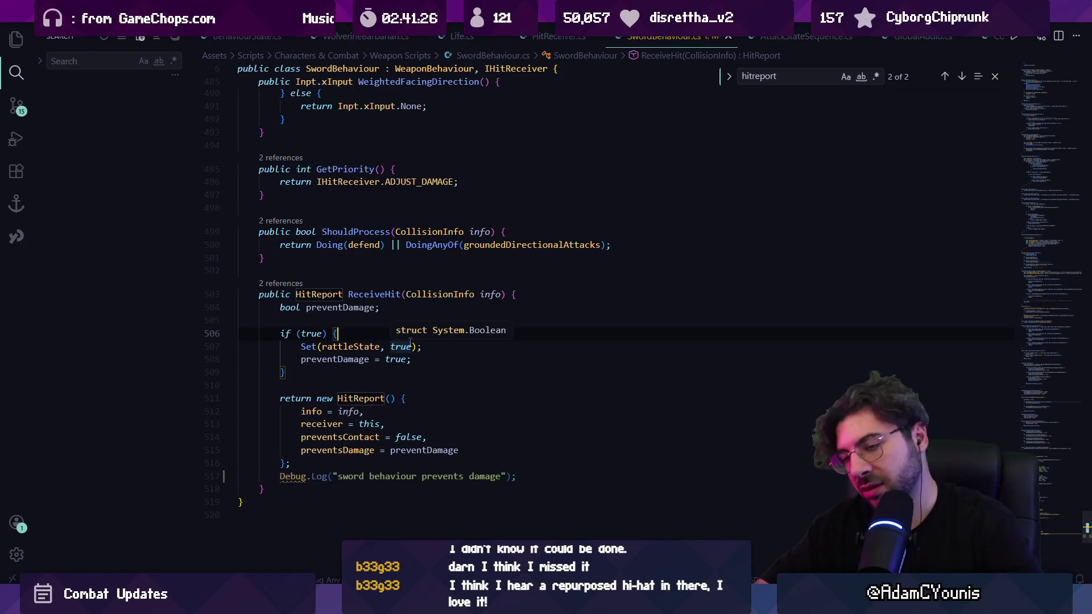
left_click(400, 322)
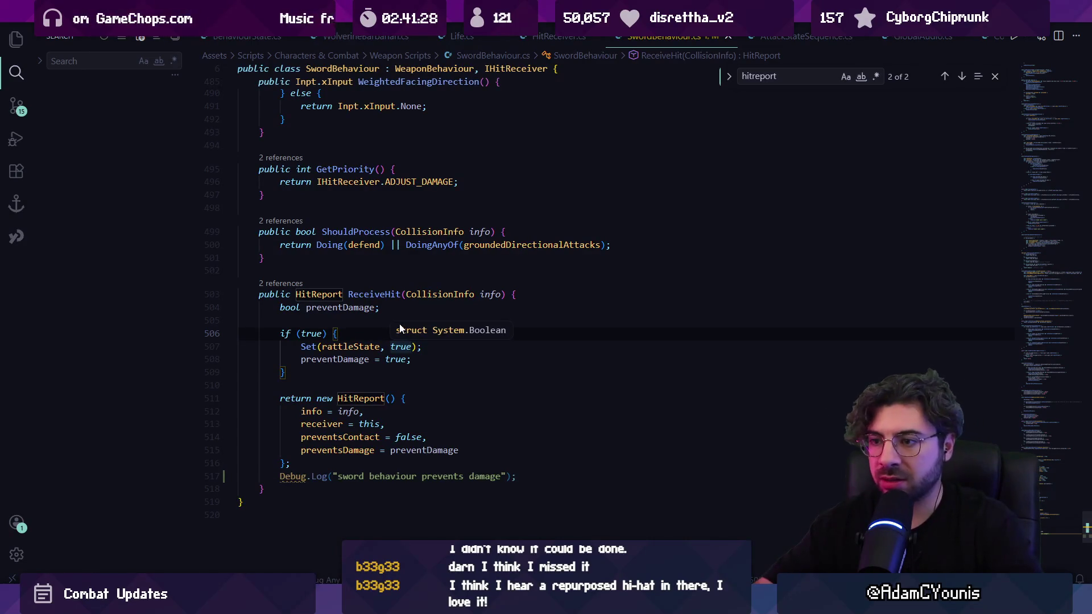
key("ctrl+p")
type("ref")
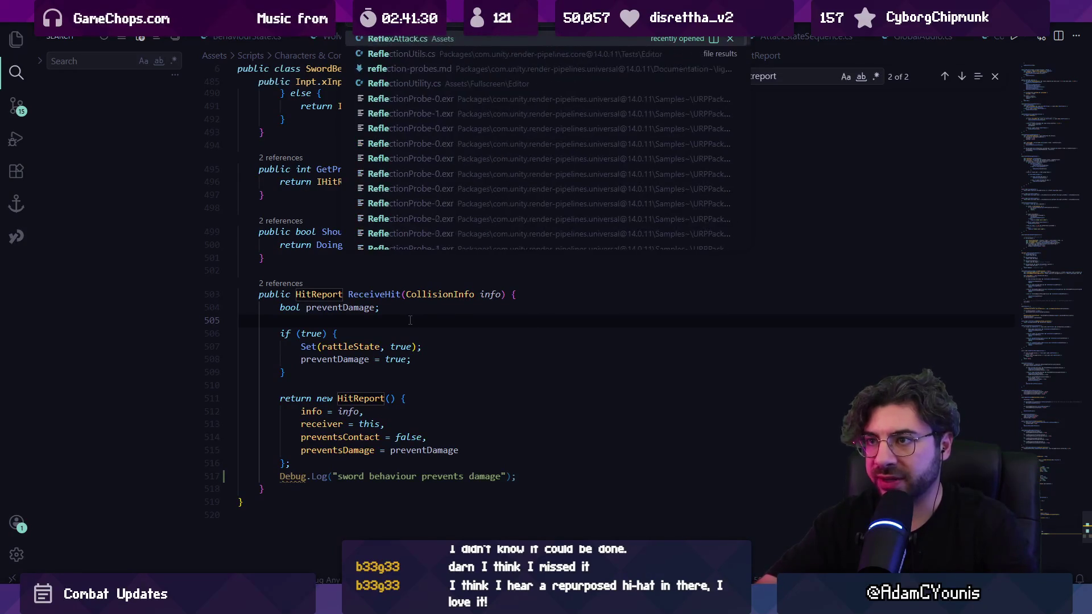
key("Return")
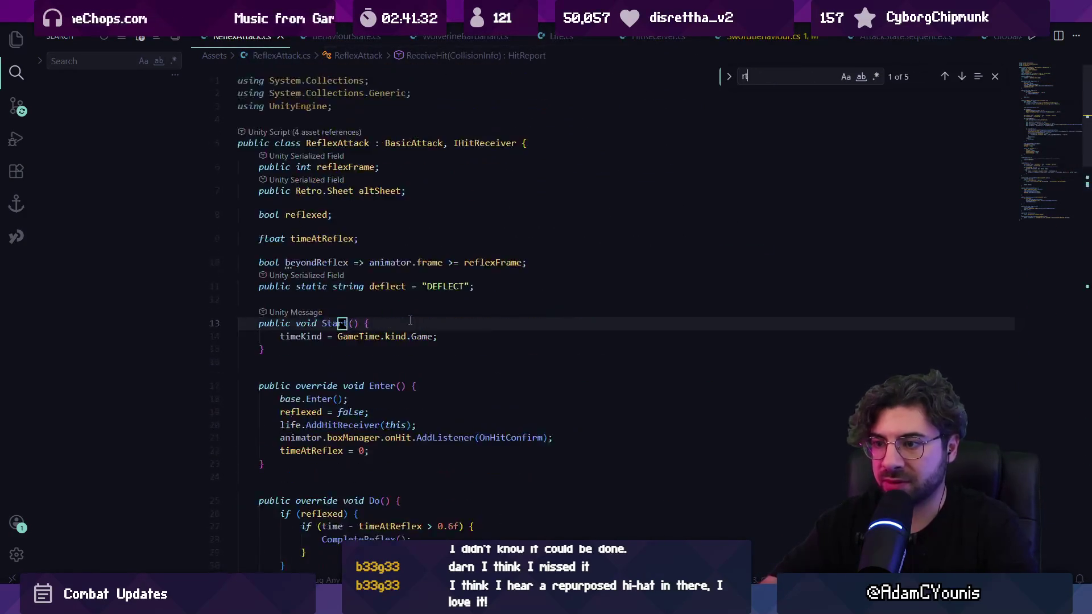
type("attl")
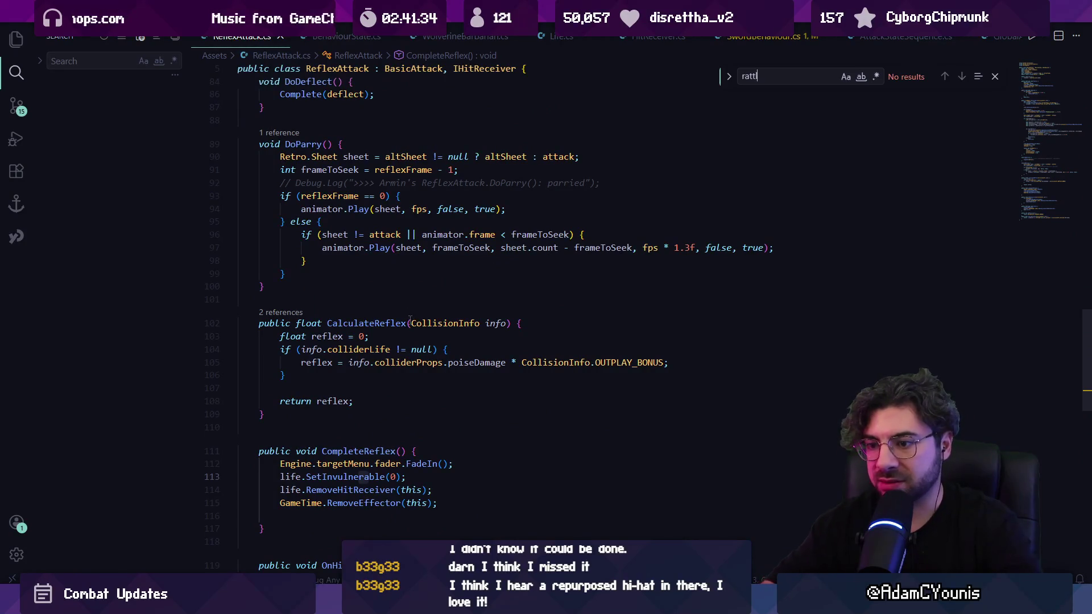
key("BackSpace")
key("BackSpace")
key("BackSpace")
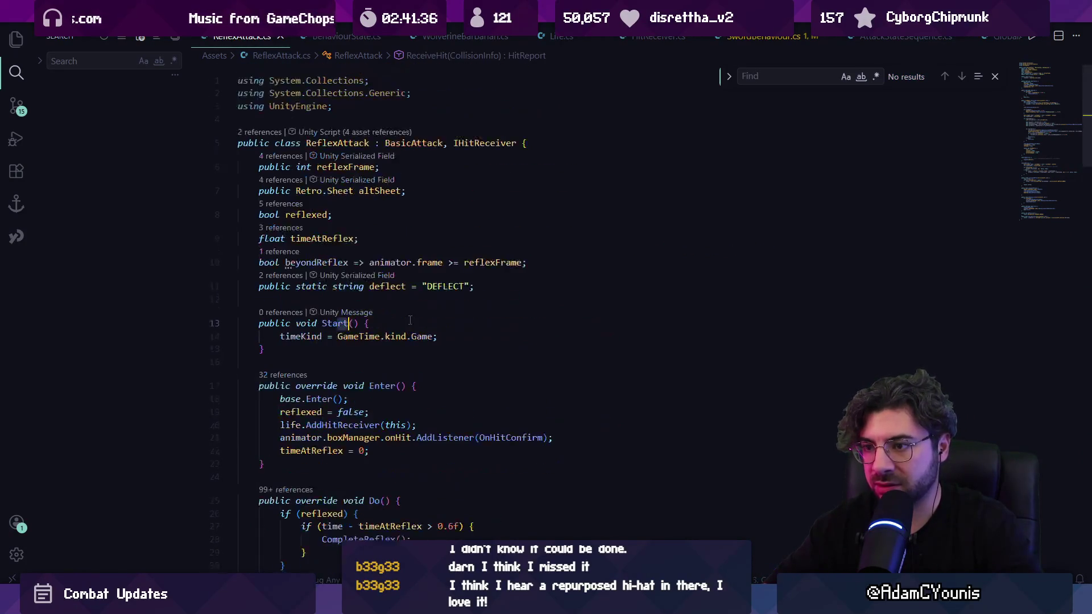
scroll(410, 320, "down", 8)
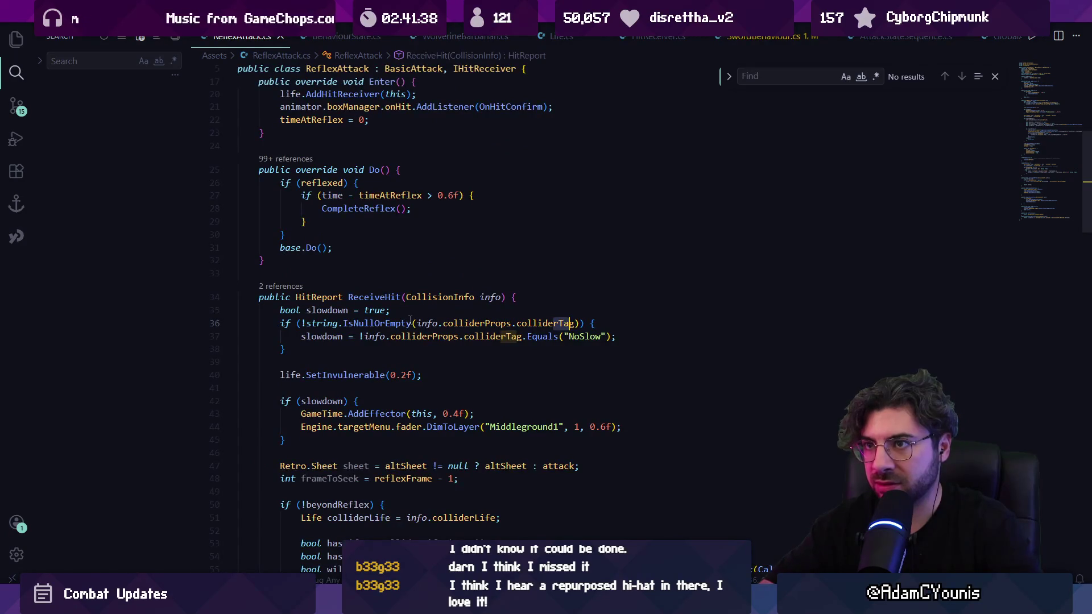
key("ctrl+Tab")
key("ctrl+Tab")
key("ctrl+Tab")
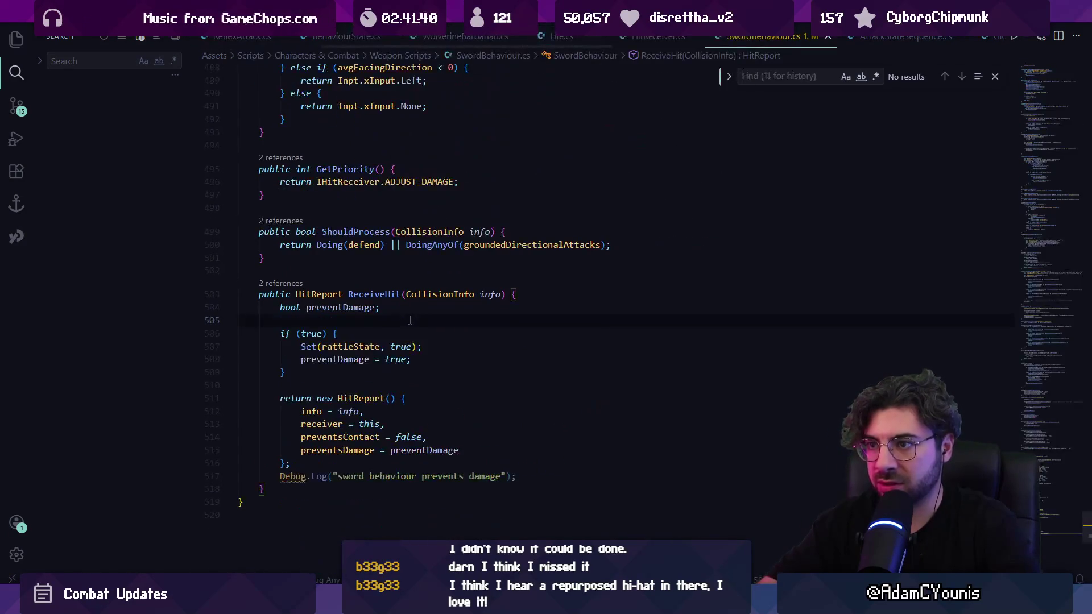
Step through the 'reflex' matches in SwordBehaviour.cs and return to ReceiveHit.
type("reflex")
key("Return")
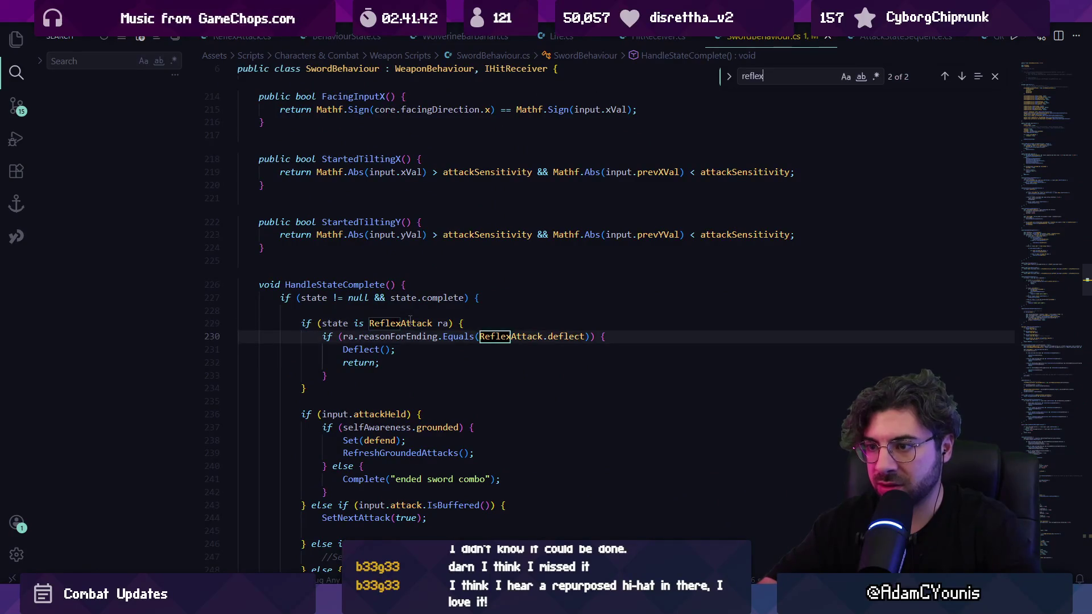
key("Return")
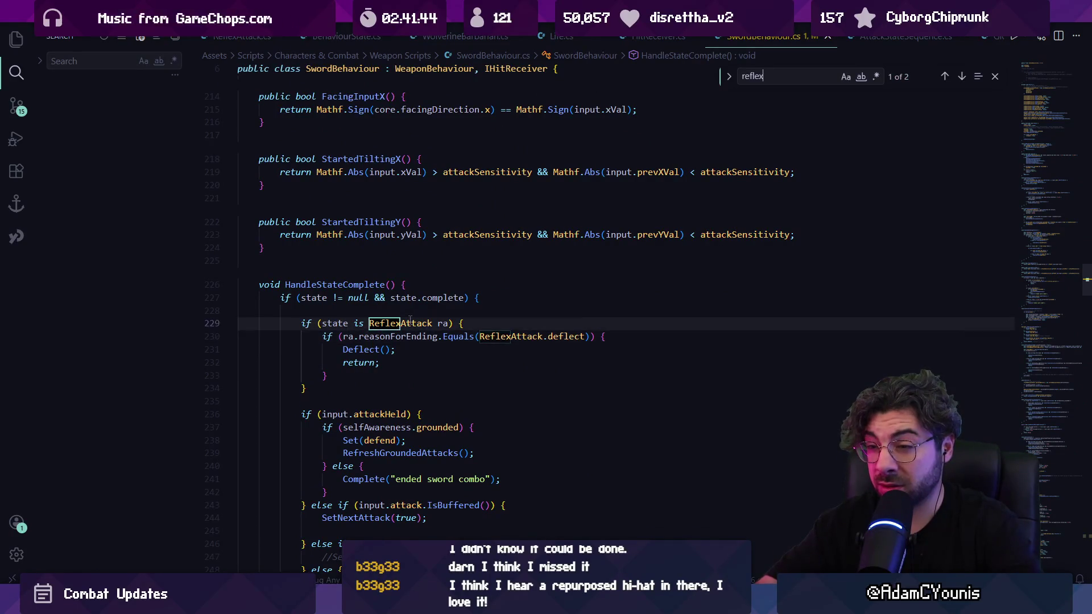
key("Return")
Find rattleState in ReceiveHit, view its declaration and references, and come back.
key("Return")
left_click(1066, 556)
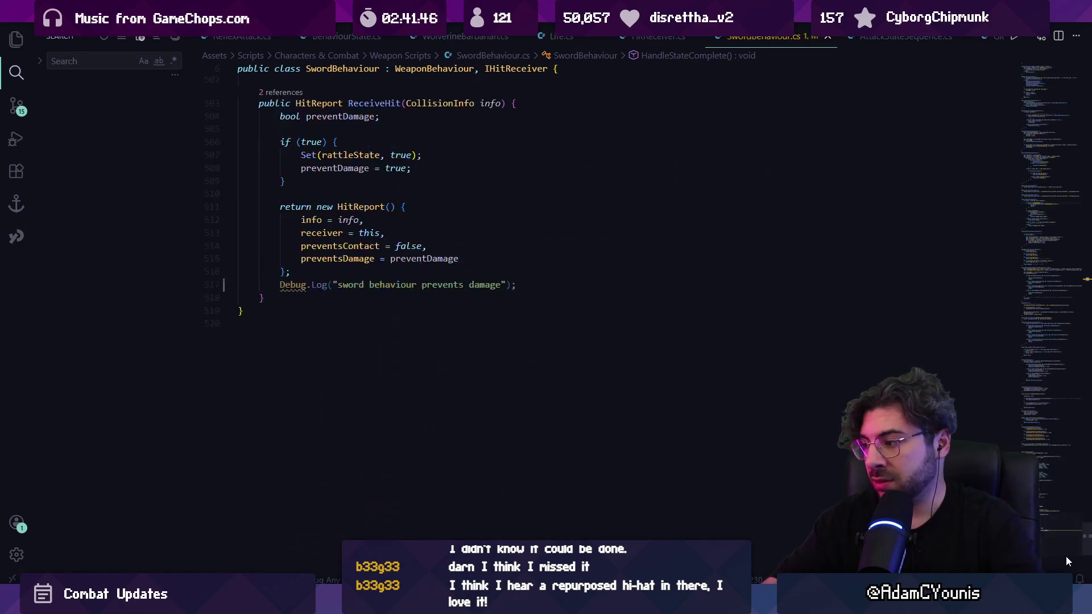
key("Escape")
key("ctrl+f")
type("rattlestate")
key("Return")
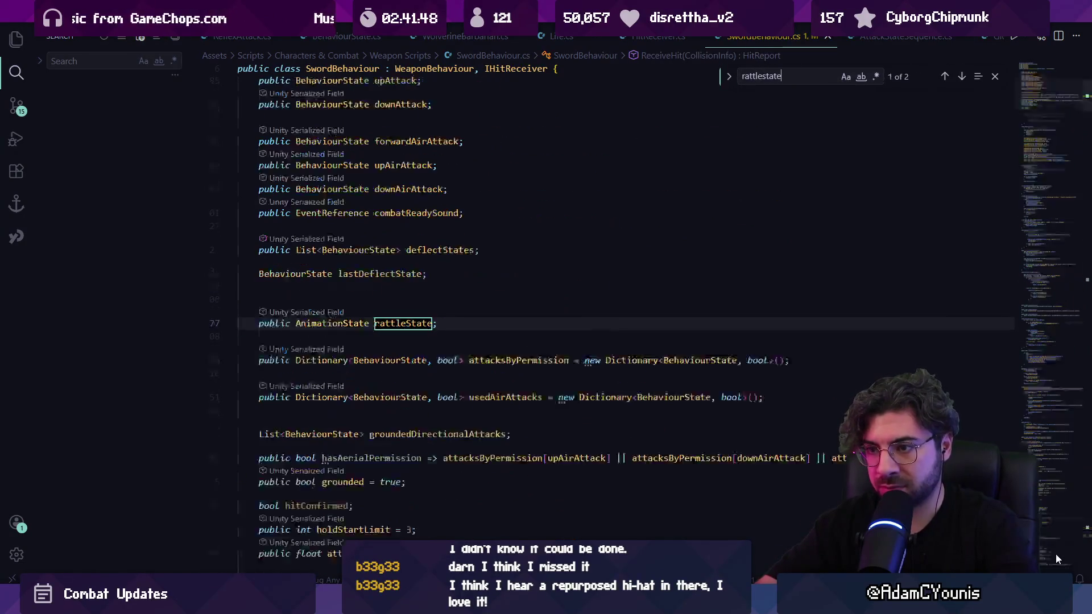
key("Return")
key("Escape")
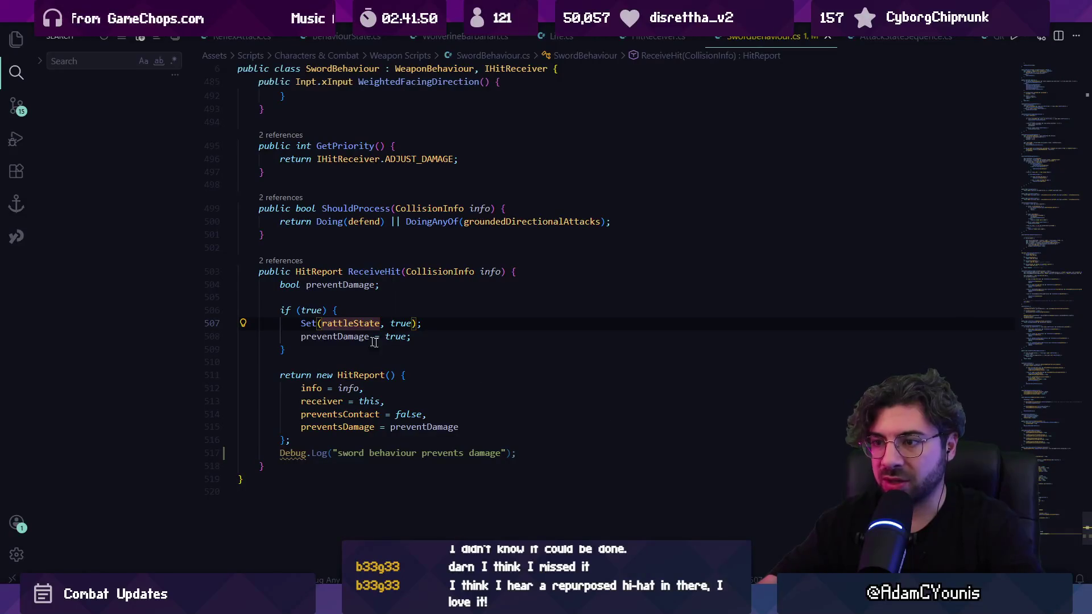
key("F12")
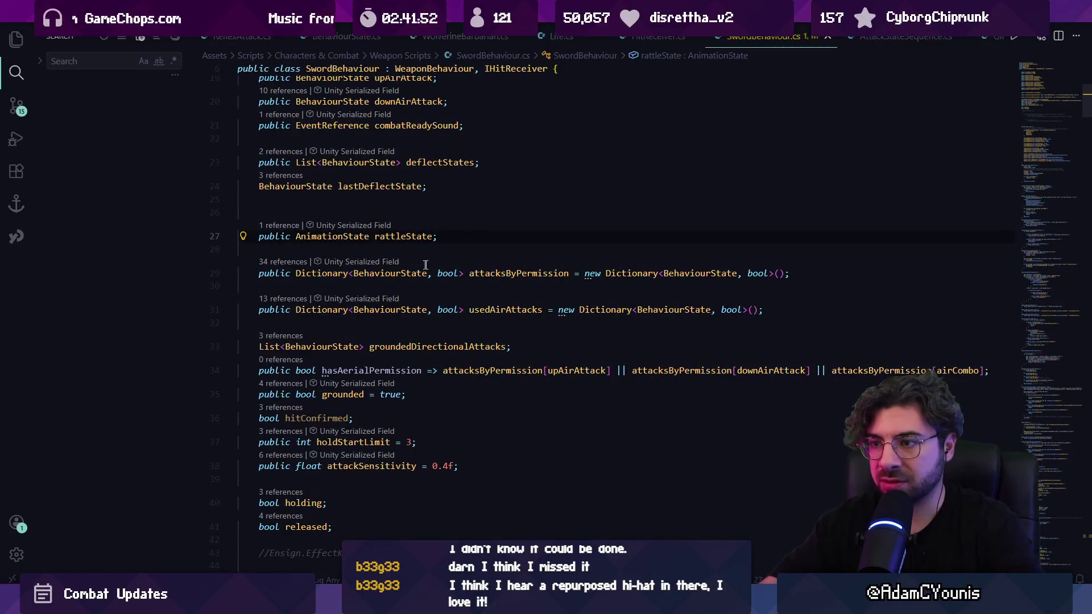
key("shift+F12")
key("Down")
key("Return")
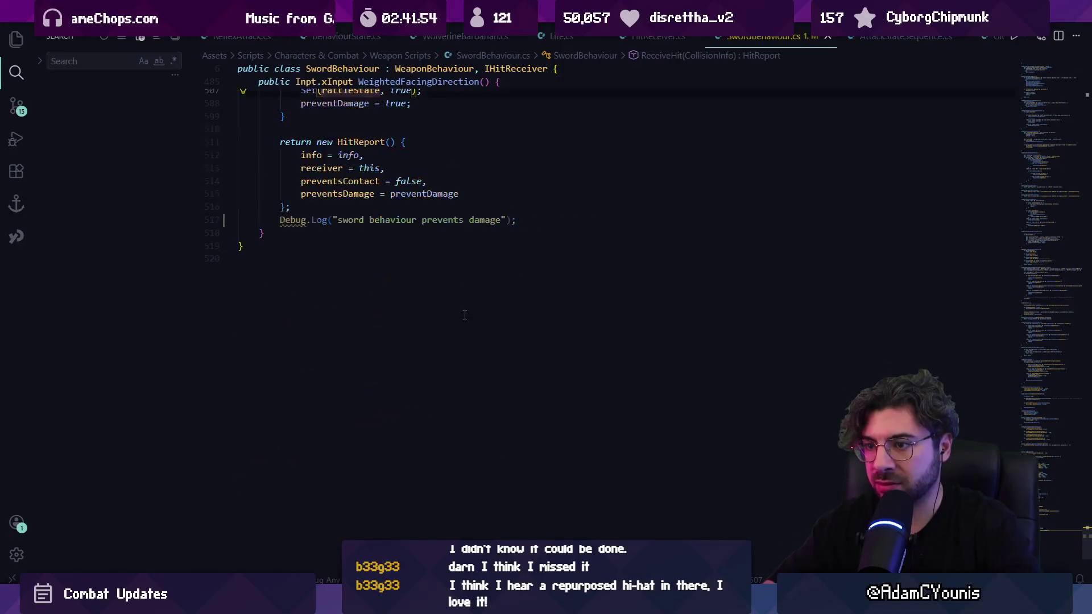
Move the damage log line above the return and playtest it in Unity.
triple_click(381, 391)
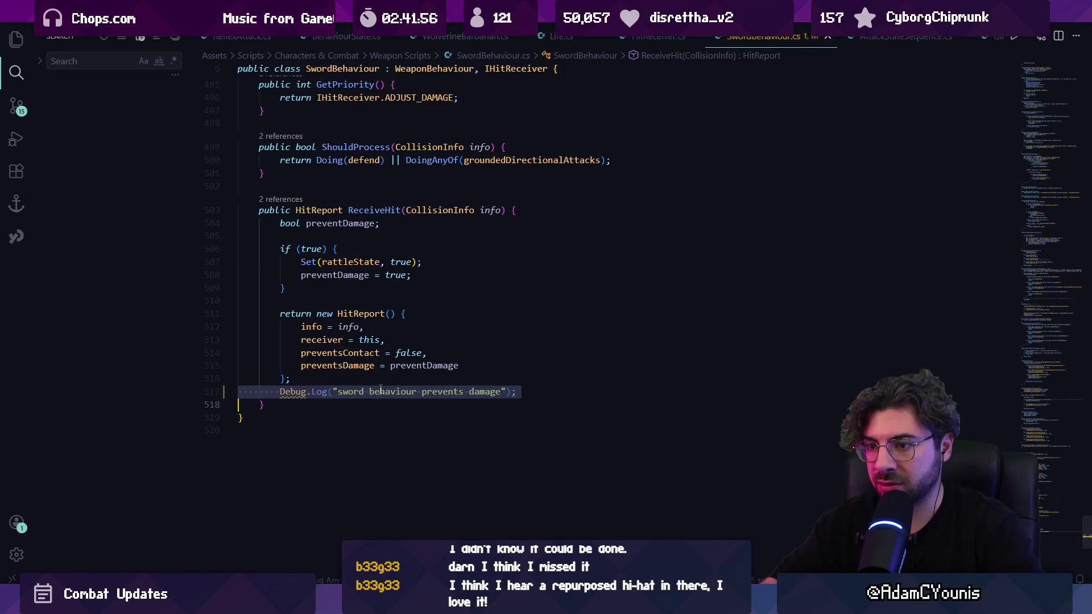
key("ctrl+x")
left_click(334, 301)
key("ctrl+v")
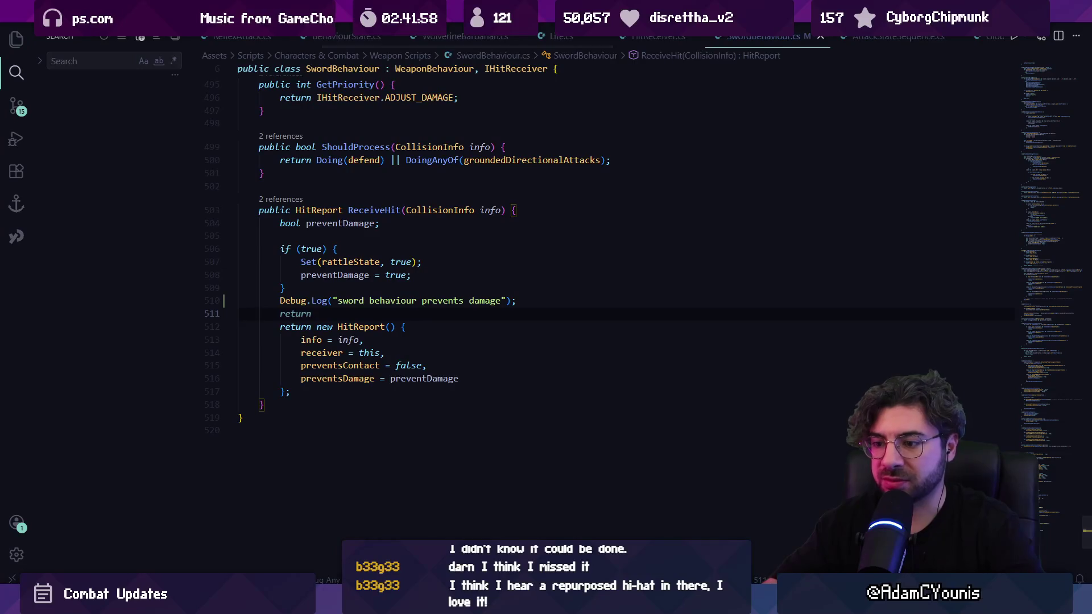
key("alt+Tab")
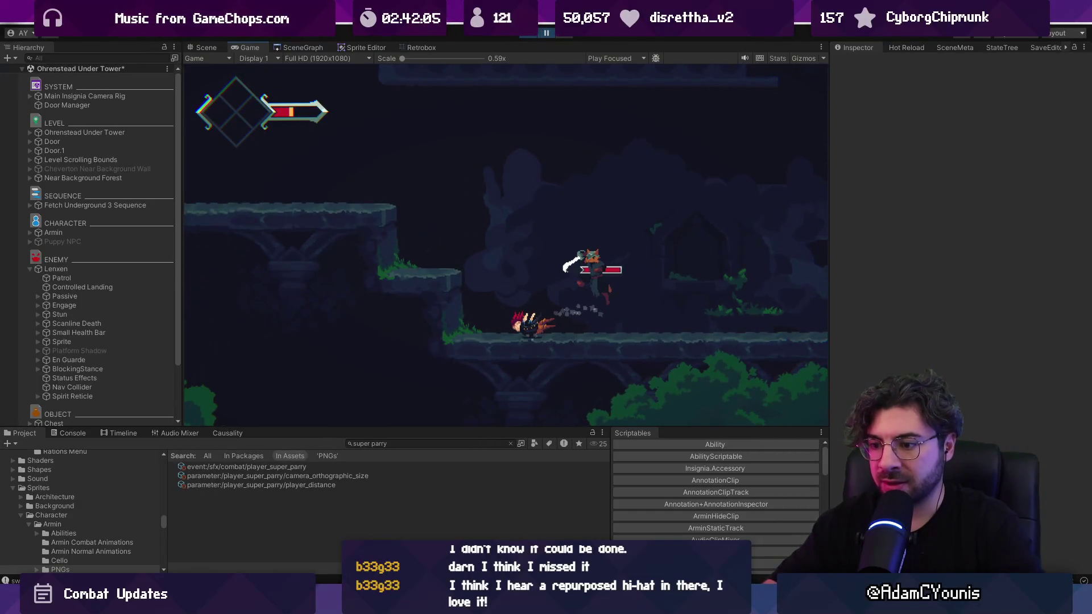
key("alt+Tab")
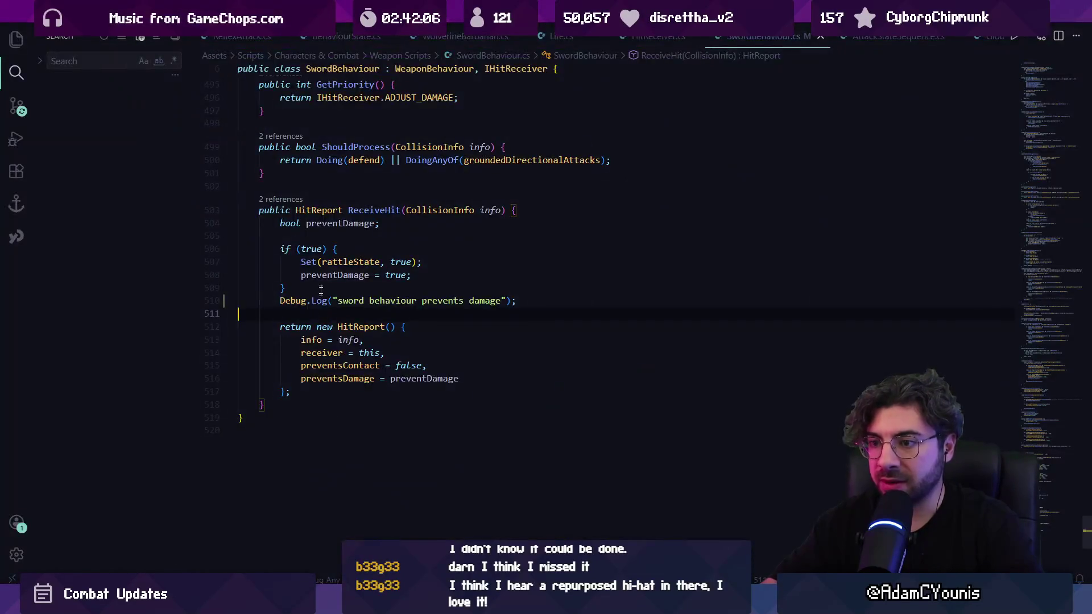
Delete the 'sword behaviour prevents damage' log line and save SwordBehaviour.cs.
triple_click(380, 299)
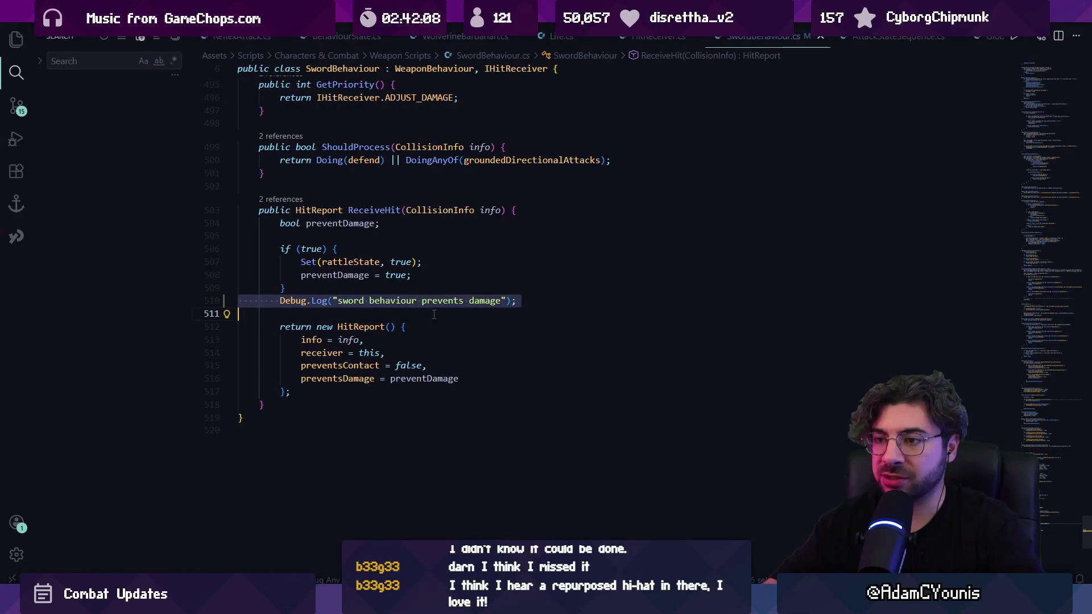
key("Delete")
key("ctrl+s")
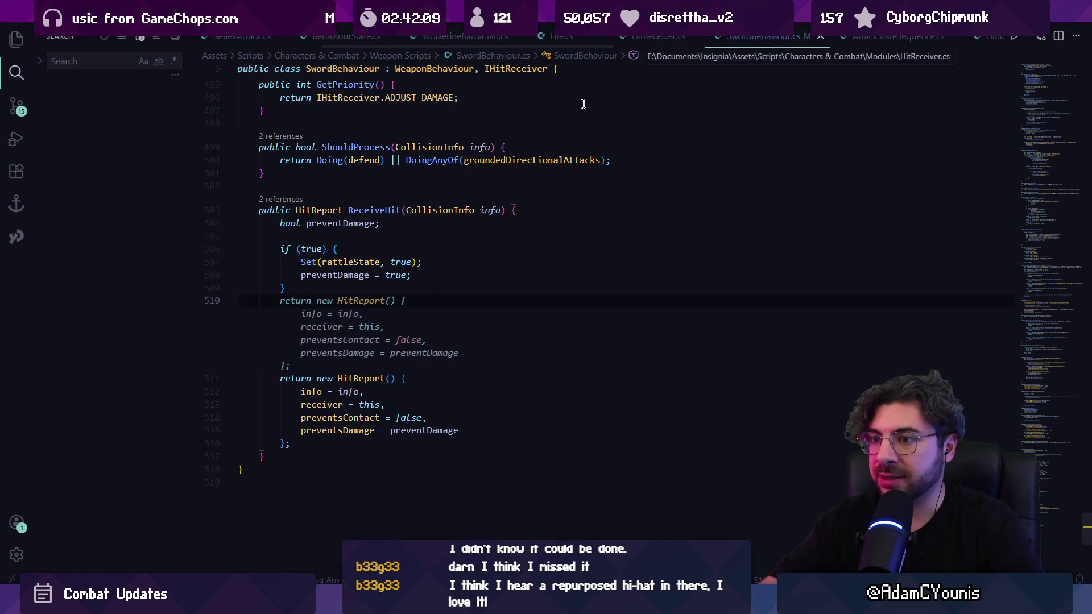
Find PlaySound's references from CombatSoundsManager.cs and open its call in Life.cs.
key("ctrl+p")
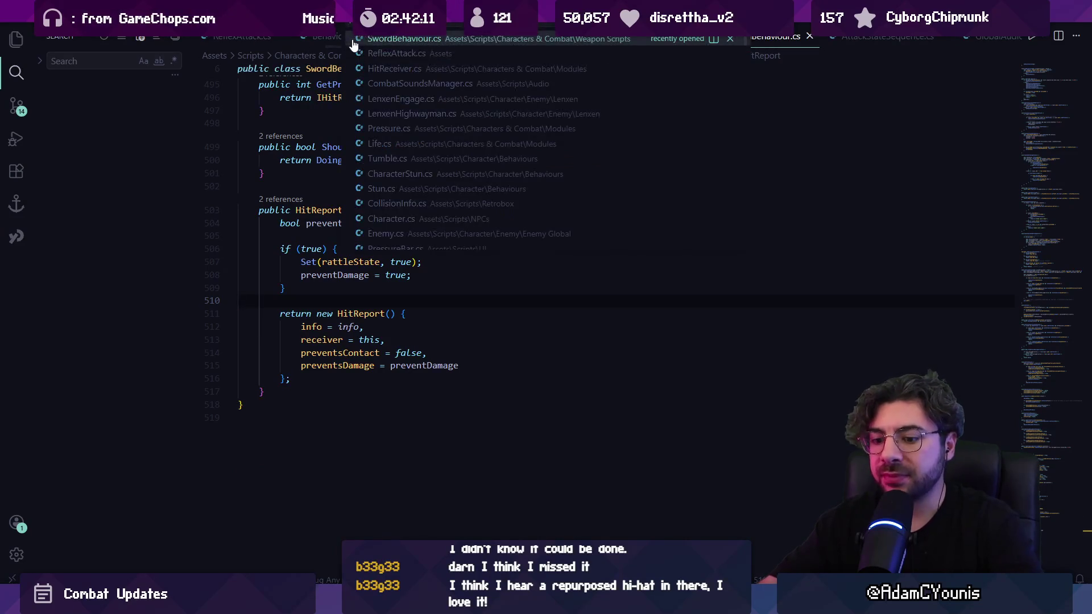
type("Combat")
key("Return")
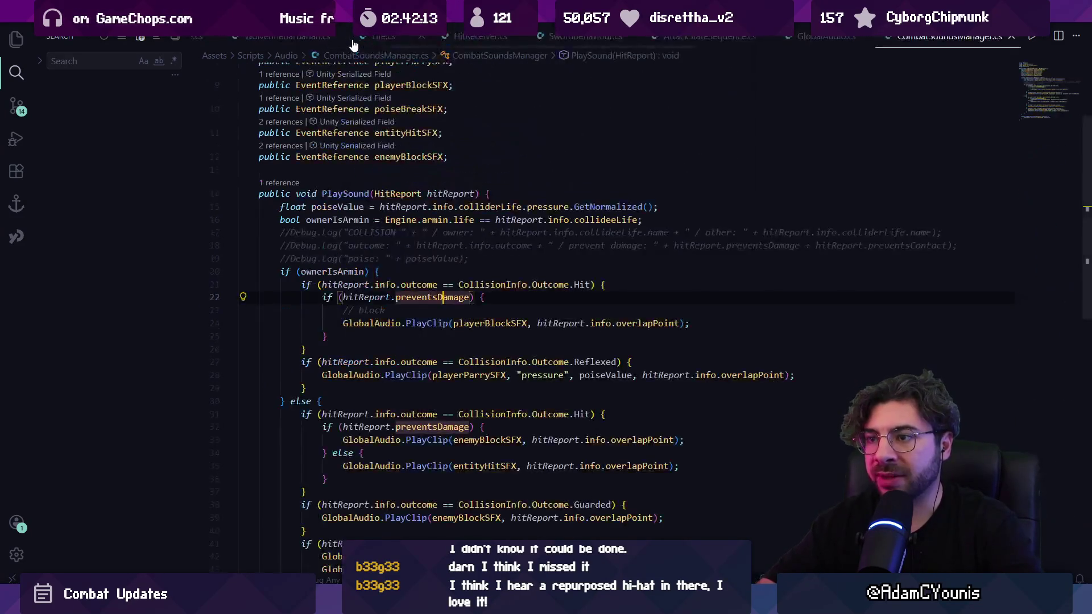
left_click(507, 191)
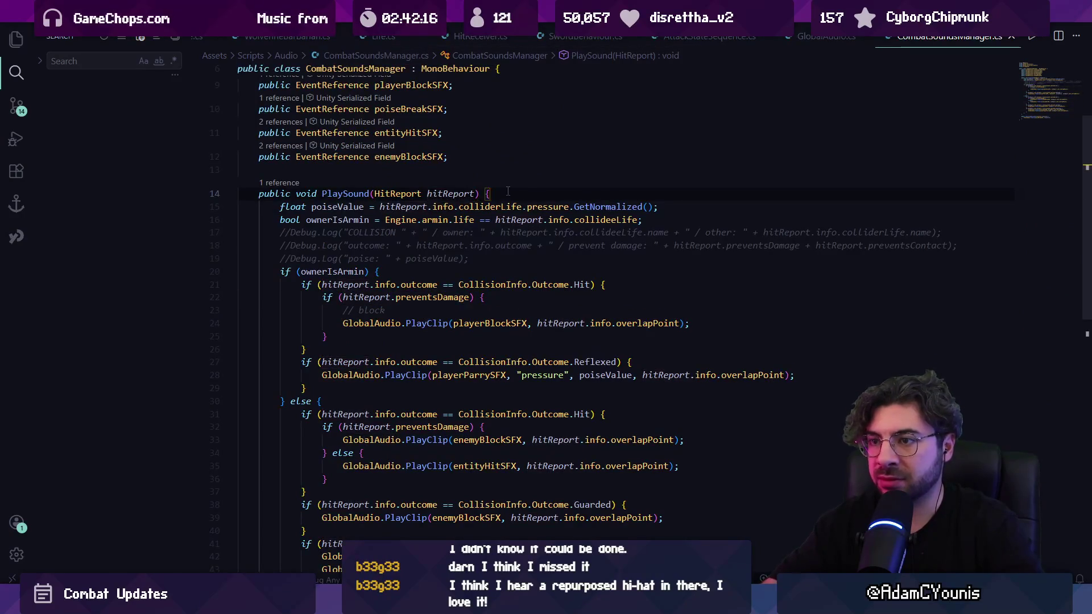
key("shift+F12")
left_click(677, 278)
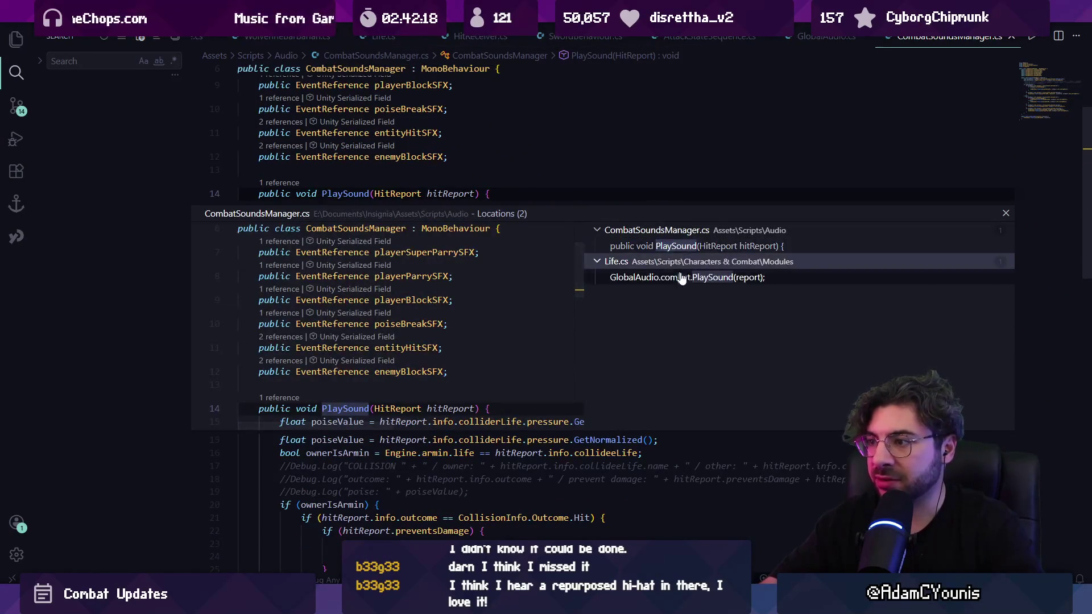
double_click(676, 283)
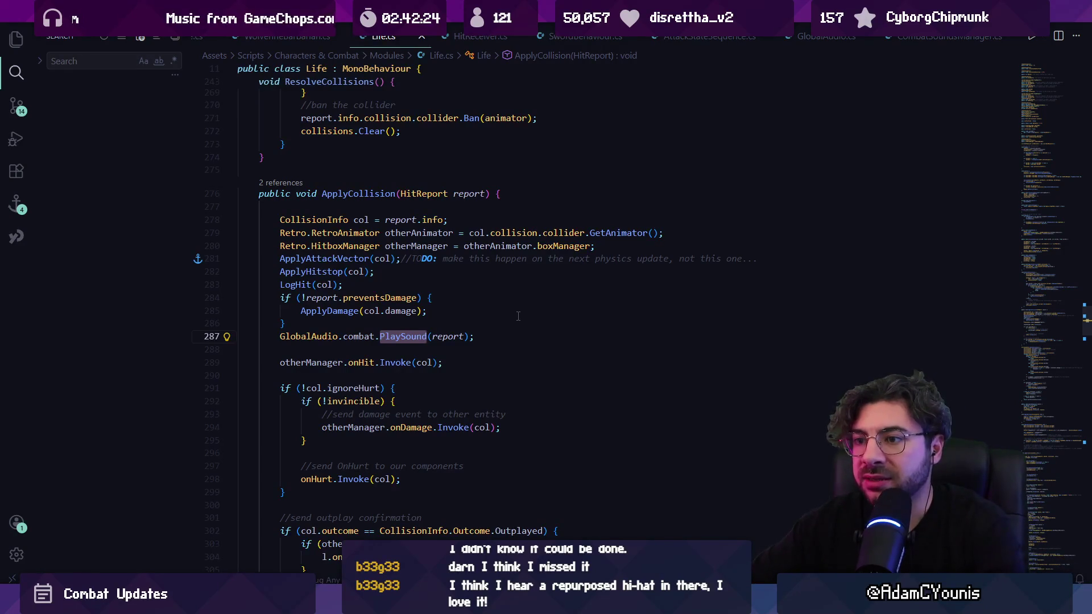
Move GlobalAudio.combat.PlaySound(report) above ApplyAttackVector and surround it with blank lines.
scroll(498, 313, "up", 9)
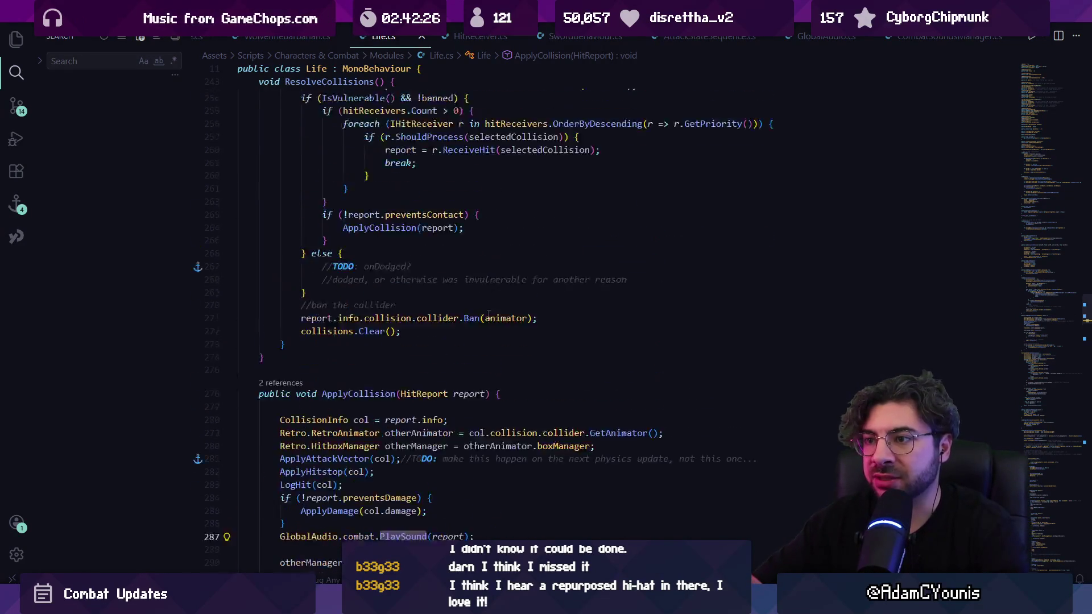
left_click(401, 358)
scroll(414, 362, "down", 8)
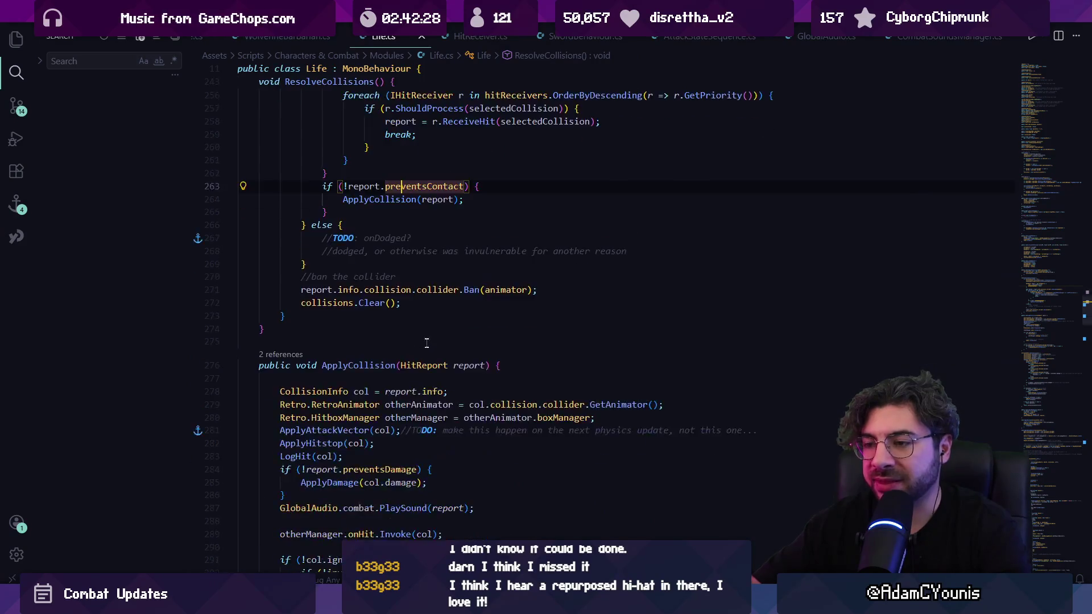
left_click(403, 364)
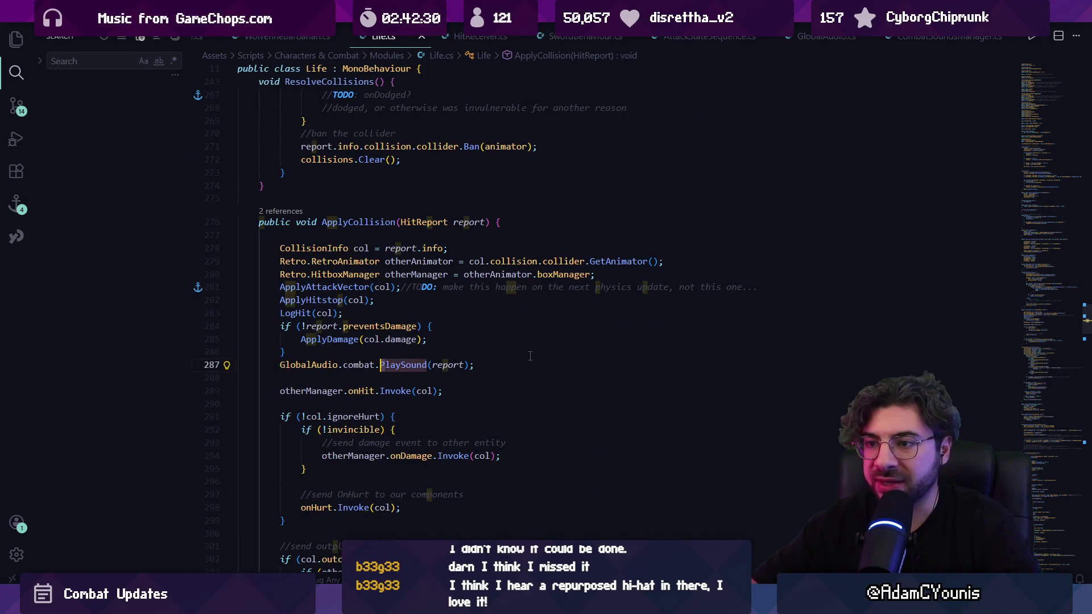
key("alt+Up")
key("alt+Up")
key("alt+Up")
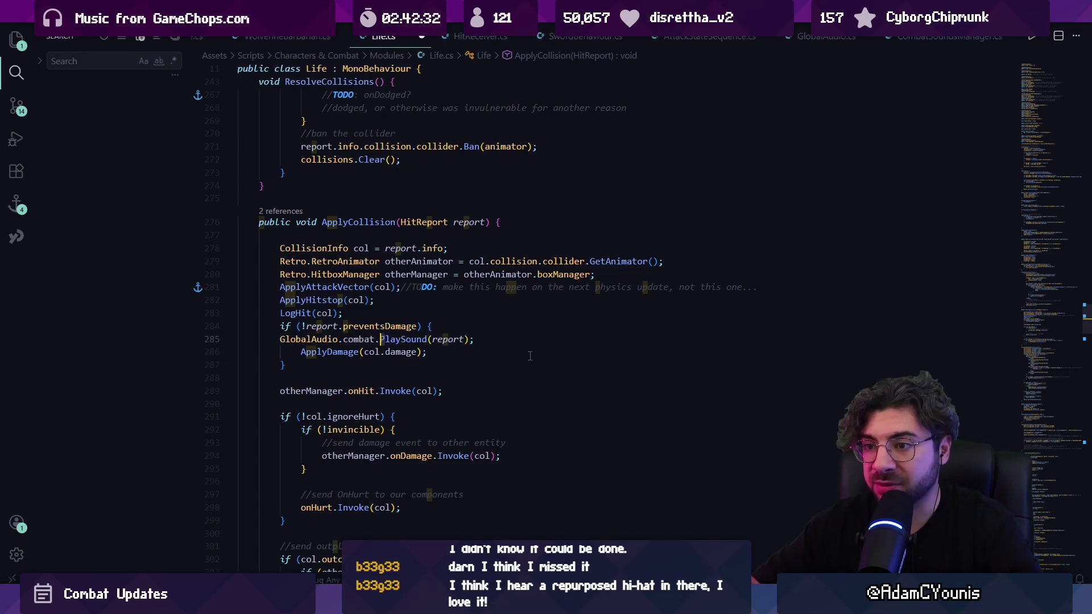
key("End")
key("Return")
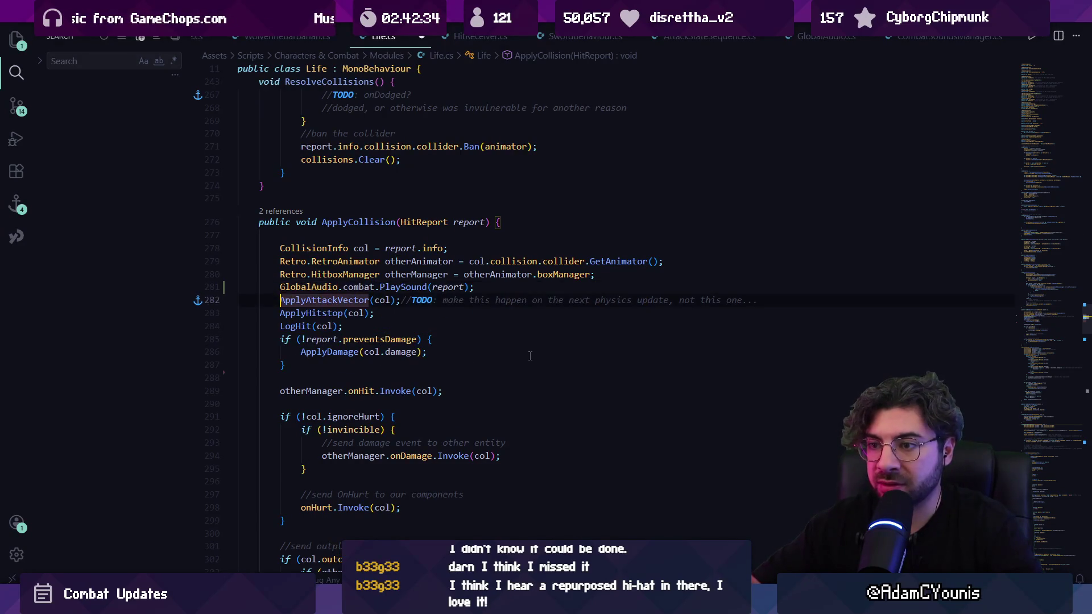
key("Up")
key("Home")
key("Return")
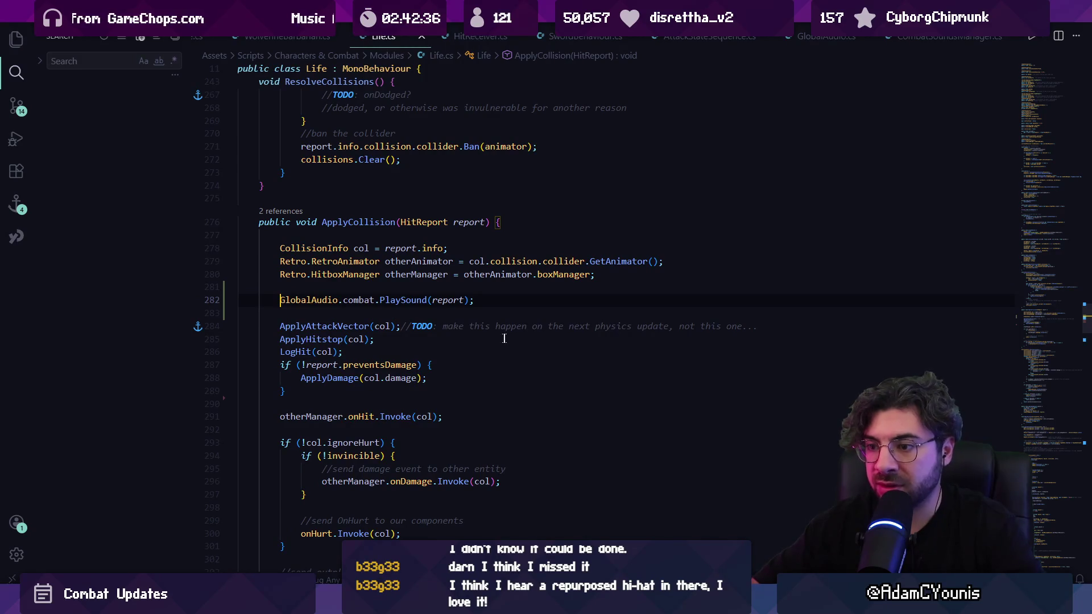
Insert Debug.Log("playing combat sound"); as PlaySound's first line, save, and check in Unity.
left_click(408, 301, "ctrl")
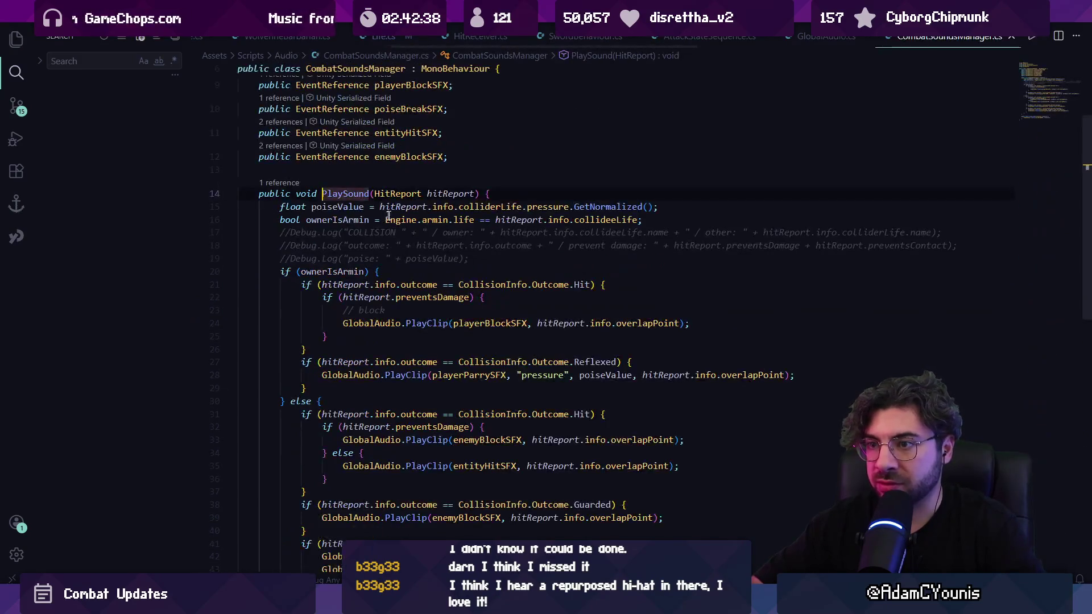
left_click(510, 199)
key("Return")
type("Debug")
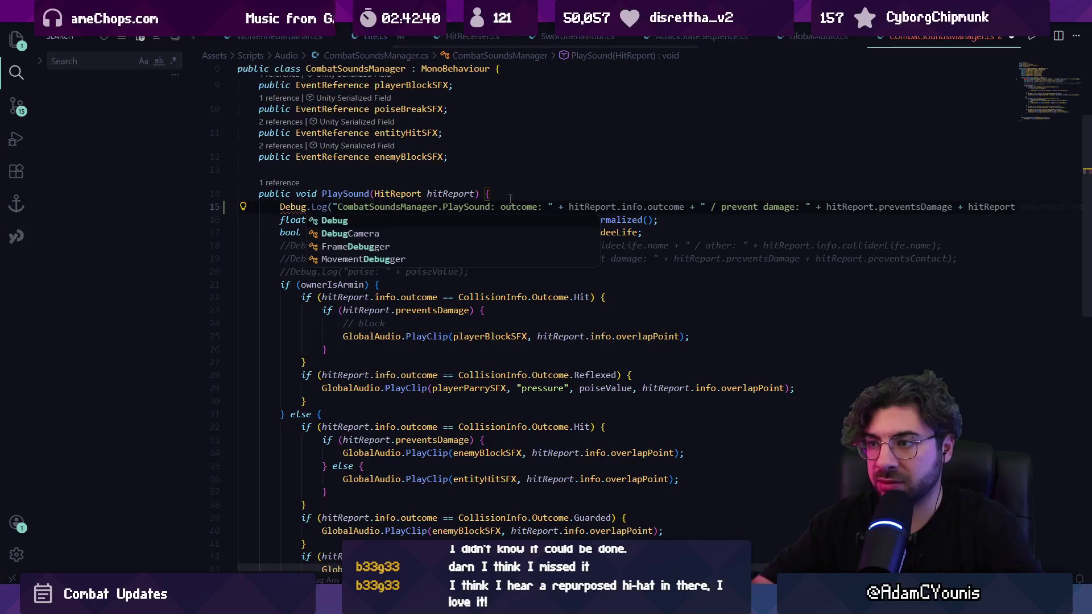
key("Escape")
key("Tab")
key("ctrl+s")
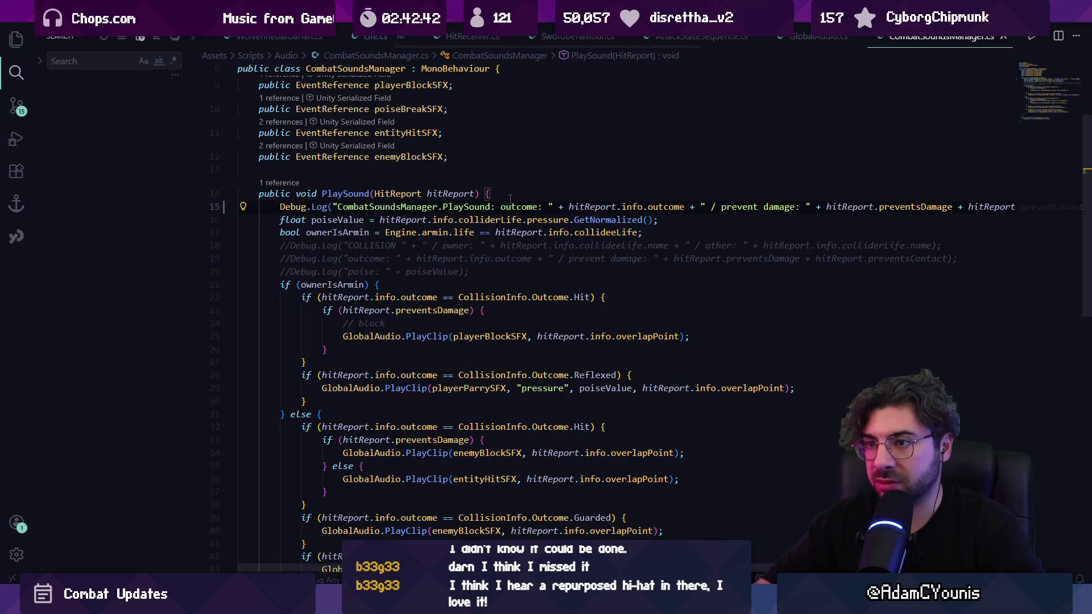
key("ctrl+z")
type("Log(")
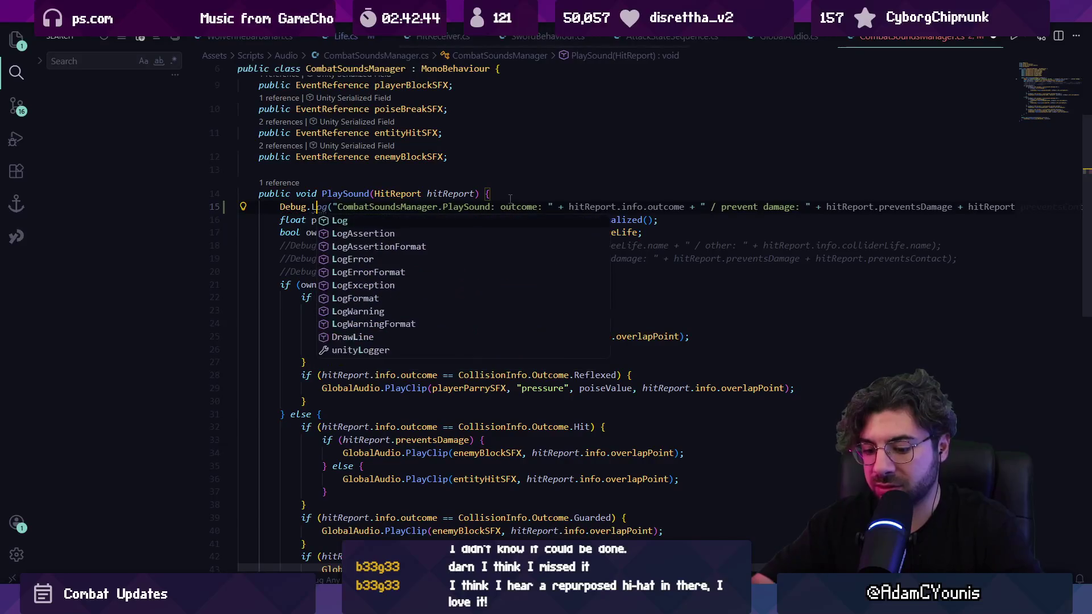
type("\"playing combat s")
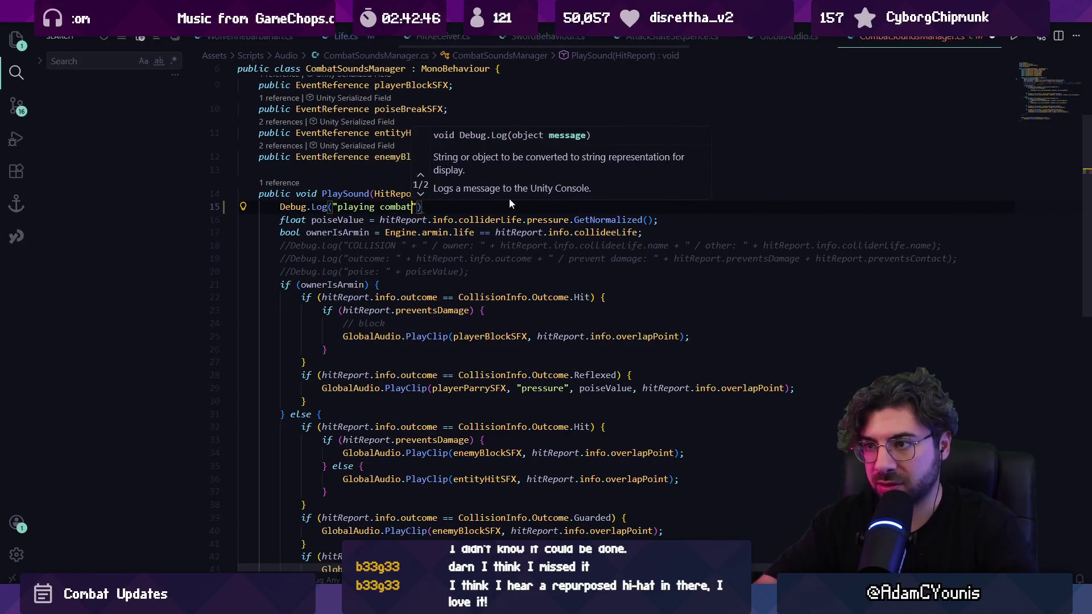
type("ound\")")
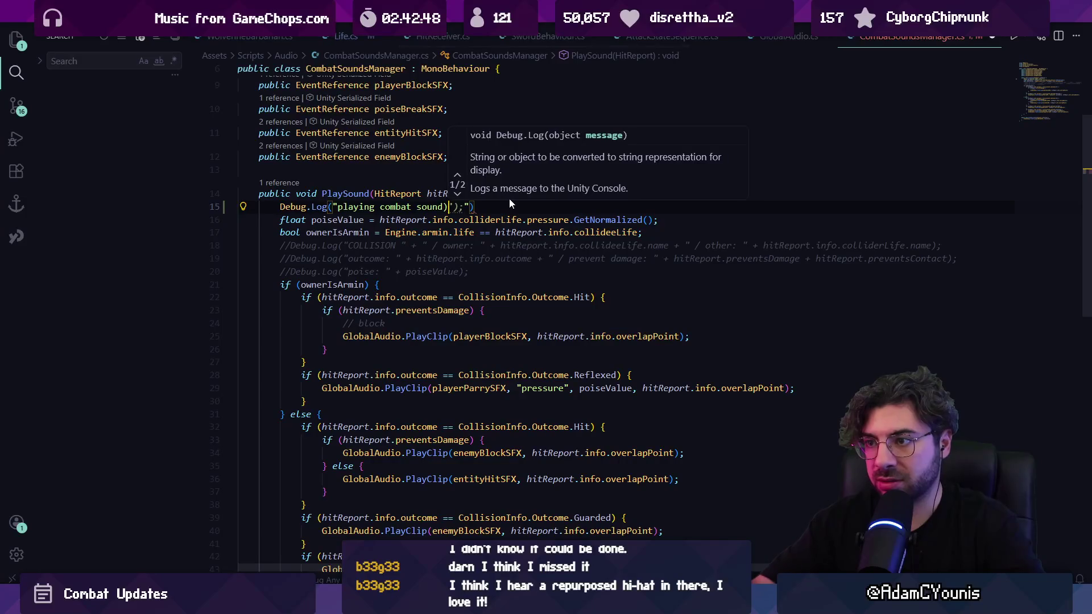
type(";")
key("ctrl+s")
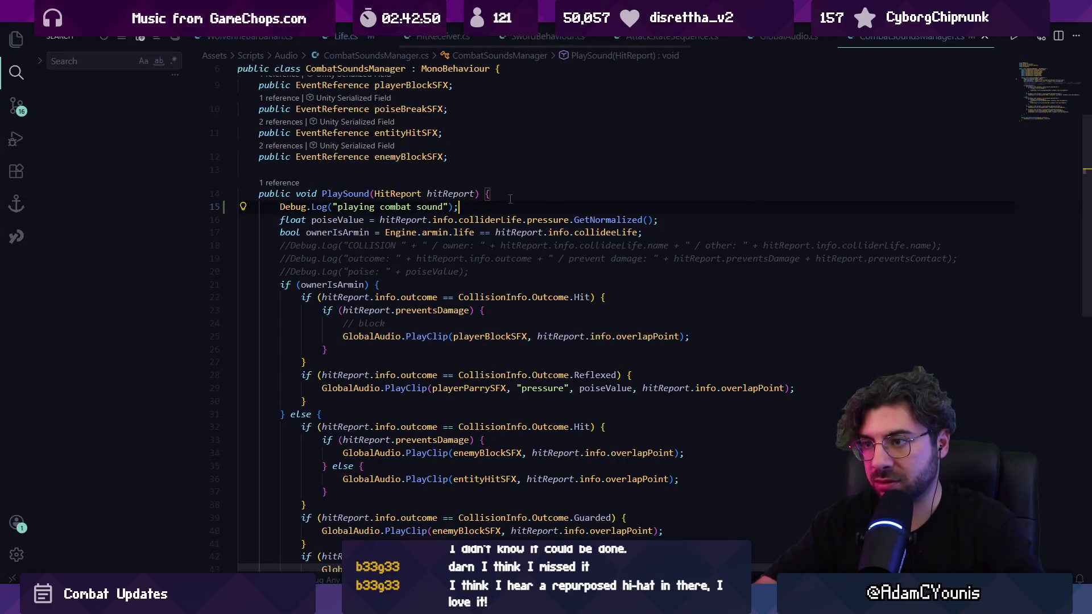
key("alt+Tab")
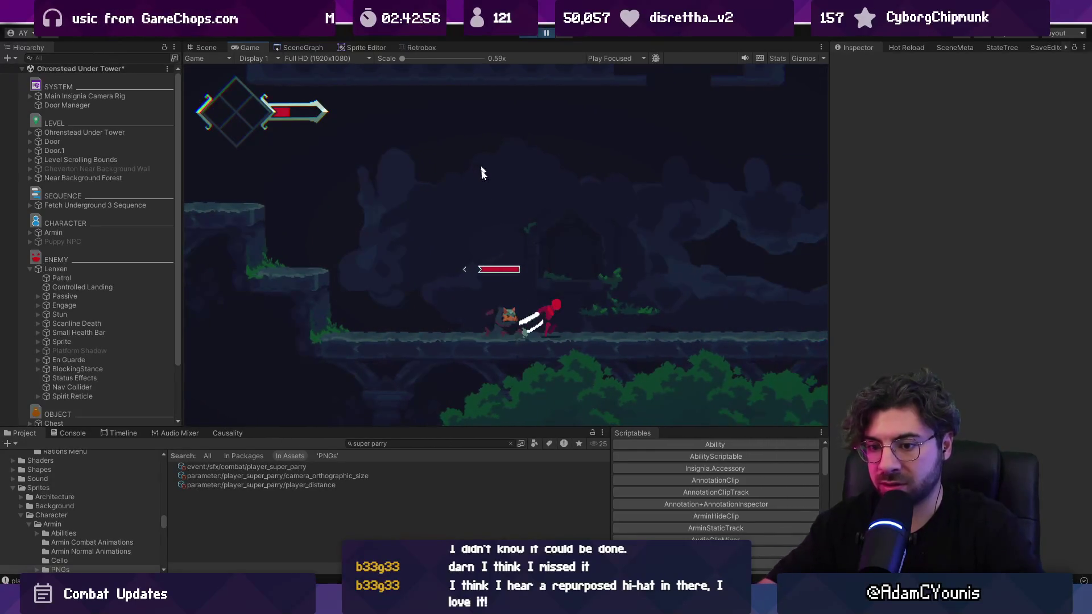
key("alt+Tab")
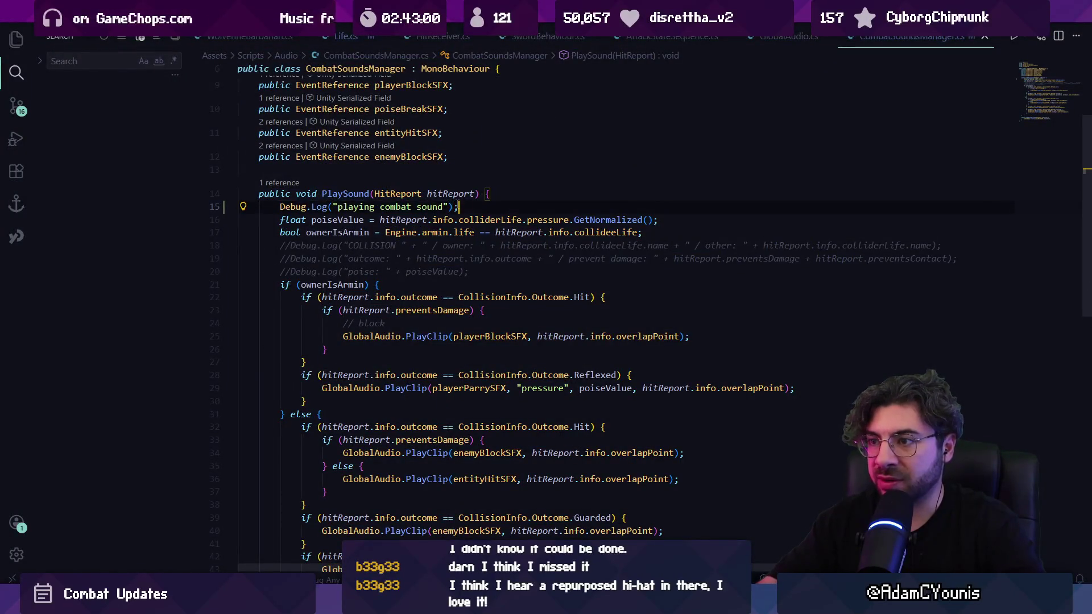
Delete the 'playing combat sound' Debug.Log line from PlaySound and save the script.
triple_click(451, 207)
key("BackSpace")
left_click(418, 268)
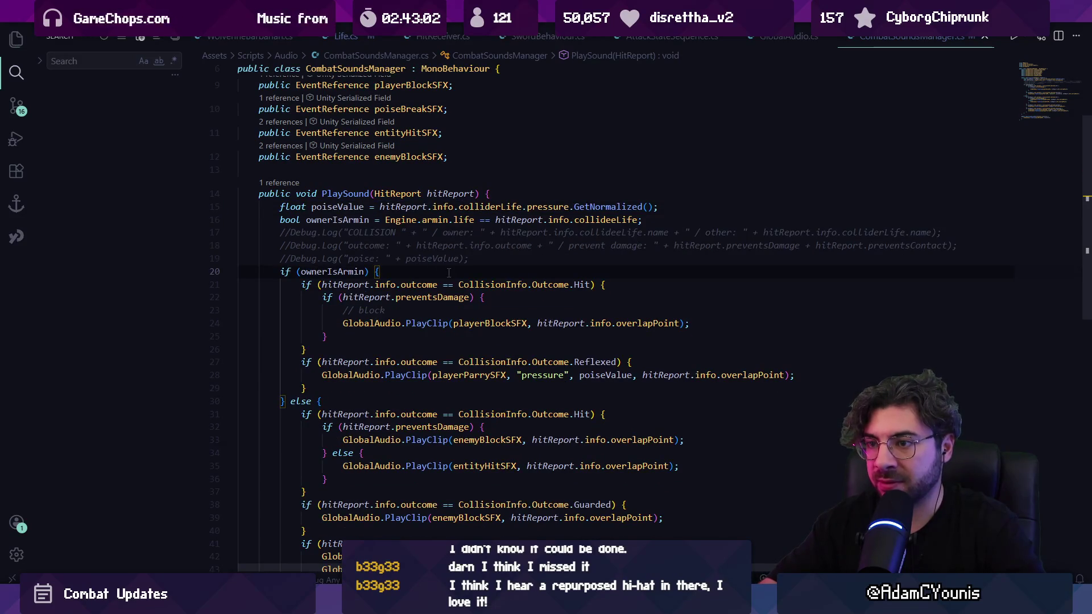
key("ctrl+s")
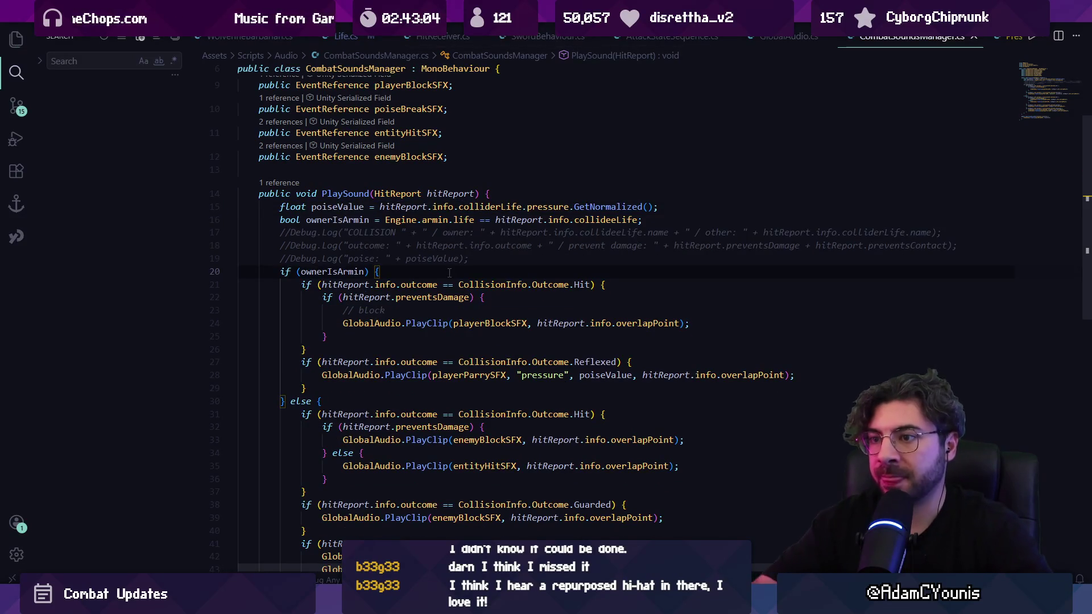
Read through the ownerIsArmin comparison and highlight every use of hitReport.
key("Up")
key("Up")
key("Up")
key("ctrl+Right")
key("ctrl+Right")
key("ctrl+Right")
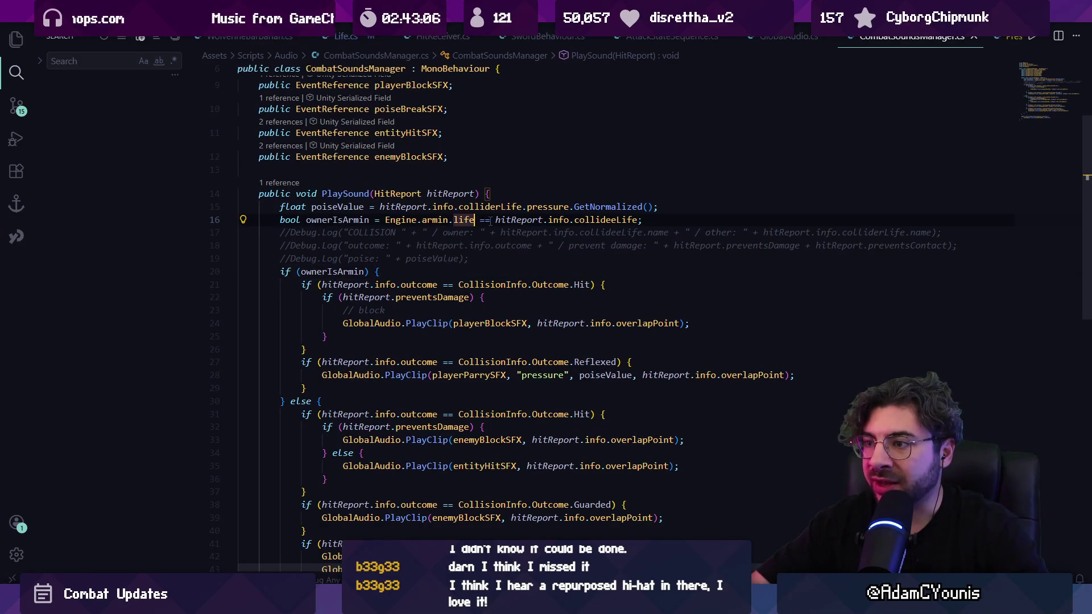
key("ctrl+Right")
key("ctrl+Right")
key("ctrl+Right")
key("ctrl+Left")
key("ctrl+Left")
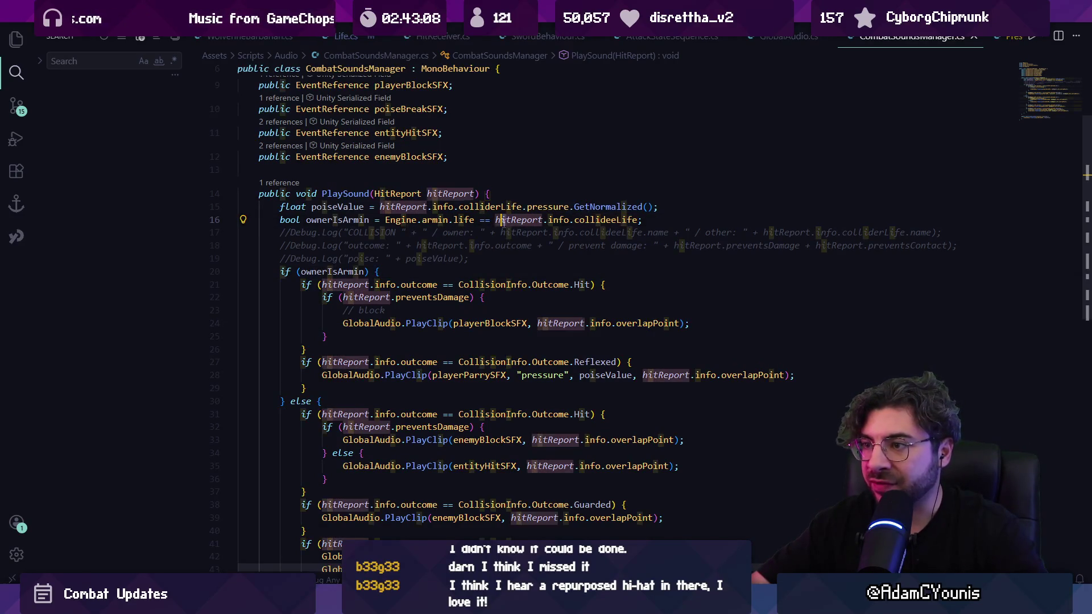
key("ctrl+Left")
left_click(501, 223)
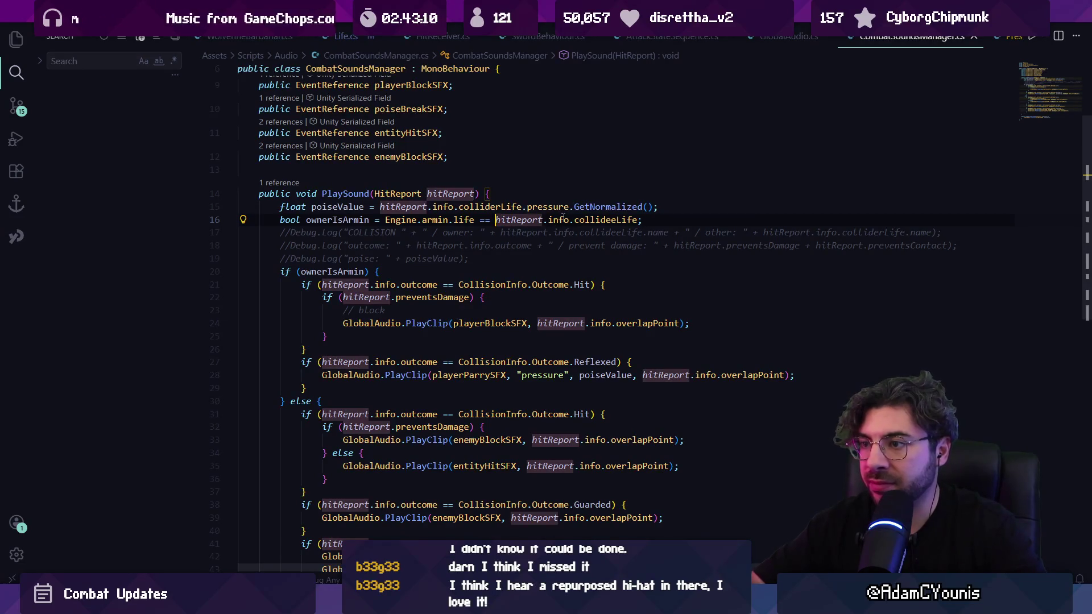
Re-add Debug.Log("playing combat sound"); inside the ownerIsArmin block, save, and return to Unity.
left_click(430, 271)
key("Return")
type("Debug.Log(\"playing combat sound\");")
key("Return")
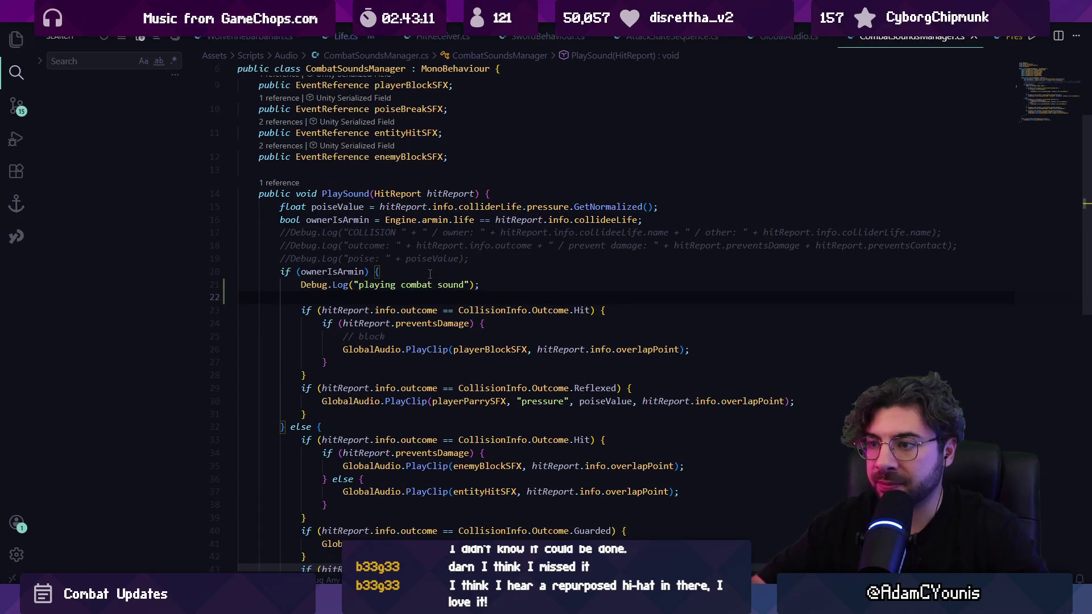
key("ctrl+s")
key("alt+Tab")
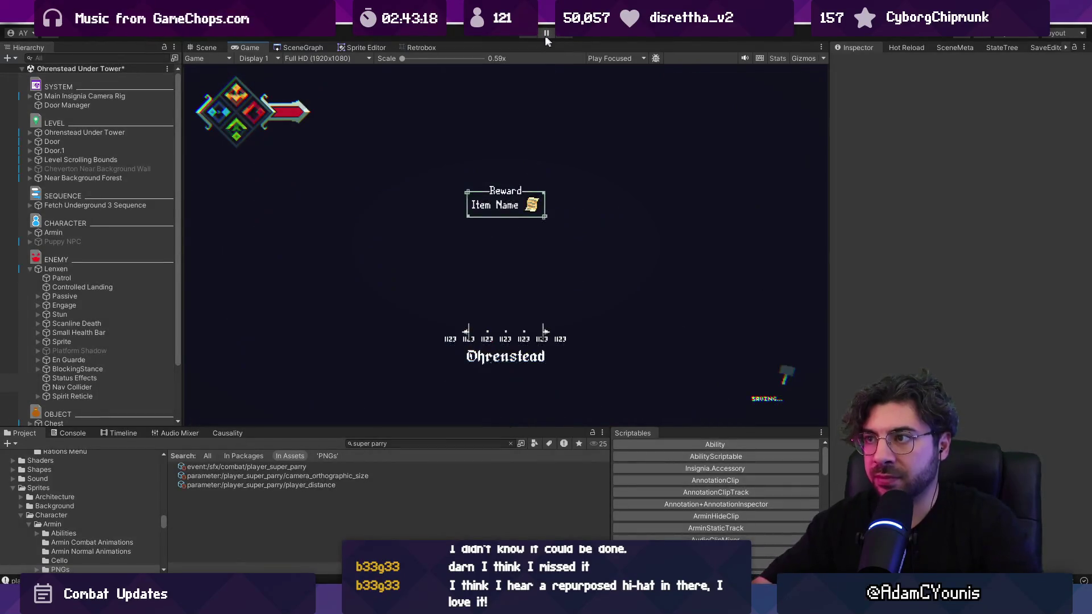
Playtest the Lenxen fight after dismissing an accidental Load Scene dialog, then reselect the log line in code.
key("ctrl+o")
key("Escape")
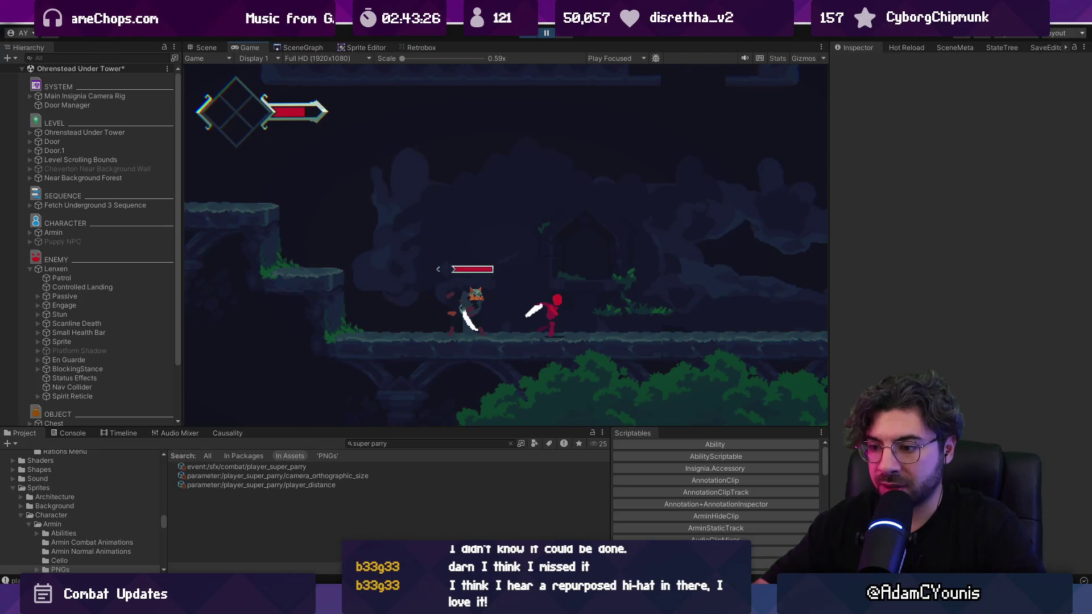
key("alt+Tab")
triple_click(432, 285)
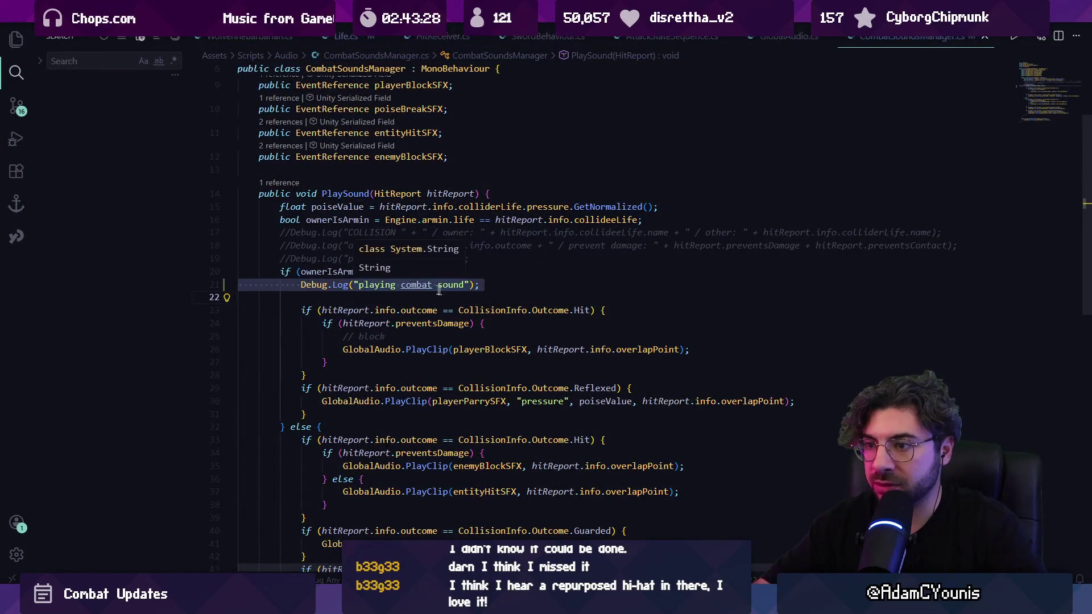
Extend the combat sound log with hitReport.info.outcome and preventsDamage, then return to Unity.
left_click(408, 307)
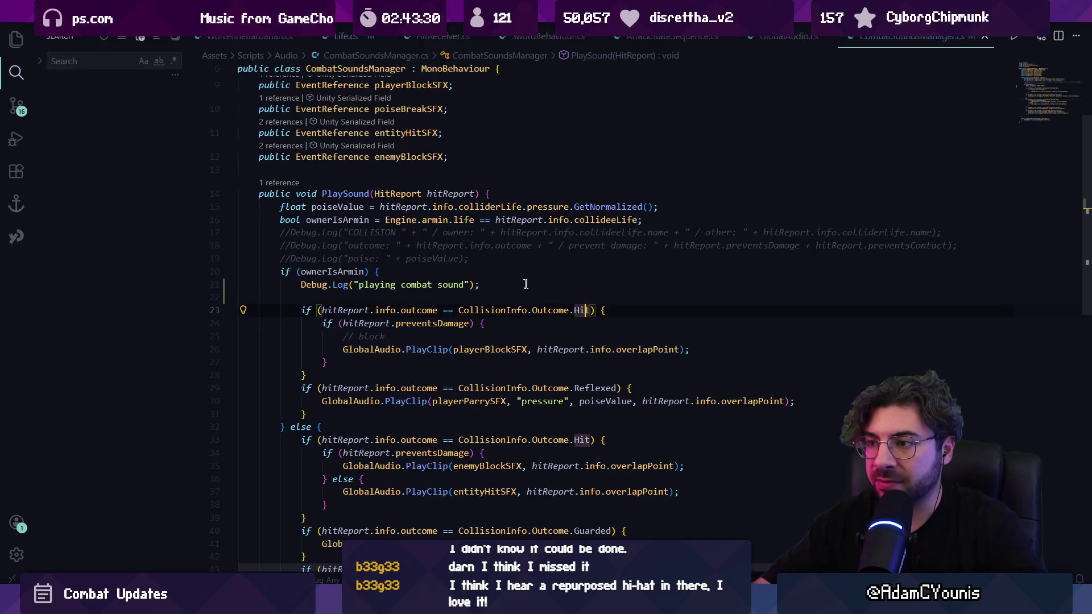
left_click(526, 285)
key("Left")
key("Left")
key("Left")
key("BackSpace")
key("BackSpace")
key("BackSpace")
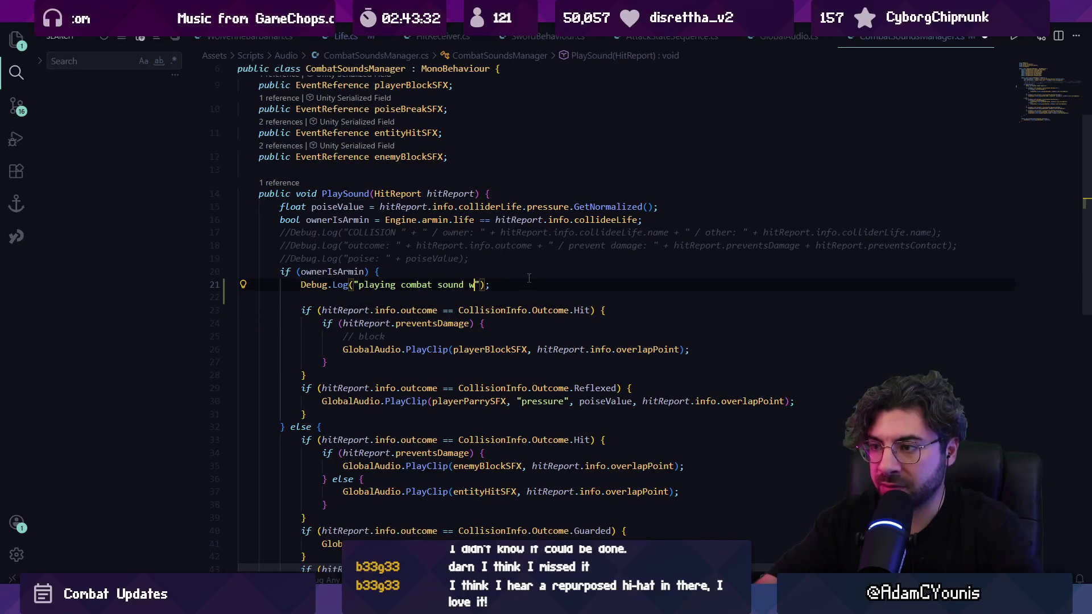
type("th outcome:")
key("Tab")
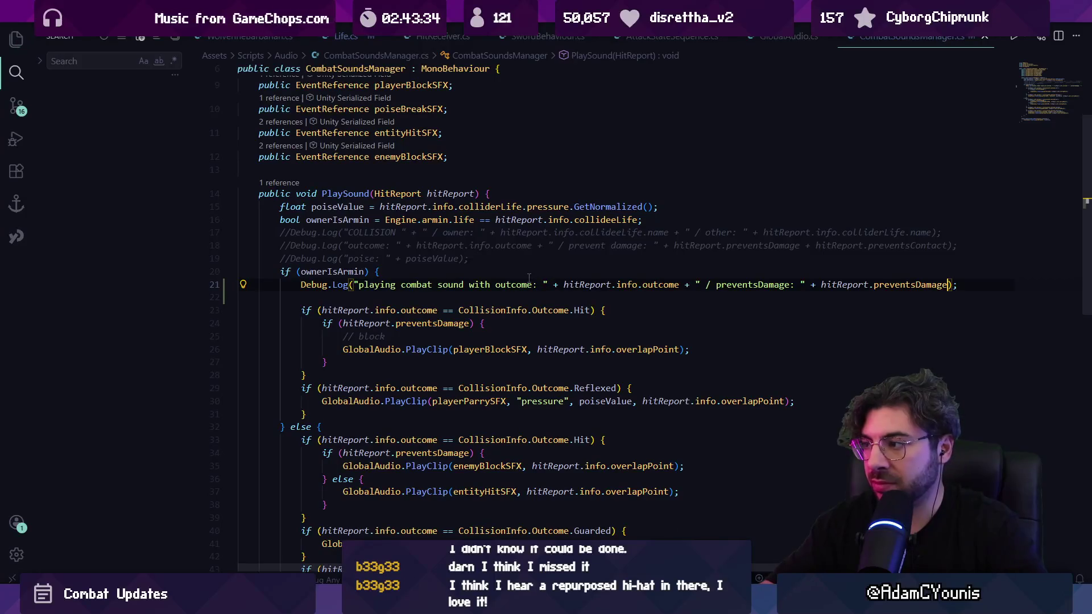
key("alt+Tab")
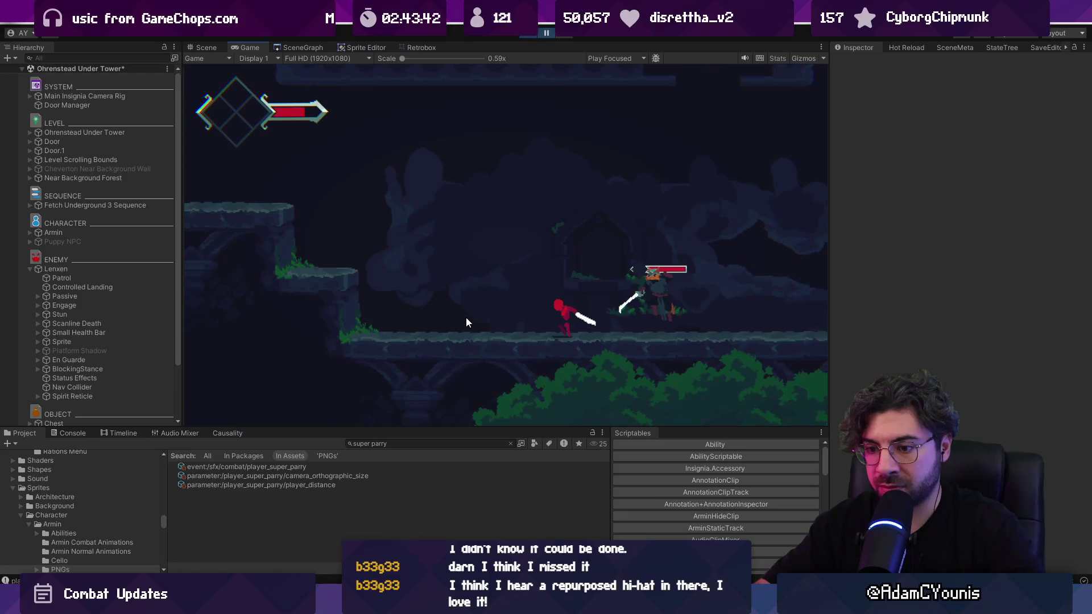
Leave the running Lenxen playtest for CombatSoundsManager.cs's PlaySound method in the code editor.
key("alt+Tab")
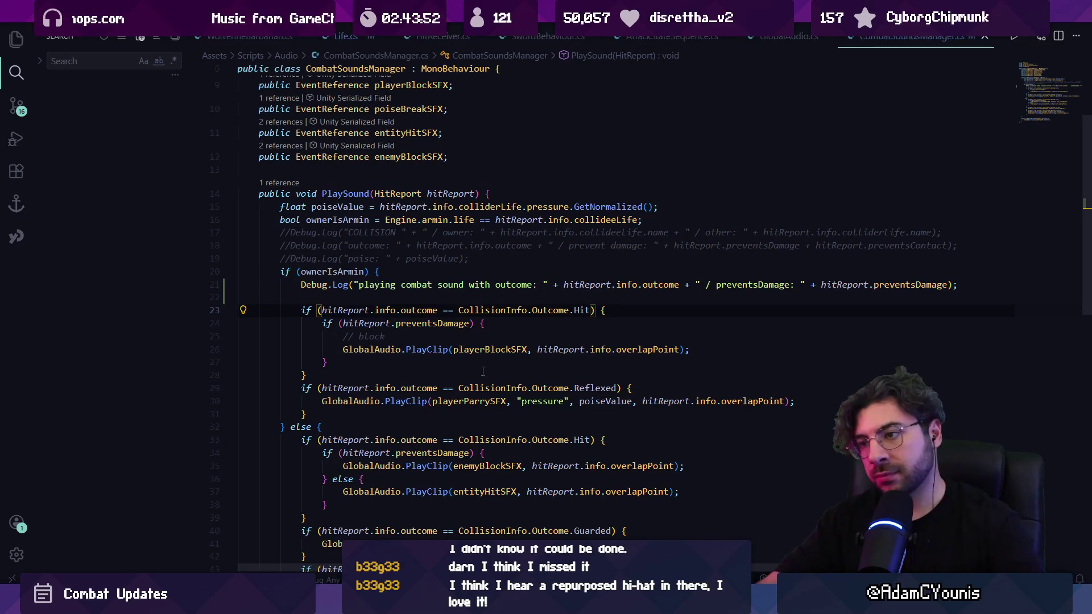
Open CollisionInfo.cs and search 'guarded' then 'outcome =' to inspect the Guarded assignment on line 66.
left_click(485, 311)
left_click(504, 310, "ctrl")
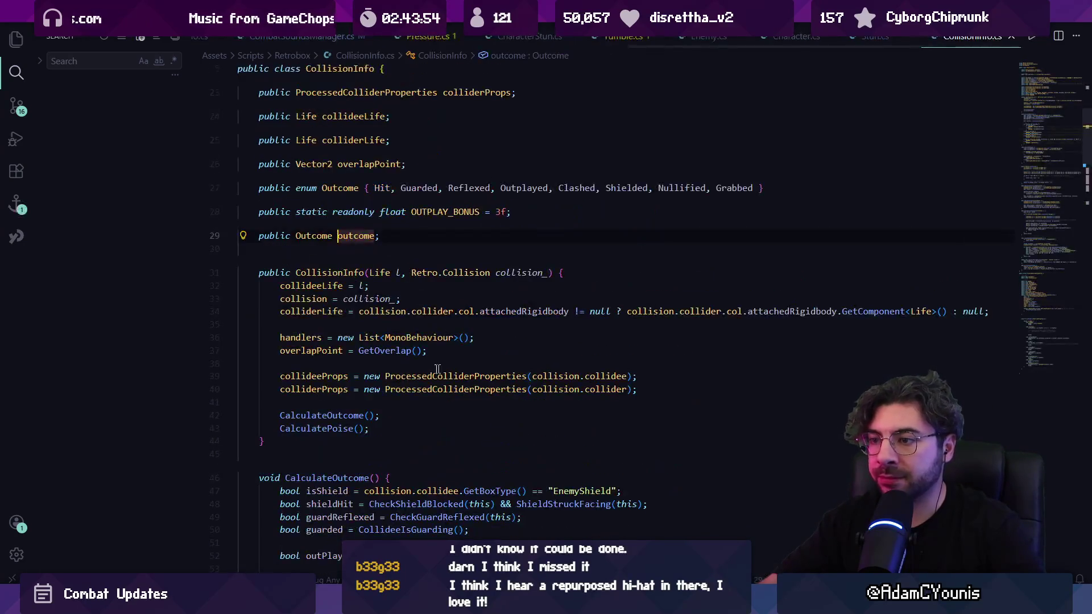
left_click(388, 299)
key("ctrl+f")
type("guarded")
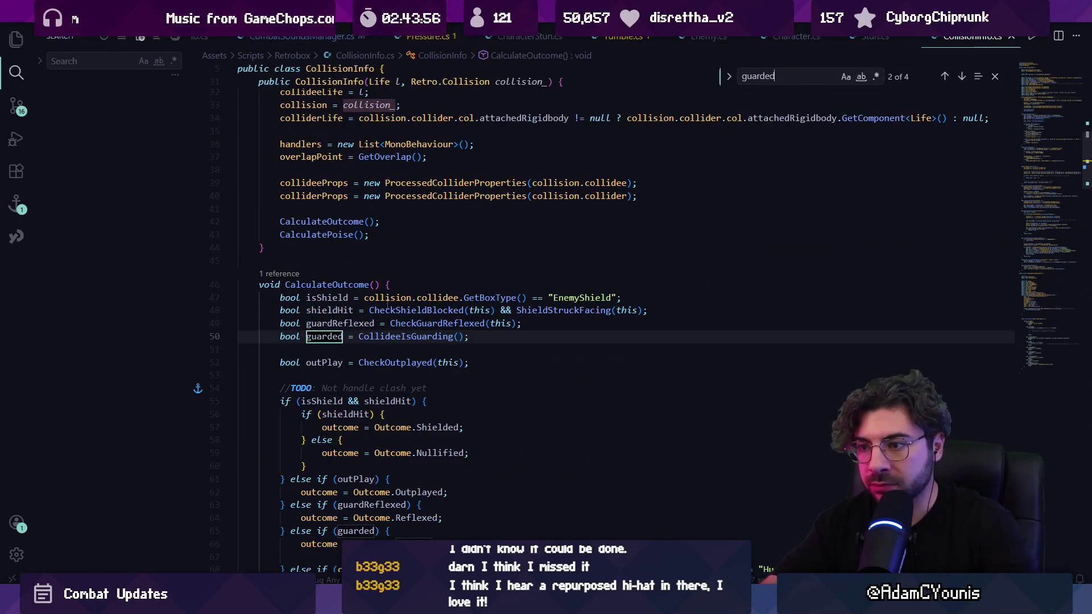
key("BackSpace")
key("BackSpace")
key("BackSpace")
type("outcome =")
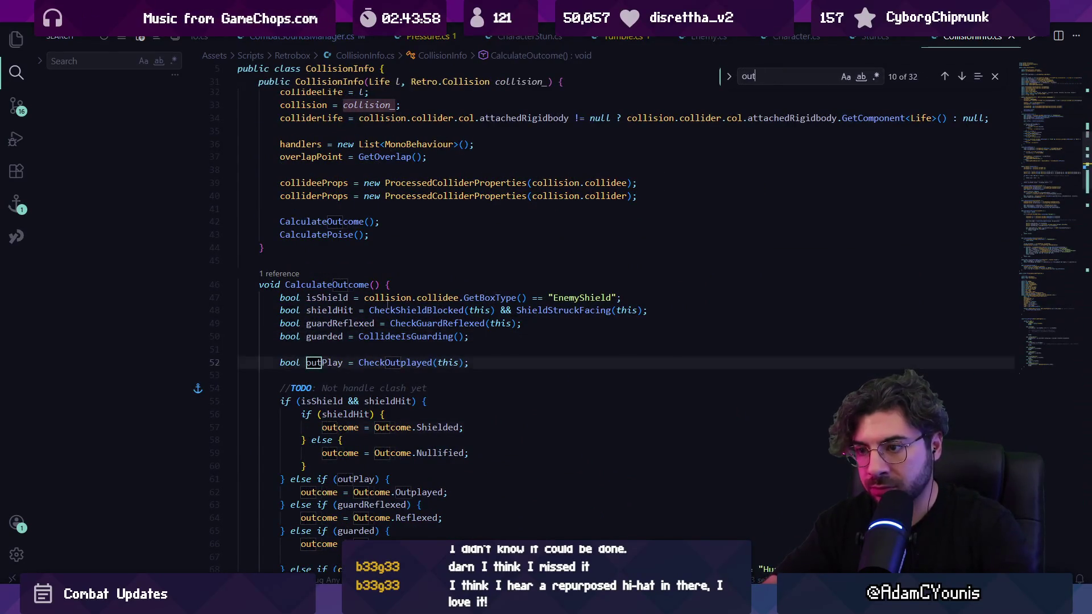
scroll(438, 262, "down", 10)
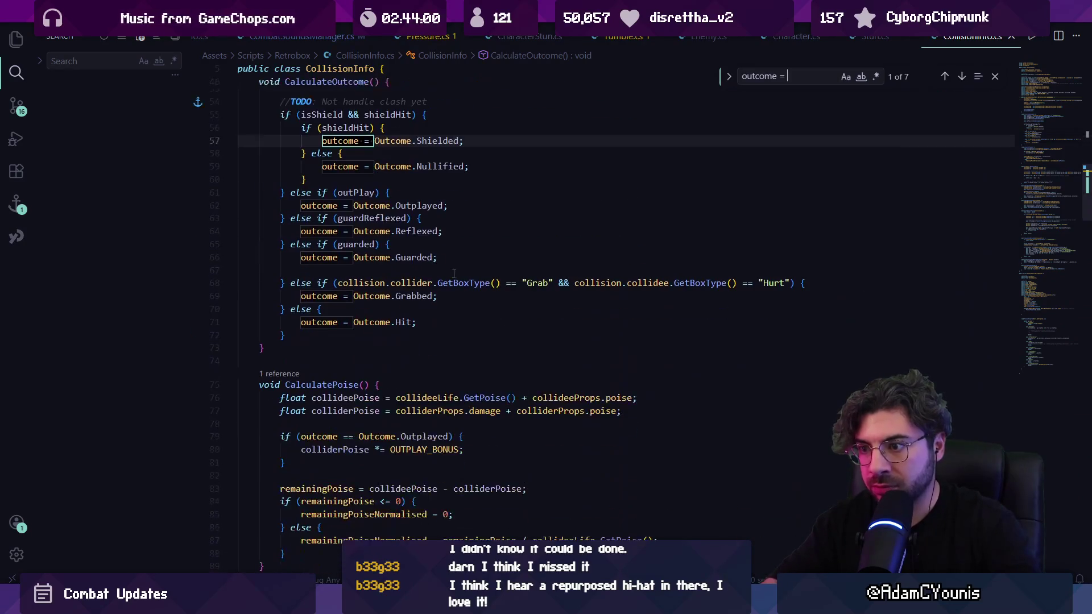
left_click(407, 171)
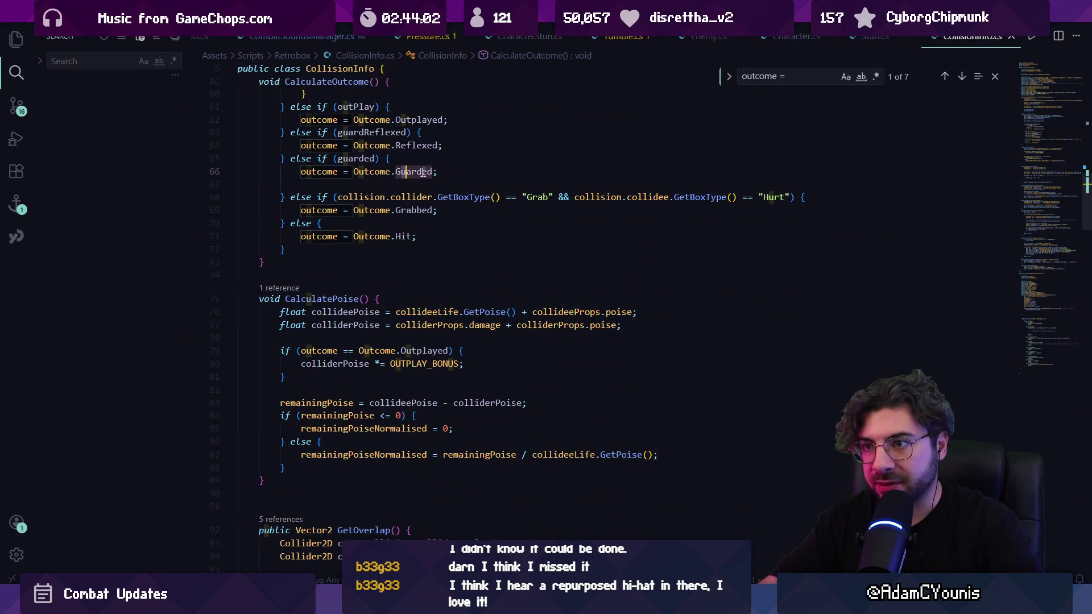
Follow the guarded declaration to the CollideeIsGuarding definition.
scroll(374, 224, "up", 3)
left_click(351, 273, "ctrl")
scroll(397, 235, "up", 3)
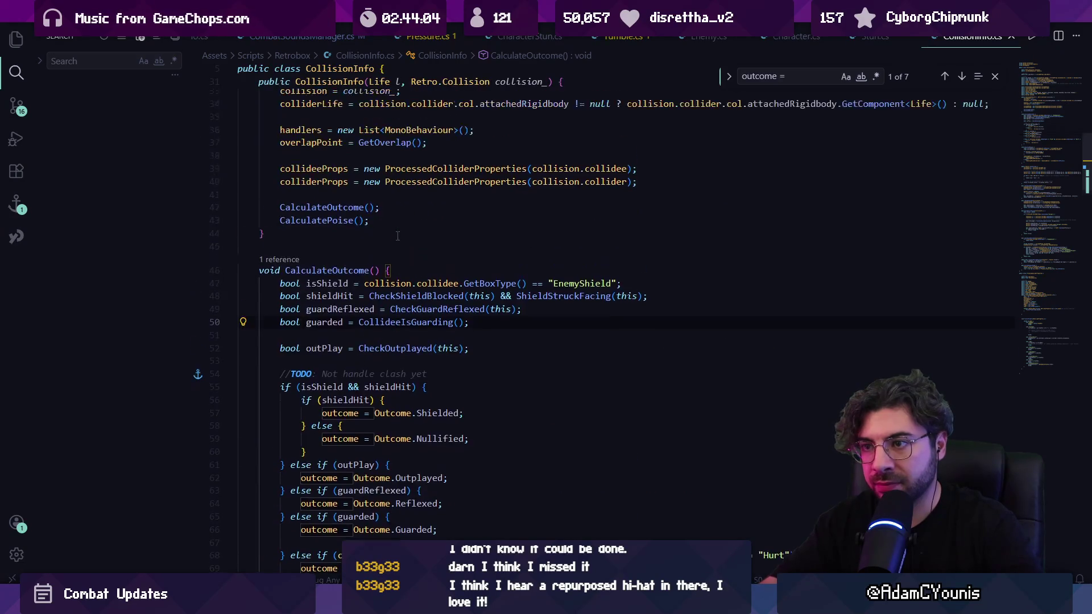
left_click(362, 322, "ctrl")
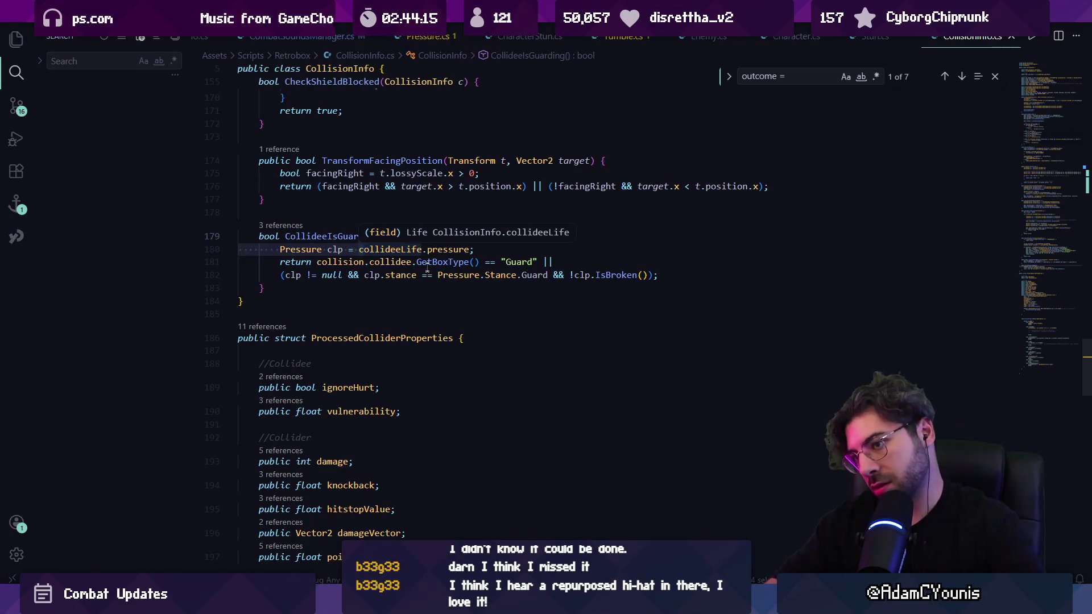
Search for 'oppos' and cycle to the hitboxesOppose match on line 127.
key("ctrl+f")
type("directions")
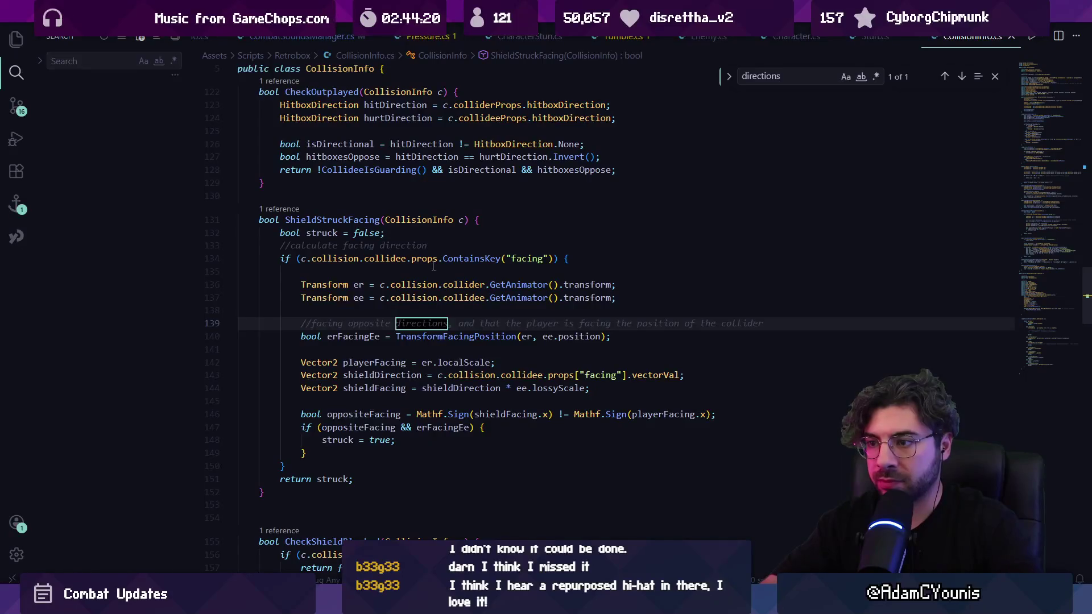
type("opposiu")
key("BackSpace")
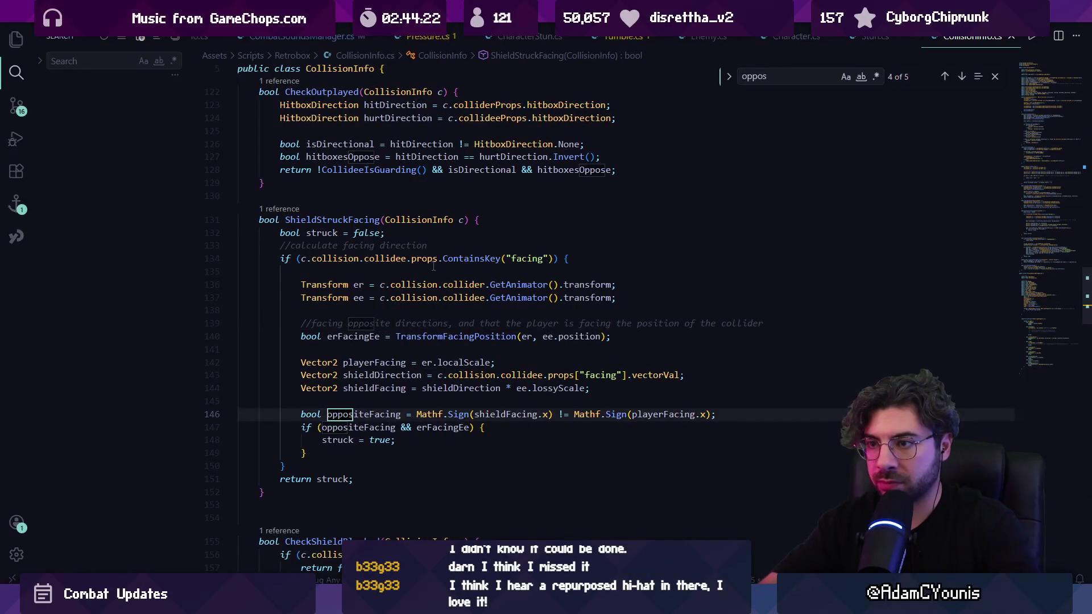
key("BackSpace")
type("s")
key("BackSpace")
type("itef")
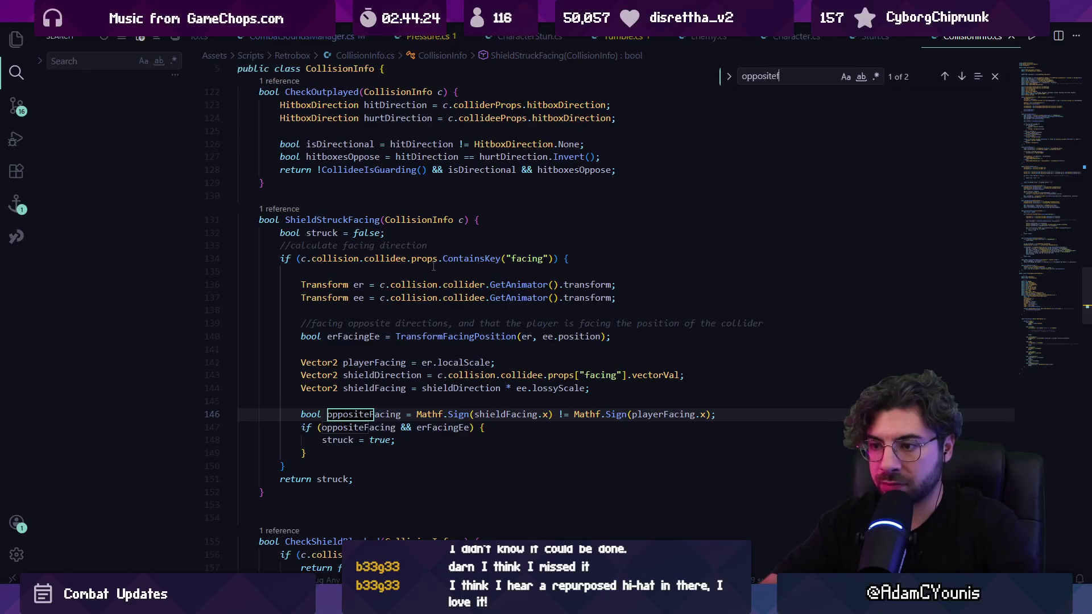
key("BackSpace")
key("Return")
key("Return")
key("Return")
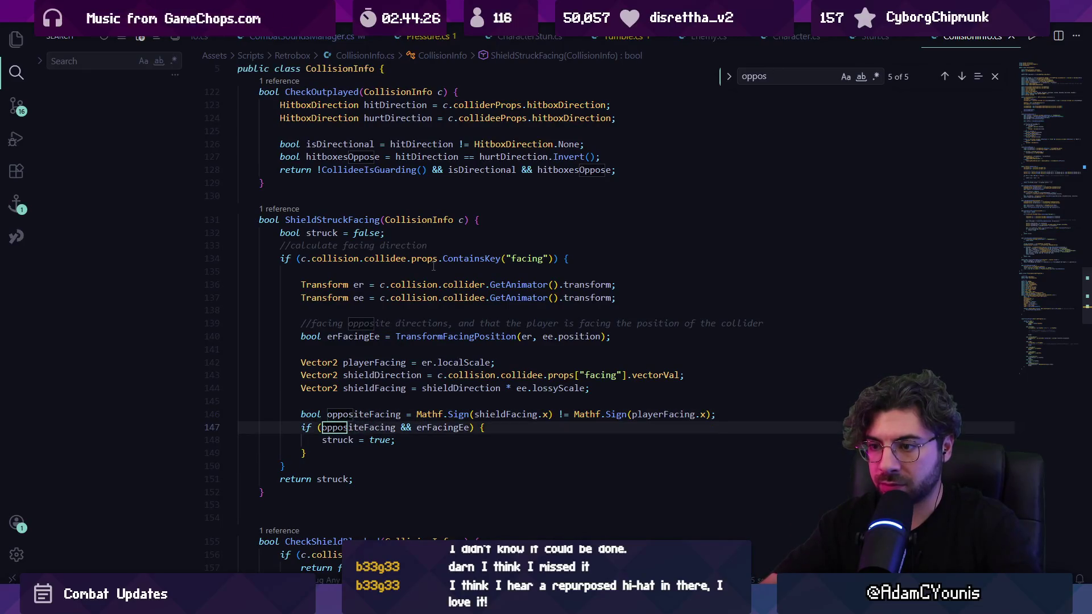
key("Return")
key("Return")
key("Return")
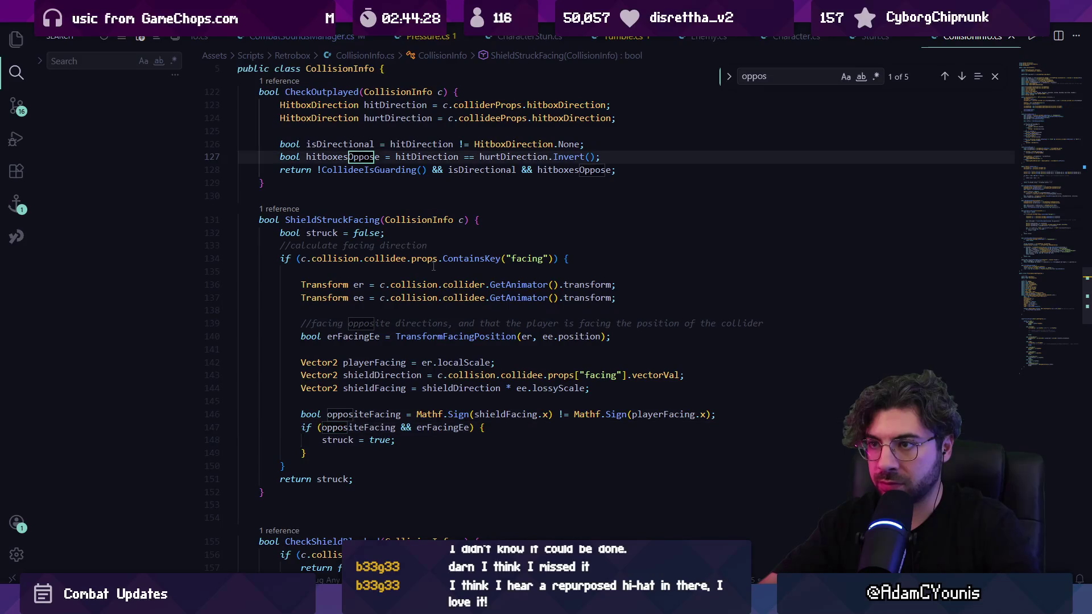
View CollideeIsGuarding, return to CheckOutplayed, and check where hitboxesOppose and CollideeIsGuarding are used.
scroll(438, 245, "up", 4)
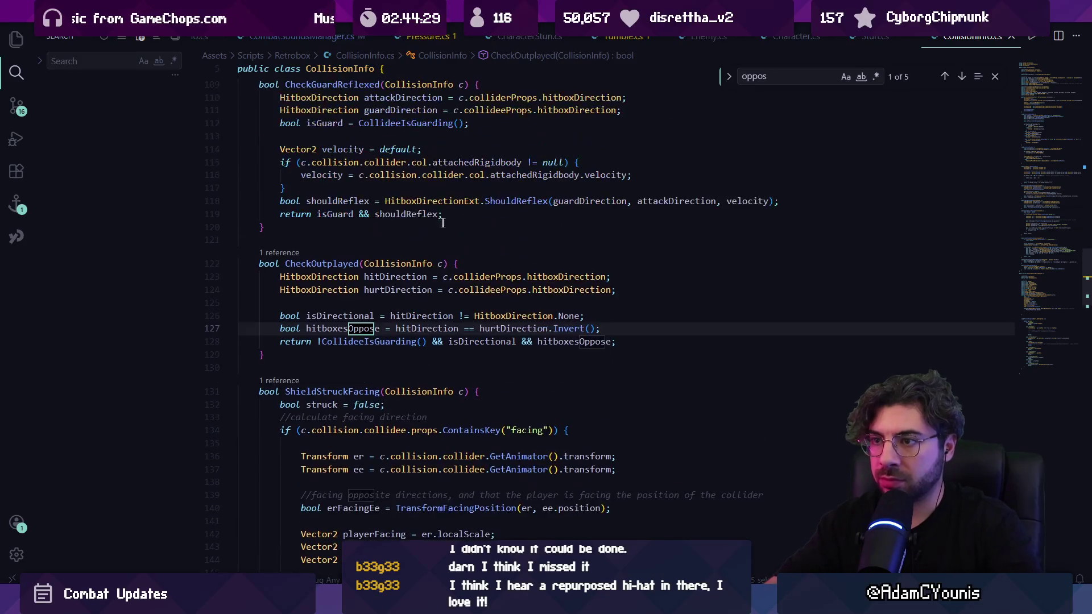
left_click(388, 343, "ctrl")
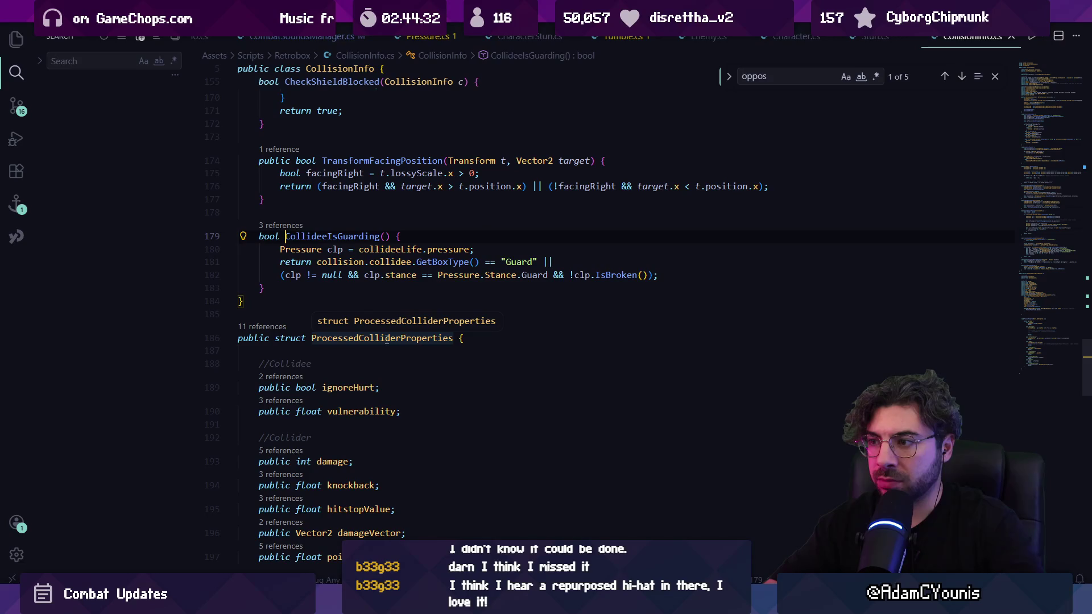
key("alt+Left")
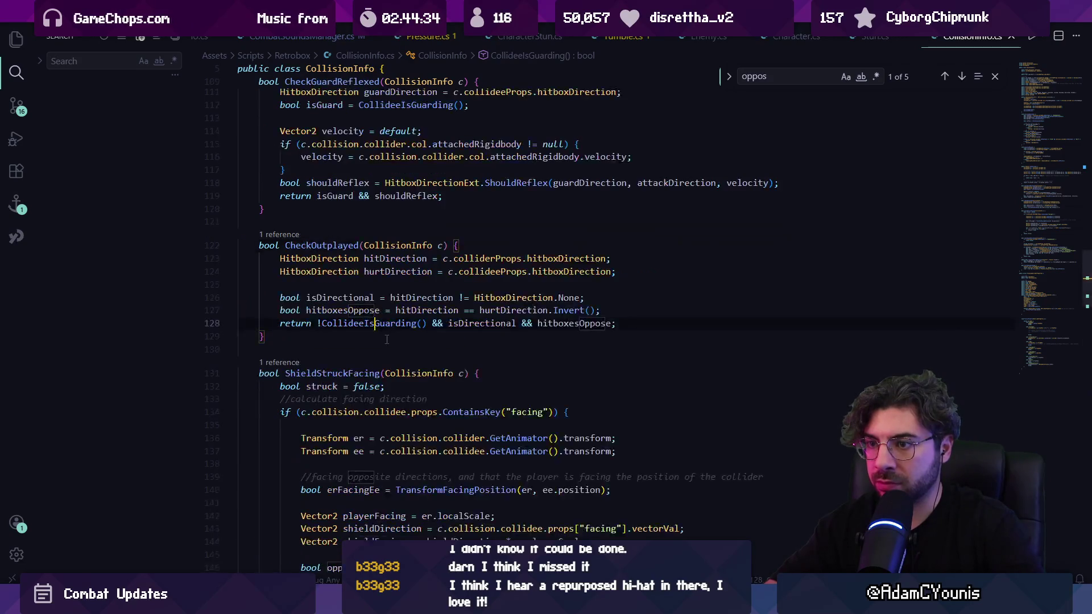
key("Escape")
double_click(351, 310)
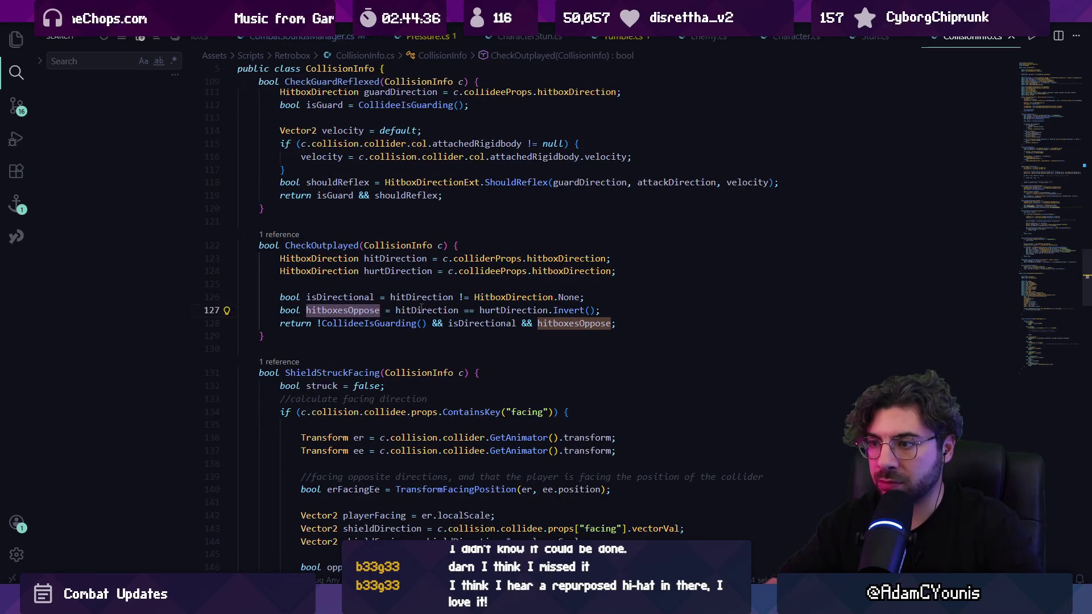
left_click(397, 323)
key("F3")
key("F3")
key("F3")
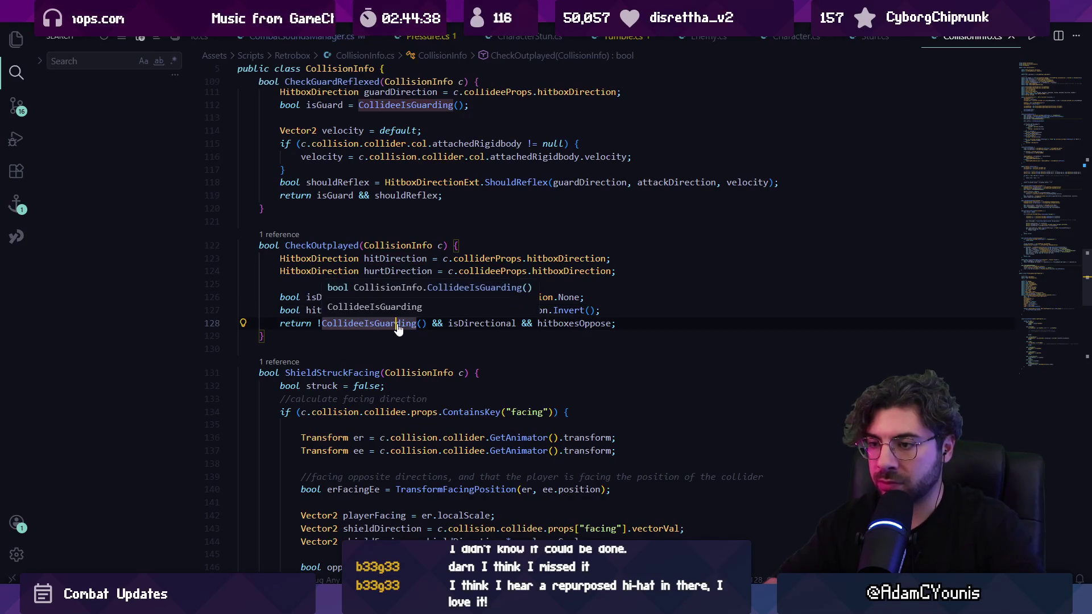
Search 'outcome' comparisons, then trace guarded in CalculateOutcome back to the CollideeIsGuarding() call on line 50.
key("ctrl+f")
type("outcome")
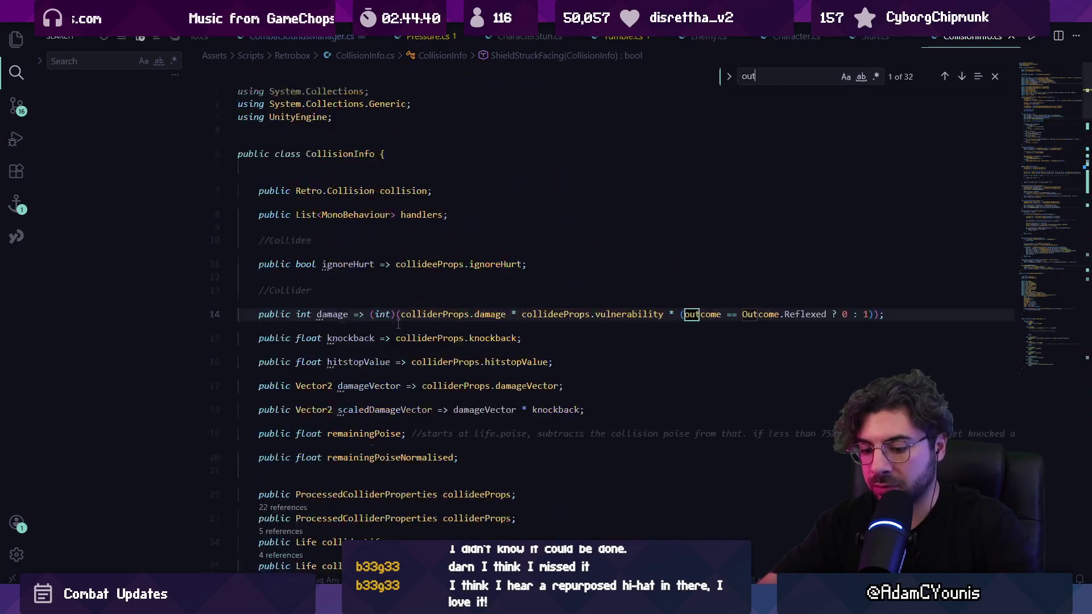
key("Return")
key("Return")
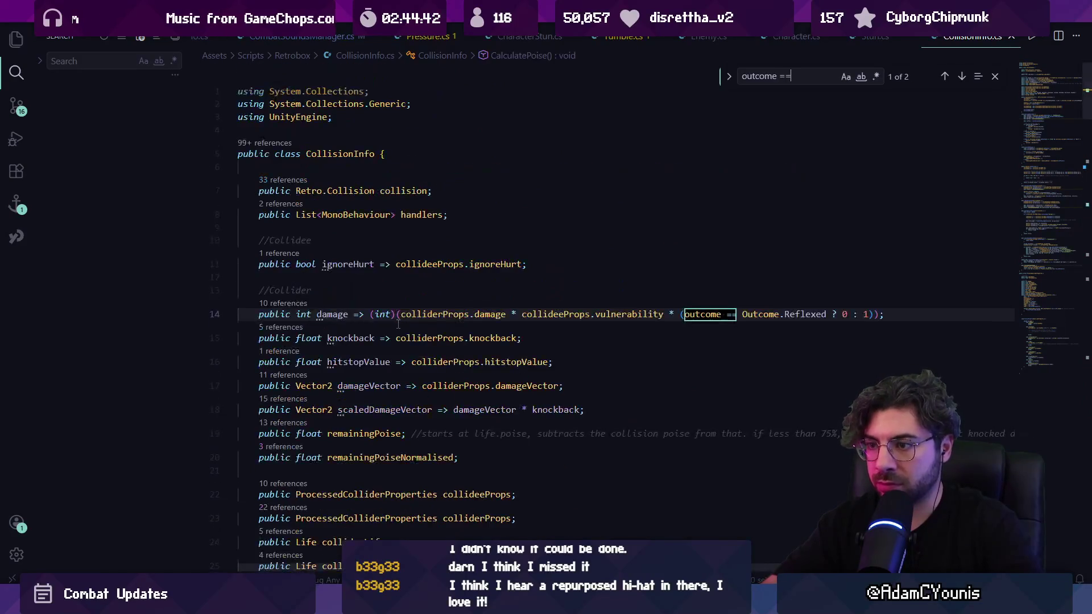
key("ctrl+a")
type("outcome = ghu")
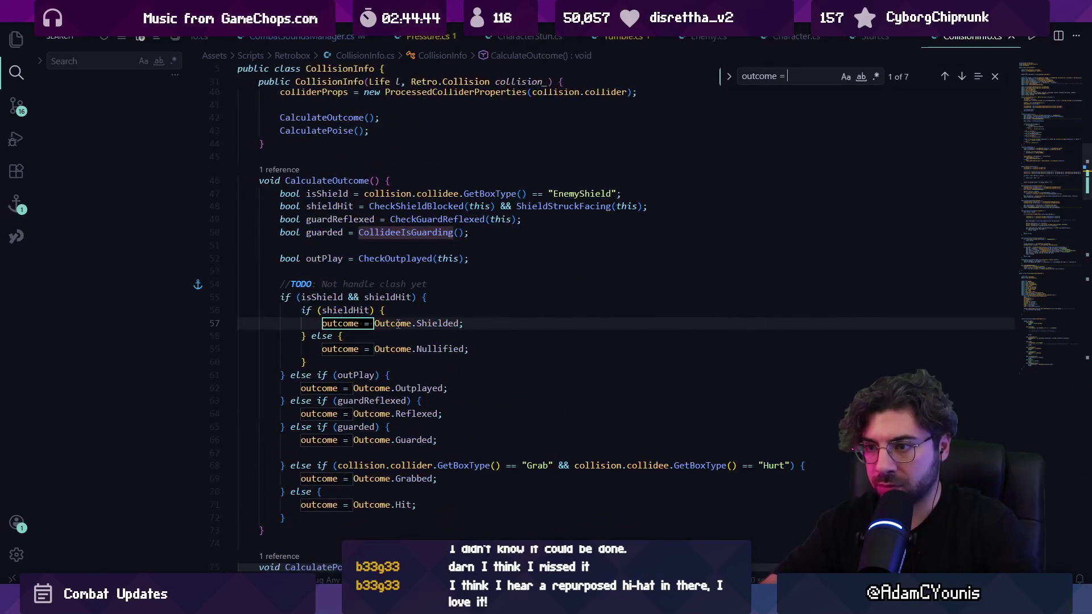
key("Escape")
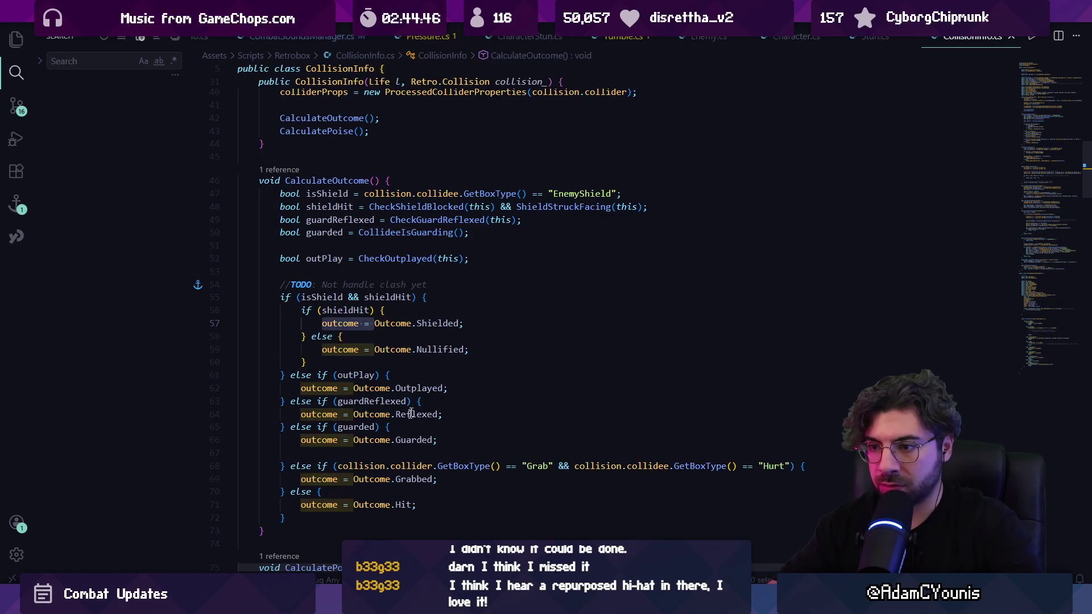
left_click(359, 427)
left_click(380, 230, "ctrl")
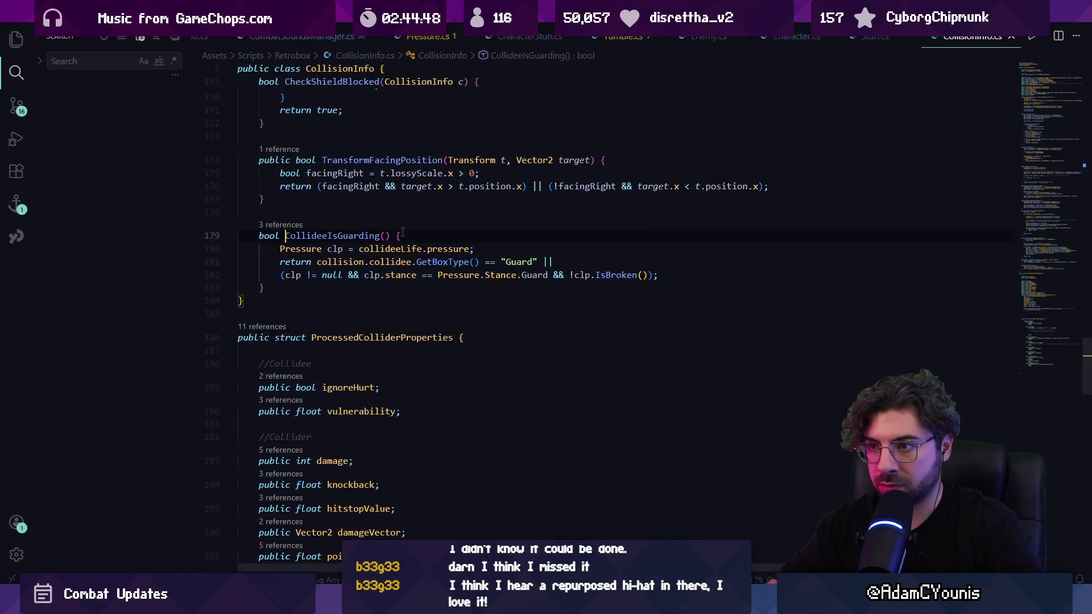
key("alt+Left")
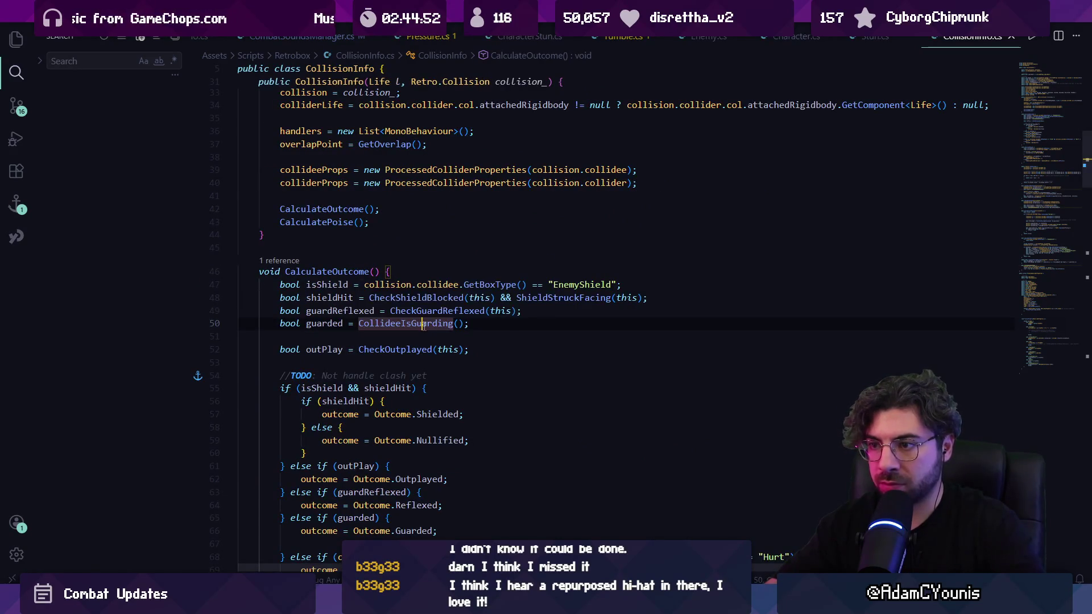
key("Left")
key("Left")
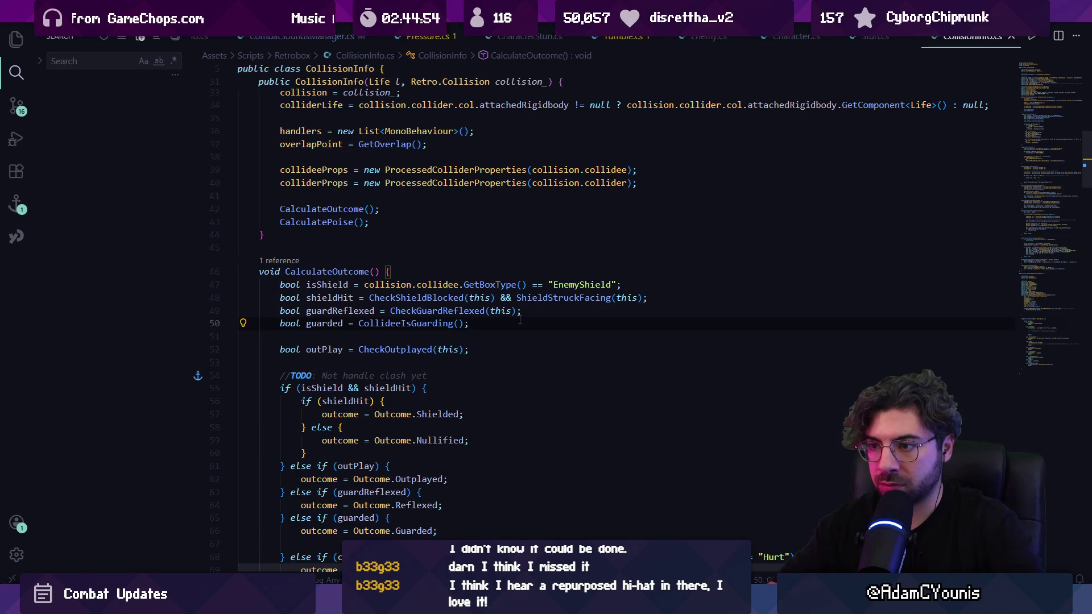
Try replacing the CollideeIsGuarding() call on line 50 with a CheckGuarded call, then save.
key("shift+alt+Right")
key("shift+alt+Right")
type("Checkguar")
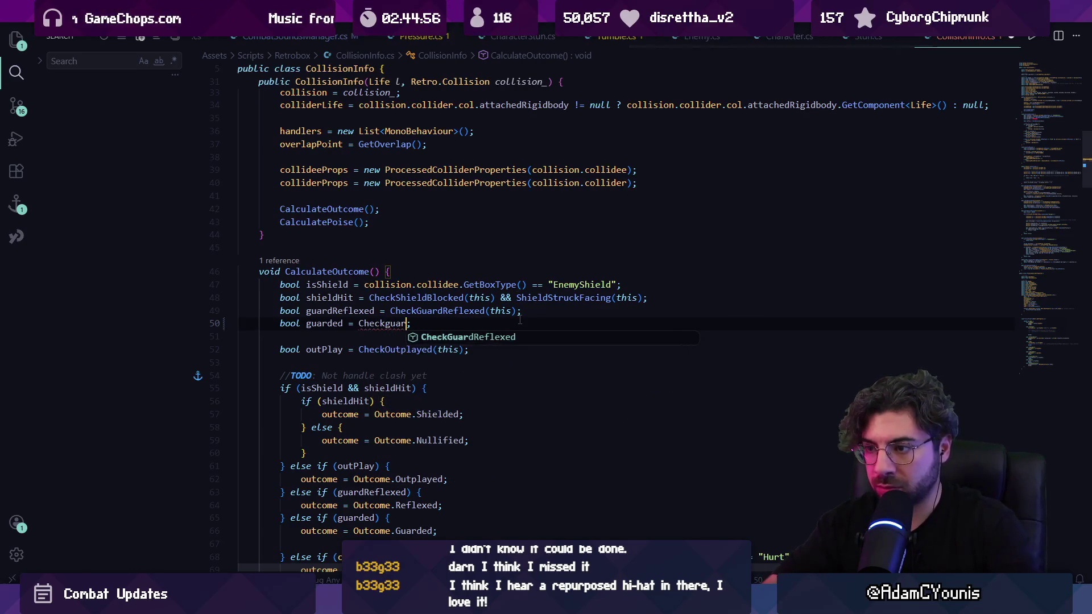
key("ctrl+z")
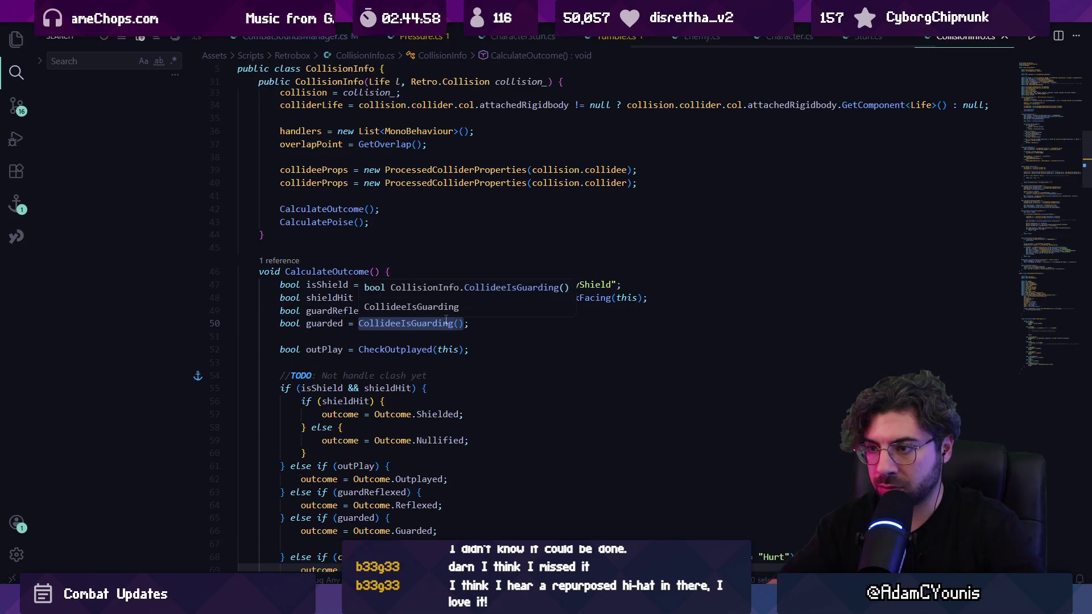
type("CheckGu")
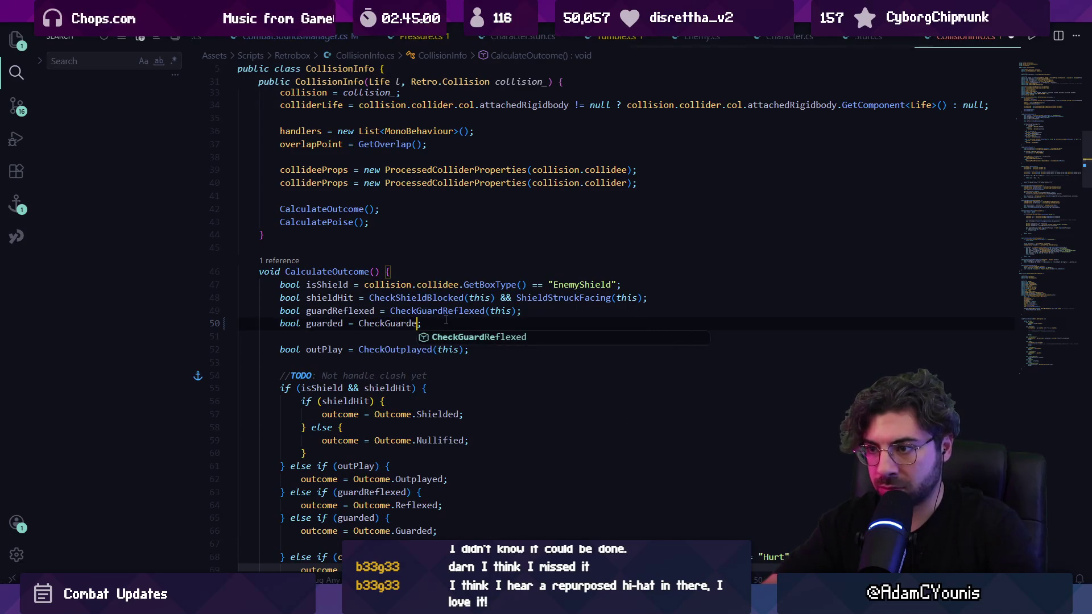
key("ctrl+s")
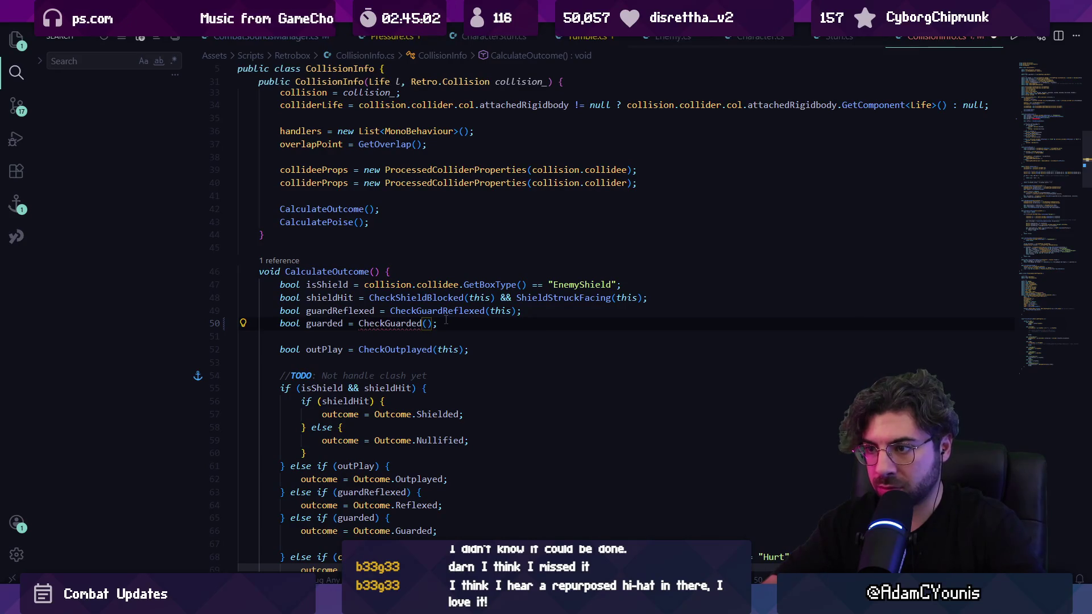
type("this")
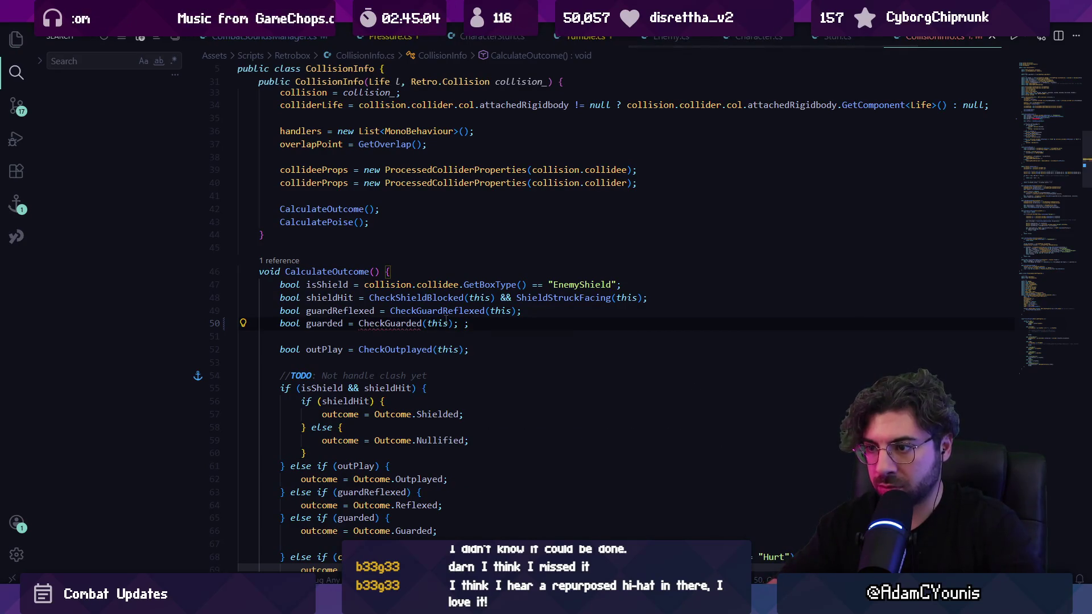
Find CollideeIsGuarding via 'isguarding' and add a suggested CheckGuarded bool method below it.
key("ctrl+f")
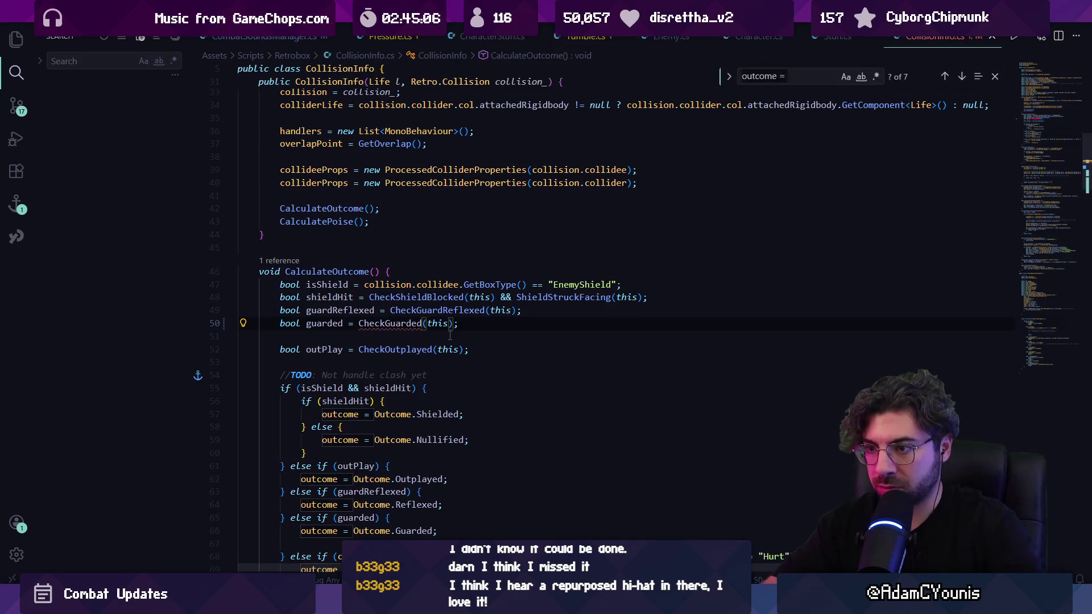
type("isguarding")
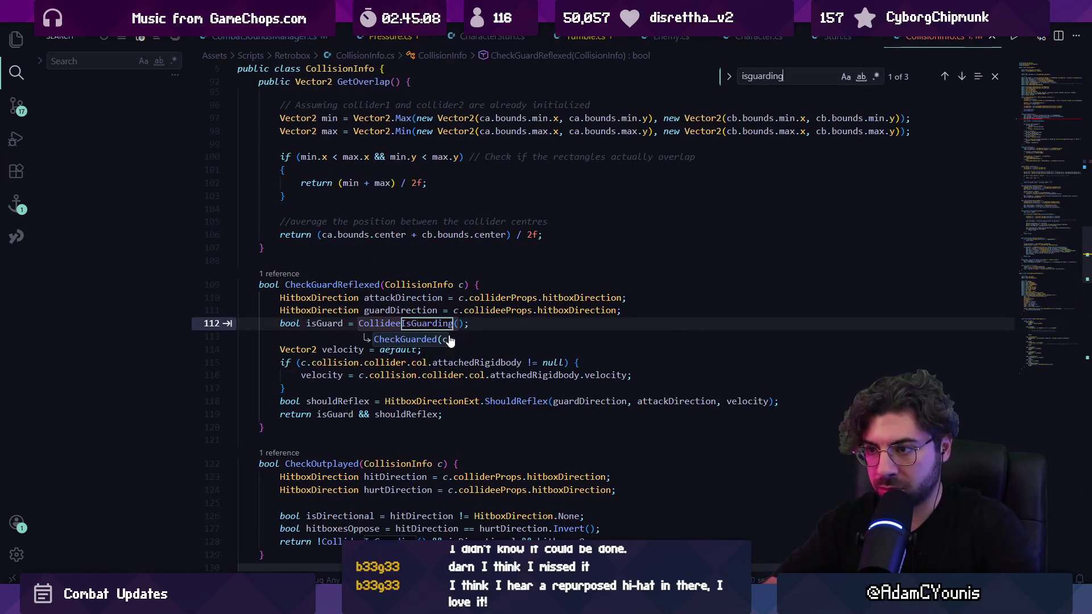
left_click(408, 325, "ctrl")
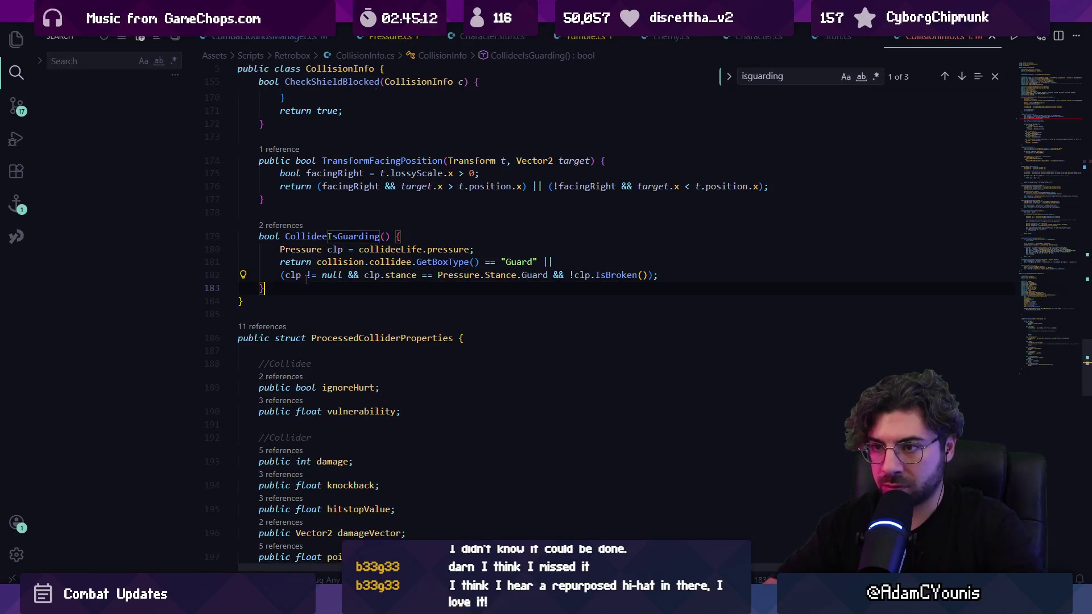
key("Return")
key("Return")
type("bool")
key("Tab")
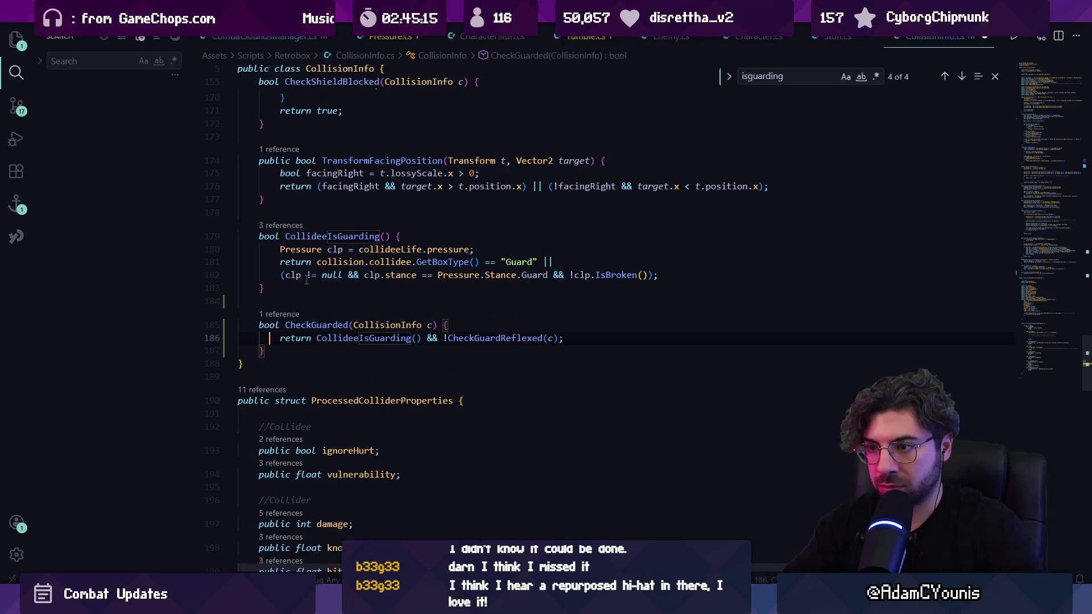
key("ctrl+shift+Right")
key("ctrl+shift+Right")
key("ctrl+shift+Right")
key("Right")
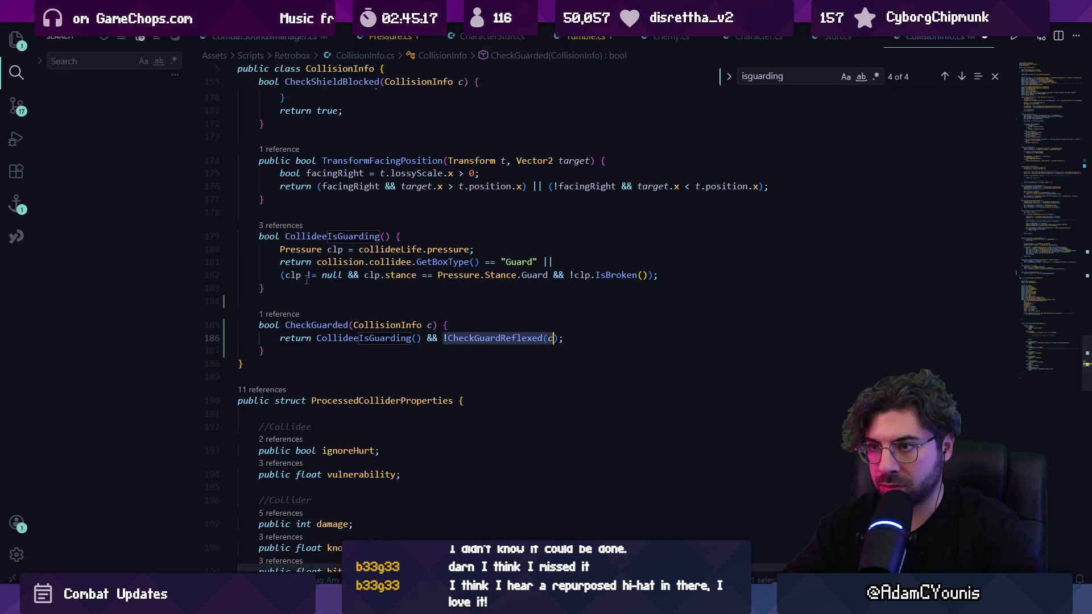
Undo the CheckGuarded method edits, restoring CollideeIsGuarding() on line 50.
scroll(358, 348, "up", 3)
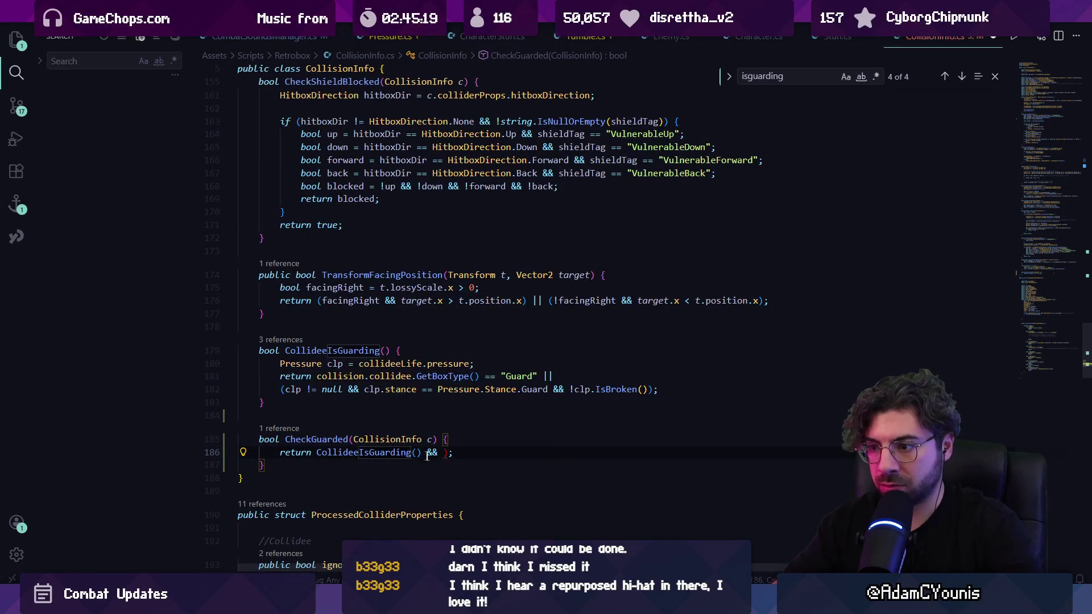
scroll(467, 304, "up", 2)
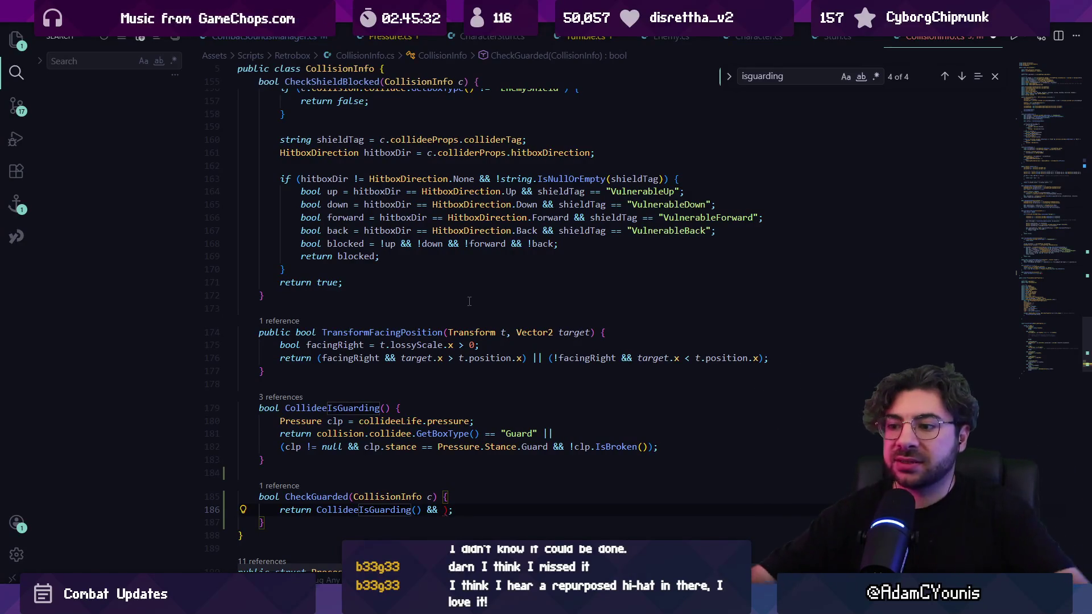
type("`")
scroll(469, 301, "down", 1)
scroll(469, 302, "down", 1)
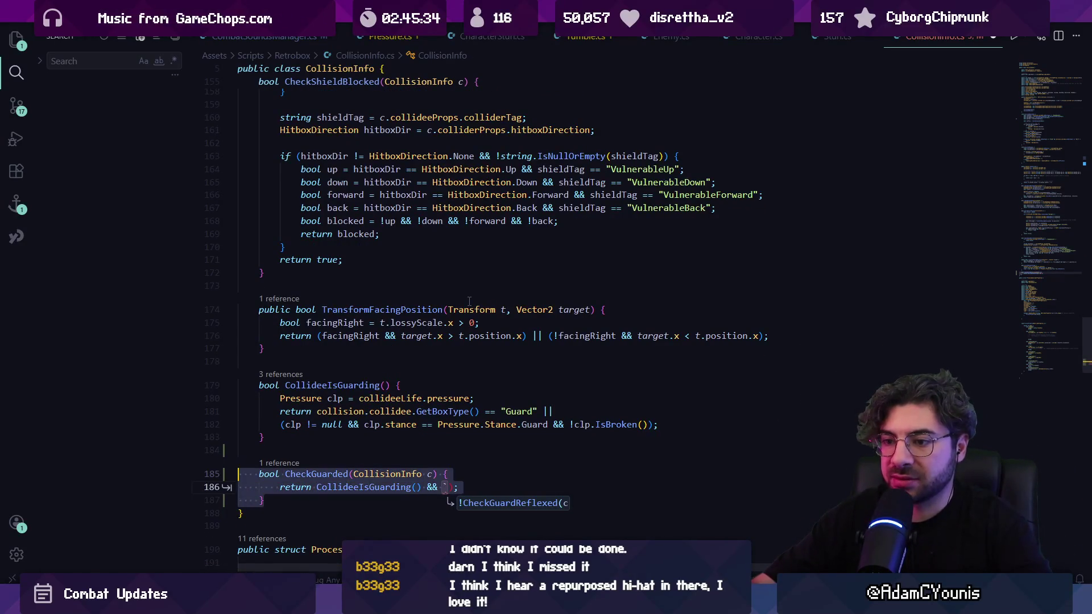
key("ctrl+z")
key("ctrl+z")
key("ctrl+z")
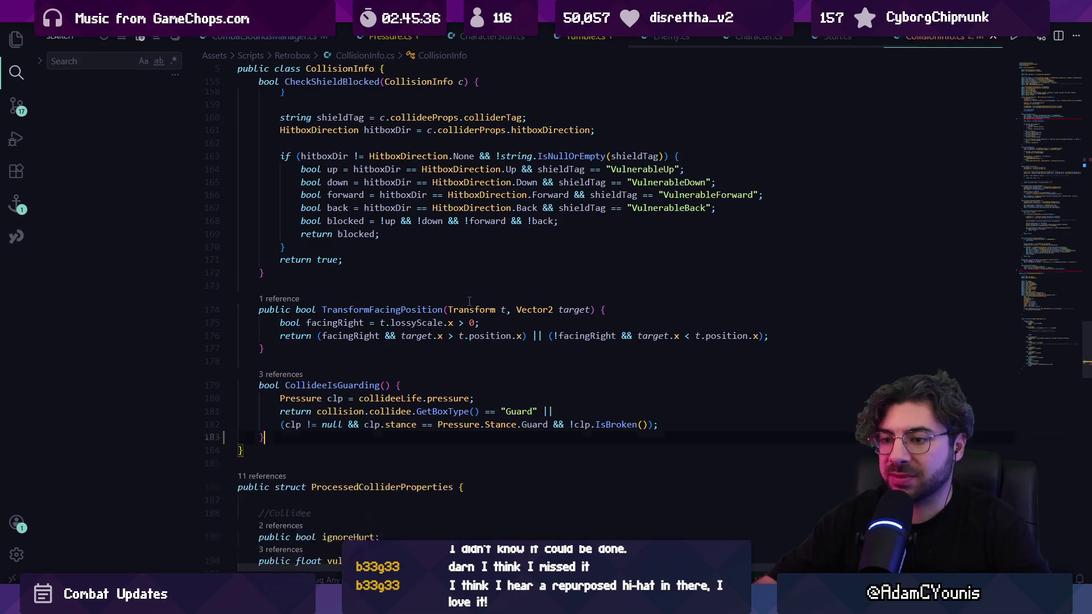
key("ctrl+z")
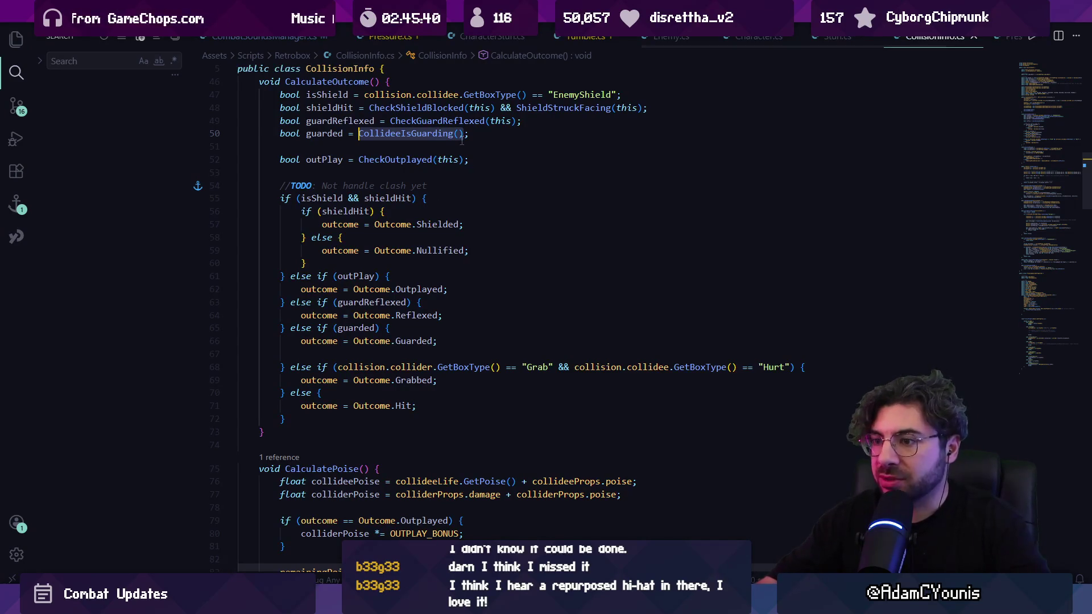
In CombatSoundsManager.cs, paste '|| ...Outcome.Guarded' into line 23's Hit check and dismiss the suggestion.
key("ctrl+p")
key("Down")
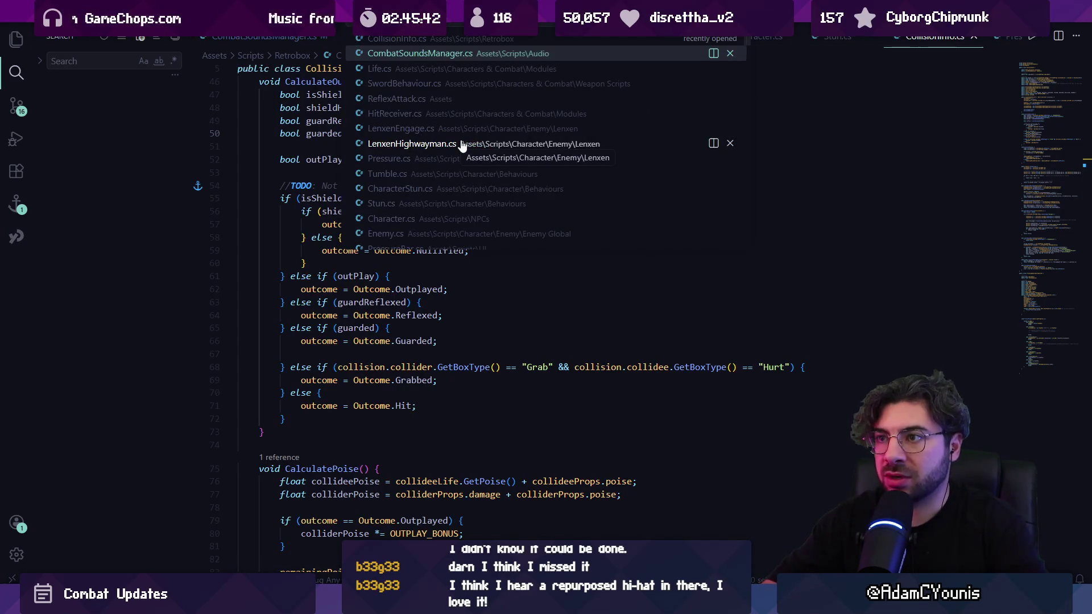
key("Return")
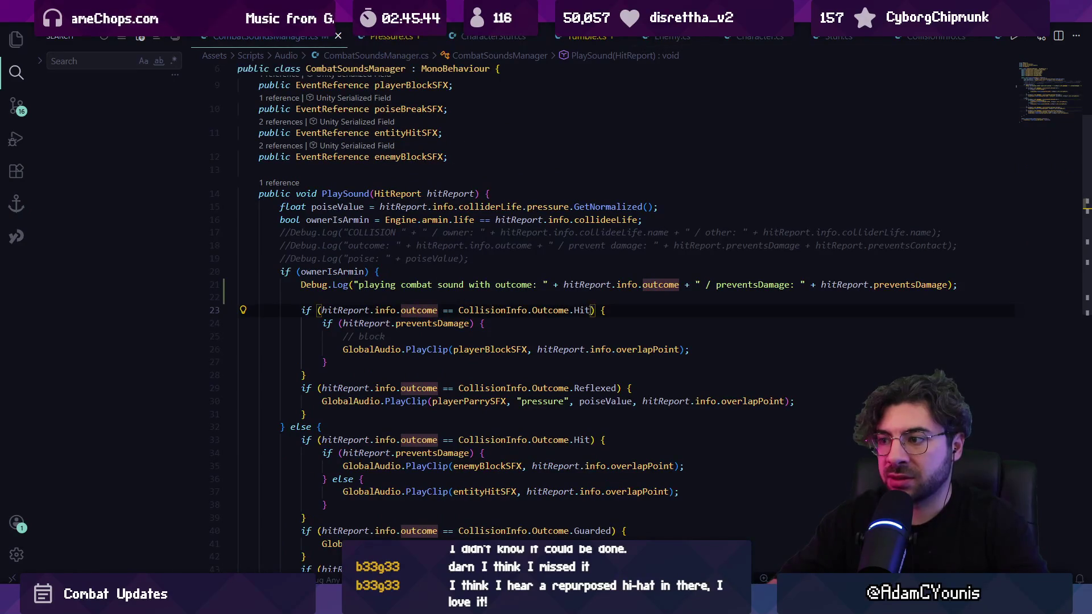
type("hitReport.info.outcome == CollisionInfo.Outcome.Guarded")
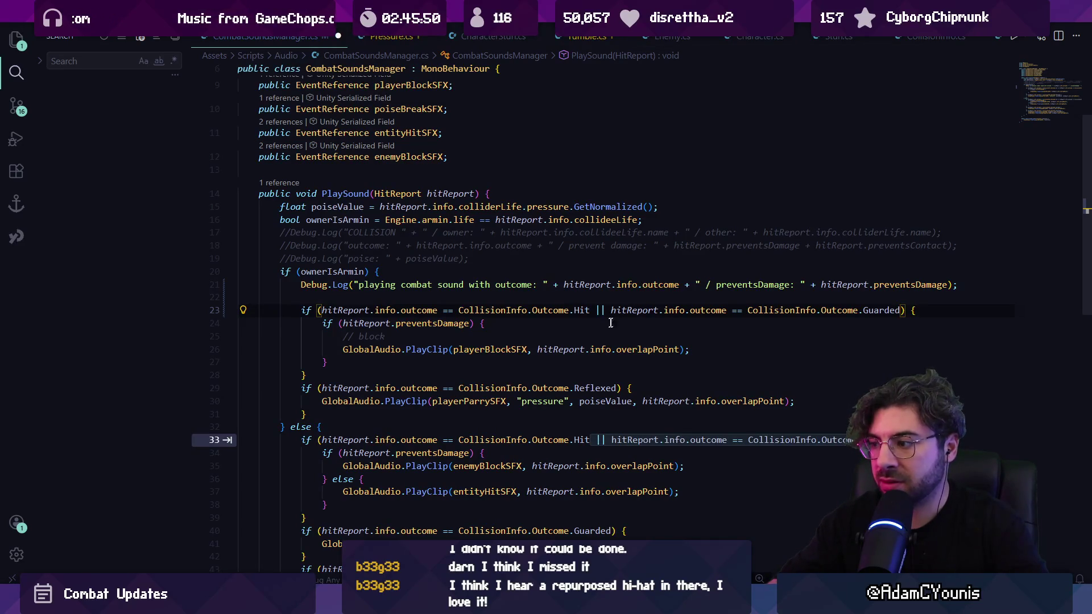
scroll(579, 325, "down", 1)
key("Escape")
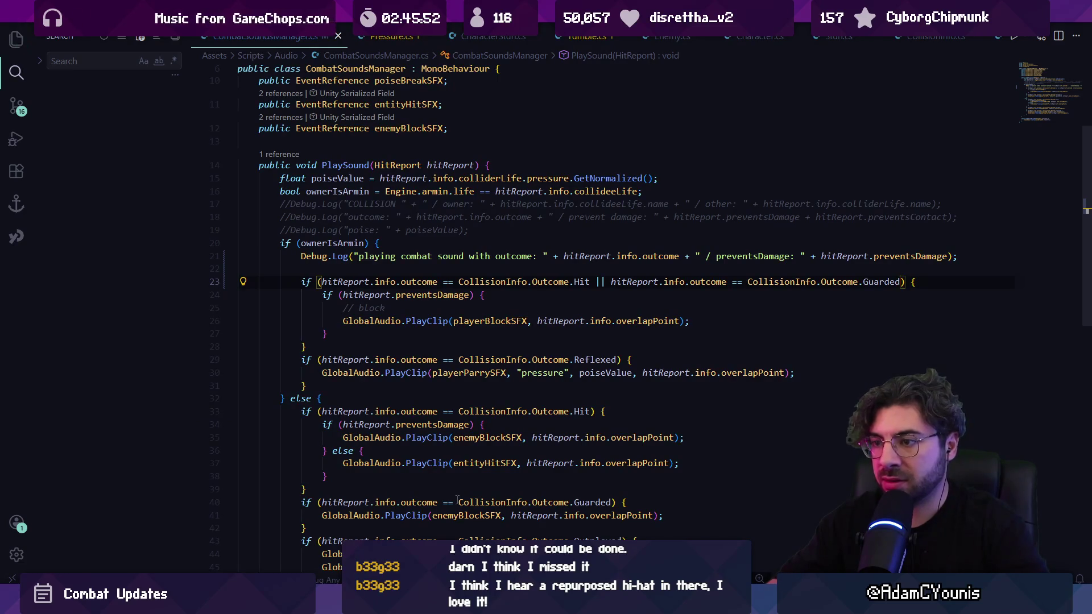
Playtest the Guarded change in Unity, then stop the game.
key("alt+Tab")
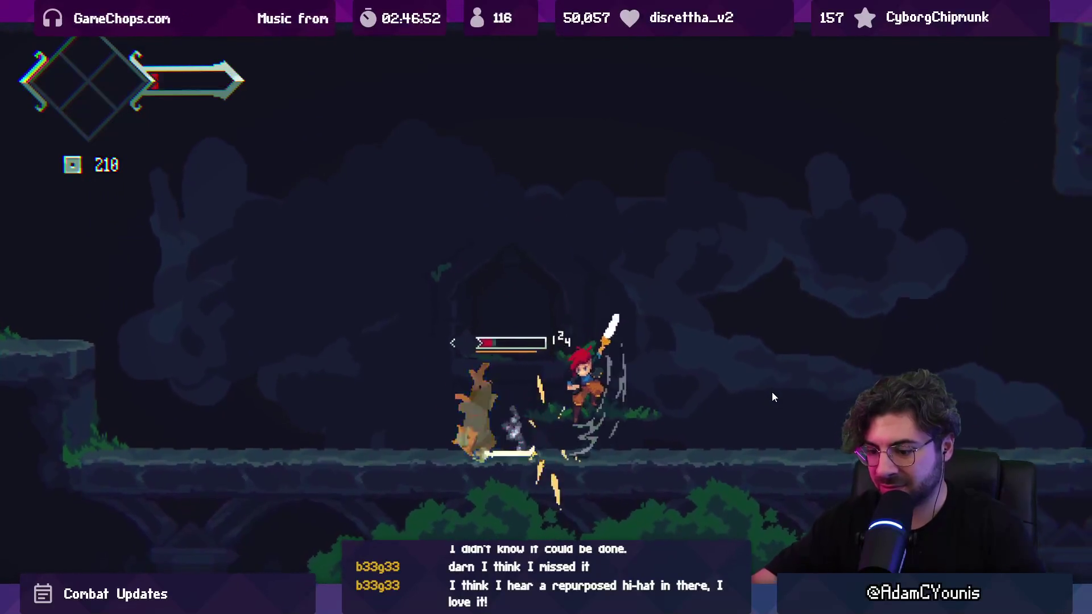
key("shift+space")
key("ctrl+p")
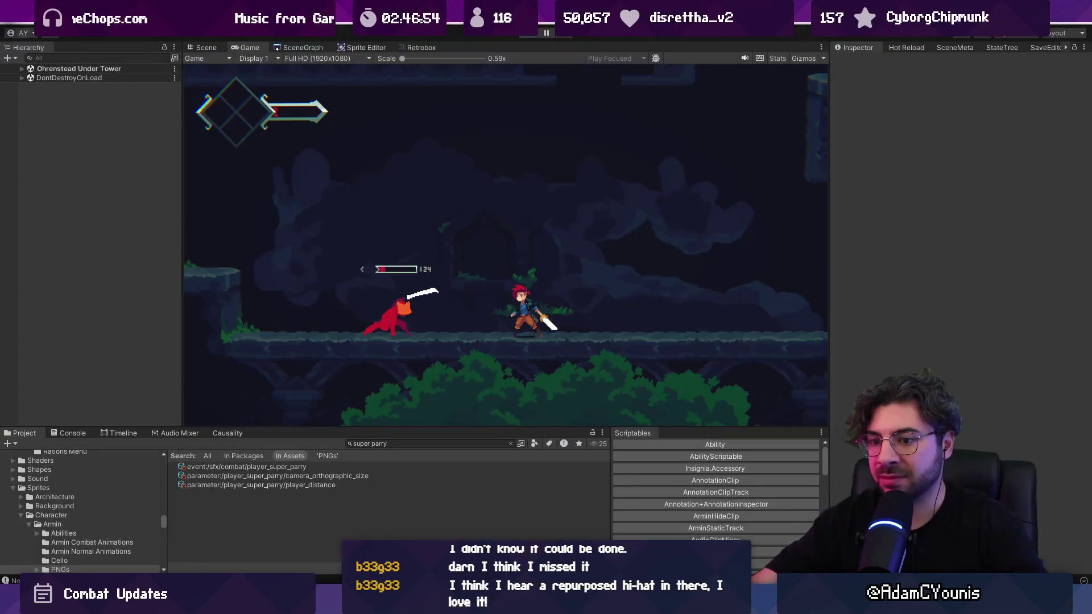
key("alt+Tab")
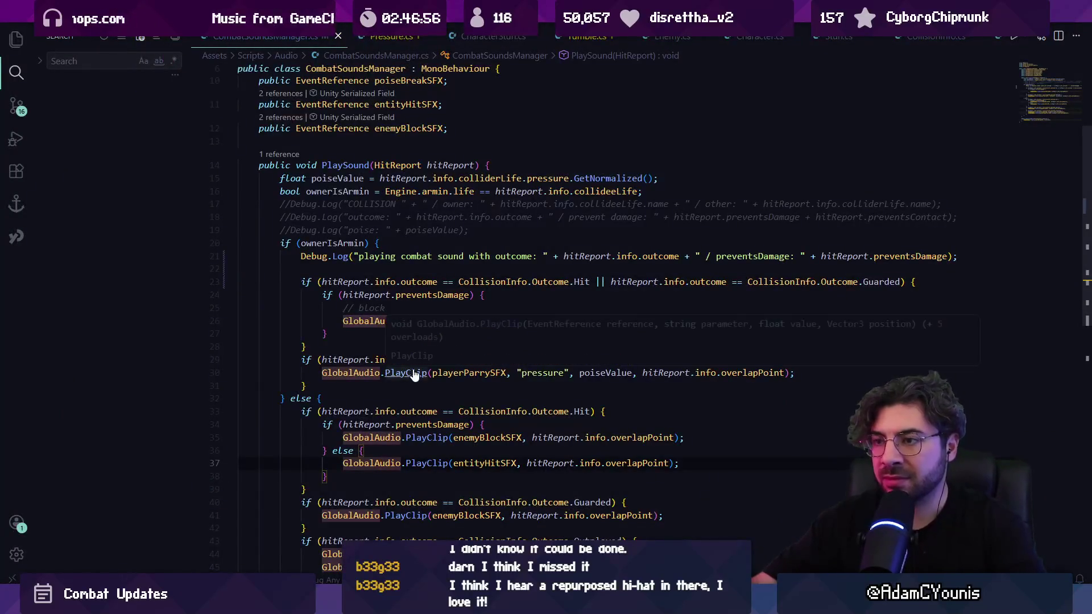
Open LenxenEngage.cs and search it for 'essure' to locate the pressure calls.
key("ctrl+p")
key("Down")
key("Down")
key("Down")
key("Return")
key("ctrl+f")
type("essure")
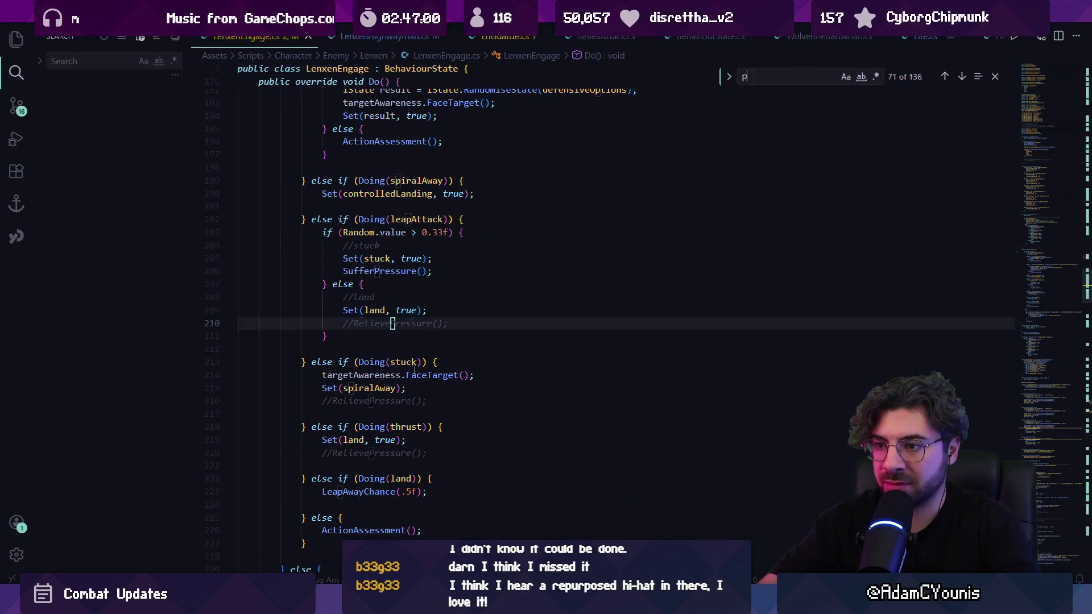
Comment out the SufferPressure() call on line 206 in the leapAttack branch.
key("Return")
key("Return")
key("Return")
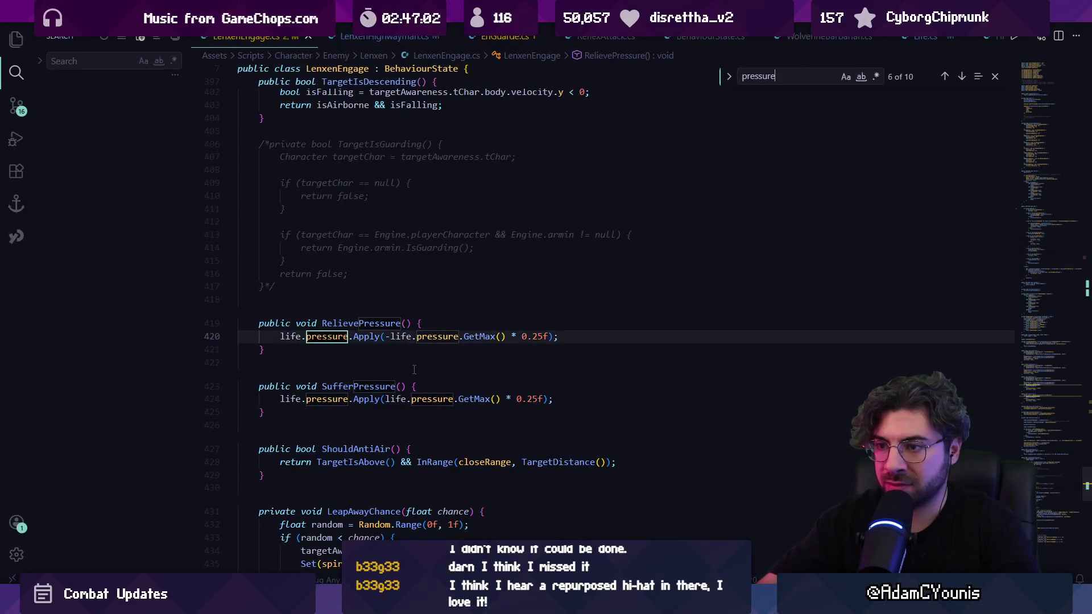
key("ctrl+a")
type("su")
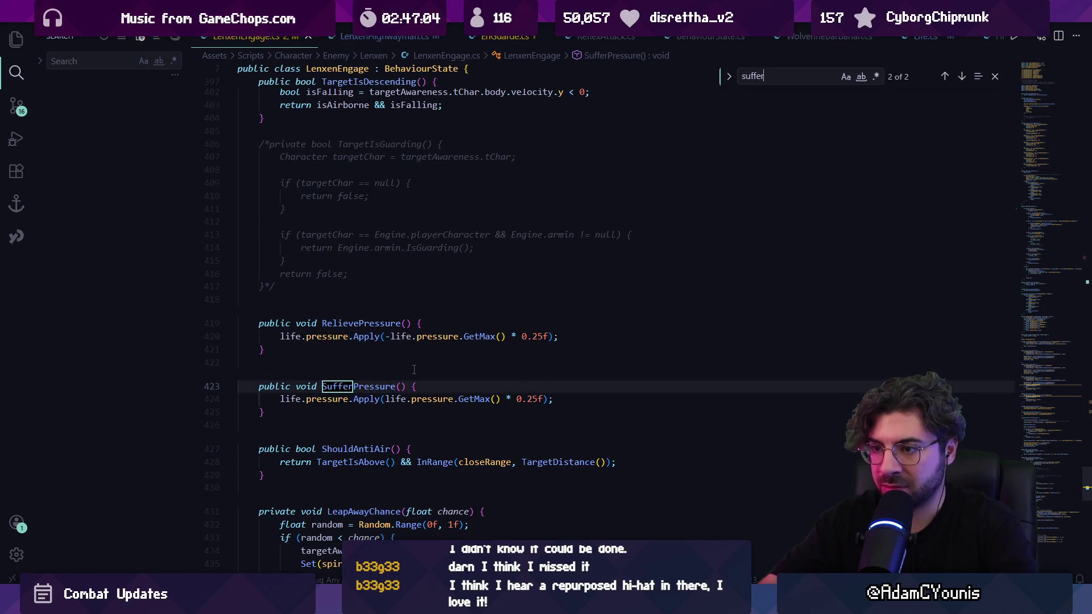
type("ssure")
key("Return")
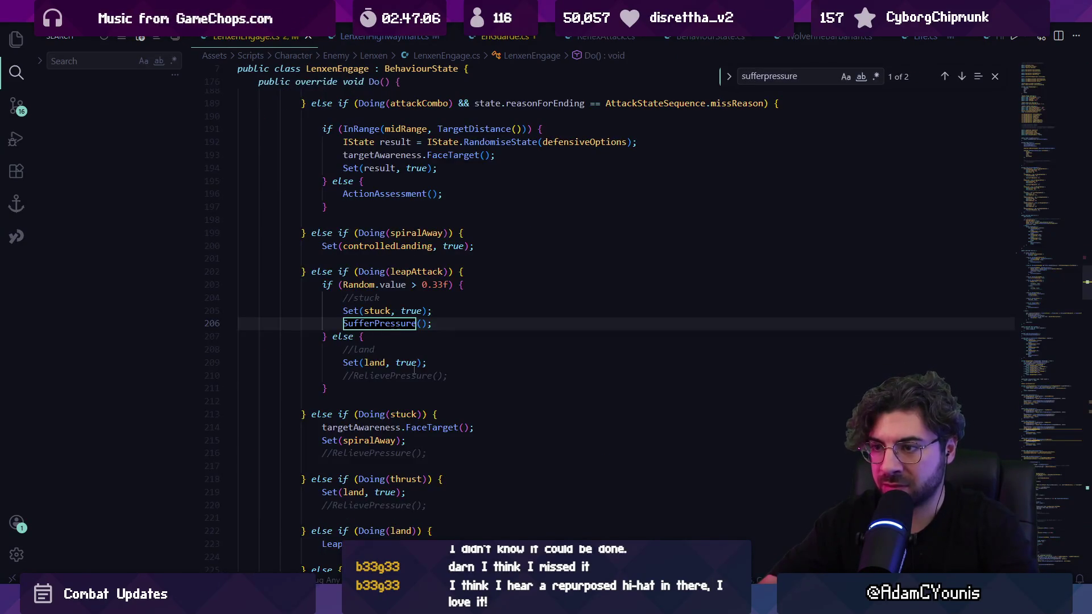
key("Escape")
type("//")
left_click(443, 322)
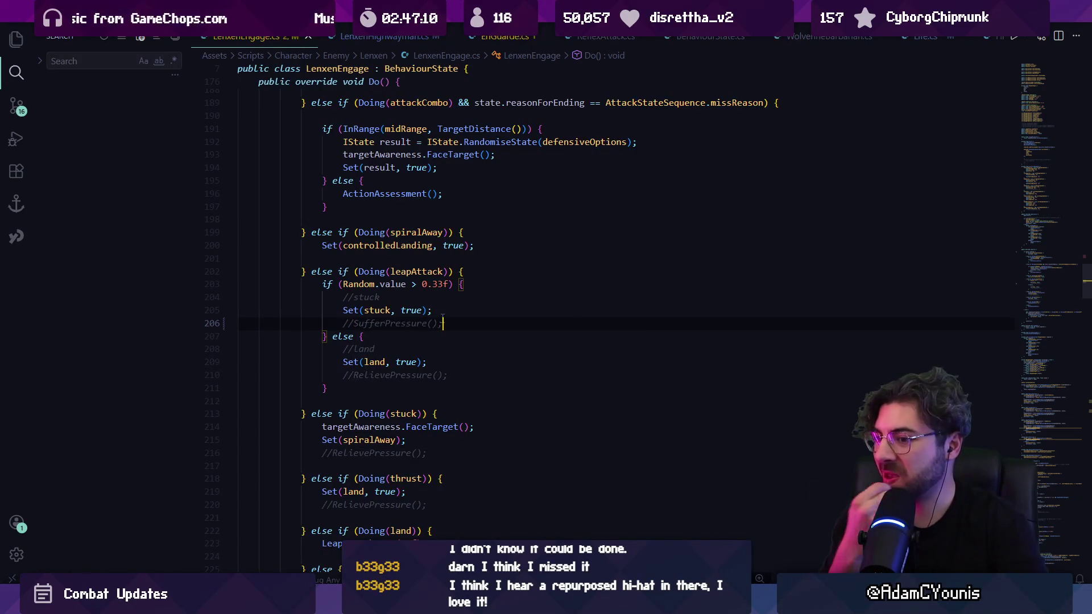
scroll(442, 375, "down", 2)
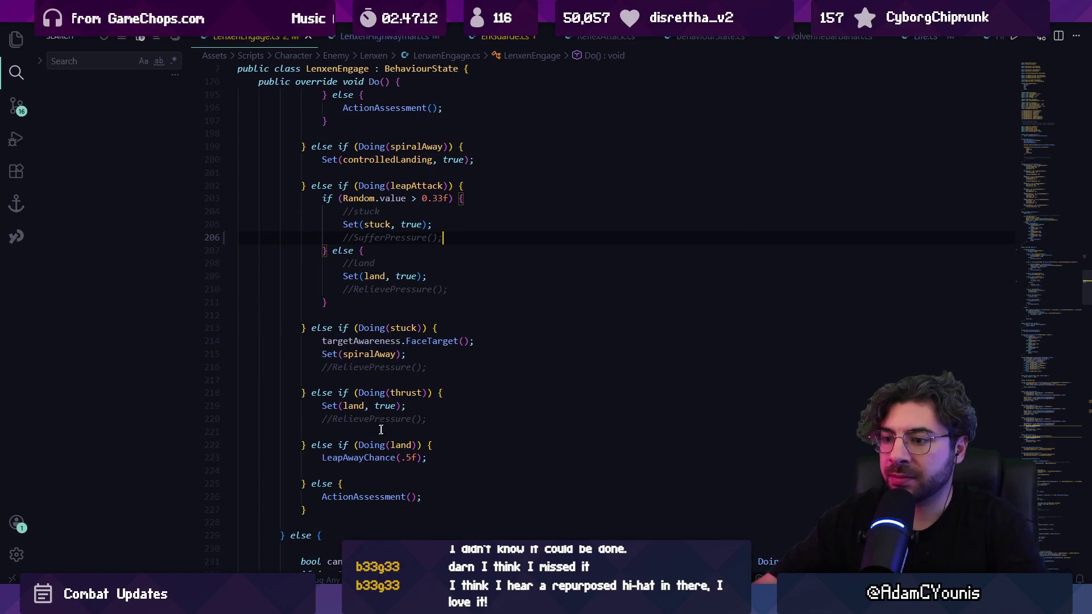
Search 'pressure' to confirm both pressure methods are unused, then launch the game in Unity.
key("ctrl+f")
type("pressure")
key("Return")
key("Return")
key("Return")
key("shift+Return")
key("shift+Return")
key("shift+Return")
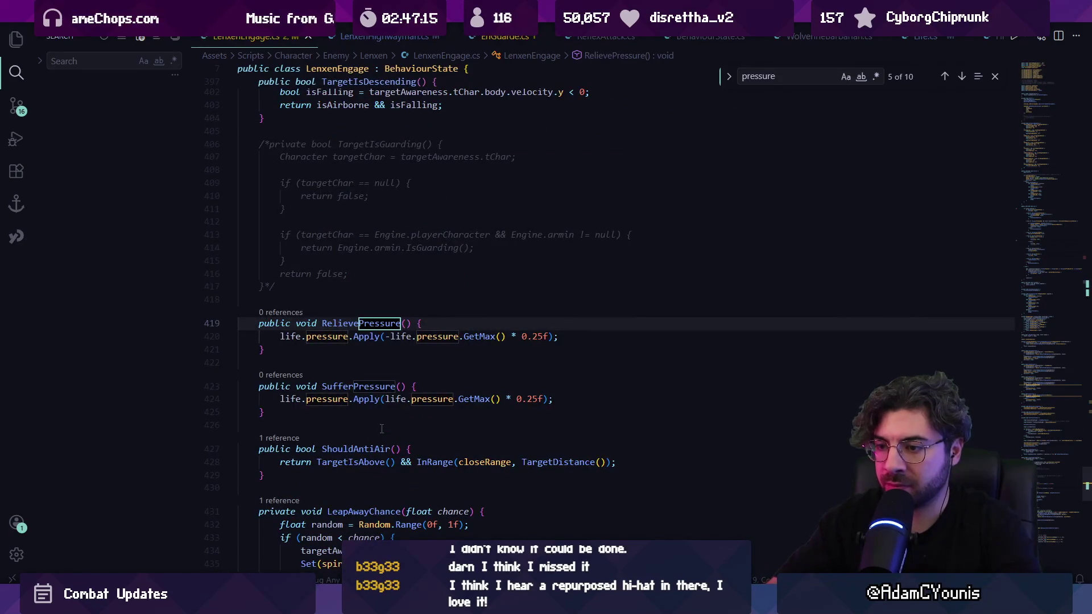
key("Escape")
key("alt+Tab")
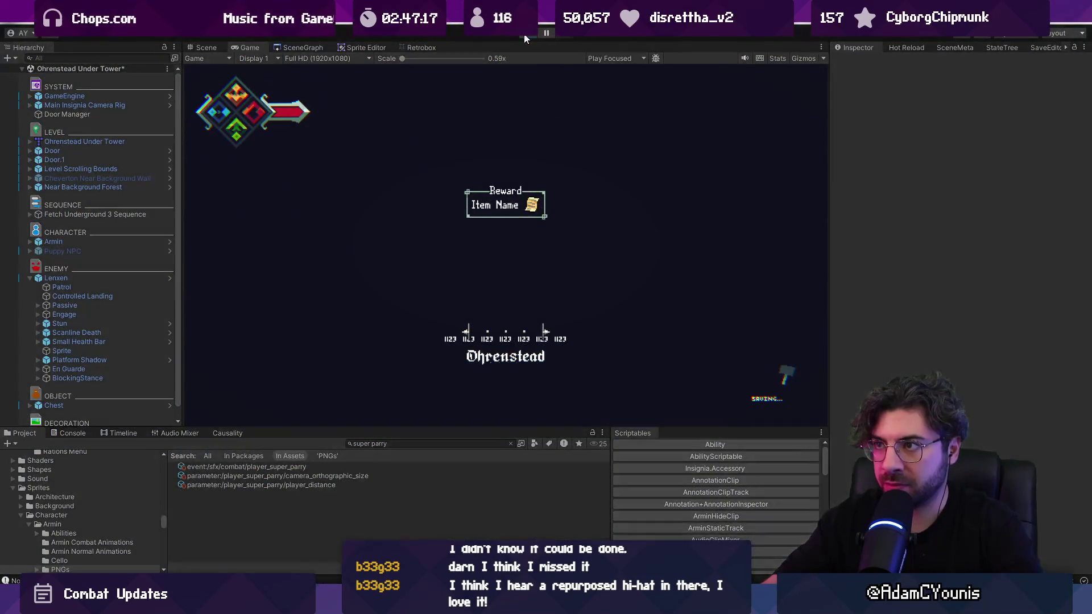
key("F11")
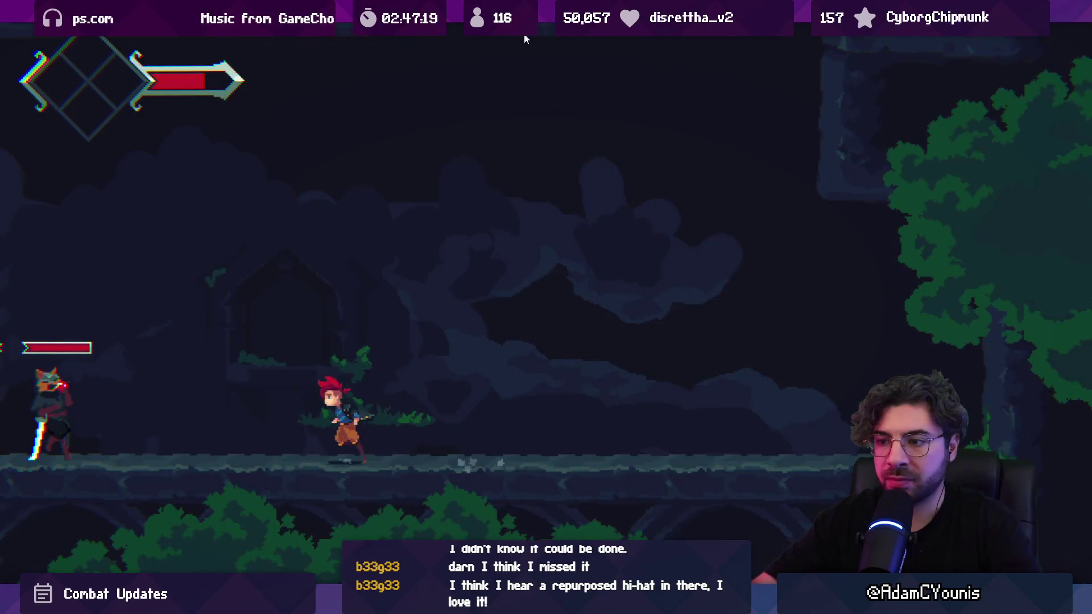
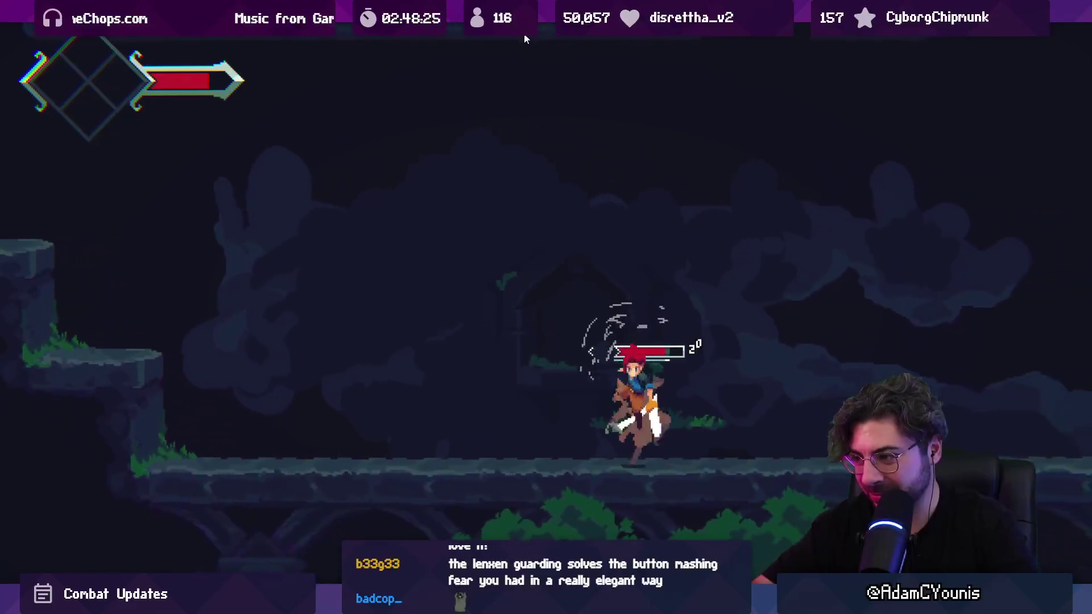
Jump from the Console's 'selected state: Lenxen-rattle-1' log to its line in EnGuarde.cs.
key("shift+space")
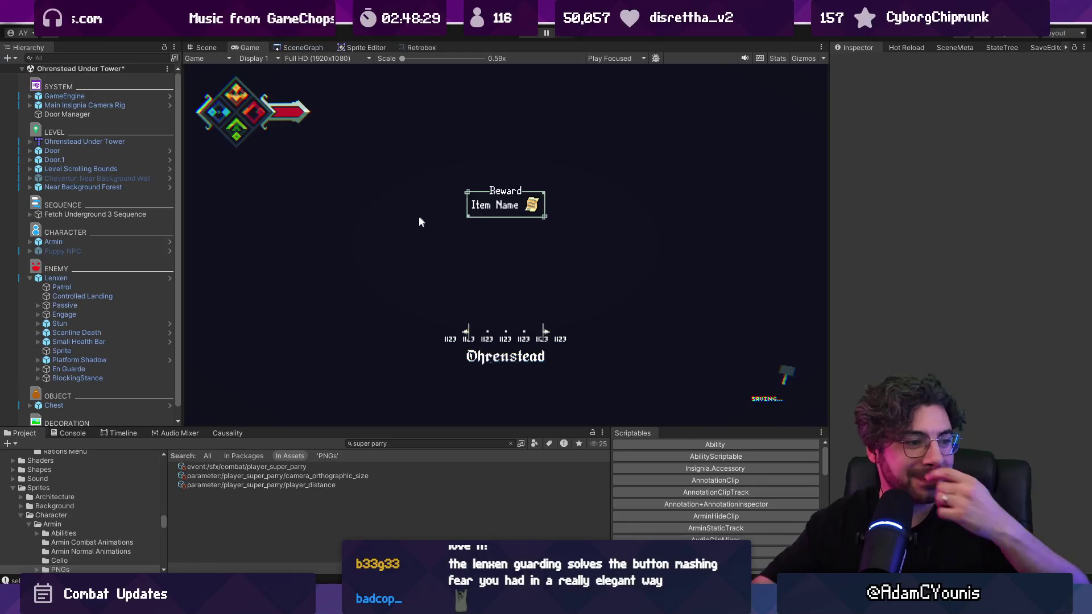
left_click(73, 434)
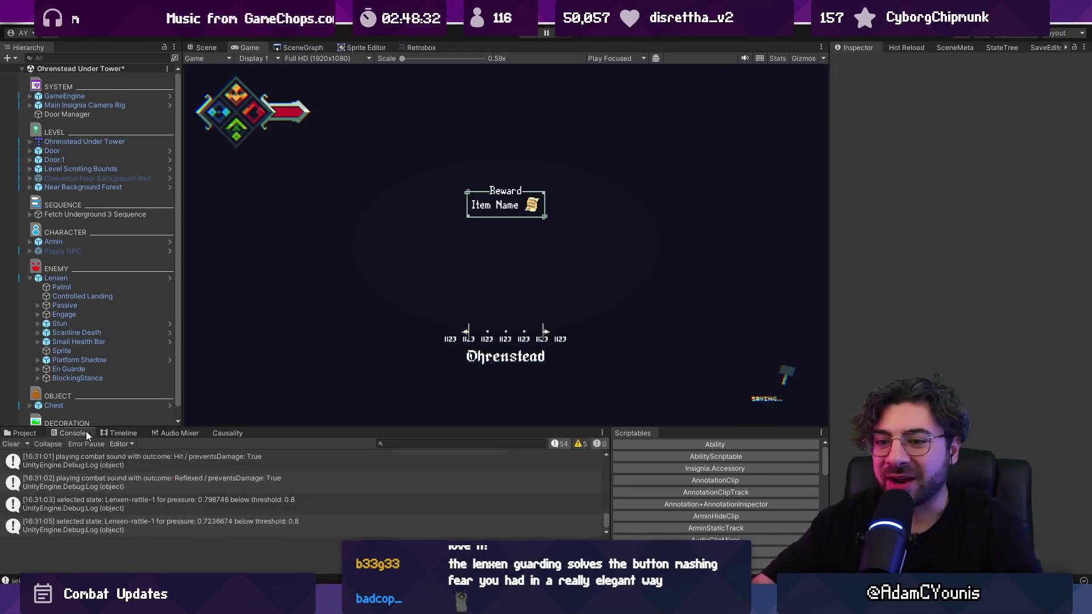
left_click(105, 501)
double_click(105, 500)
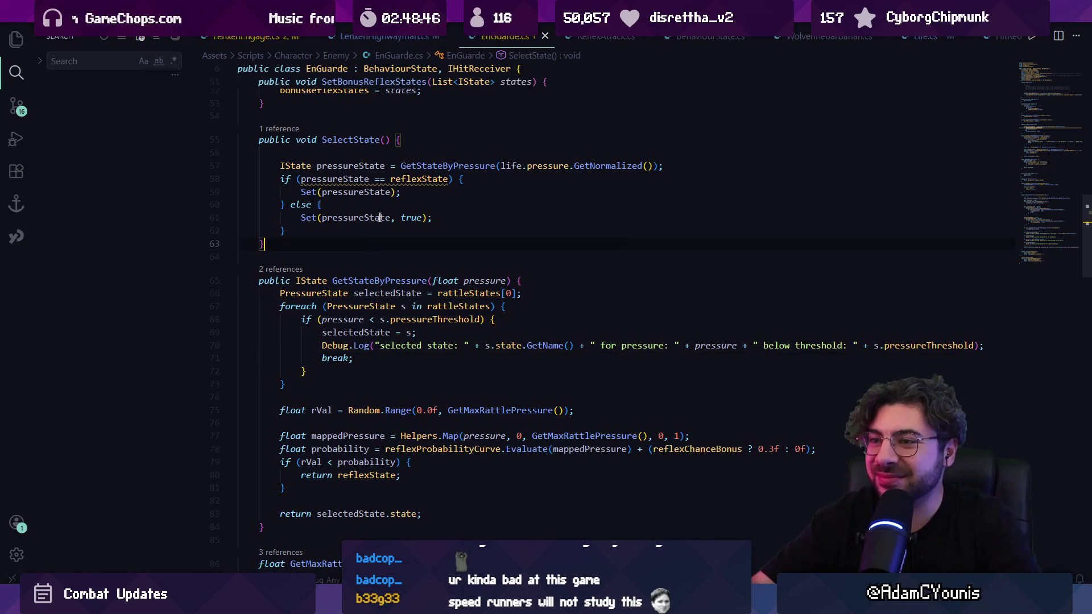
Review GetStateByPressure, highlighting every use of pressureThreshold.
scroll(380, 218, "up", 2)
left_click(481, 405)
scroll(531, 380, "down", 3)
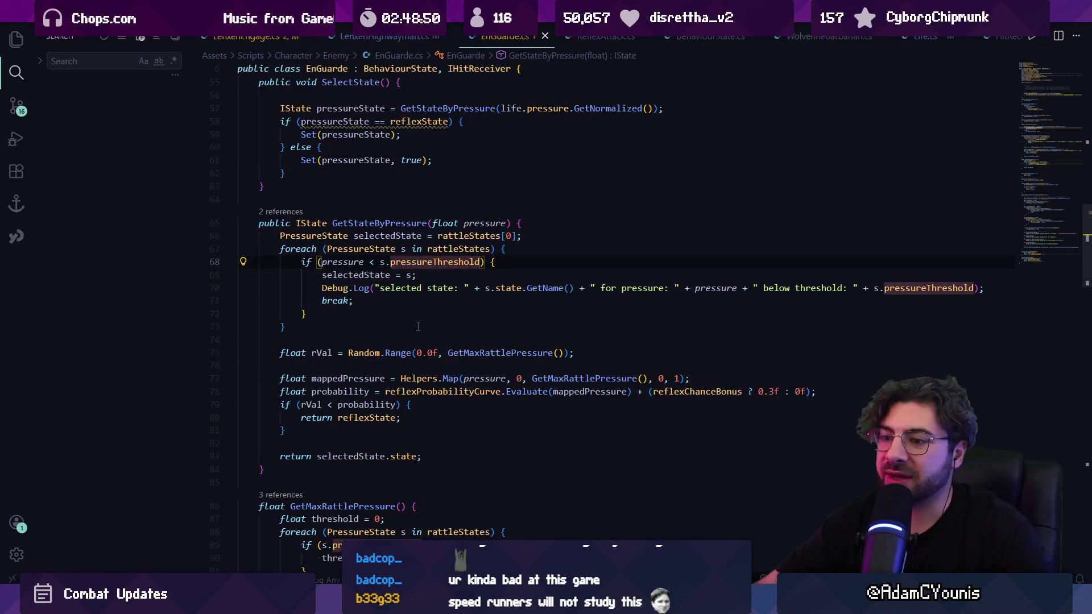
scroll(418, 326, "down", 3)
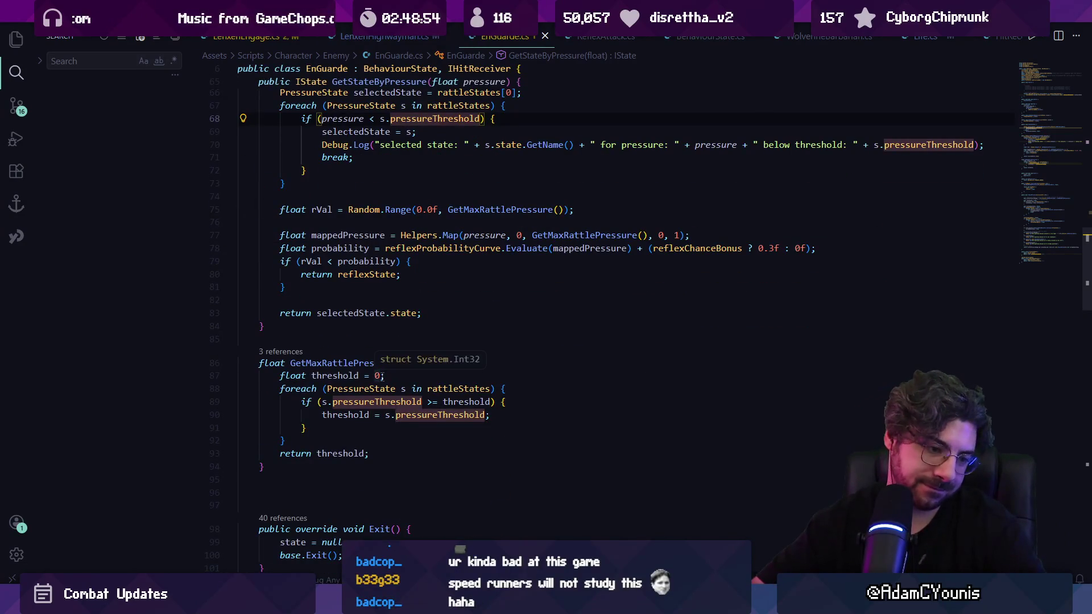
Playtest a sword slash on Lenxen in Unity, then restart the level.
left_click(357, 606)
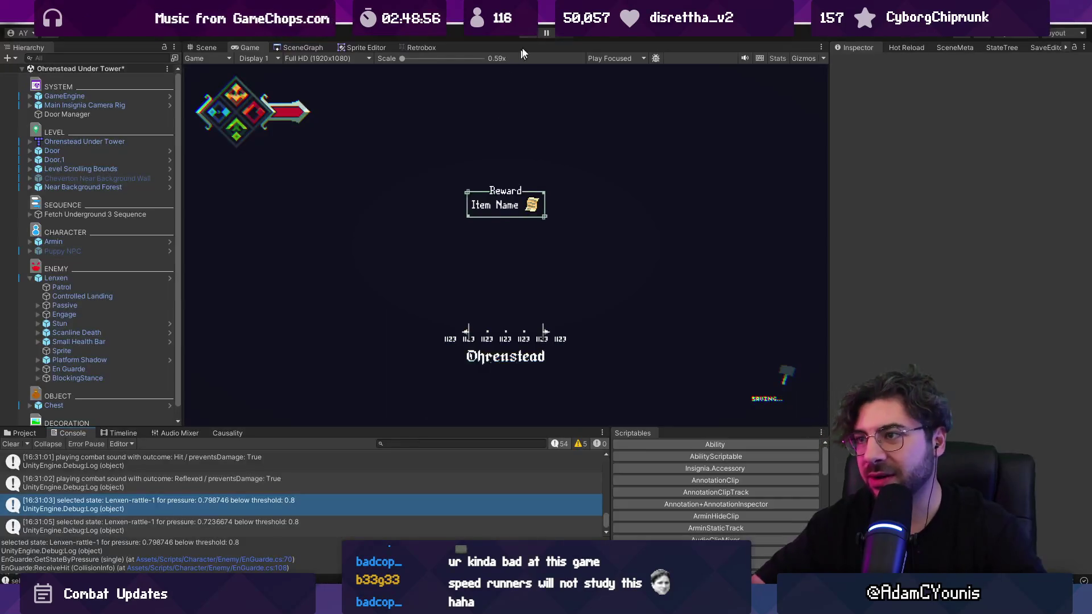
left_click(529, 35)
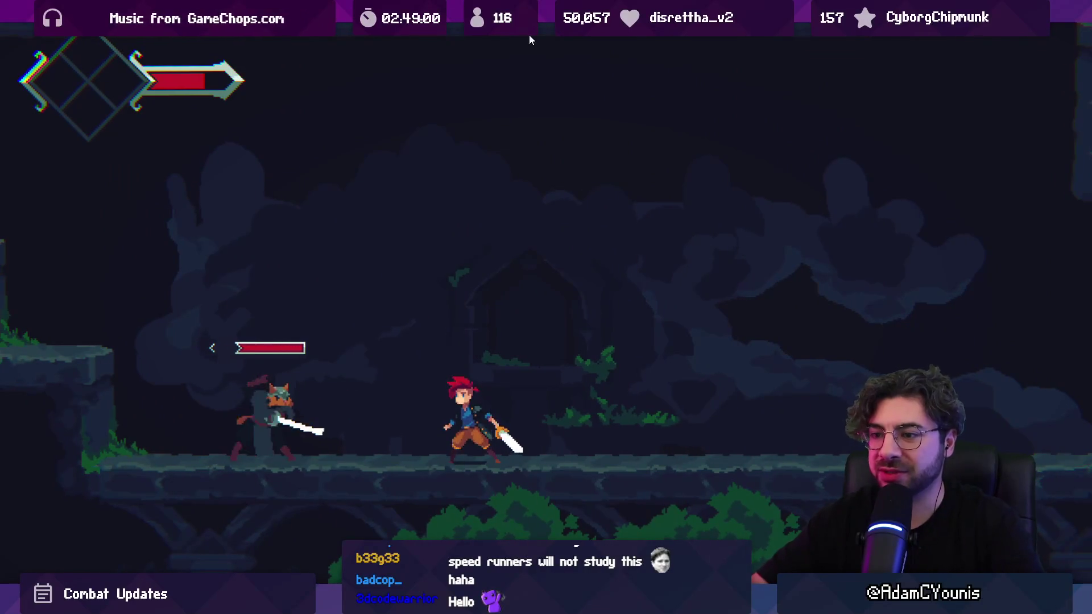
key("x")
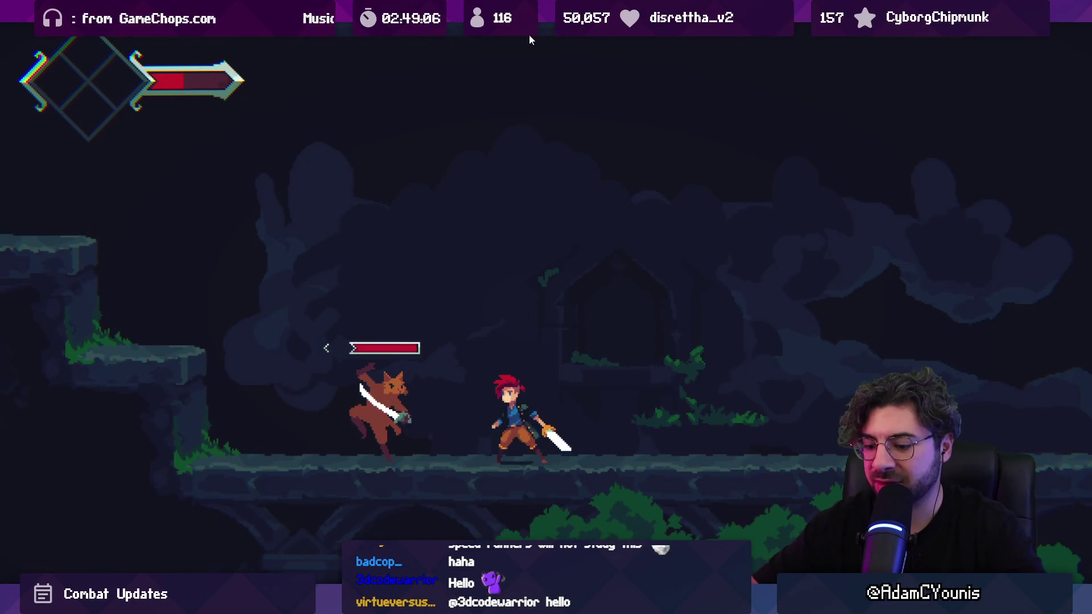
key("Escape")
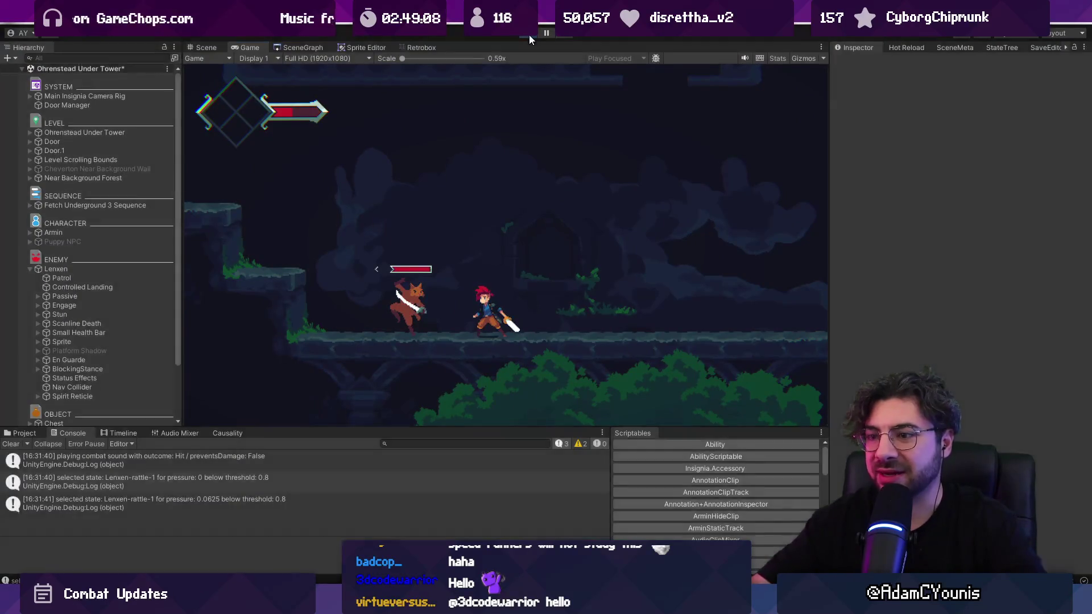
left_click(462, 325)
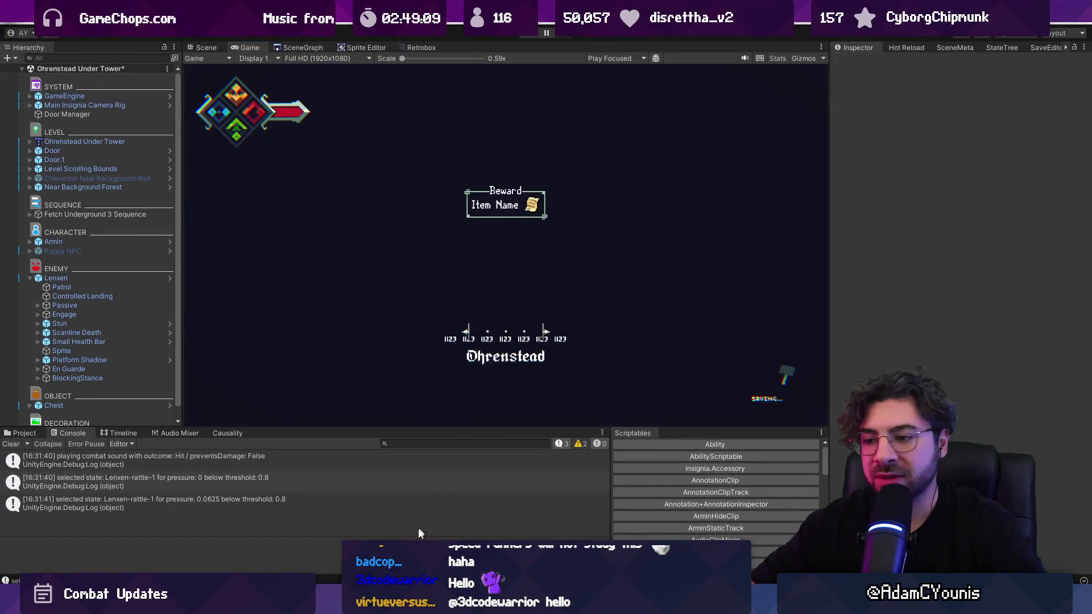
Search EnGuarde.cs for 'reflex' and go to the reflexState declaration.
key("alt+Tab")
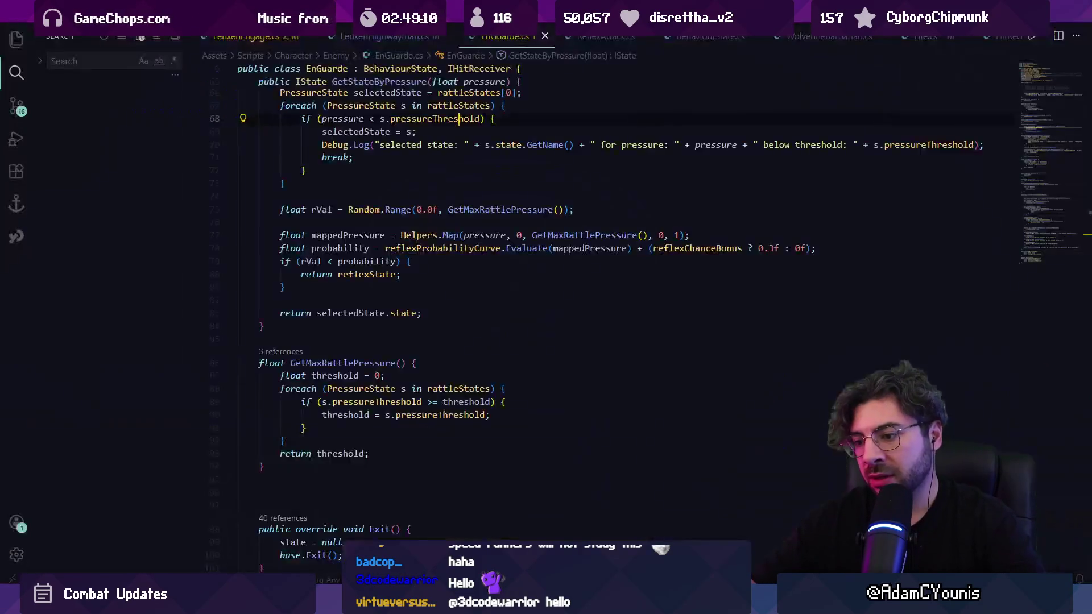
key("ctrl+f")
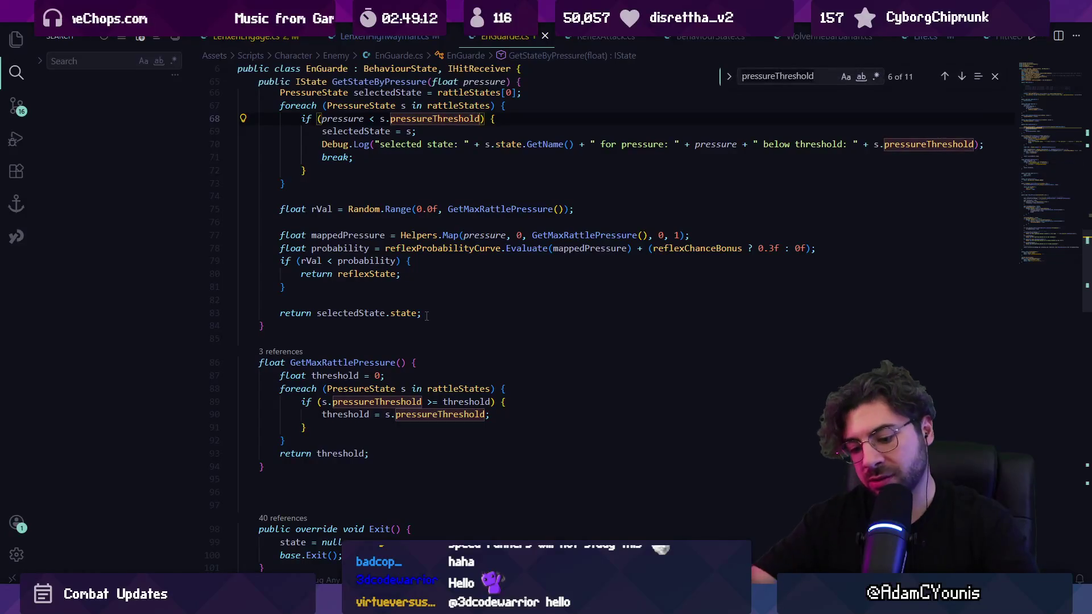
type("reflex")
key("Return")
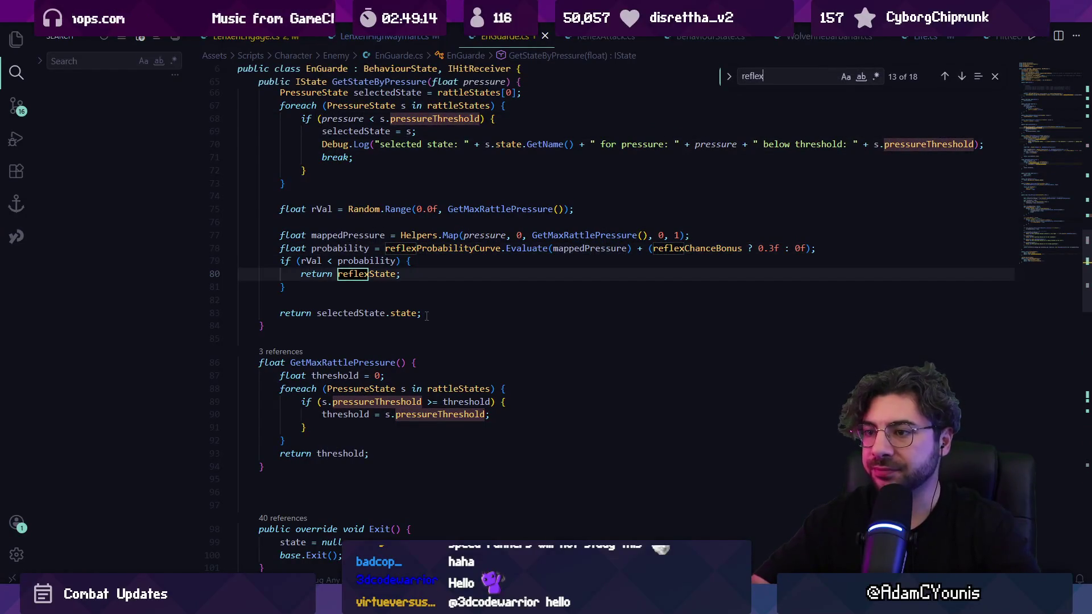
key("Escape")
left_click(367, 273, "ctrl")
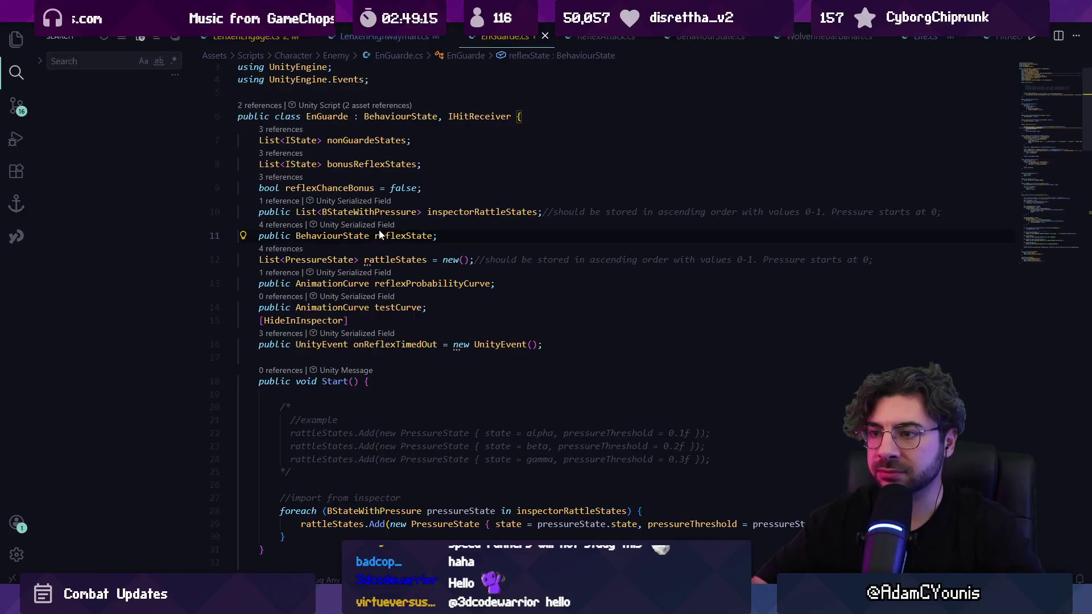
left_click(354, 236)
right_click(421, 137)
Open the code behind a Unity console log and bring EnGuarde.cs forward.
key("alt+Tab")
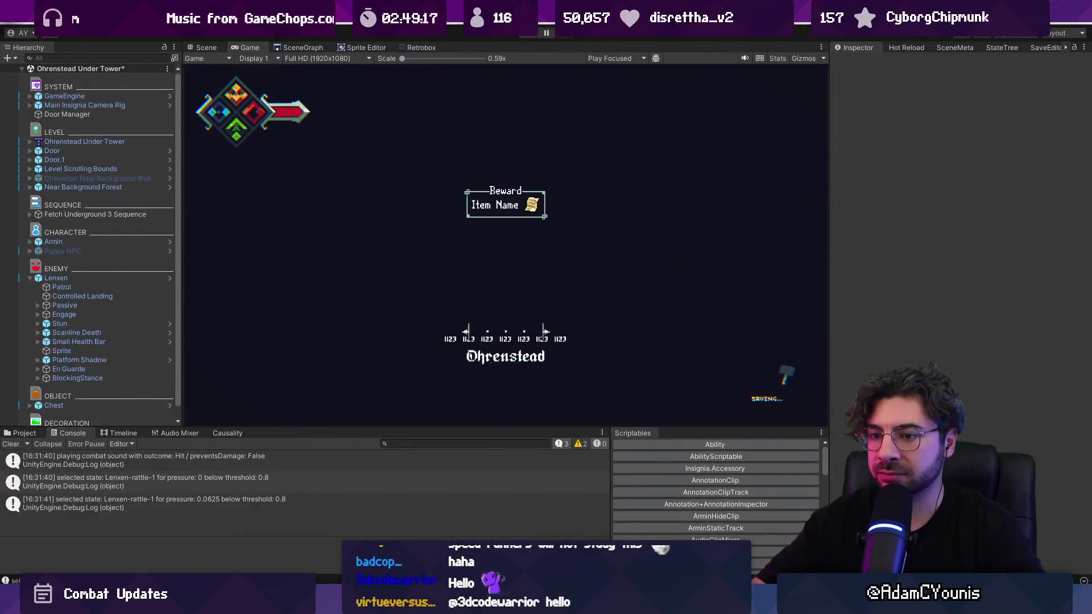
double_click(325, 504)
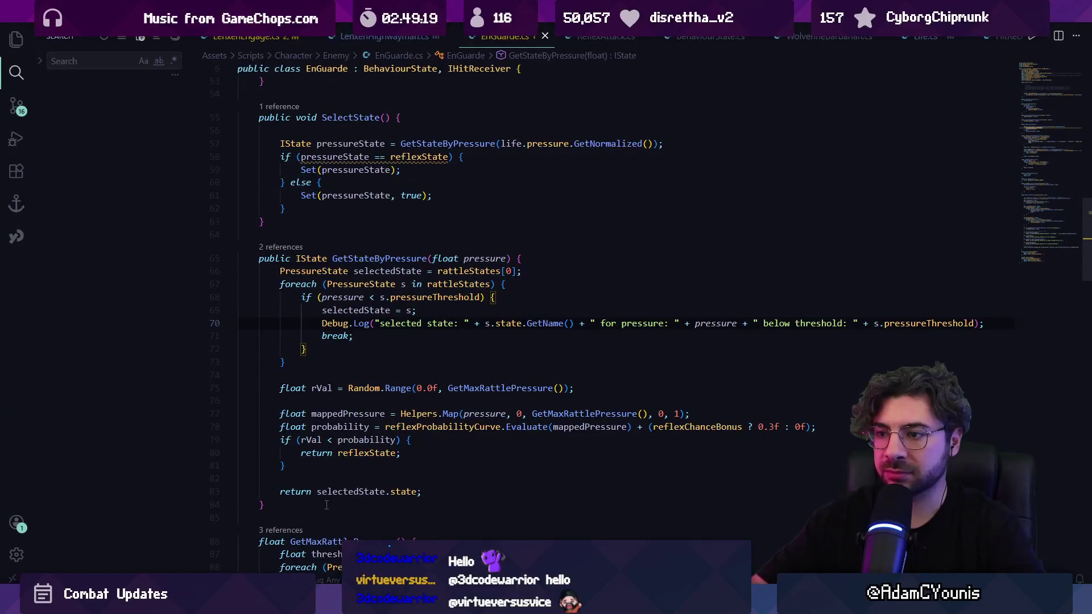
key("alt+Tab")
mouse_move(384, 606)
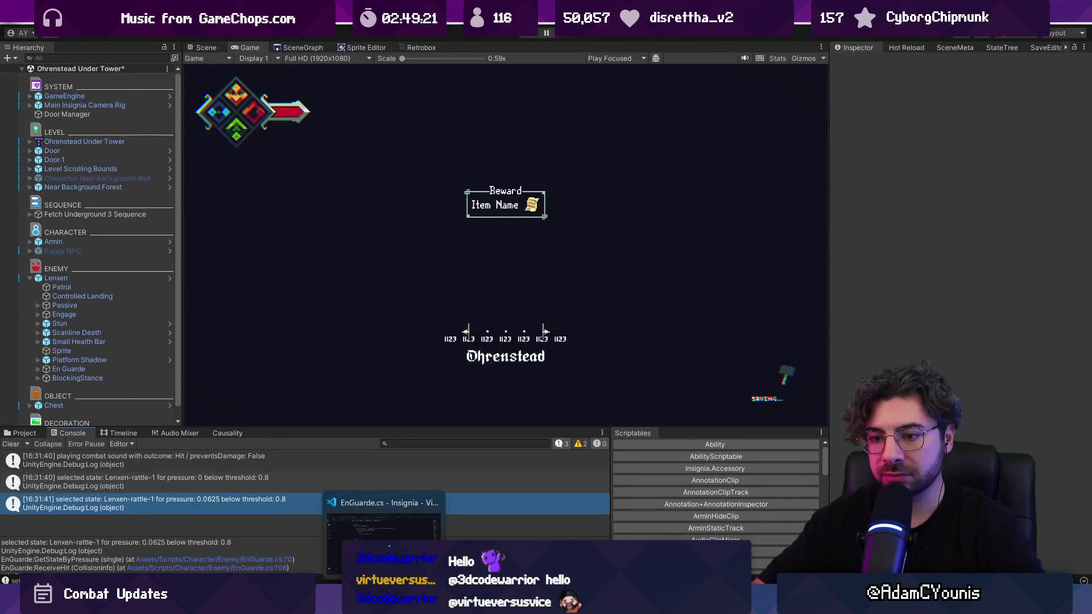
left_click(389, 545)
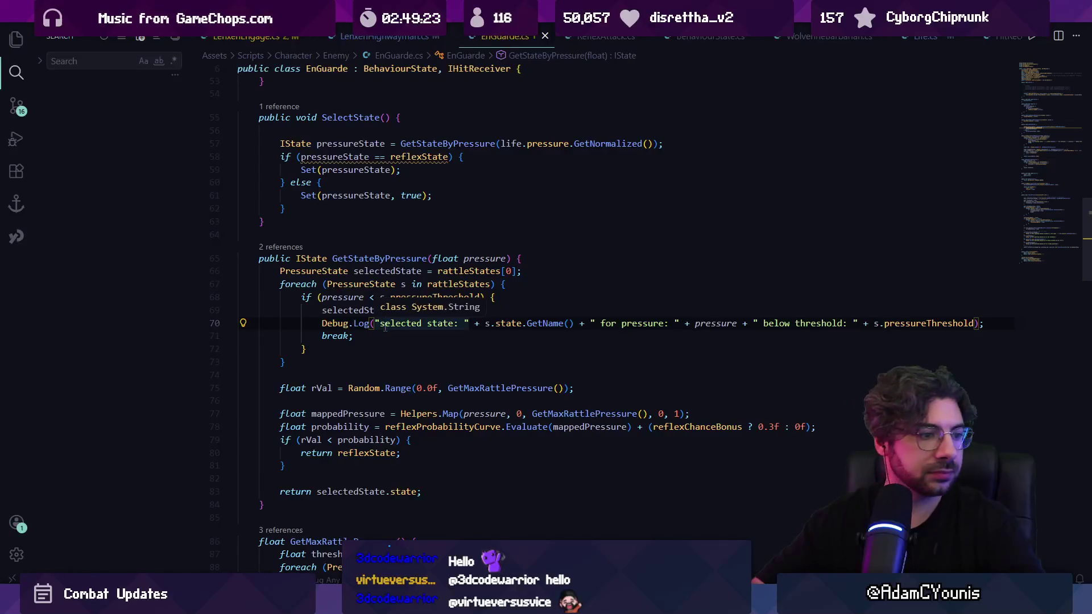
Quick-search the project for Lenxen files, then show Unity's state tree panel.
key("ctrl+p")
type("lenxen highw")
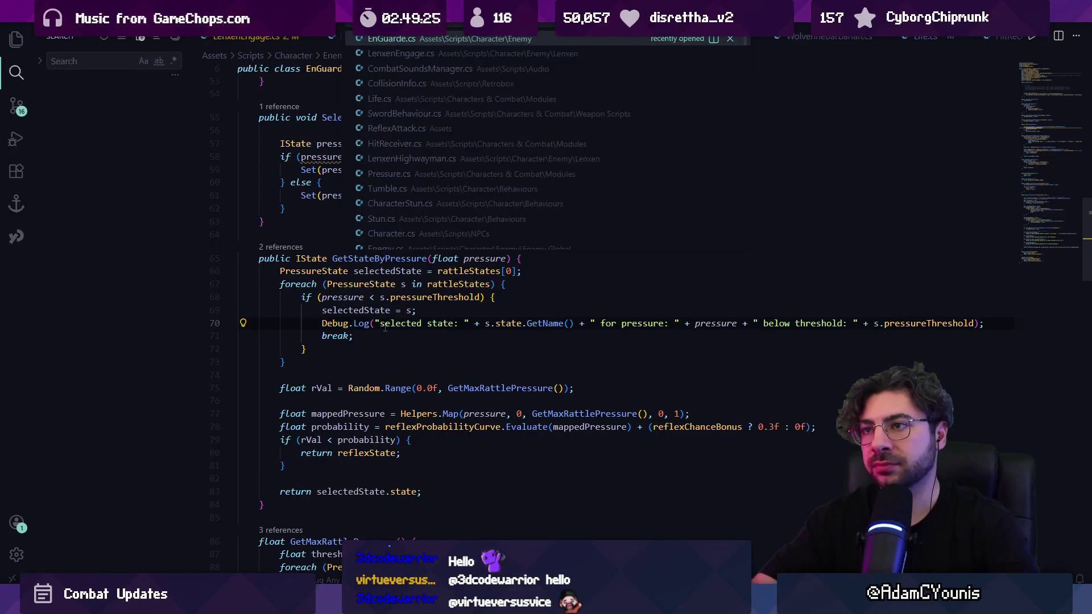
key("BackSpace")
key("BackSpace")
key("BackSpace")
type("en")
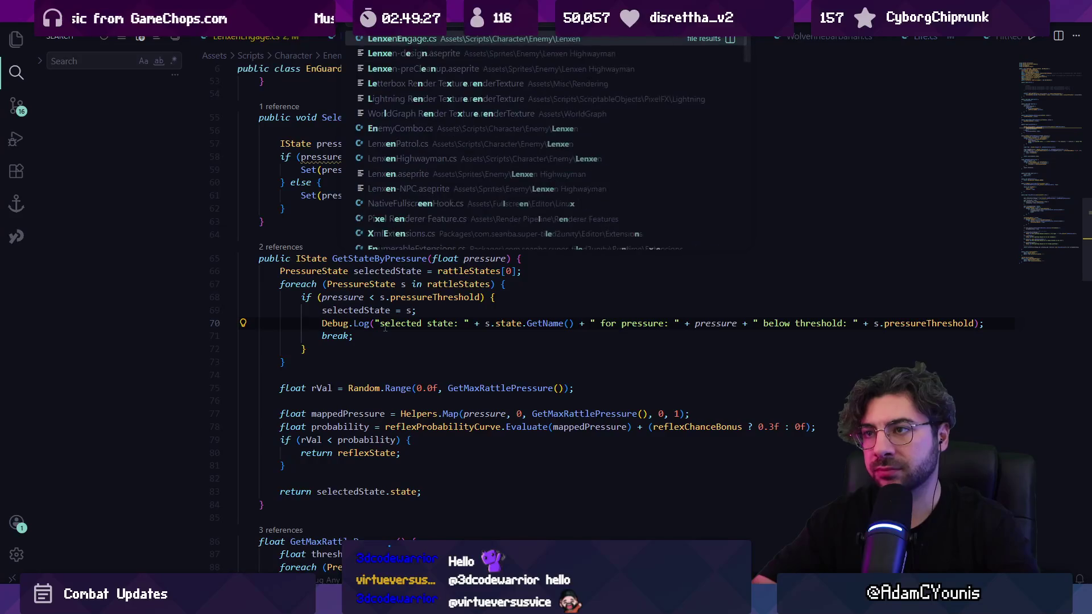
key("Escape")
key("alt+Tab")
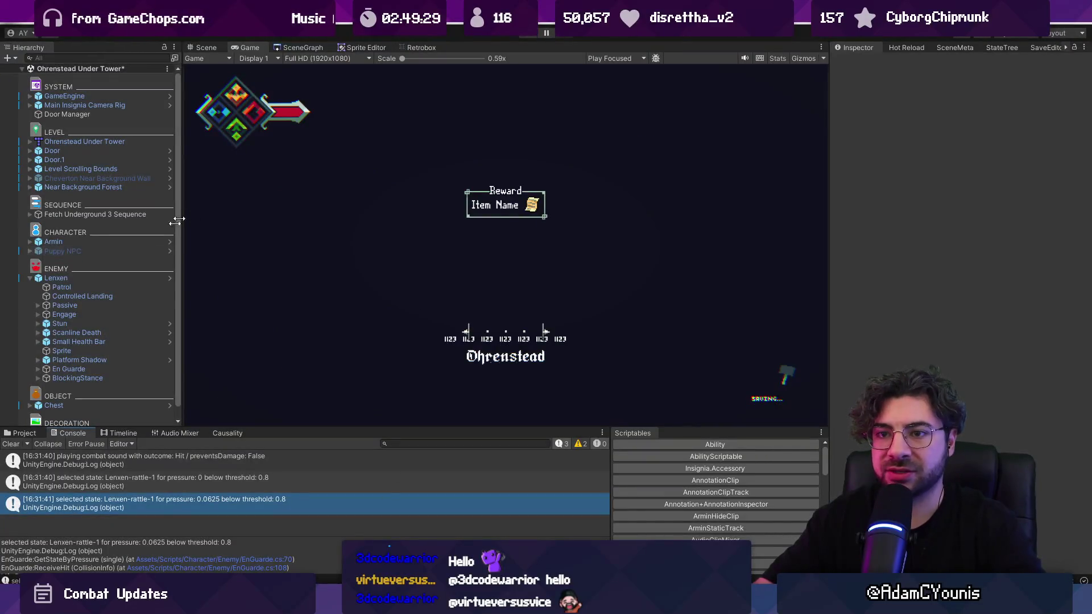
left_click(1002, 48)
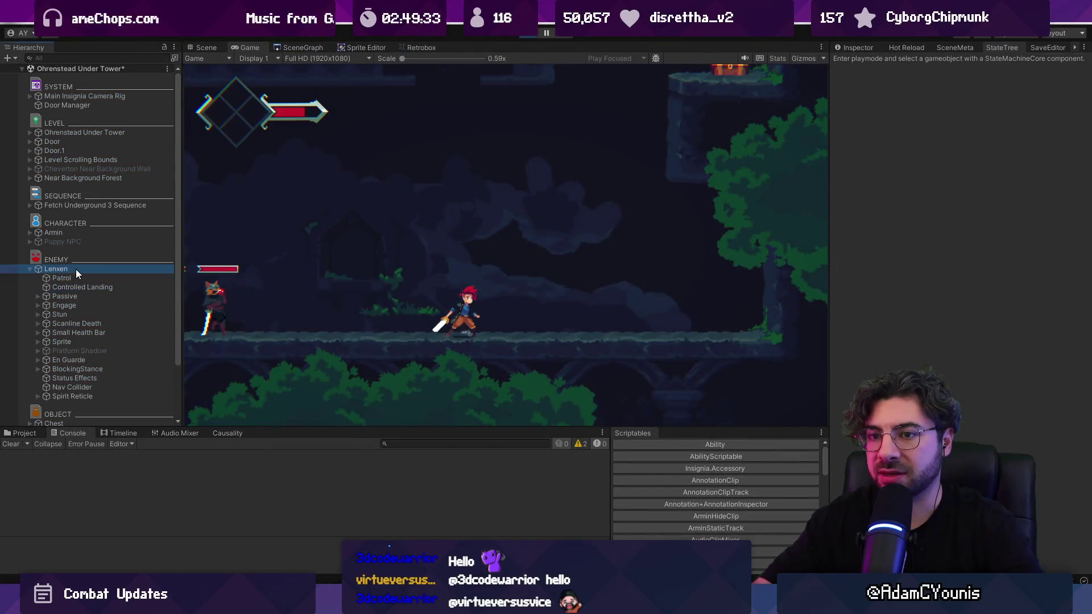
Fight Lenxen with its state graph selected, reloading from the checkpoint after each death.
left_click(76, 269)
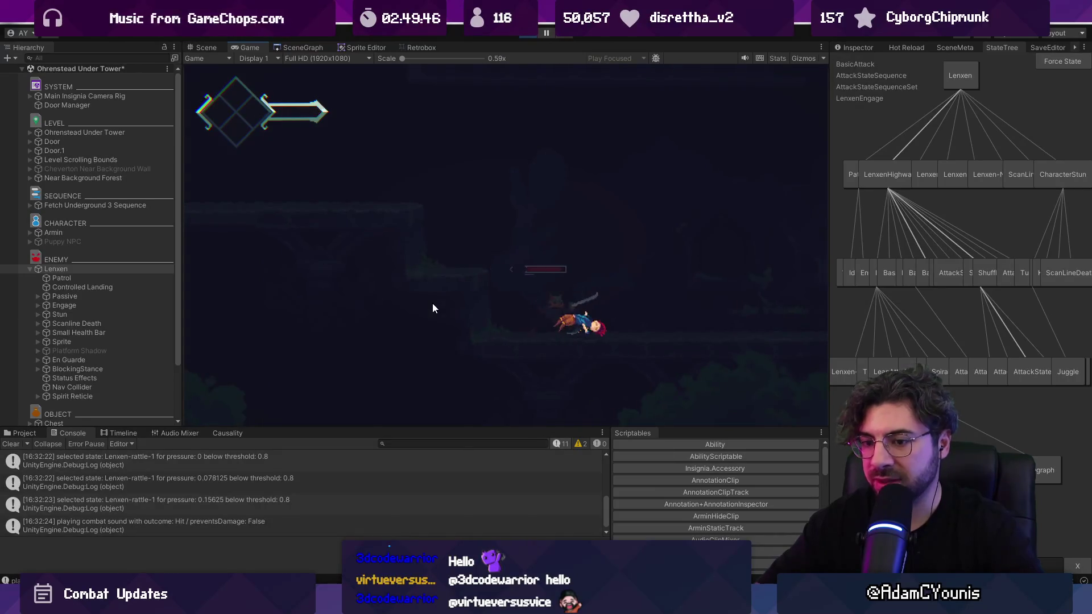
key("Return")
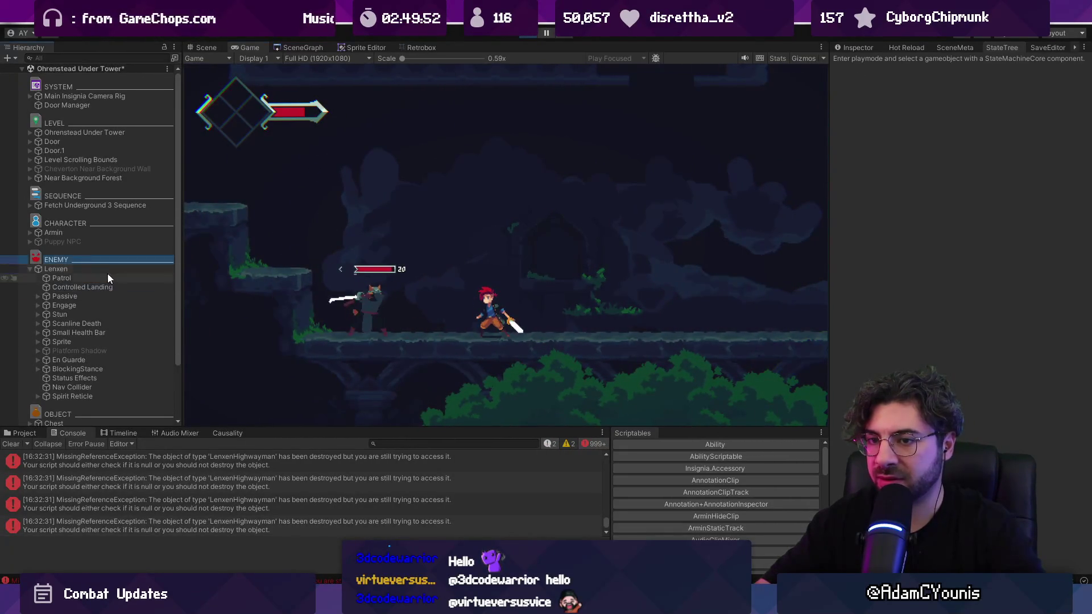
left_click(138, 270)
left_click(492, 325)
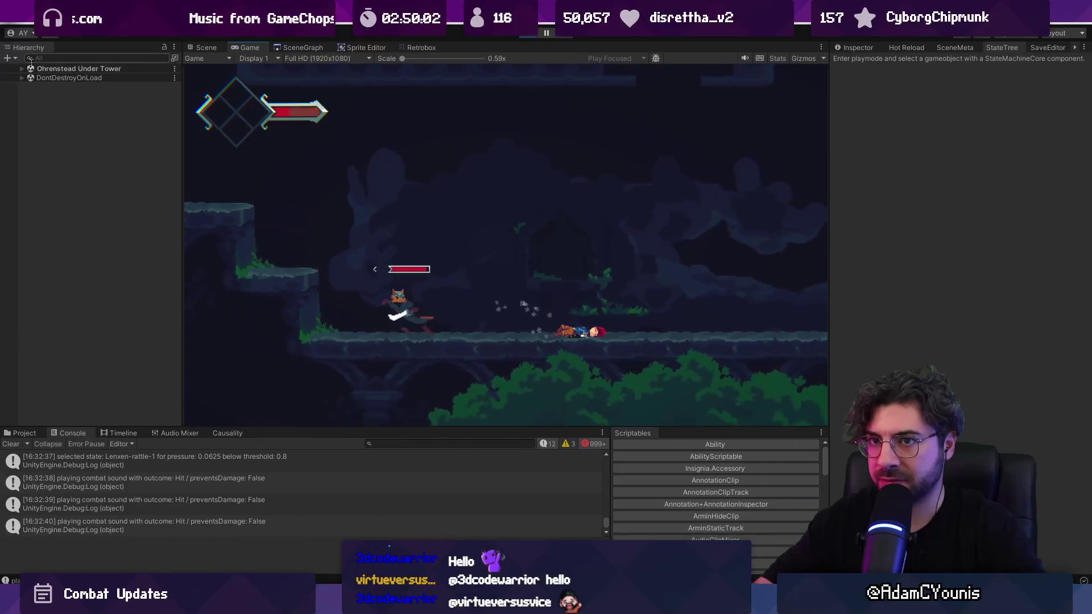
left_click(23, 69)
left_click(78, 268)
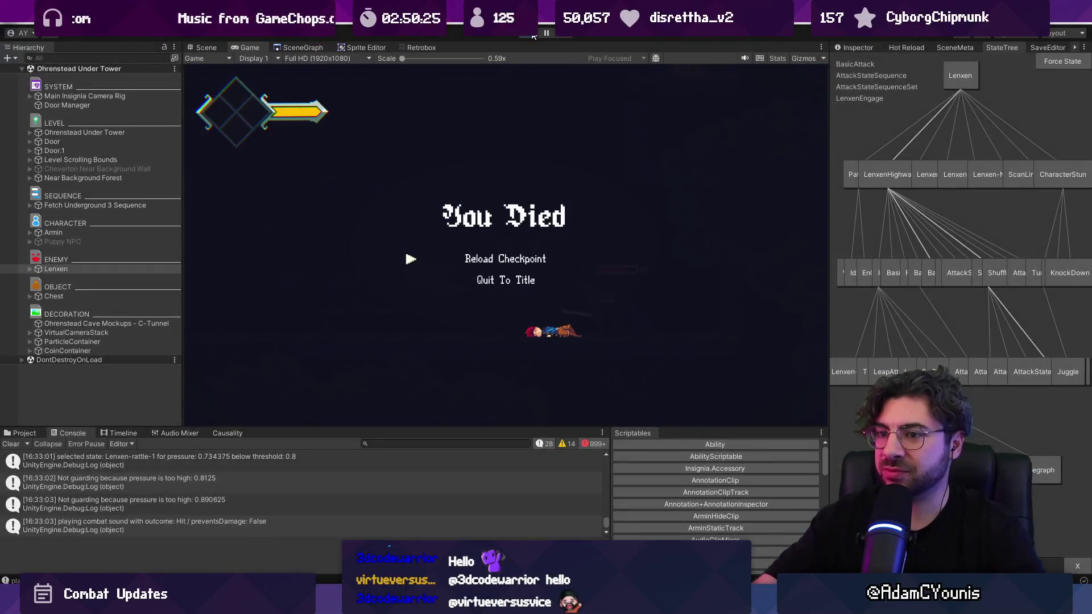
key("Return")
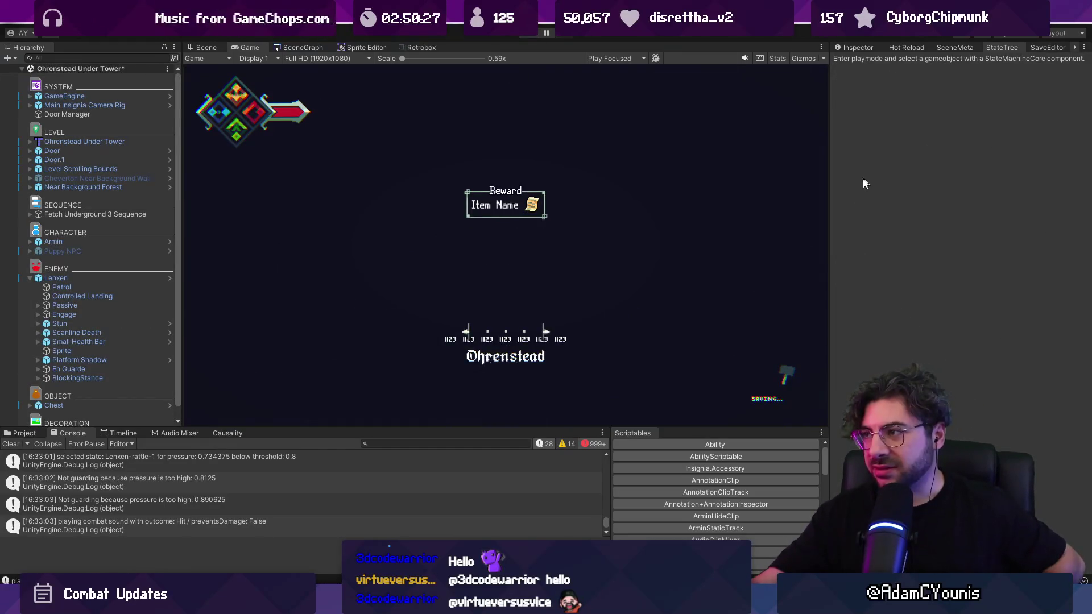
Search EnGuarde.cs for 'reflexstate' and step through every match.
key("alt+Tab")
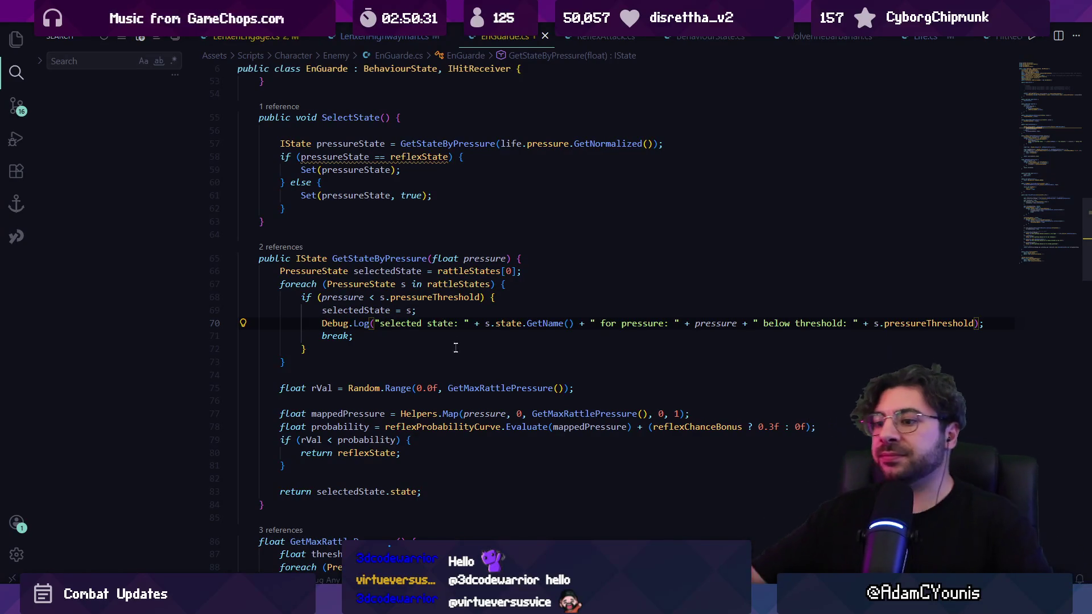
key("ctrl+f")
type("re")
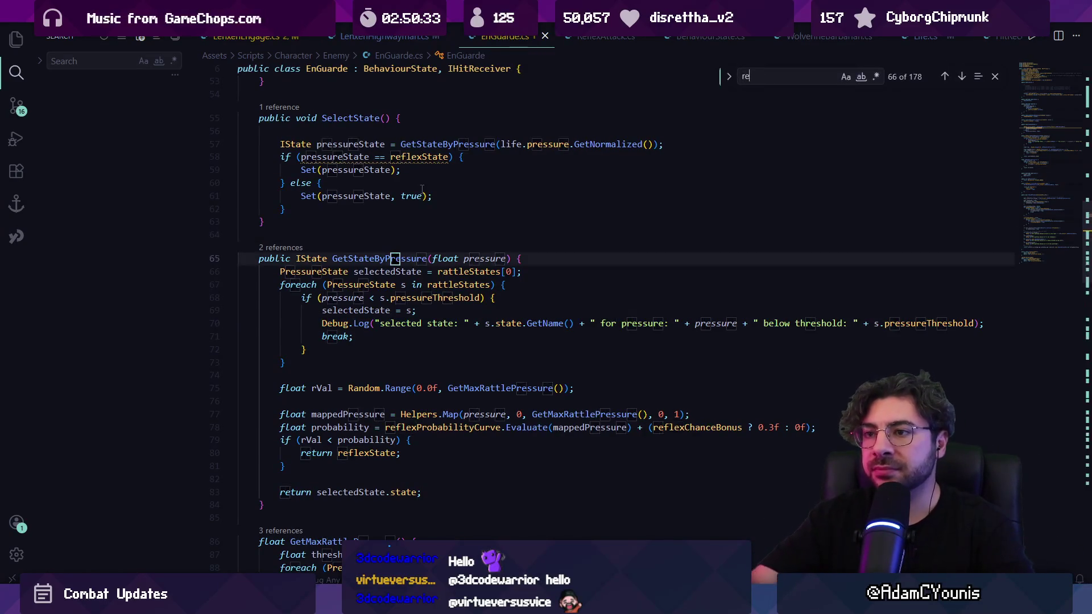
type("flexs")
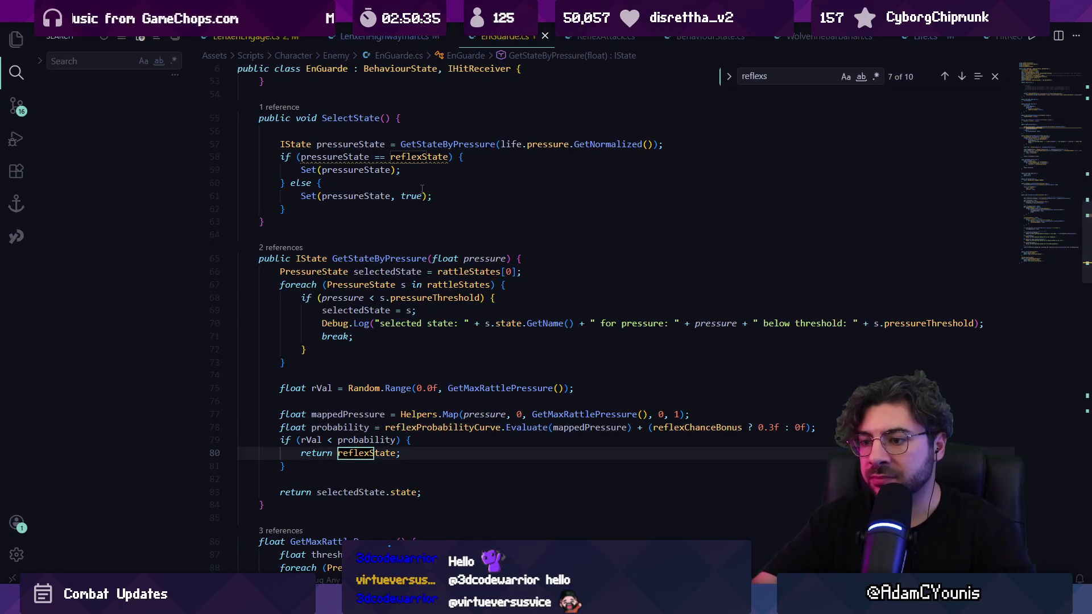
type("tate")
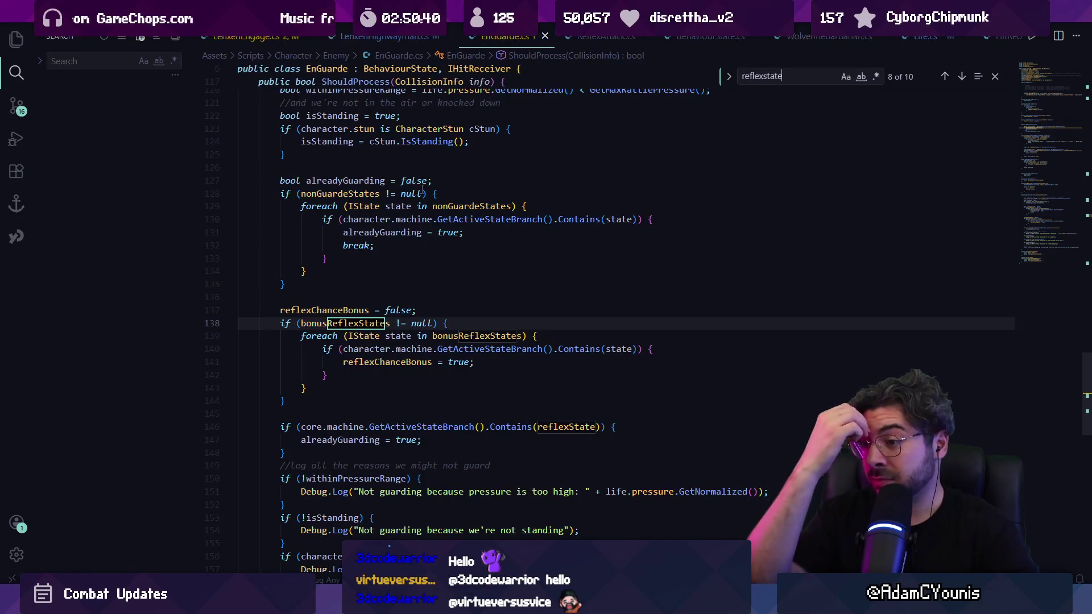
key("Return")
key("Return")
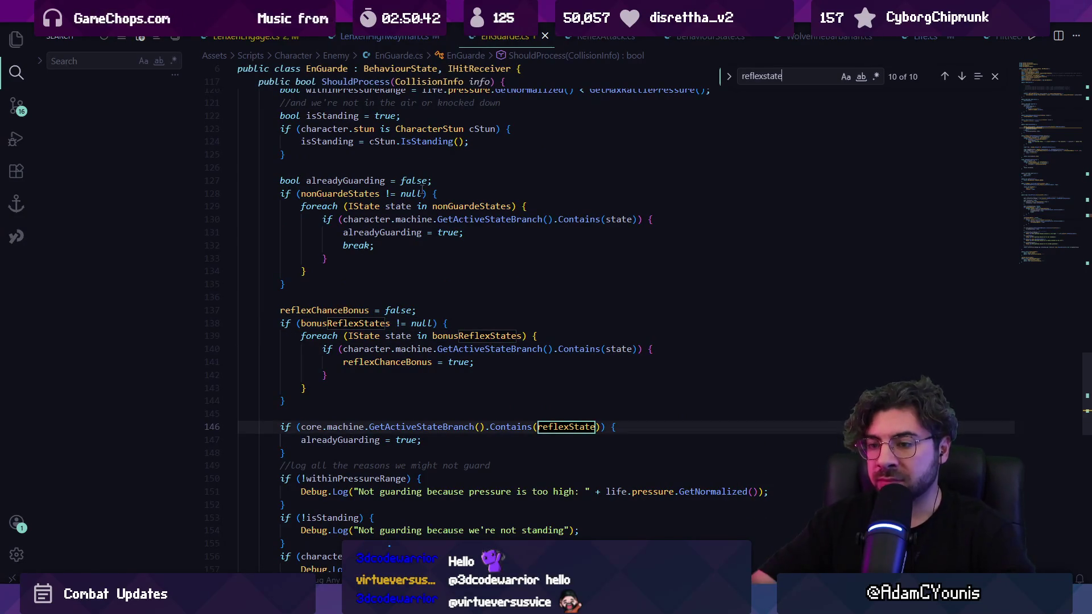
key("Return")
key("Return")
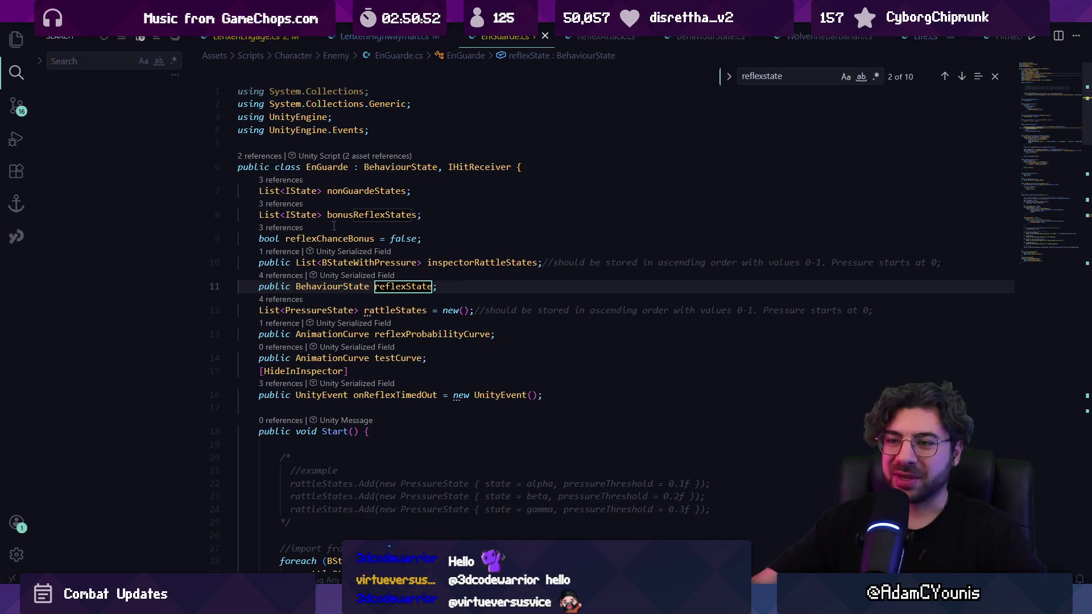
List reflexState references, preview Doing(reflexState) on line 41, and go to onReflexTimedOut.
left_click(292, 276)
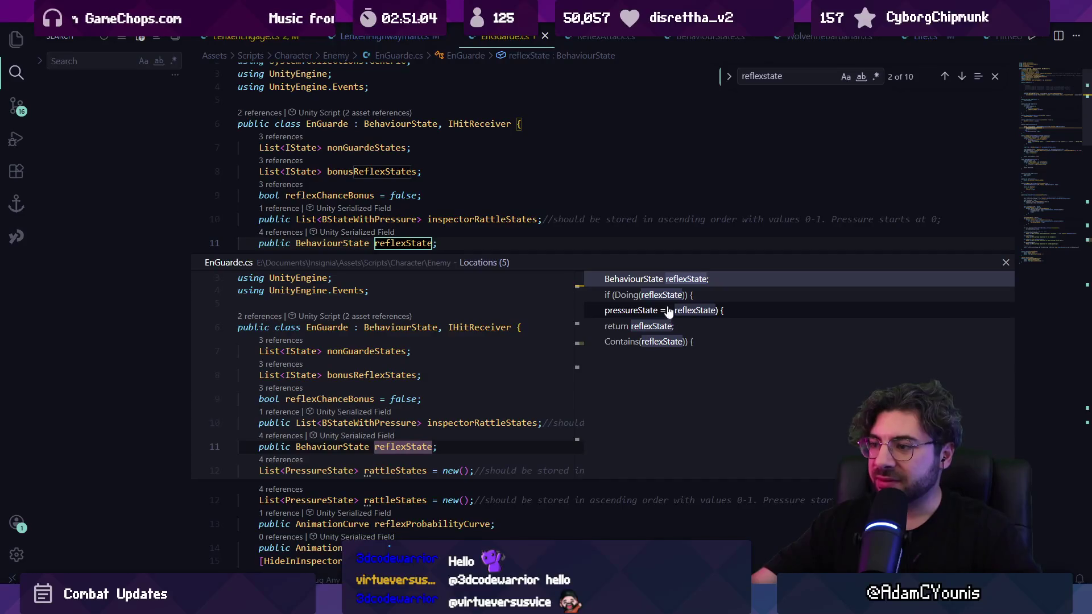
left_click(669, 311)
left_click(667, 301)
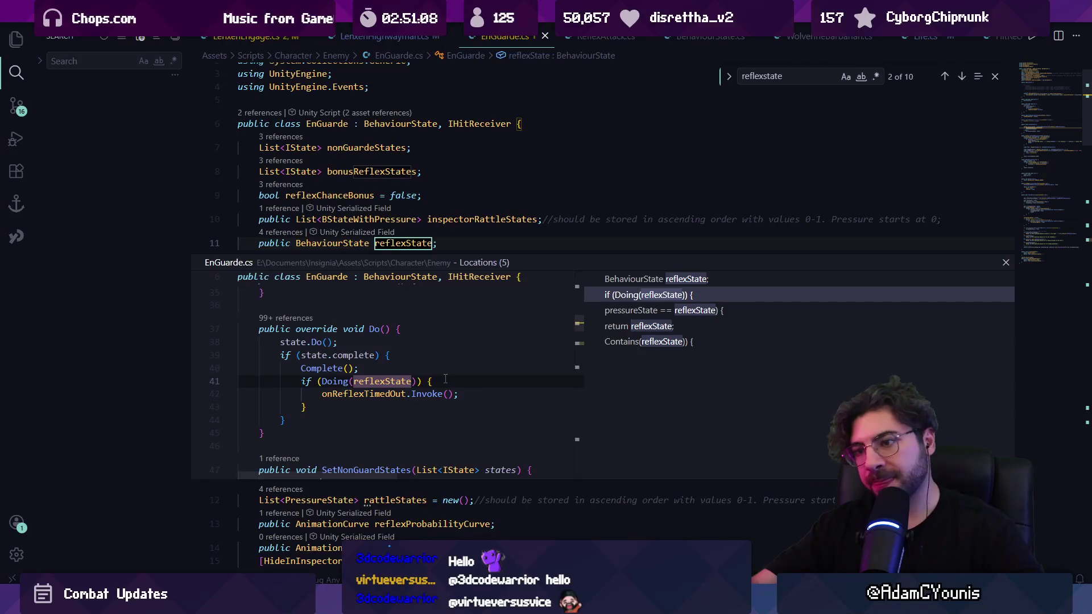
left_click(390, 394)
left_click(381, 395, "ctrl")
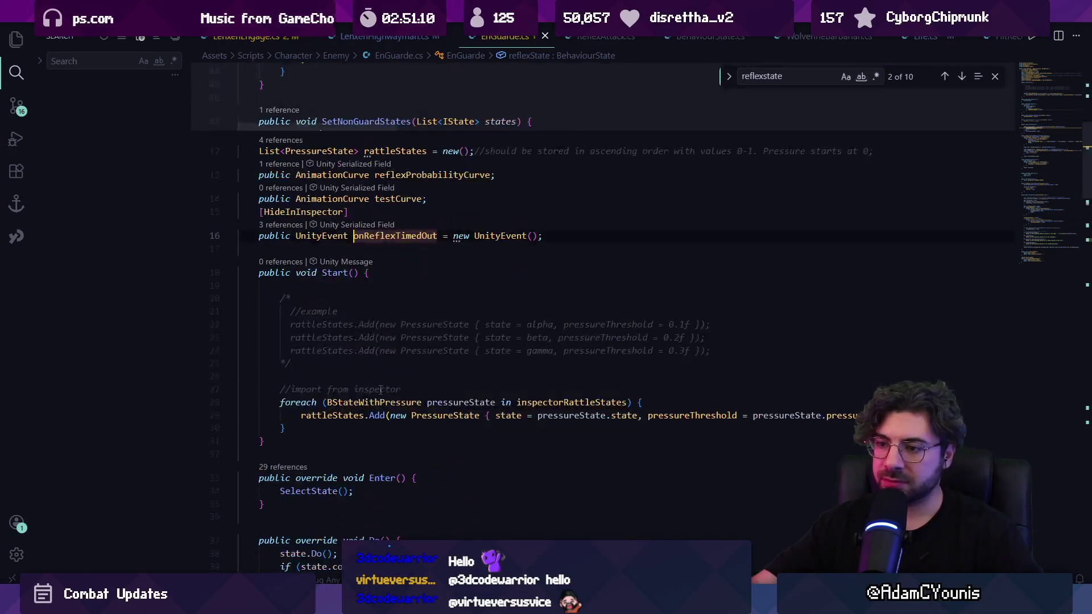
Follow onReflexTimedOut's AddListener/RemoveListener usages to LenxenEngage's OnReflexTimeOut handler.
left_click(290, 227)
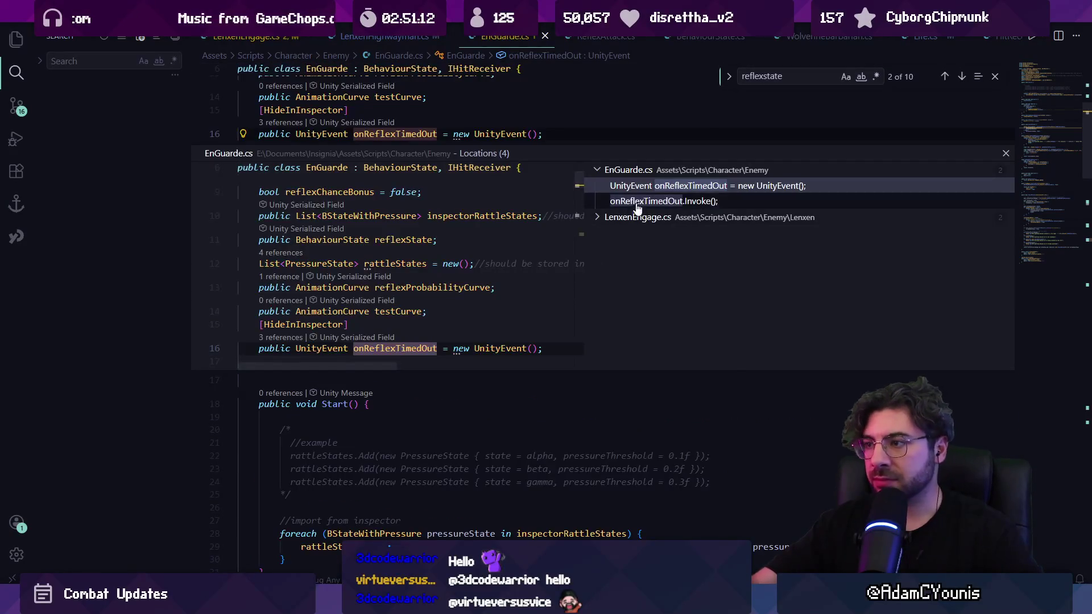
left_click(643, 235)
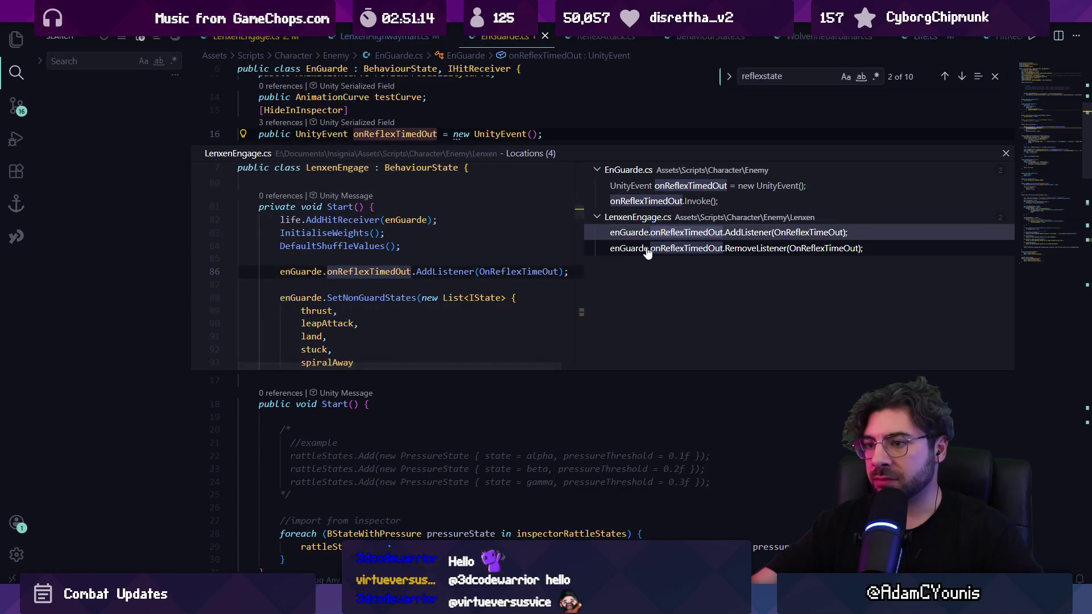
left_click(646, 251)
left_click(525, 267, "ctrl")
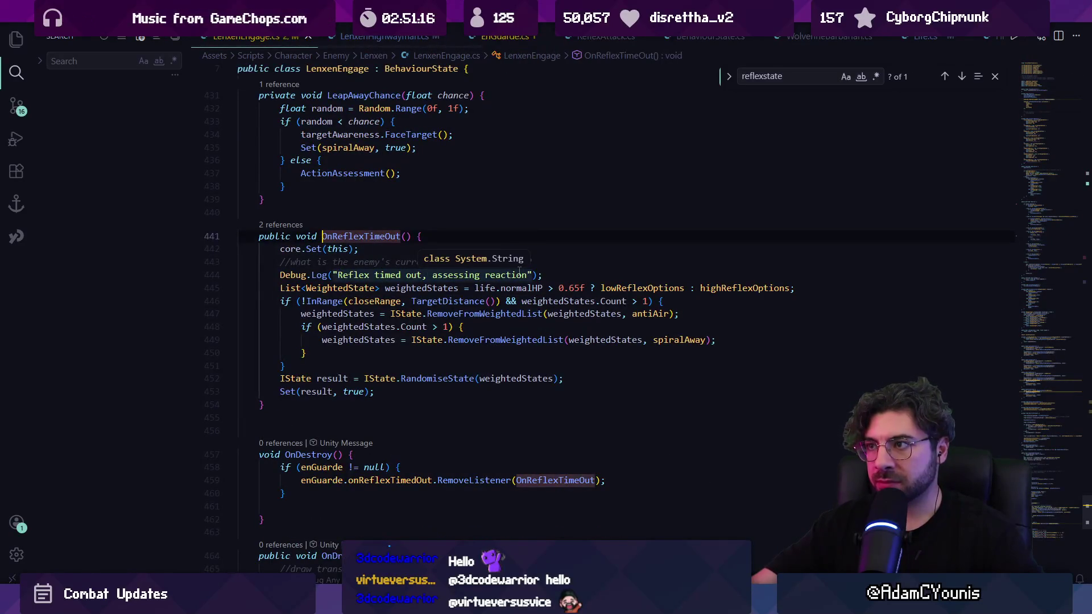
left_click(419, 276)
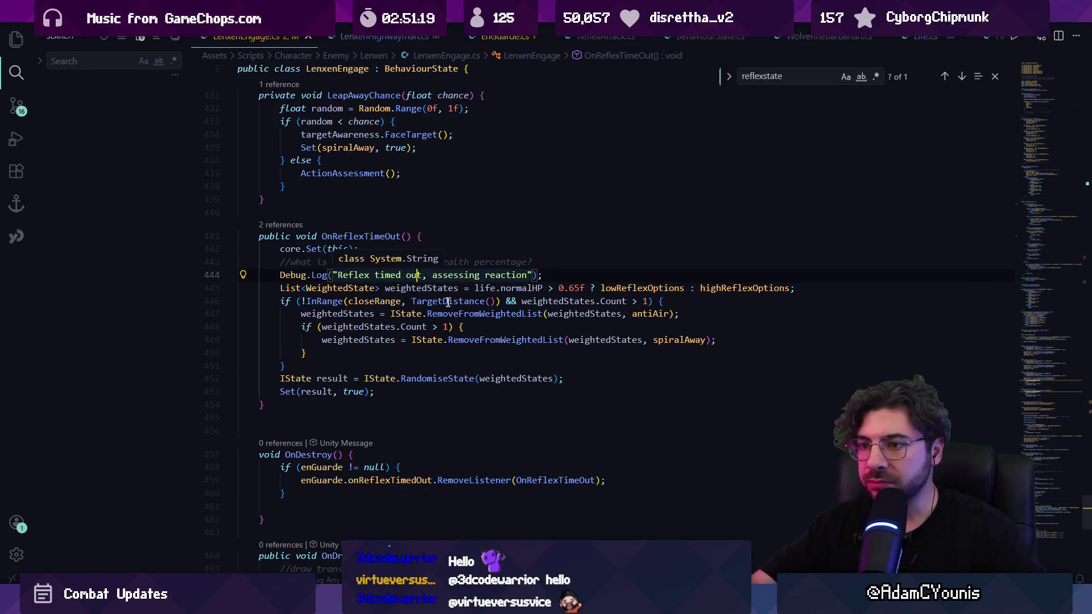
left_click(306, 353)
left_click(470, 313)
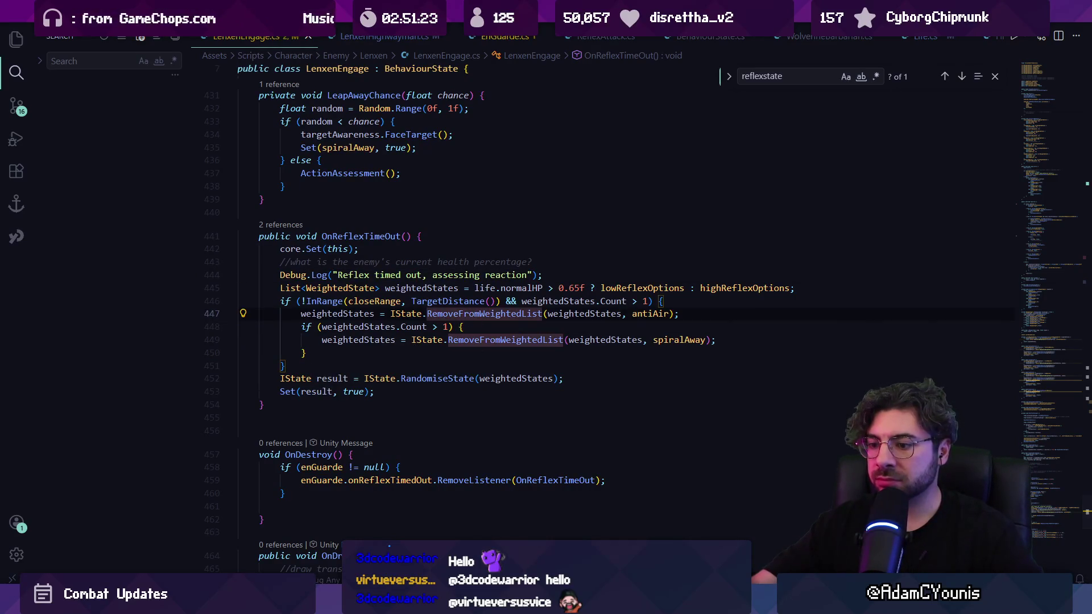
key("alt+Tab")
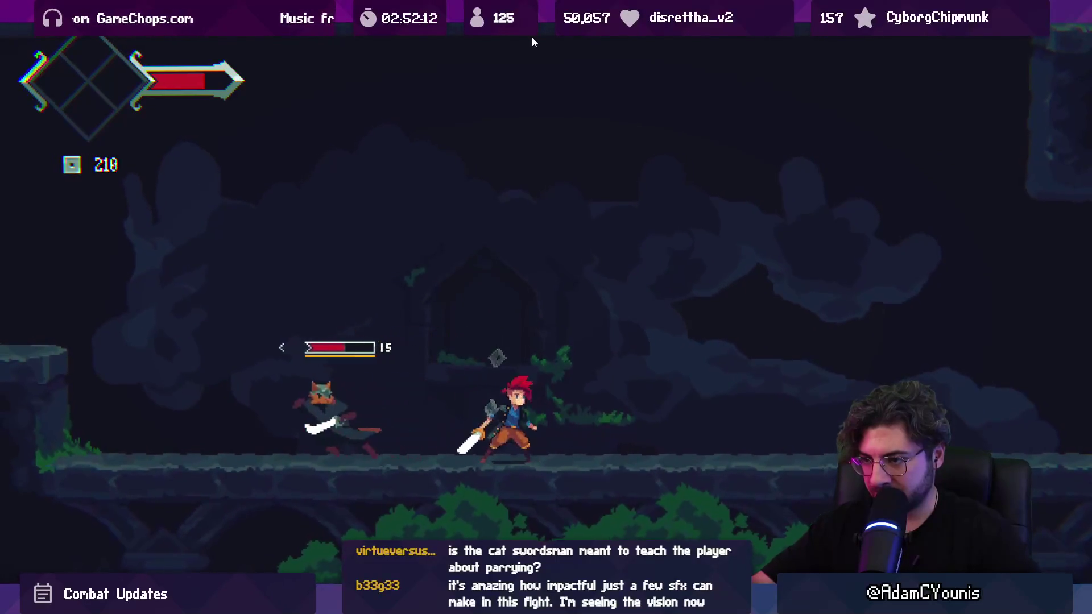
Clear the Console, reload the level, and replay the Lenxen fight fullscreen.
key("ctrl+shift+p")
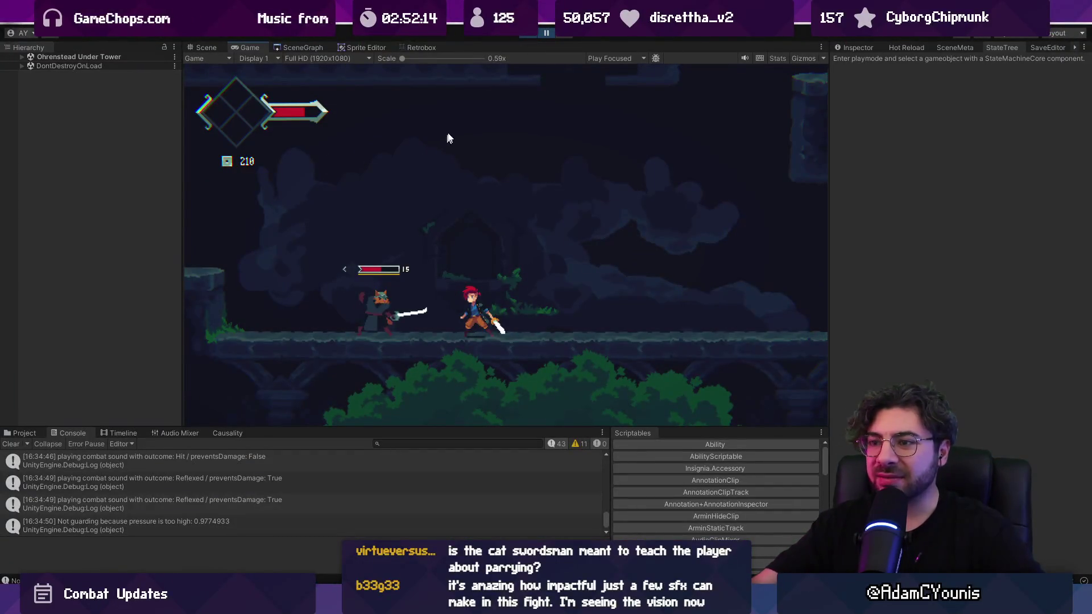
left_click(11, 444)
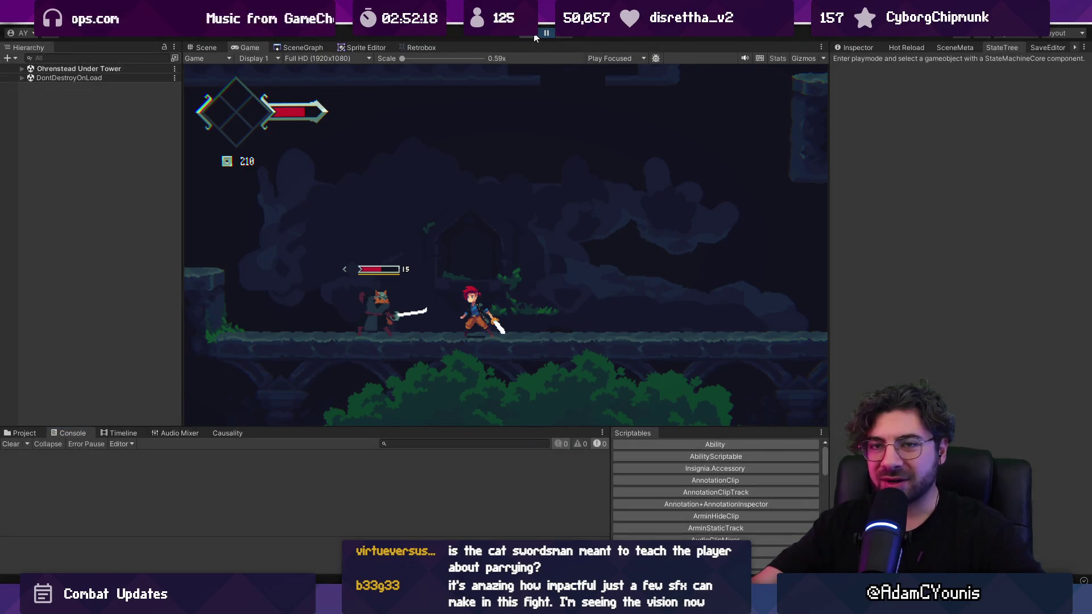
left_click(535, 38)
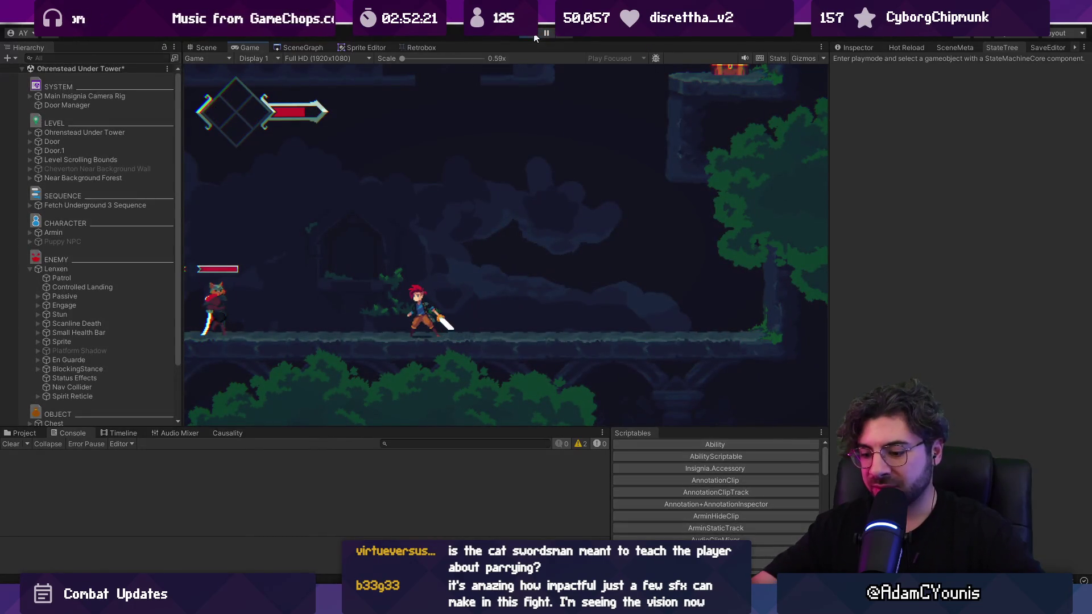
left_click(547, 33)
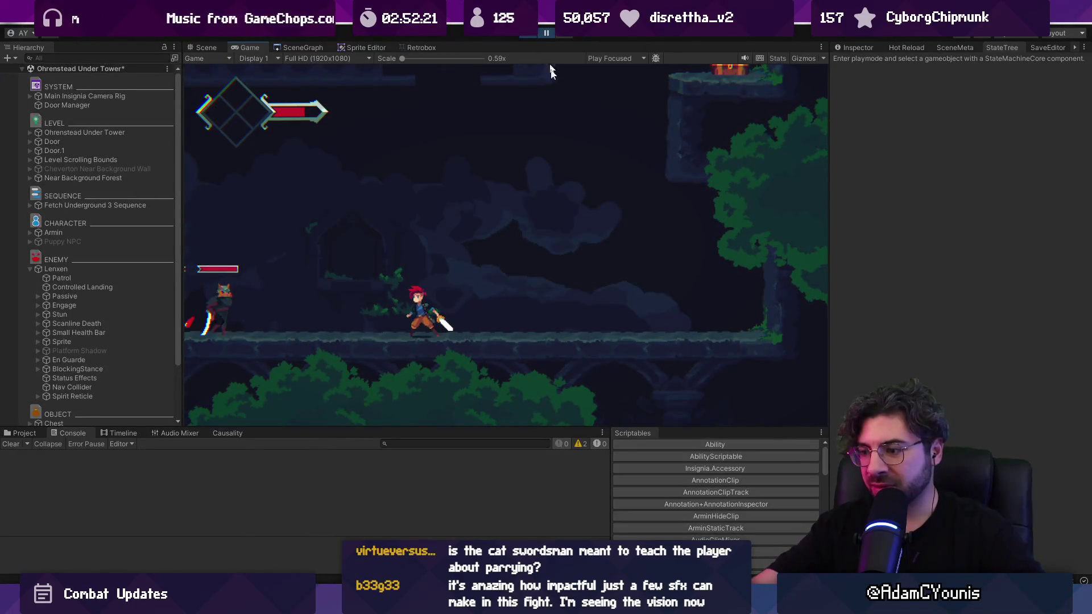
key("ctrl+shift+p")
key("shift+space")
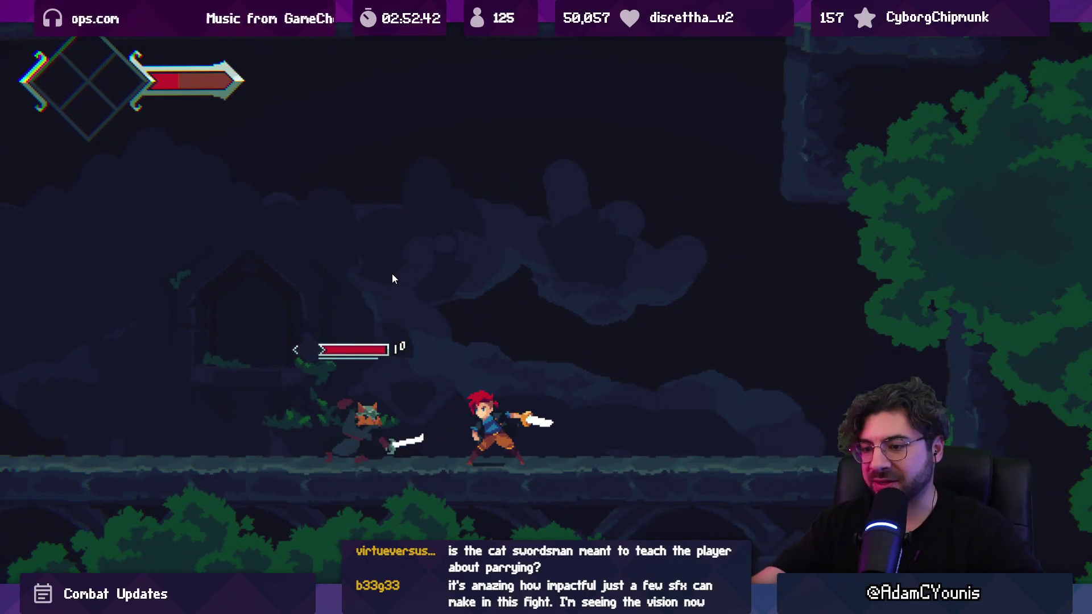
key("shift+space")
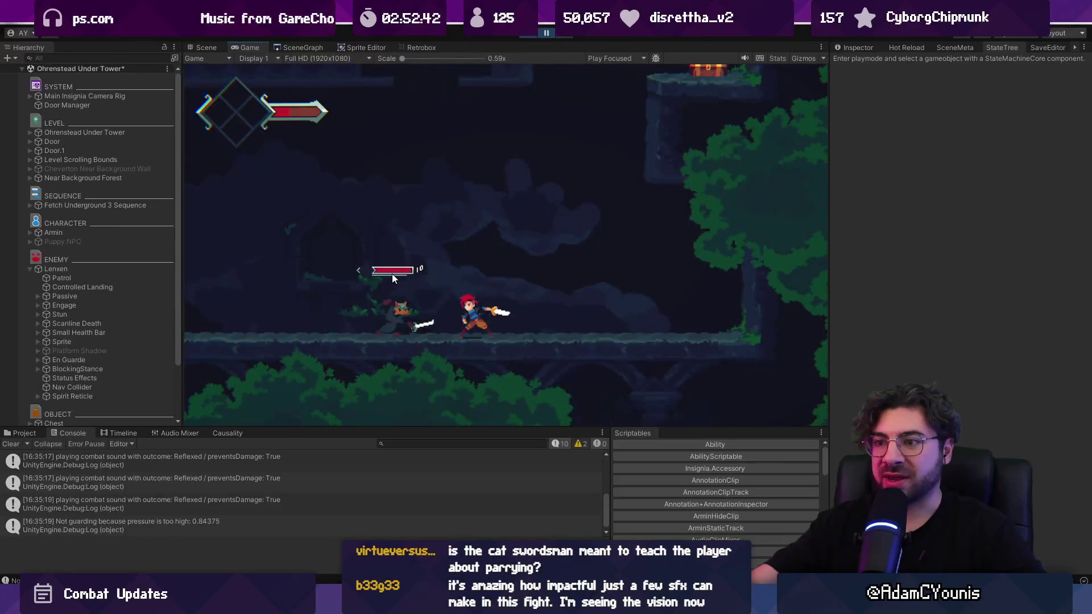
Find the Lenxen-attack-forward sprite sheet and load it in the hitbox animator.
left_click(25, 436)
left_click(371, 445)
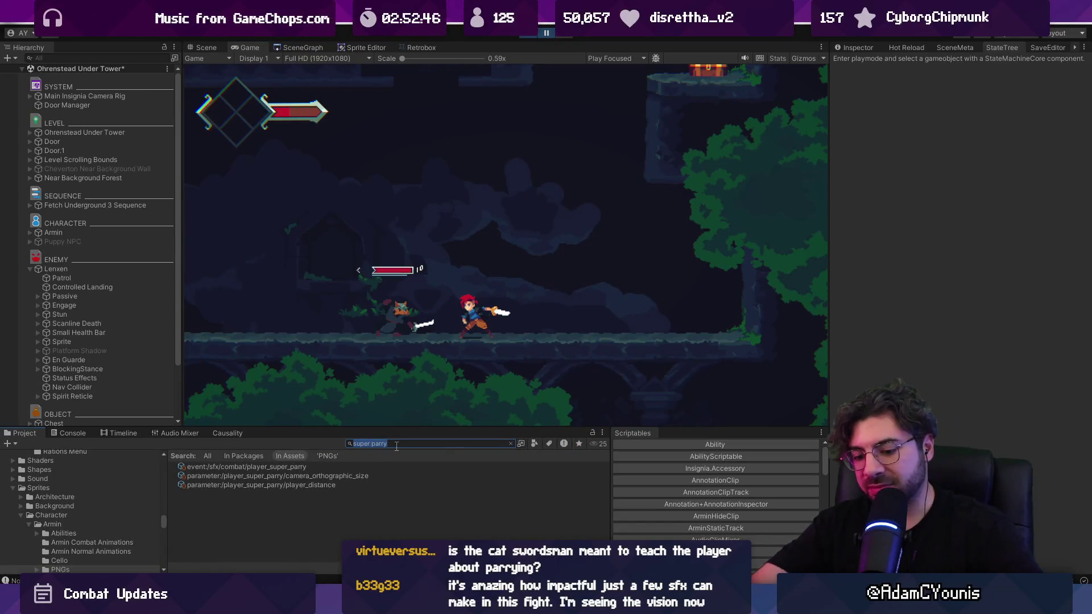
type("lenxen")
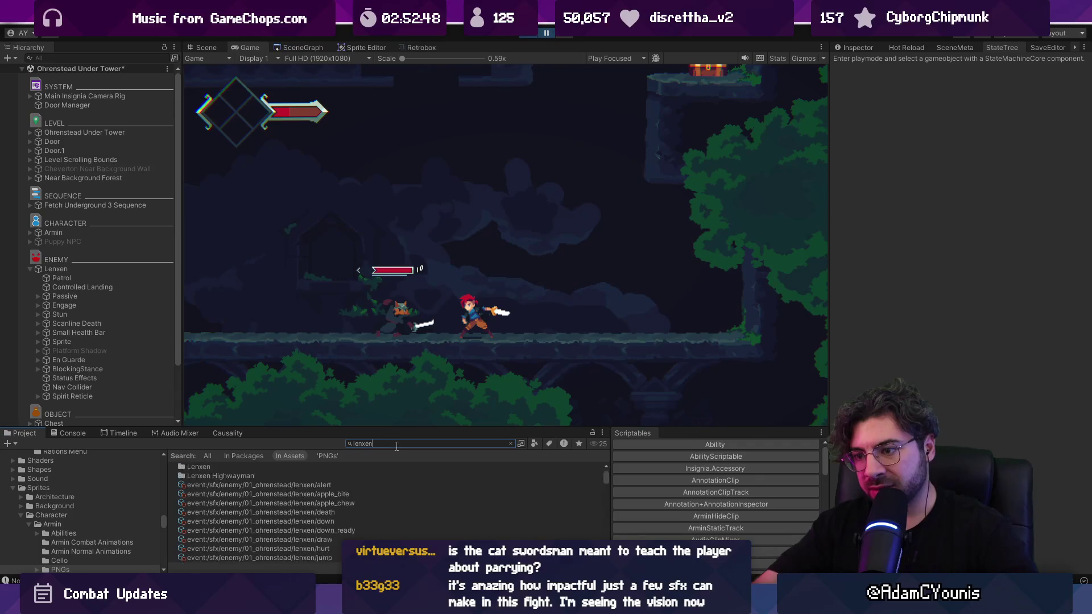
scroll(289, 476, "down", 5)
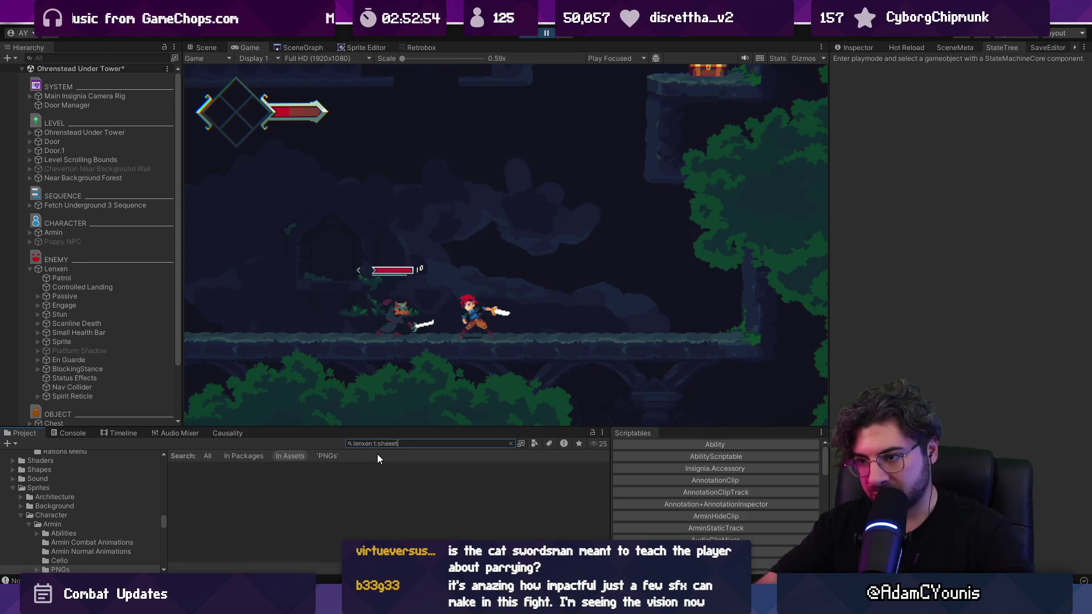
key("Tab")
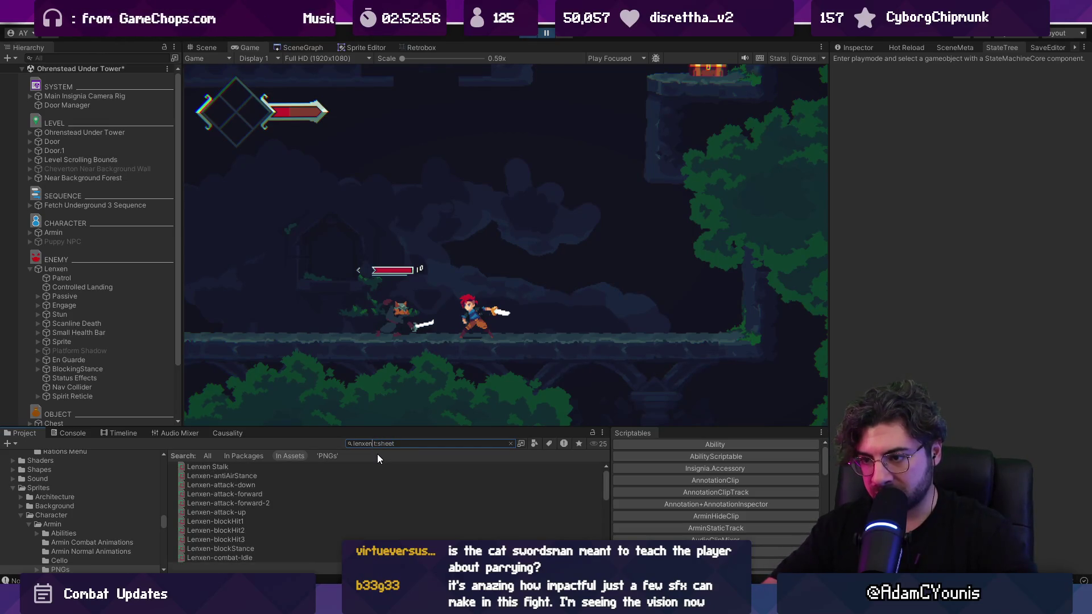
type("attack")
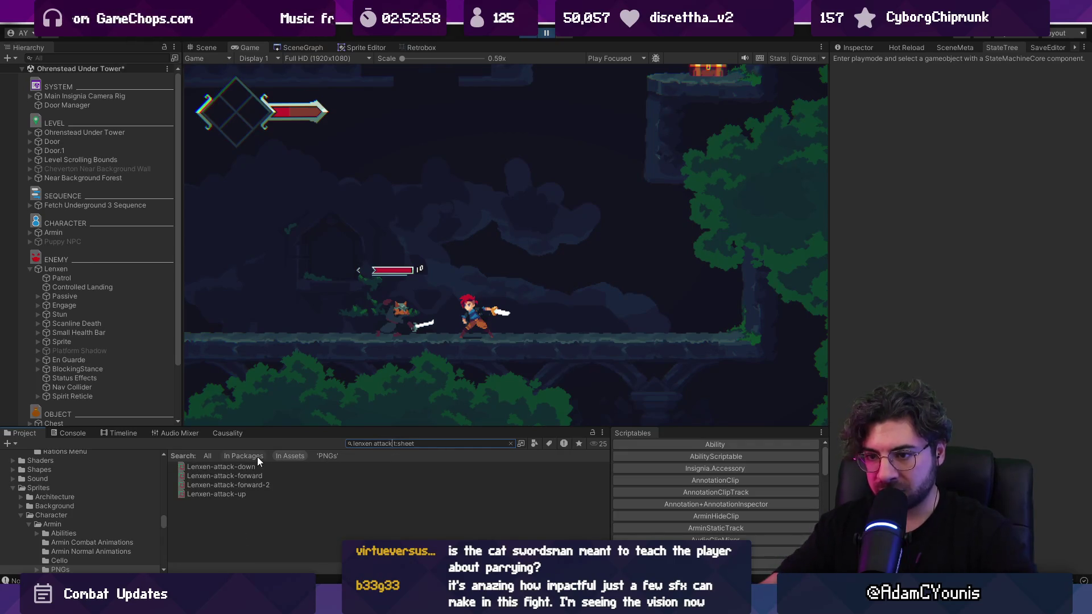
left_click(253, 478)
left_click(404, 48)
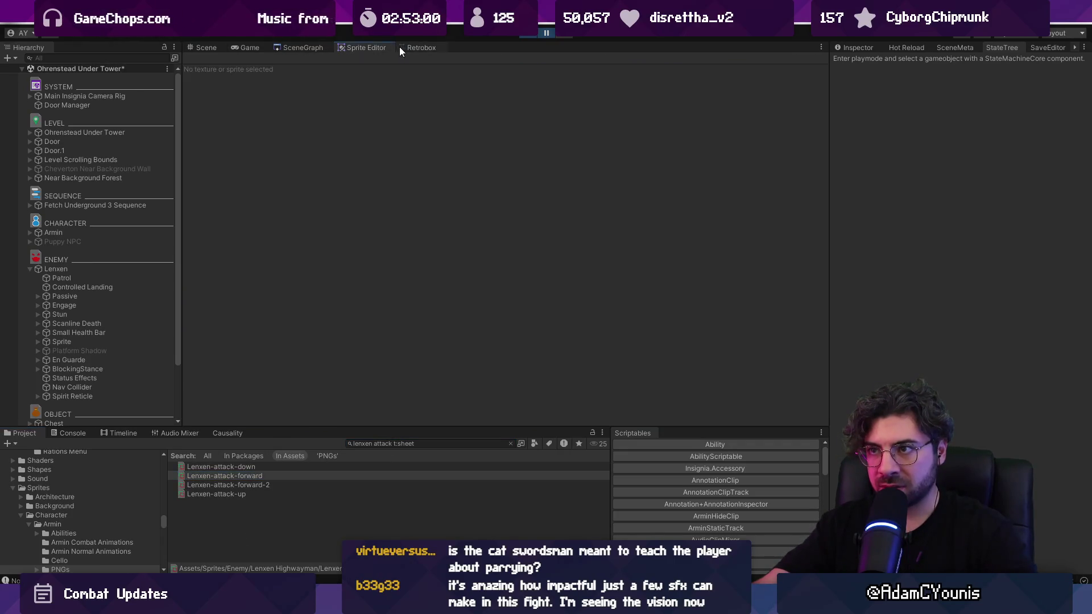
Compare attack-forward, attack-forward-2 and attack-down hitboxes, editing attack-down's poise value of 60.
left_click(539, 340)
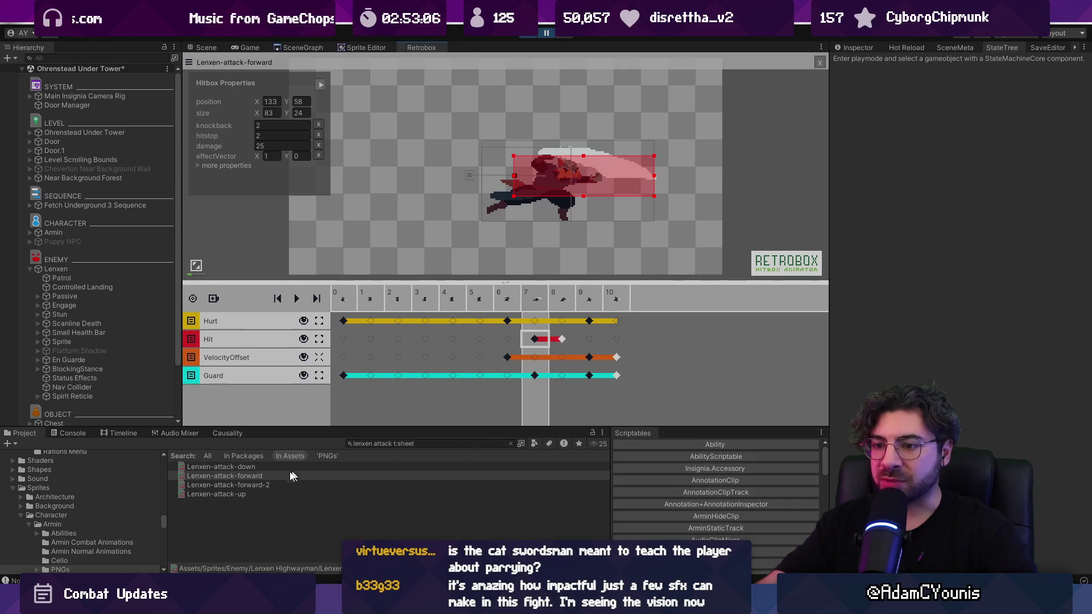
left_click(263, 486)
left_click(453, 340)
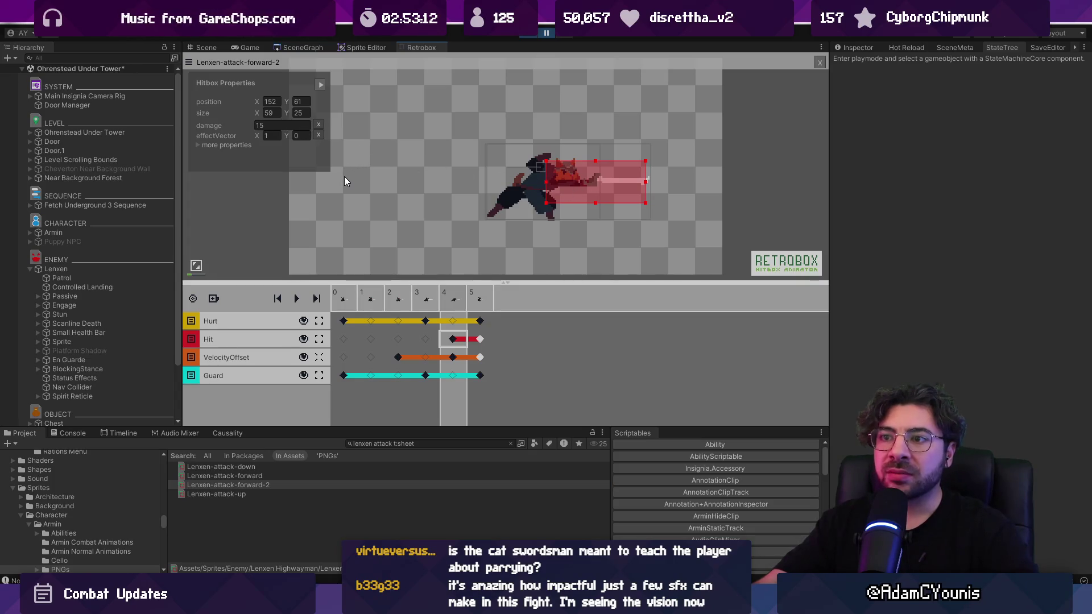
left_click(305, 467)
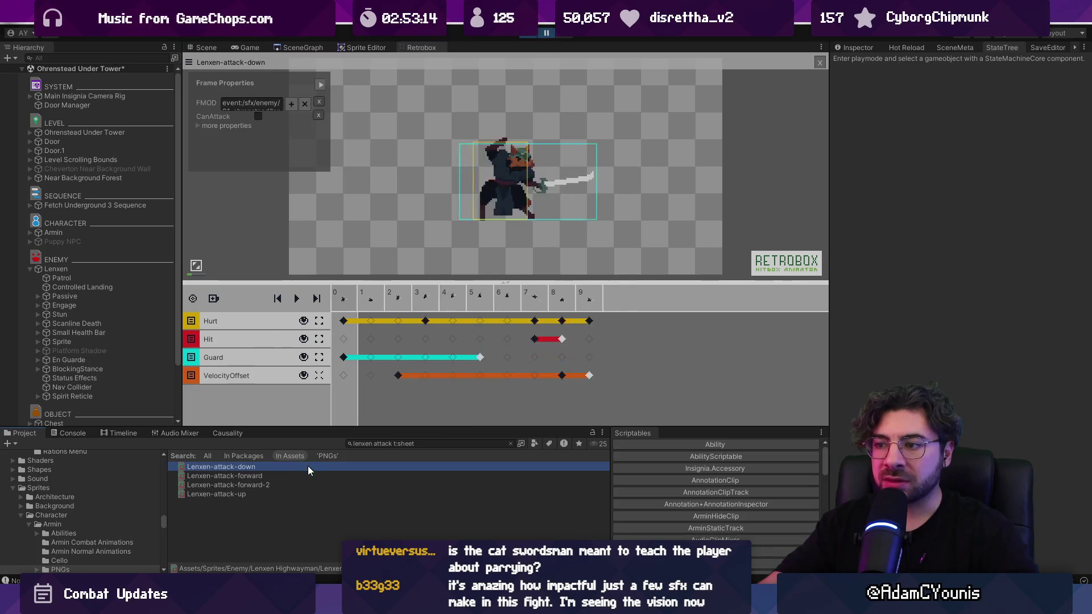
left_click(537, 340)
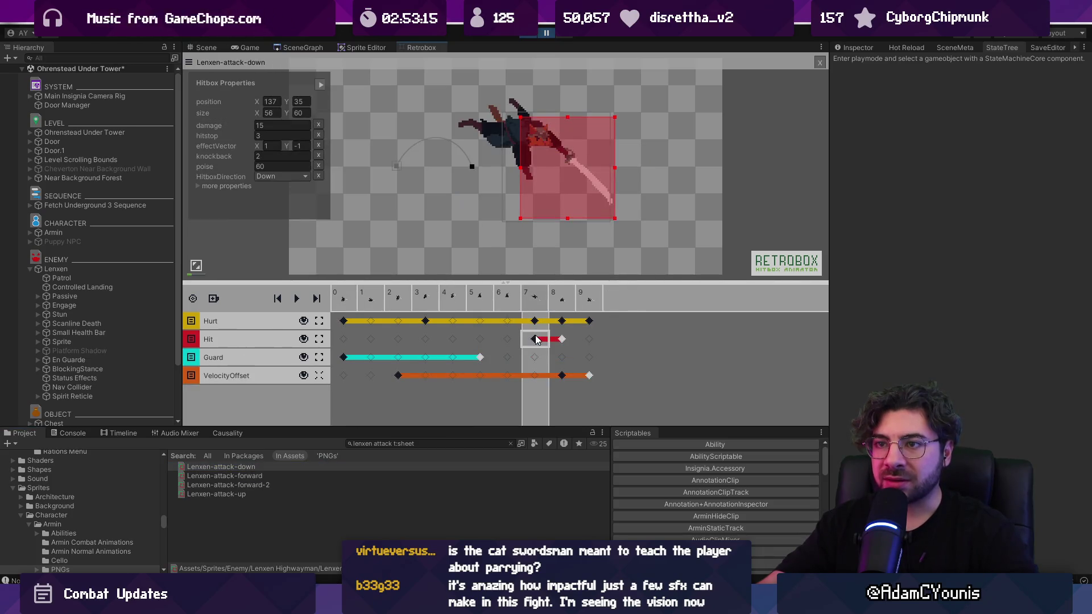
left_click(275, 166)
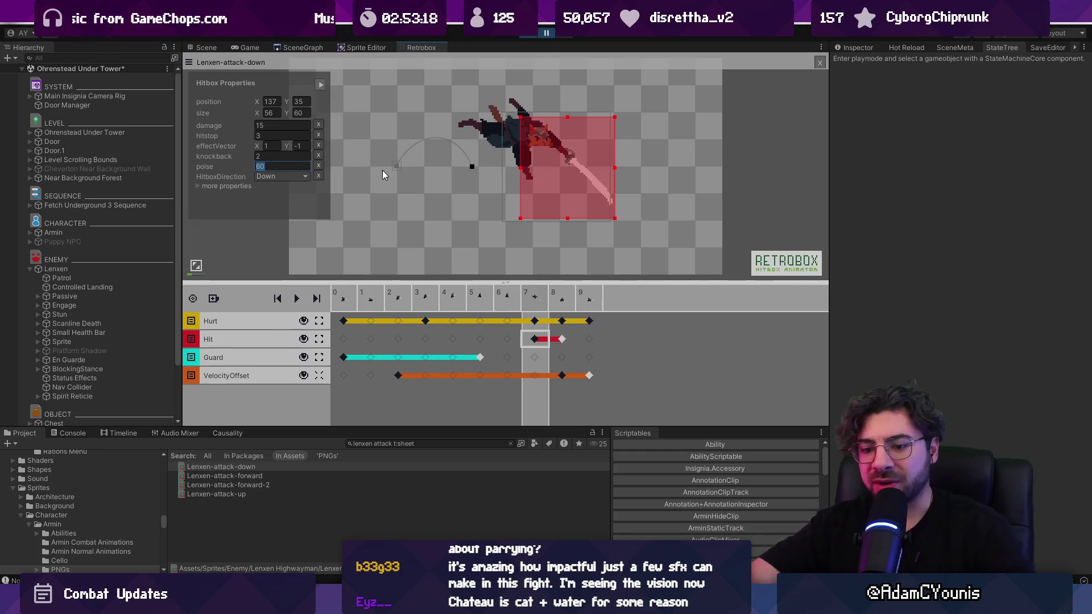
type("2")
left_click(285, 165)
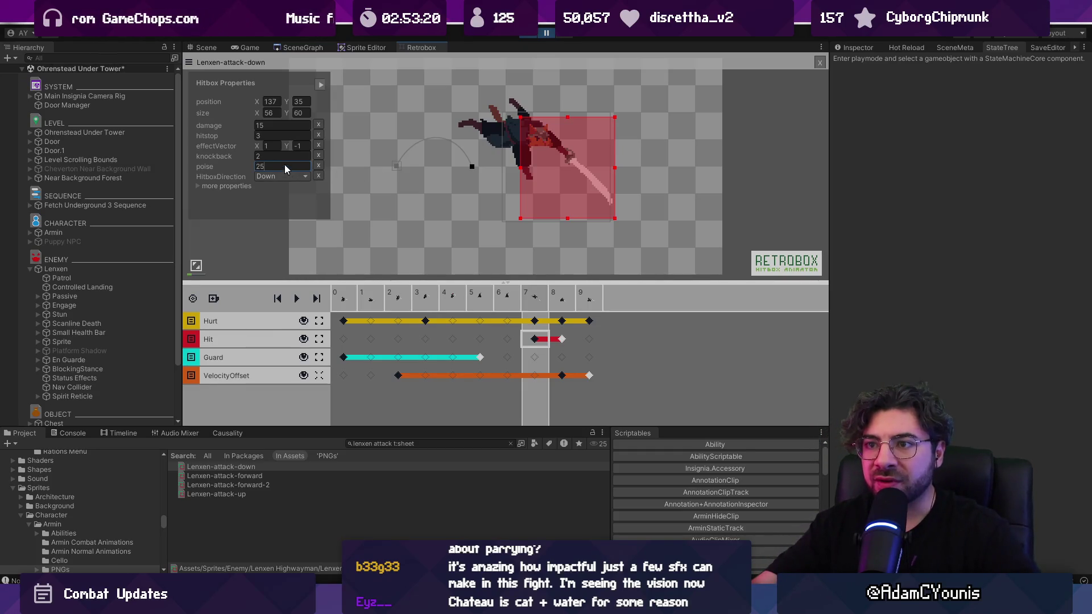
Reopen attack-forward's frame 7 hitbox and expand its remaining properties.
left_click(237, 477)
left_click(536, 340)
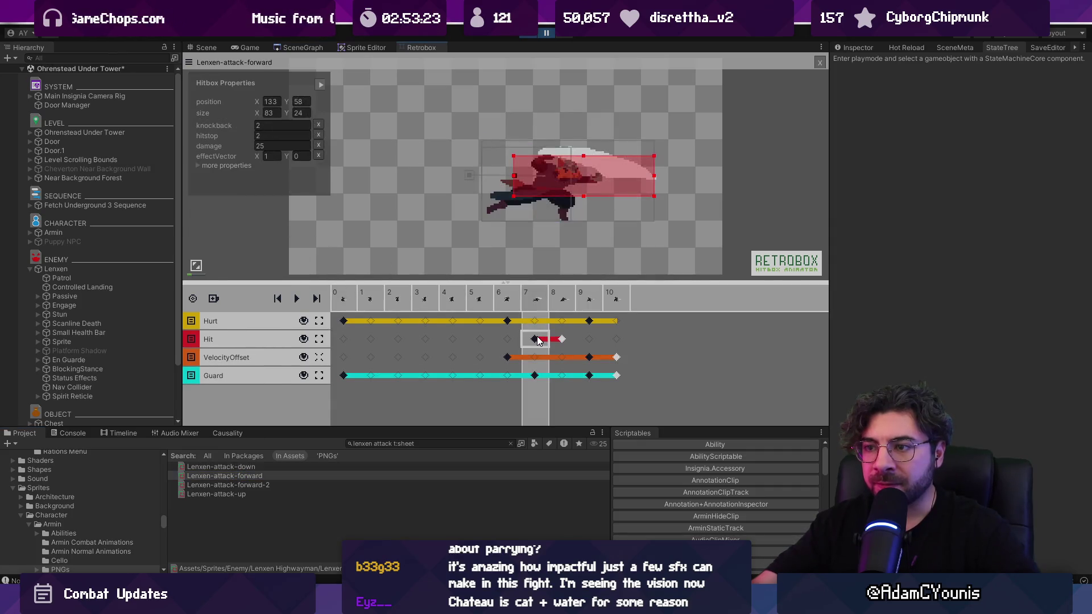
left_click(536, 376)
left_click(535, 340)
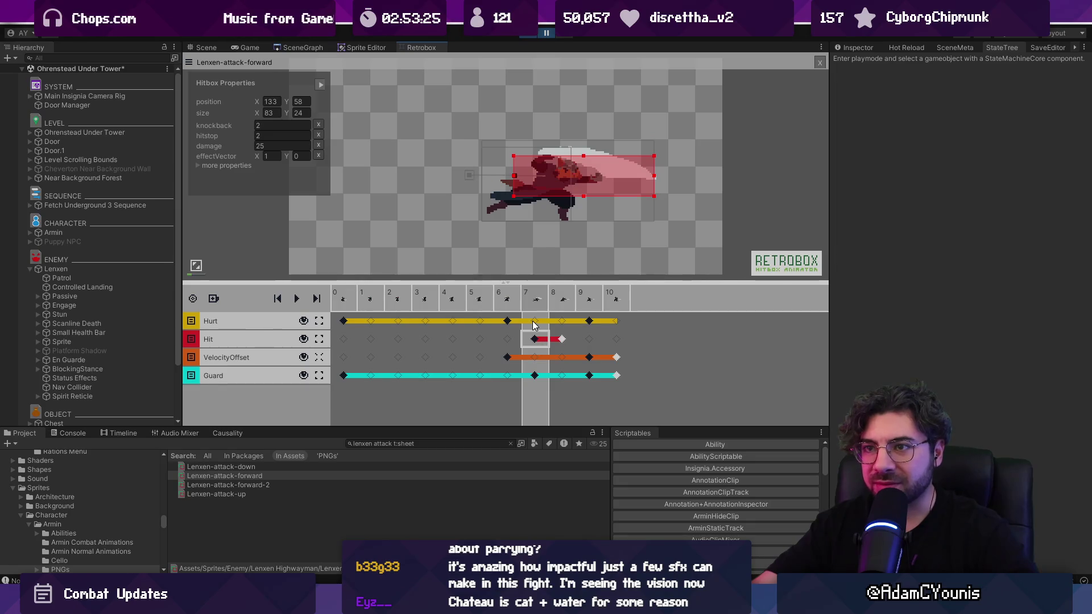
left_click(198, 167)
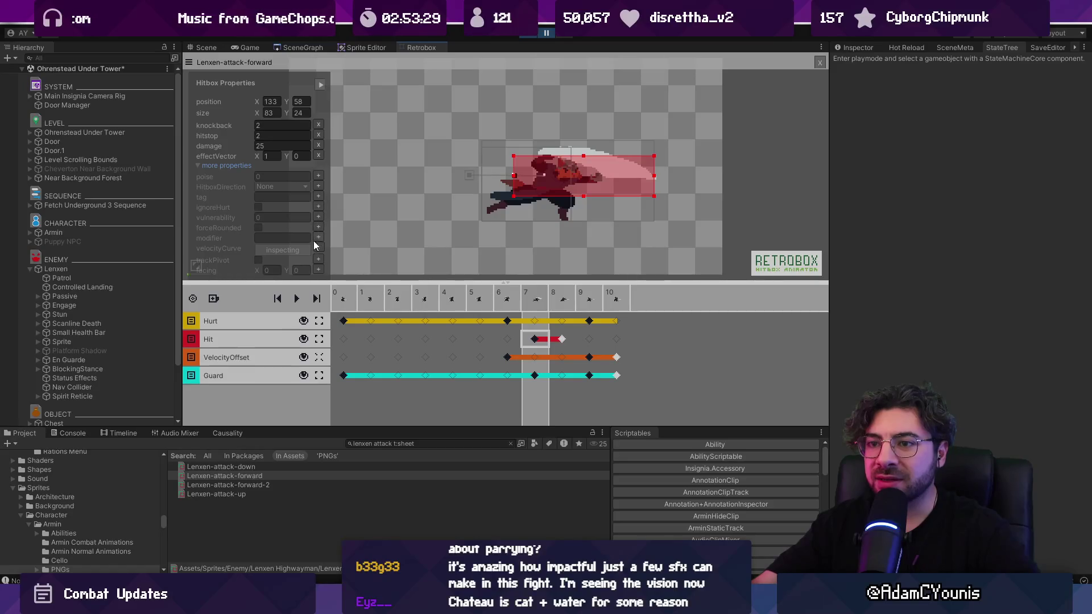
mouse_move(300, 283)
left_mouse_down()
mouse_move(300, 322)
mouse_move(300, 312)
left_mouse_up()
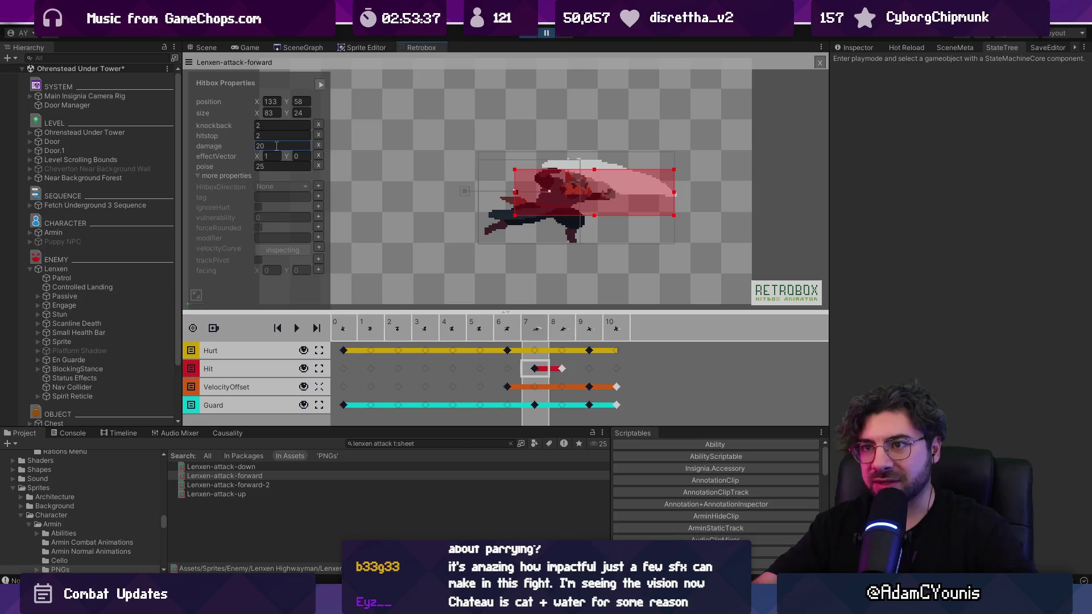
Check the attack-up frame 6 and attack-down frame 7 hitboxes against attack-forward's frame 7.
left_click(254, 494)
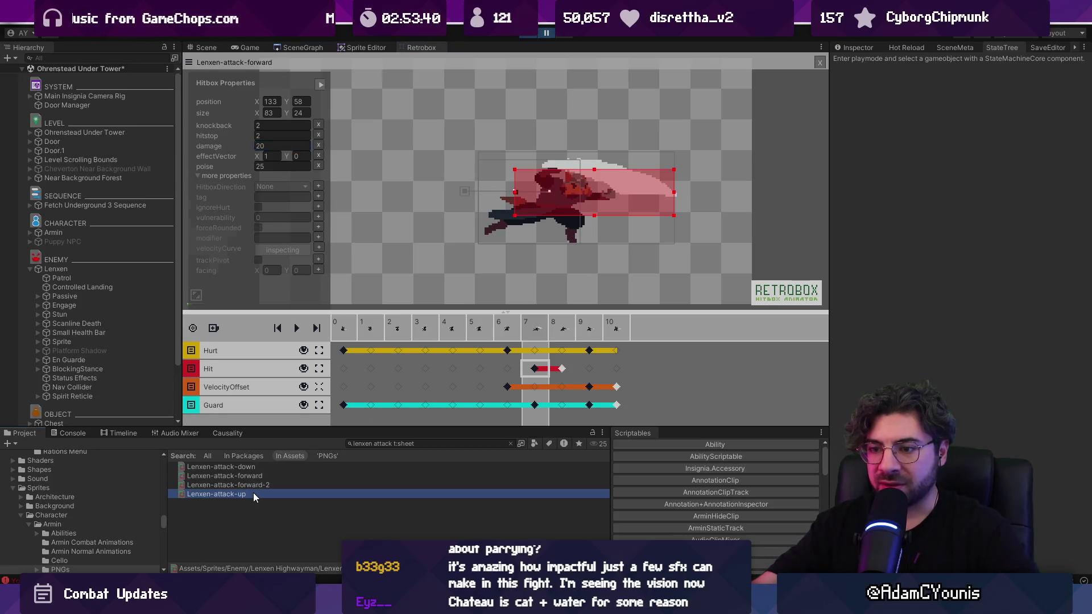
left_click(508, 339)
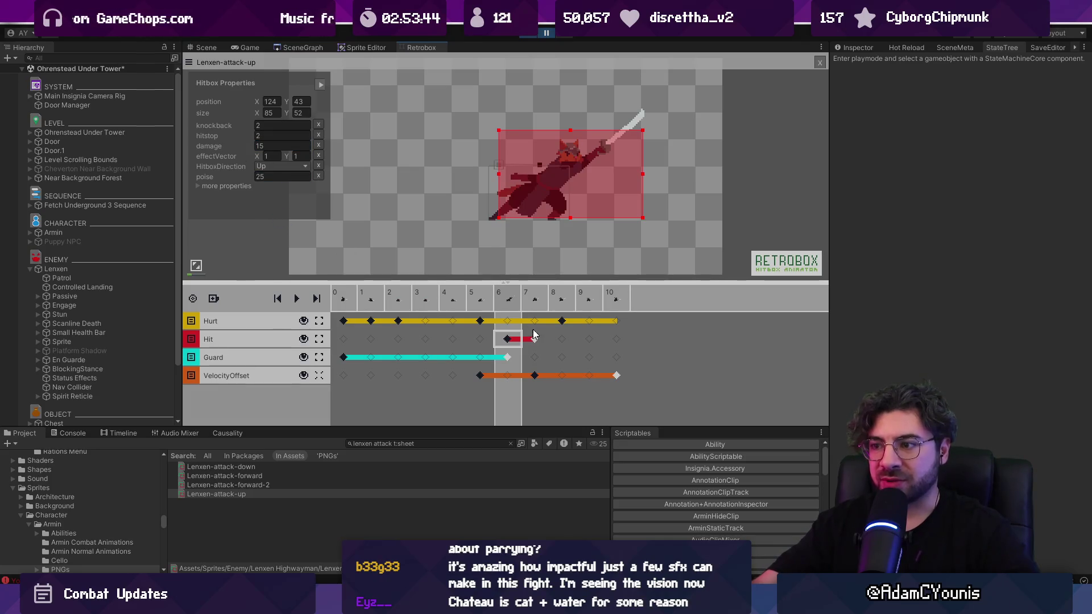
left_click(264, 466)
left_click(540, 339)
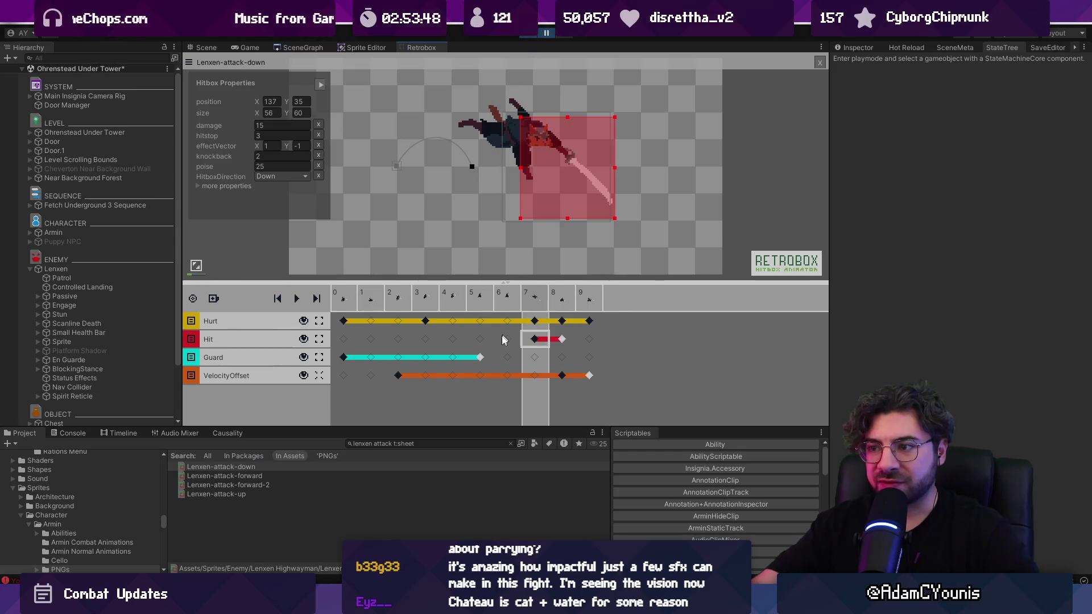
left_click(262, 494)
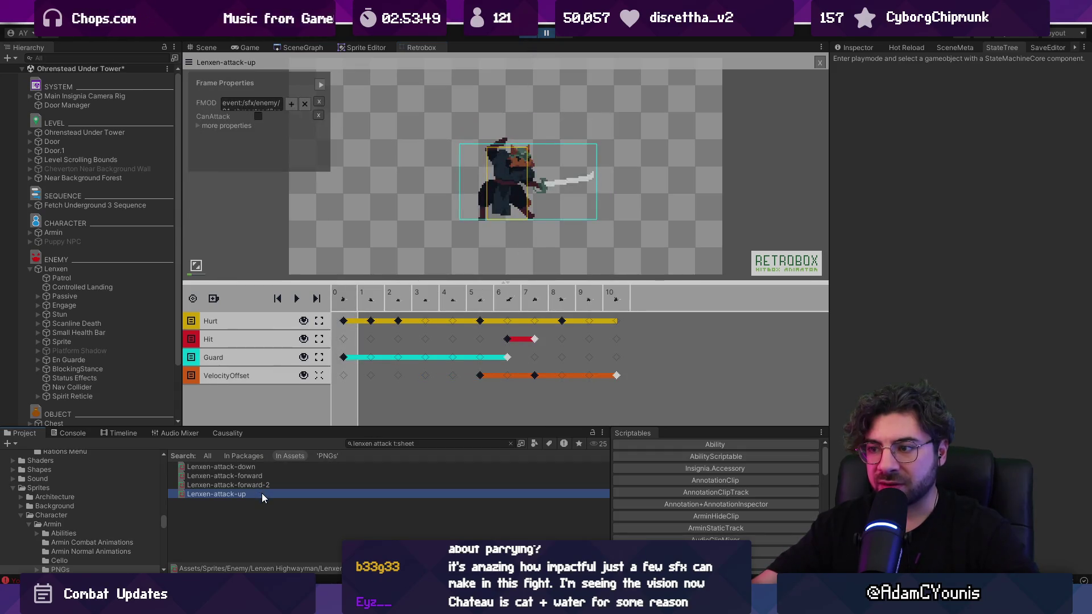
left_click(504, 340)
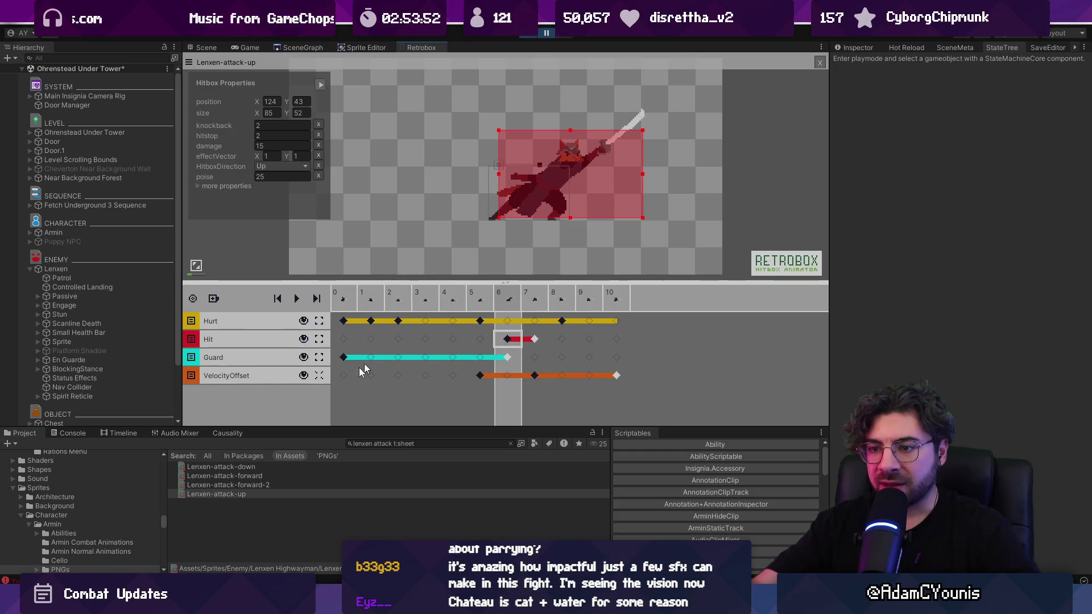
left_click(239, 476)
left_click(534, 339)
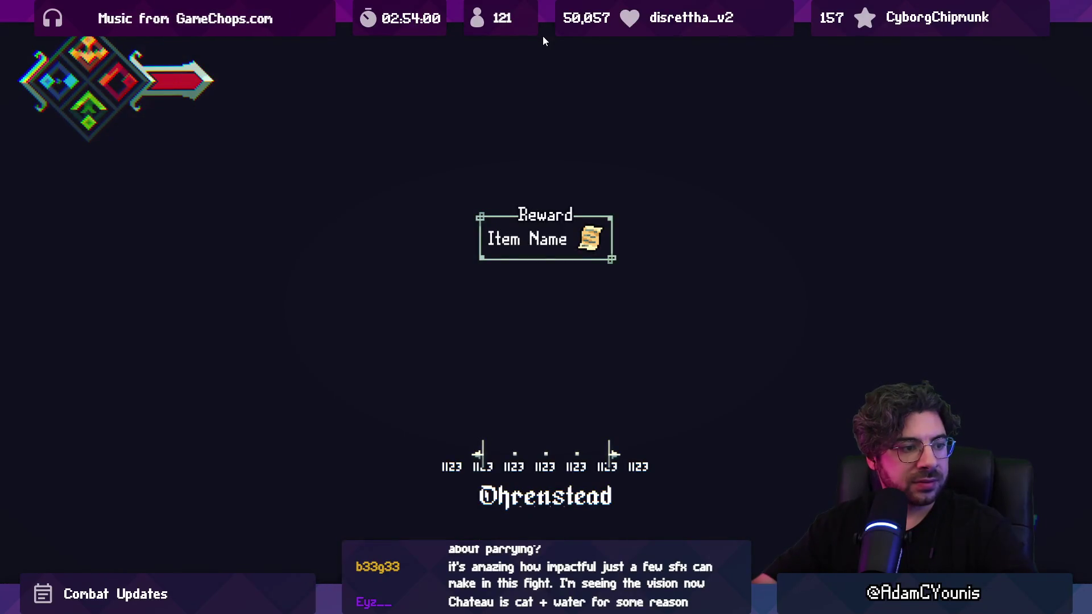
Fight Lenxen with running sword slashes, jump attacks and rolls.
key("Left")
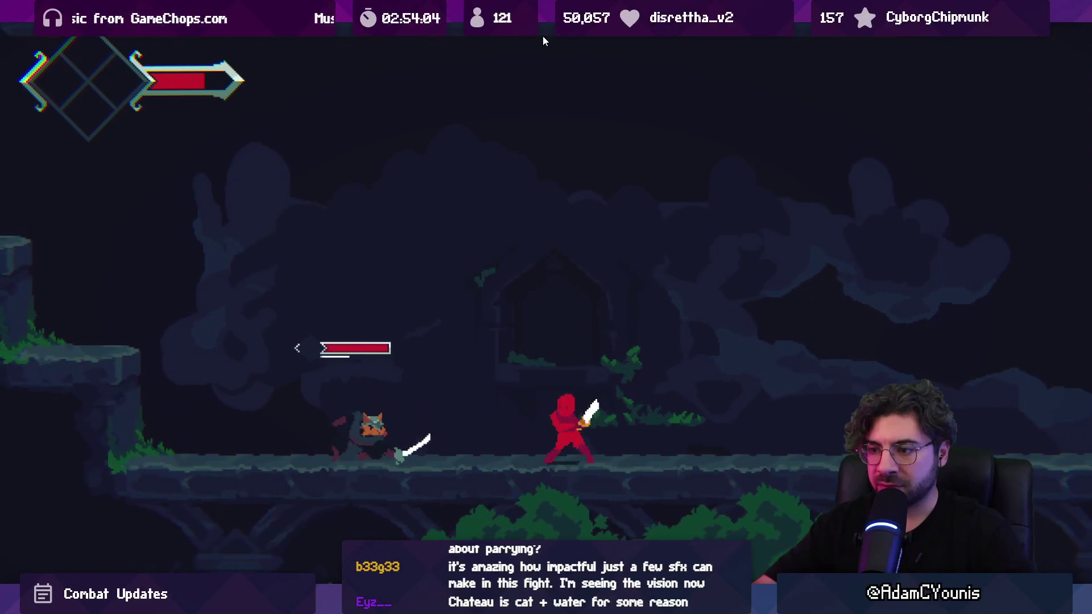
key("x")
key("x")
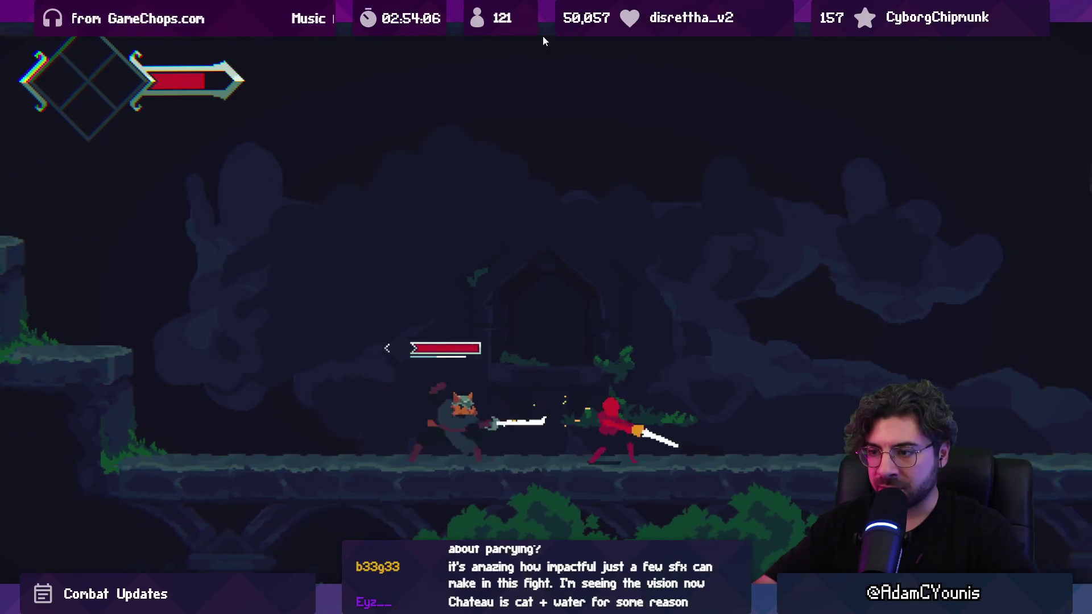
key("x")
key("Left")
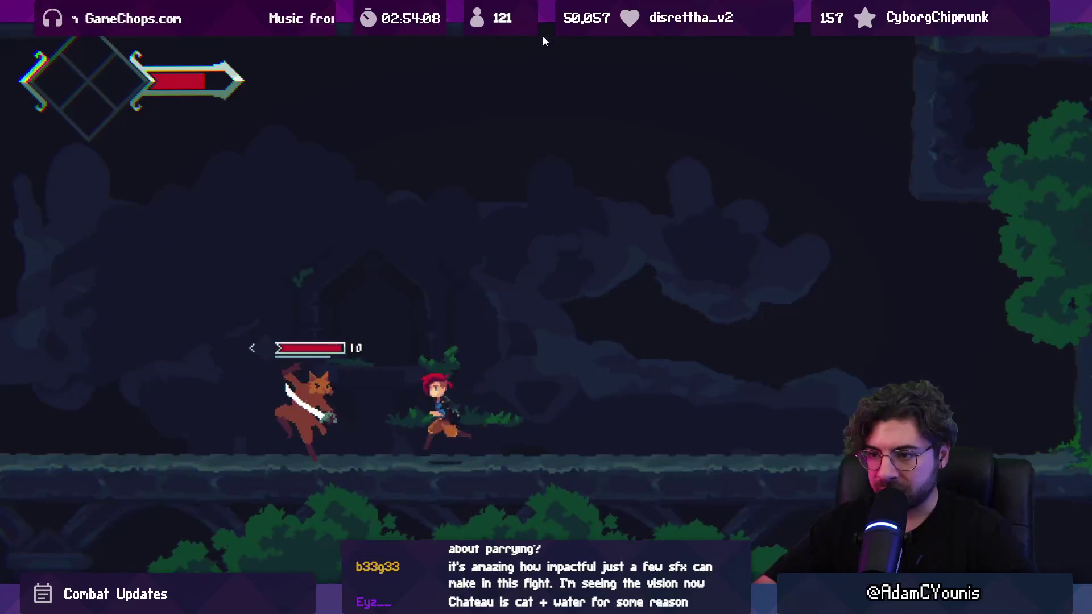
key("z")
key("x")
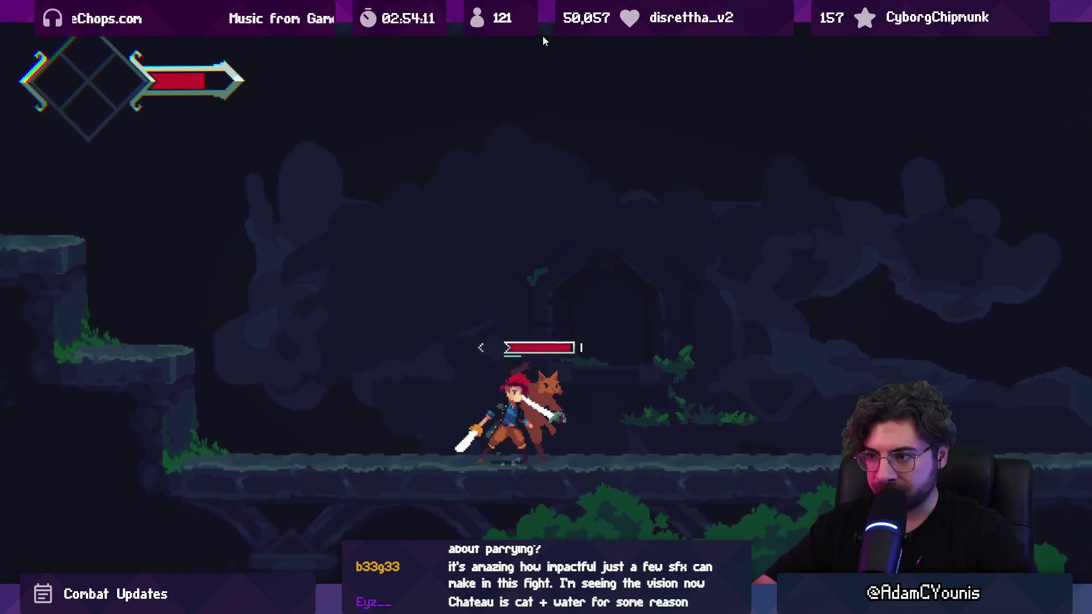
key("x")
key("x")
key("Right")
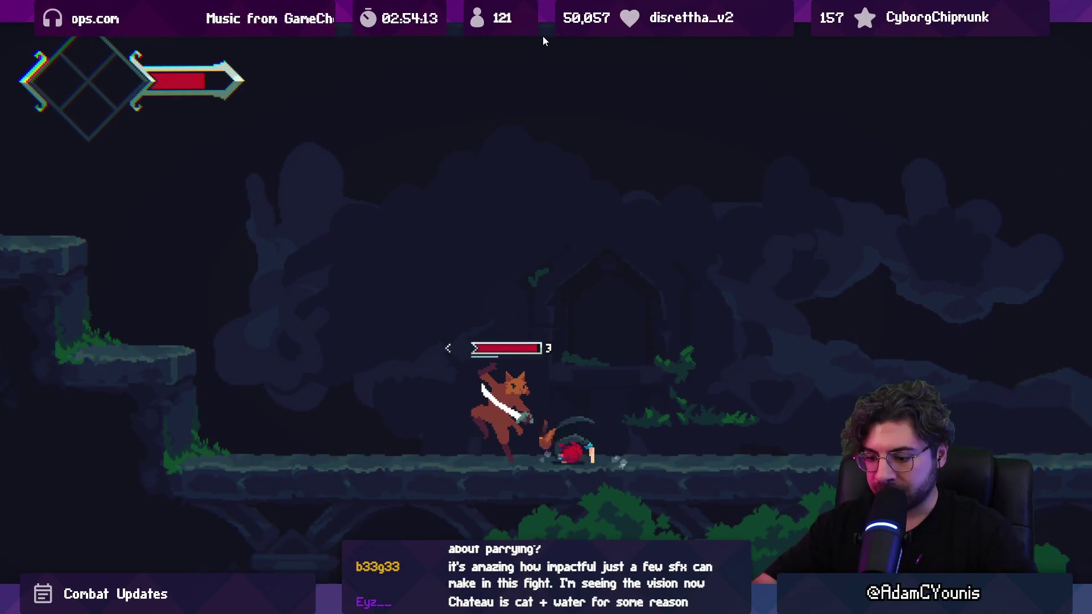
key("x")
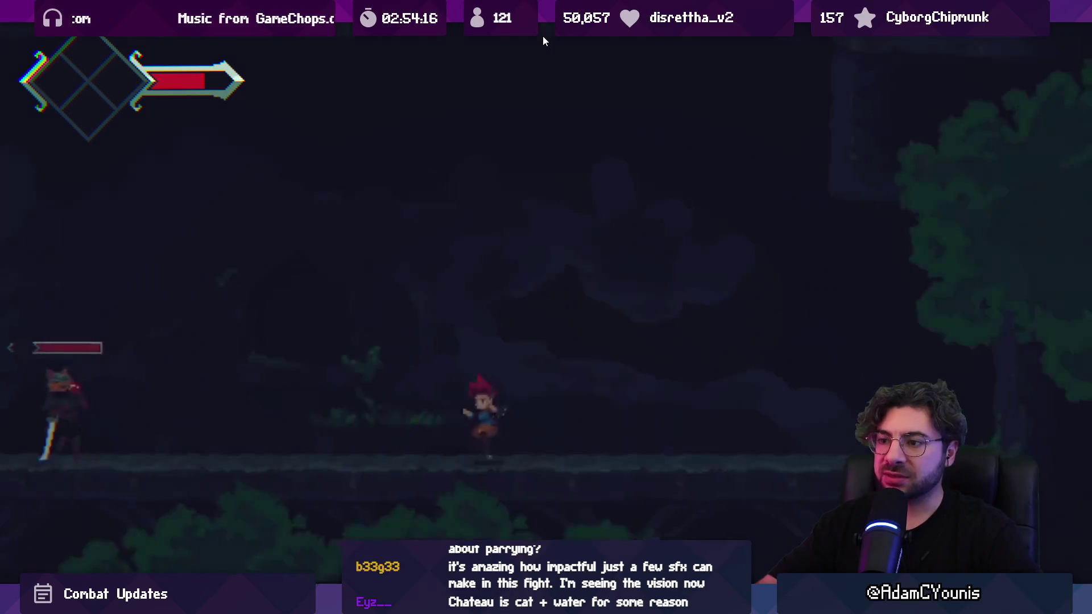
key("Left")
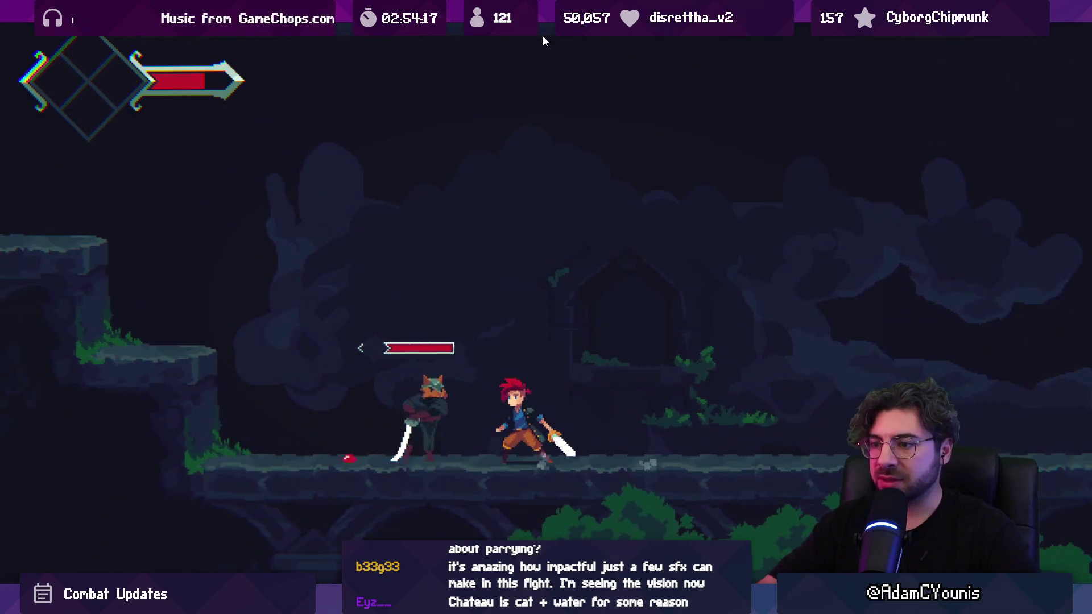
key("x")
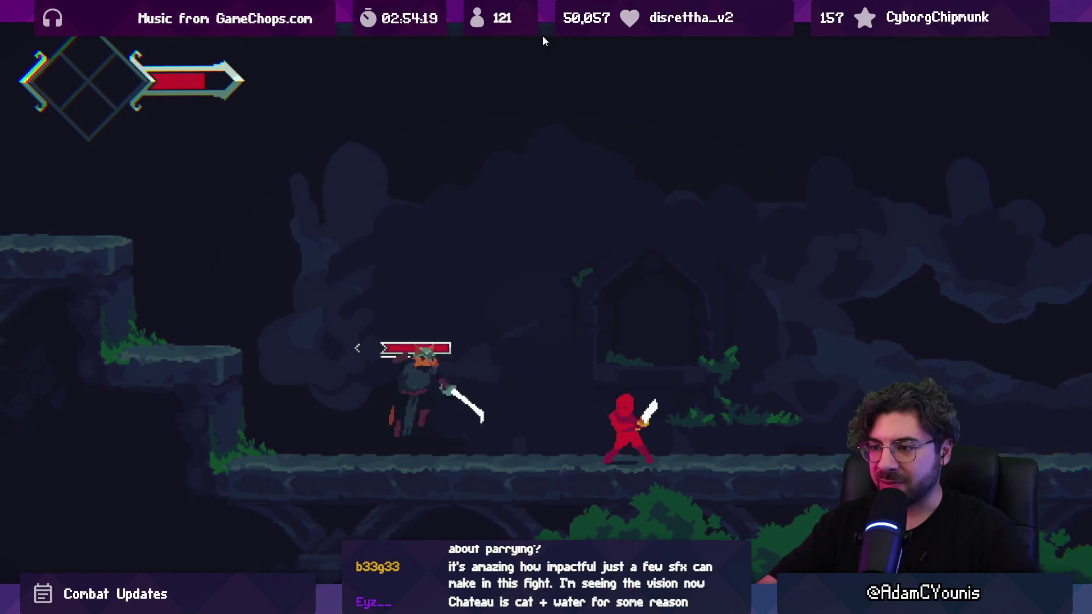
key("x")
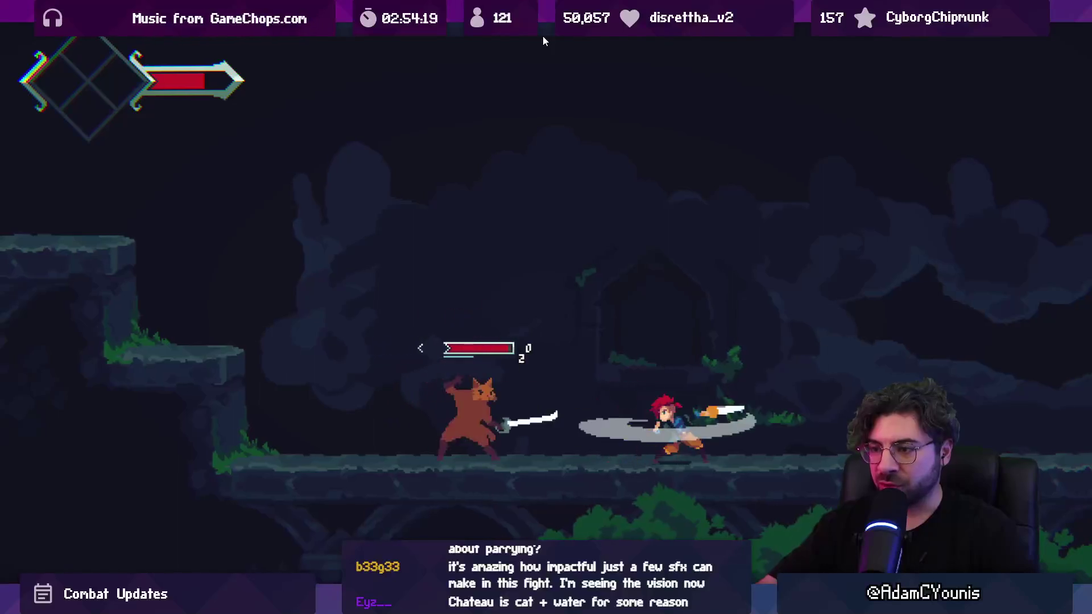
key("x")
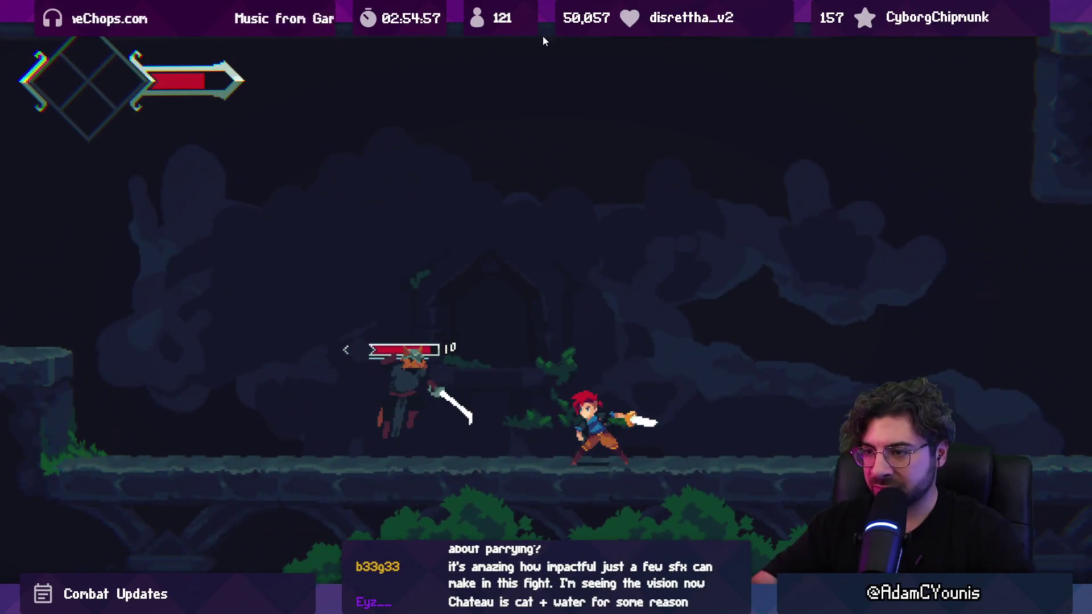
Pause the game, restart play mode, and bring up LenxenEngage.cs.
key("ctrl+shift+p")
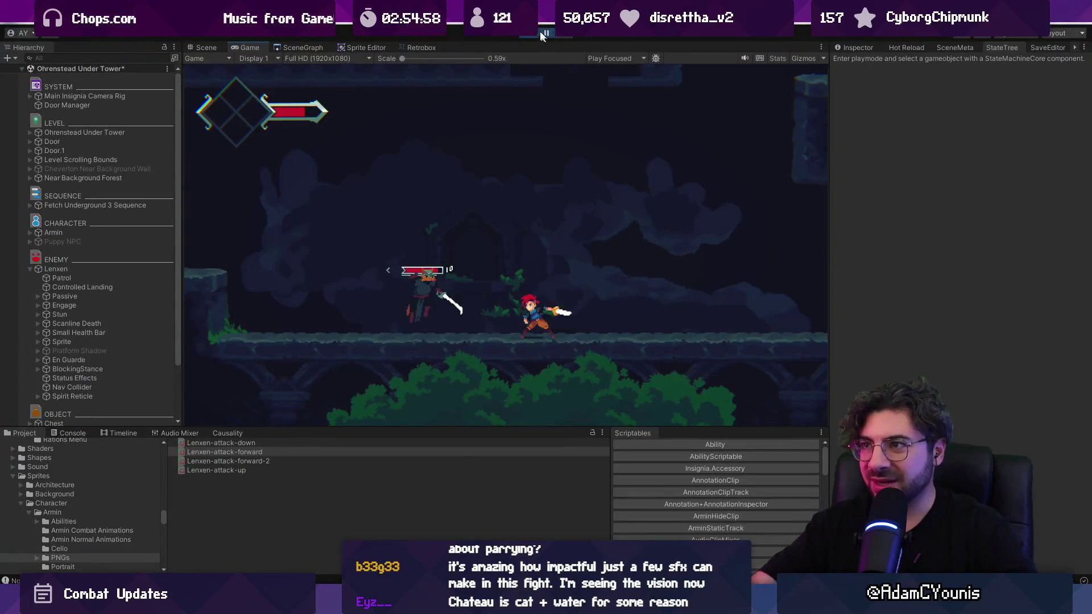
left_click(530, 40)
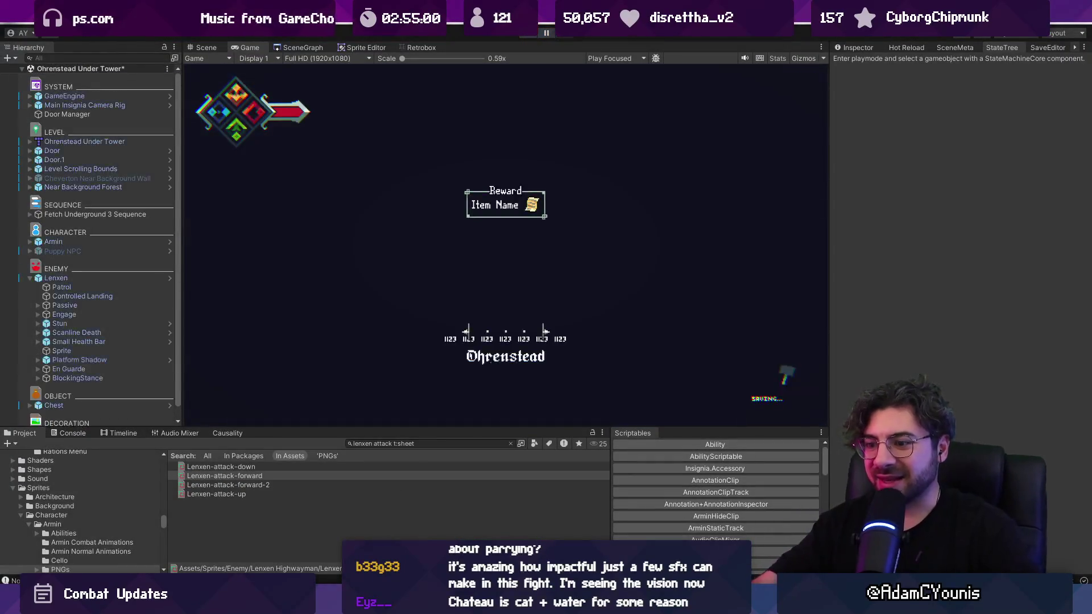
mouse_move(384, 603)
left_click(382, 523)
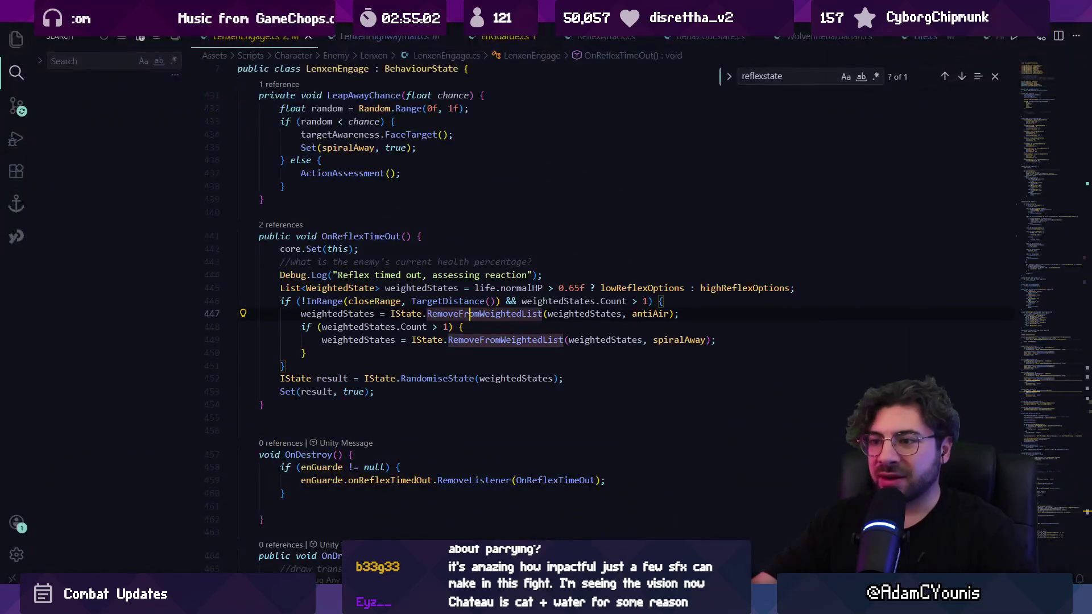
Delete the reflex-timeout Debug.Log line in LenxenEngage.cs and open Pressure.cs.
triple_click(454, 275)
key("Delete")
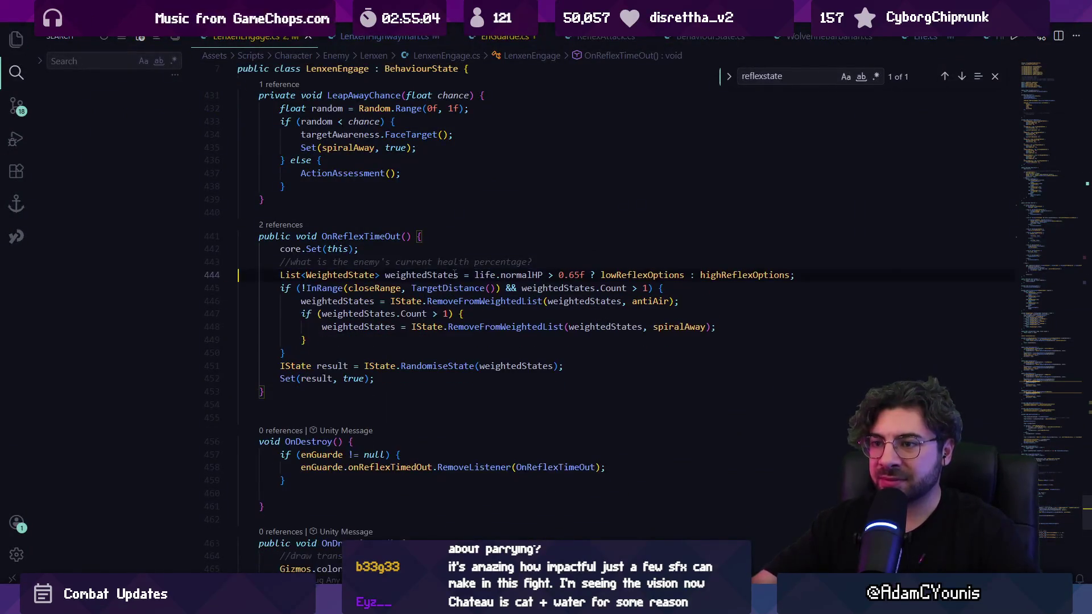
key("ctrl+p")
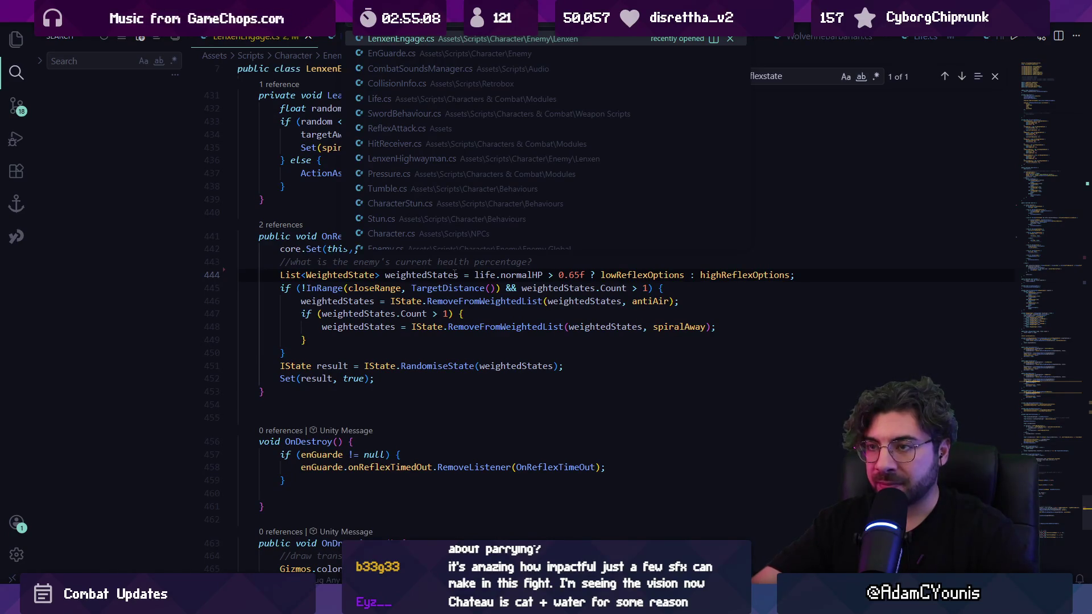
type("life")
key("BackSpace")
key("BackSpace")
key("BackSpace")
type("p")
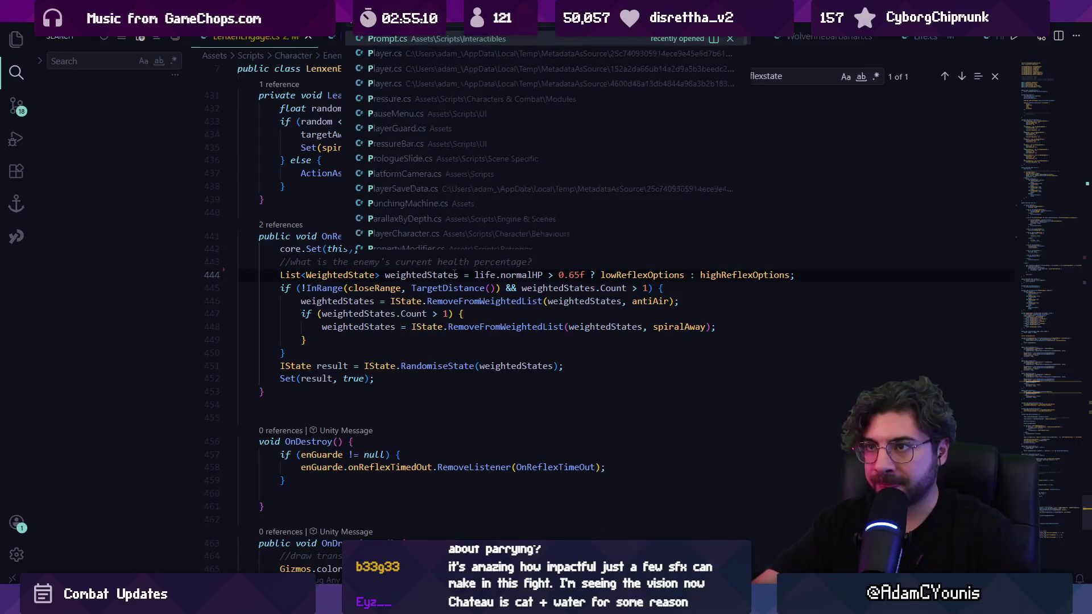
type("res")
key("Return")
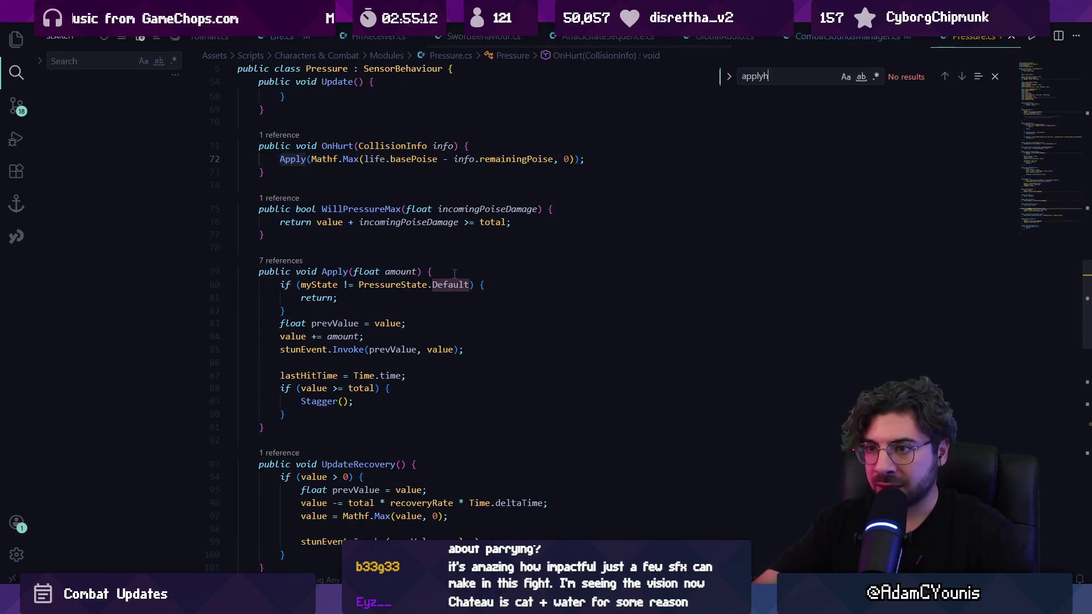
Add a Debug.Log at the top of Pressure.Apply logging the applied and current pressure.
left_click(463, 273)
key("Return")
type("Debuyg")
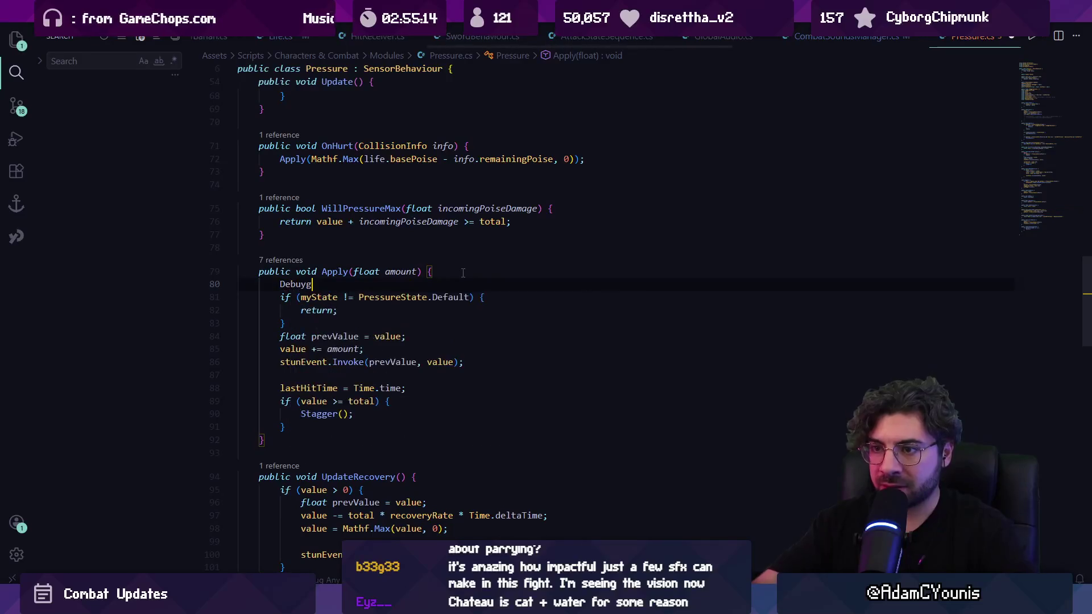
type(".")
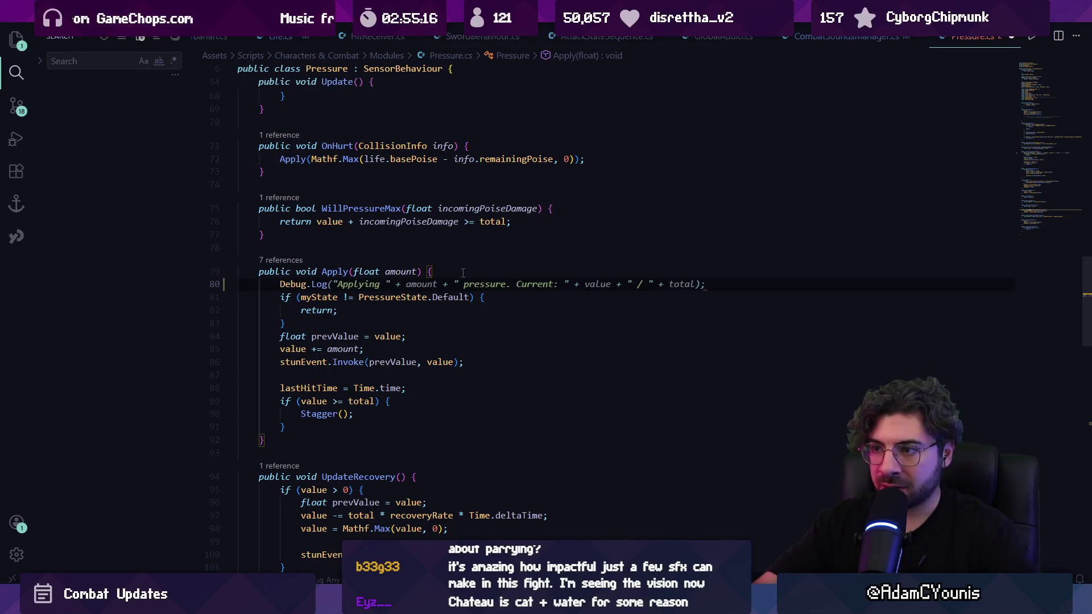
key("Tab")
key("alt+Tab")
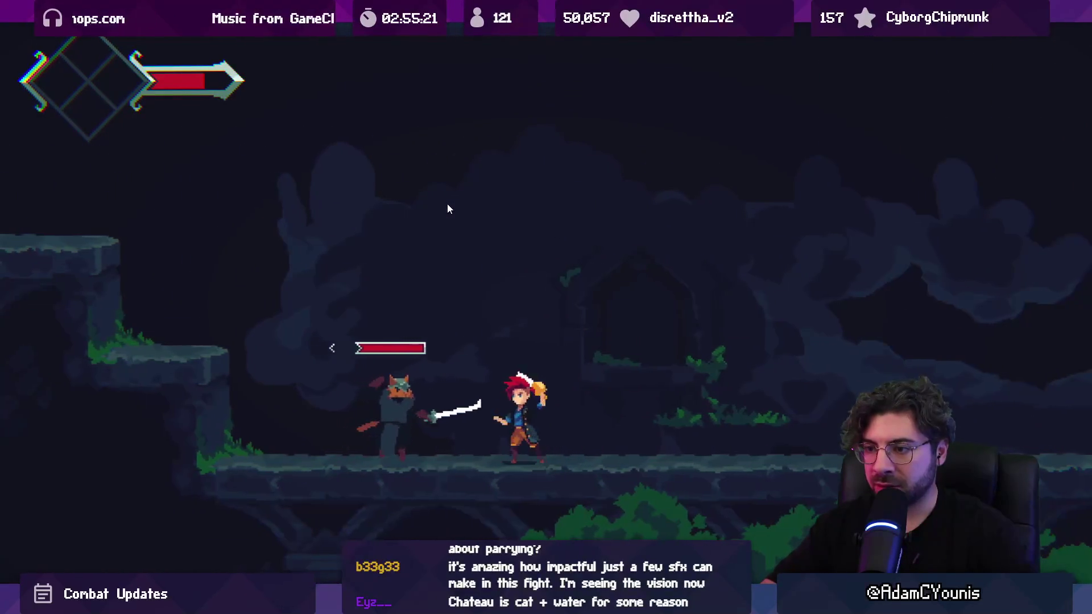
Open the Pressure.cs:80 line behind the latest 'Applying 0 pressure' console log.
key("shift+space")
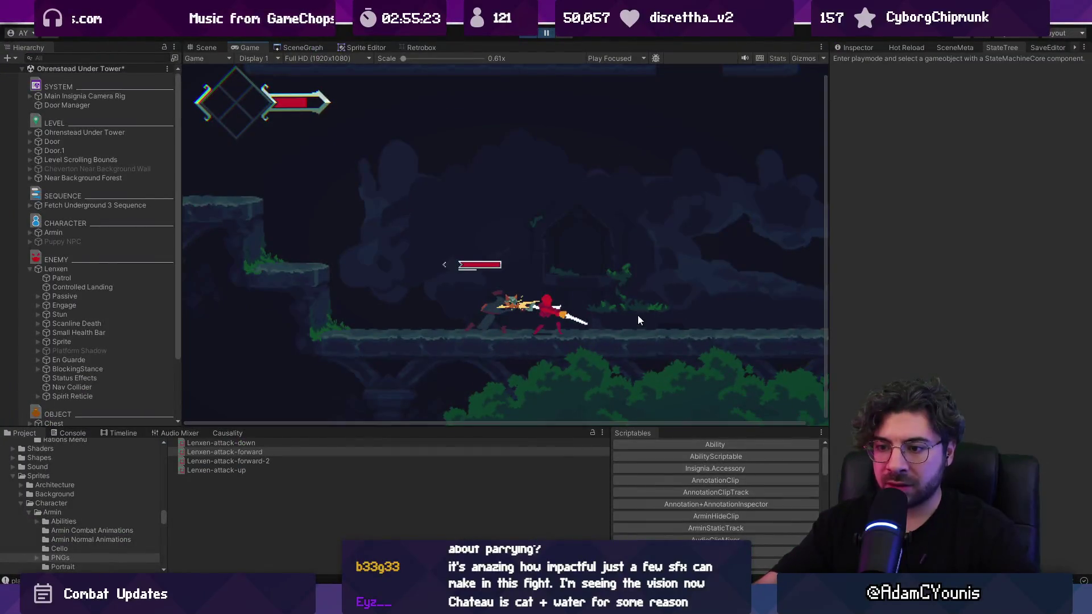
left_click(72, 434)
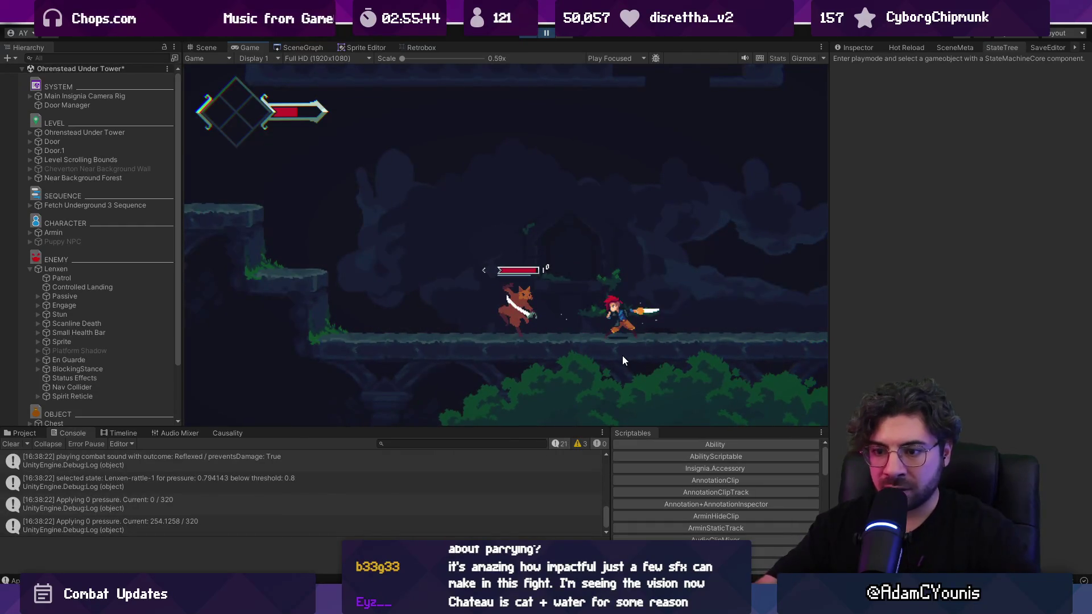
left_click(165, 525)
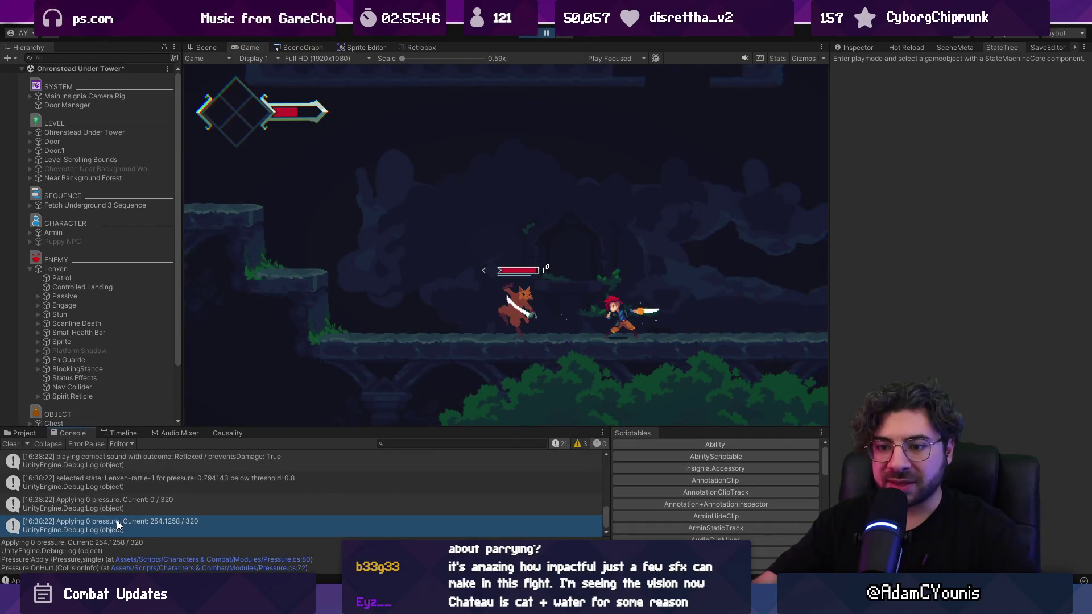
left_click_drag(260, 428, 253, 336)
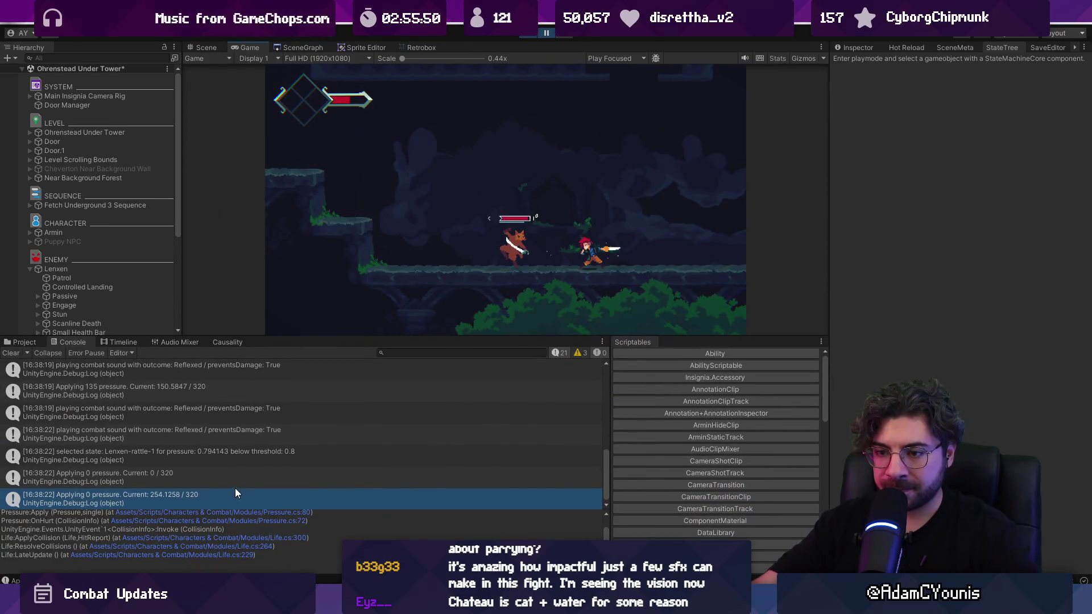
left_click_drag(238, 508, 229, 475)
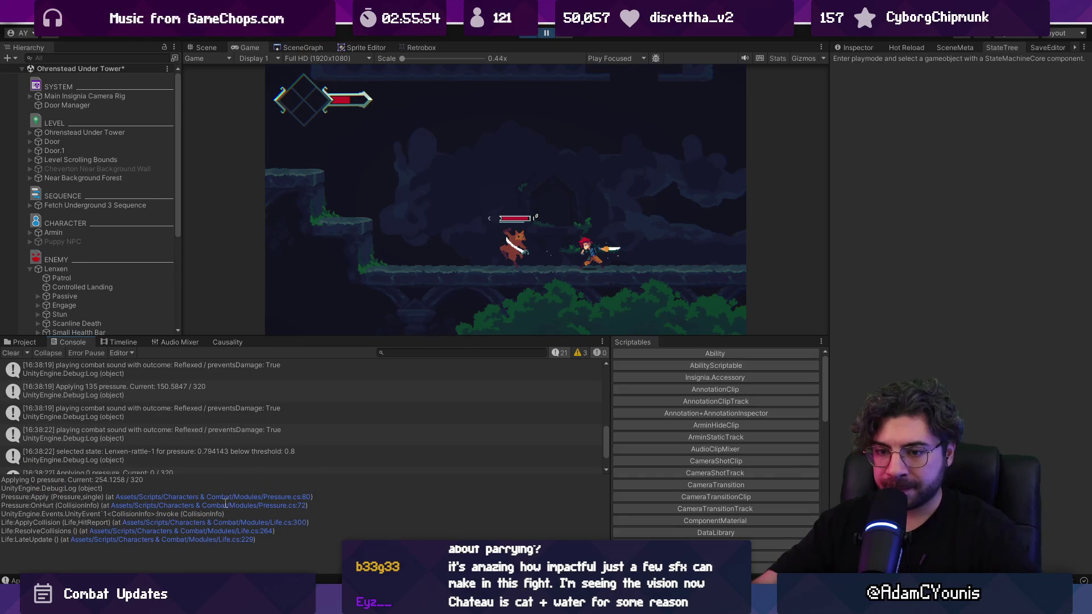
left_click(227, 497)
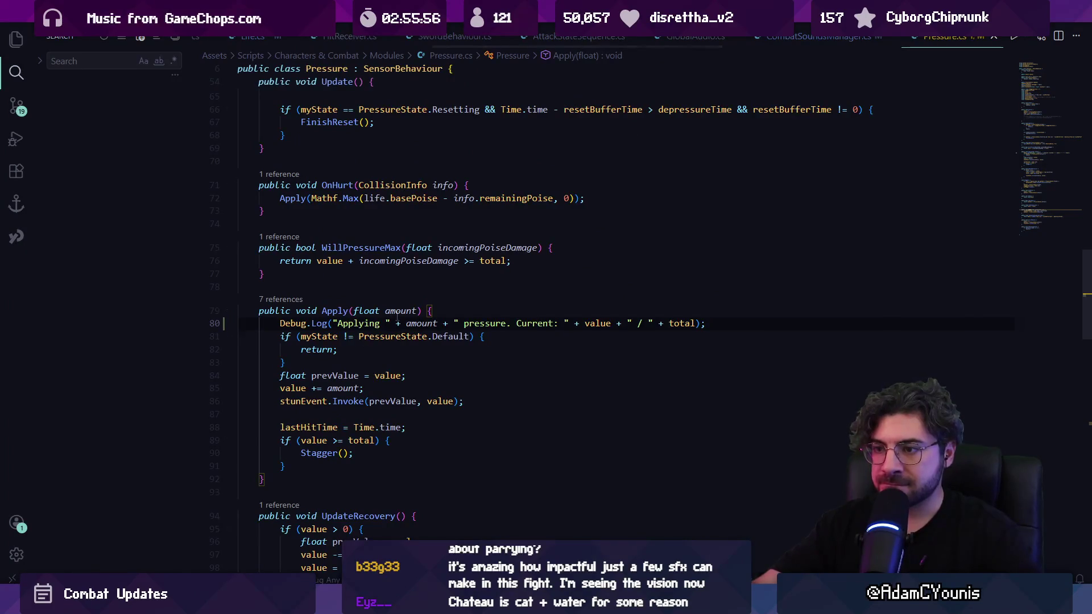
Cut the pressure Debug.Log out of Apply and open CharacterStun.cs at its tumble pressure call.
key("shift+F12")
key("Escape")
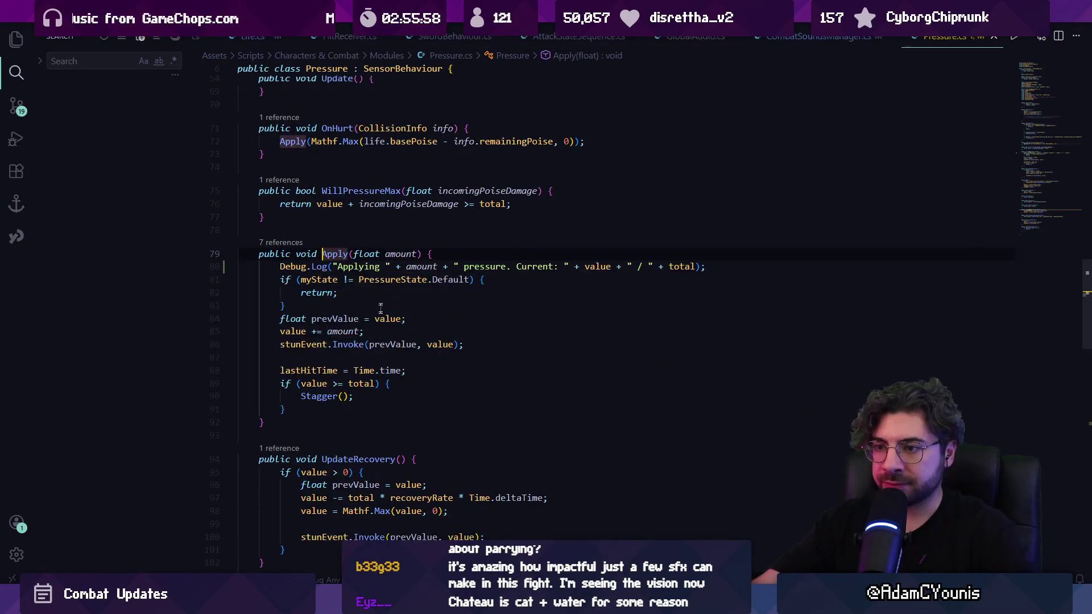
key("ctrl+shift+k")
left_click(288, 244)
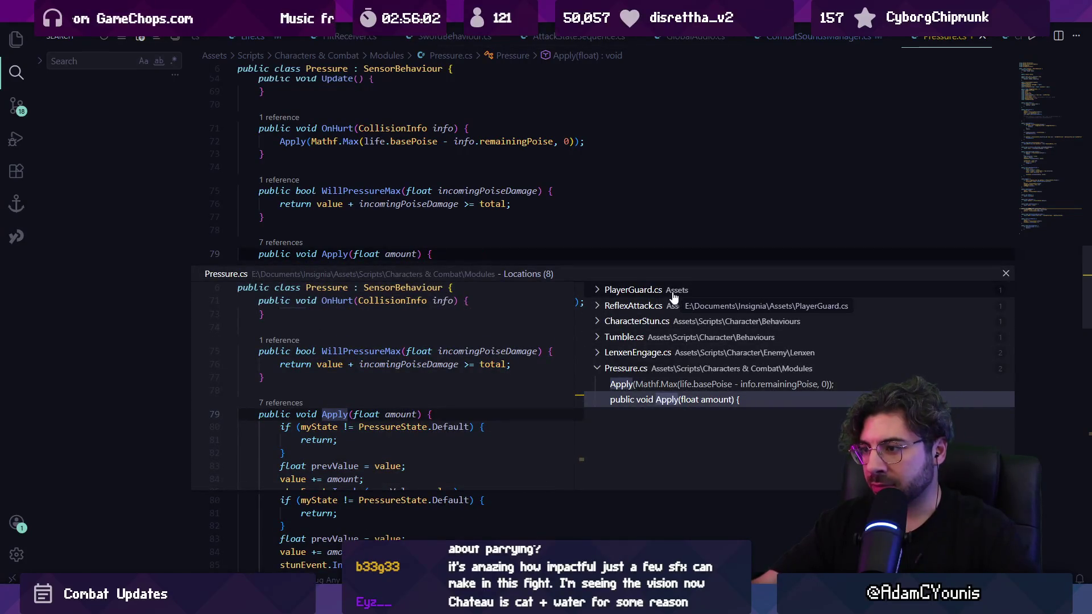
left_click(673, 353)
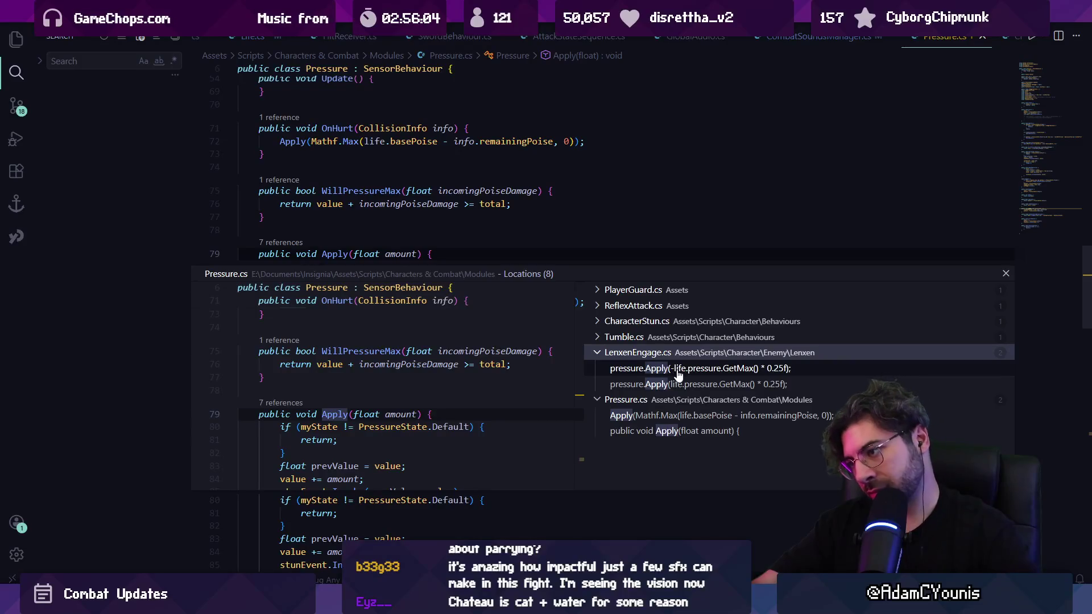
left_click(654, 322)
left_click(661, 338)
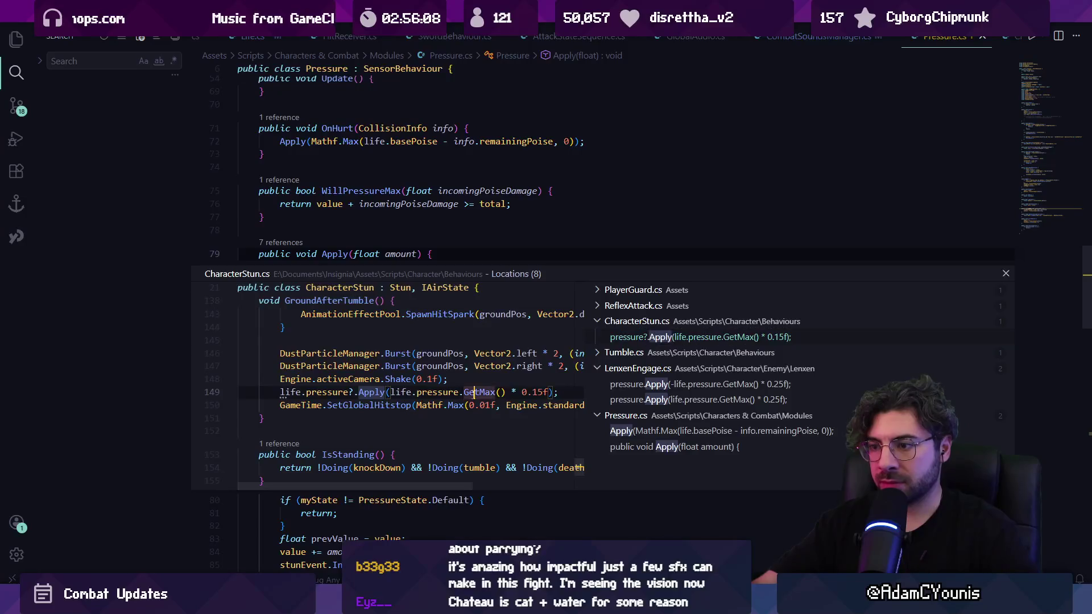
double_click(660, 338)
Paste the log into GroundAfterTumble, rewrite it, then delete it, restoring the original tumble code.
left_click(544, 311)
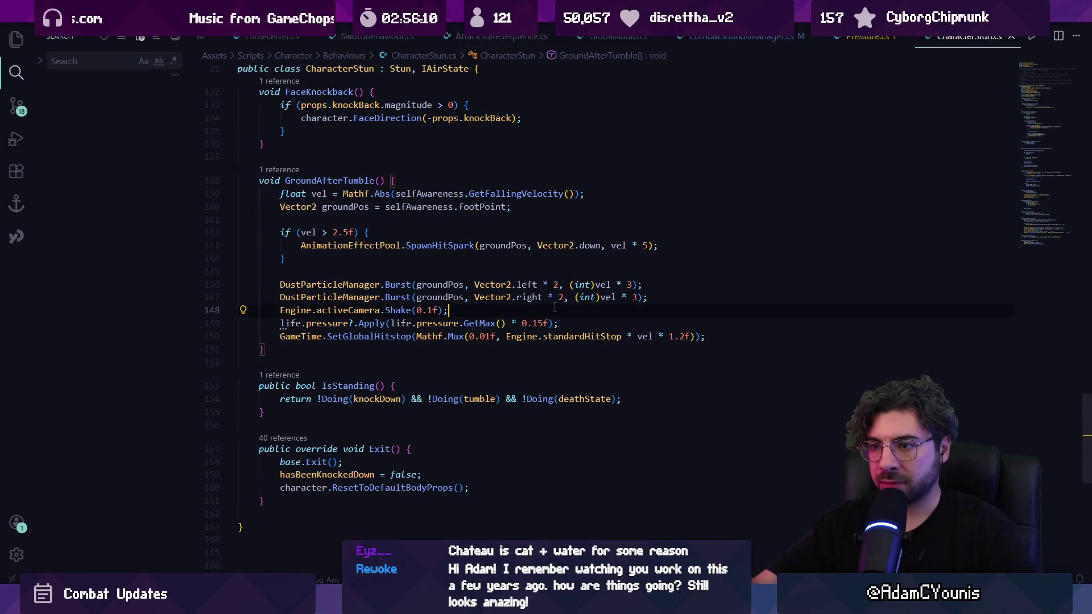
type("Debug.Log(\"Applying \" + amount + \" pressure. Current: \" + value + \" / \" + total);")
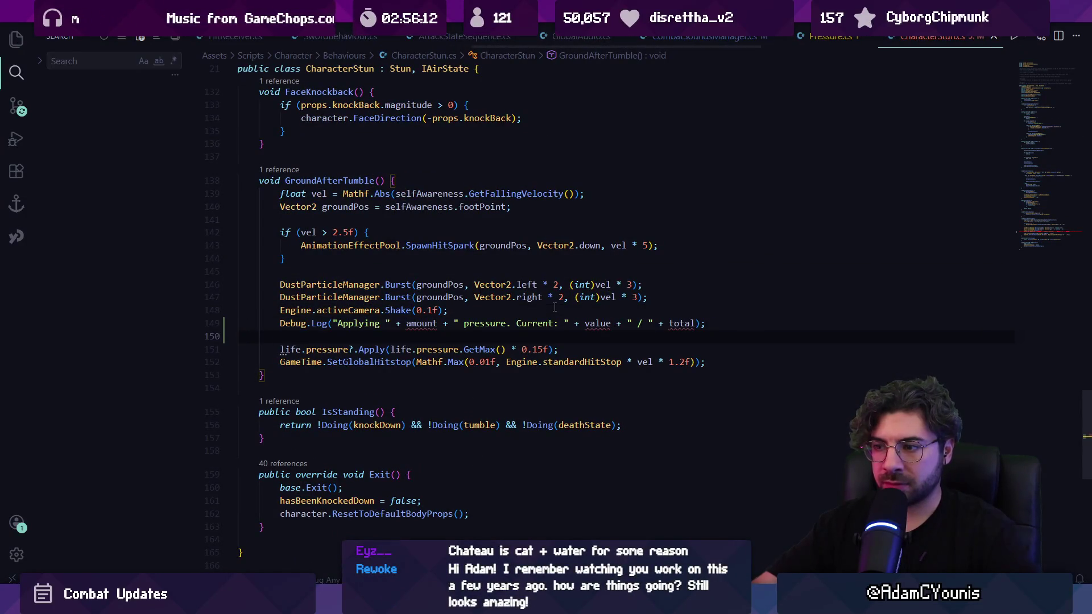
key("shift+Up")
key("ctrl+shift+Right")
key("ctrl+shift+Right")
key("ctrl+shift+Right")
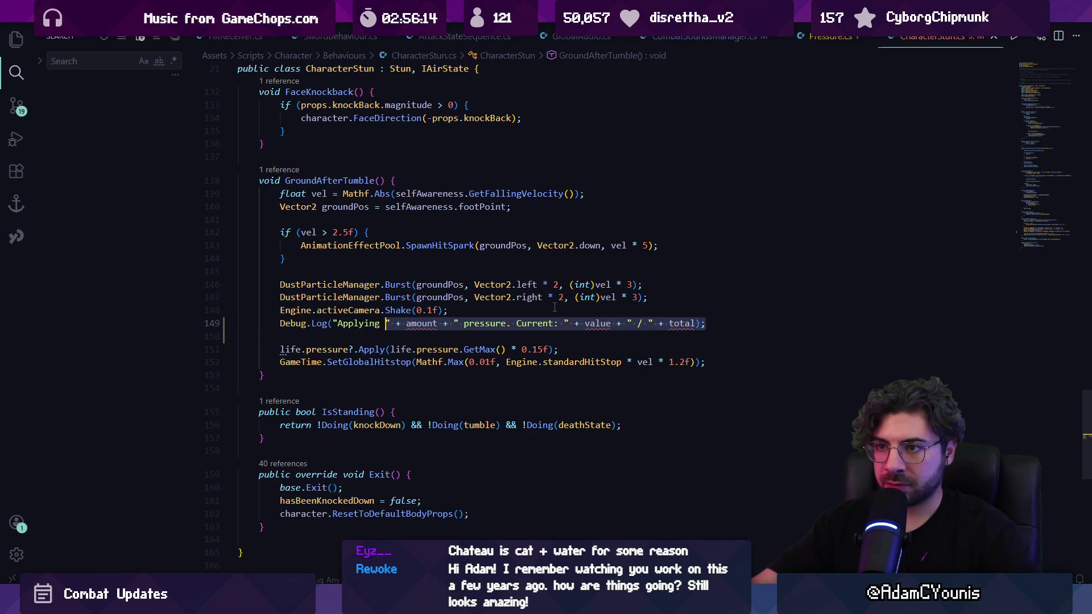
type("pressure")
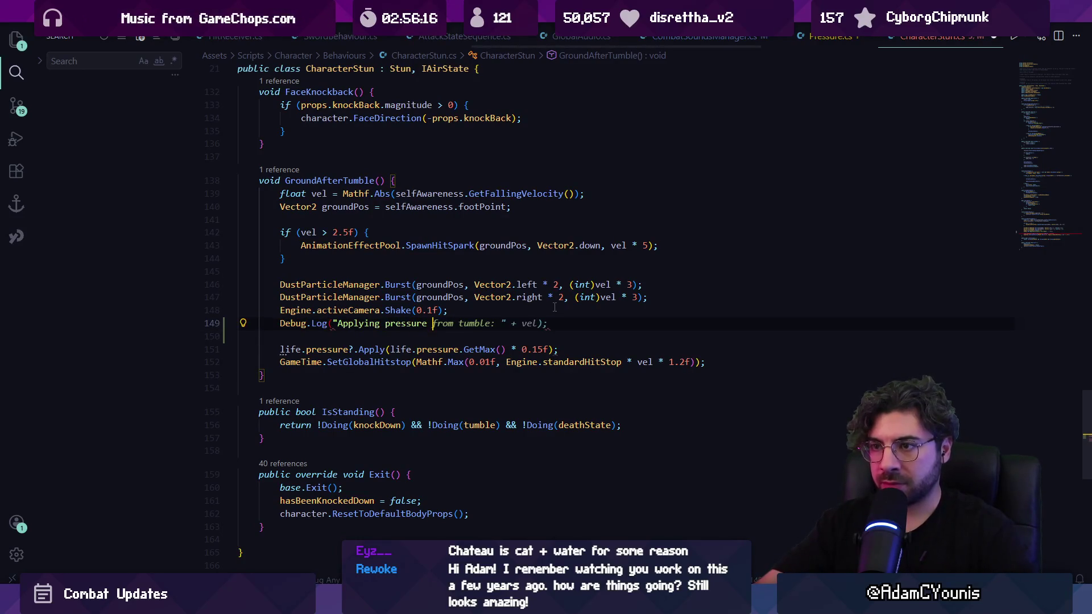
key("Escape")
key("ctrl+l")
key("ctrl+l")
key("BackSpace")
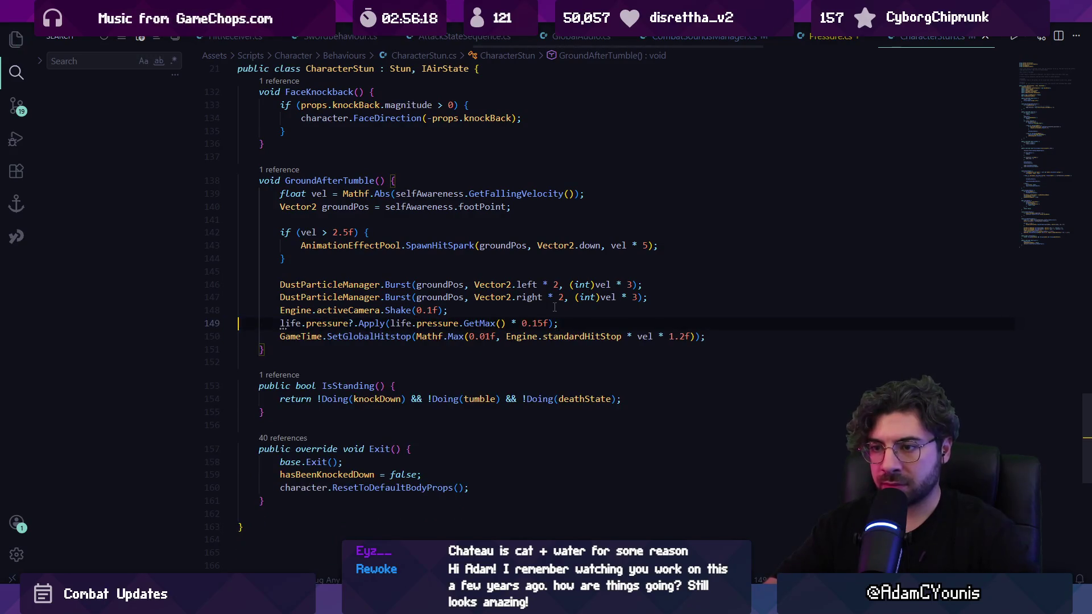
Search CharacterStun.cs for life.pressure, then go back to Apply in Pressure.cs.
key("ctrl+f")
type("life.pressure")
key("Return")
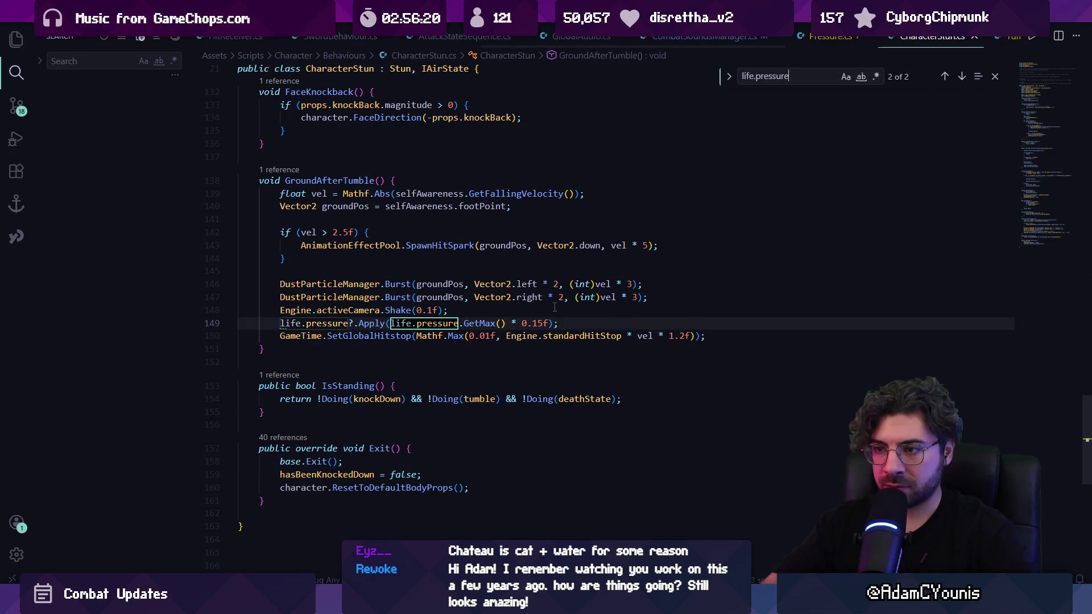
key("Escape")
left_click(371, 323, "ctrl")
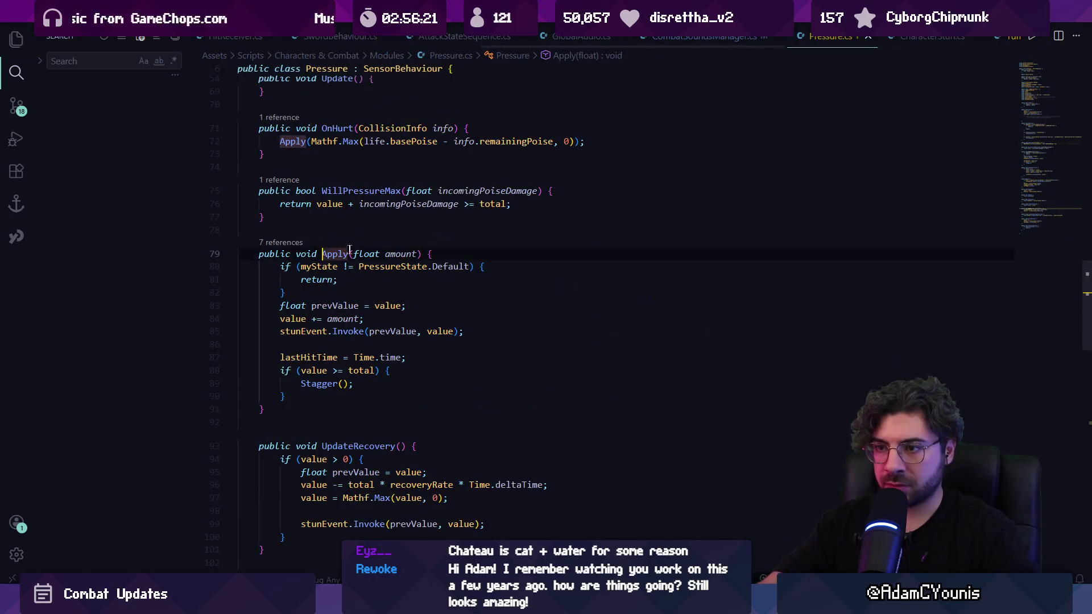
Review Apply's references in CharacterStun, Tumble, LenxenEngage, ReflexAttack and PlayerGuard.
key("shift+F12")
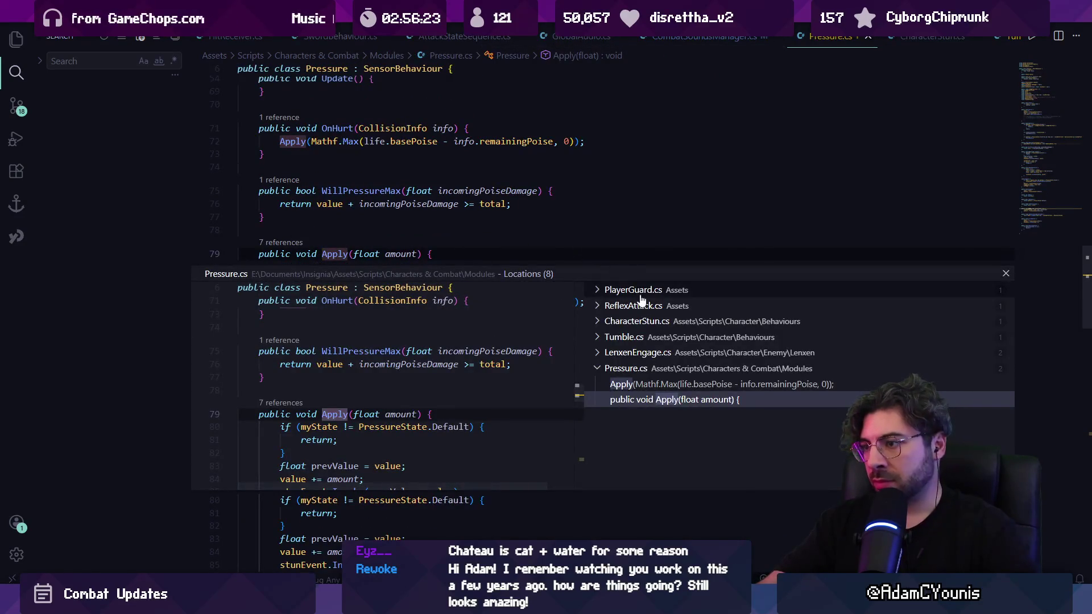
left_click(658, 323)
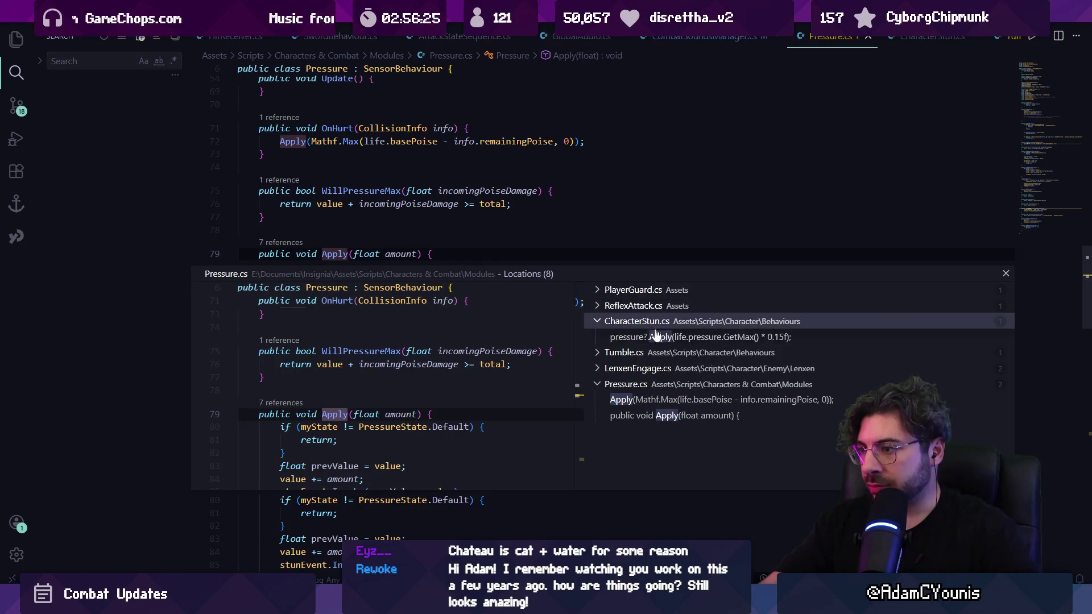
left_click(679, 355)
left_click(683, 385)
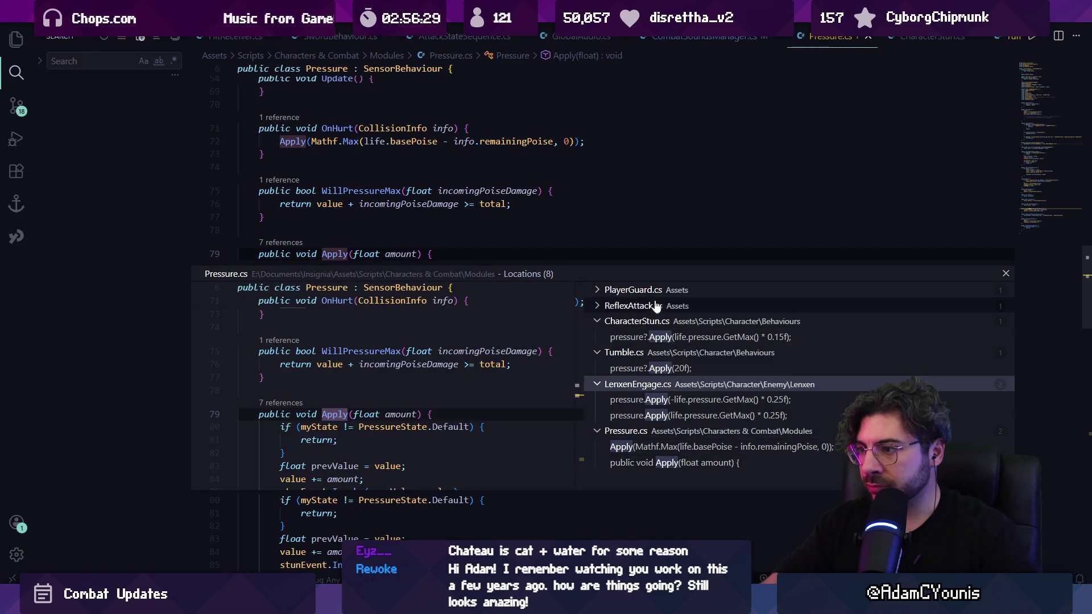
left_click(632, 305)
left_click(661, 291)
left_click(674, 305)
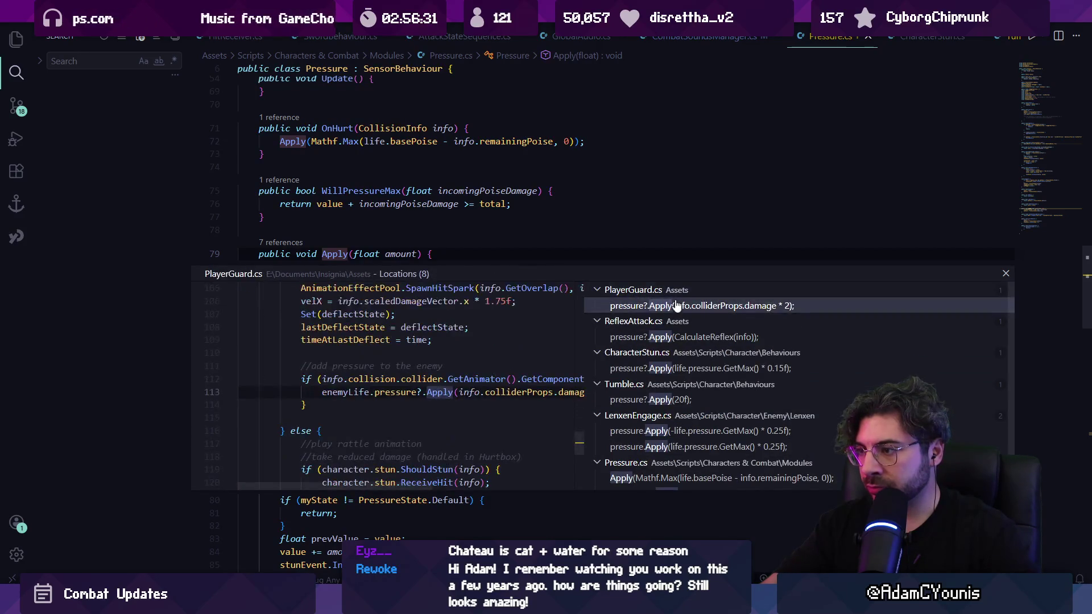
Open PlayerGuard.cs at the deflect branch that applies pressure to the enemy's Life.
mouse_move(508, 381)
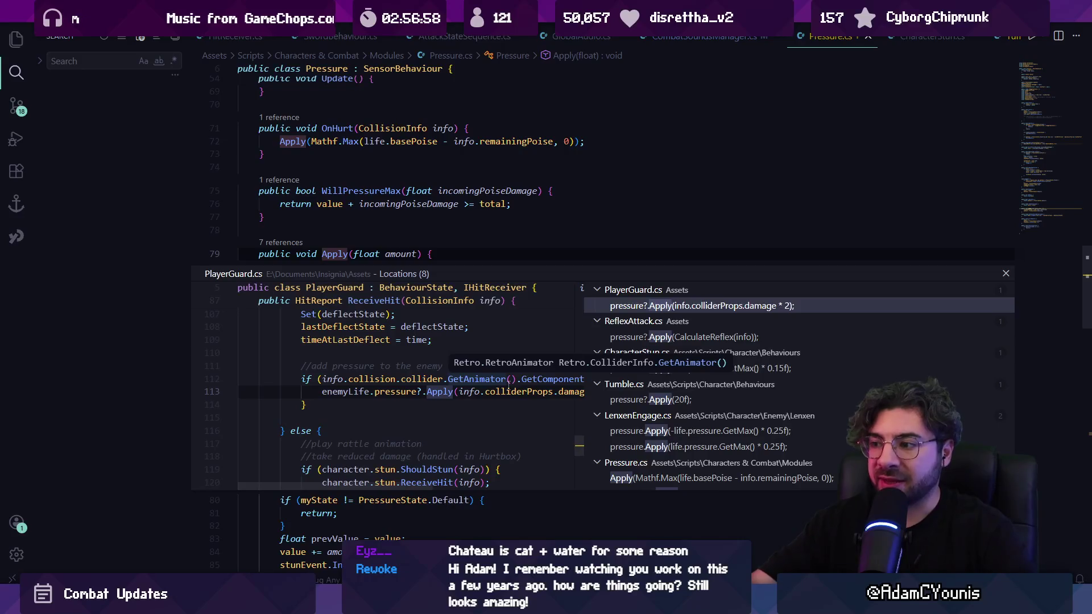
scroll(442, 400, "up", 3)
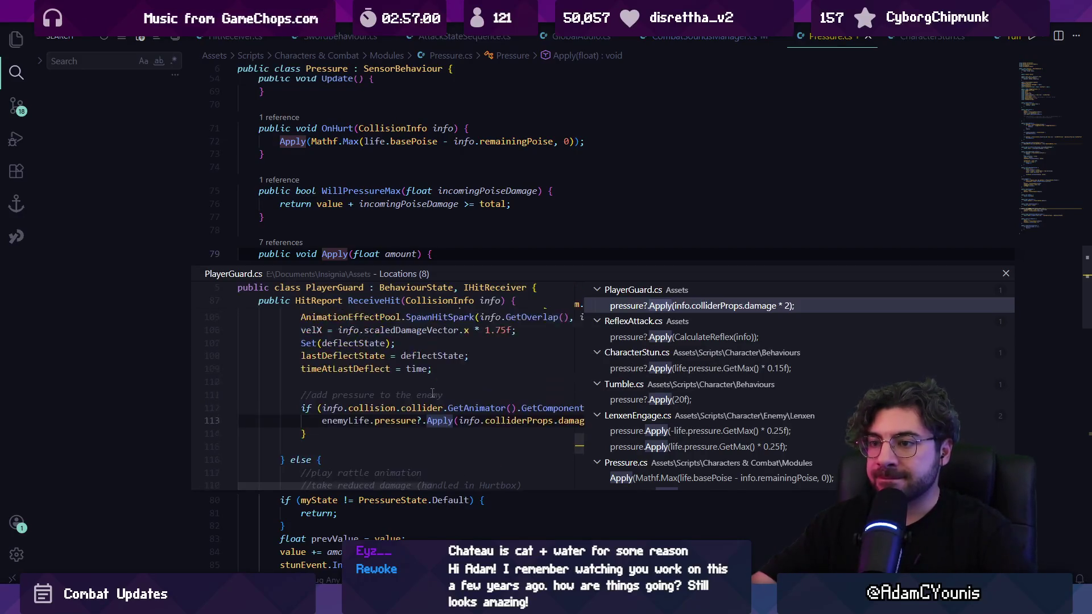
scroll(441, 401, "down", 1)
left_click(434, 408)
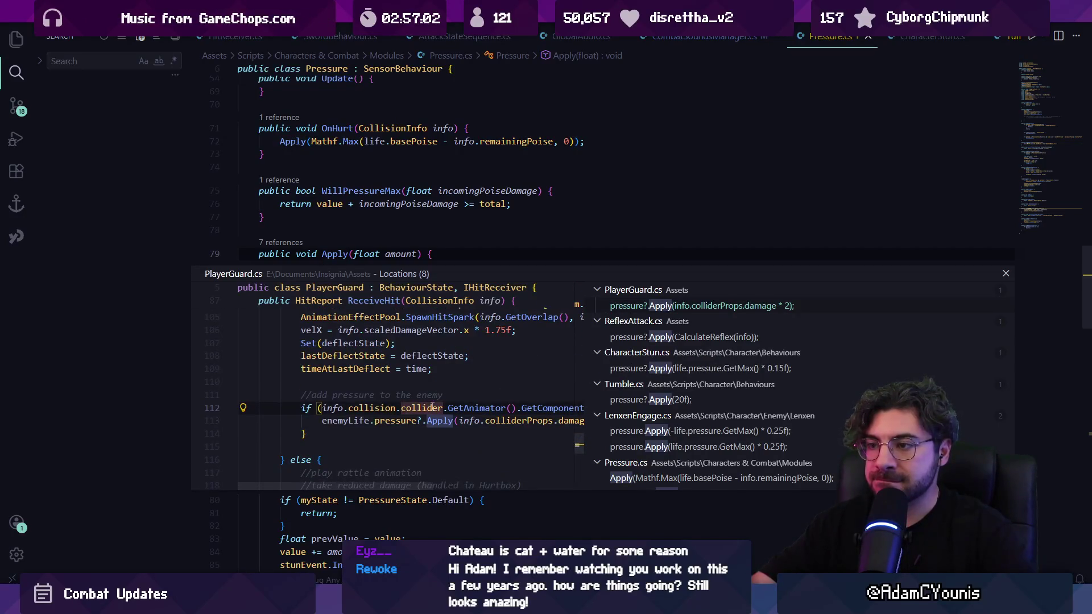
double_click(433, 408)
scroll(433, 323, "up", 2)
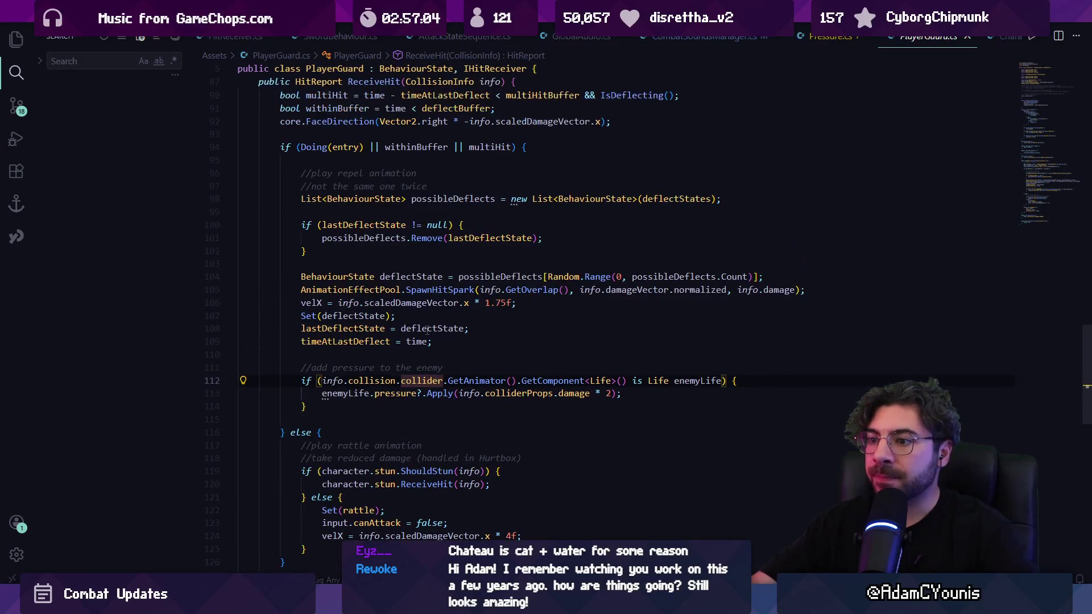
left_click(421, 355)
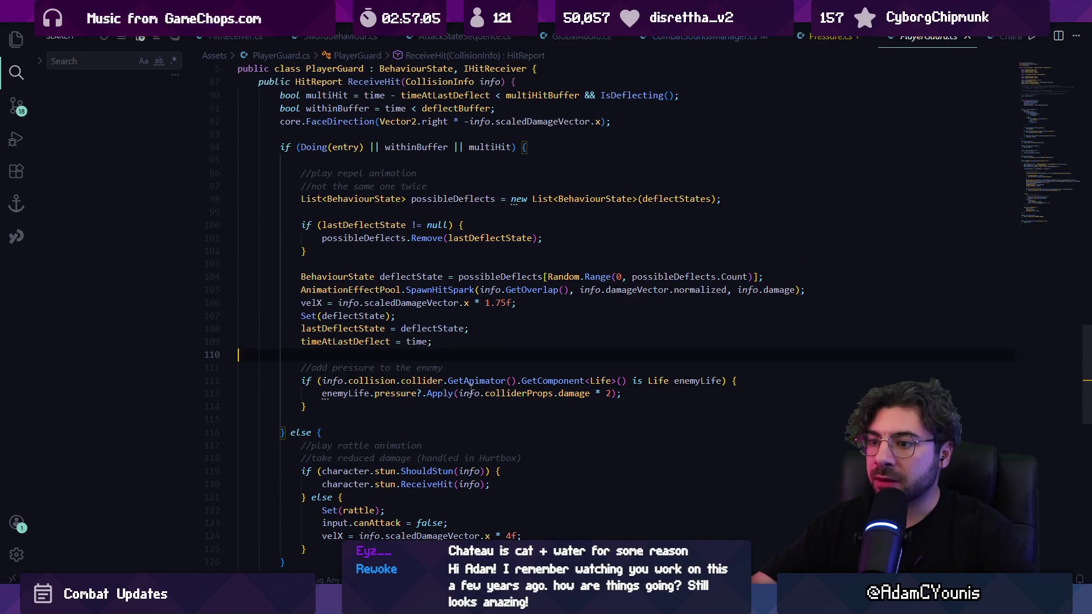
left_click(422, 394)
left_click(461, 405)
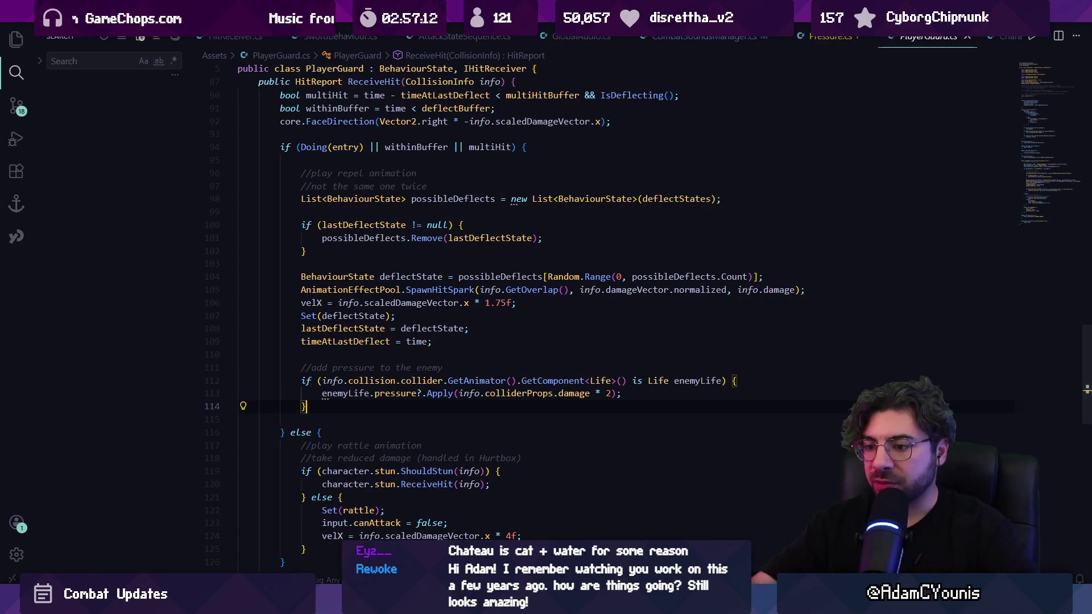
Briefly playtest the fight in Unity, then return to Visual Studio Code.
key("alt+Tab")
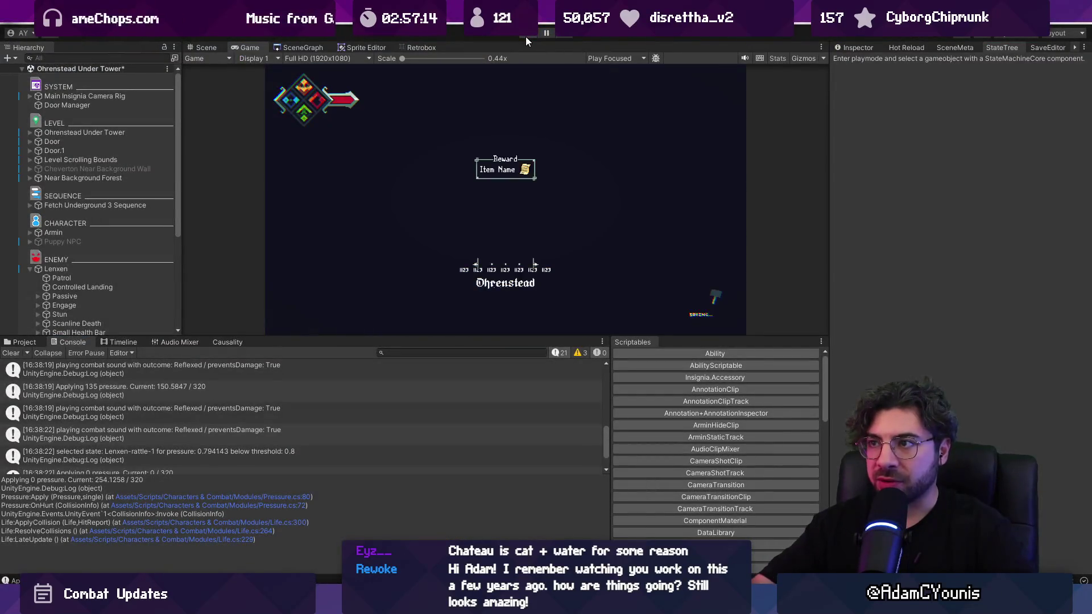
key("Left")
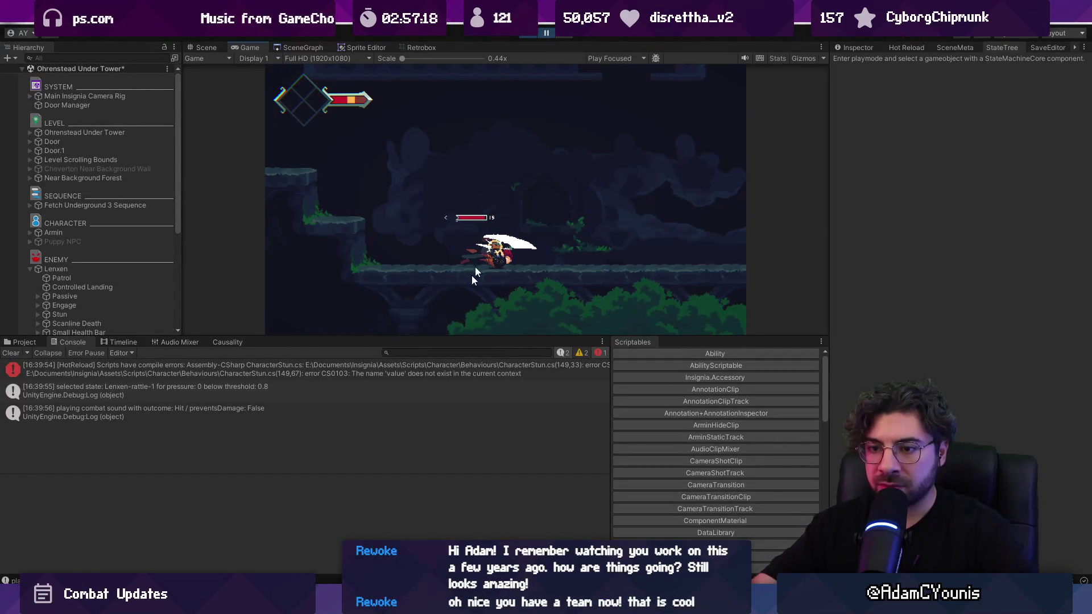
key("alt+Tab")
left_click(471, 328)
key("ctrl+p")
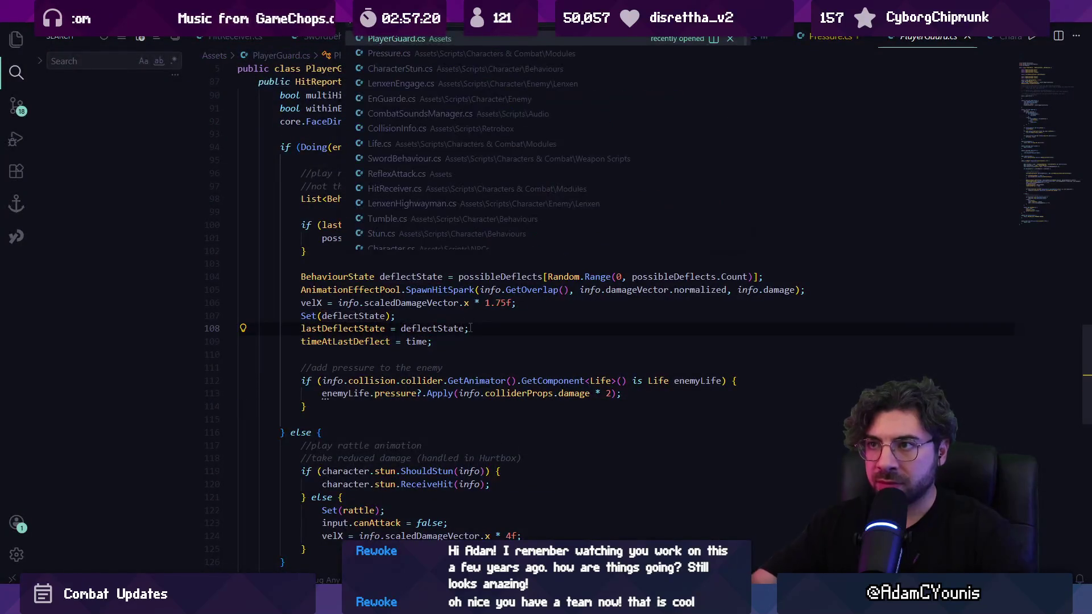
Open EnGuarde.cs and search 'pressure' to reach the GetStateByPressure code.
type("eng")
key("Return")
key("ctrl+f")
type("pressure")
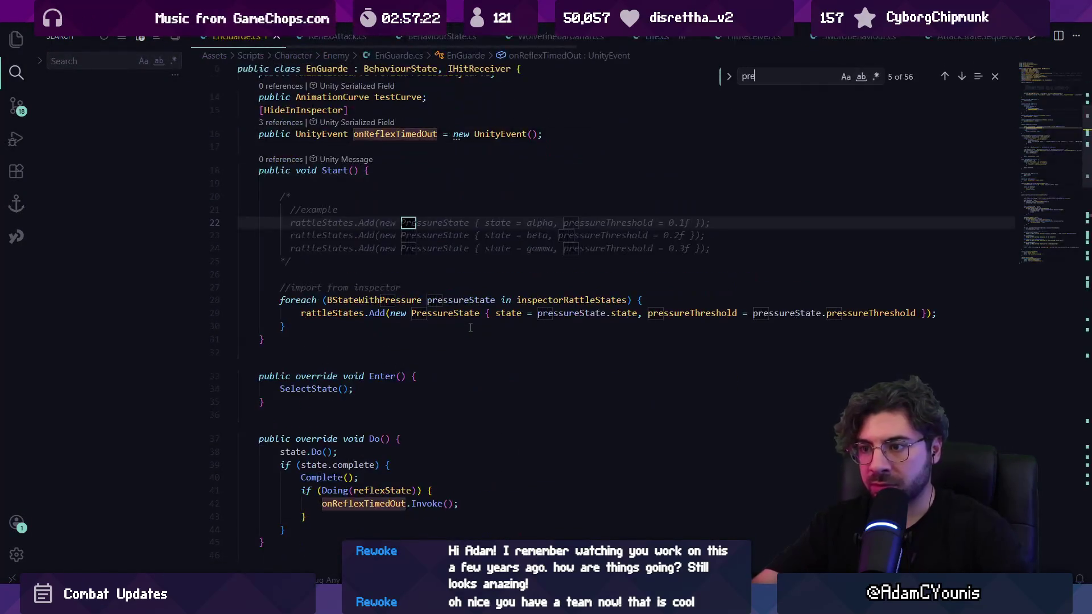
key("Return")
key("Return")
key("Return")
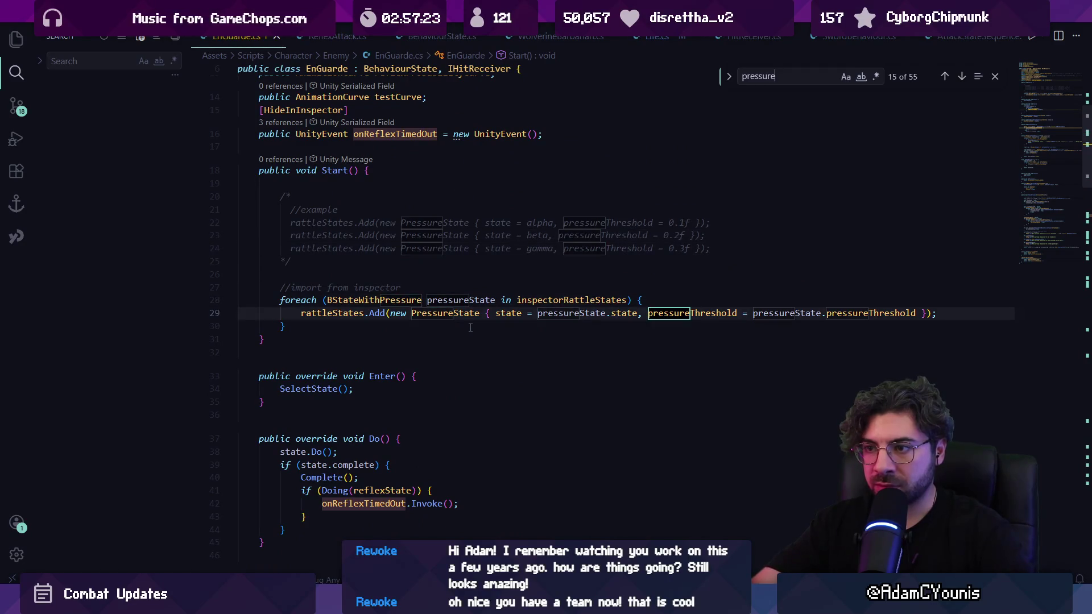
key("Return")
key("Return")
key("Return")
key("ctrl+a")
type("apply")
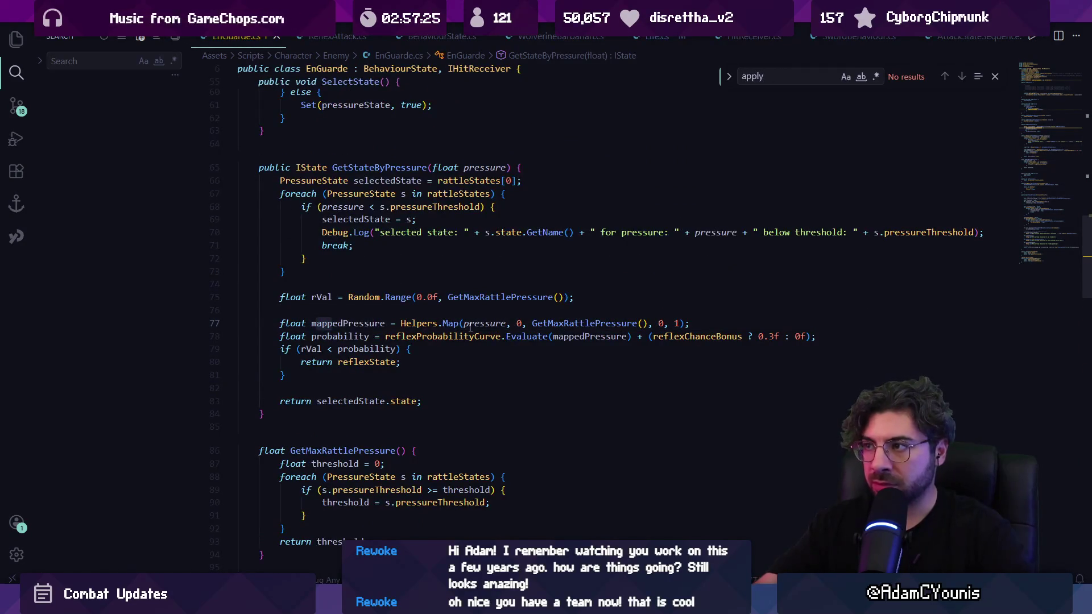
Open Pressure.cs and peek at the references to its Apply method.
key("ctrl+p")
type("pressure")
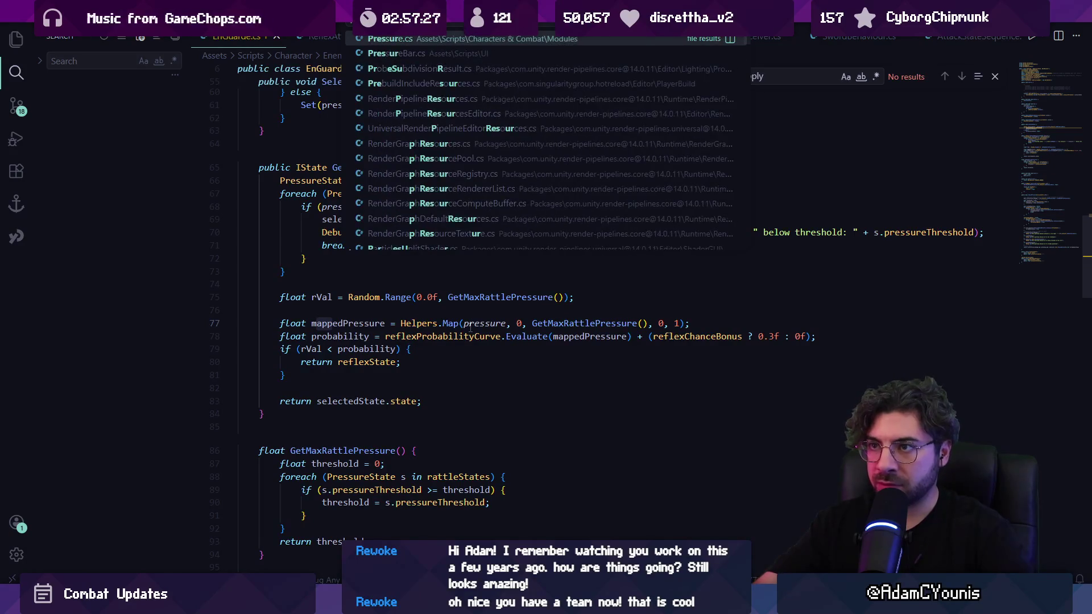
key("Return")
key("BackSpace")
key("Escape")
left_click(339, 253)
key("shift+F12")
key("Escape")
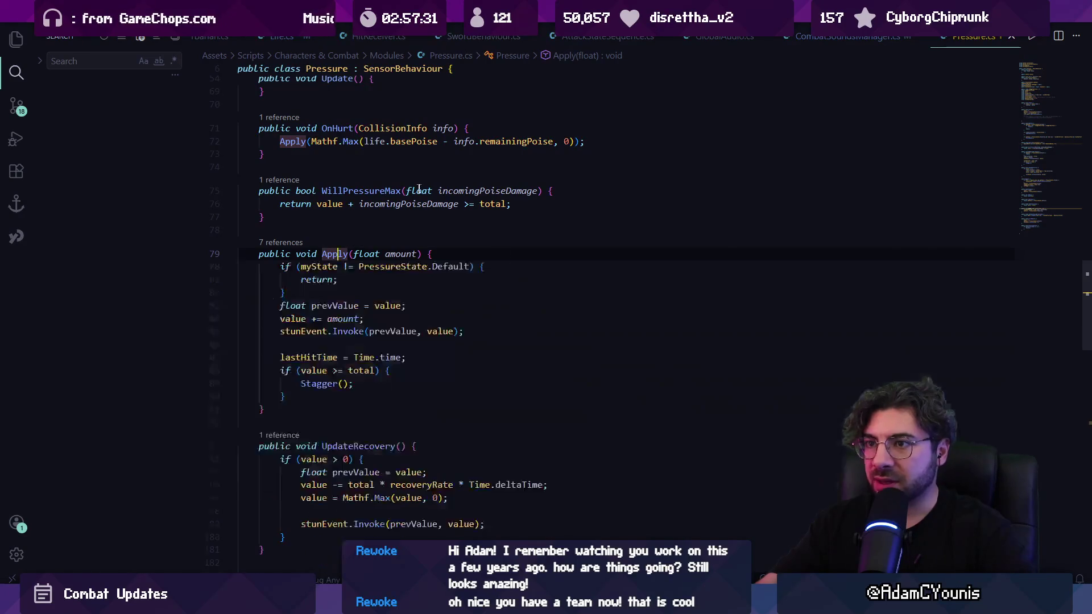
Inspect basePoise, remainingPoise and the Mathf.Max arguments in OnHurt's Apply call.
left_click(415, 141)
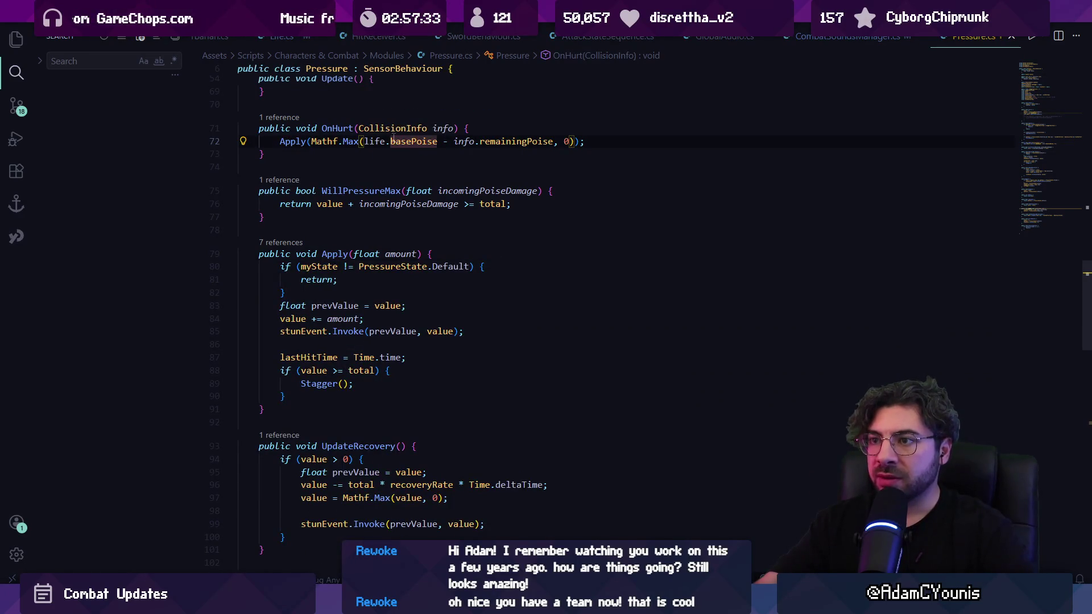
left_click(516, 141)
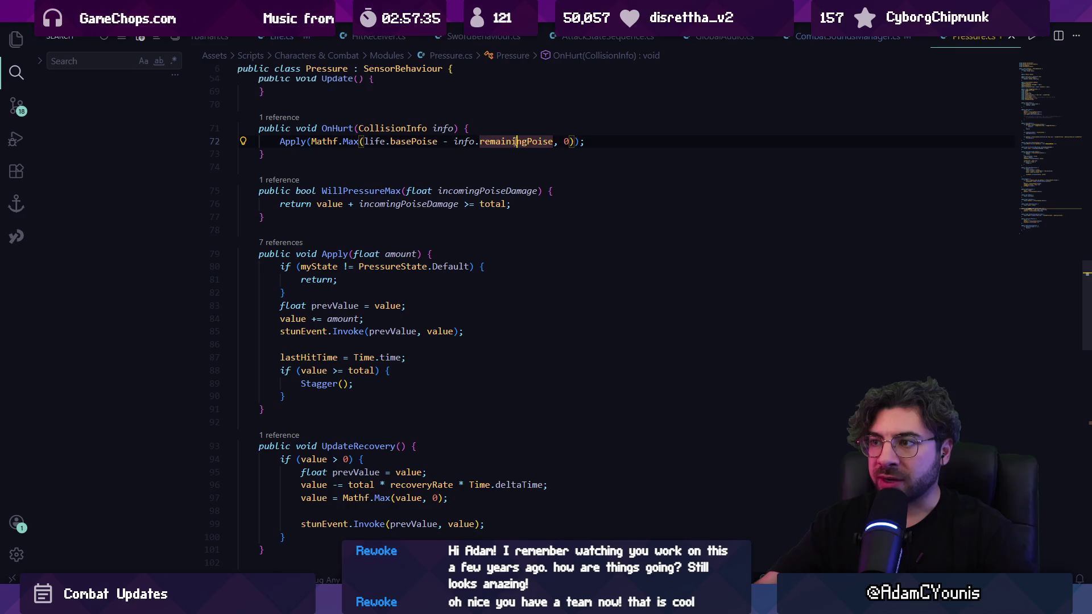
left_click(558, 141)
key("BackSpace")
type(",")
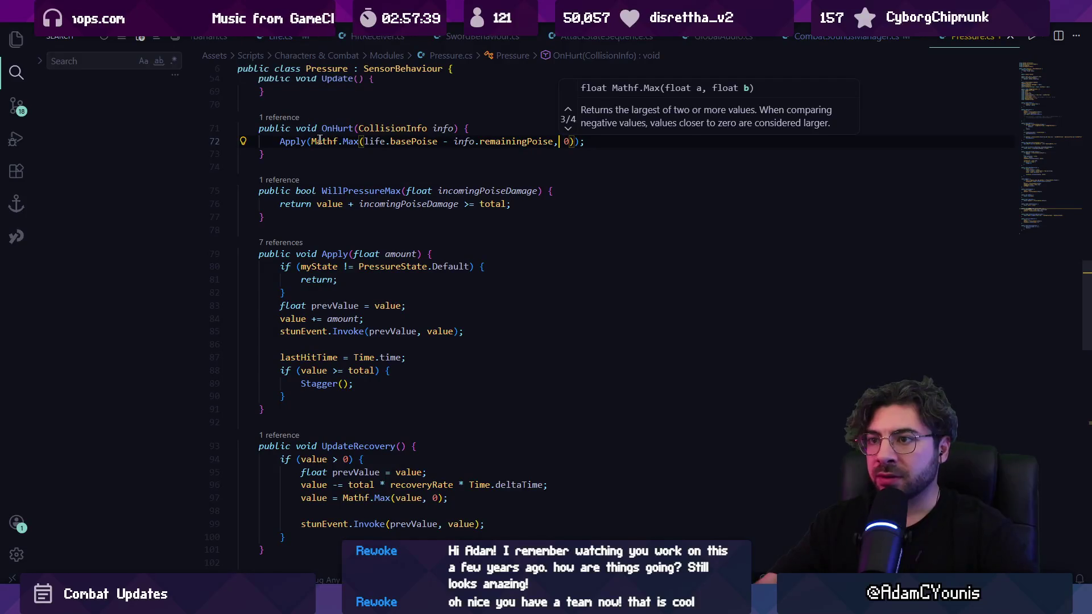
left_click(564, 141)
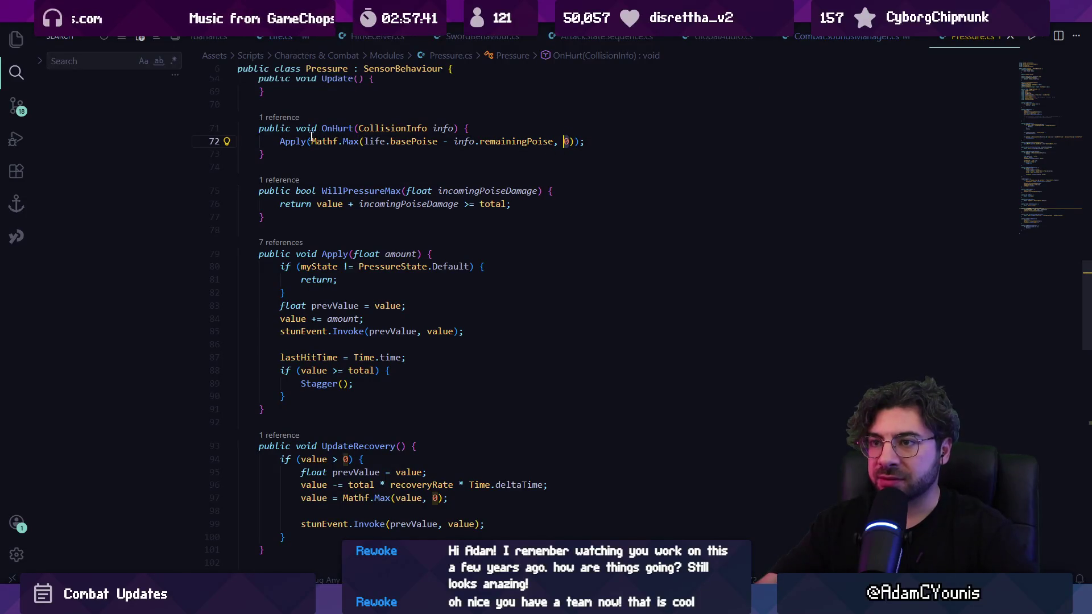
mouse_move(291, 142)
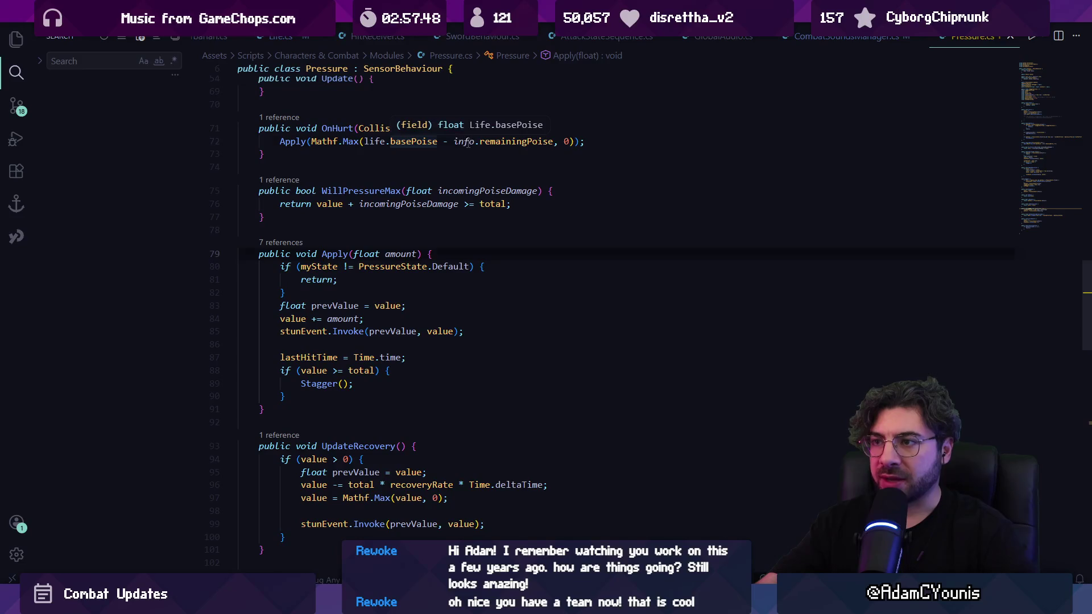
Add the suggested 'Received hit, applying pressure with poise damage' Debug.Log to OnHurt, save, and return to Unity.
left_click(486, 130)
key("Return")
type("Debug.")
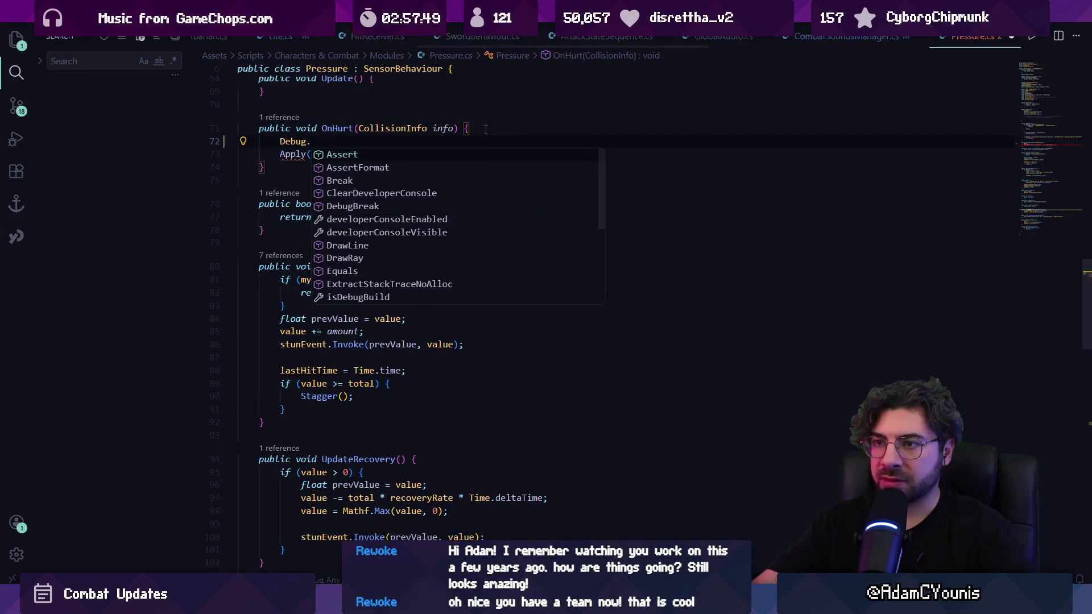
type("Log")
key("Tab")
key("ctrl+s")
key("alt+Tab")
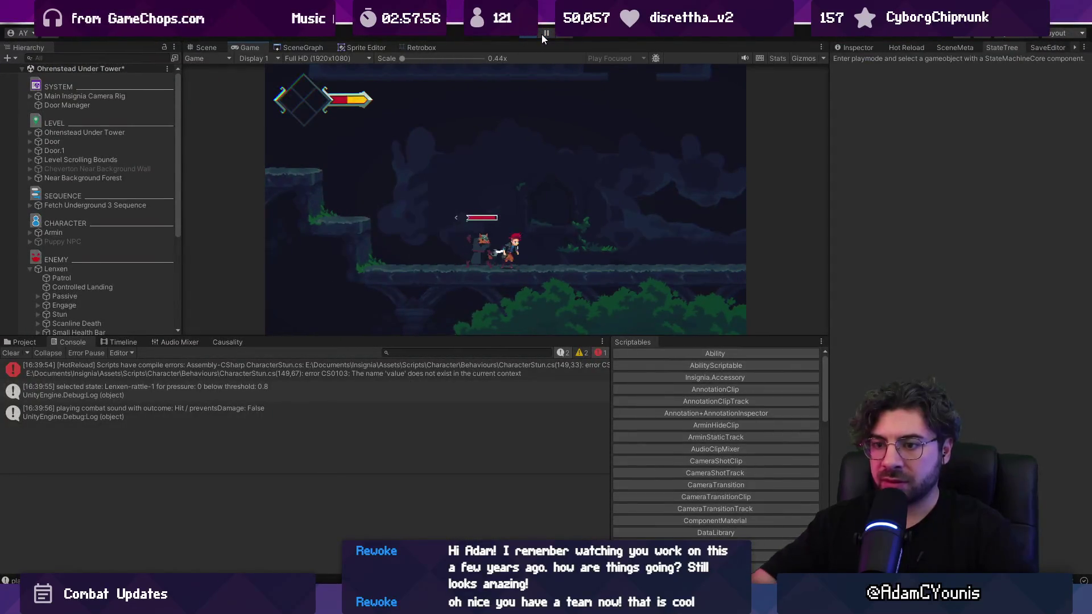
Playtest fullscreen, pause, enlarge the Console, and inspect the Received hit entries.
key("F11")
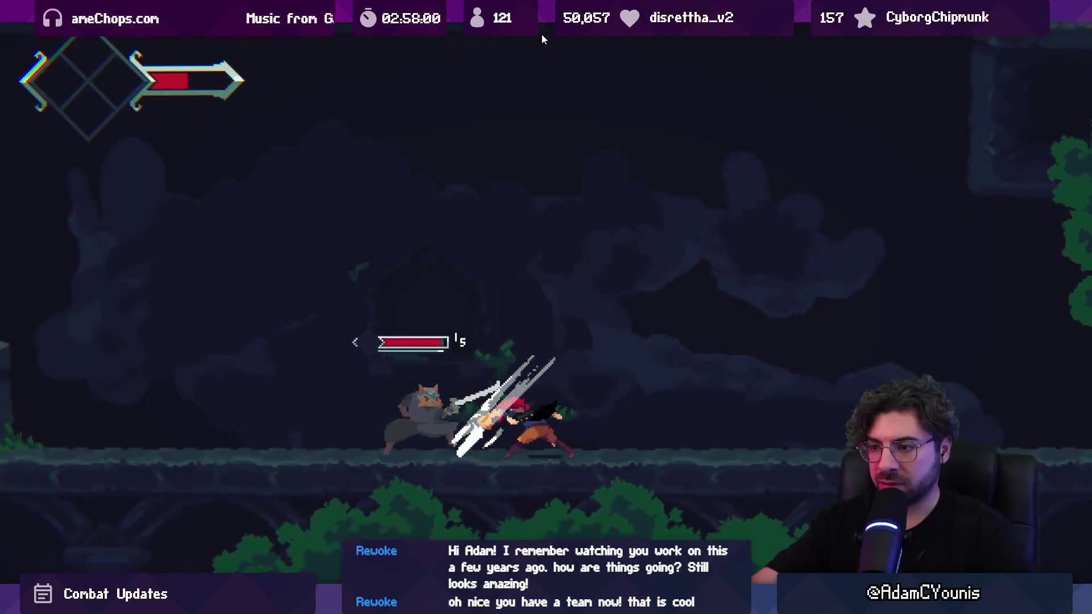
key("F11")
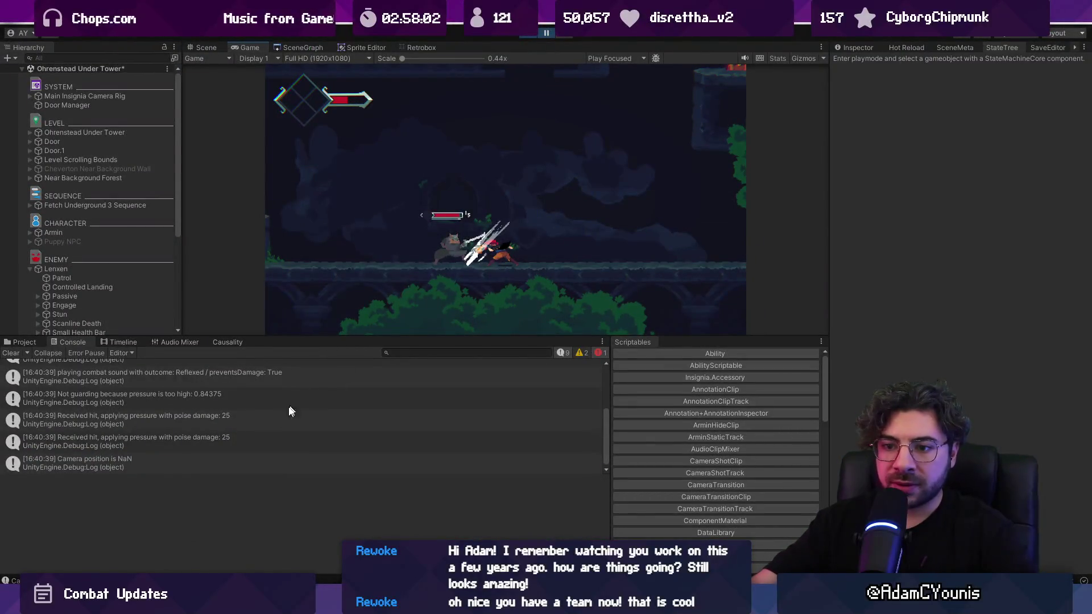
scroll(247, 400, "up", 2)
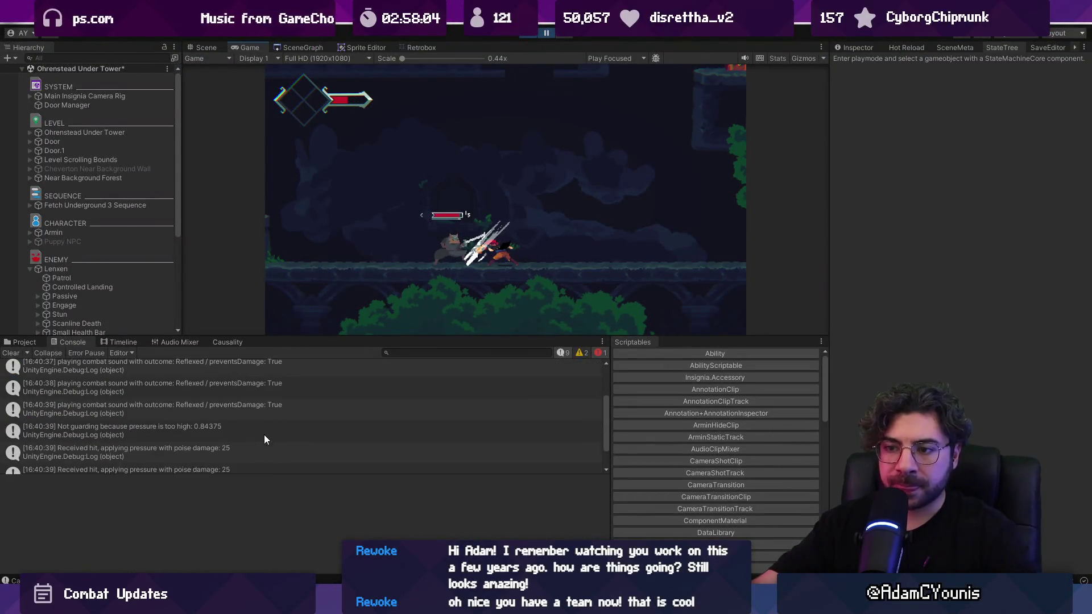
left_click_drag(285, 478, 282, 532)
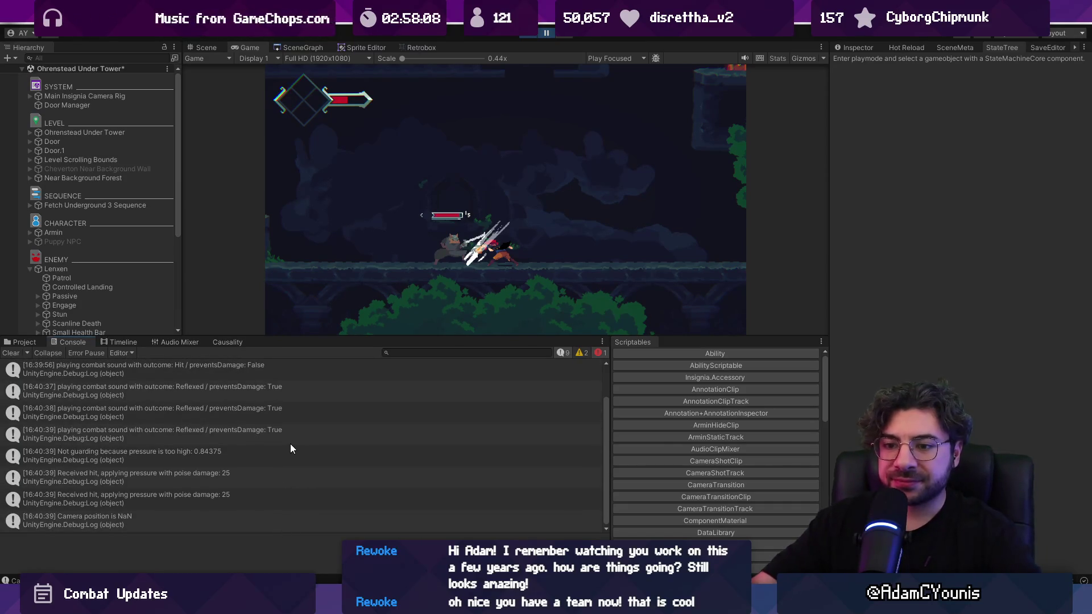
left_click(255, 475)
left_click(252, 499)
left_click(258, 478)
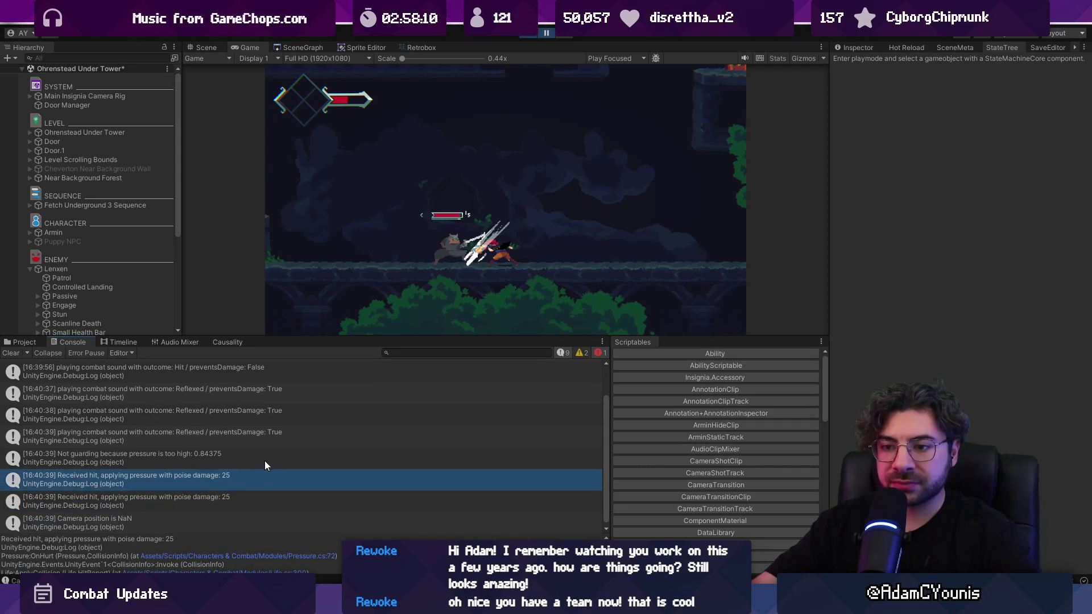
scroll(267, 462, "up", 2)
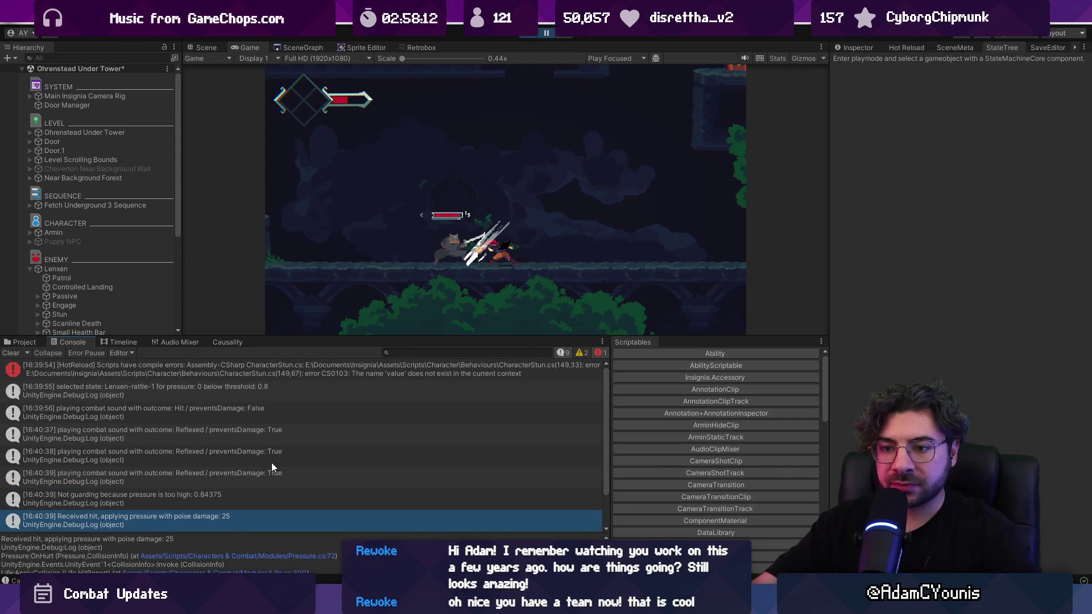
scroll(271, 464, "down", 2)
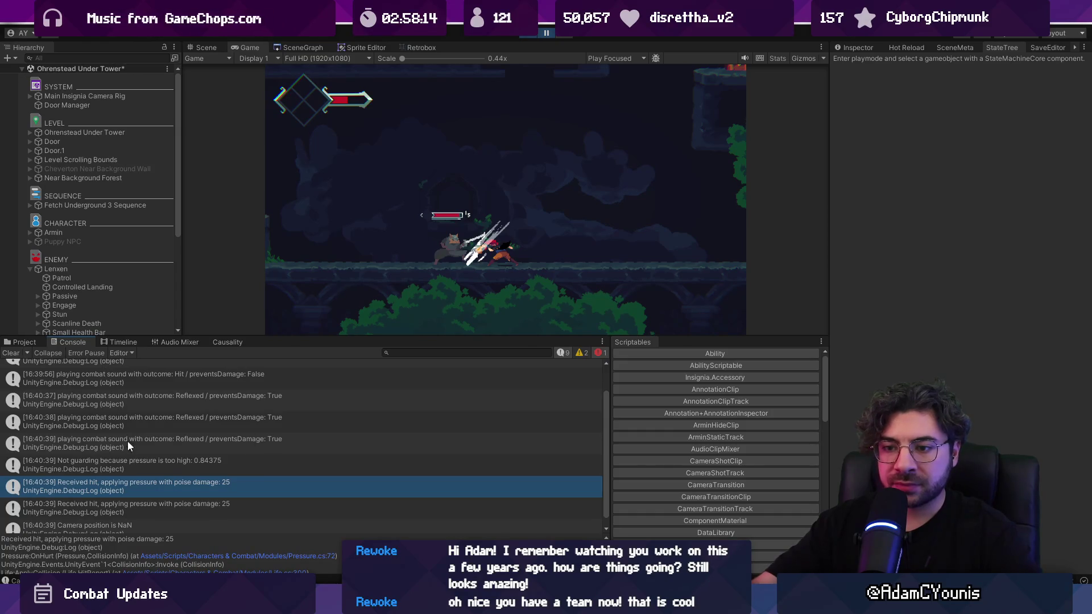
Clear the Console, replay, compare the poise damage 25 and 0 entries, and open Pressure.cs:72.
left_click(12, 353)
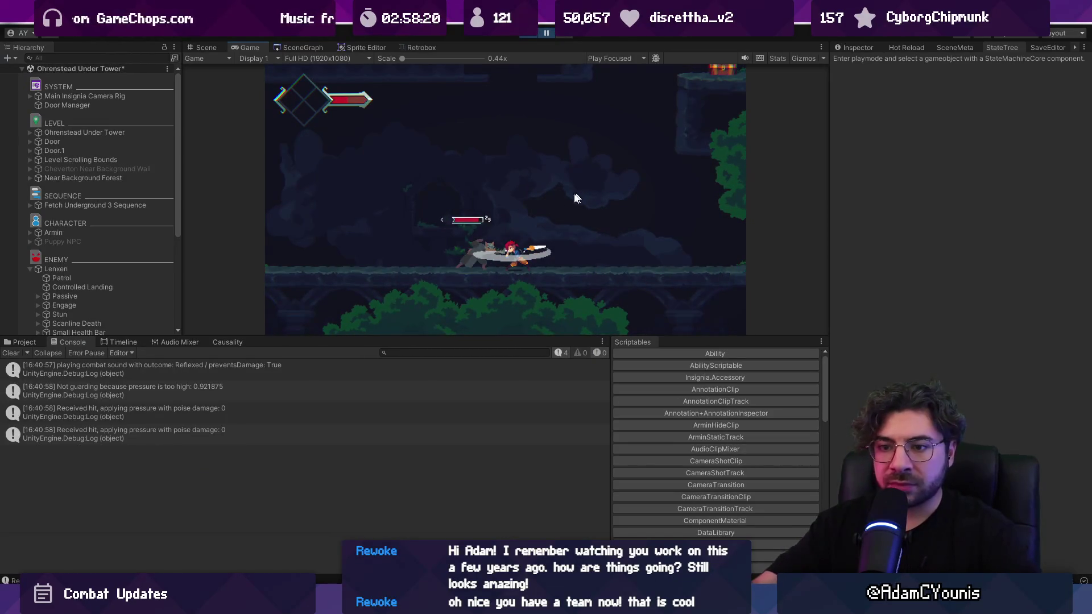
left_click(165, 414)
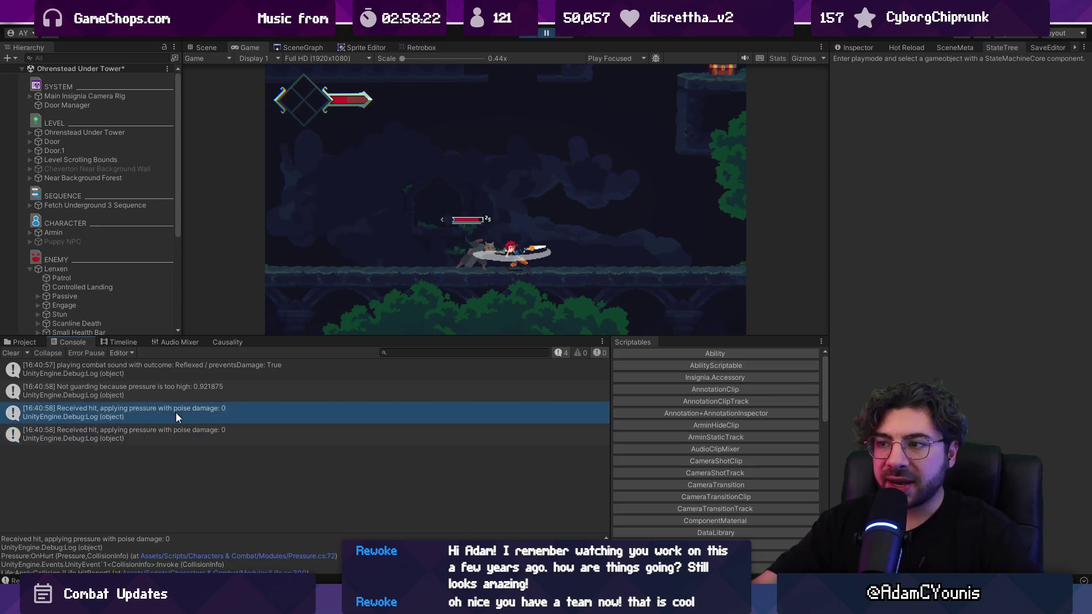
left_click(182, 431)
left_click(179, 408)
left_click(182, 432)
left_click(182, 419)
left_click(182, 431)
left_click(182, 415)
left_click(269, 557)
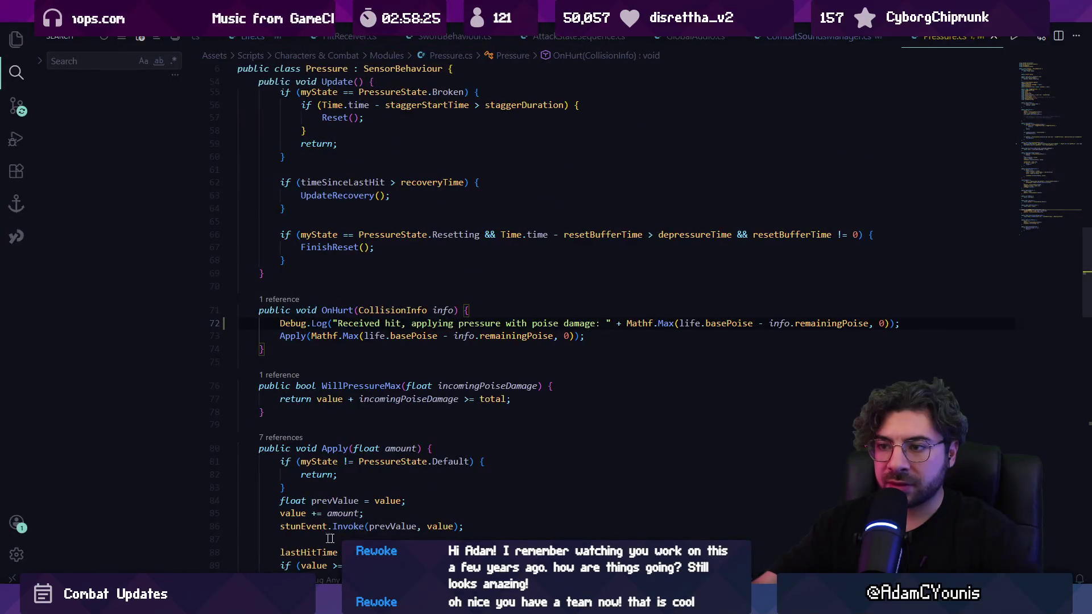
key("alt+Tab")
left_click_drag(198, 532, 195, 481)
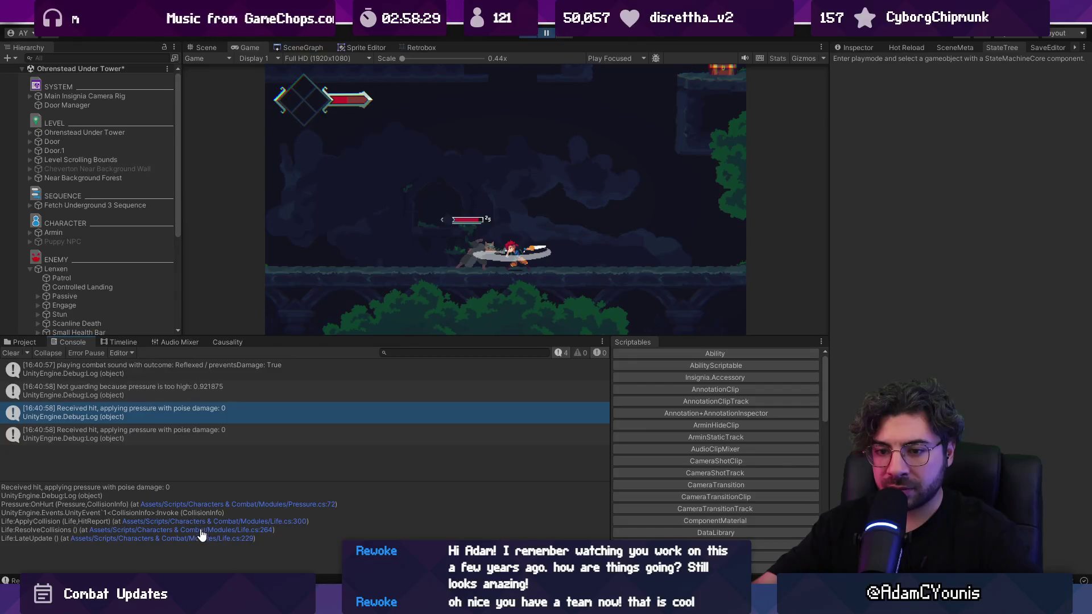
left_click(202, 534)
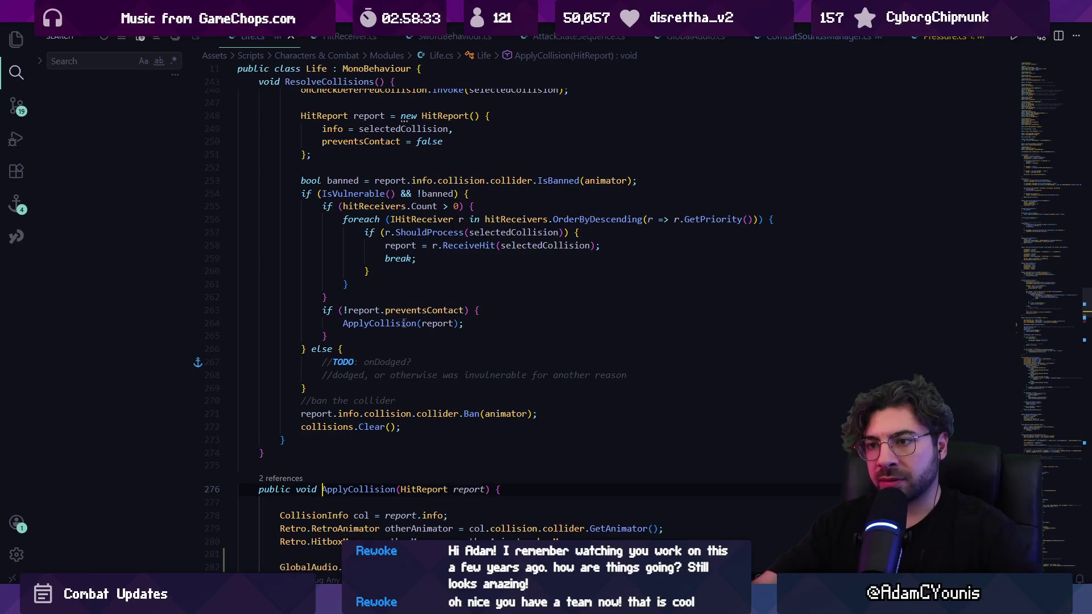
key("ctrl+Tab")
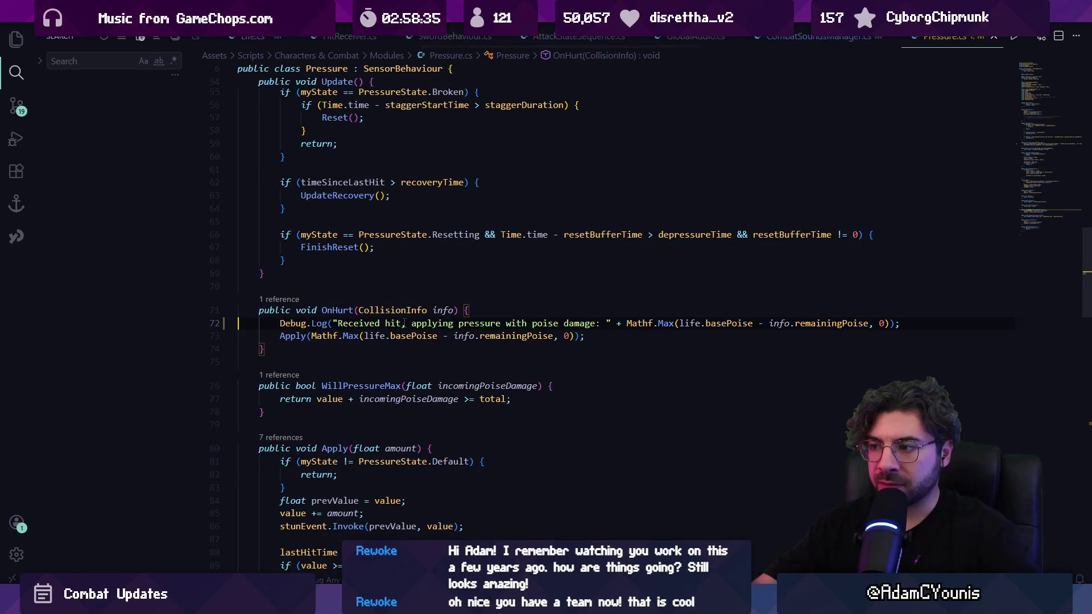
key("shift+Up")
key("shift+Down")
key("shift+Down")
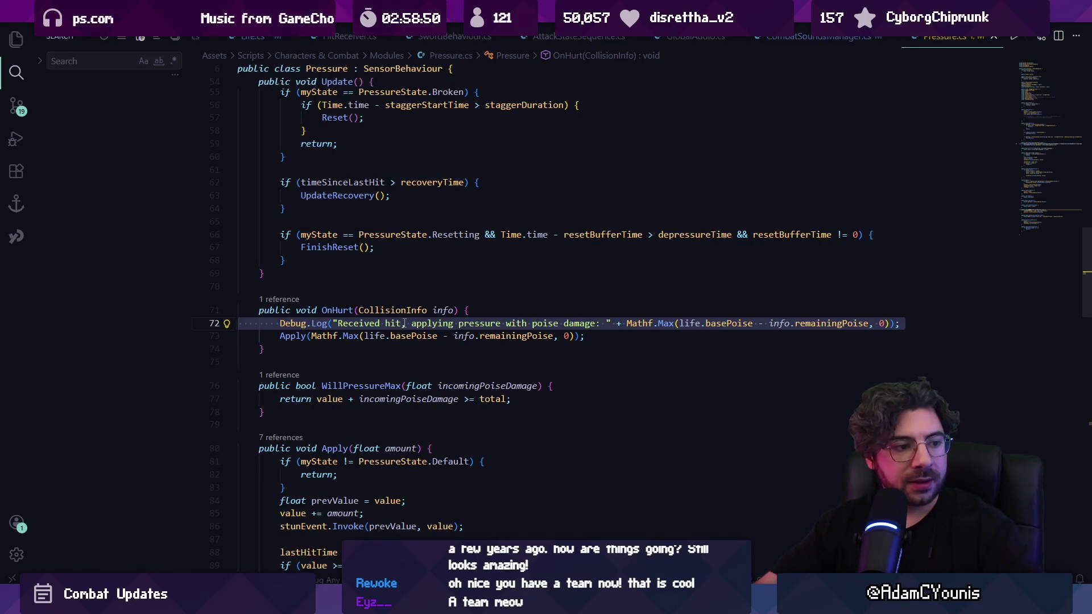
Check the basePoise and remainingPoise definitions, then open the CollisionInfo class.
left_click(413, 336, "ctrl")
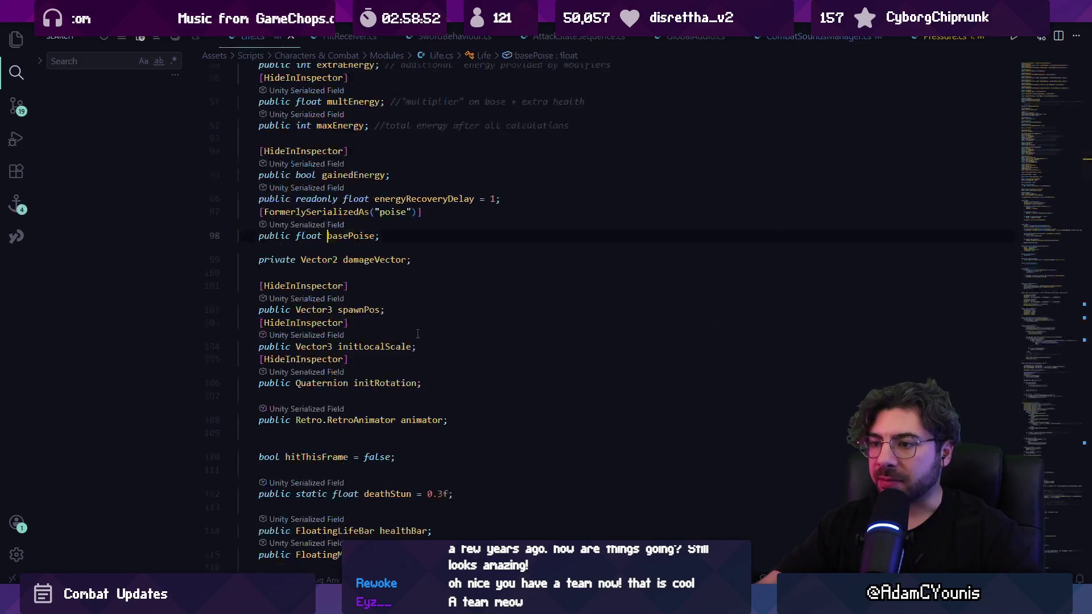
key("alt+Left")
left_click(485, 337, "ctrl")
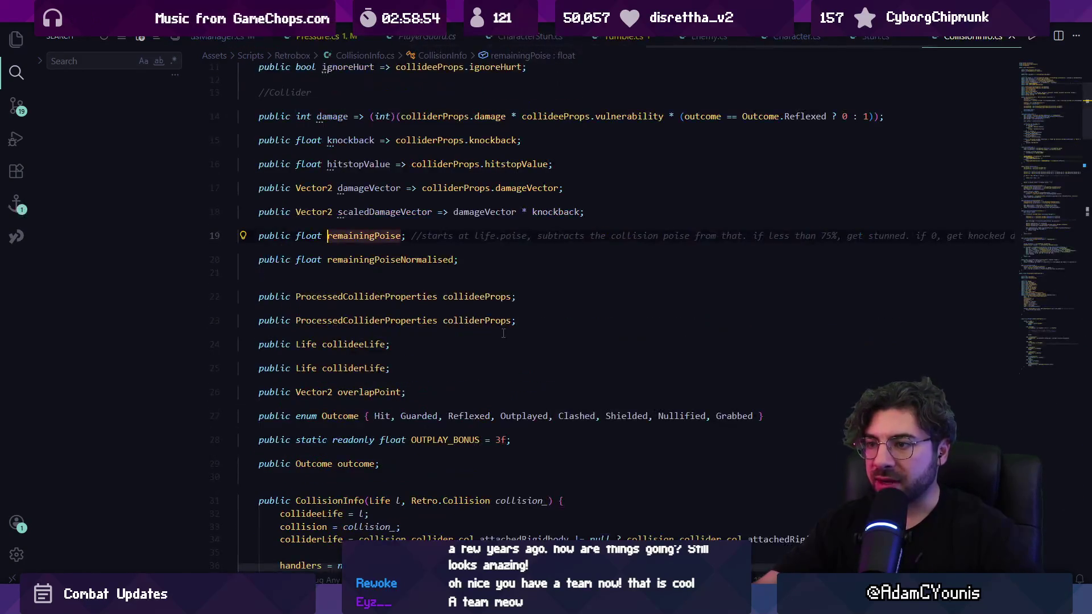
key("alt+Left")
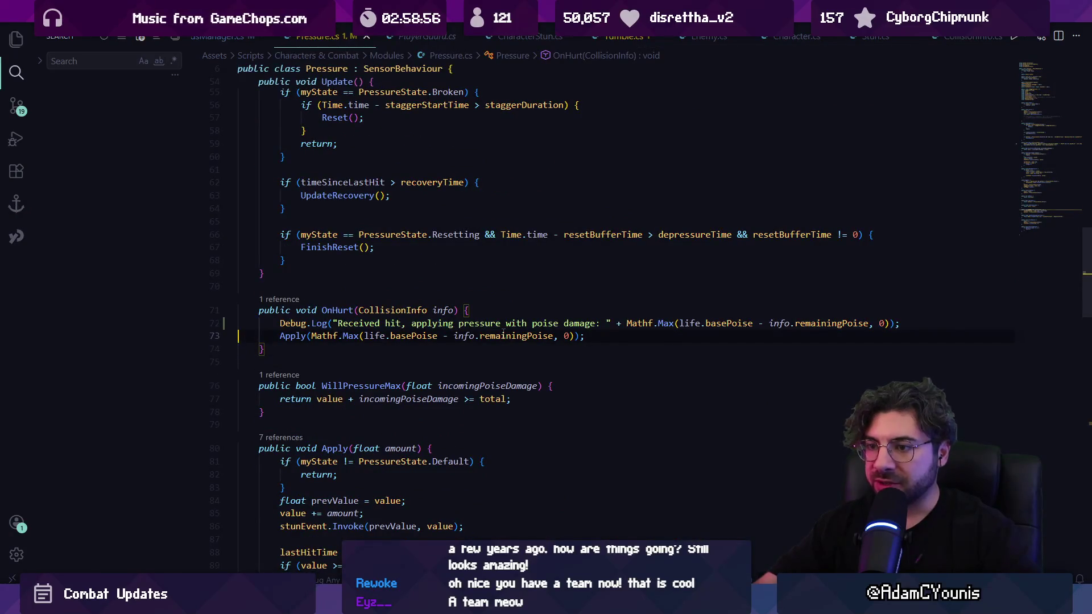
left_click(471, 335, "ctrl")
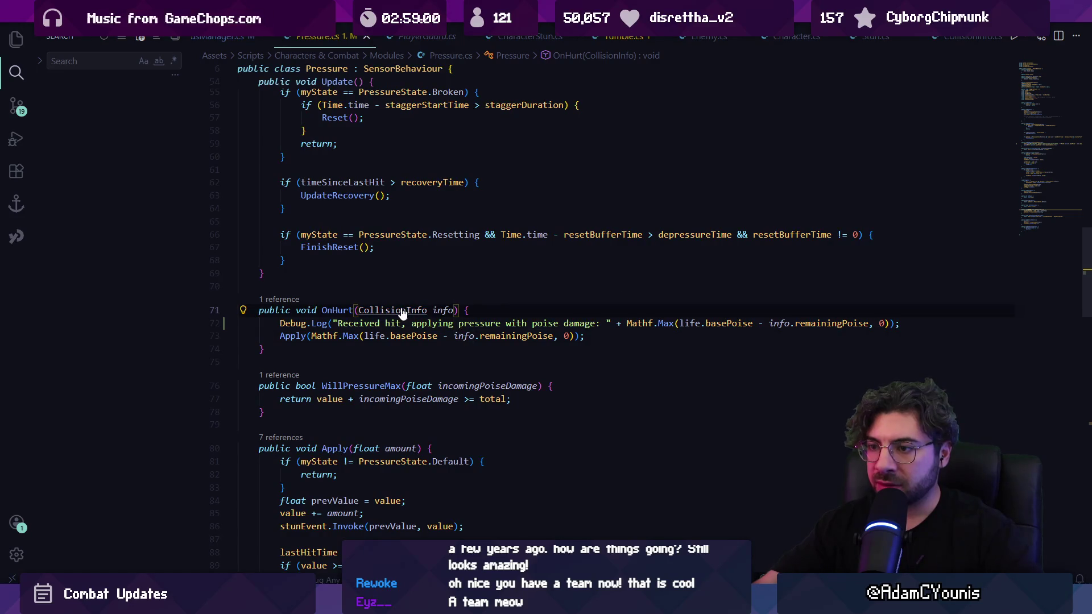
left_click(392, 310, "ctrl")
Log collidee, collider and remaining poise after CalculatePoise's else block in CollisionInfo.cs.
key("ctrl+f")
type("remain")
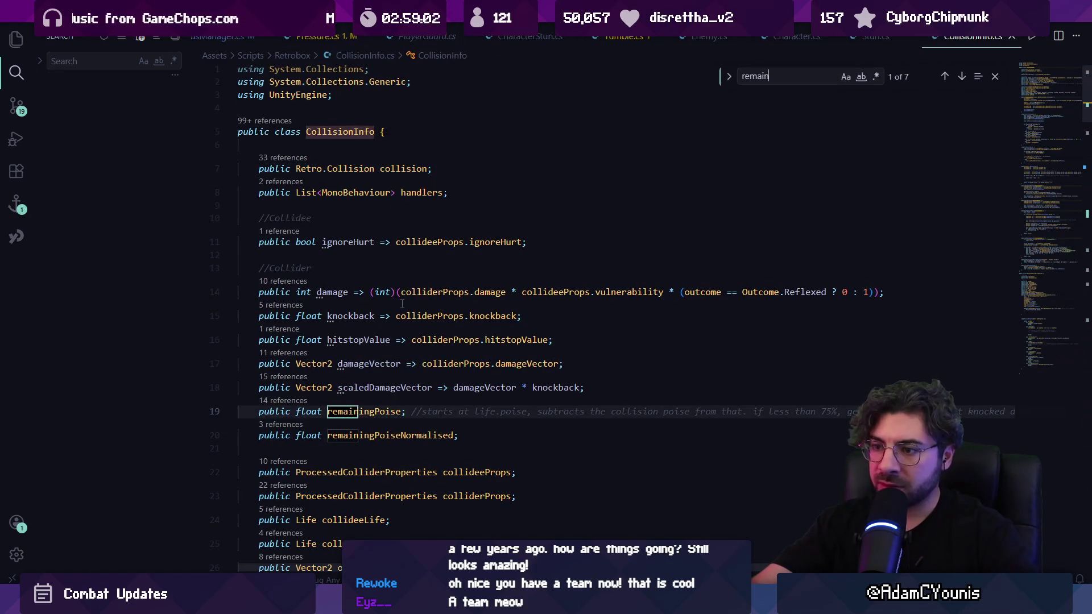
type("ingpoise =")
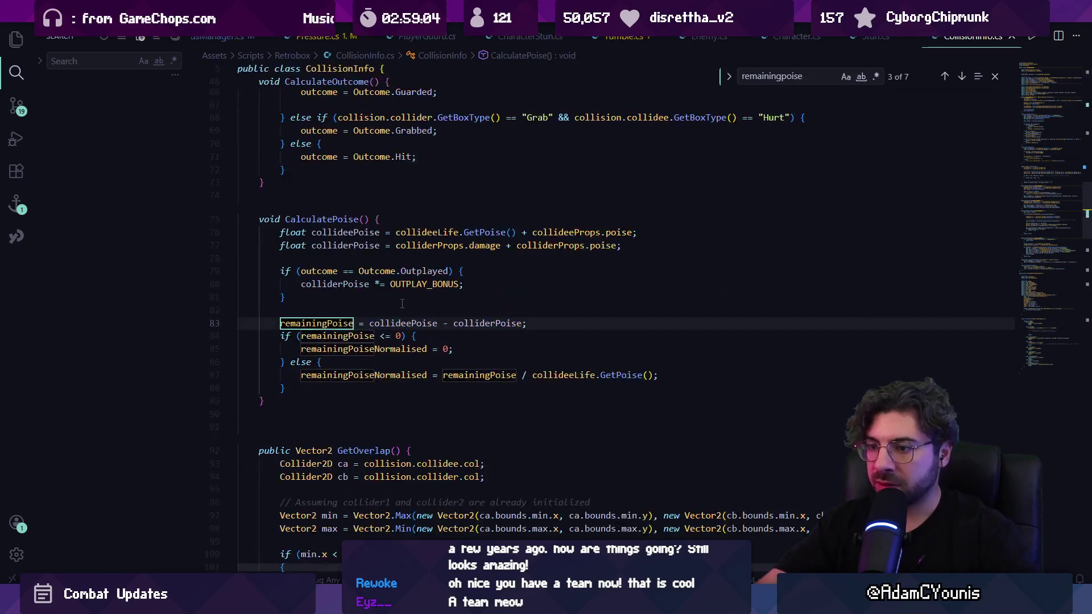
key("Escape")
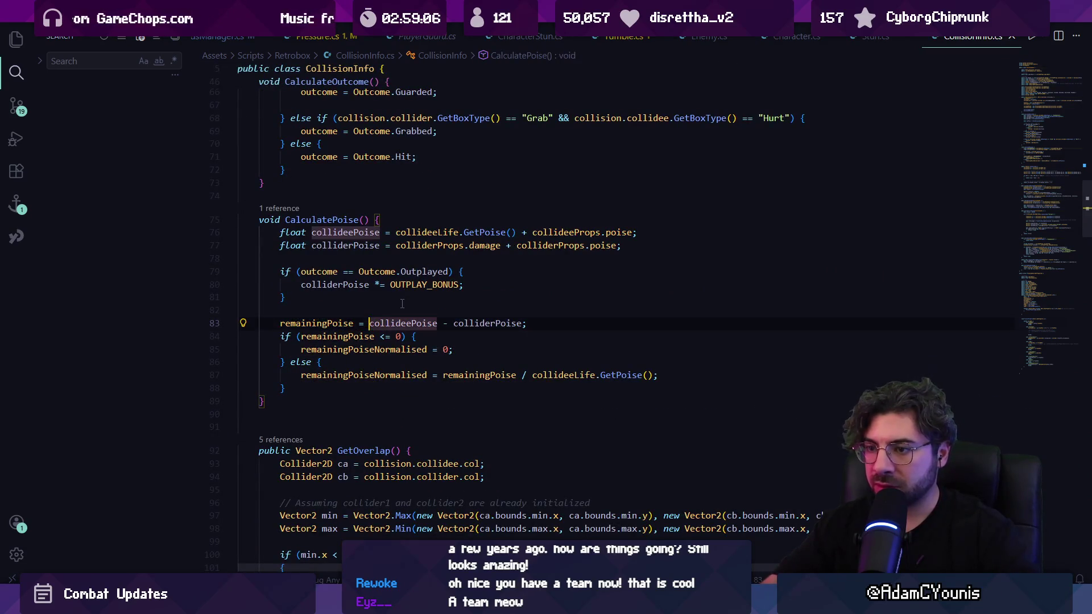
key("Home")
key("Home")
key("Down")
key("Down")
key("Down")
key("End")
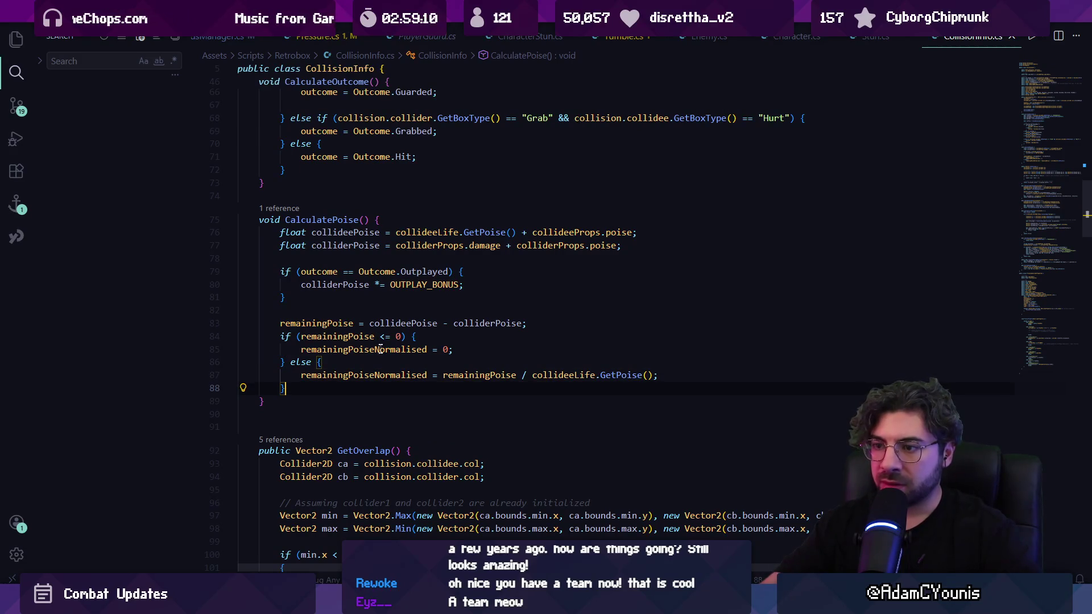
key("Return")
key("Return")
type("Debug.Log")
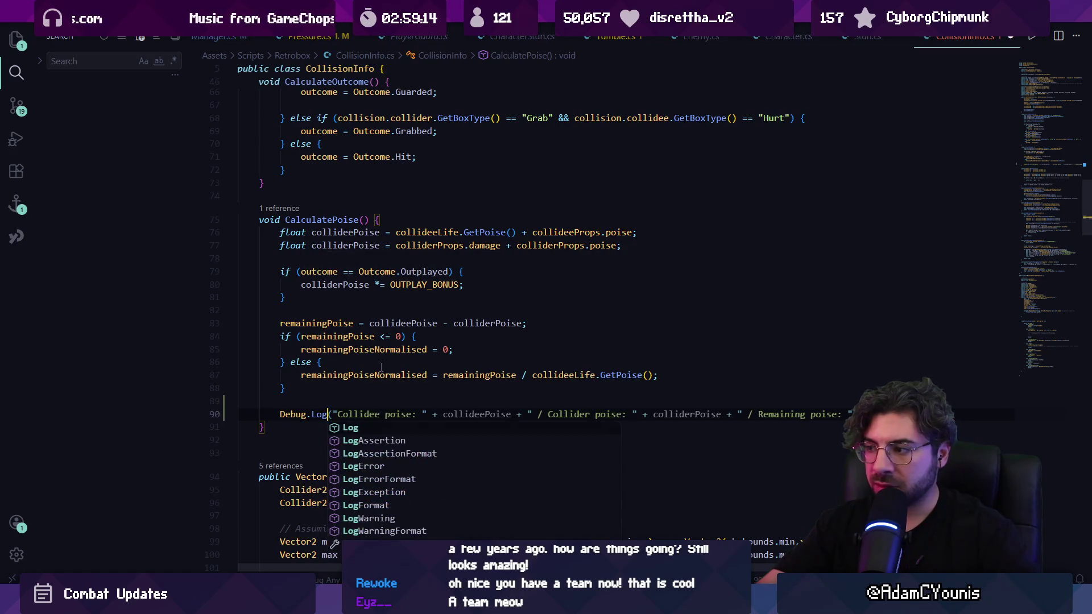
key("Escape")
key("Tab")
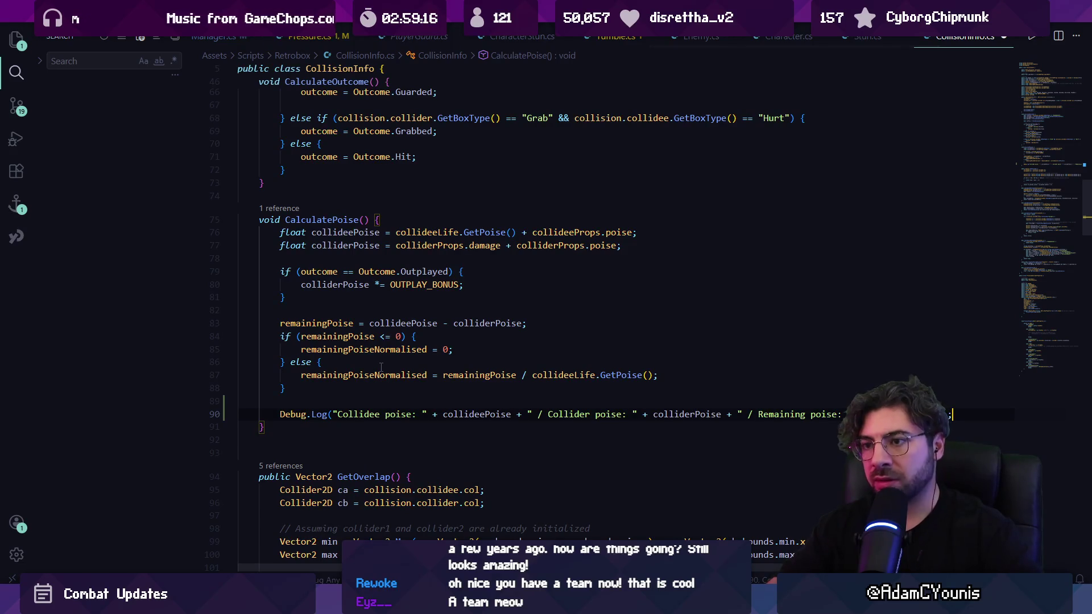
Comment out the hit Debug.Log in Pressure's OnHurt with //.
key("alt+Left")
key("alt+Left")
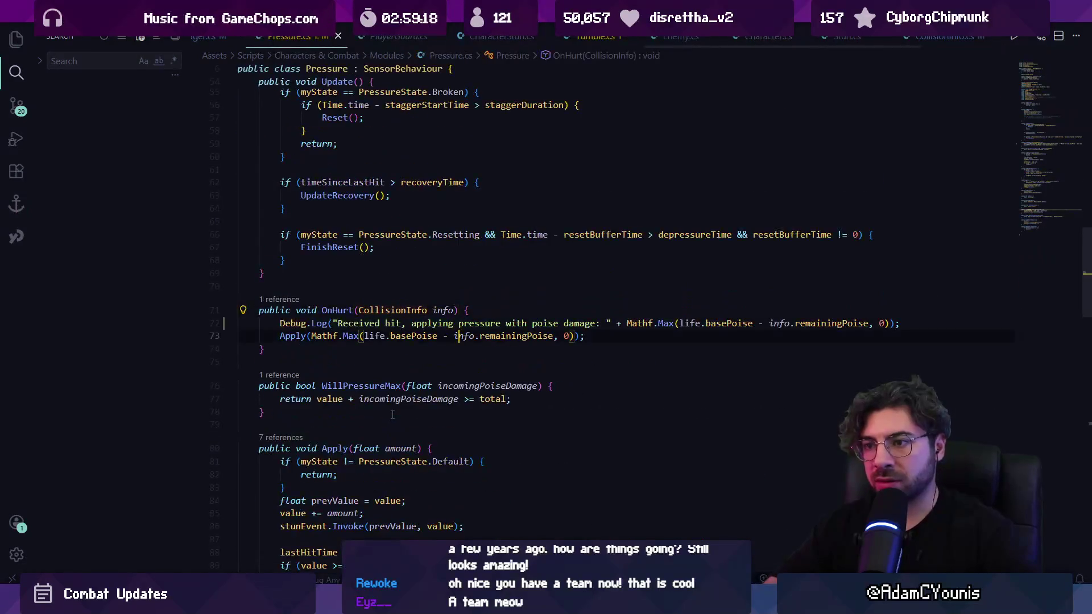
key("Down")
key("ctrl+Left")
key("ctrl+Left")
key("ctrl+Left")
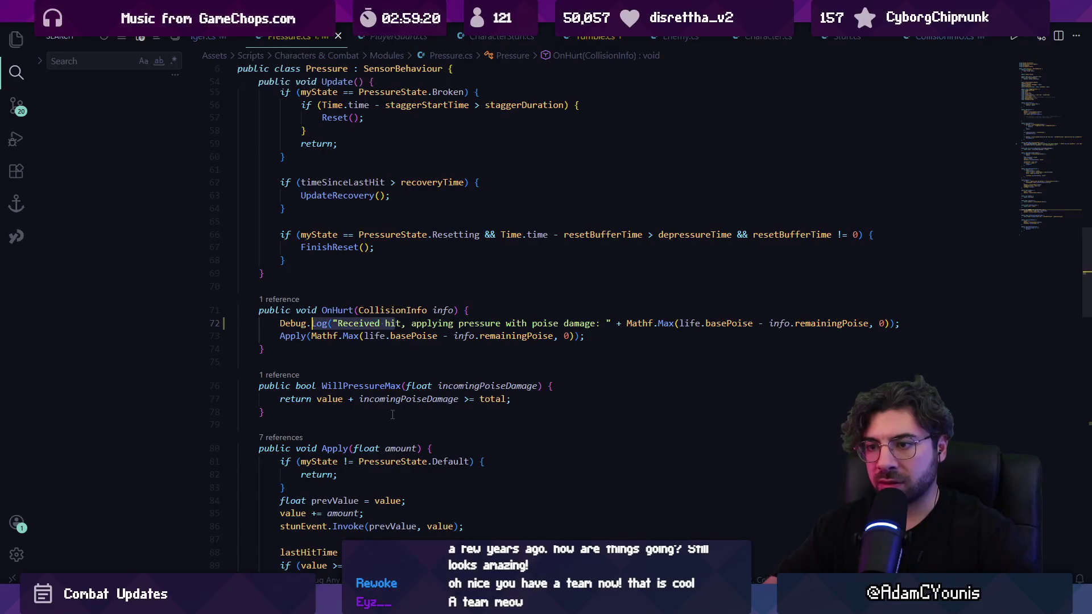
type("//")
key("alt+Tab")
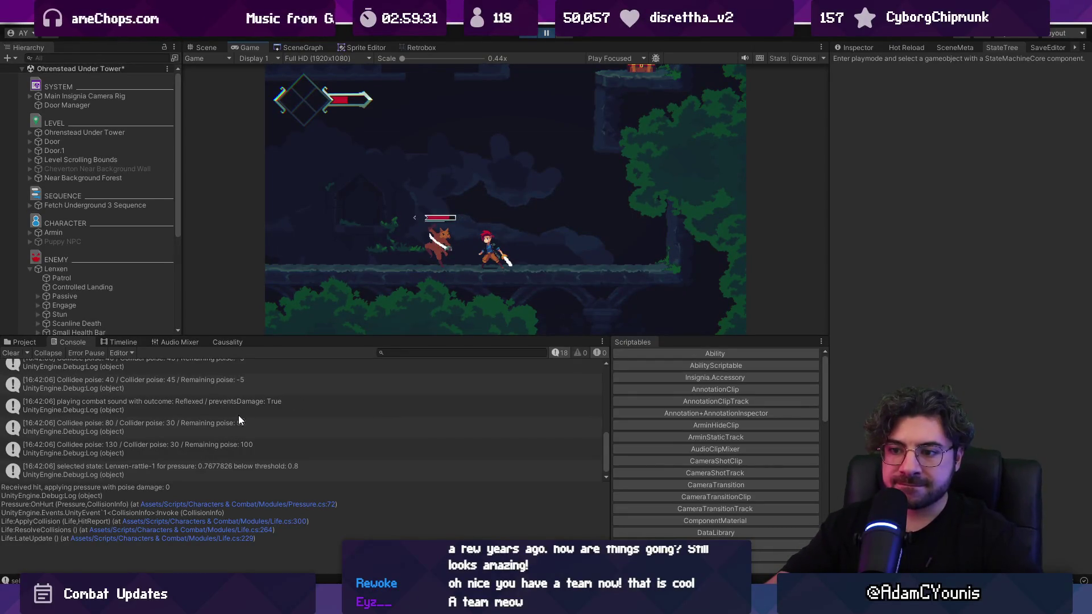
Clear the Console, replay the fight, and open the script behind the 40/40/0 poise entry.
scroll(276, 433, "down", 1)
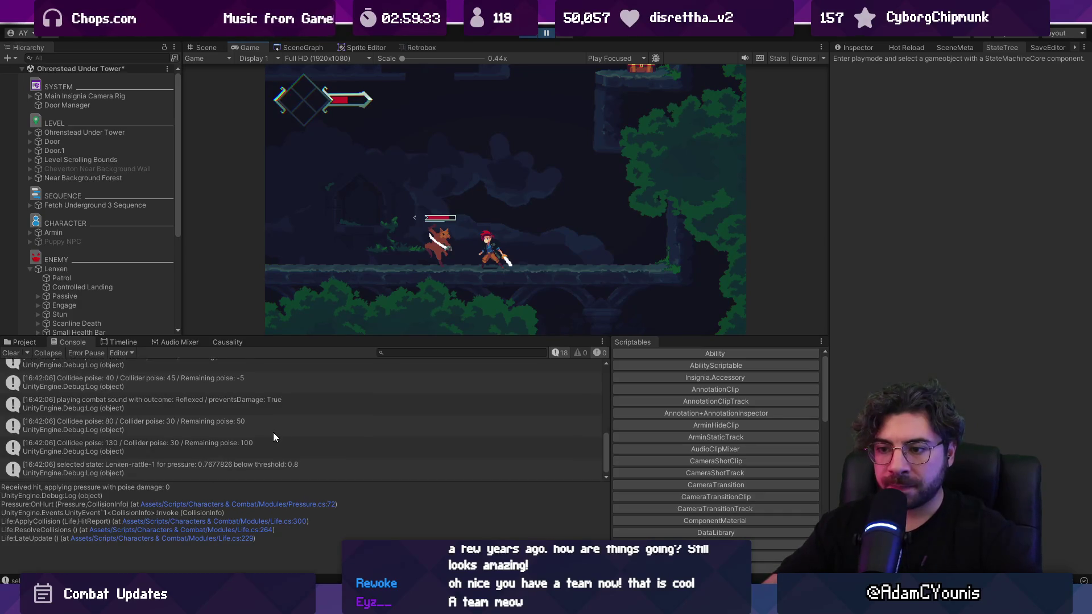
left_click(11, 353)
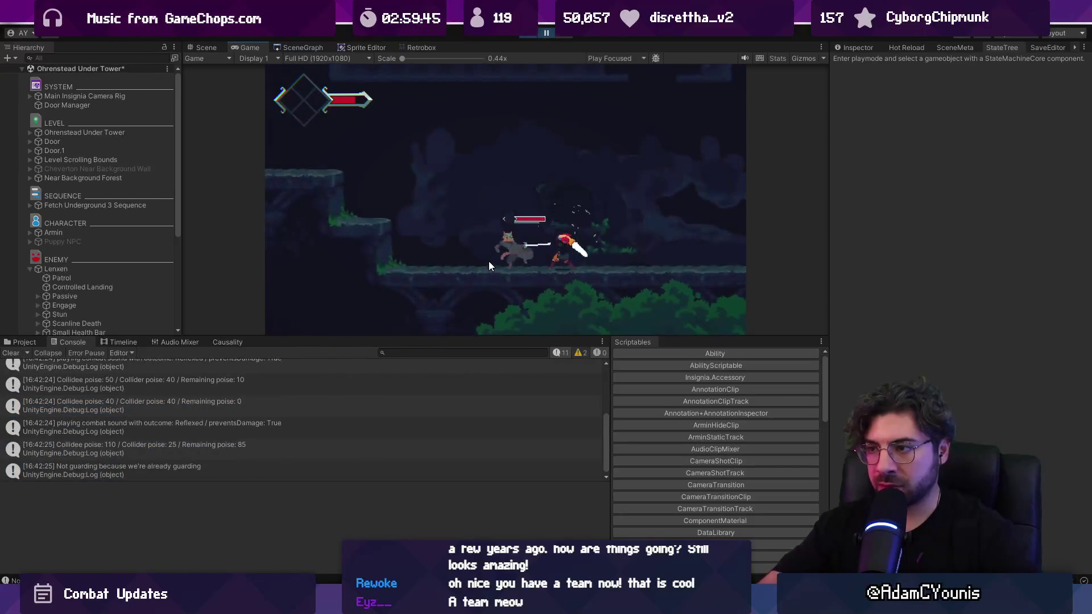
scroll(191, 397, "up", 2)
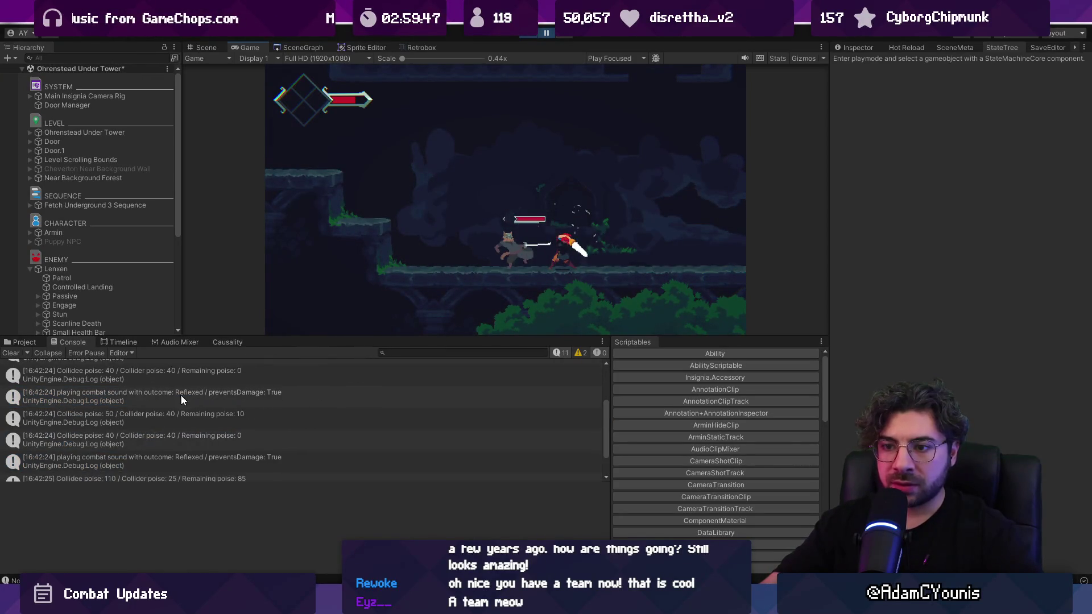
left_click(231, 415)
left_click(238, 441)
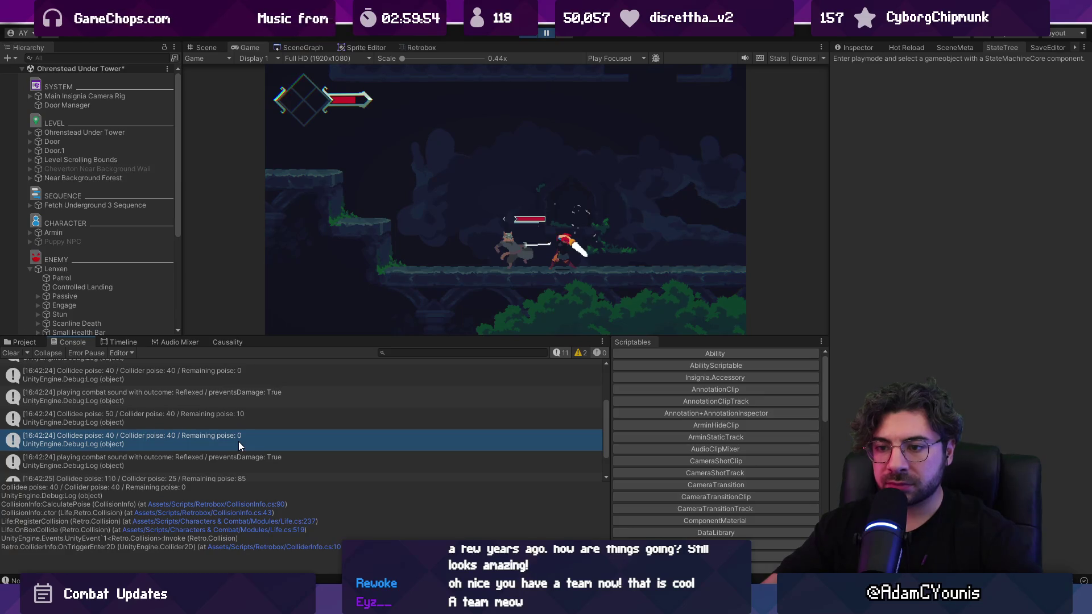
scroll(238, 441, "down", 2)
double_click(243, 403)
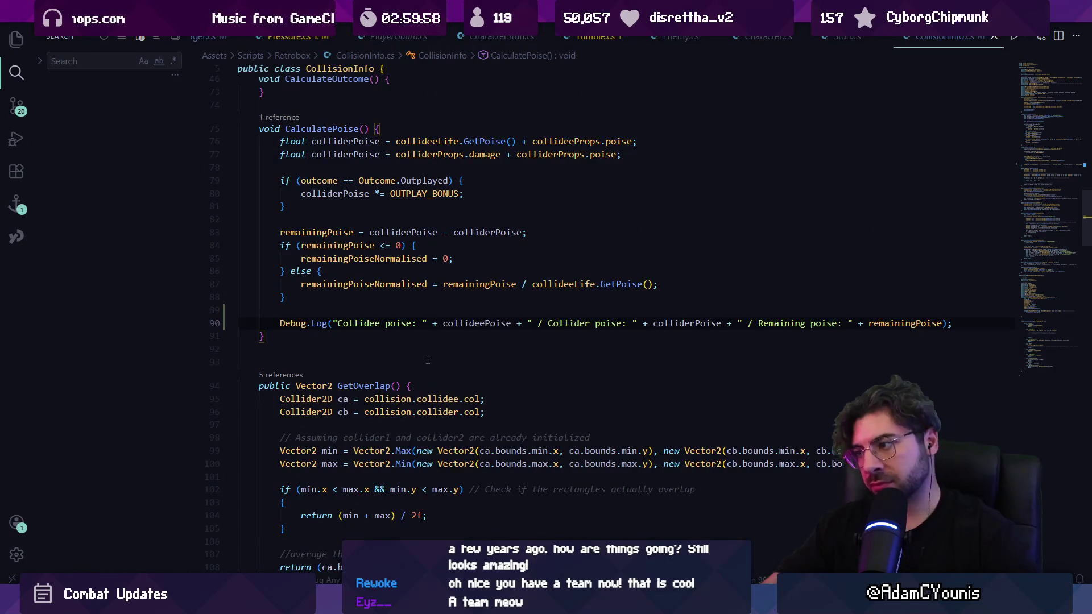
Delete the poise log line from CalculatePoise and check the remainingPoiseNormalised declaration.
triple_click(404, 324)
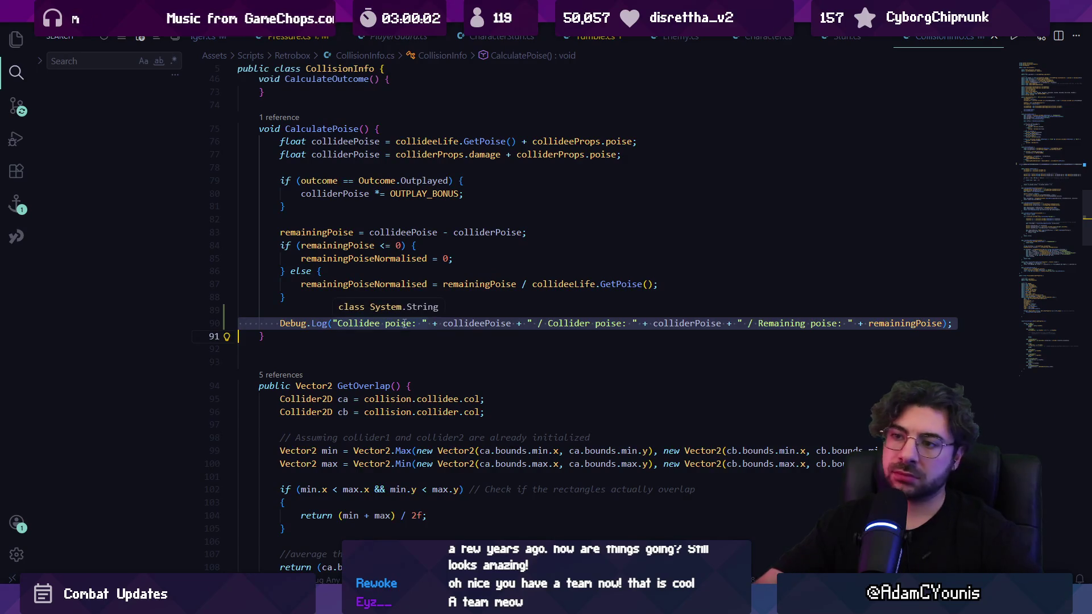
key("BackSpace")
key("BackSpace")
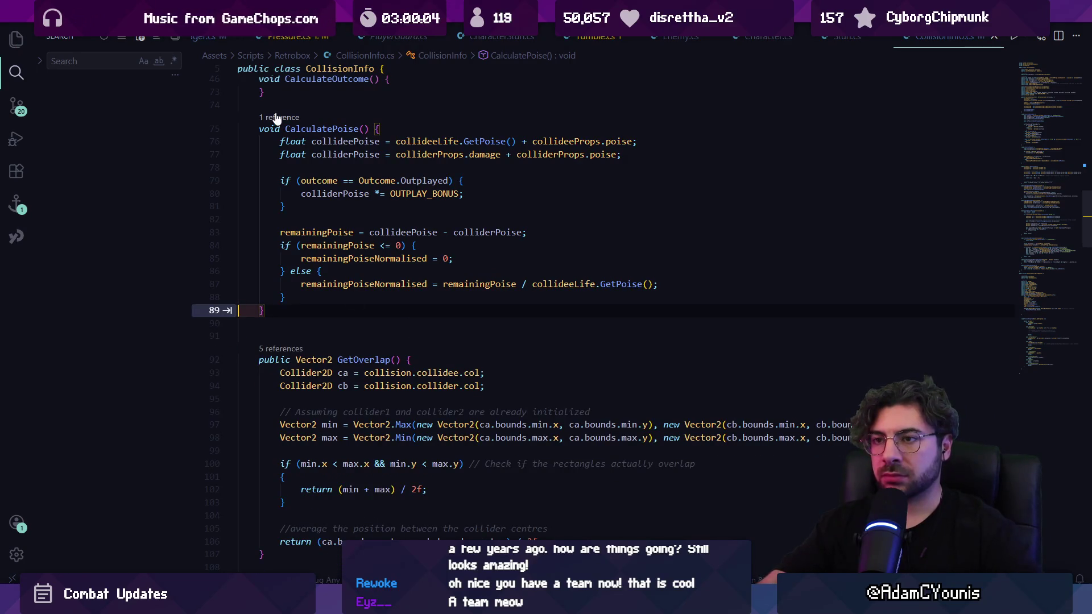
left_click(386, 289)
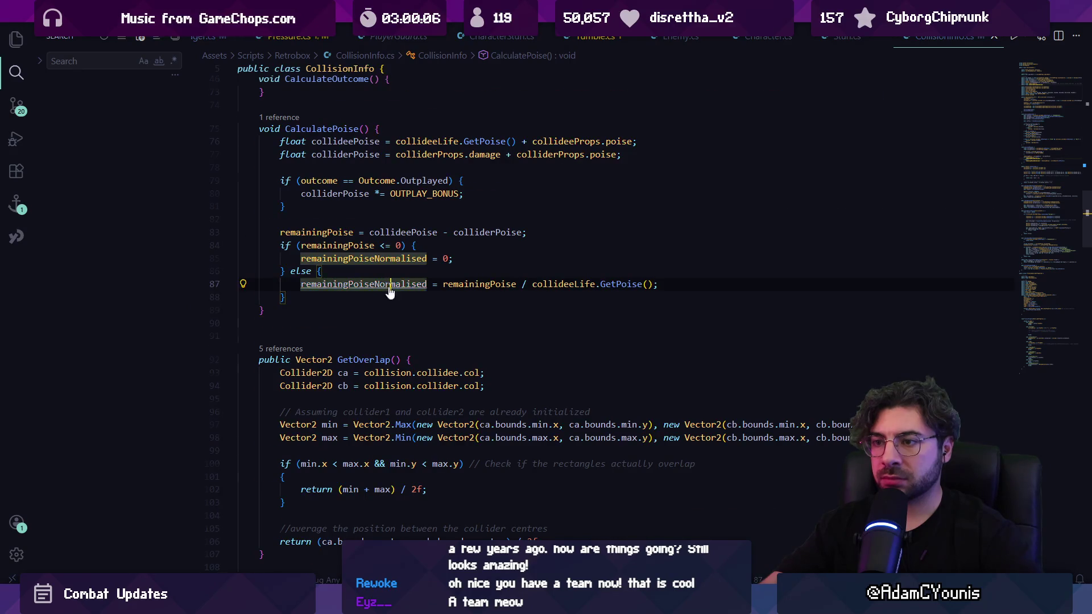
key("F12")
key("Up")
Go back to Pressure's OnHurt and select the // before its commented Debug.Log.
key("alt+Left")
key("alt+Left")
key("alt+Left")
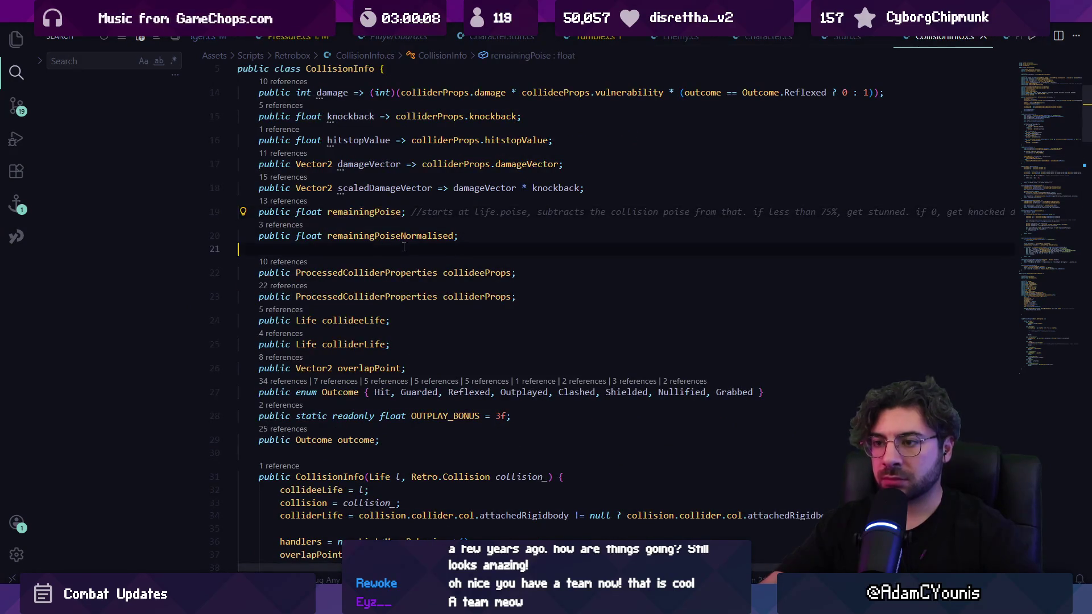
key("alt+Left")
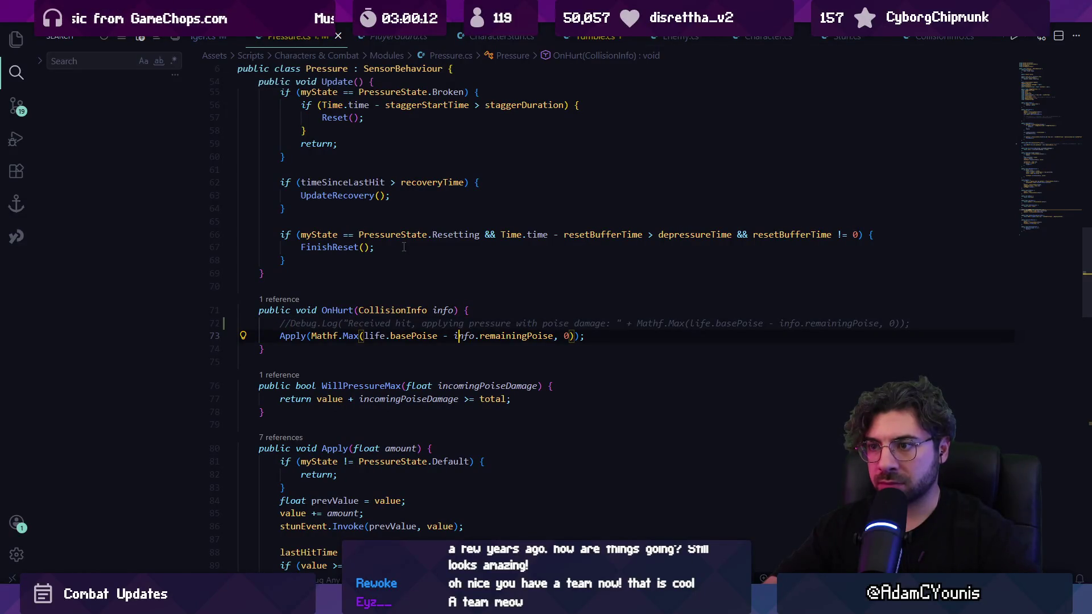
key("Up")
key("shift+Down")
key("Up")
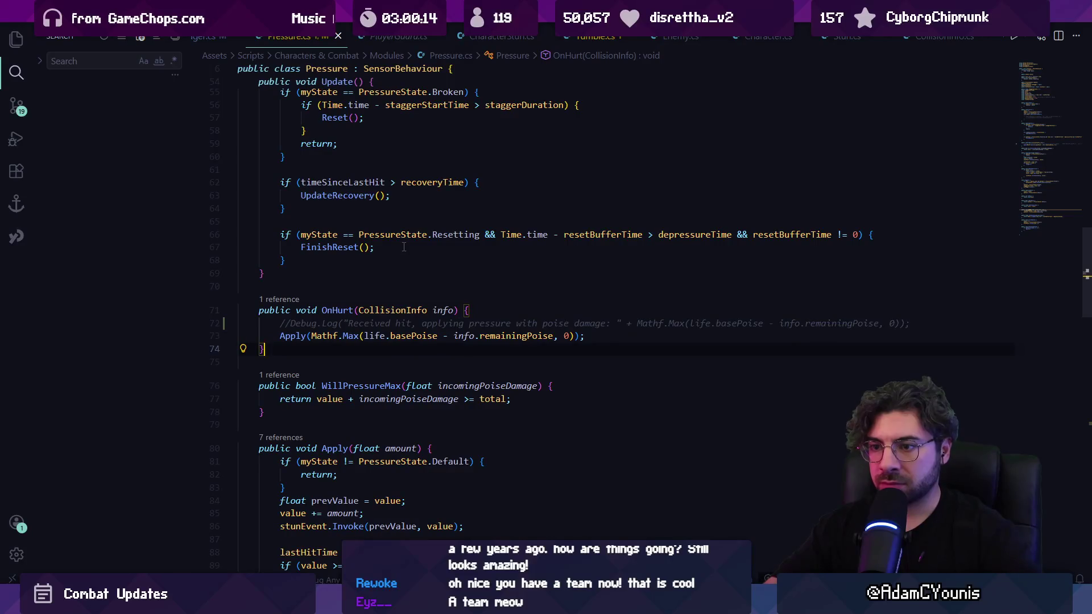
key("Home")
key("Home")
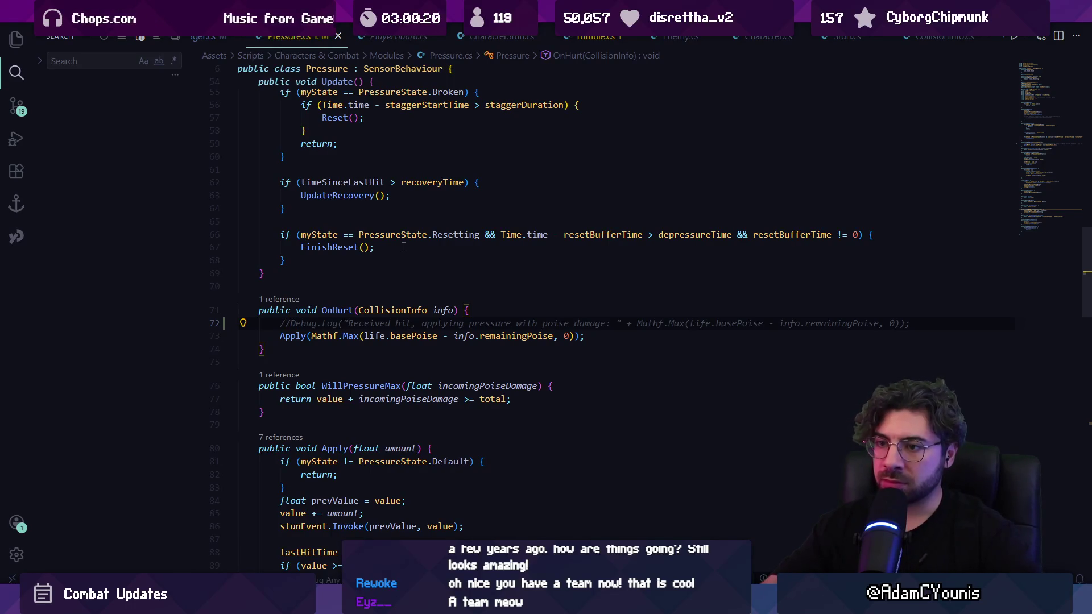
key("shift+Home")
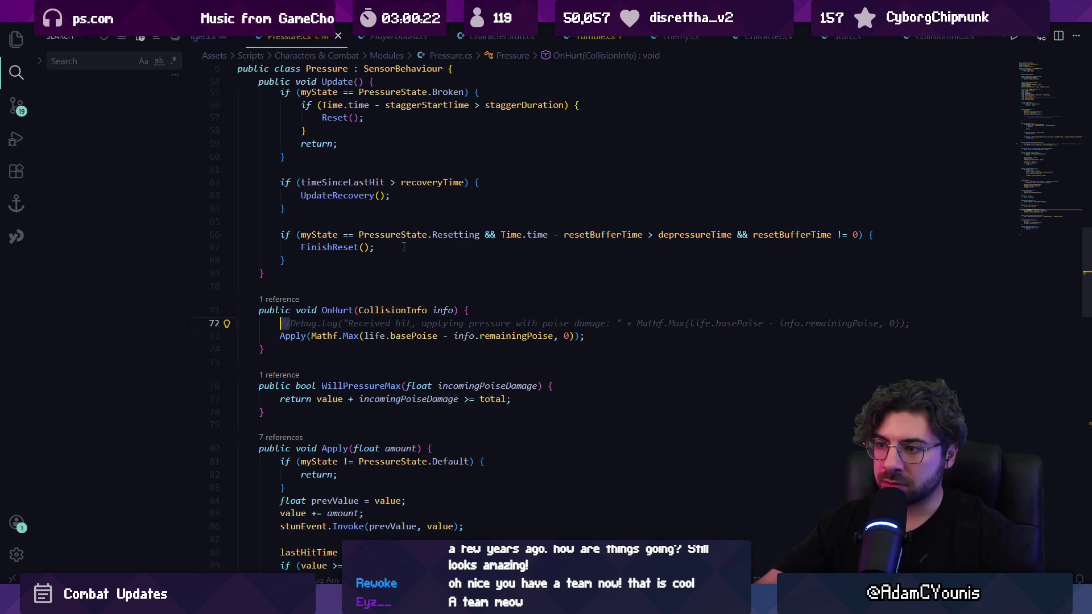
Delete the commented log line 72 in OnHurt, leaving a blank line.
left_click(427, 322)
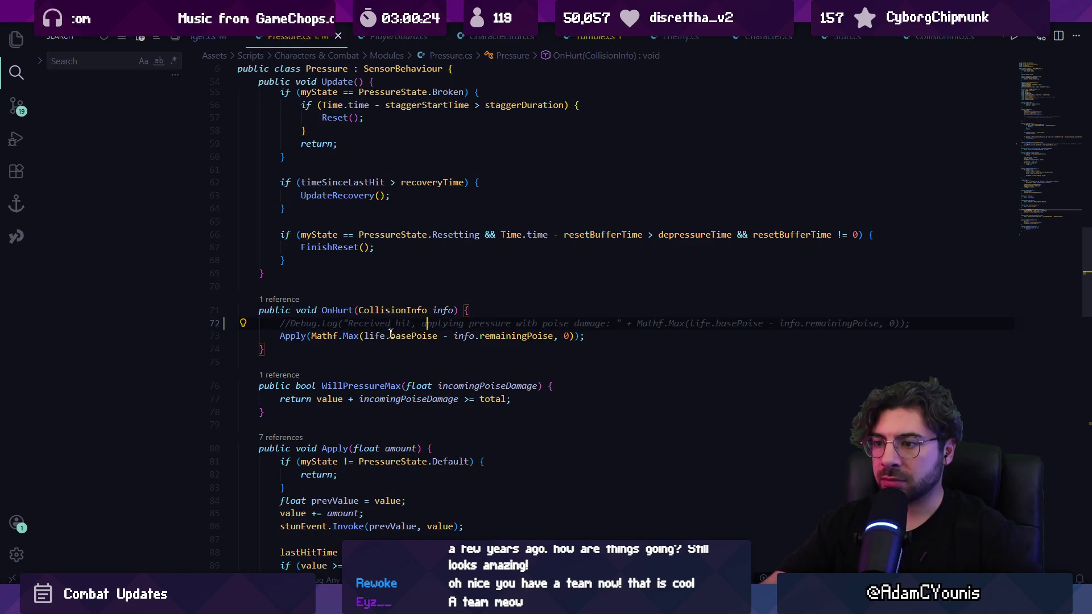
left_click_drag(360, 337, 557, 336)
left_click(555, 313)
triple_click(554, 318)
key("BackSpace")
key("Return")
Start a Debug.Log call on the blank line with the suggested poise argument.
type("D")
key("BackSpace")
key("BackSpace")
type("D")
key("BackSpace")
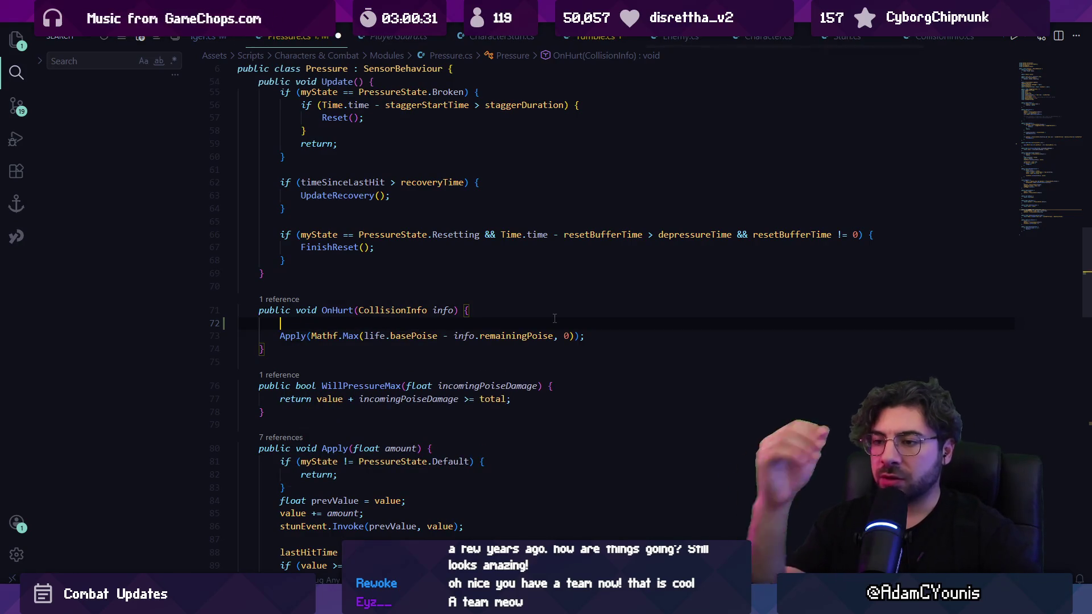
type("Dewbu")
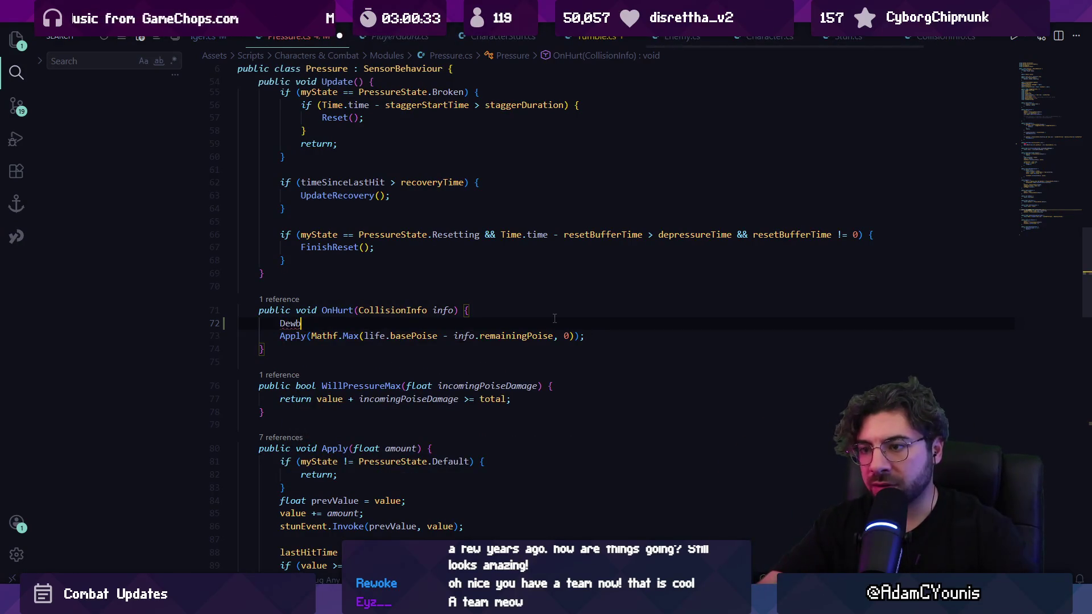
key("BackSpace")
key("BackSpace")
type("bug.Log")
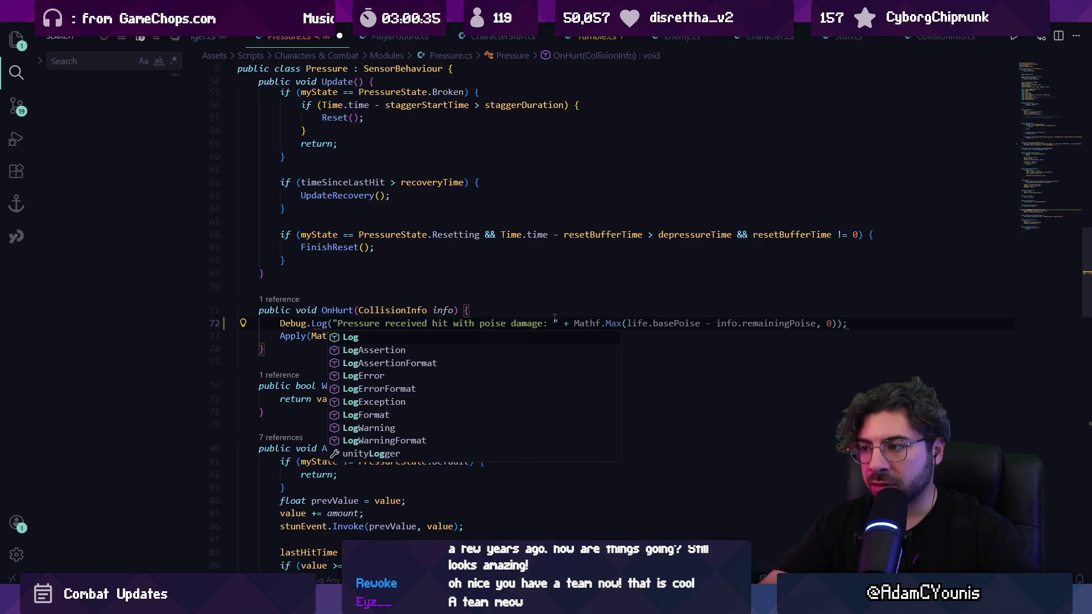
type("(")
key("Tab")
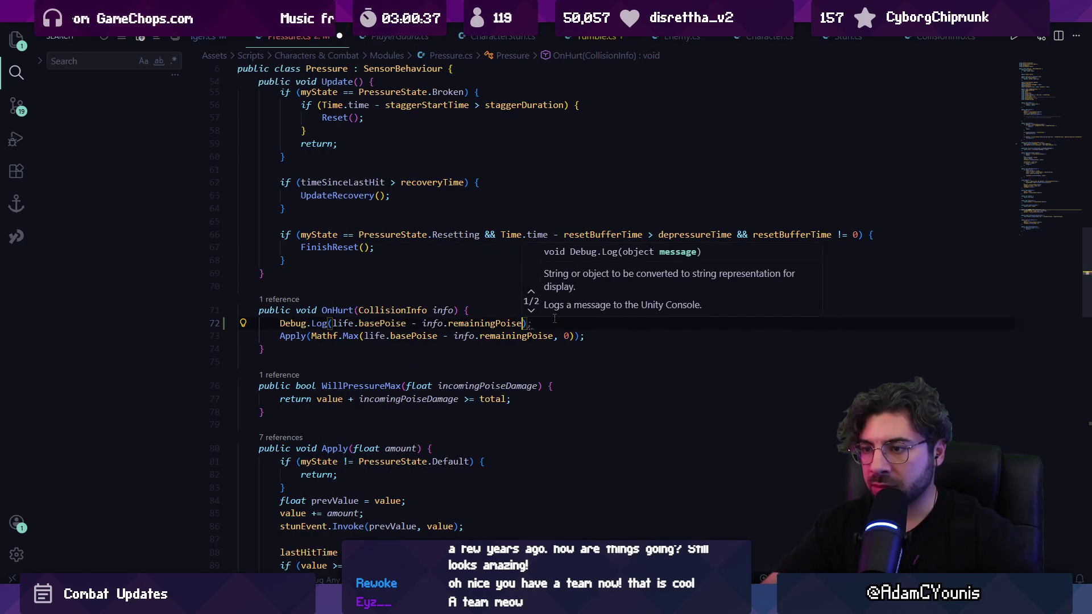
key("Up")
key("Up")
key("Up")
key("Escape")
Make the log print "Life base poise = " + life.basePoise and ", Remaining poise = " + info.remainingPoise.
key("Up")
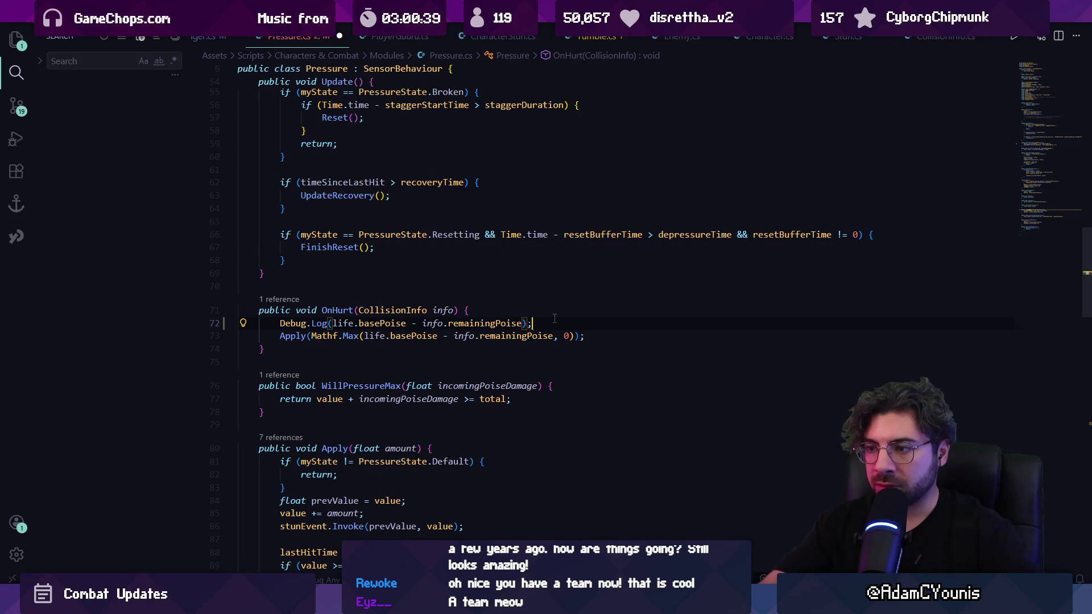
key("Down")
key("Home")
key("ctrl+Right")
key("ctrl+Right")
key("Right")
type("\"Life base poa")
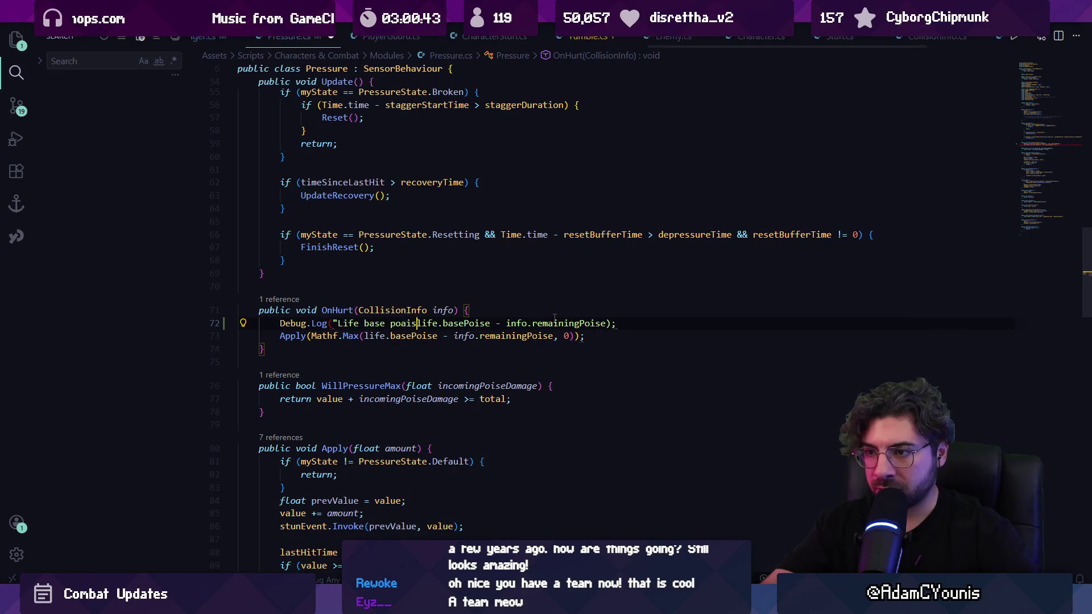
key("BackSpace")
type("ise +")
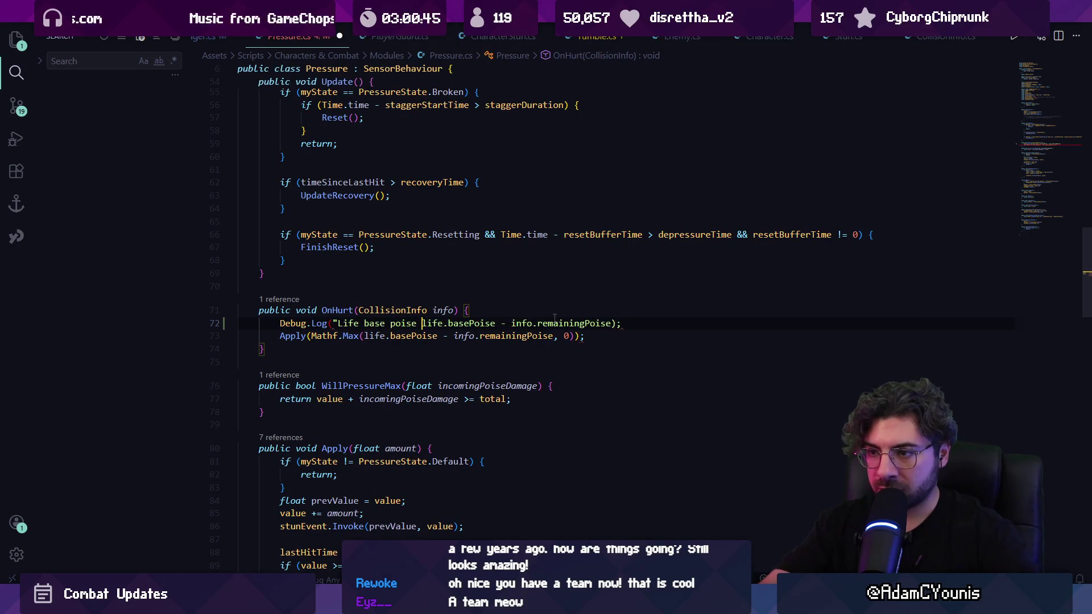
key("BackSpace")
type("= \" +")
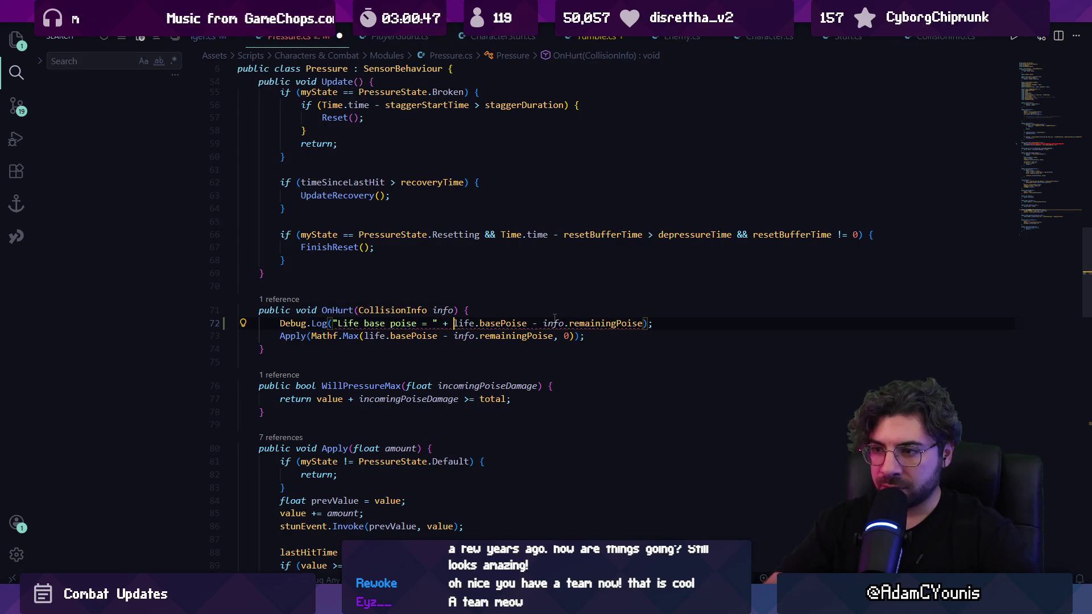
key("Tab")
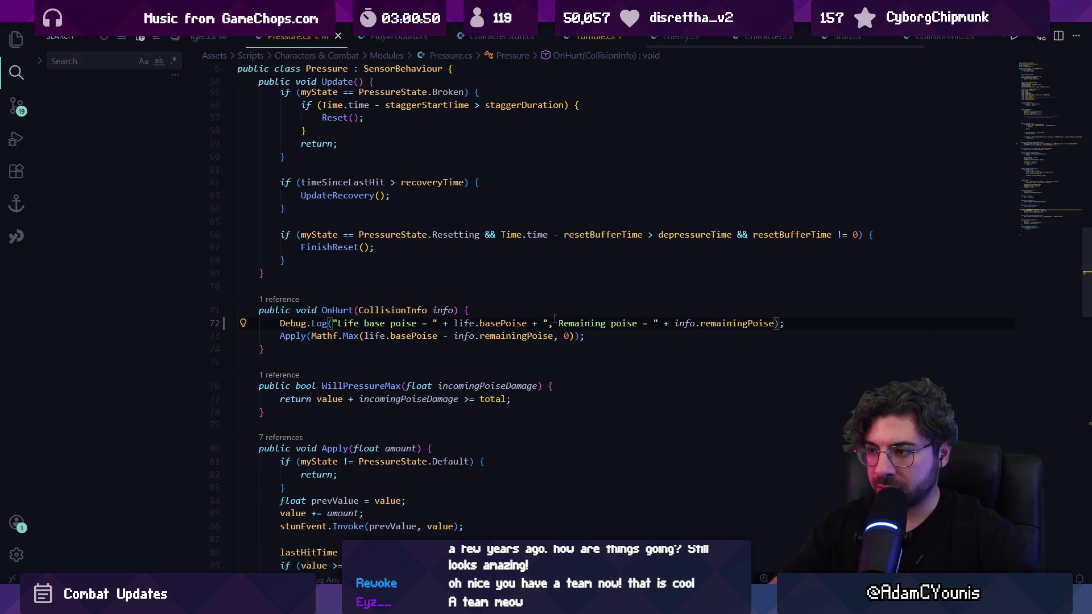
key("alt+Tab")
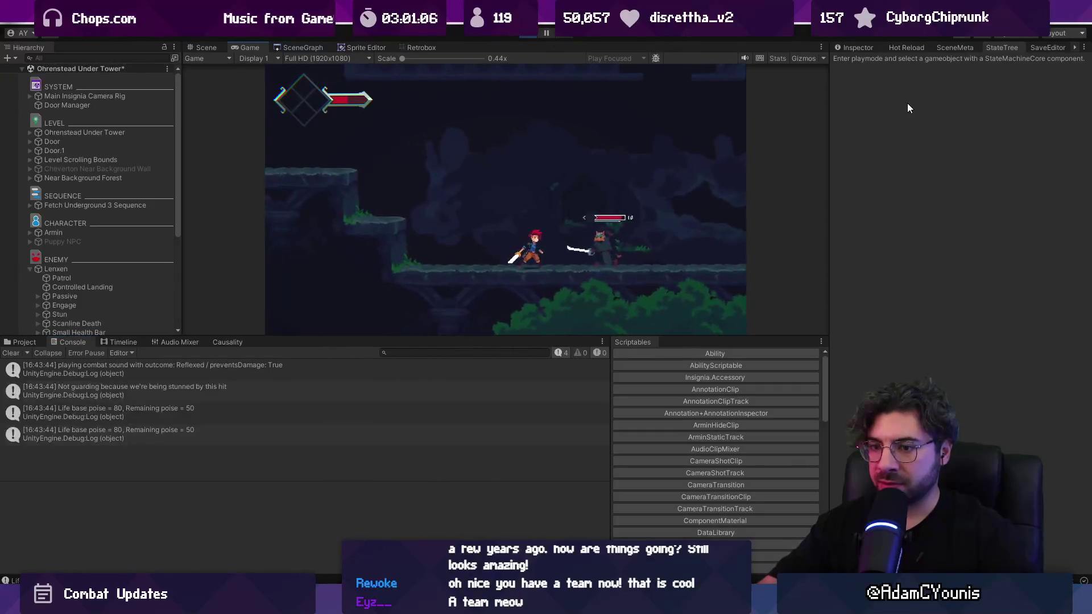
Open the 'Life base poise = 80, Remaining poise = 50' Console entry's source in Pressure.cs.
double_click(103, 415)
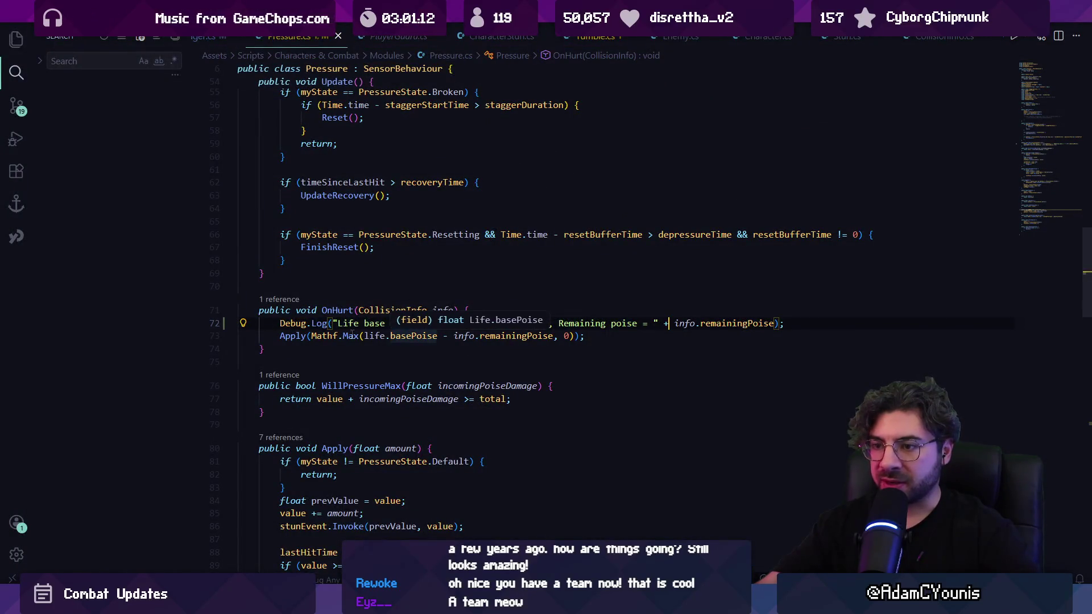
Go from OnHurt to the Pressure.Apply method definition.
left_click(414, 335)
left_click(490, 336)
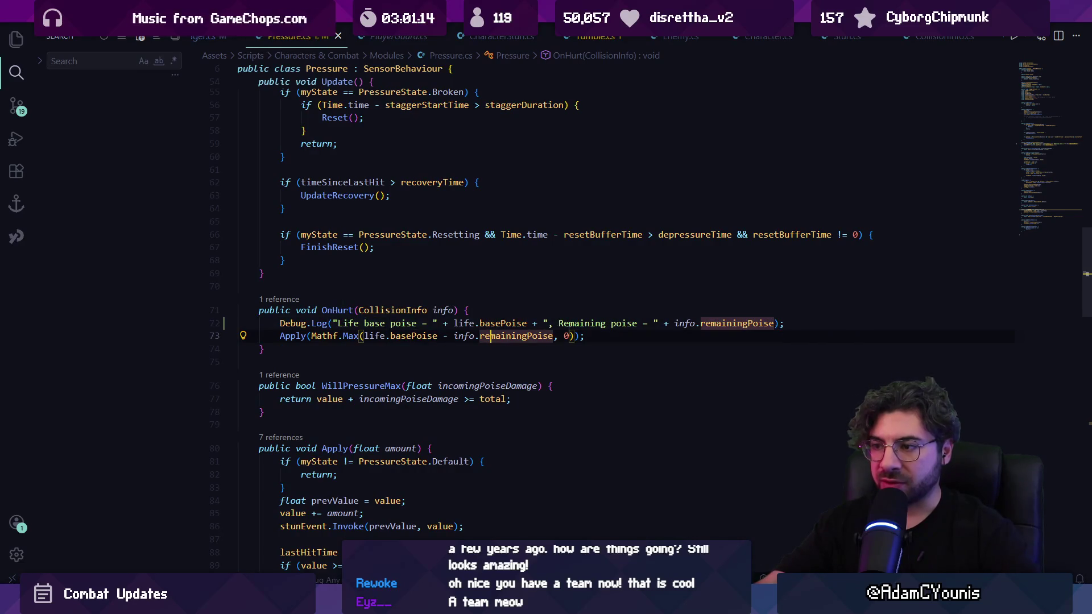
left_click(293, 336, "ctrl")
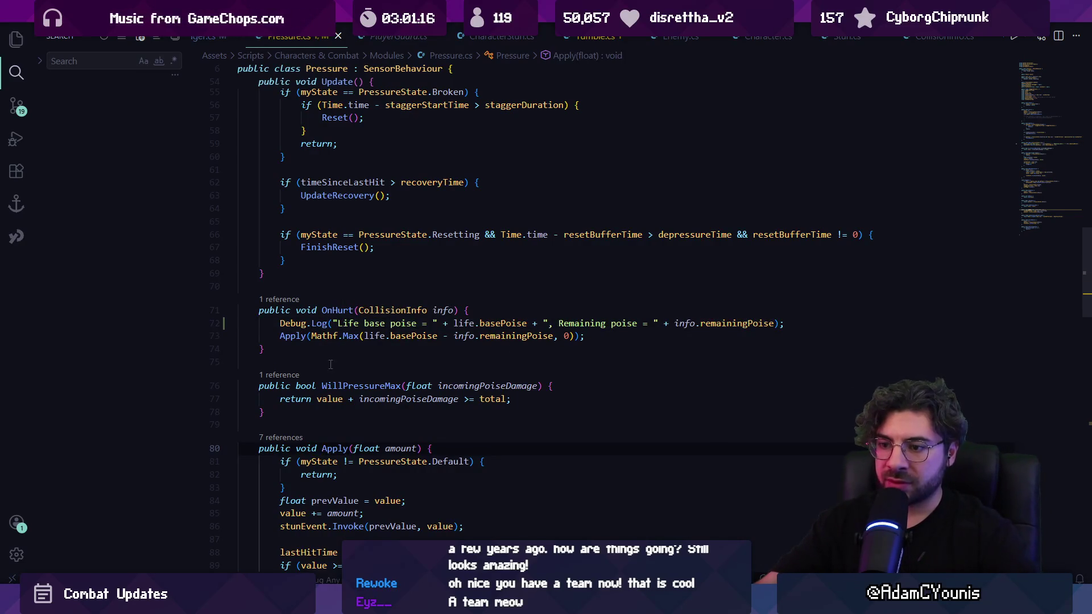
scroll(336, 359, "down", 2)
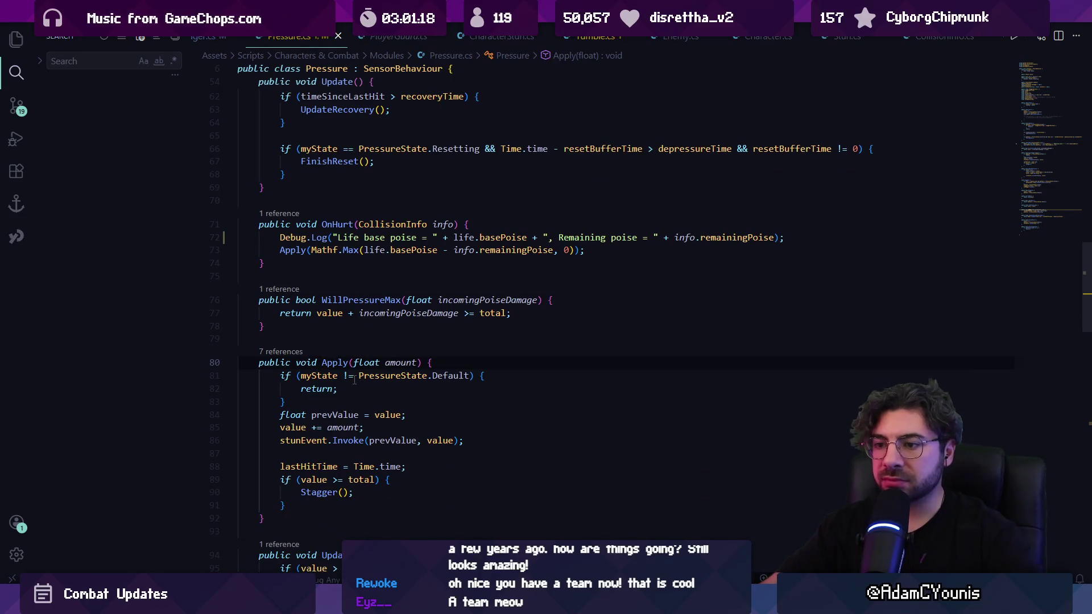
Log 'pressure applied while not in default state, ignoring' in the non-default branch and save.
key("ctrl+Right")
key("ctrl+Right")
key("Down")
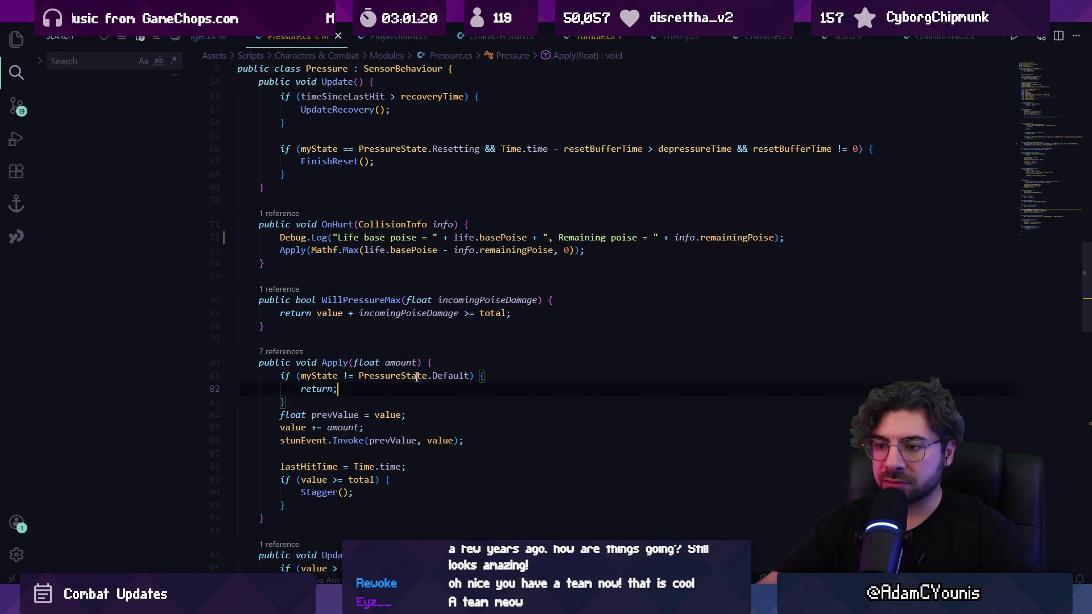
key("Return")
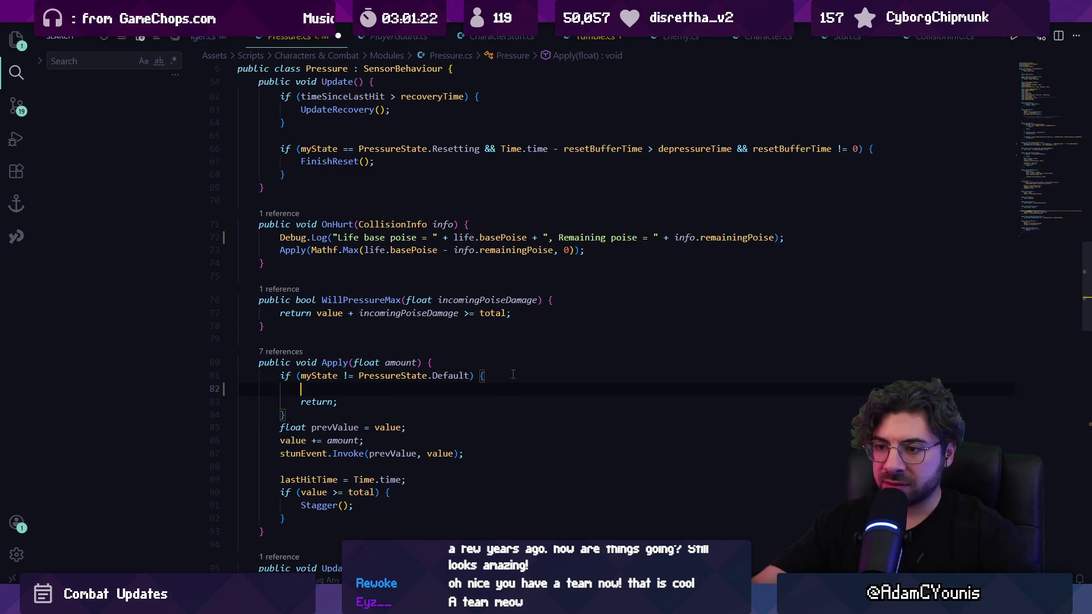
type("Debug")
key("Tab")
key("Escape")
key("ctrl+s")
key("alt+Tab")
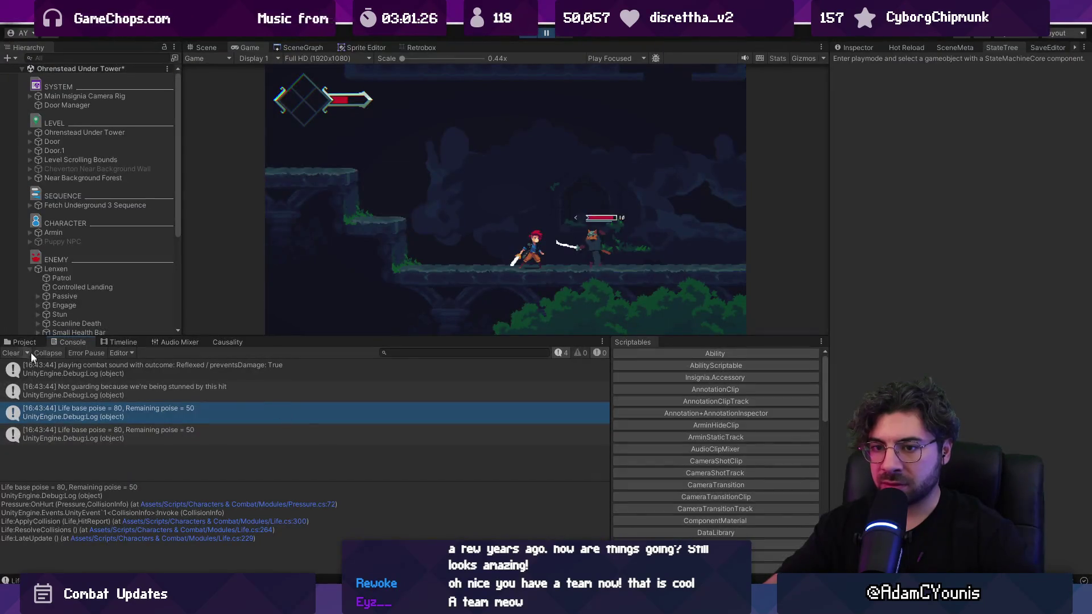
Clear the Console, replay the fight, and view the 'Remaining poise = 85' log's stack trace.
left_click(15, 352)
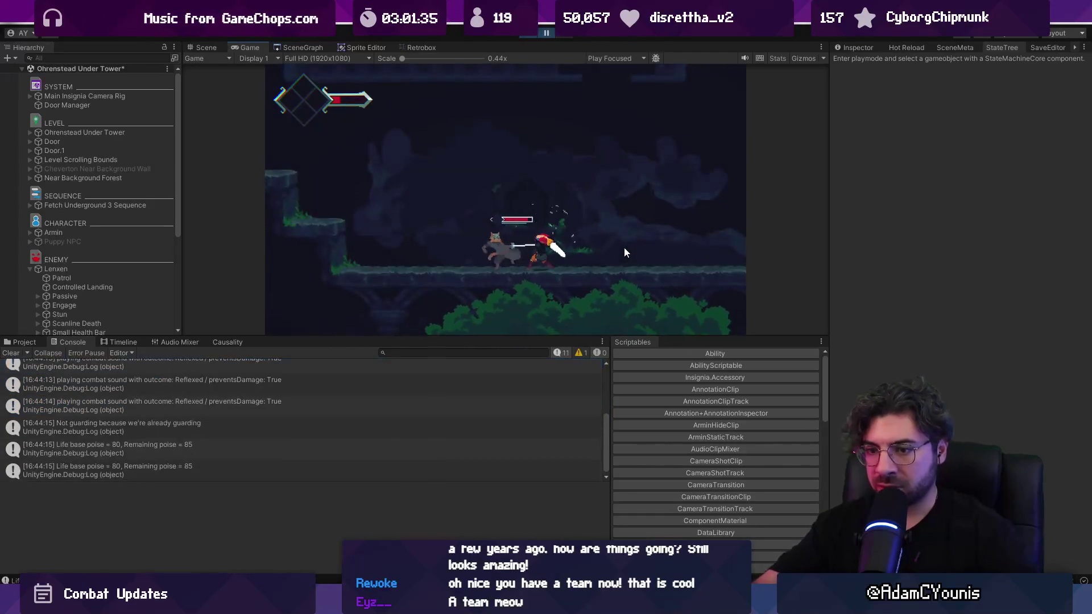
scroll(245, 418, "up", 2)
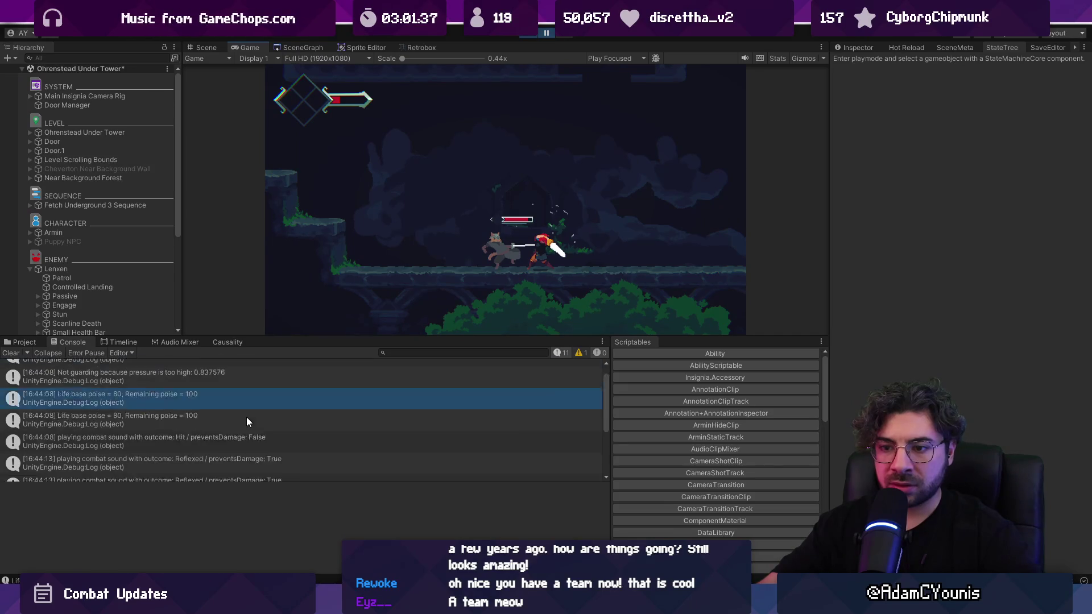
scroll(262, 412, "down", 2)
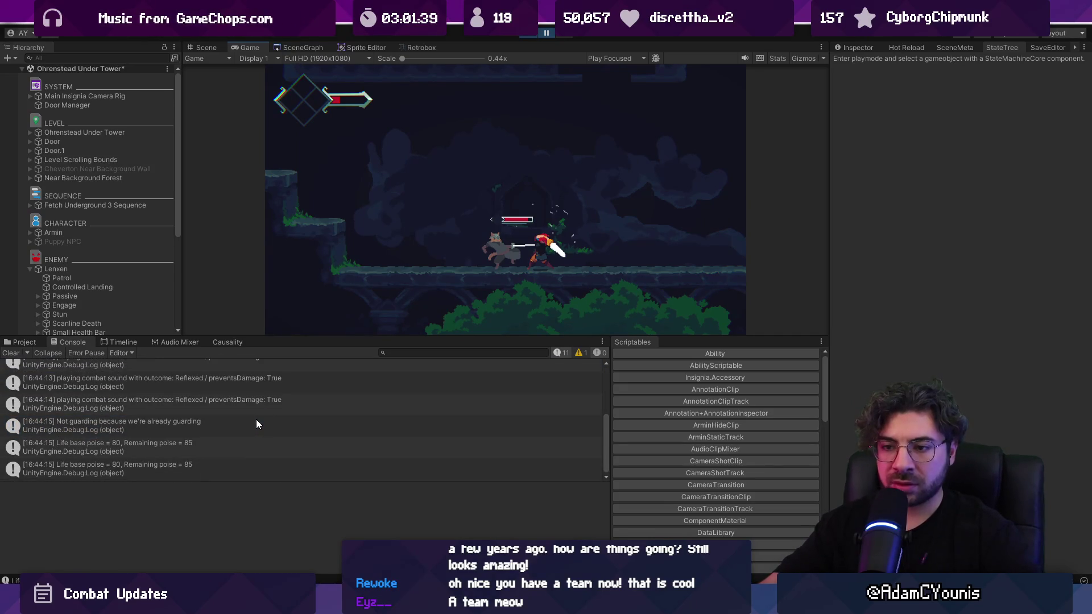
left_click(271, 444)
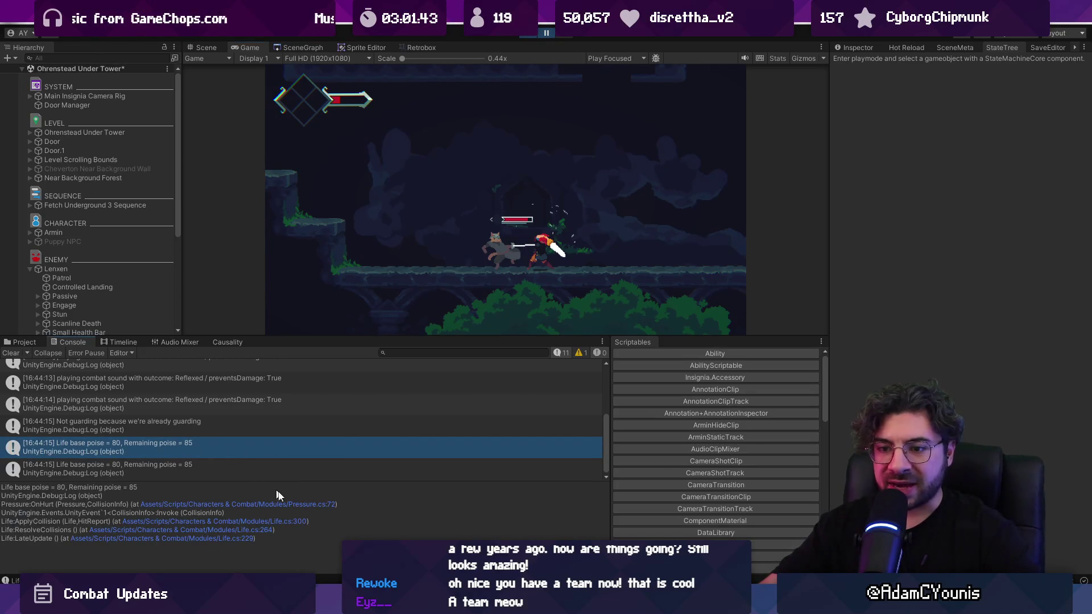
key("alt+Tab")
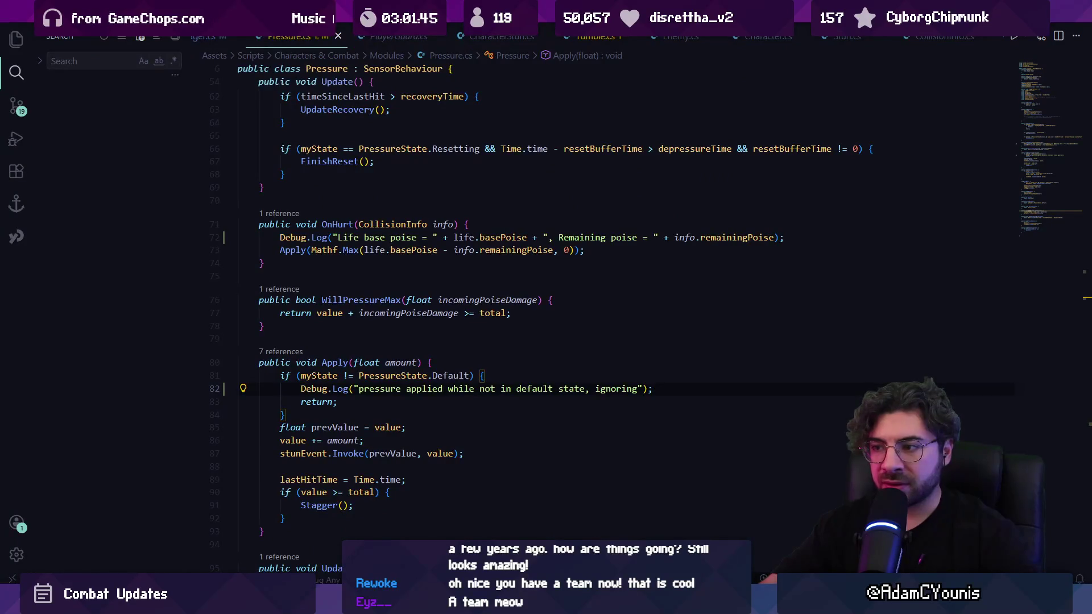
Open remainingPoise's definition in CollisionInfo.cs and search for "remainingpoise =".
key("alt+Tab")
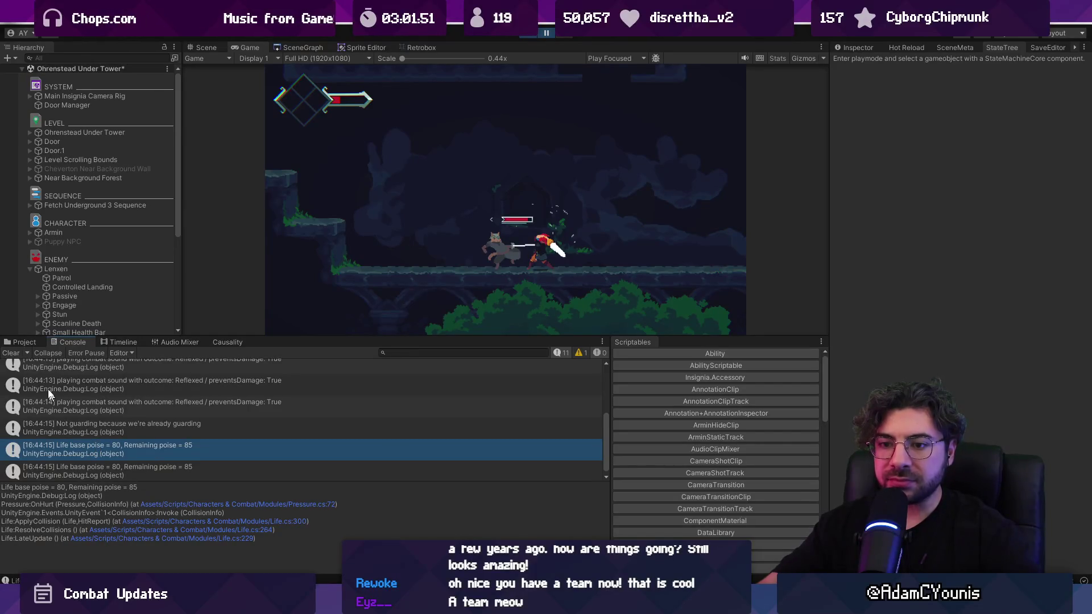
key("alt+Tab")
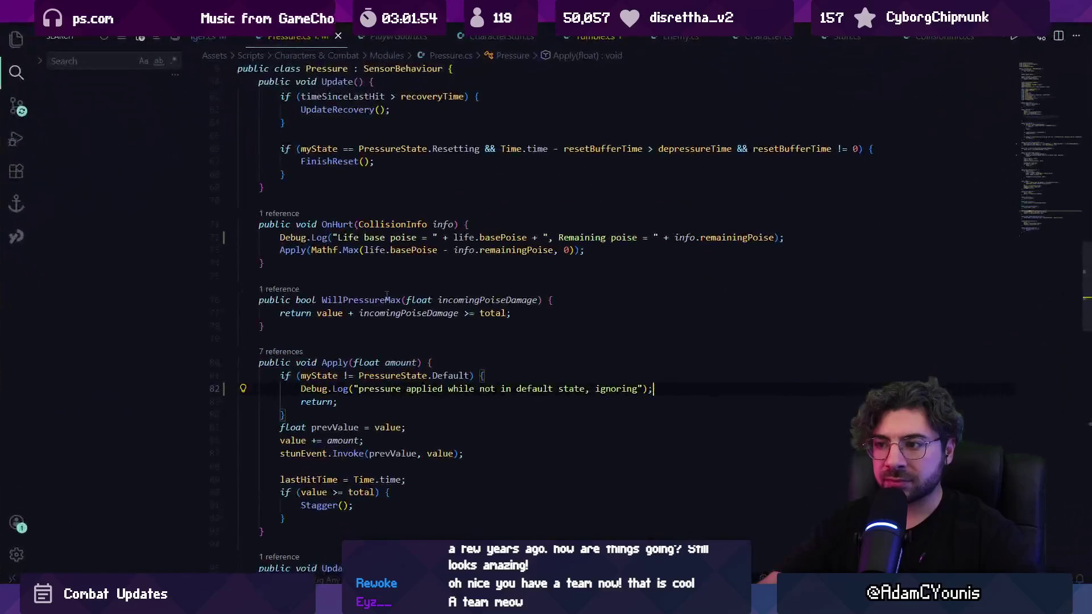
left_click(523, 251, "ctrl")
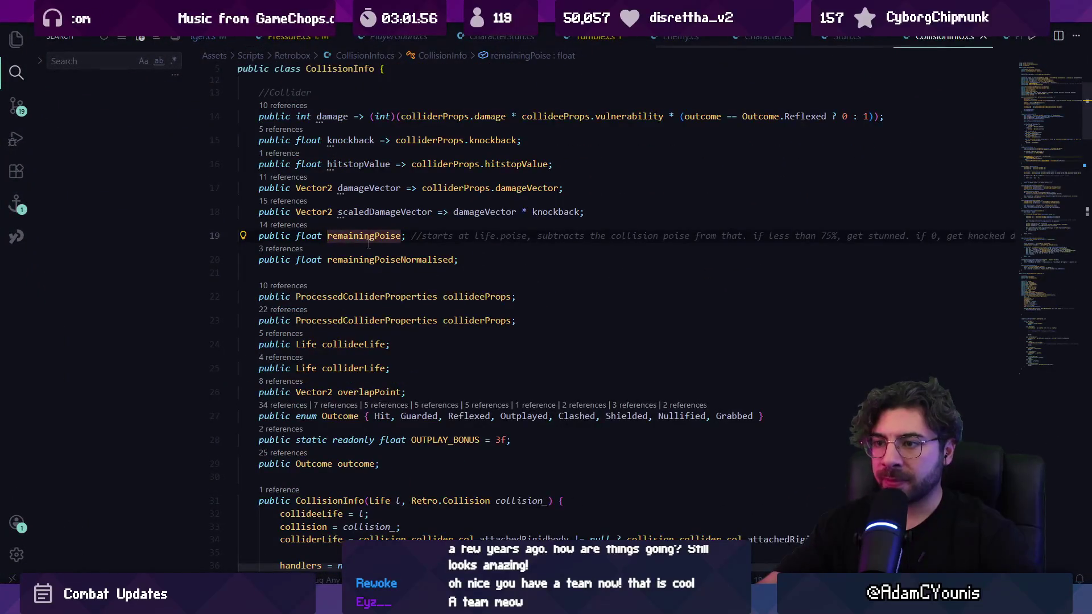
key("ctrl+f")
type("remainingpoise =")
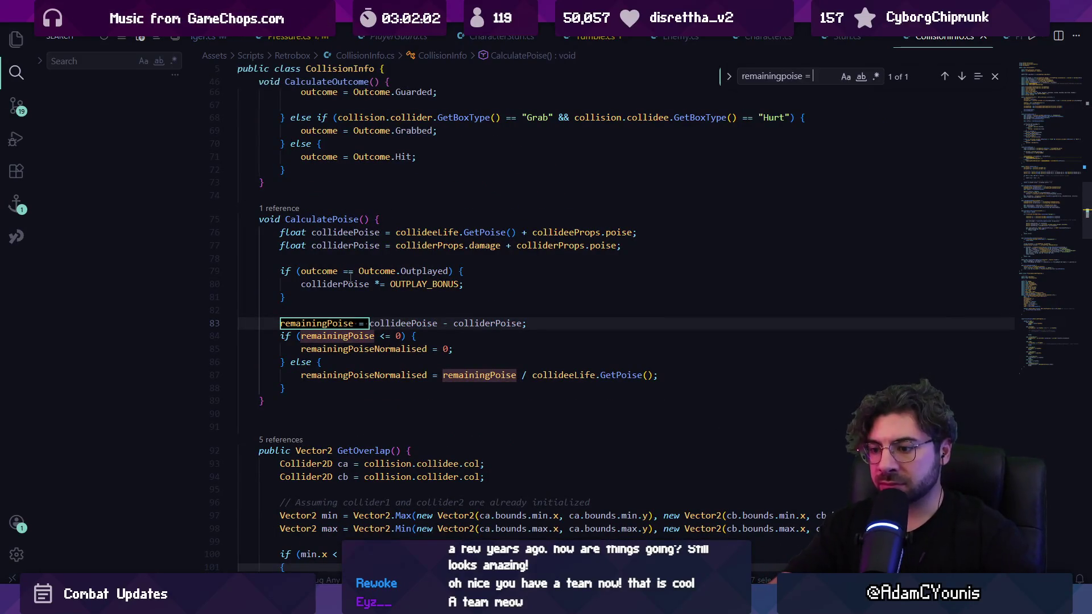
Inspect colliderPoise and collideePoise in line 83's remainingPoise calculation.
left_click(416, 322)
left_click(484, 323)
left_click(415, 323)
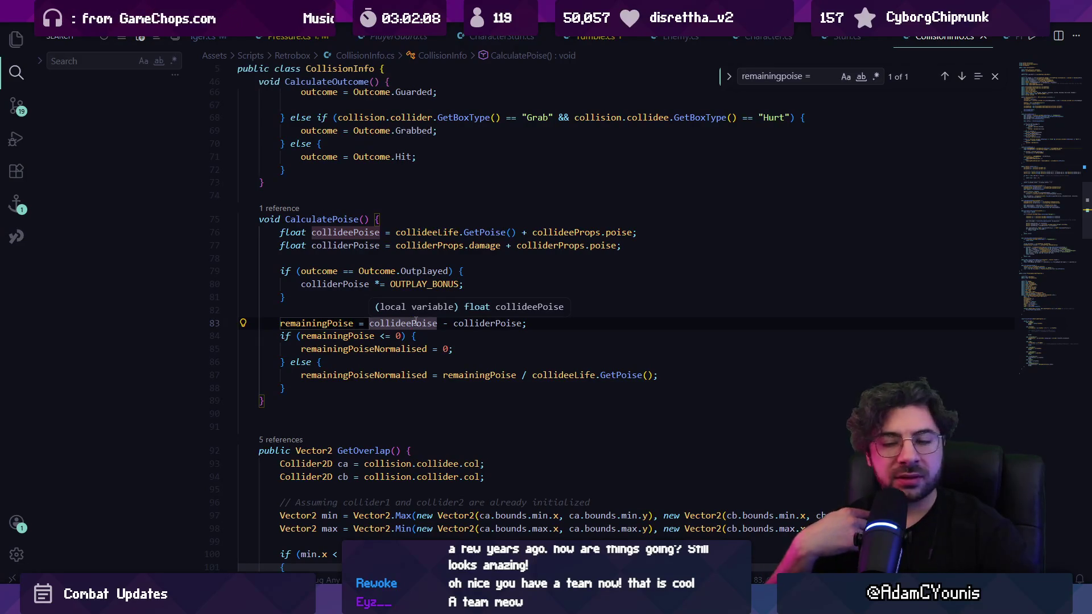
right_click(389, 428)
key("alt+Tab")
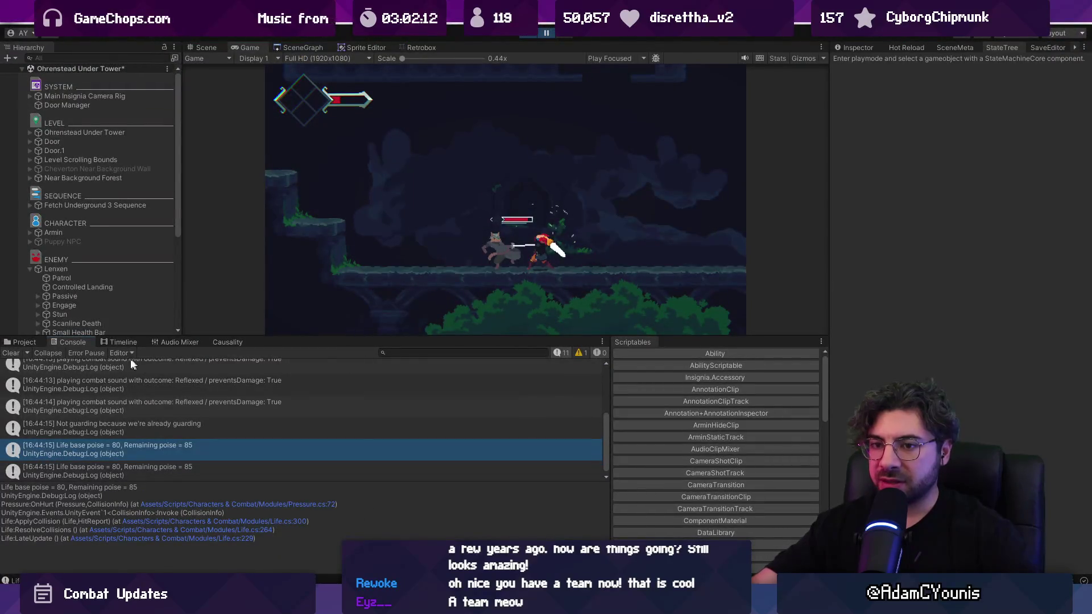
Clear the Console, resume play, and open the Life base poise log's line 72 in Pressure.cs.
left_click(11, 354)
left_click(543, 33)
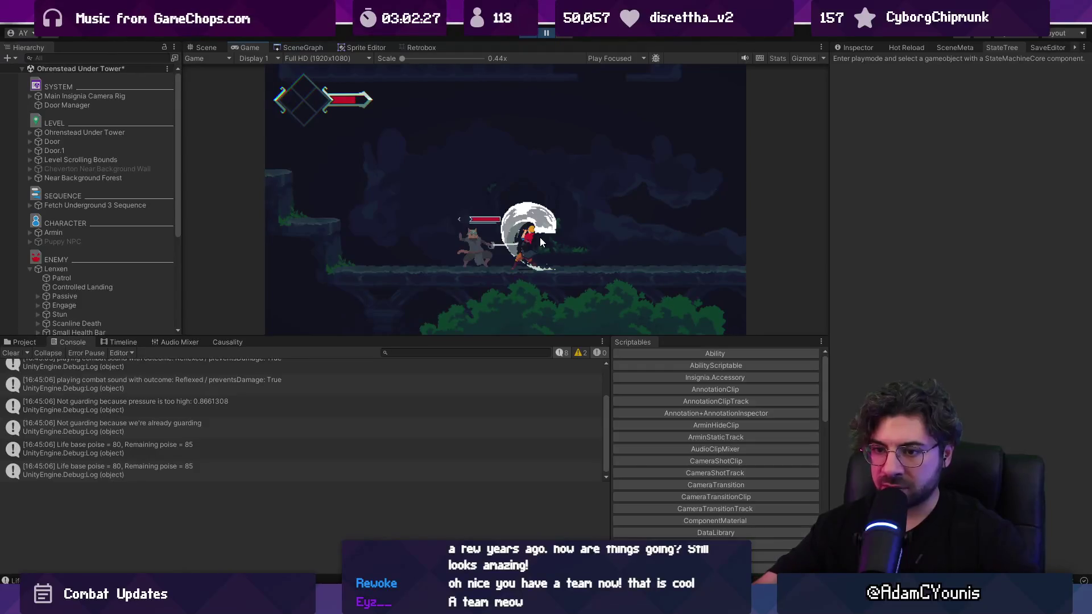
left_click(175, 445)
left_click(173, 428)
left_click(183, 443)
double_click(183, 443)
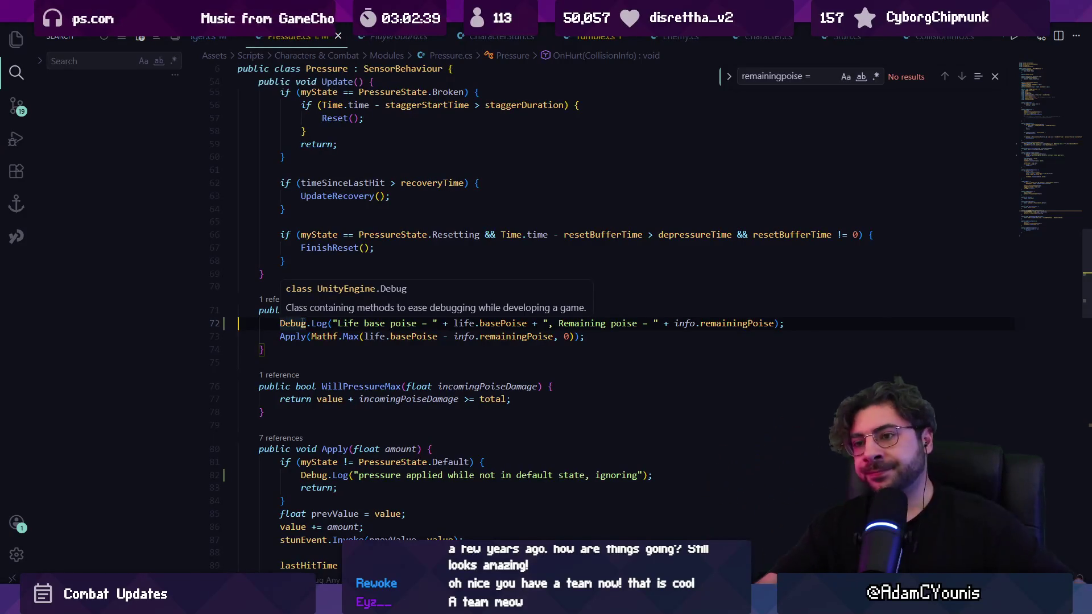
Open ReflexAttack.cs and find its Apply method.
key("ctrl+p")
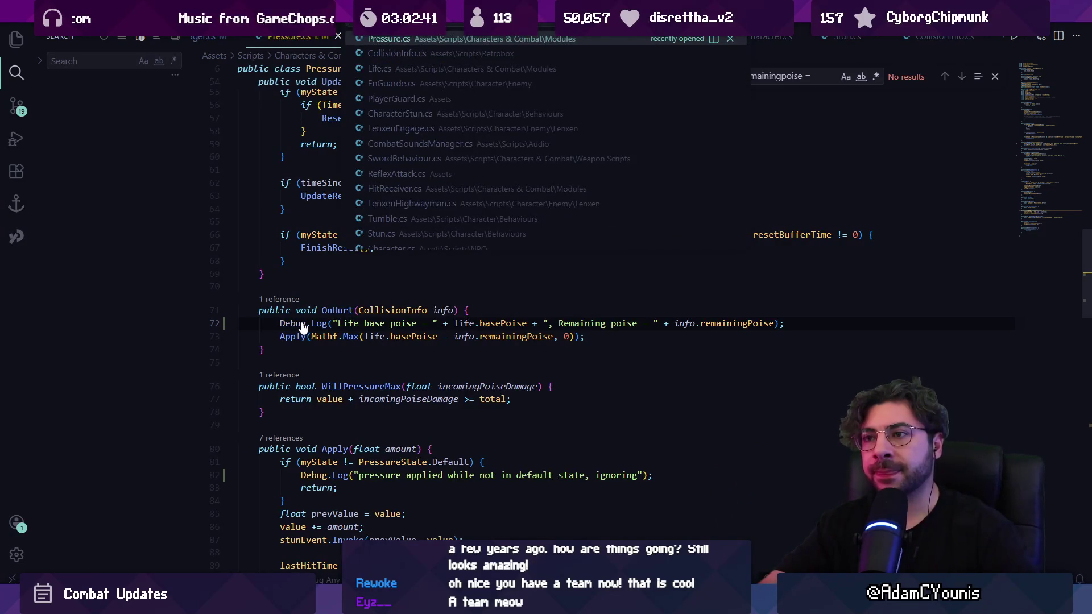
type("refl")
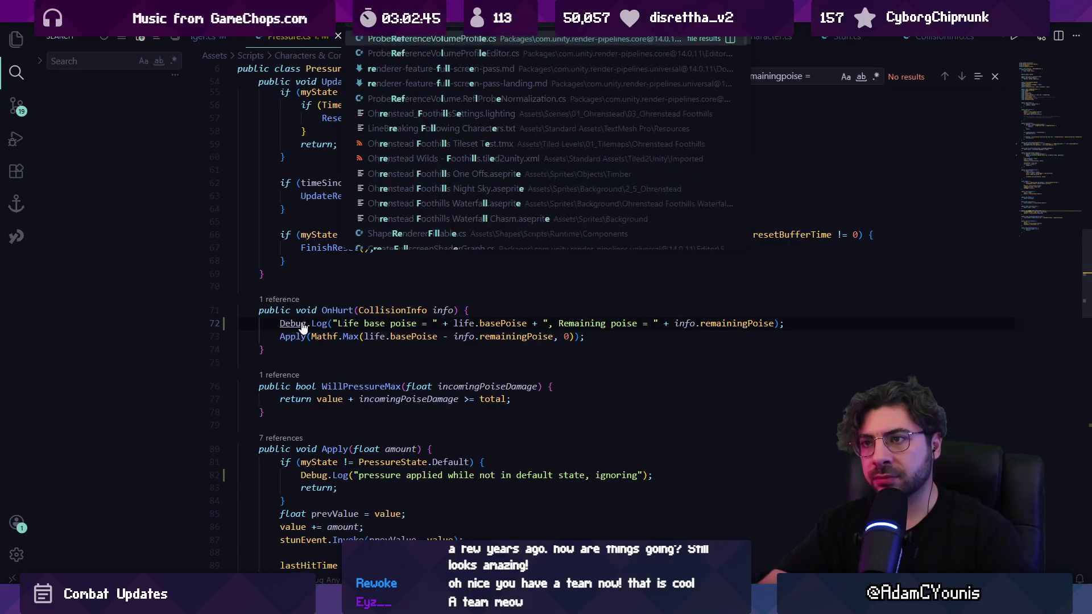
key("Return")
key("ctrl+f")
type("apploy")
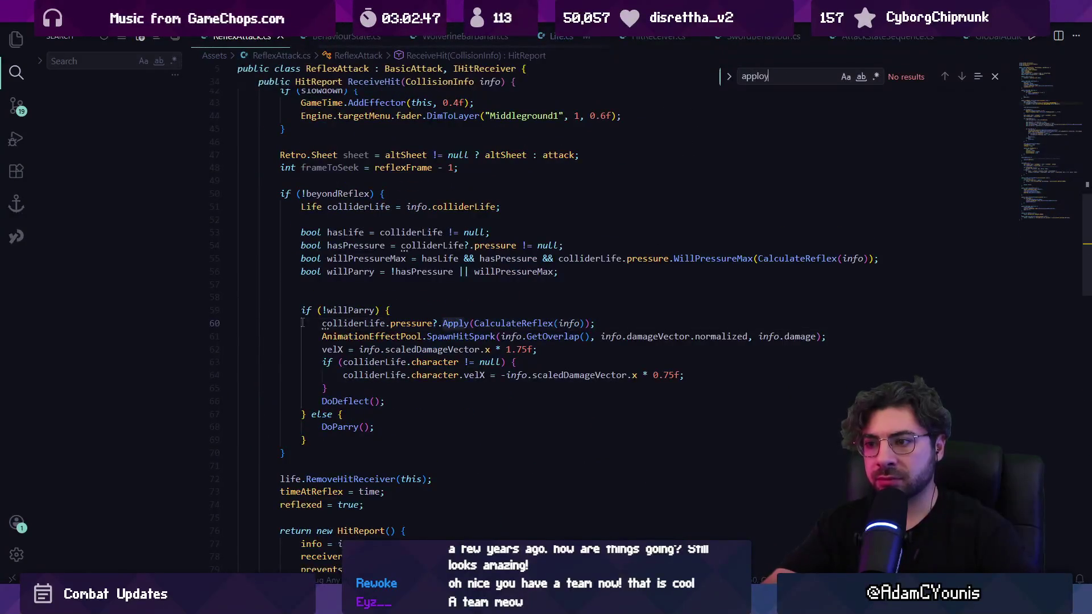
type("py")
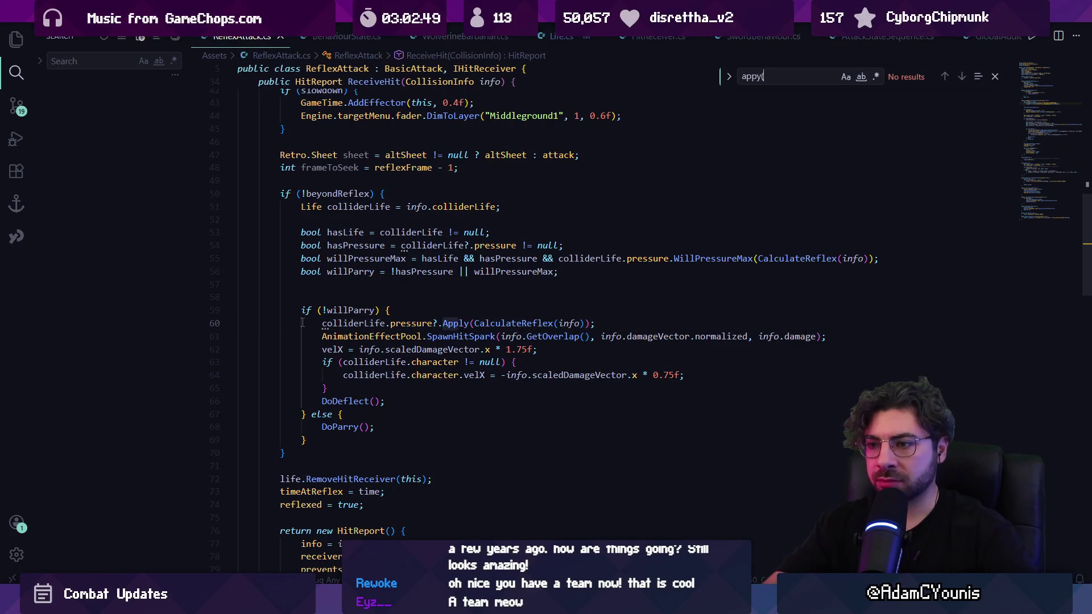
key("Escape")
Add a deflecting Debug.Log under if (!willParry), save, and clear Unity's Console.
key("Return")
type("Debug")
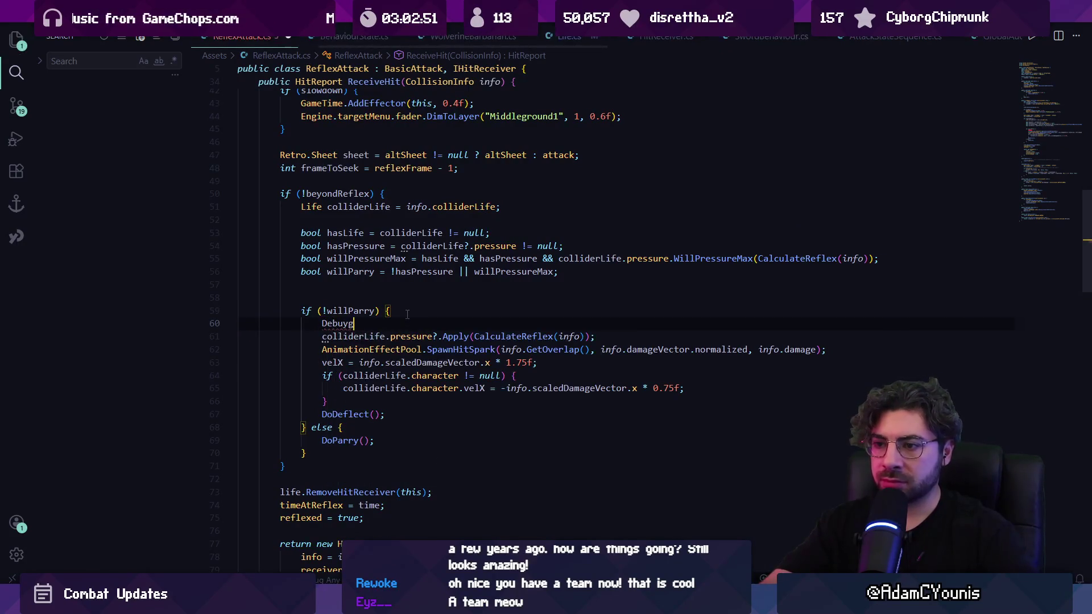
key("Tab")
key("ctrl+s")
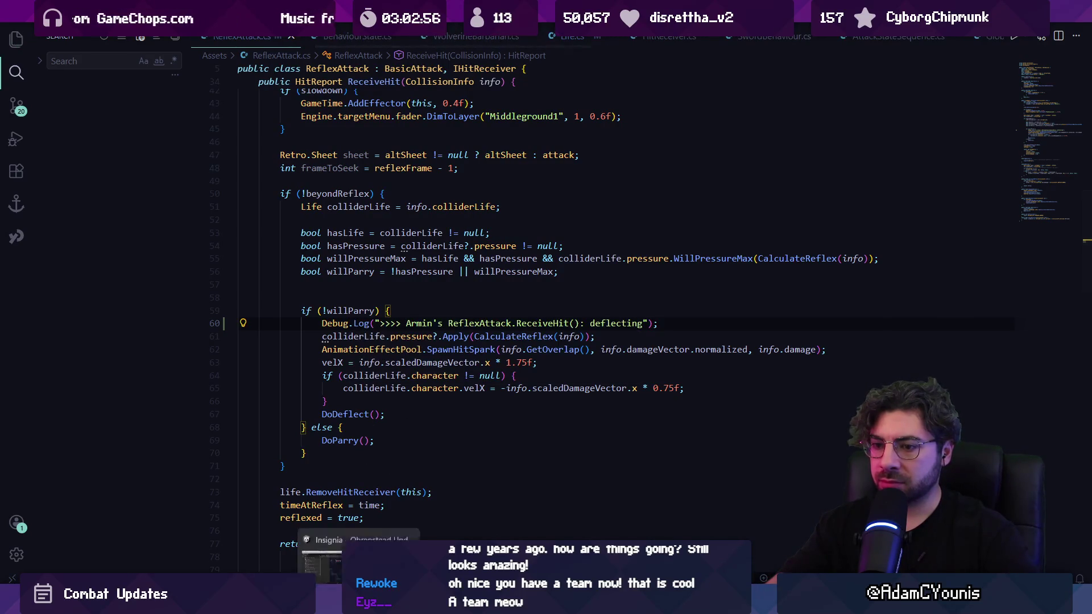
key("alt+Tab")
left_click(10, 354)
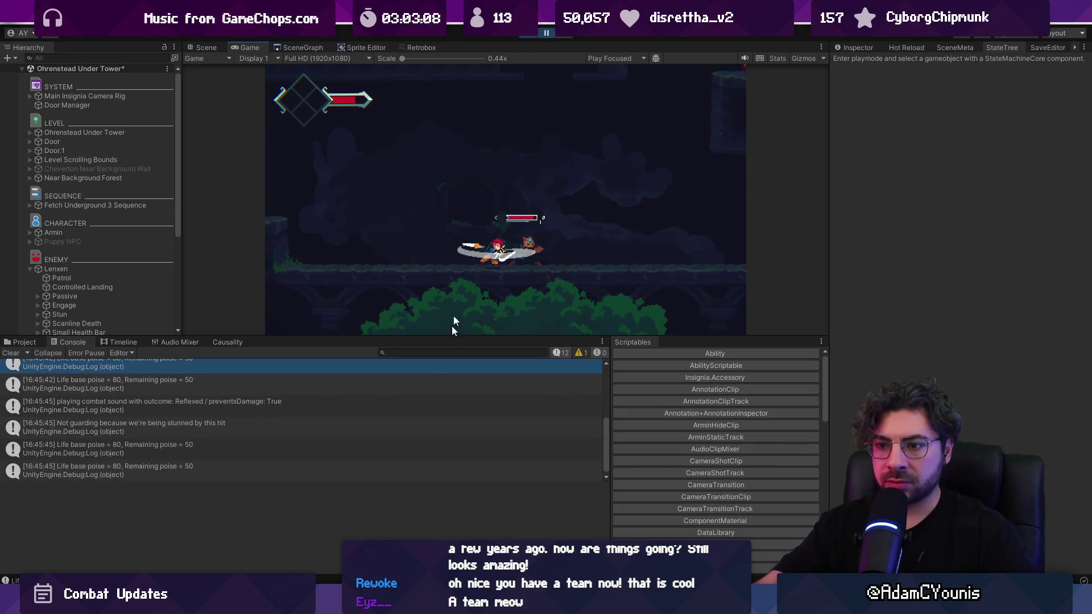
Clear the Console, restart play, and open the pressure-too-high log's source.
scroll(373, 419, "up", 3)
scroll(374, 422, "down", 1)
scroll(374, 422, "down", 1)
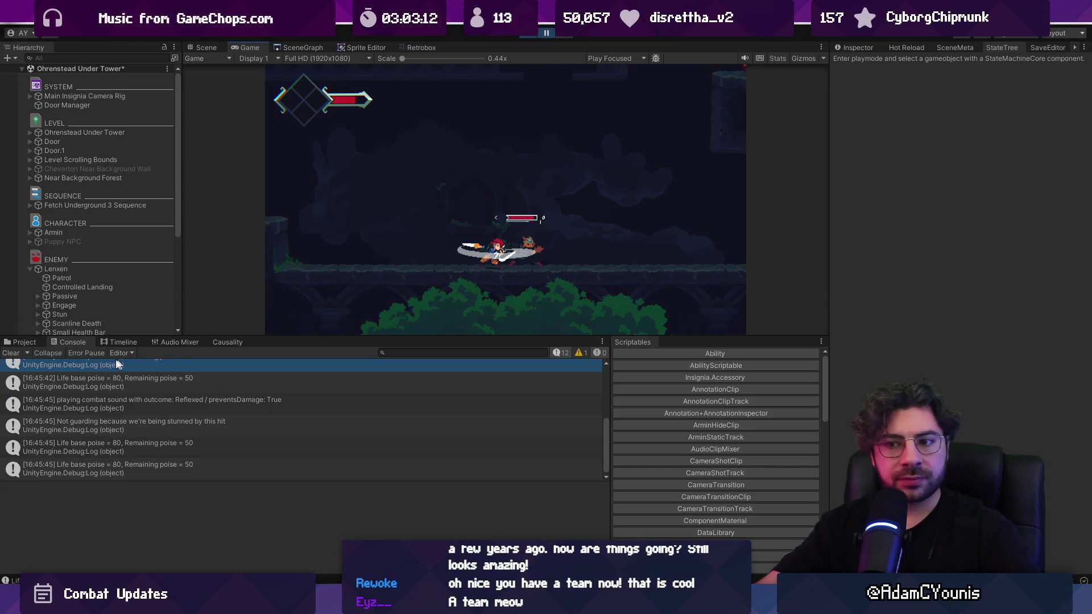
left_click(17, 357)
left_click(528, 35)
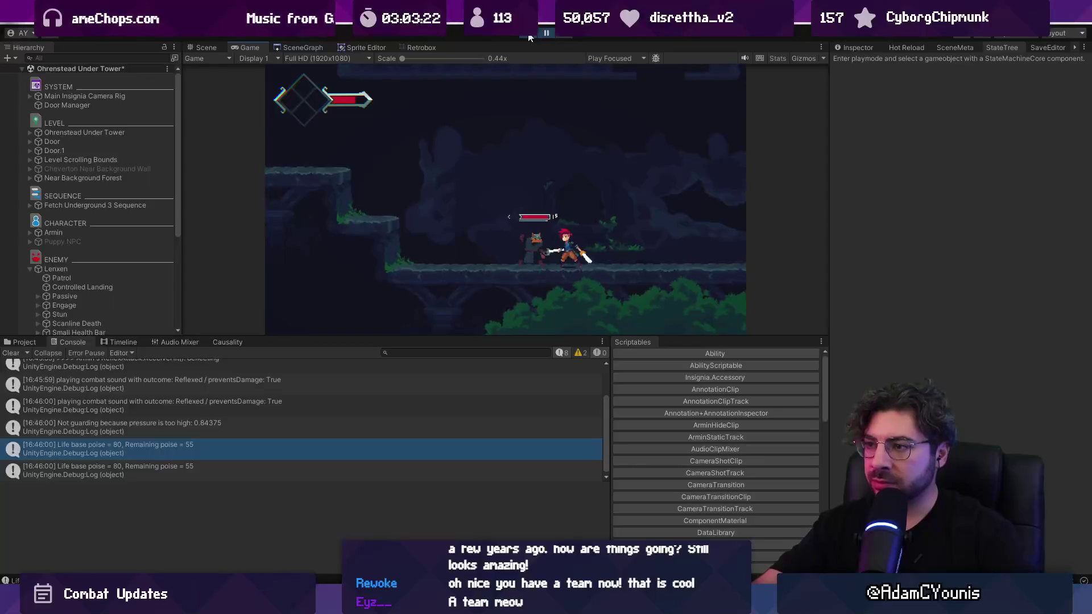
left_click(259, 429)
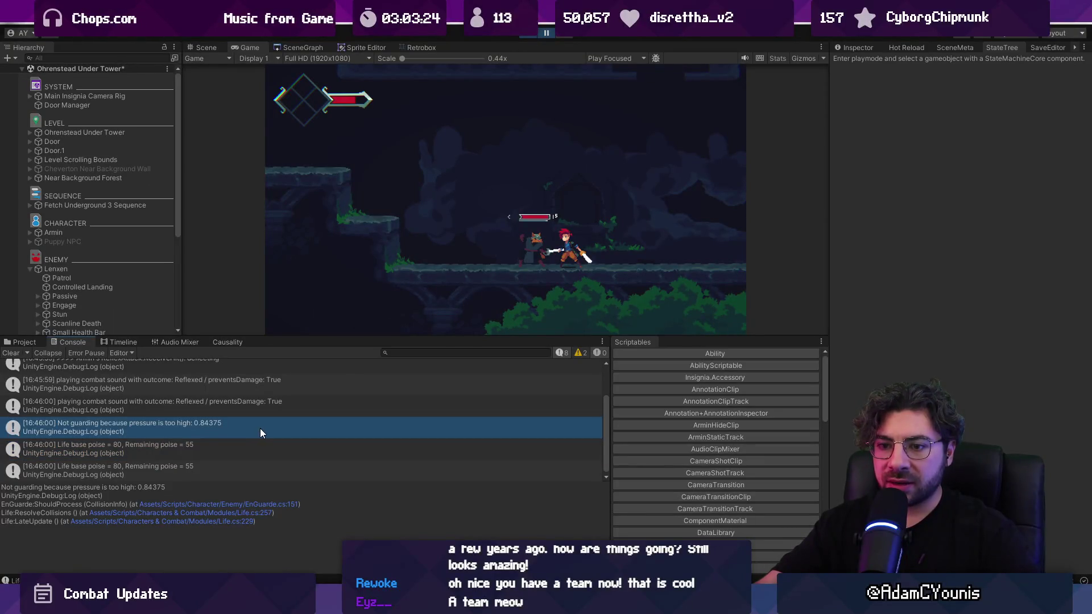
double_click(261, 429)
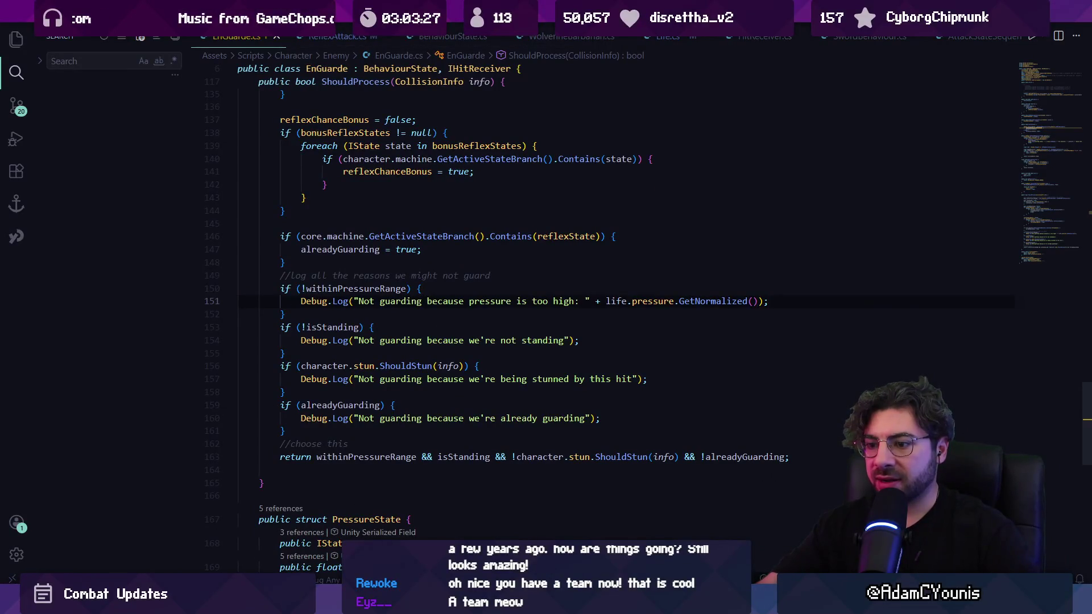
key("alt+Tab")
Trace the 'playing combat sound' log to CombatSoundsManager.cs and delete line 21's Debug.Log.
left_click(187, 409)
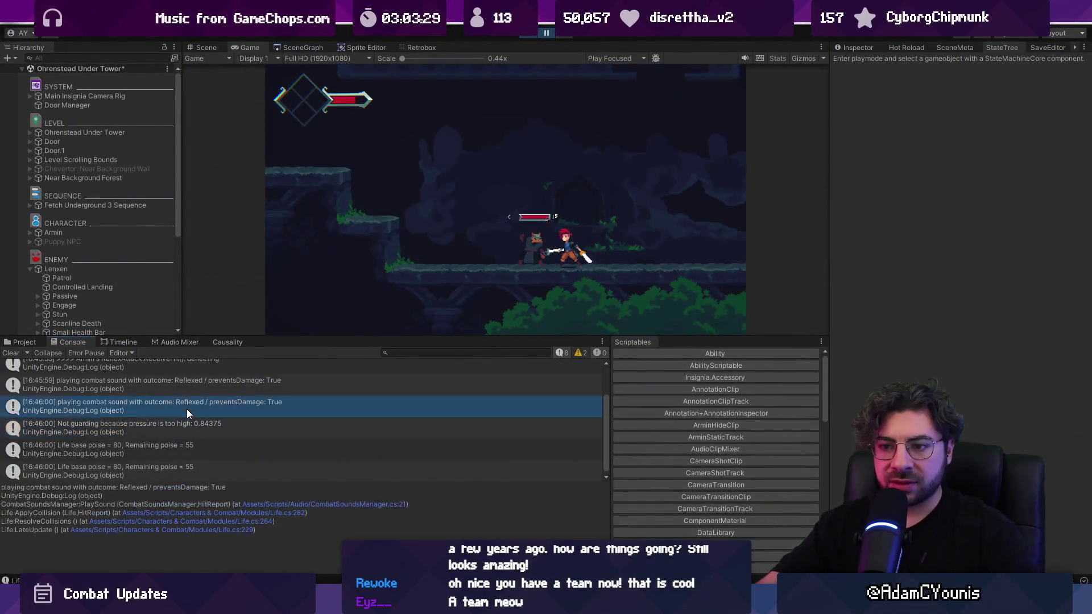
double_click(209, 412)
key("ctrl+shift+k")
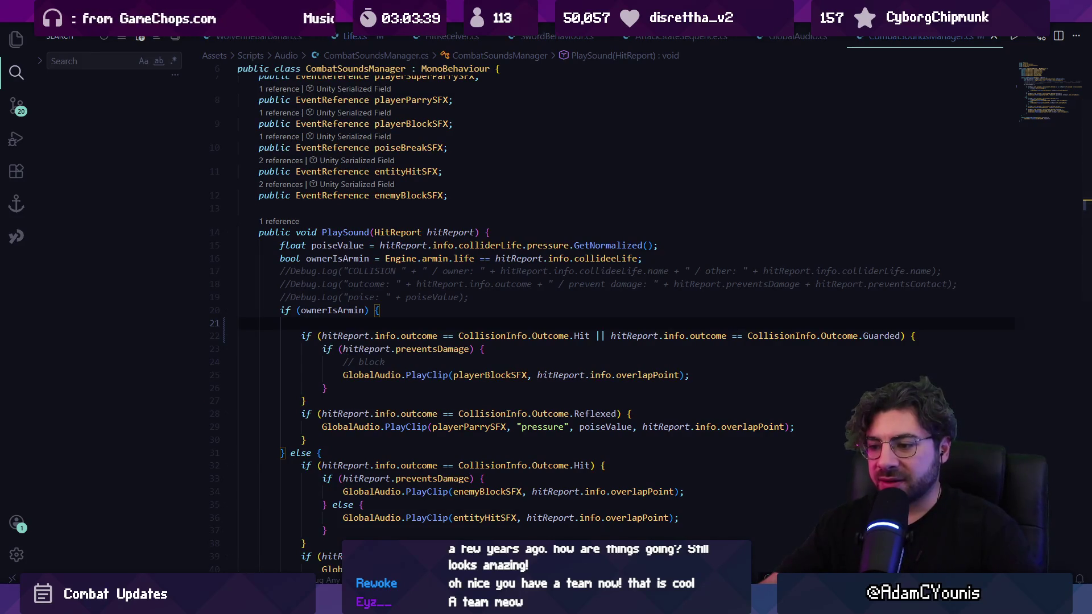
Launch a new Visual Studio Code window via Windows search for "vs code".
key("super")
type("vs code")
key("Return")
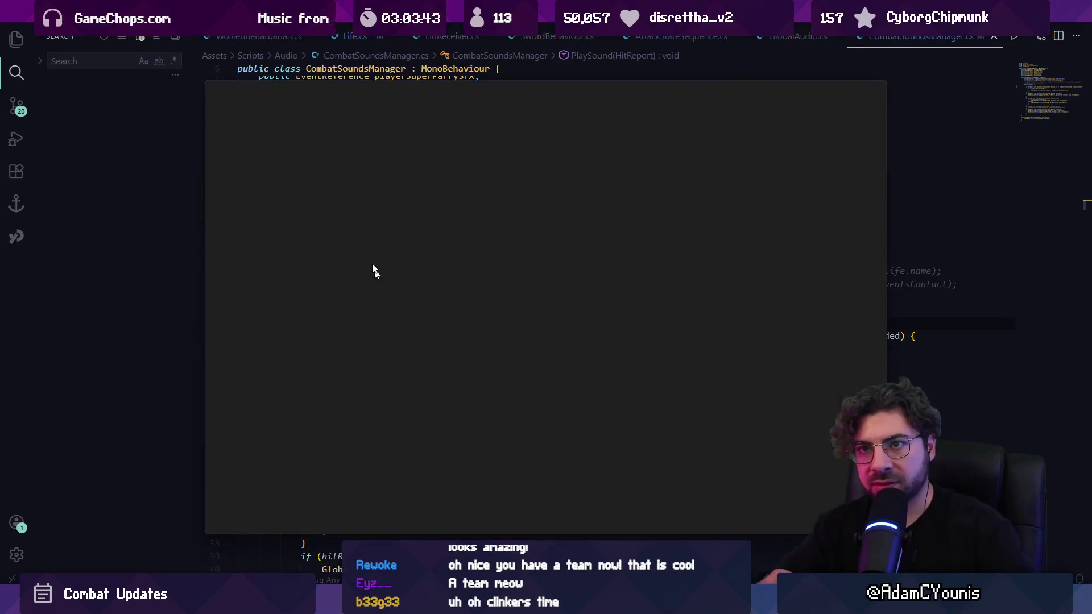
Open the recent Clinkers folder, then show Windows Media Player's Stream Music playlist.
left_click(233, 90)
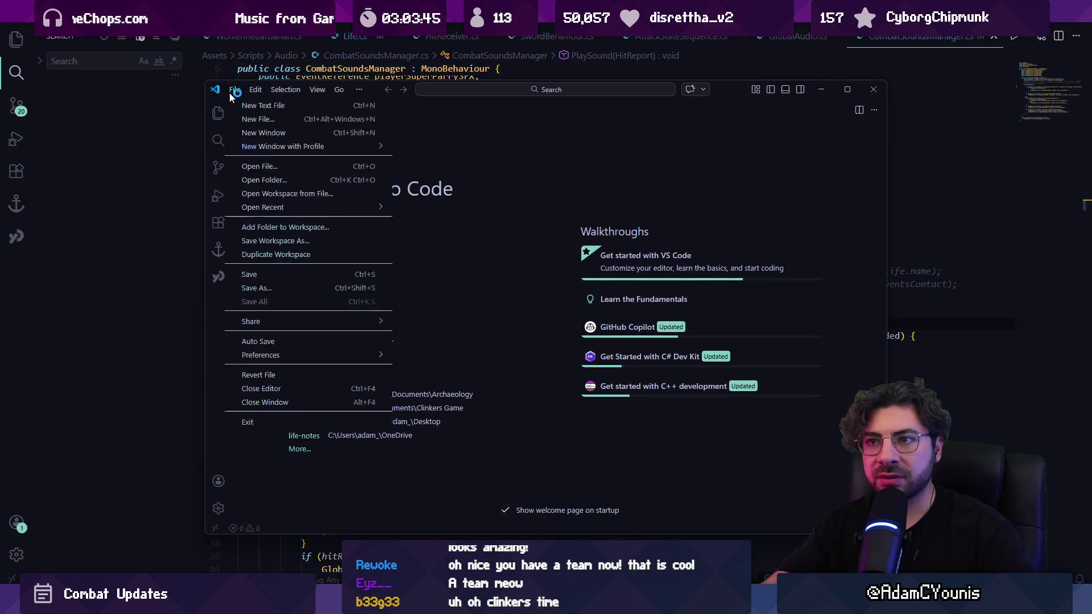
mouse_move(378, 207)
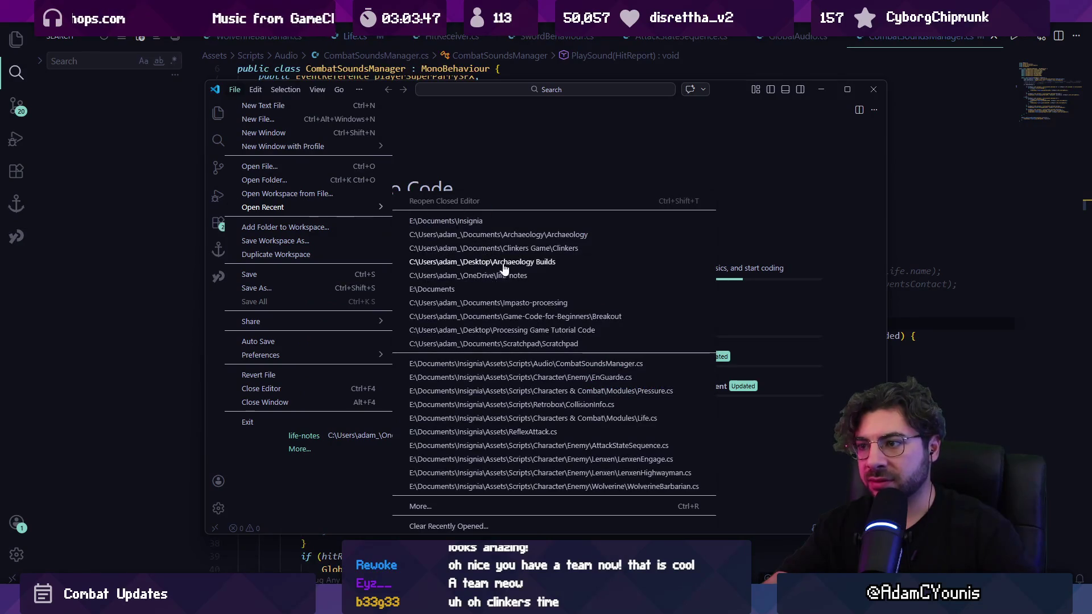
left_click(512, 249)
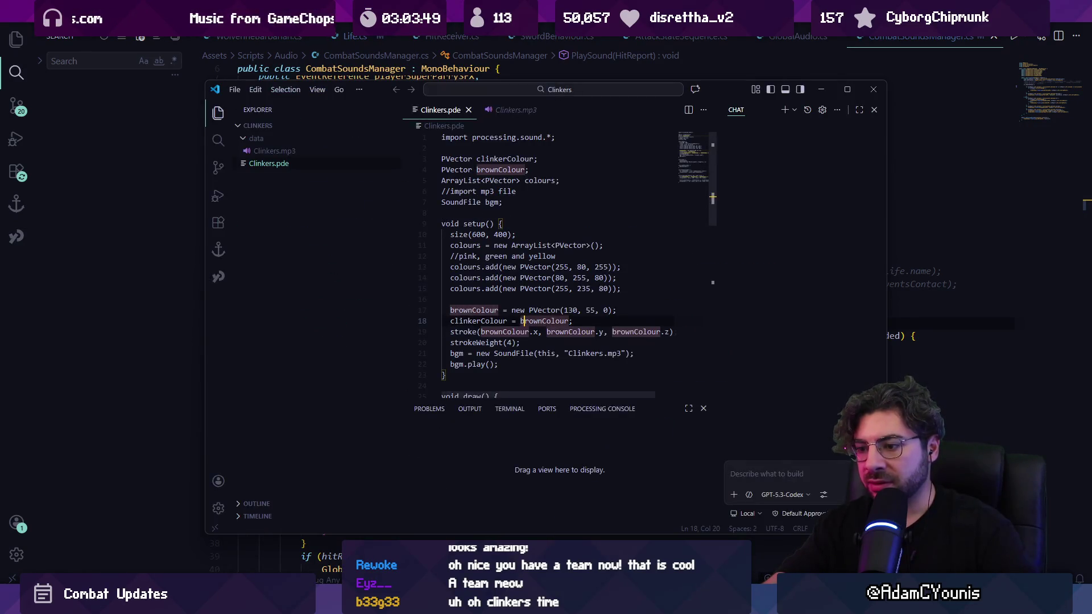
mouse_move(609, 600)
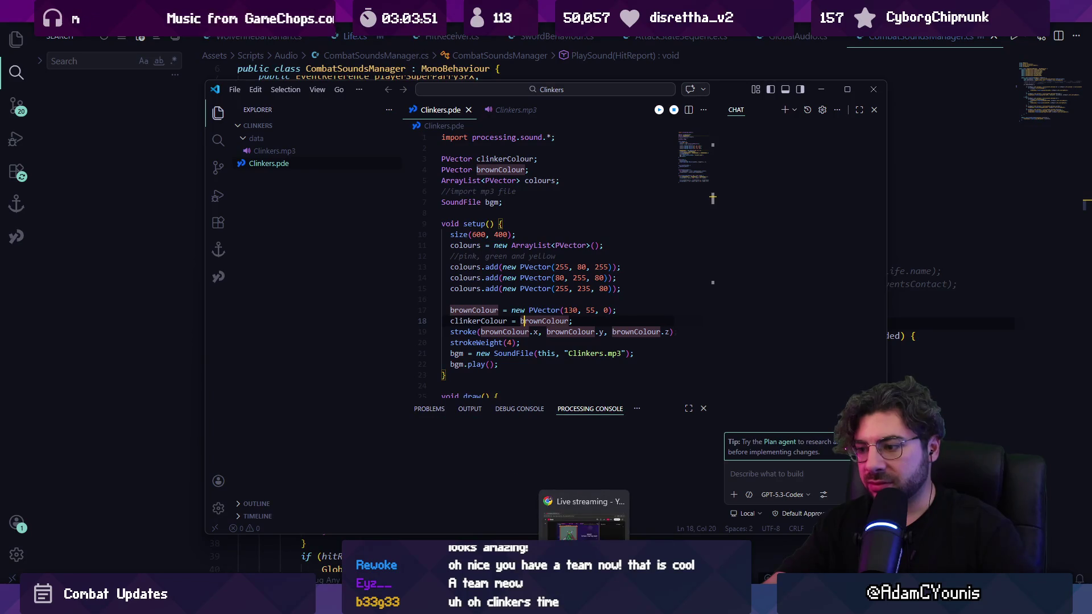
left_click(598, 600)
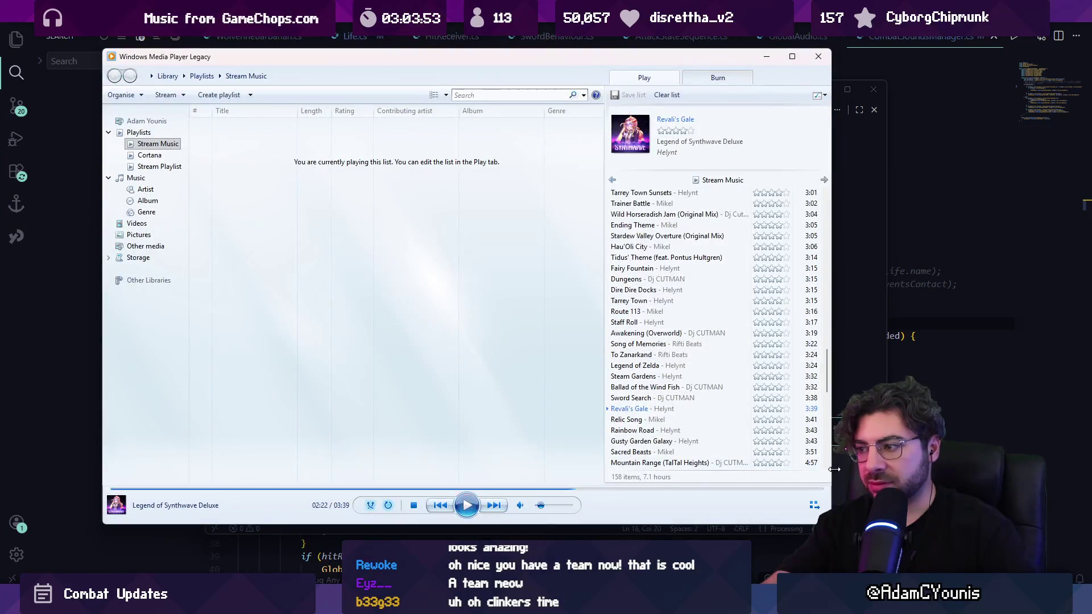
Run the Clinkers sketch, click inside it to change the ellipse colour, and close it.
key("alt+Tab")
left_click(568, 310)
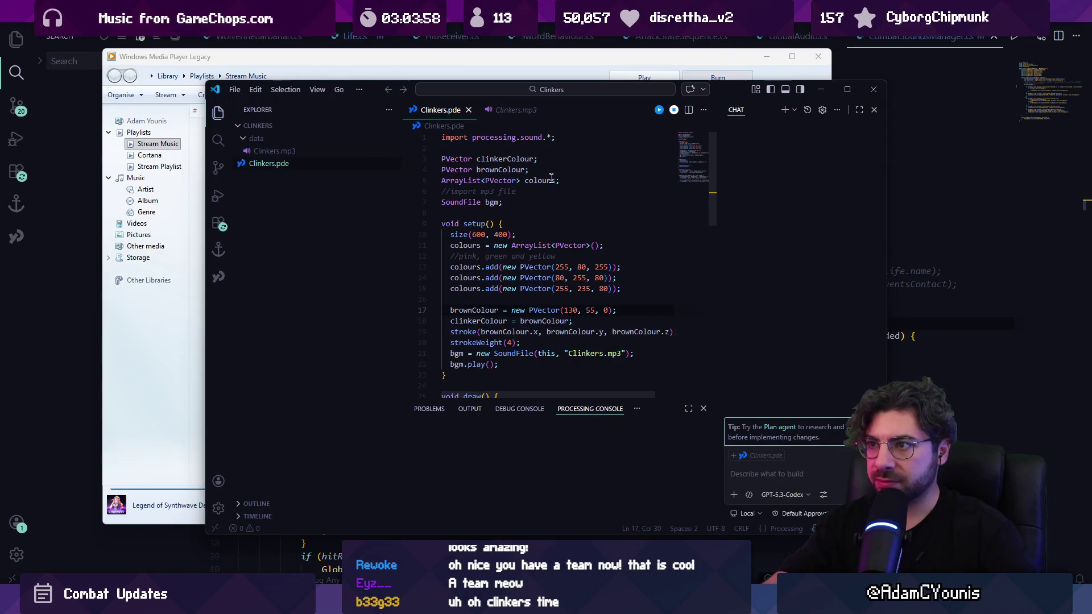
key("ctrl+p")
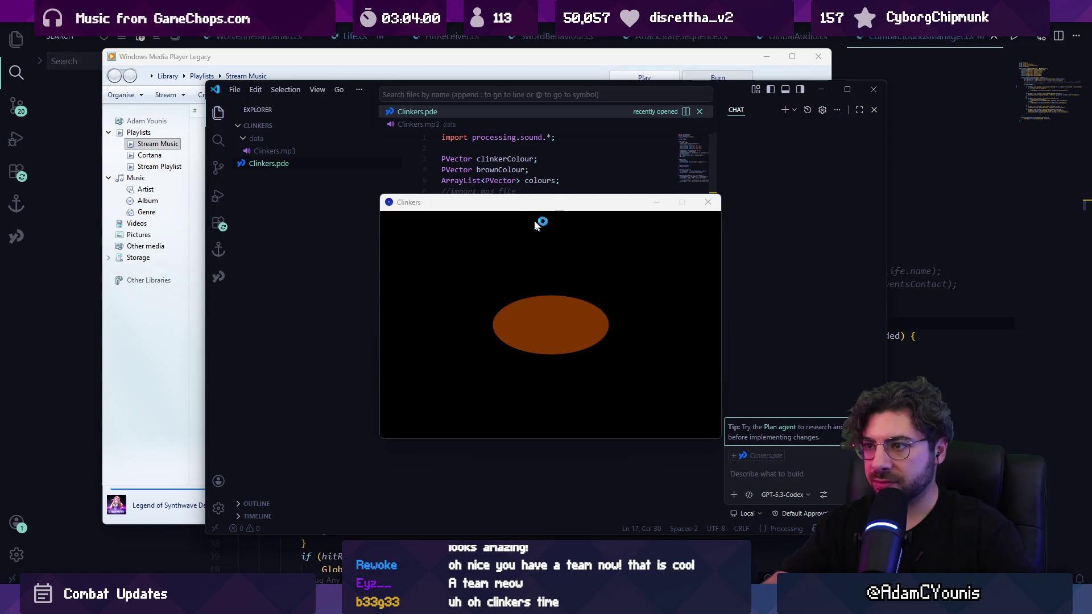
left_click(531, 208)
left_click(708, 202)
left_click(530, 245)
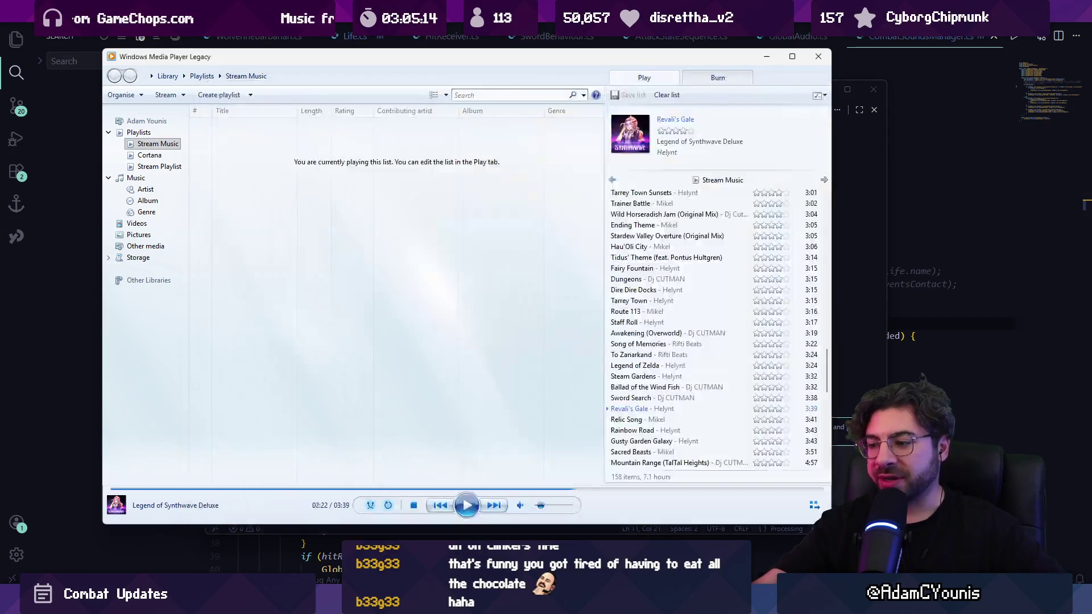
Resume the Stream Music playlist in Windows Media Player and return to VS Code.
key("alt+Tab")
left_click(466, 505)
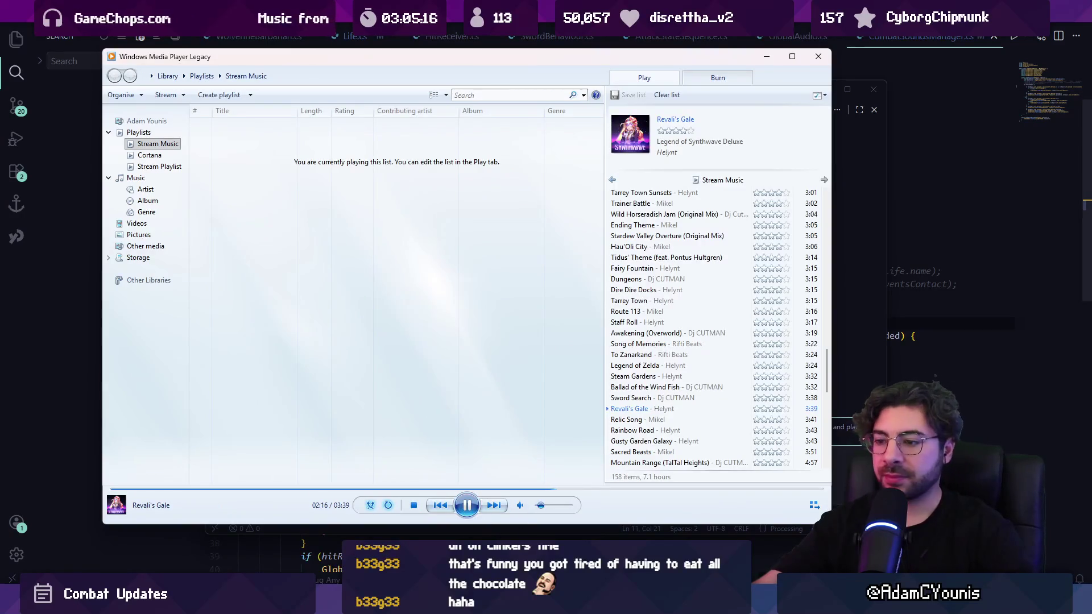
key("alt+Tab")
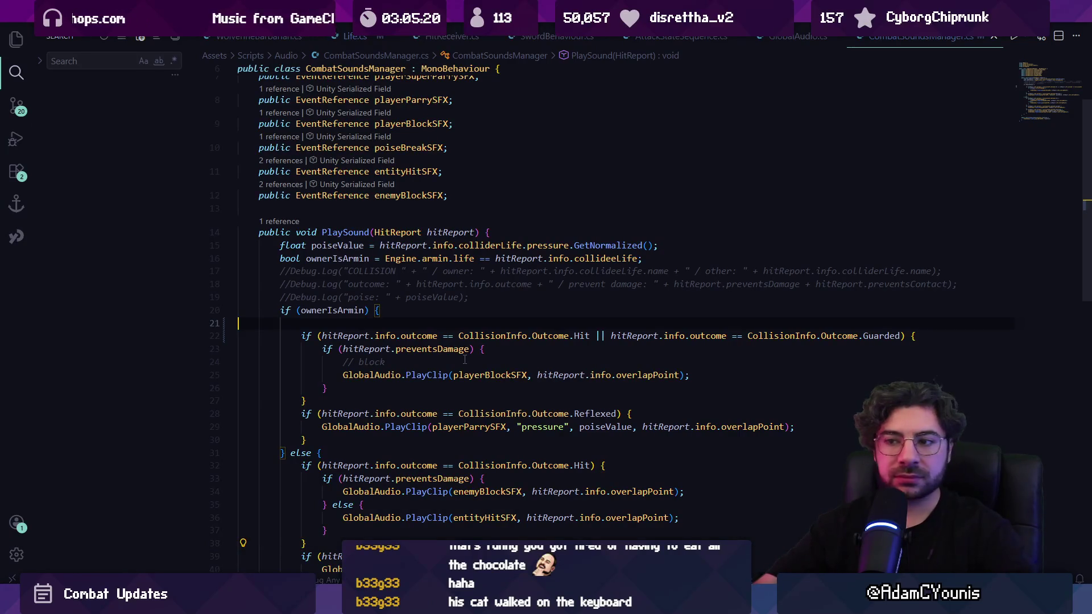
Review the 'Not guarding because…' pressure-too-high log lines in EnGuarde.cs's ShouldProcess.
key("ctrl+Tab")
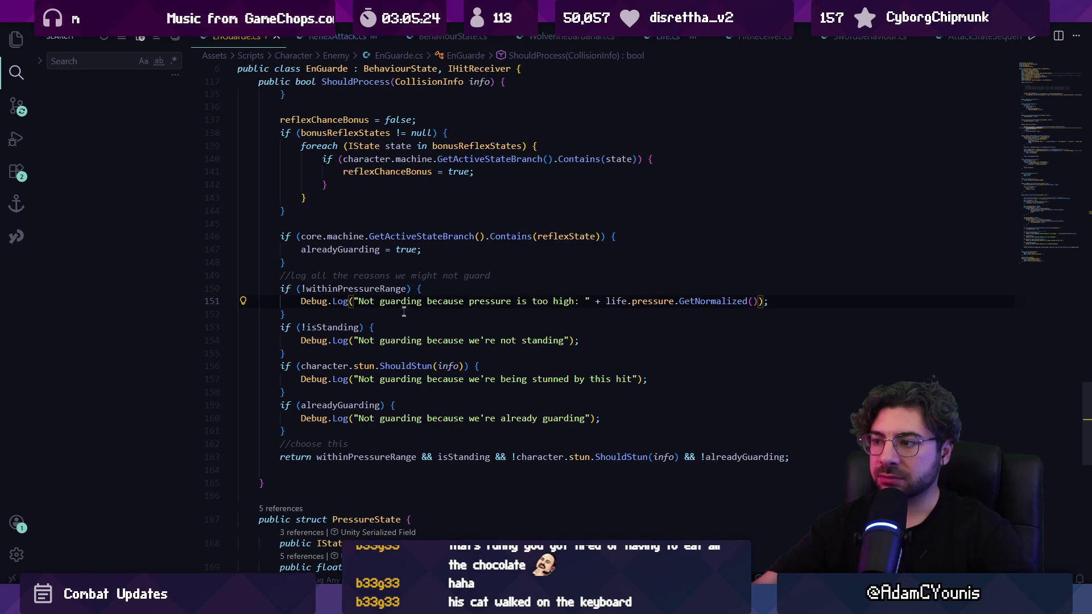
scroll(409, 327, "up", 3)
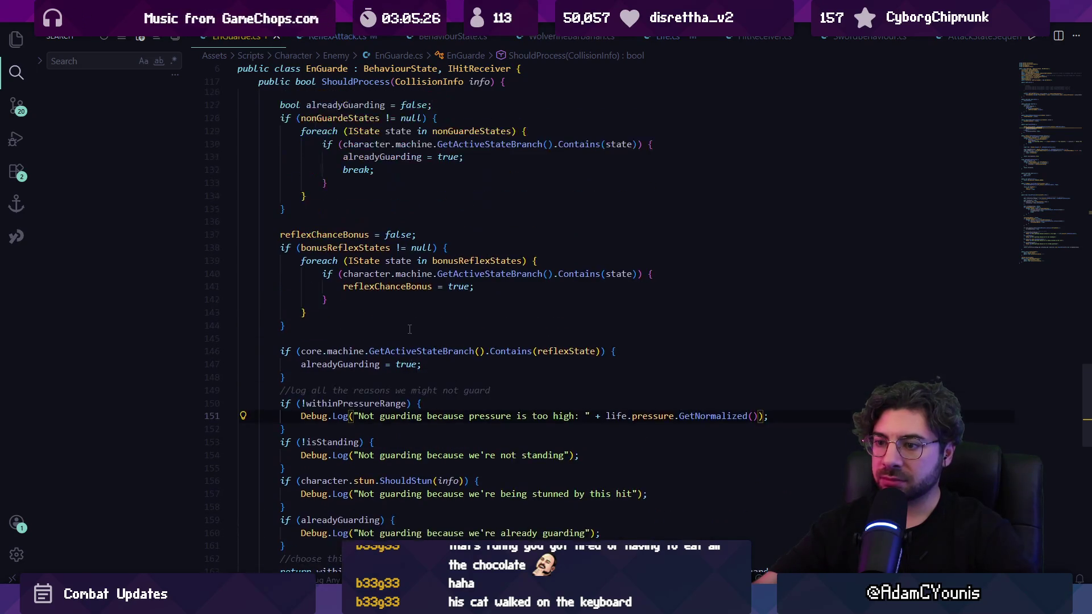
scroll(410, 329, "down", 2)
left_click(398, 365)
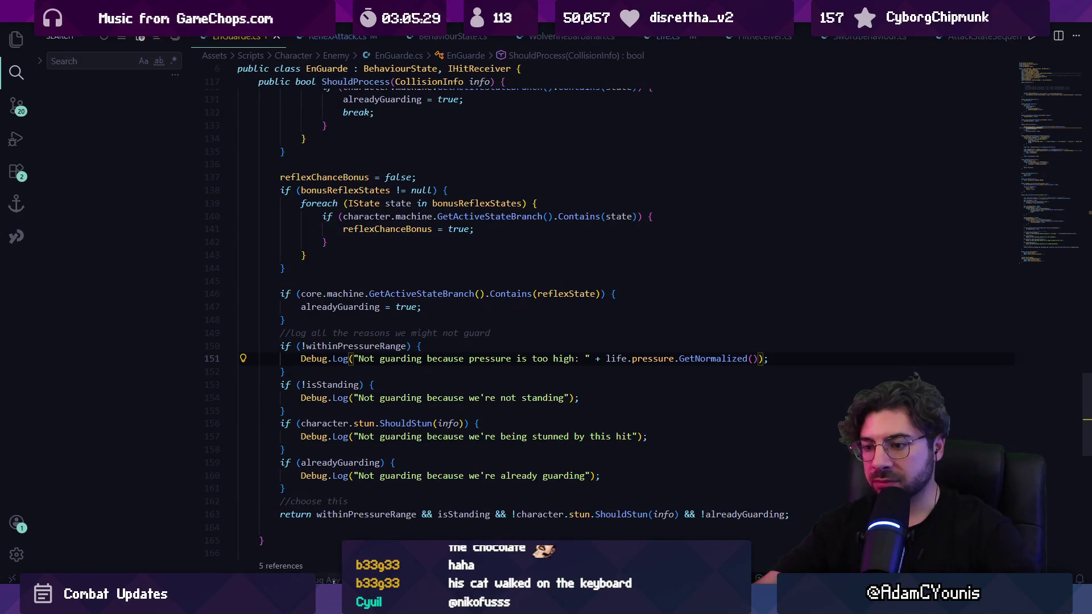
key("alt+Tab")
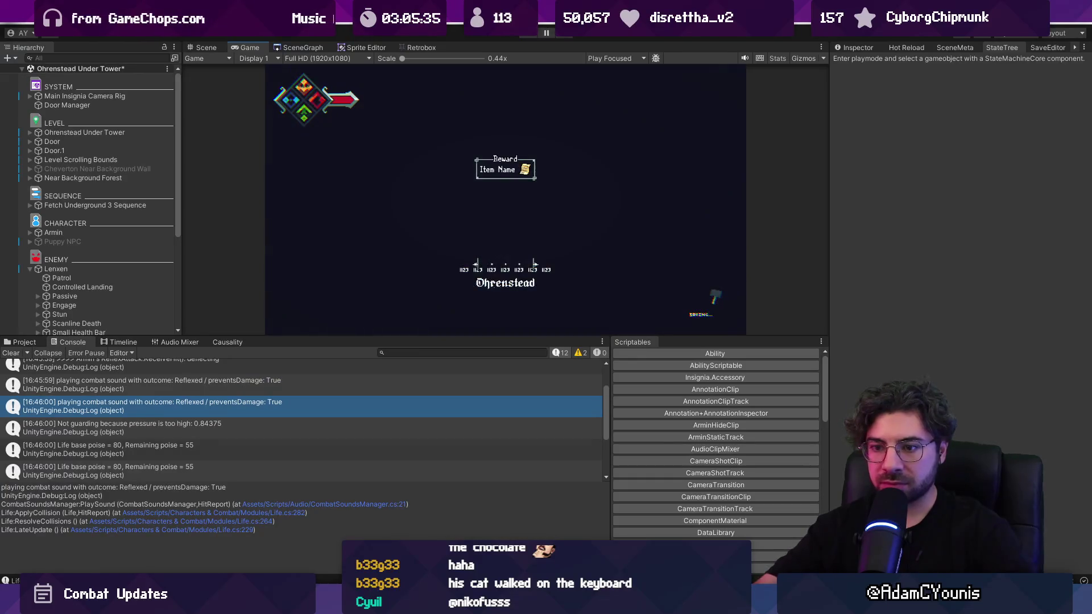
Unpause the Lenxen fight and open the code behind the deflecting log message.
key("ctrl+p")
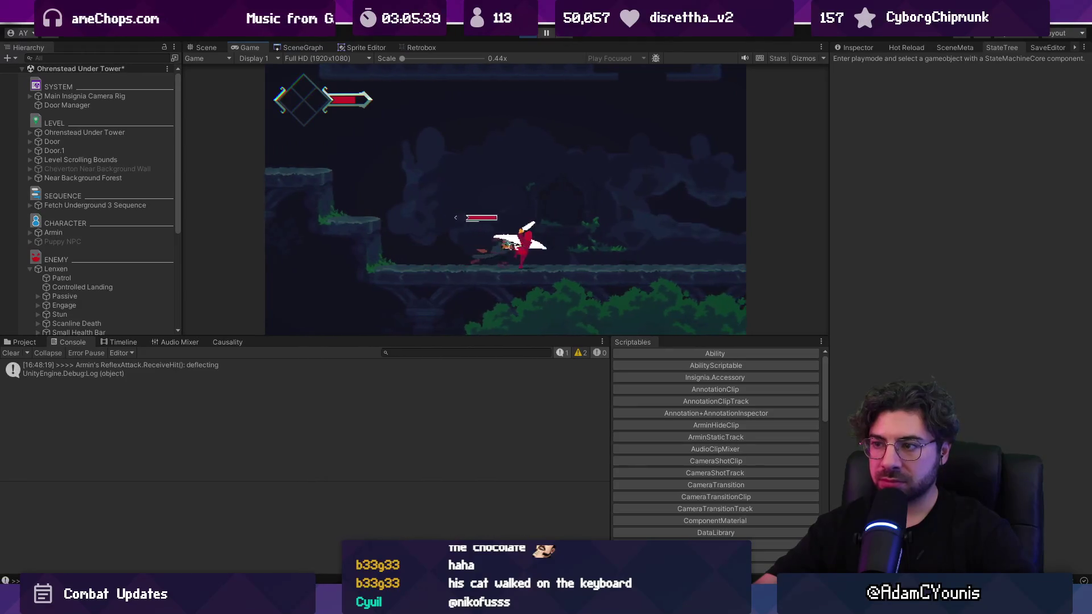
left_click(307, 455)
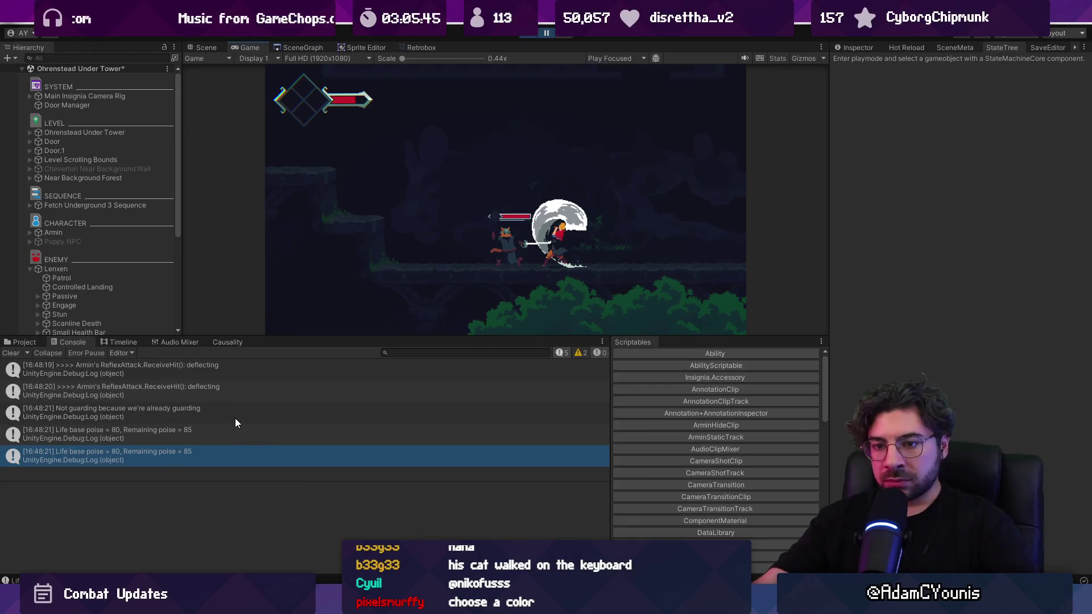
double_click(221, 390)
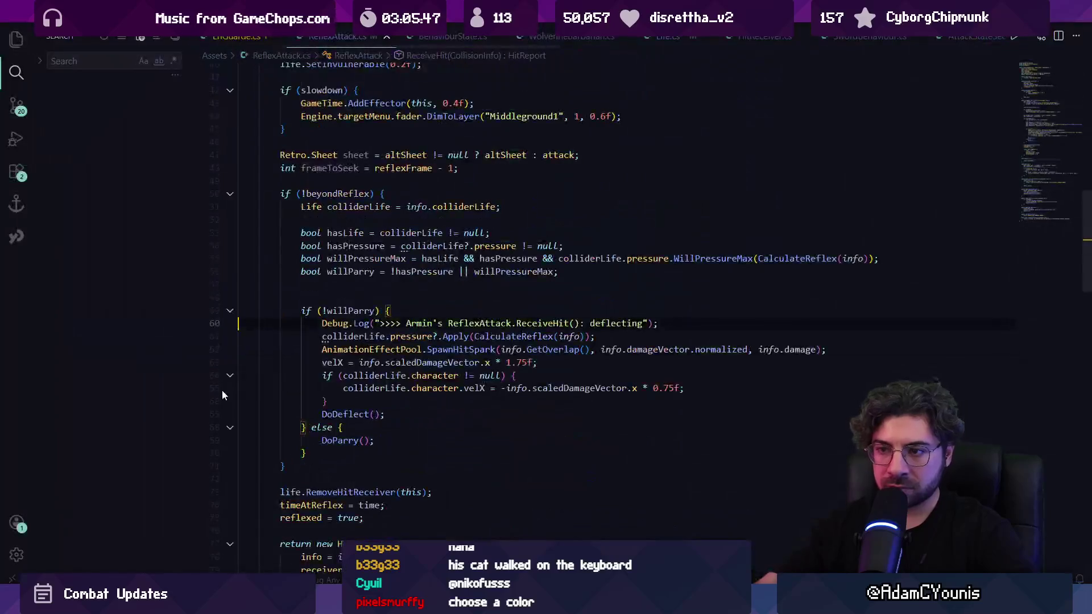
Back in Unity, inspect the 'already guarding' log entry's stack trace, then clear the Console.
mouse_move(384, 603)
mouse_move(444, 529)
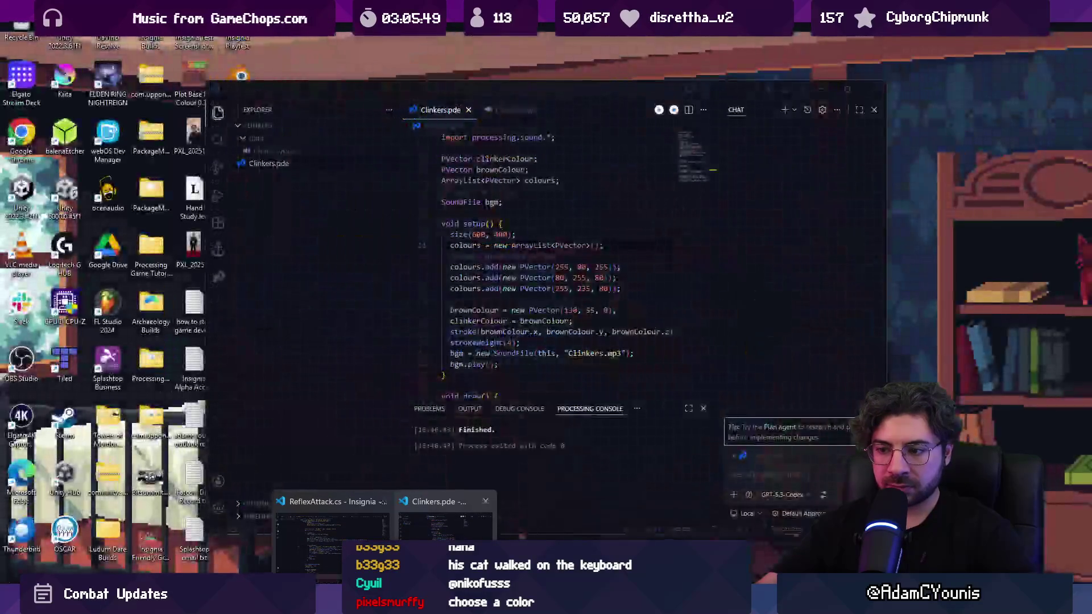
key("alt+Tab")
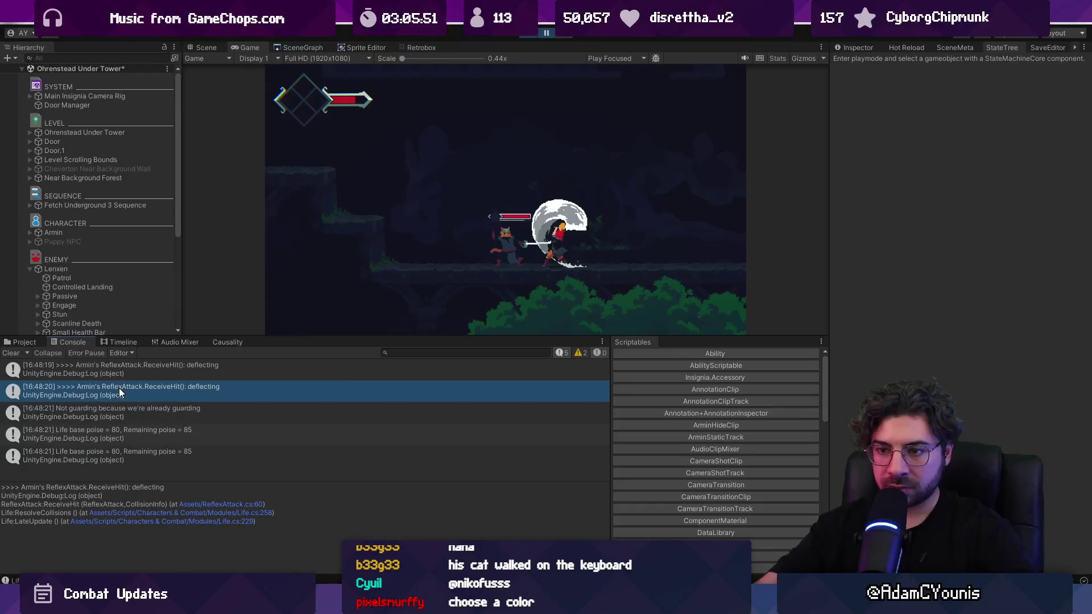
left_click(170, 413)
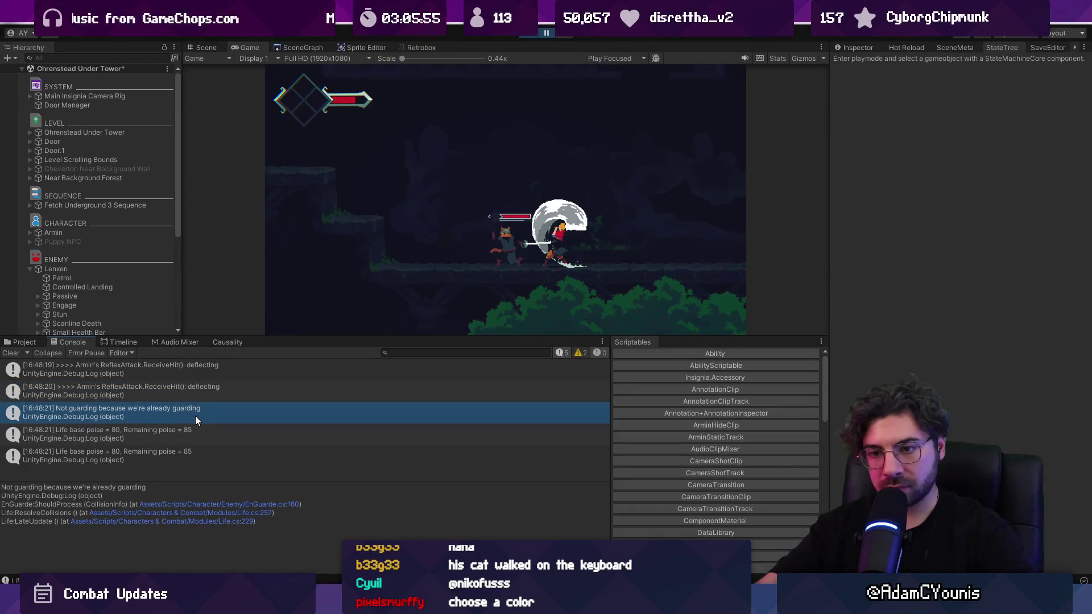
mouse_move(385, 603)
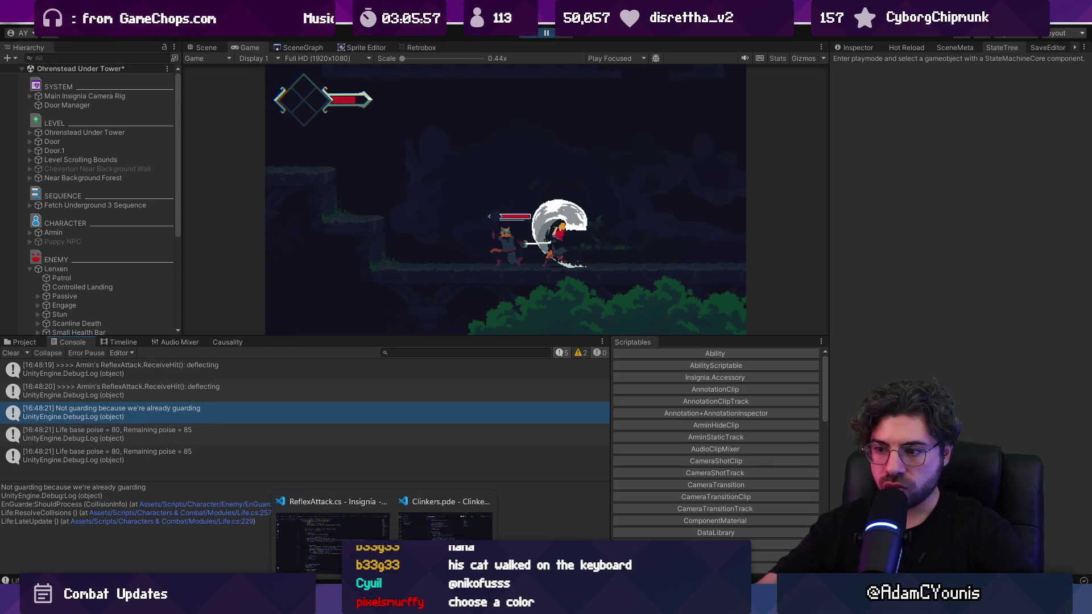
left_click(12, 354)
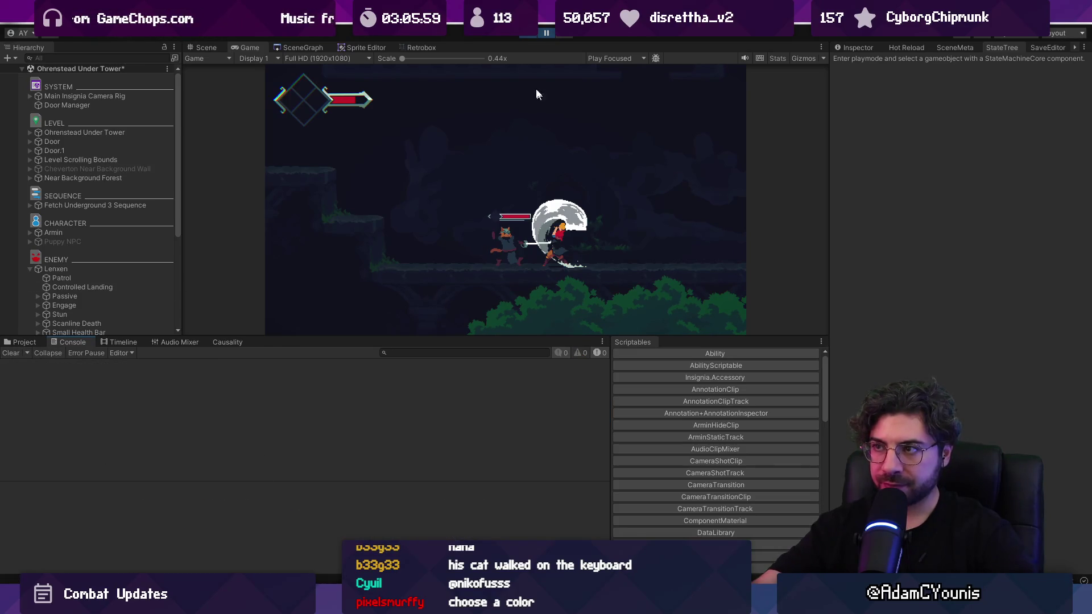
Restart play mode and fight Lenxen until the Console logs 'pressure too high: 0.84375', then open the Lenxen Highwayman prefab.
left_click(547, 33)
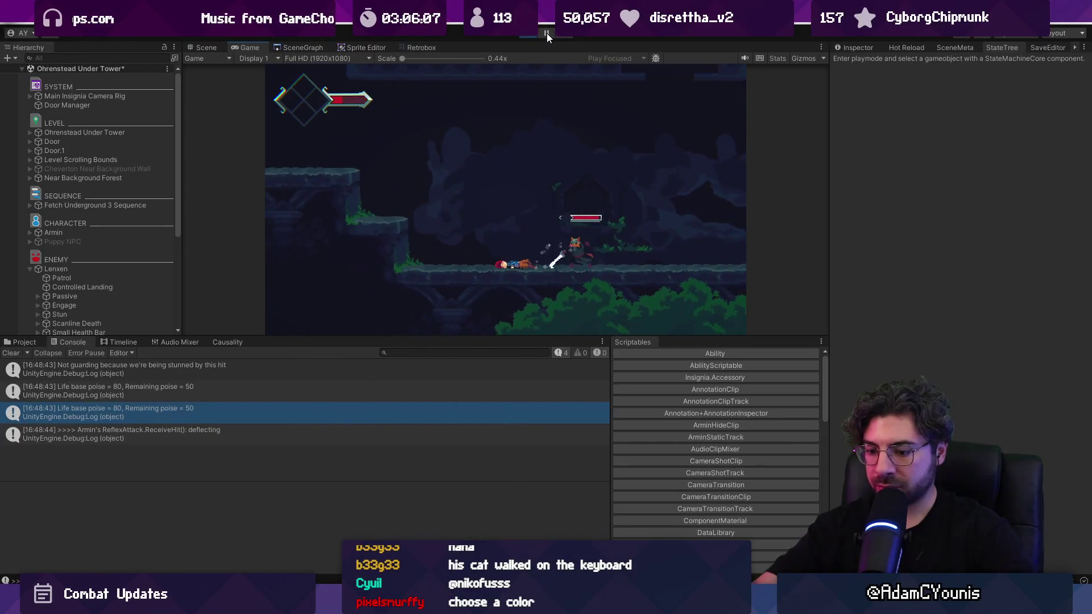
key("ctrl+p")
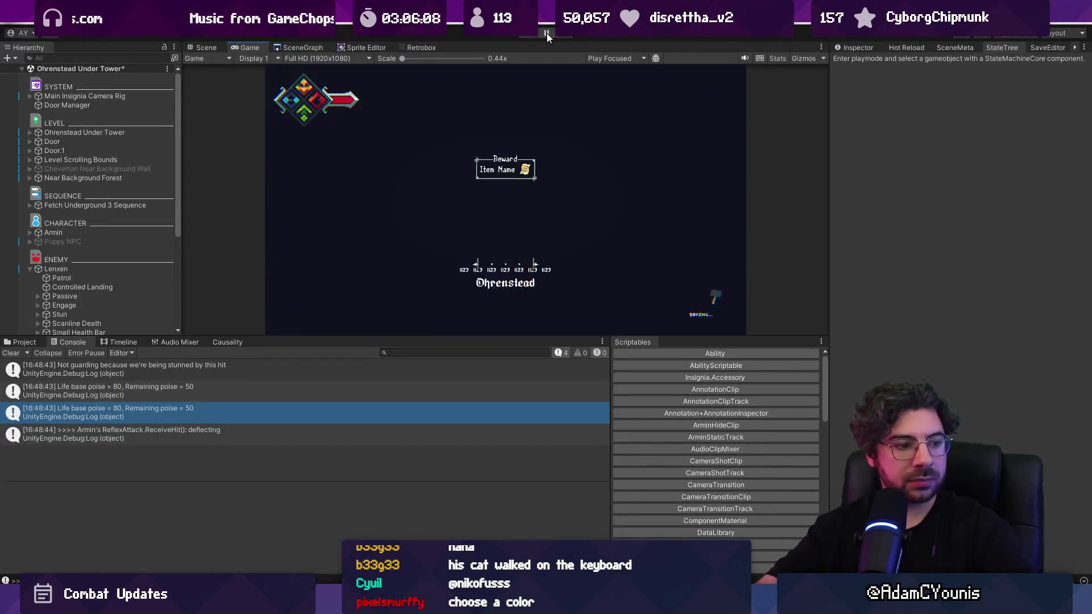
key("ctrl+p")
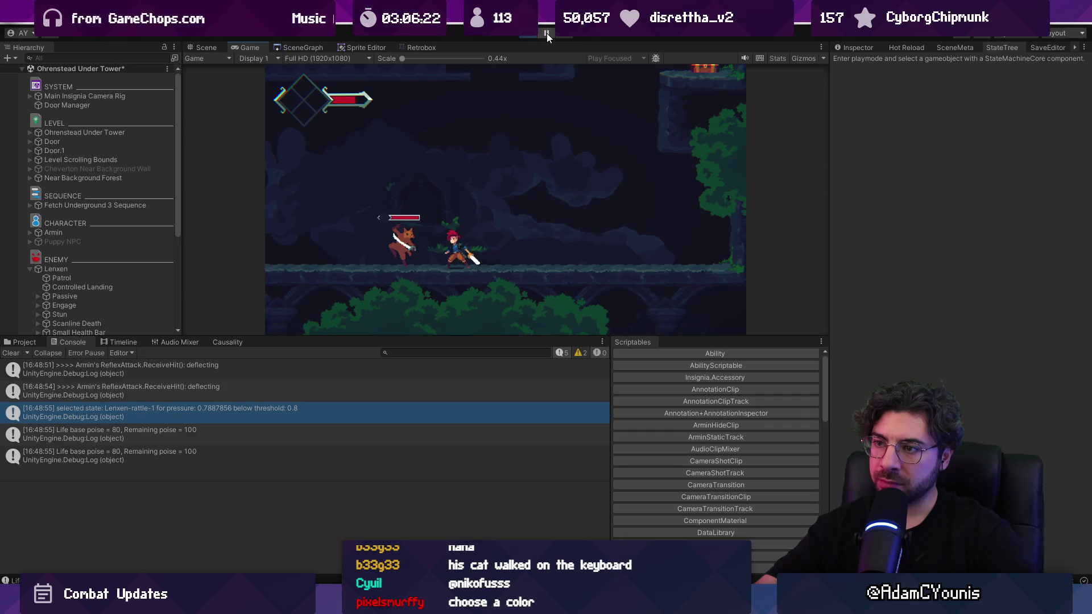
left_click(548, 33)
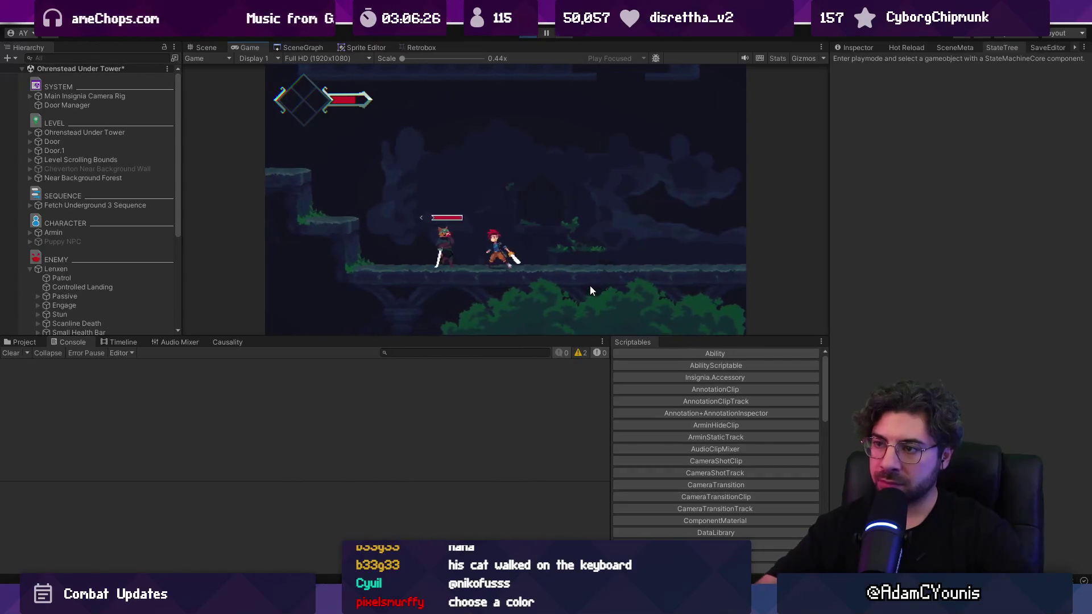
key("Left")
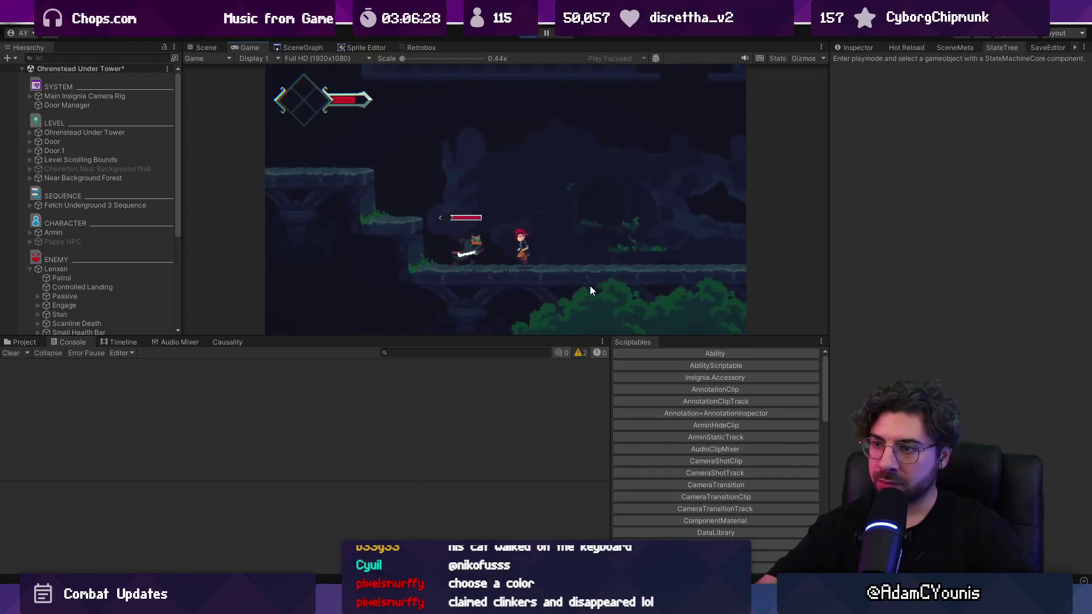
key("Right")
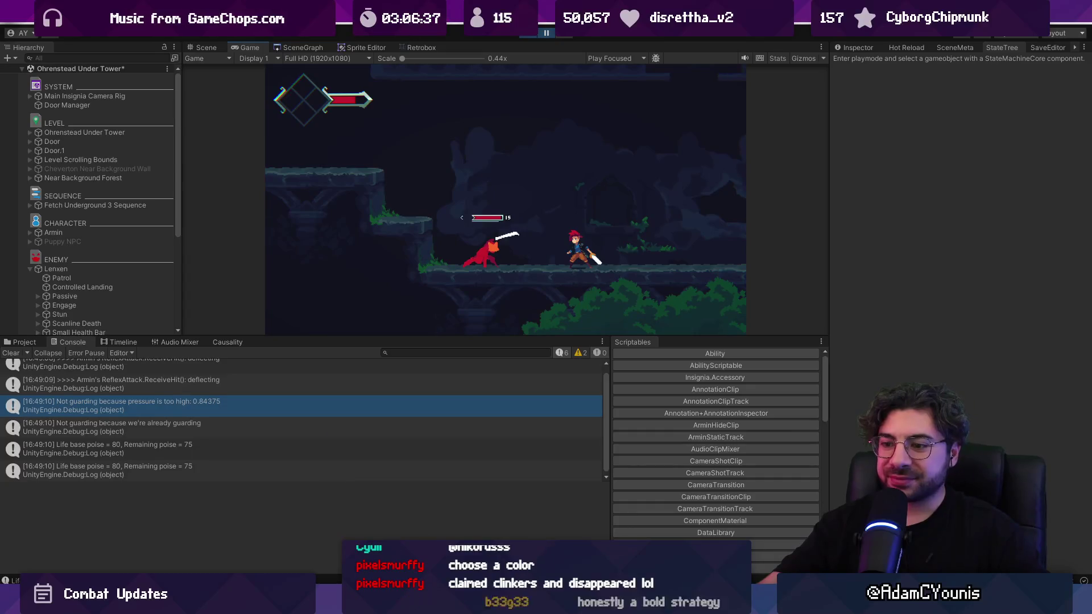
mouse_move(384, 600)
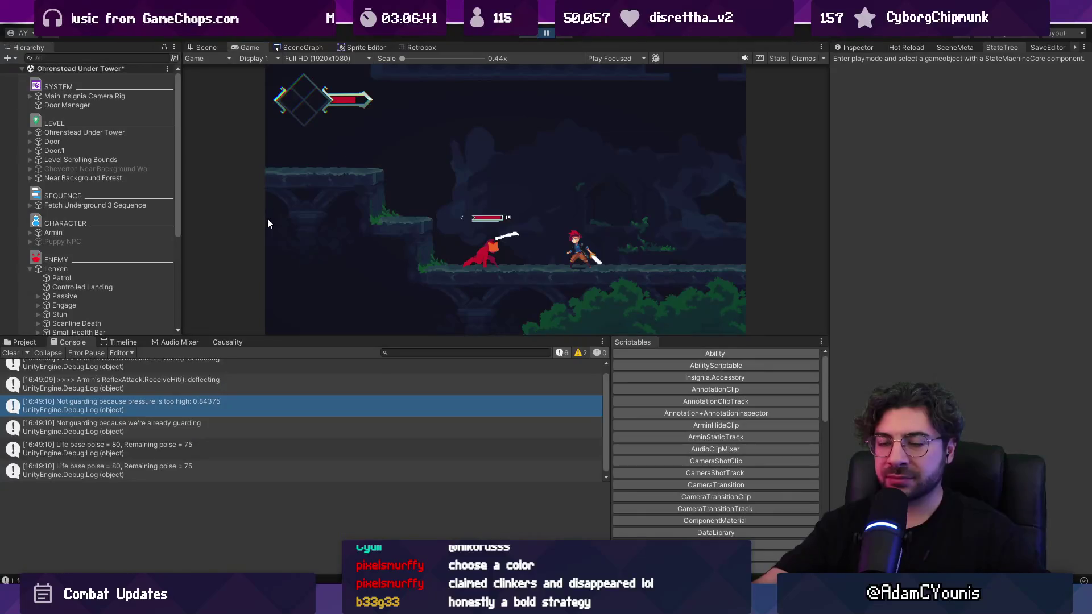
left_click(169, 278)
Select En Guarde in the prefab and change its Rattle 1 Pressure Threshold from 0.8 to 1.
left_click(132, 247)
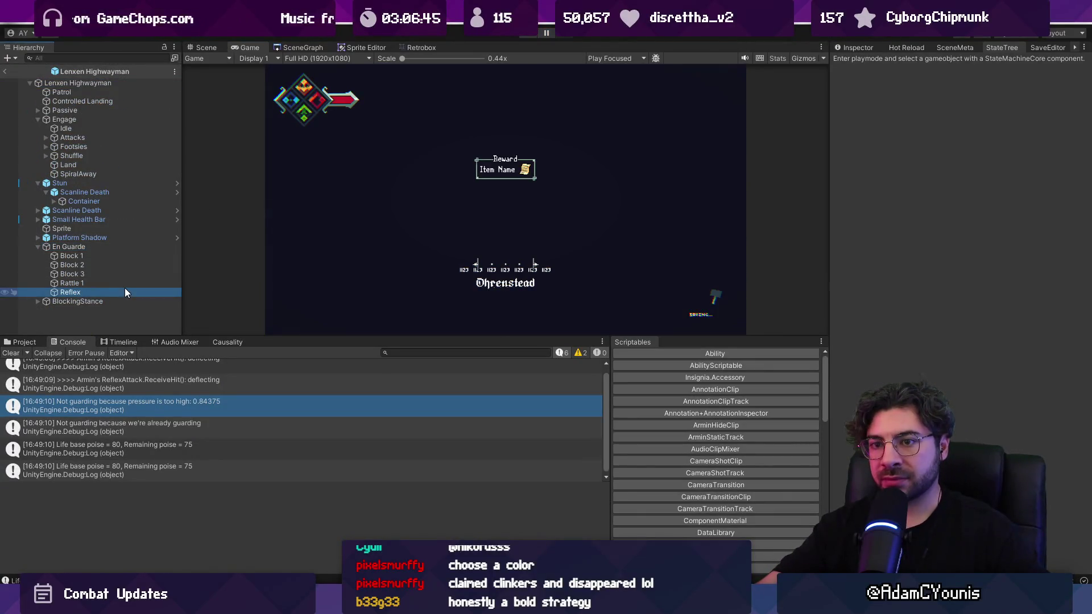
left_click(852, 48)
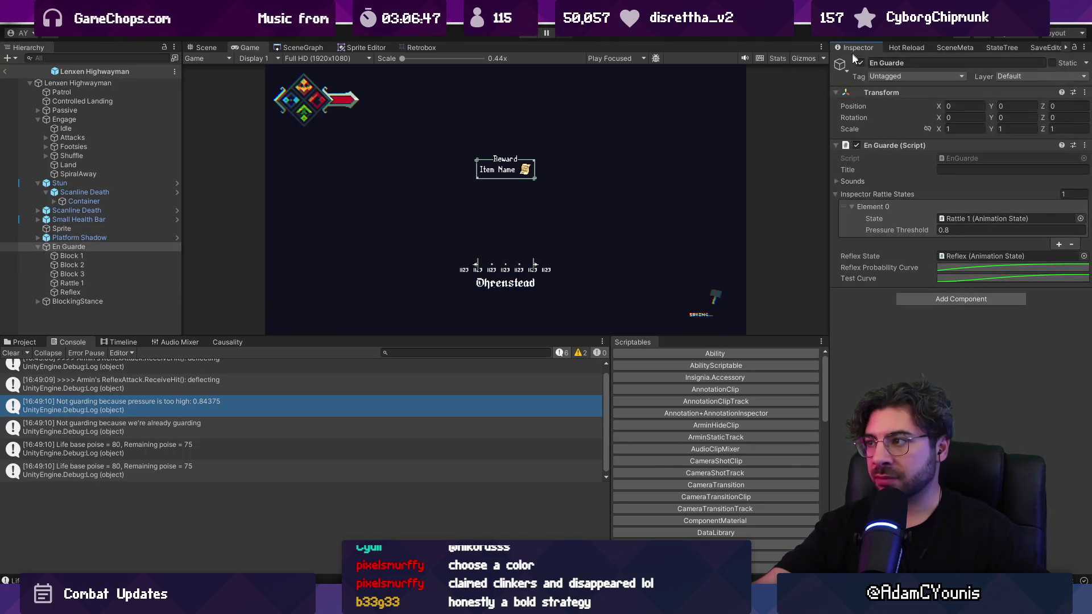
left_click(982, 231)
type("1")
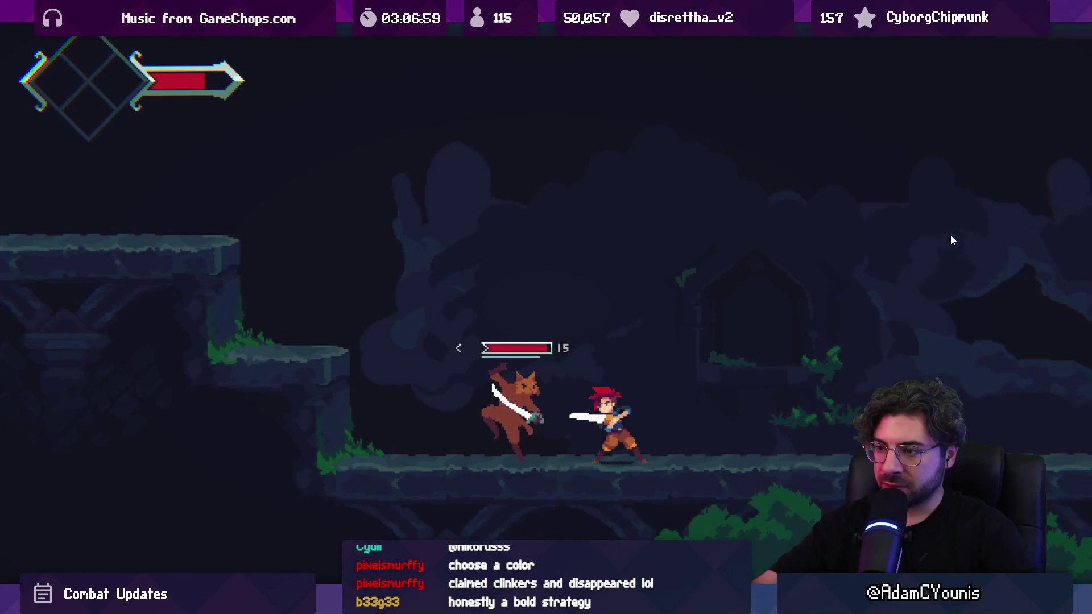
Leave fullscreen and restart play mode to test the new threshold.
key("Escape")
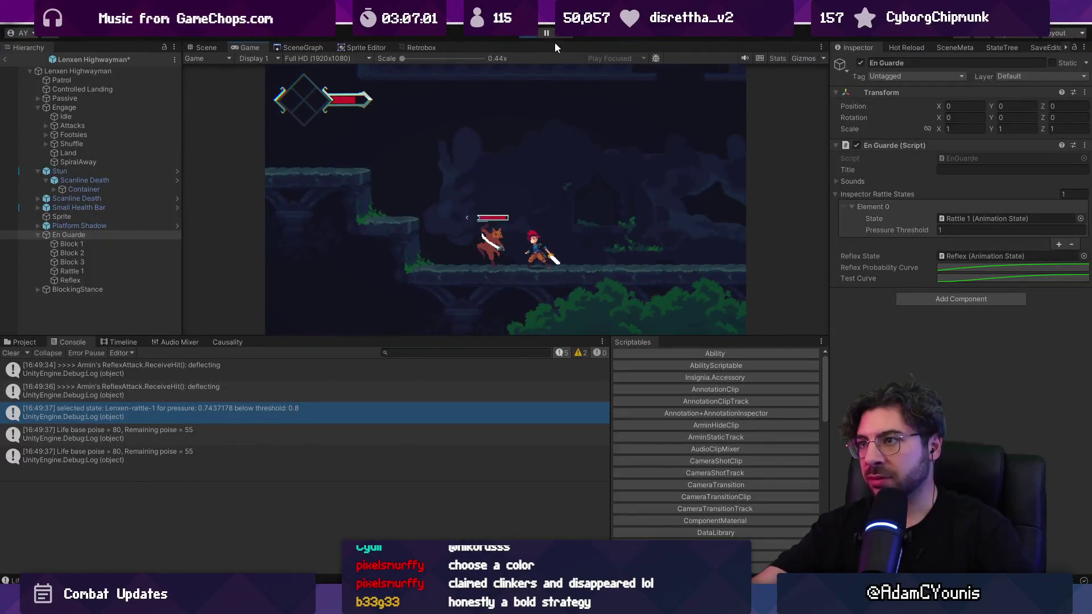
left_click(528, 34)
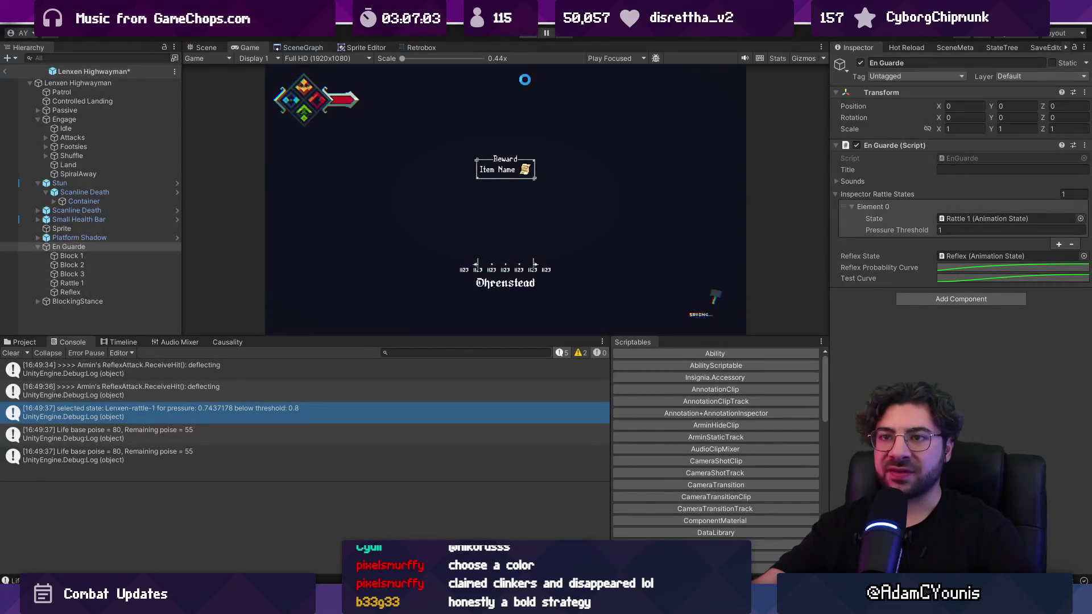
left_click(533, 38)
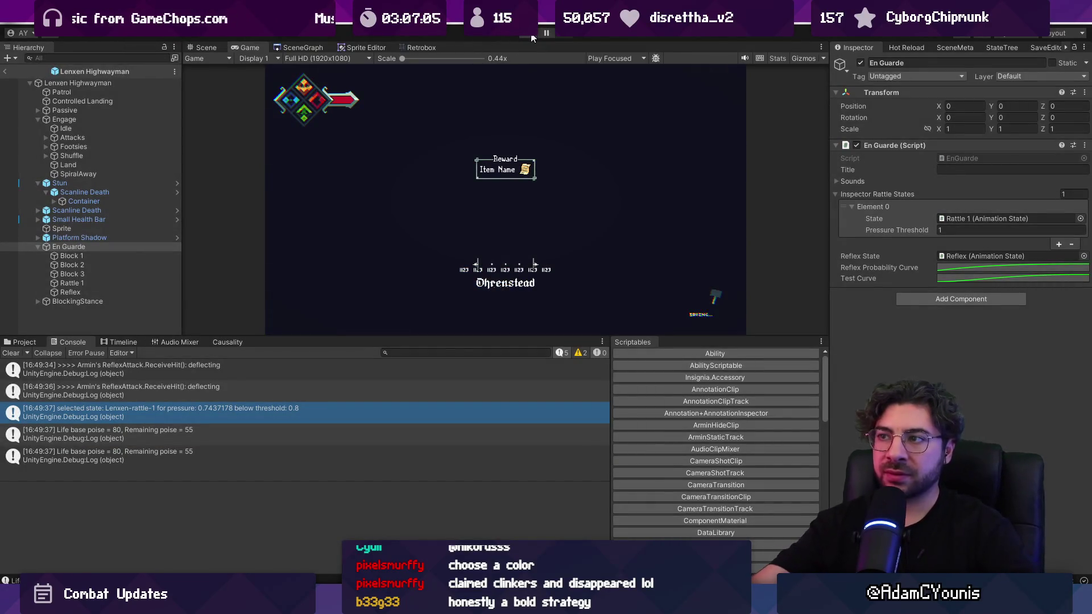
Fight Lenxen with repeated movement and slashes to build up pressure.
key("Right")
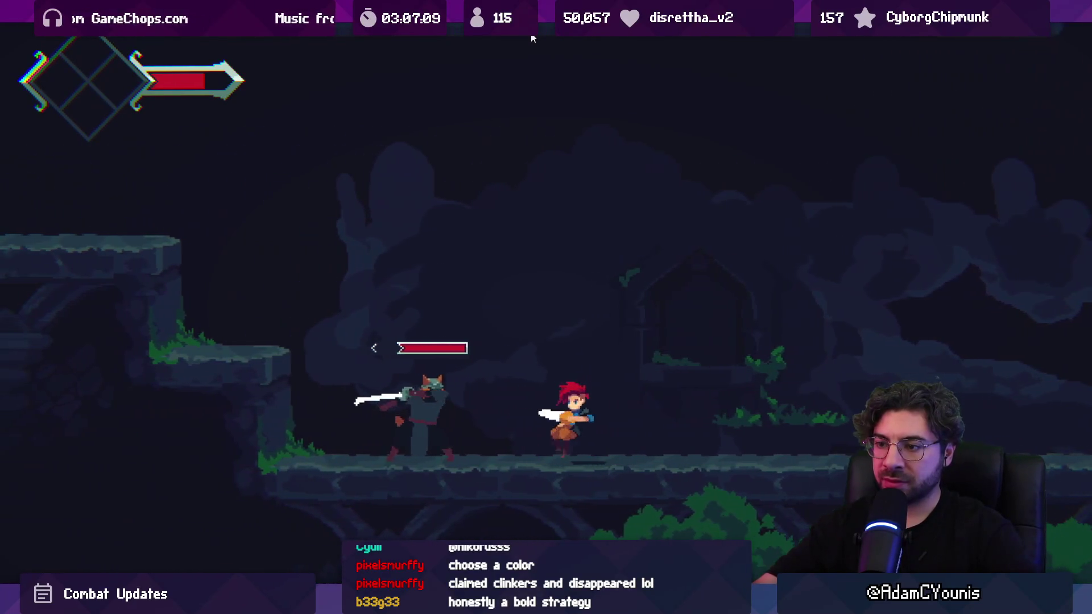
key("Right")
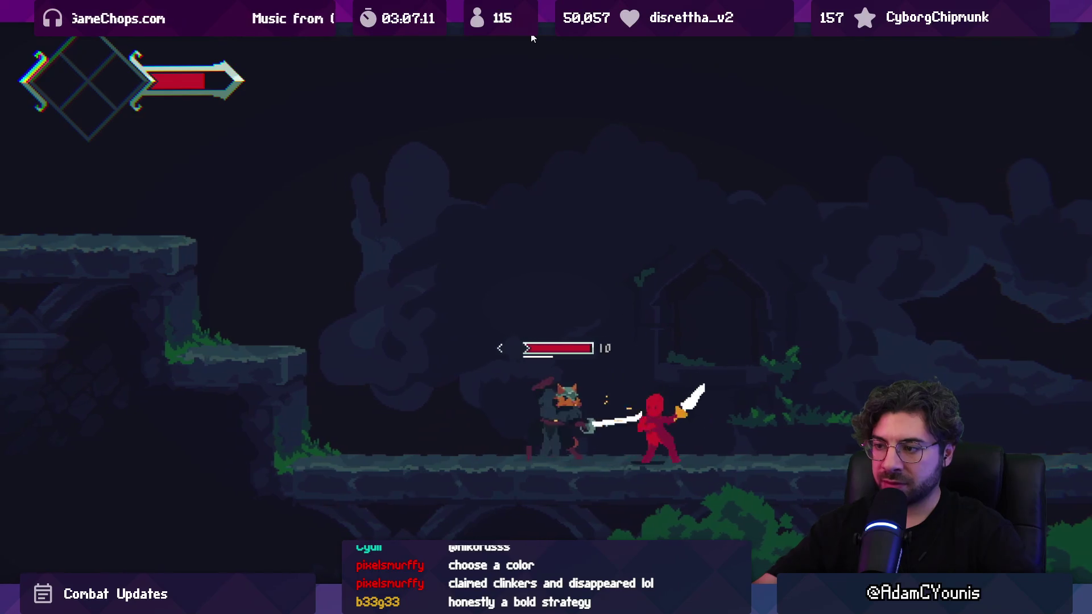
key("Right")
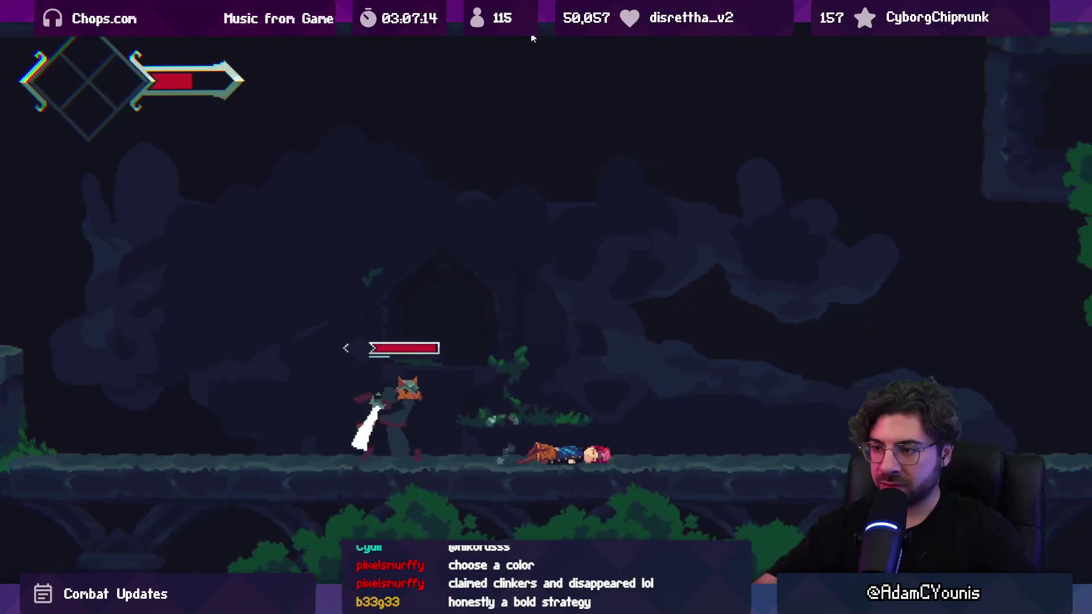
key("Left")
key("Left")
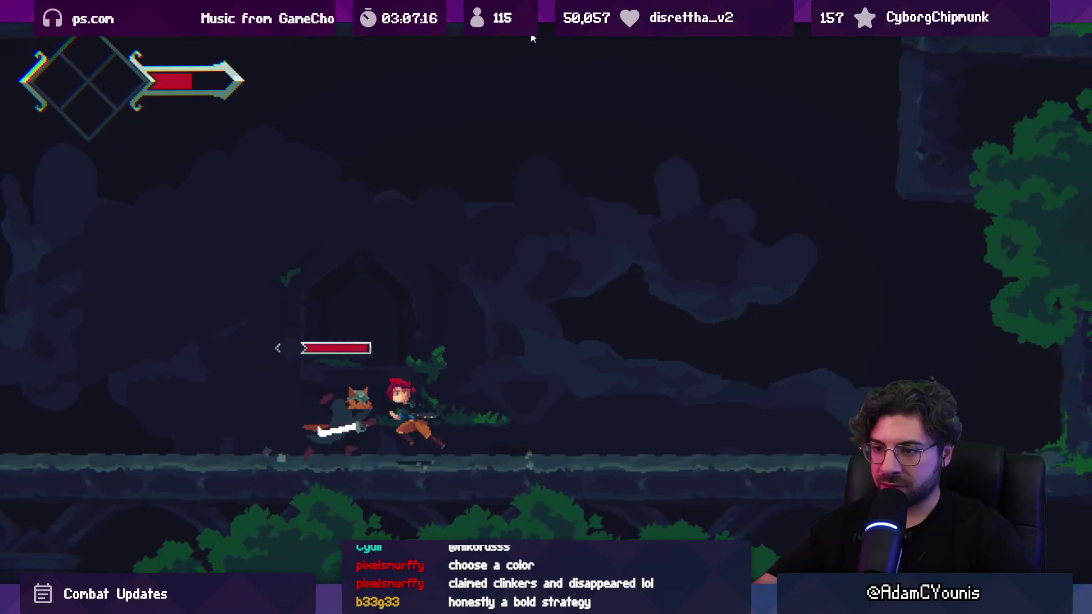
key("Right")
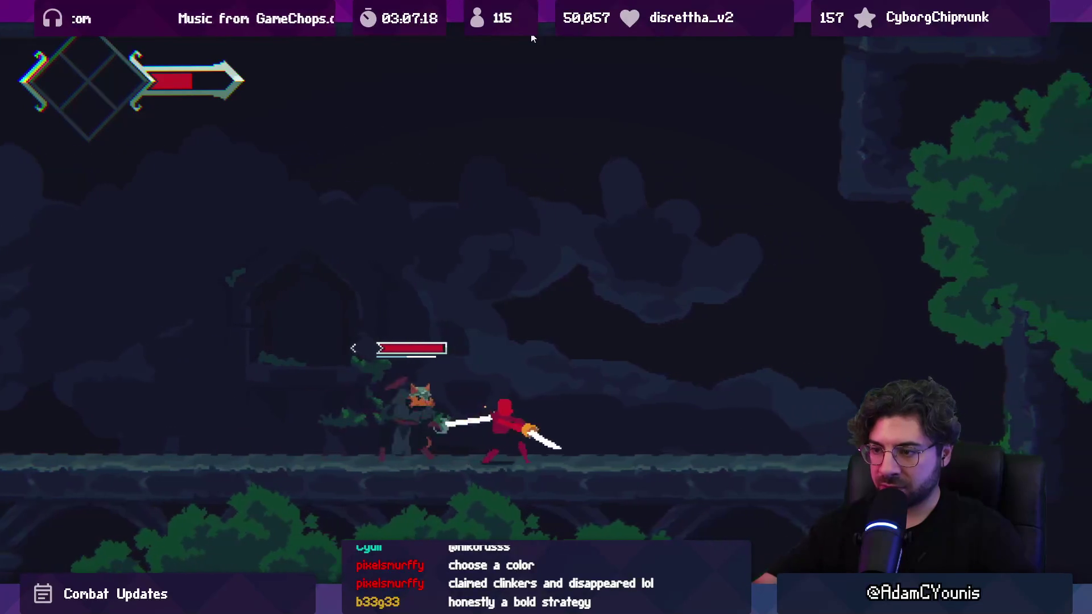
key("Right")
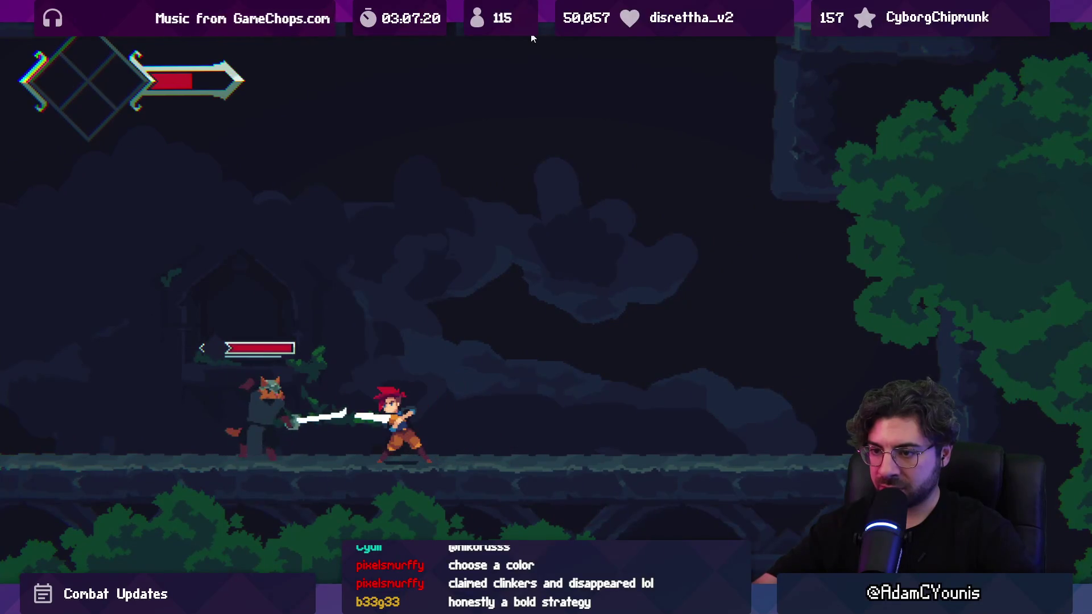
key("Right")
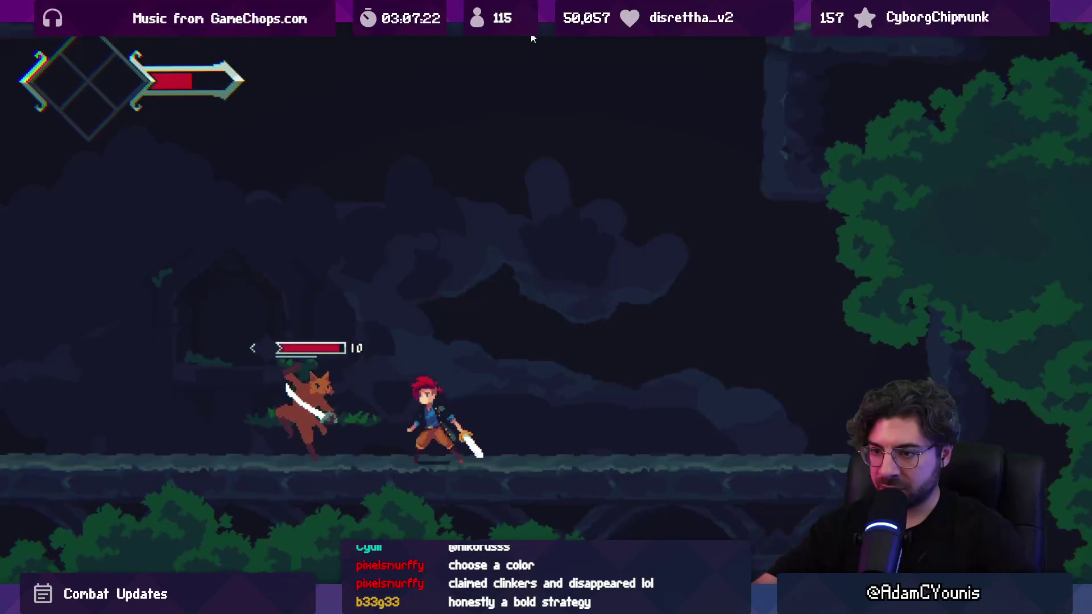
key("Left")
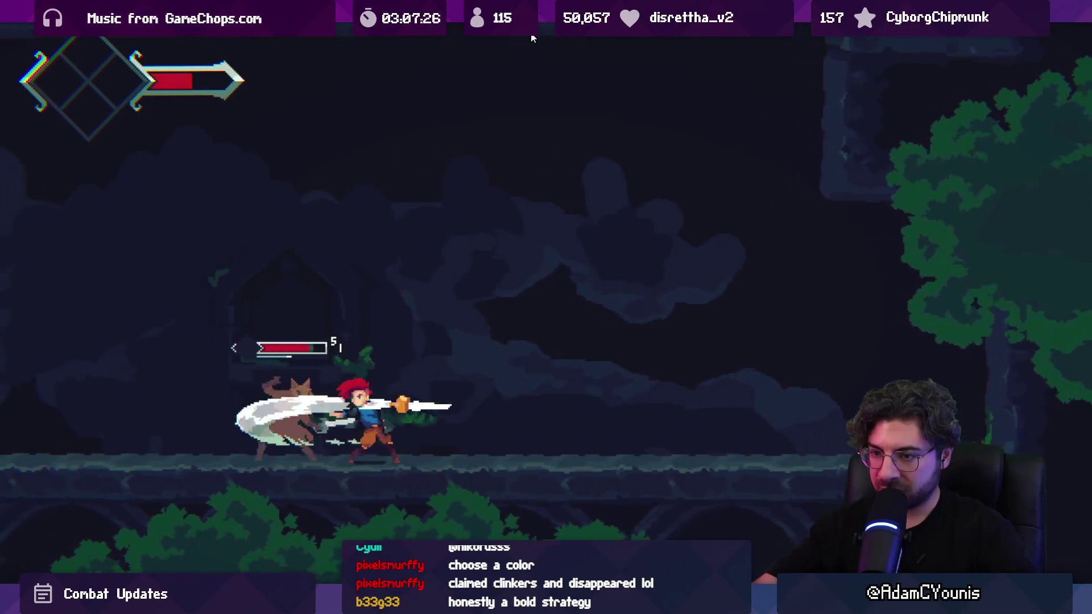
key("x")
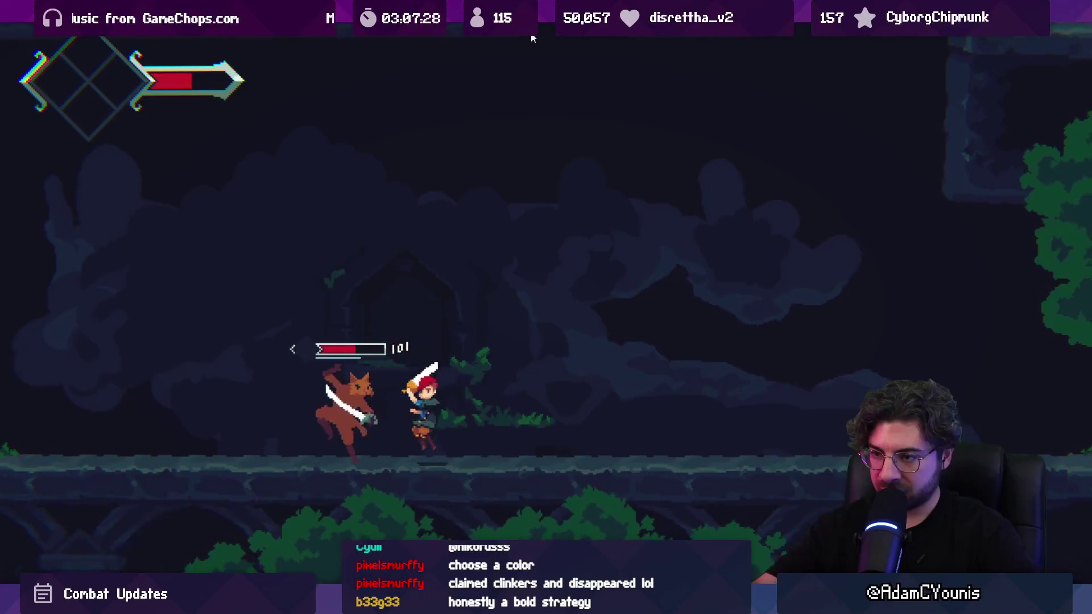
key("x")
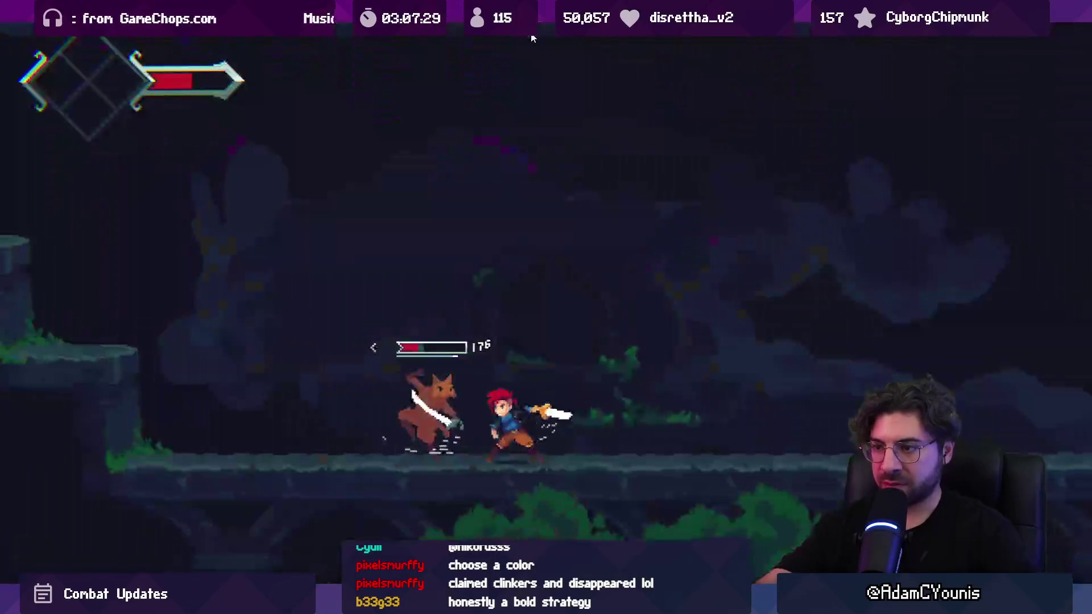
key("x")
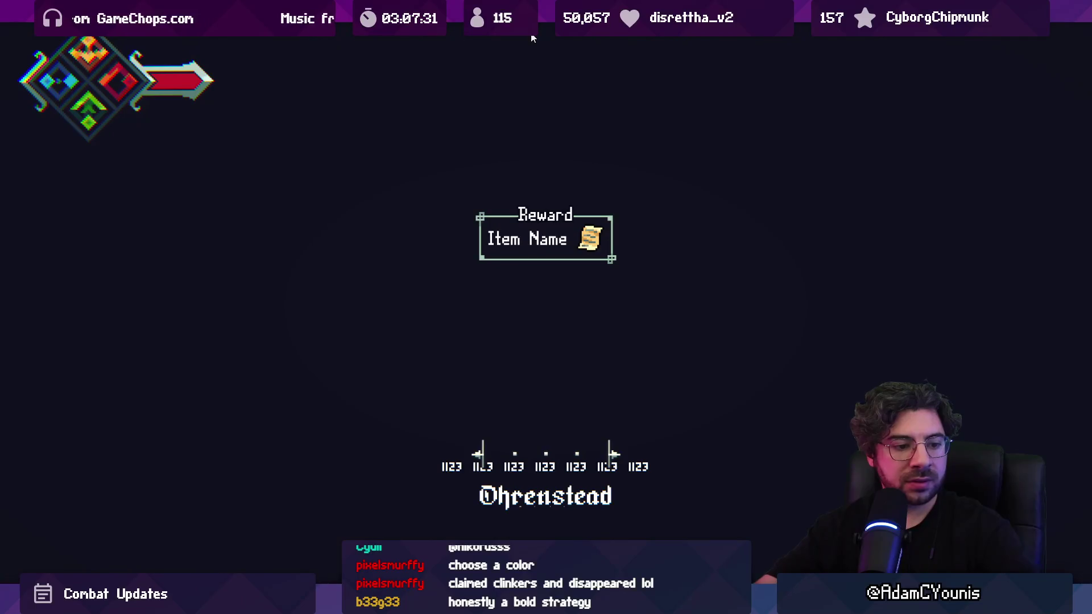
Re-engage Lenxen after the reward screen, then pause to check the Console's rattle-1 selection at pressure 0.6998816.
key("Left")
key("Right")
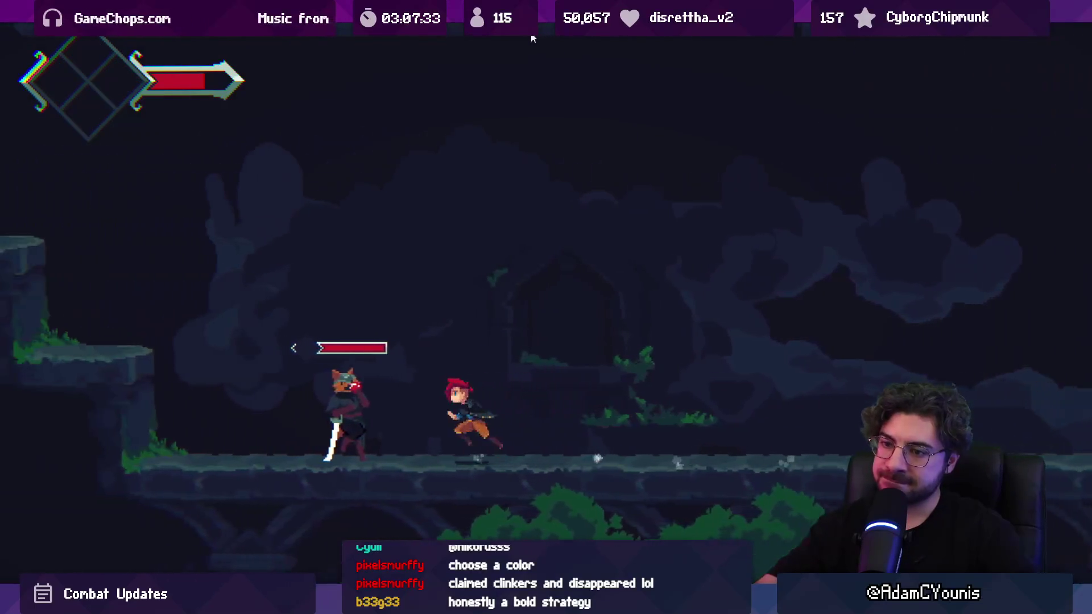
key("Right")
key("x")
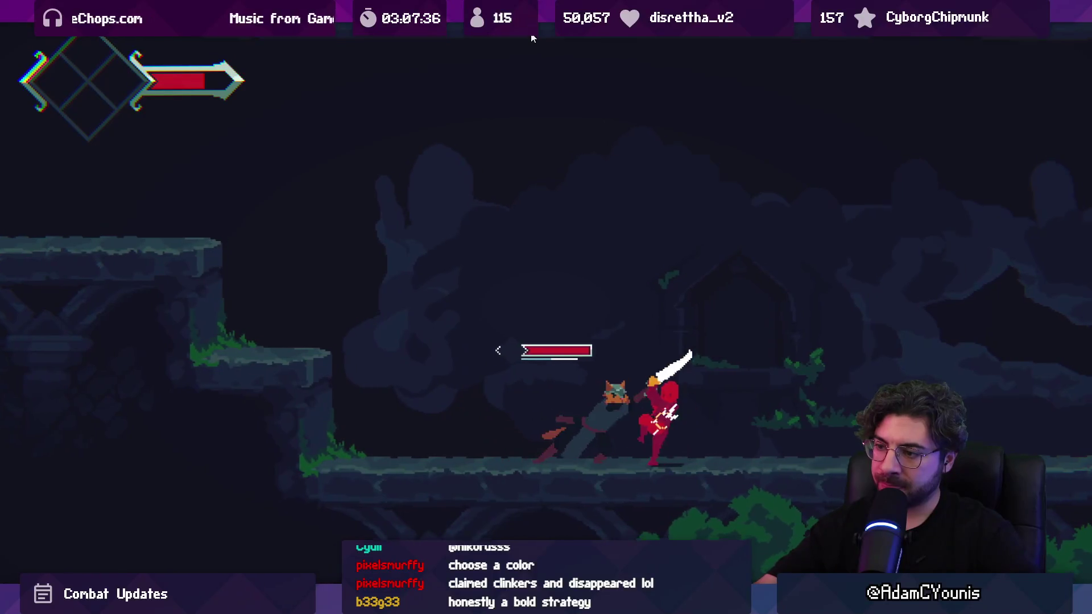
key("Left")
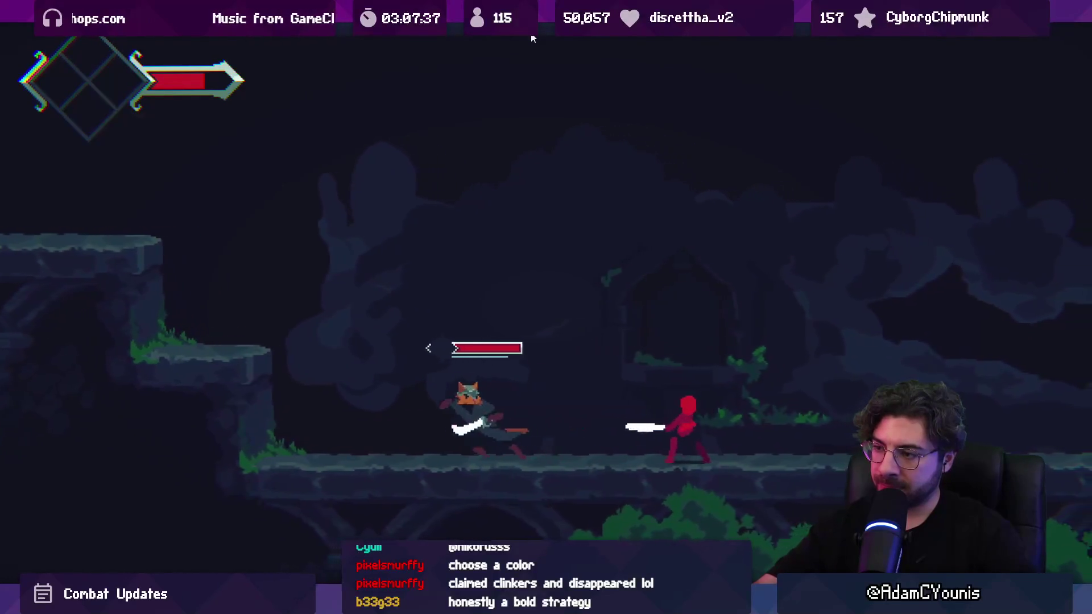
key("Left")
key("x")
key("ctrl+shift+p")
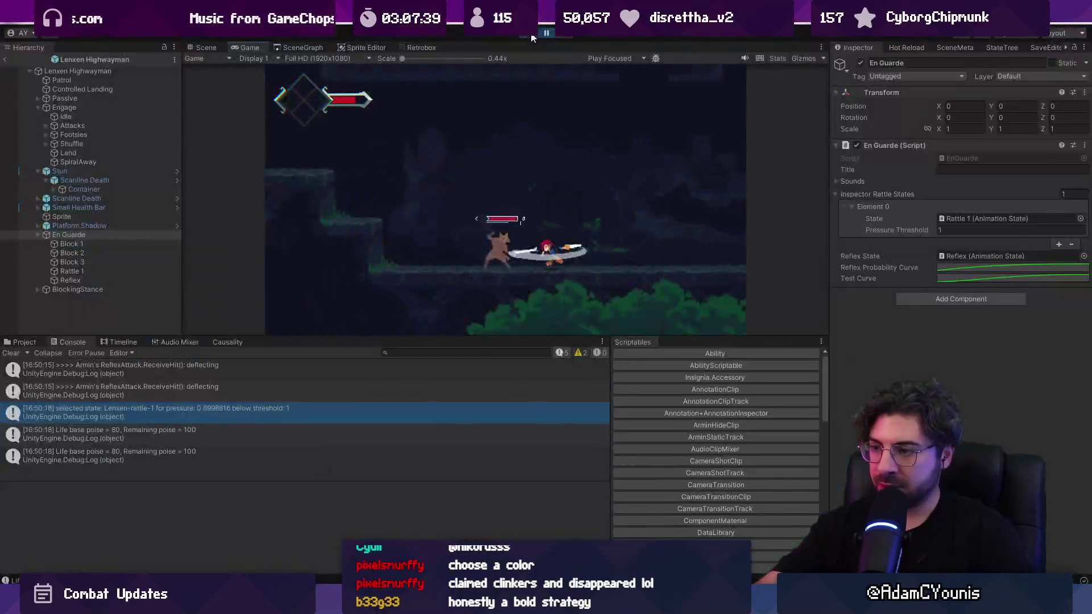
Clear the Console and restart play mode for a fresh fight.
left_click(11, 353)
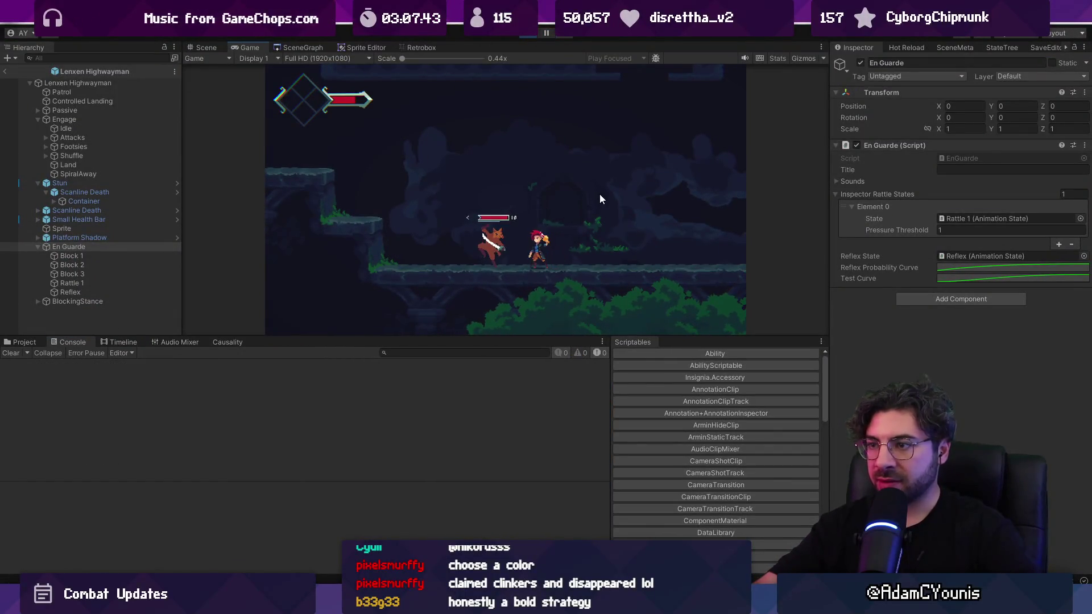
key("ctrl+p")
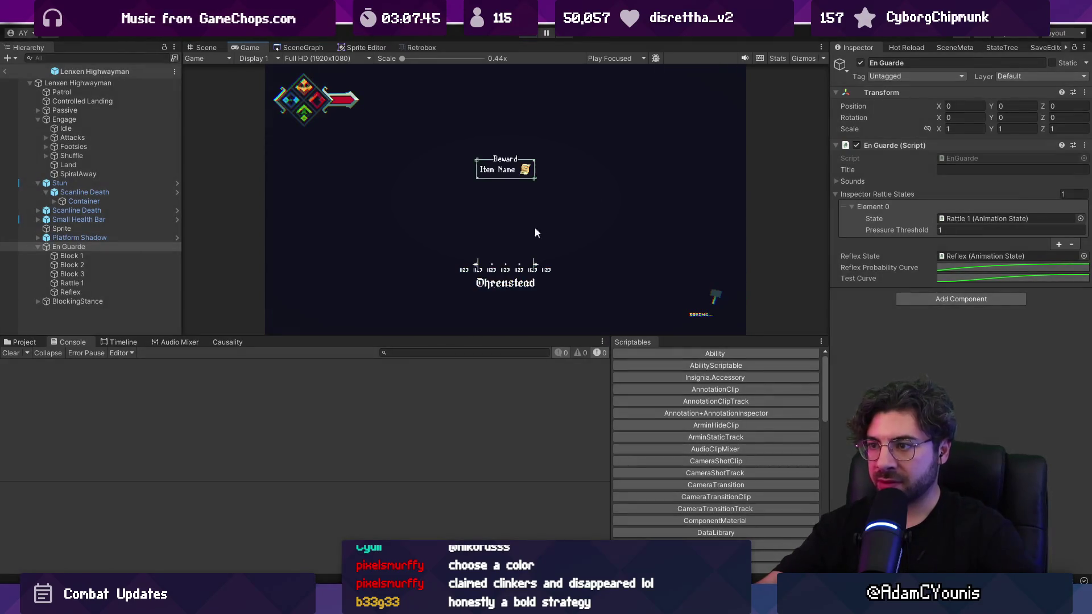
key("ctrl+p")
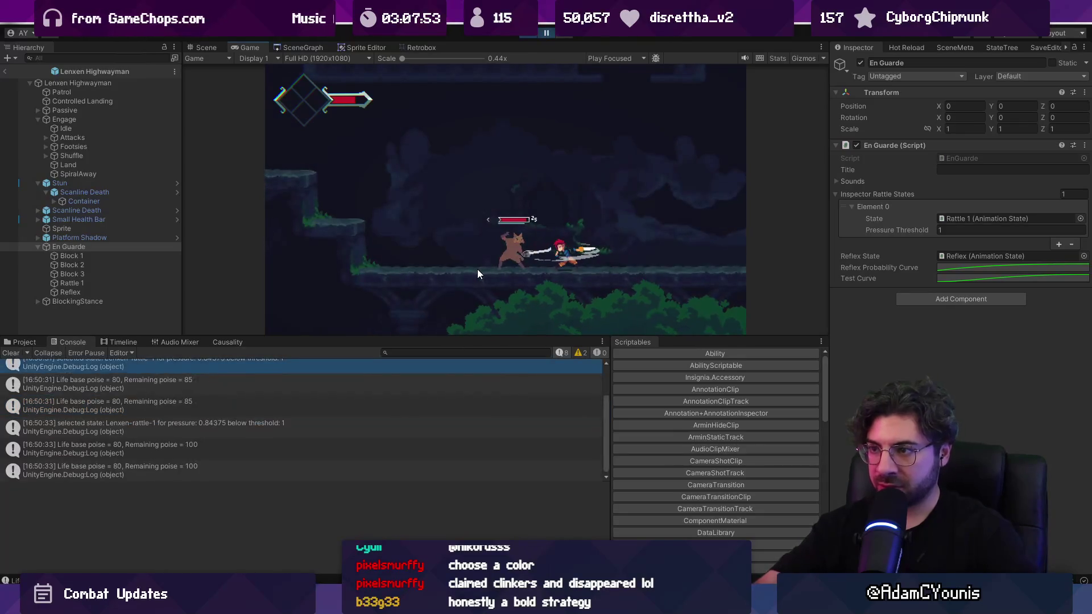
Enlarge the Console and open the 'selected state' entry (pressure 0.84375, threshold 1) in EnGuarde.cs.
scroll(259, 407, "down", 2)
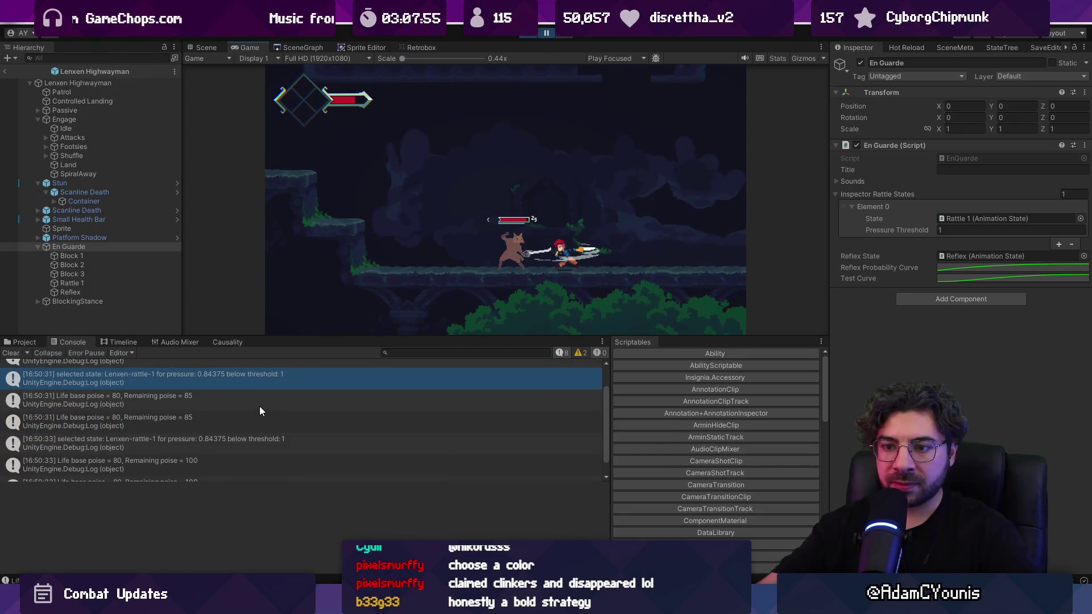
left_click(250, 439)
left_click(264, 423)
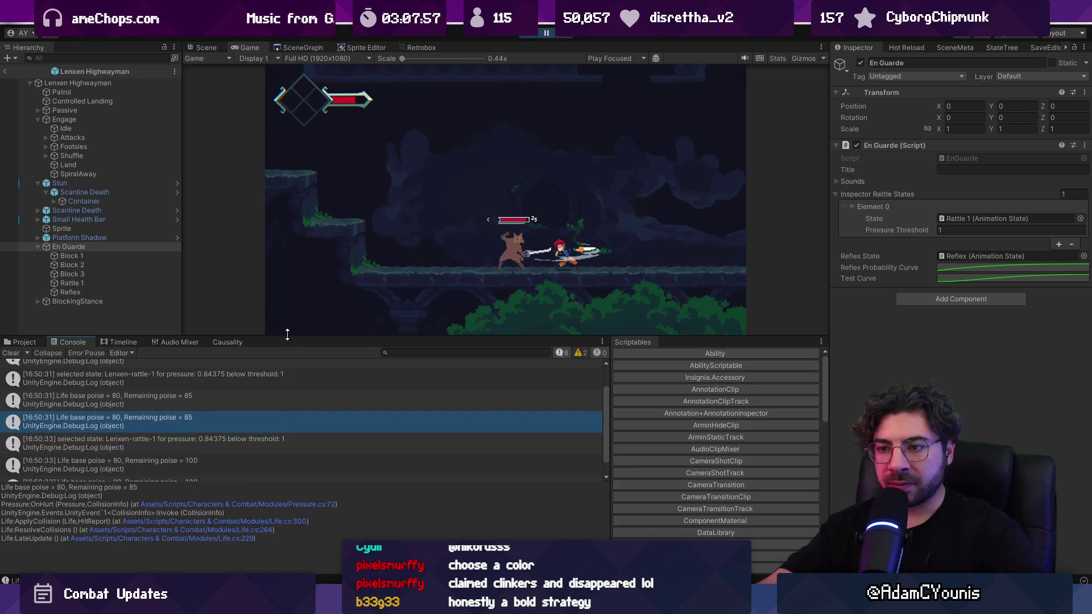
left_click_drag(274, 337, 278, 296)
left_click(274, 373)
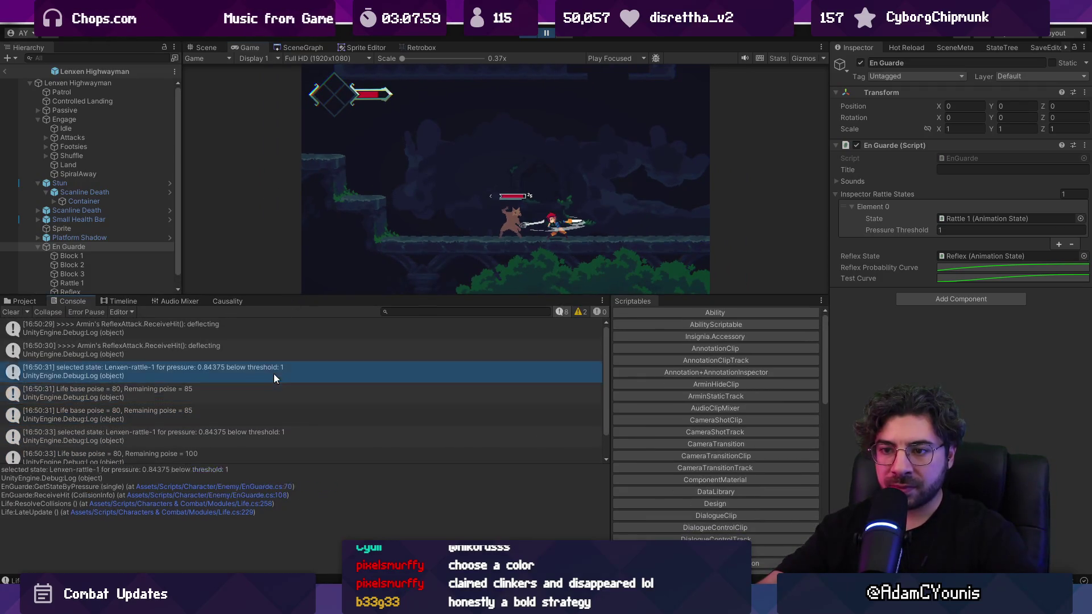
double_click(275, 370)
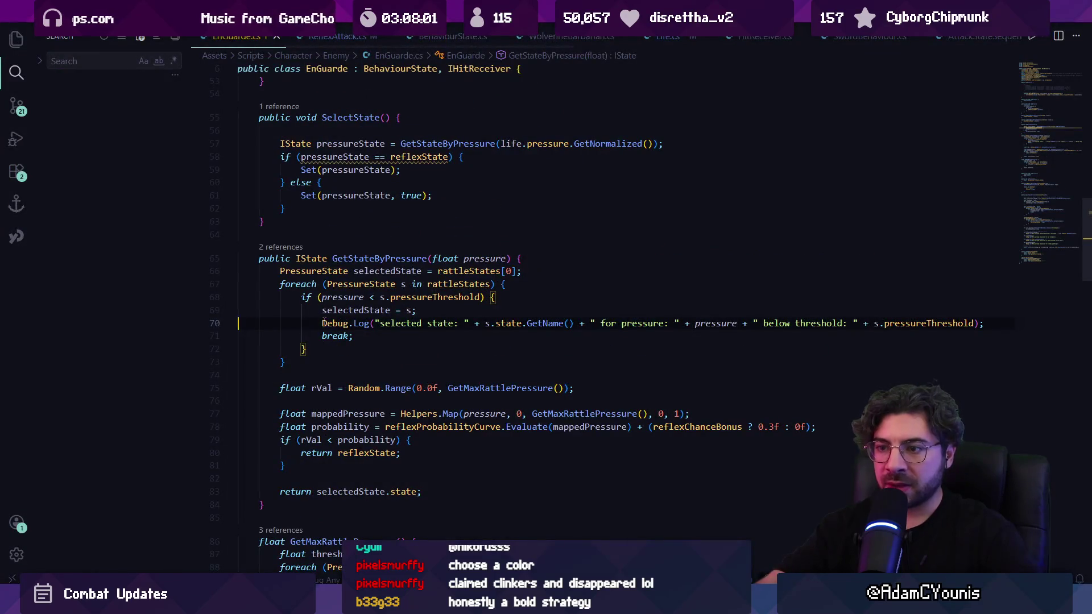
Comment out the GetStateByPressure selected-state log line in EnGuarde.cs.
type("//")
key("Escape")
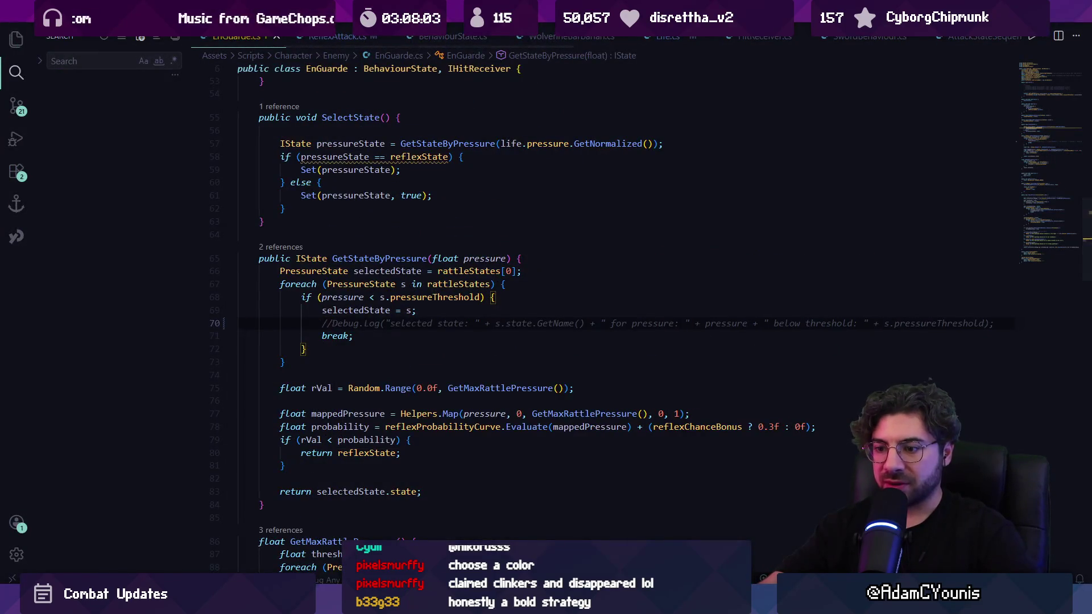
key("alt+Tab")
Open Pressure.cs's OnHurt poise log and begin rewriting it to report 'Poise damage:' with info.remainingPoise.
double_click(103, 400)
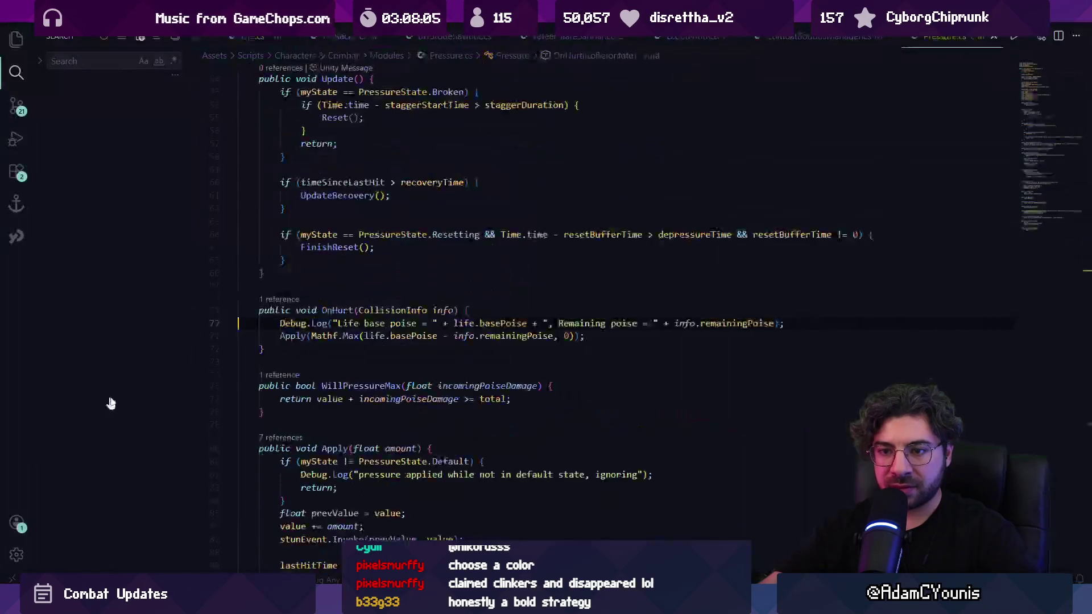
left_click(491, 320)
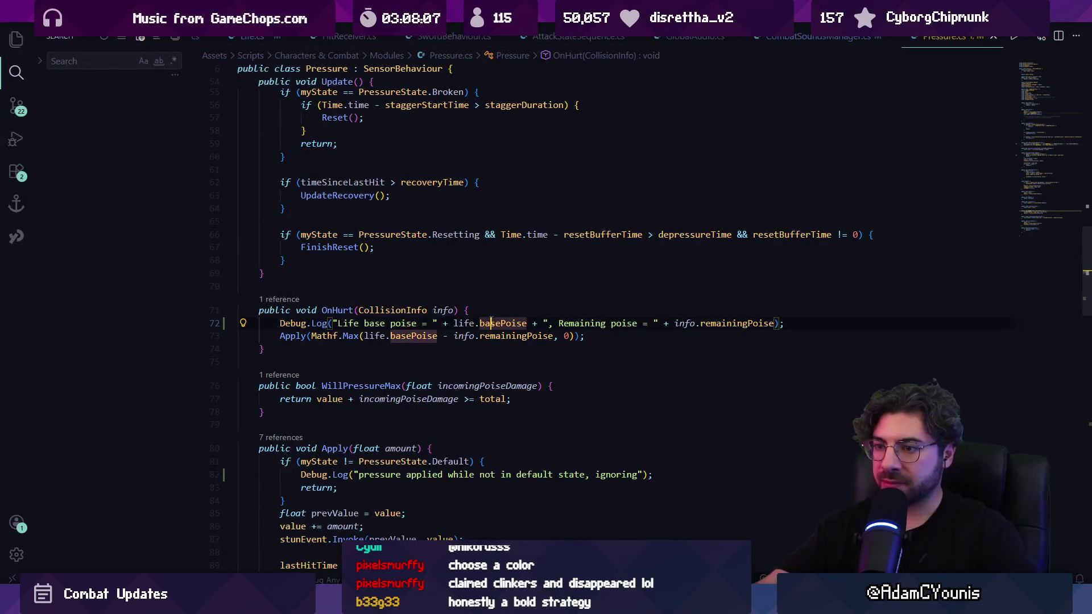
key("Down")
key("End")
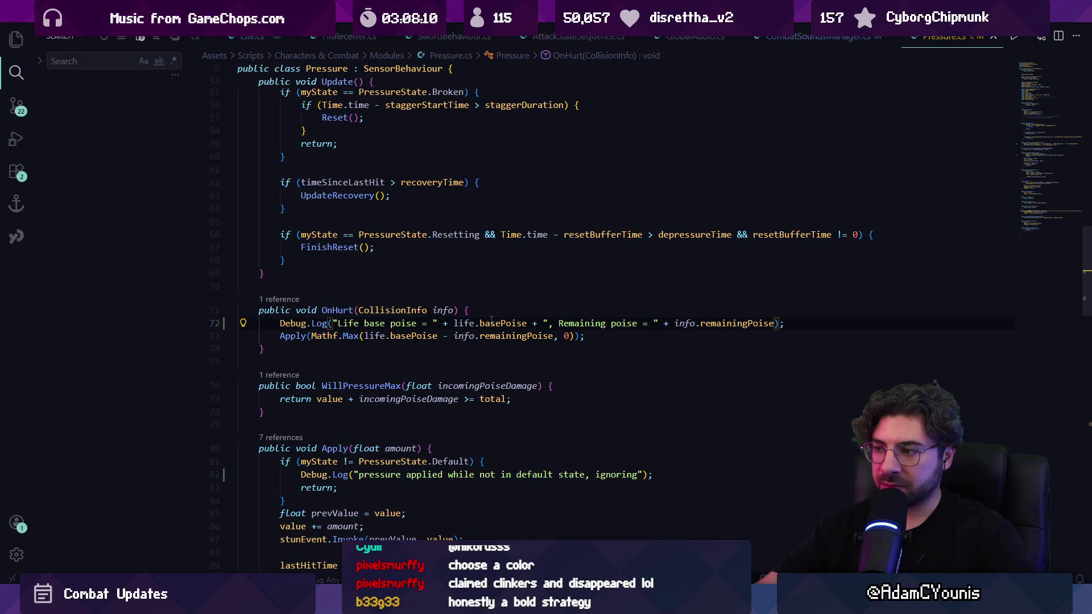
key("shift+alt+Right")
key("shift+alt+Right")
key("shift+alt+Right")
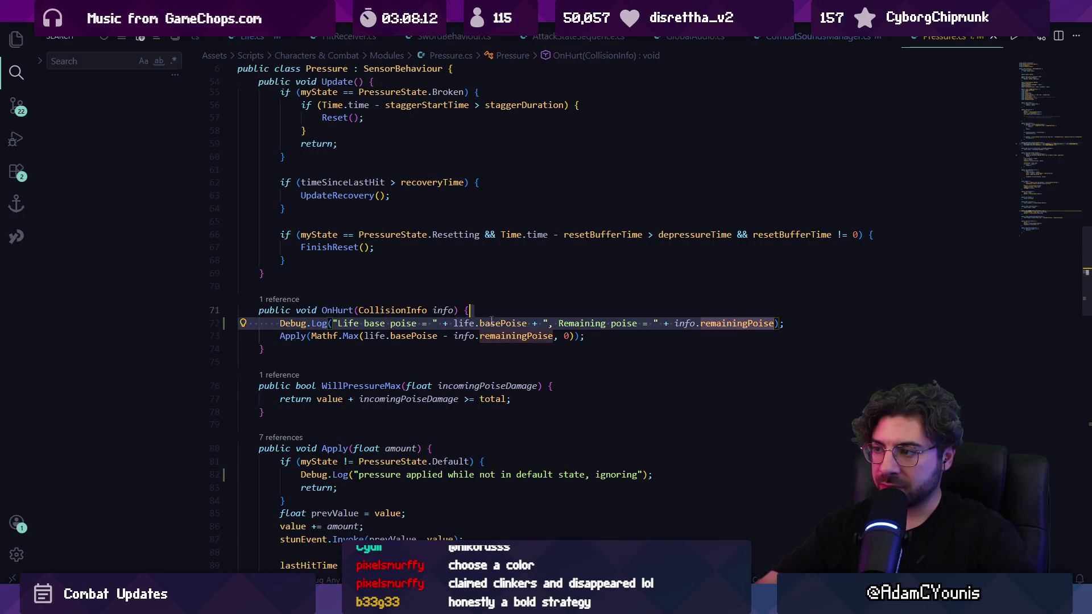
type("P:o")
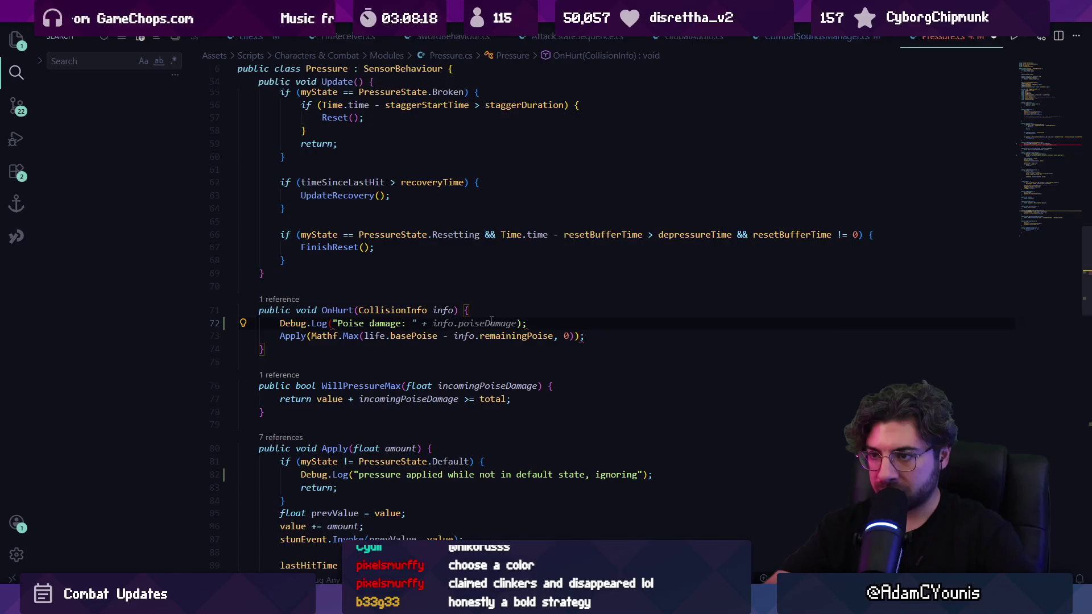
double_click(492, 323)
type("p")
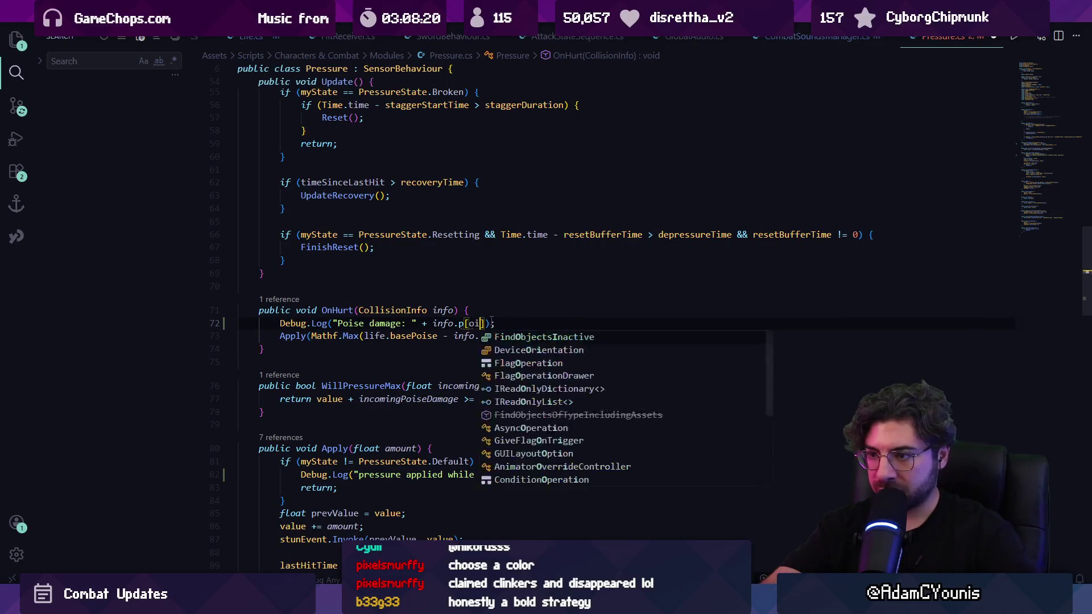
key("Escape")
key("ctrl+space")
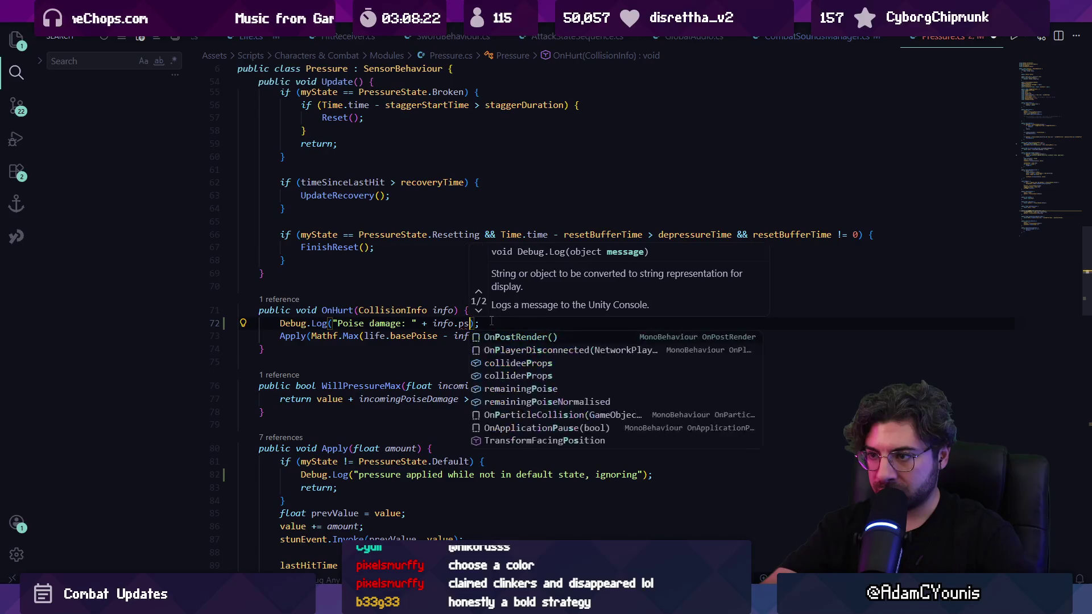
type("oise")
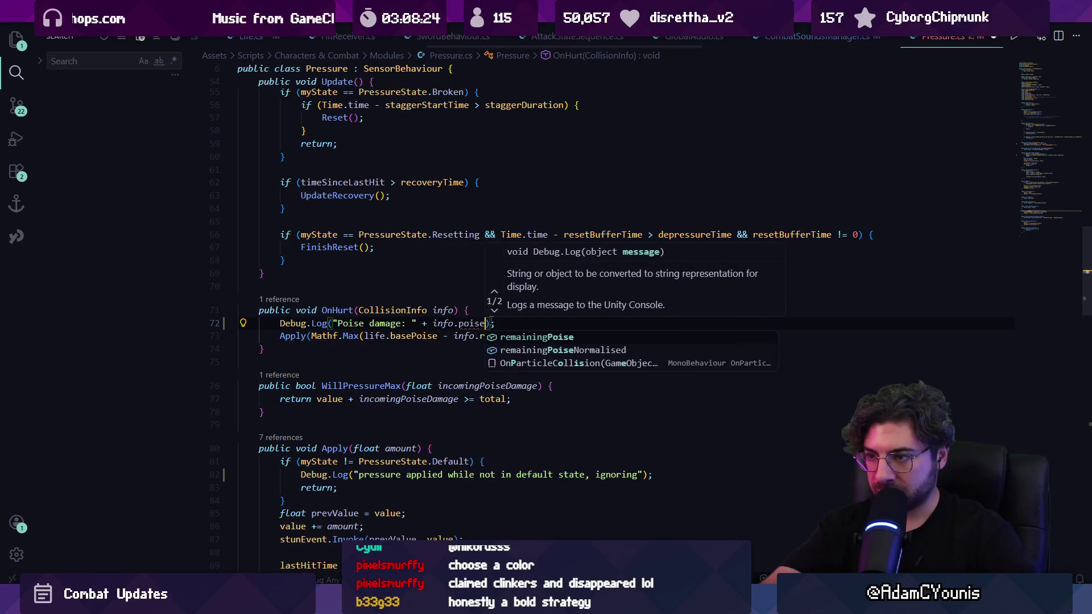
key("Tab")
Make the log argument a parenthesized basePoise minus info.remainingPoise using life.collideeLife.
key("ctrl+Left")
key("ctrl+Left")
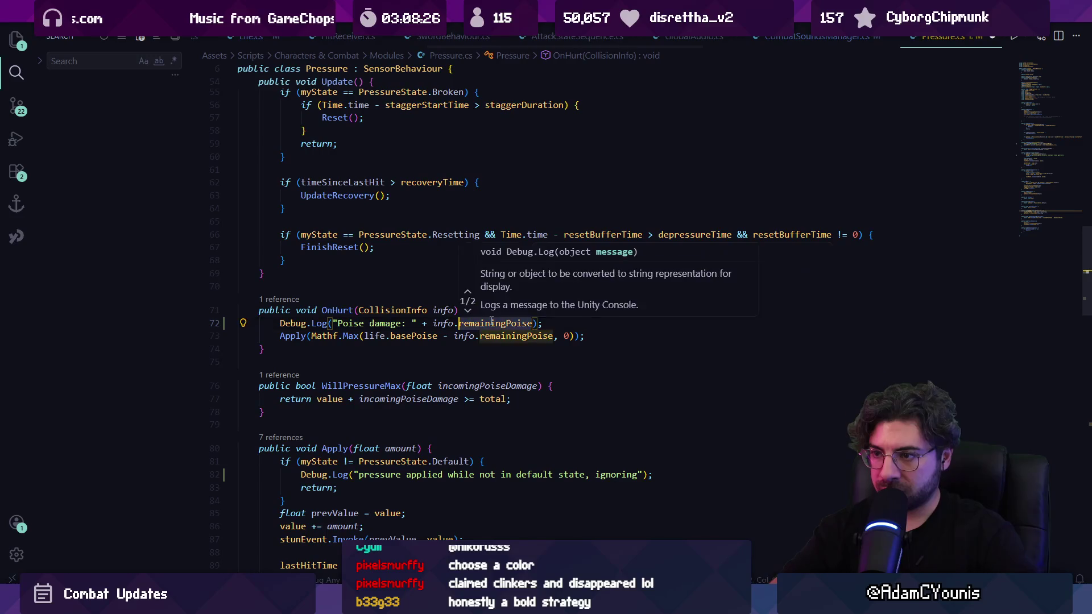
type("info.base")
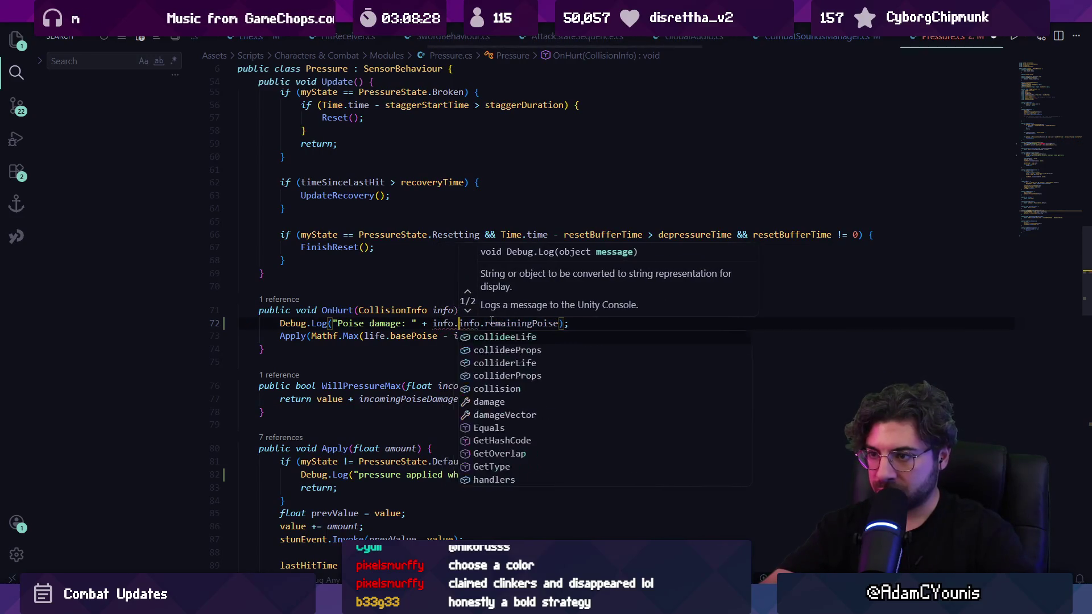
type("Poise -")
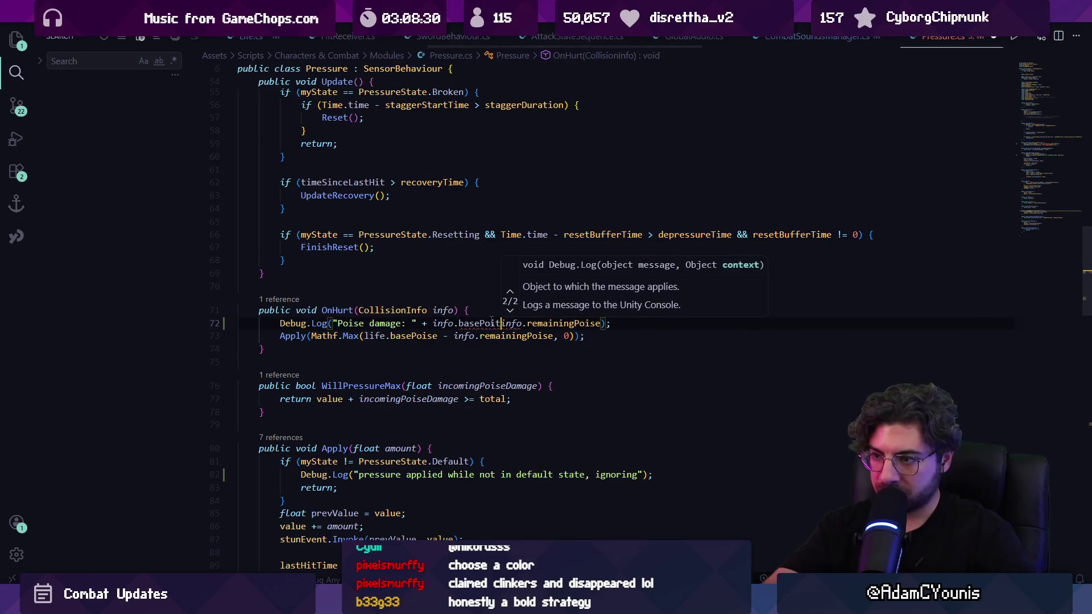
key("shift+alt+Right")
key("shift+alt+Right")
type("(")
key("Right")
key("Right")
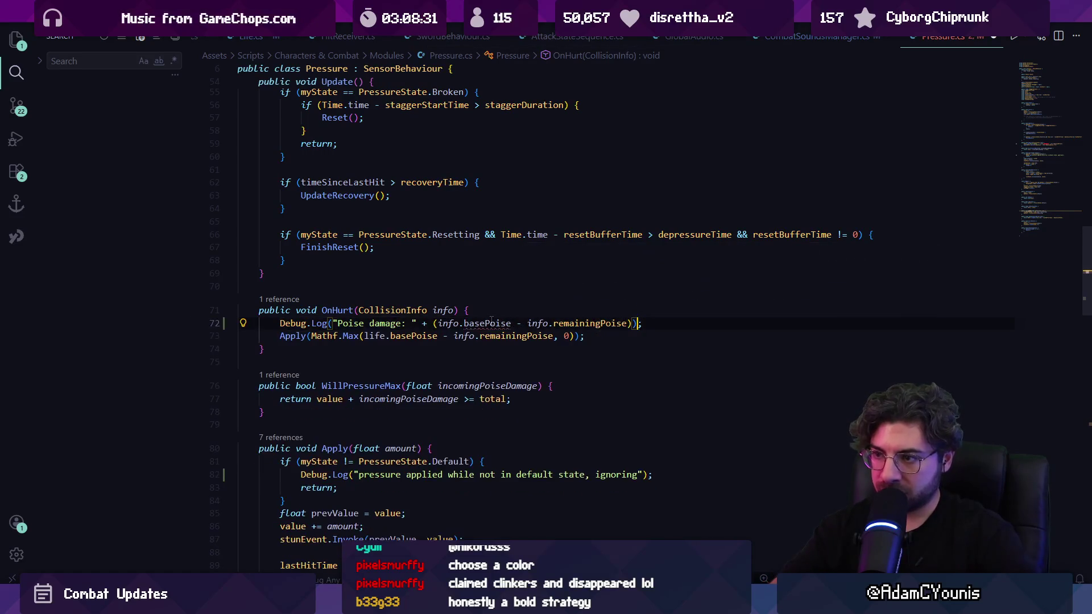
double_click(493, 323)
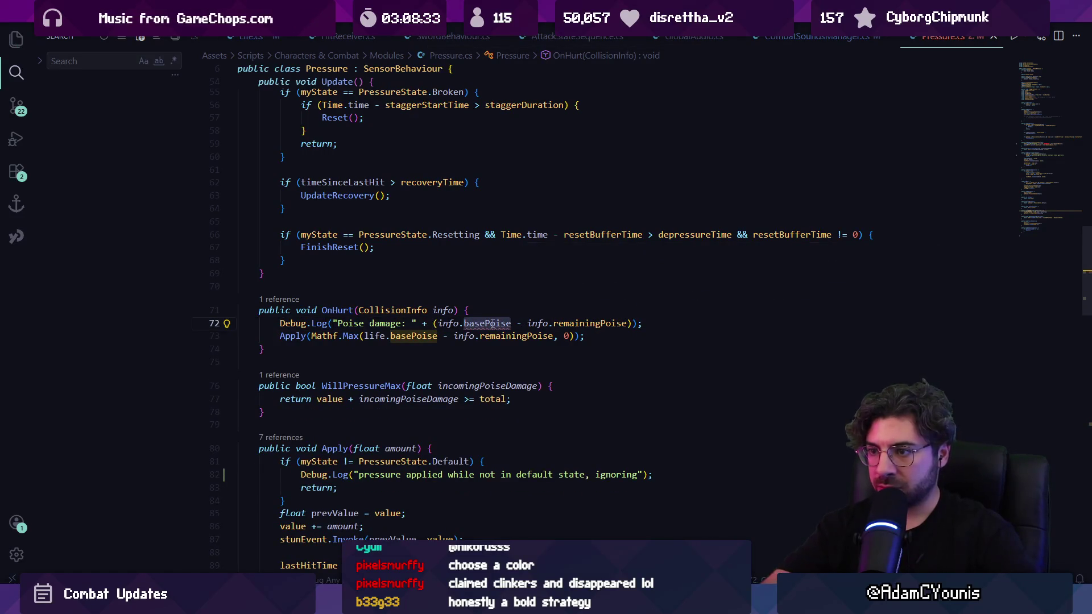
key("Left")
type("life.")
type("collidee")
key("Tab")
key("Right")
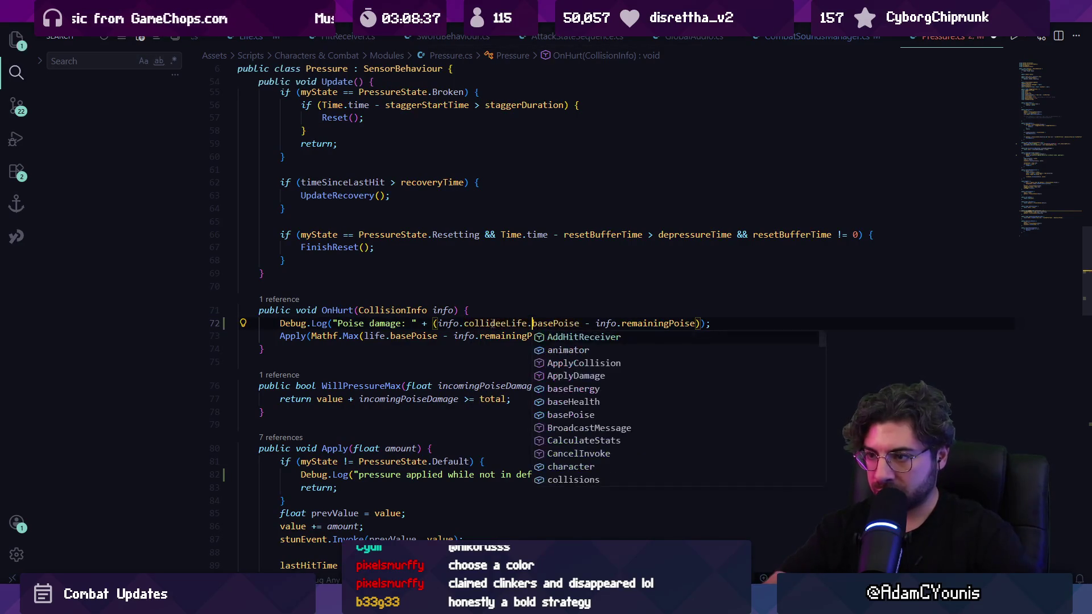
key("Escape")
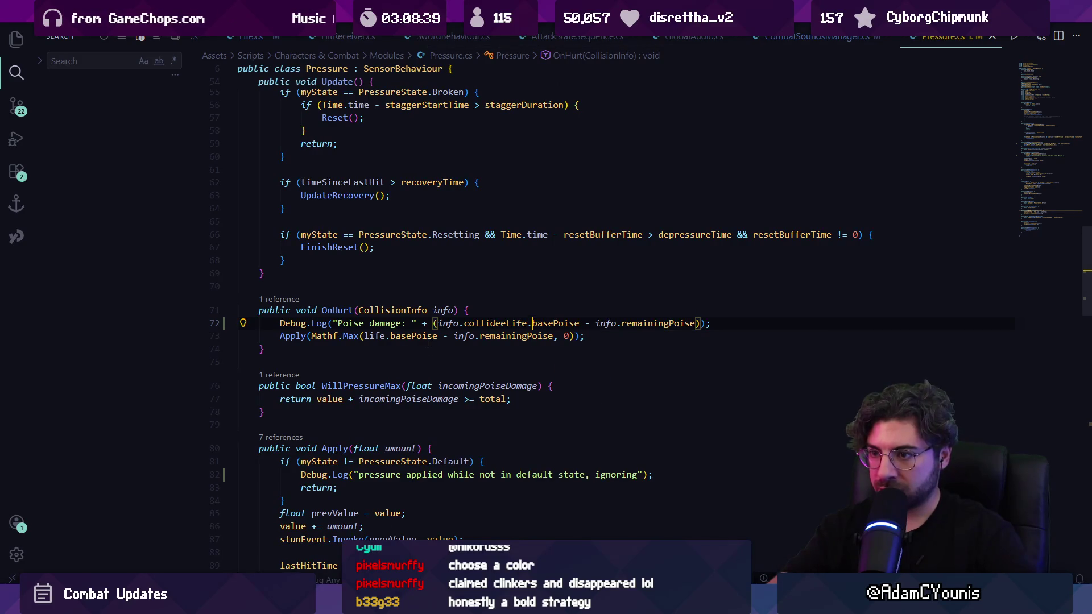
Replace the log's subtraction with the basePoise minus remainingPoise expression copied from line 73's Apply call.
key("ctrl+Right")
key("ctrl+Right")
key("ctrl+Right")
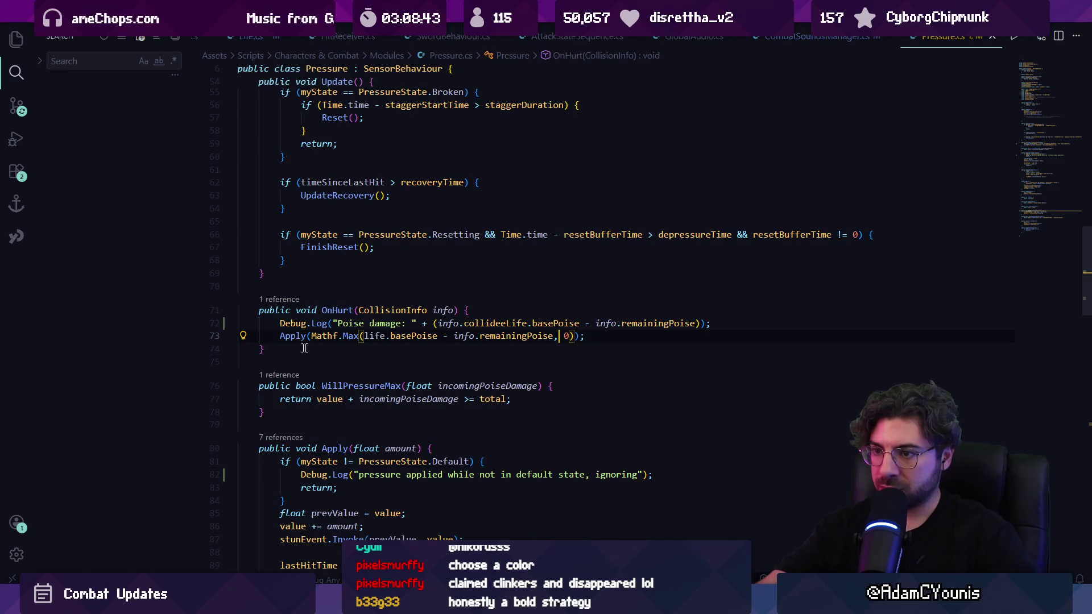
left_click_drag(365, 335, 523, 336)
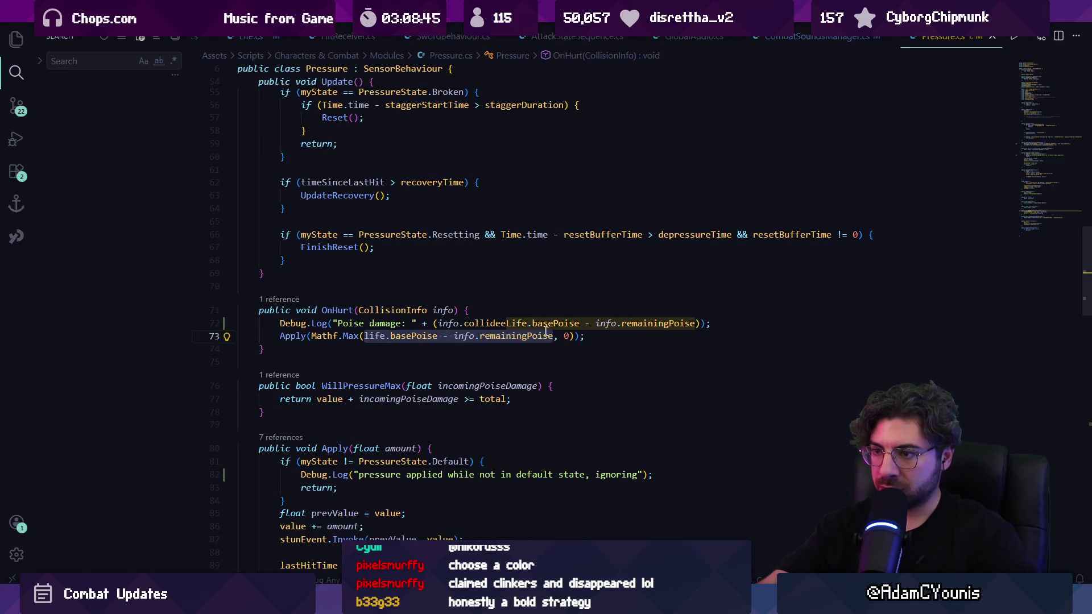
left_click(449, 323)
left_click_drag(439, 323, 658, 323)
type("life.basePoise - info.remainingPoise")
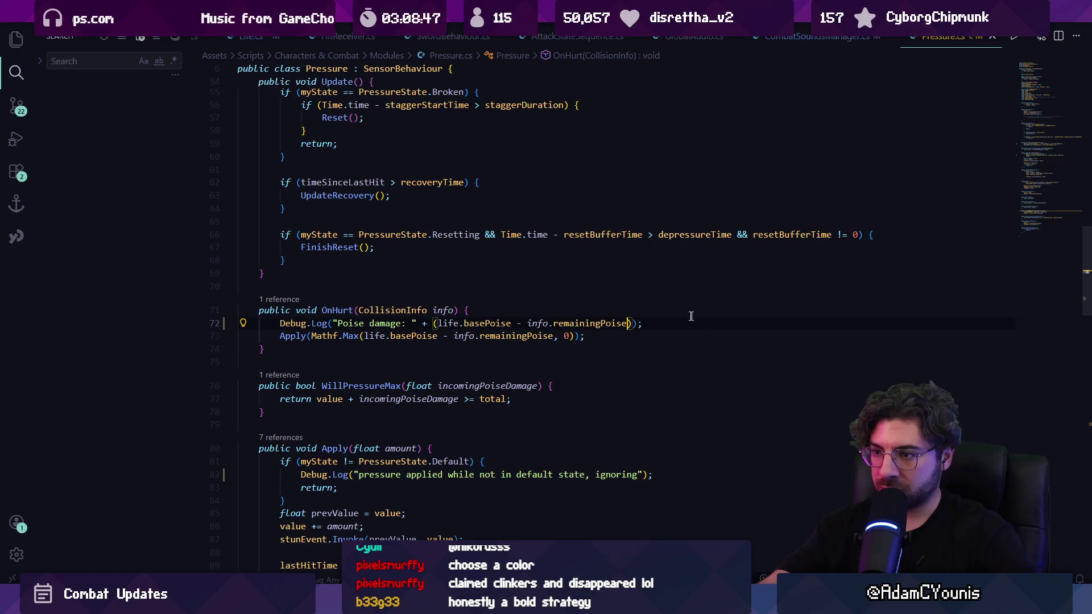
key("alt+Tab")
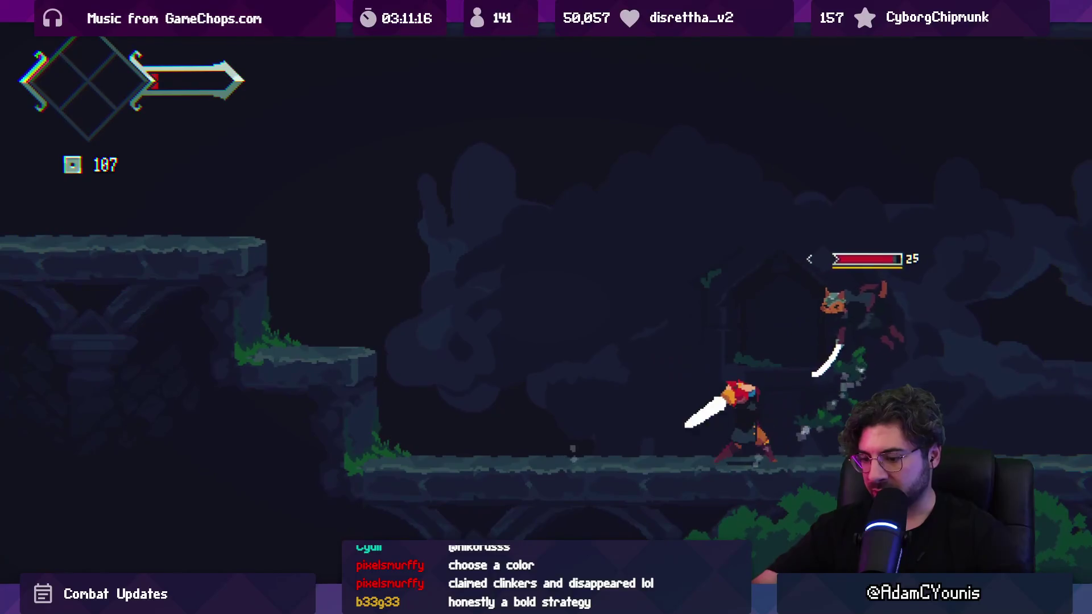
Pause the Lenxen Highwayman fight partway through the playtest.
key("Escape")
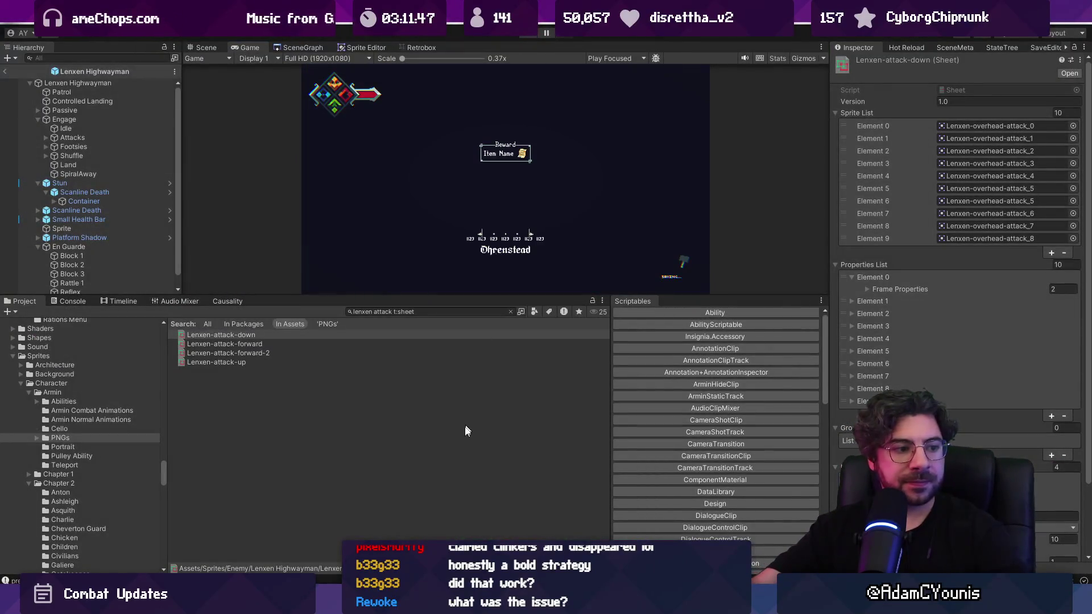
mouse_move(384, 603)
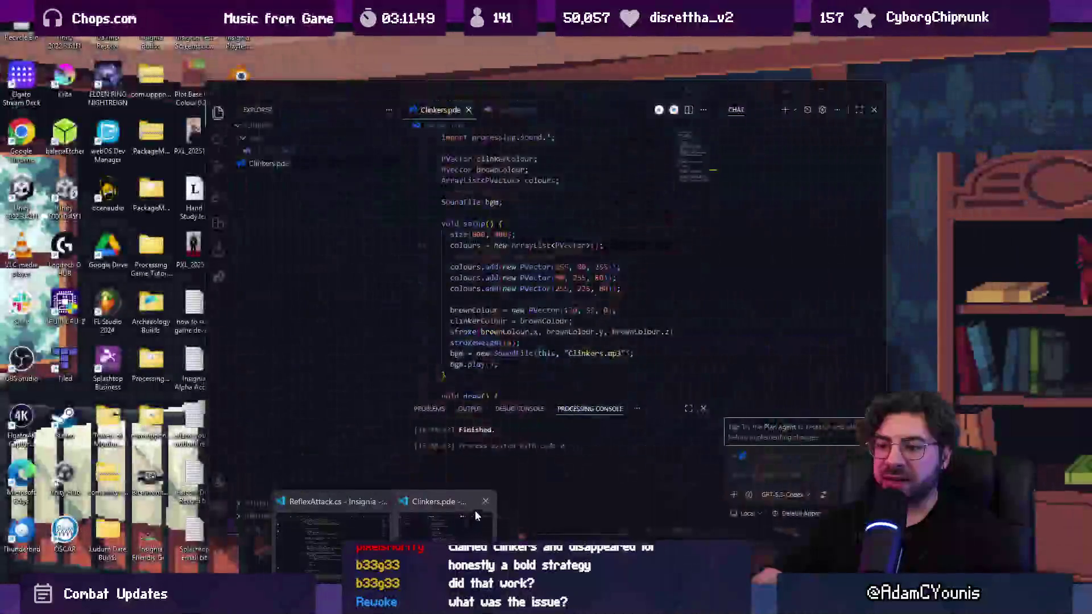
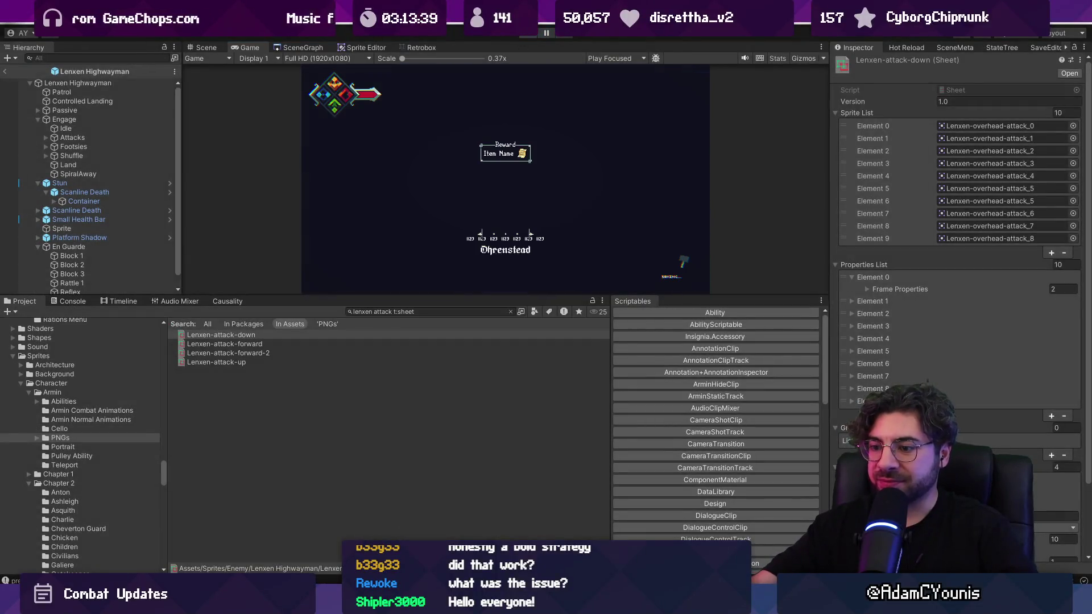
Bring the VS Code window showing ReflexAttack.cs to the front from the taskbar preview.
mouse_move(329, 586)
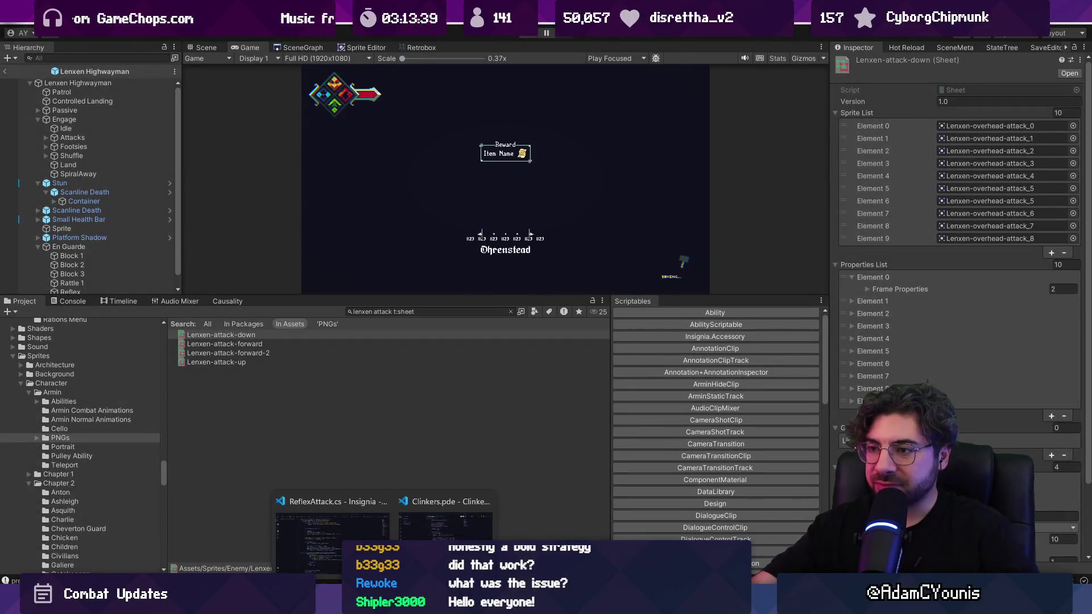
left_click(332, 526)
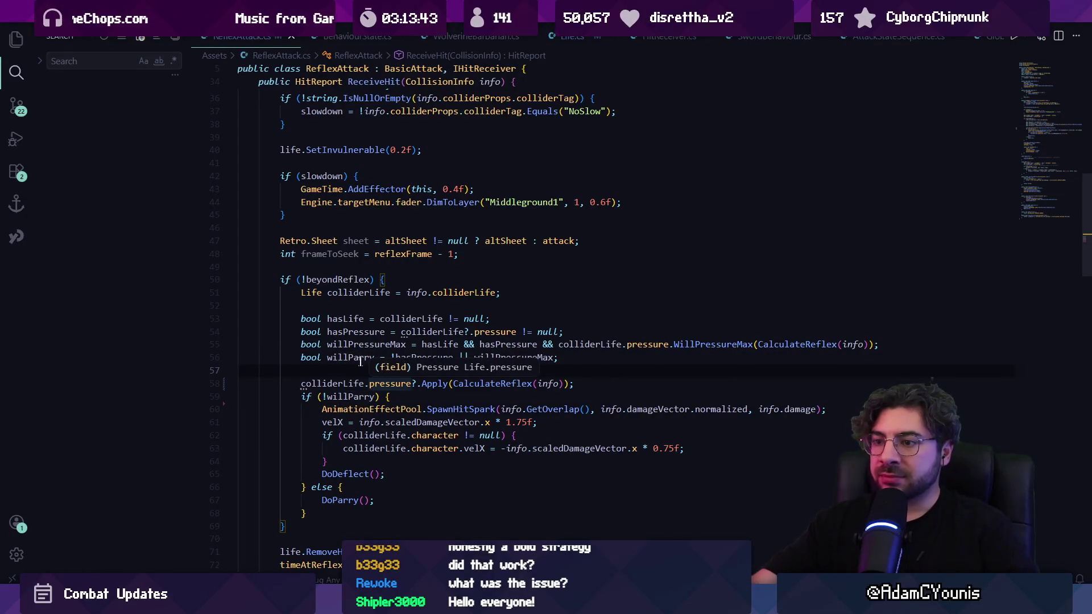
Check willParry and pressure in ReflexAttack.cs, then open CombatSoundsManager.cs via quick open 'combat'.
left_click(357, 360)
left_click(386, 382)
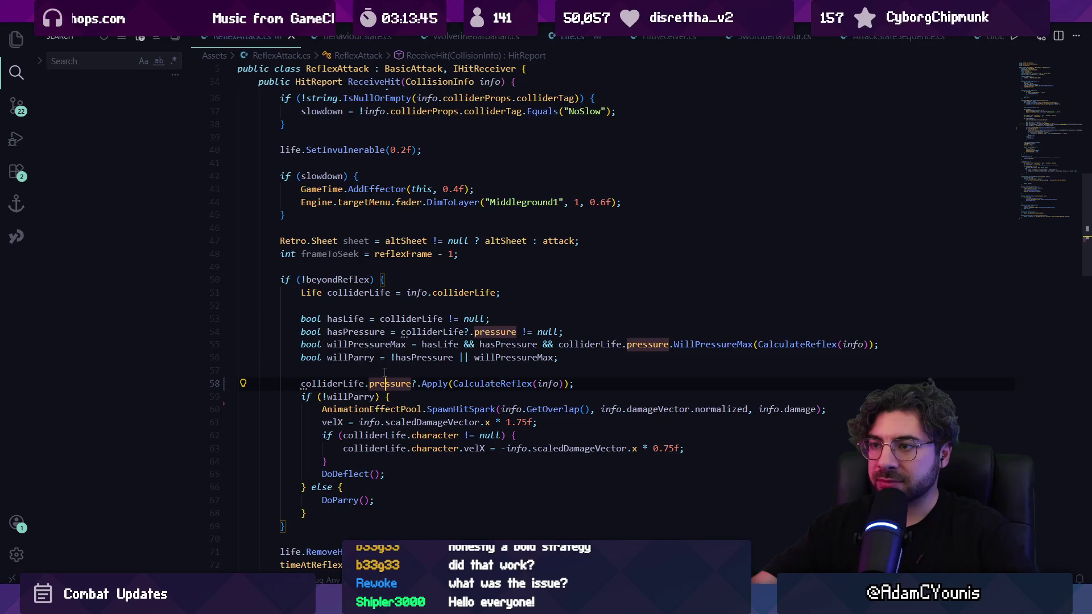
key("ctrl+p")
type("combat")
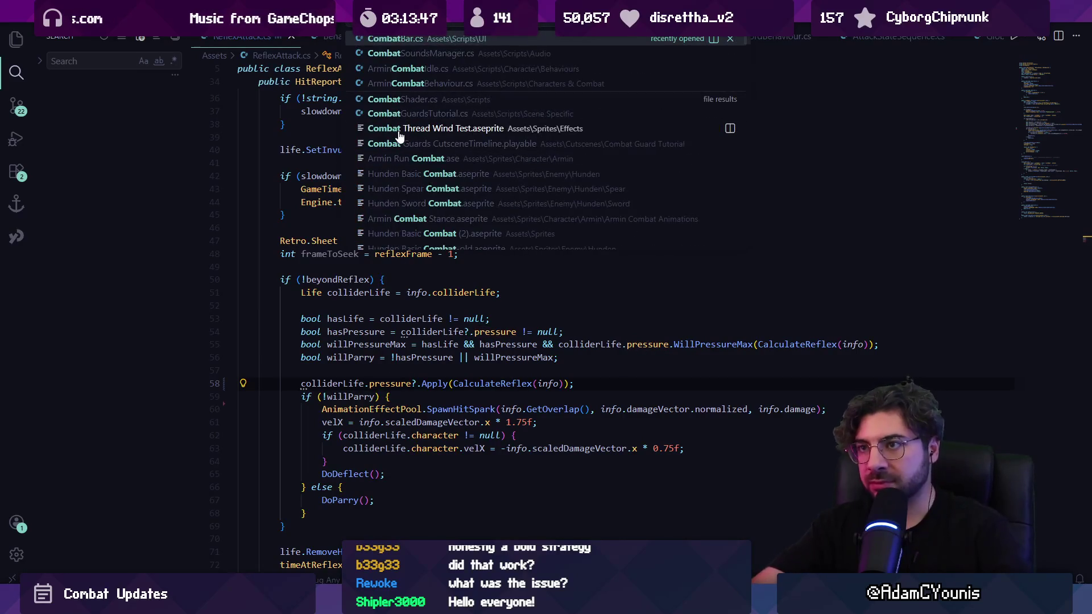
key("Down")
key("Return")
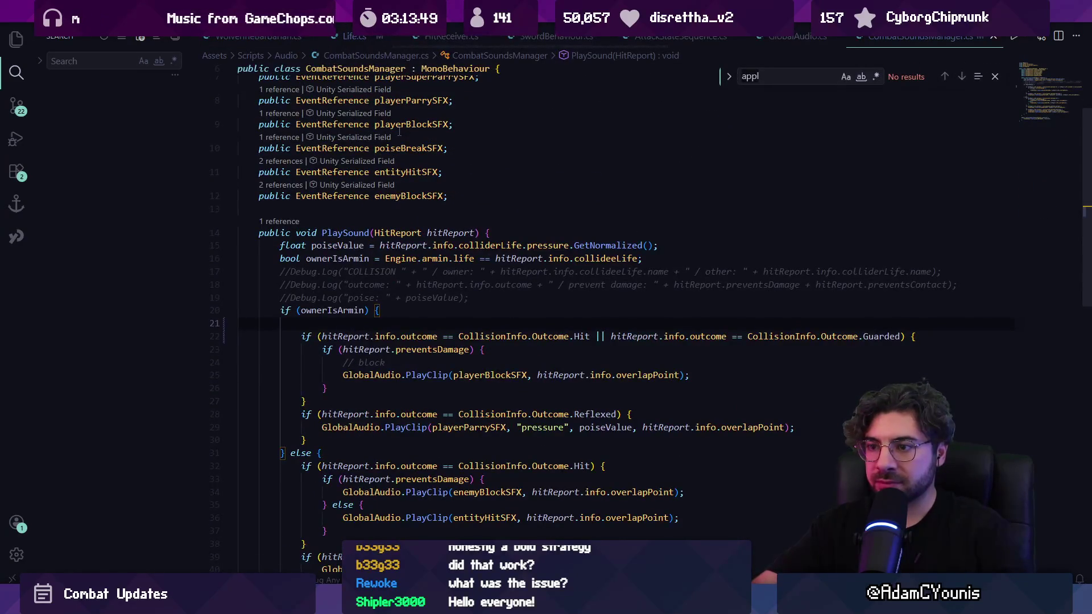
Search CombatSoundsManager.cs for 'playersuperpa', then view FMOD Studio's player_super_parry event timeline.
scroll(399, 128, "up", 3)
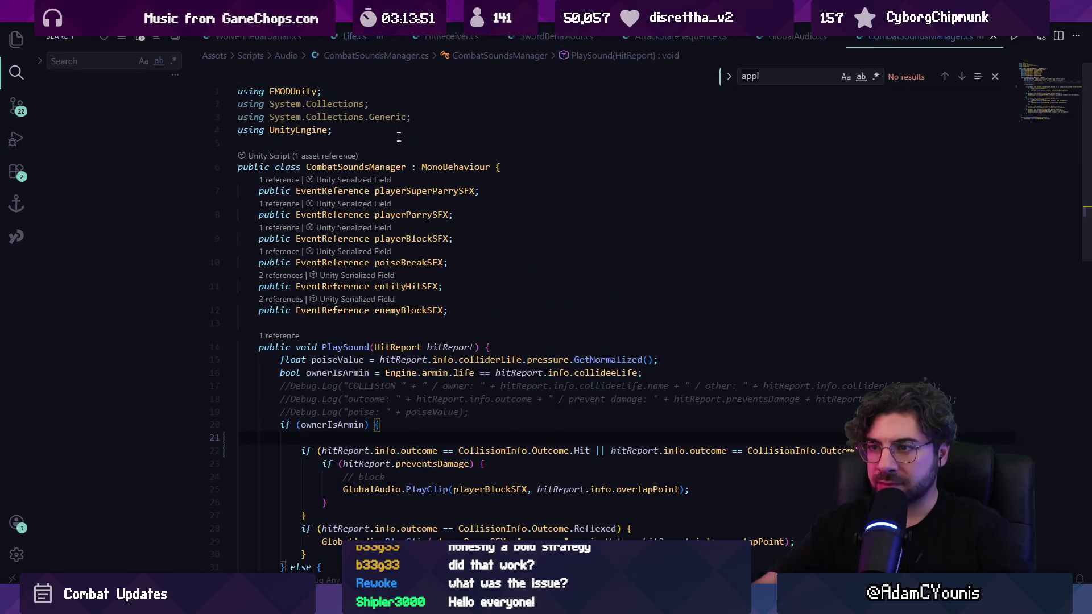
scroll(463, 274, "down", 5)
type("[p;la")
key("BackSpace")
key("BackSpace")
key("BackSpace")
type("playersuperpa")
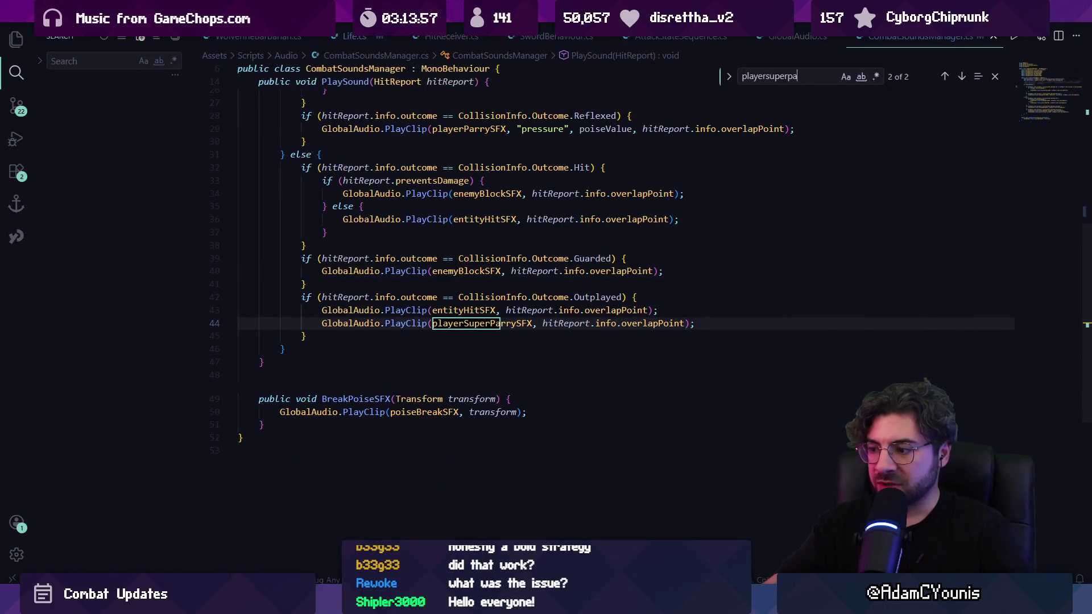
key("alt+Tab")
left_click(139, 228)
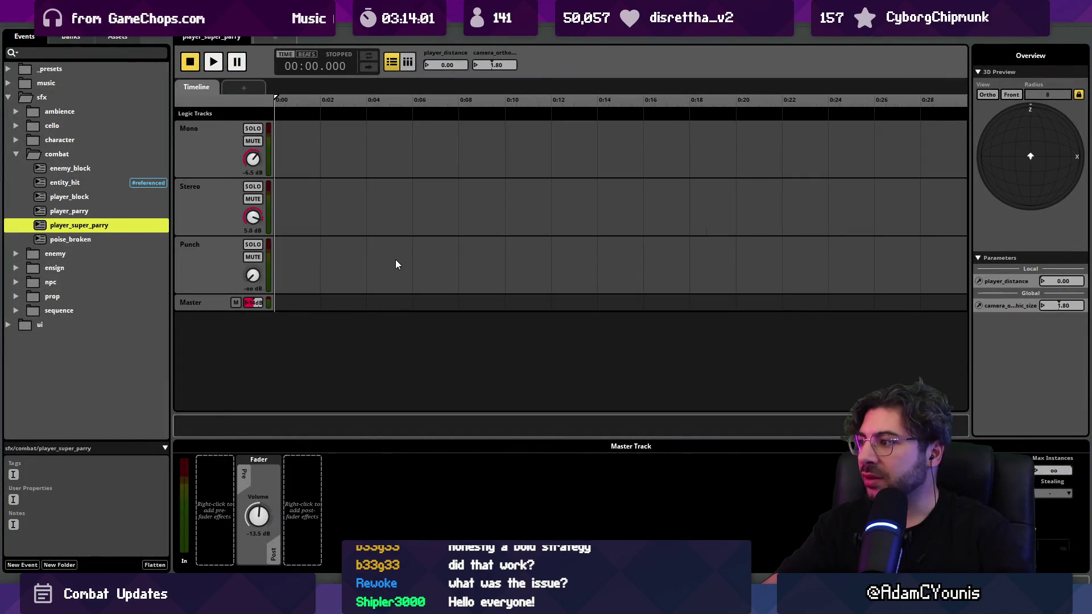
Try player_distance at 20.0 and back to 0.00 in player_super_parry, then inspect the poise_broken event's tracks.
mouse_move(448, 67)
left_mouse_down()
mouse_move(467, 66)
mouse_move(425, 64)
left_mouse_up()
left_click(315, 174)
left_click(316, 265)
left_click(326, 149)
left_click(117, 239)
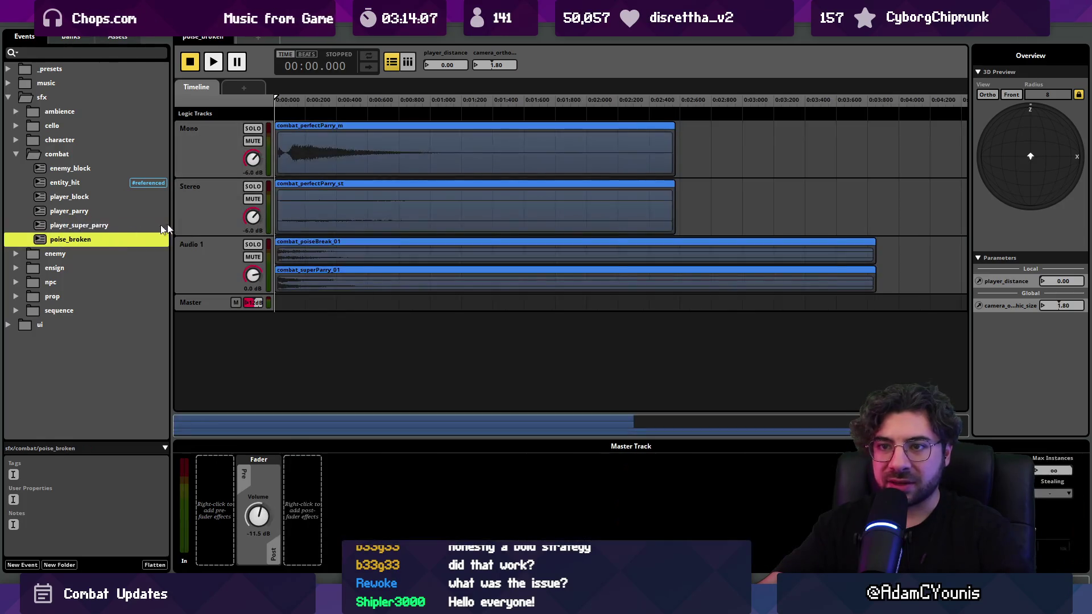
key("alt+Tab")
Search CombatSoundsManager.cs for 'brok' and follow BreakPoiseSFX's reference into Pressure.cs.
mouse_move(385, 600)
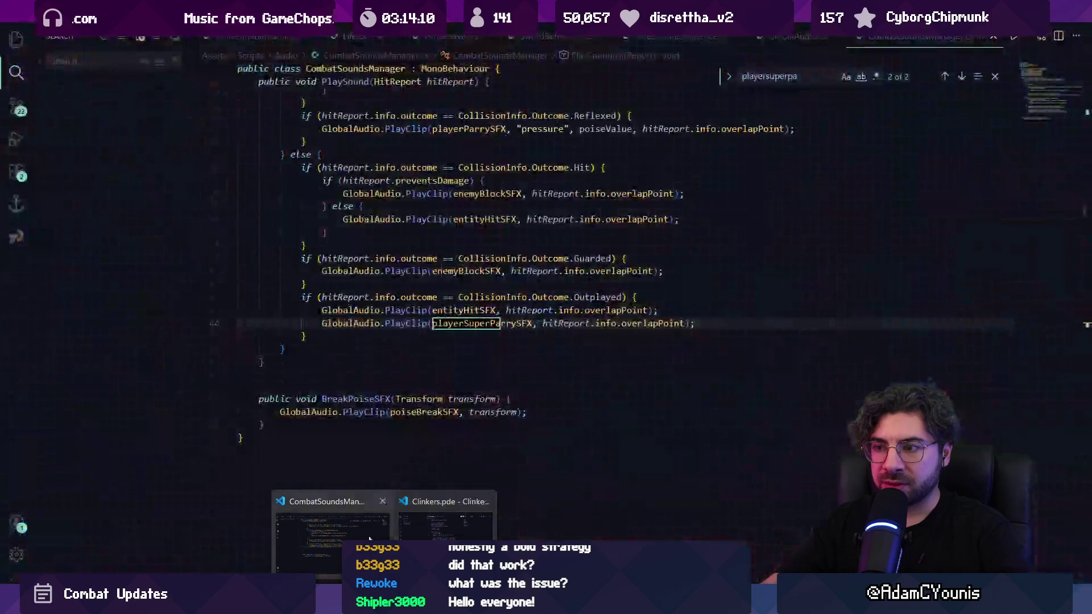
left_click(369, 538)
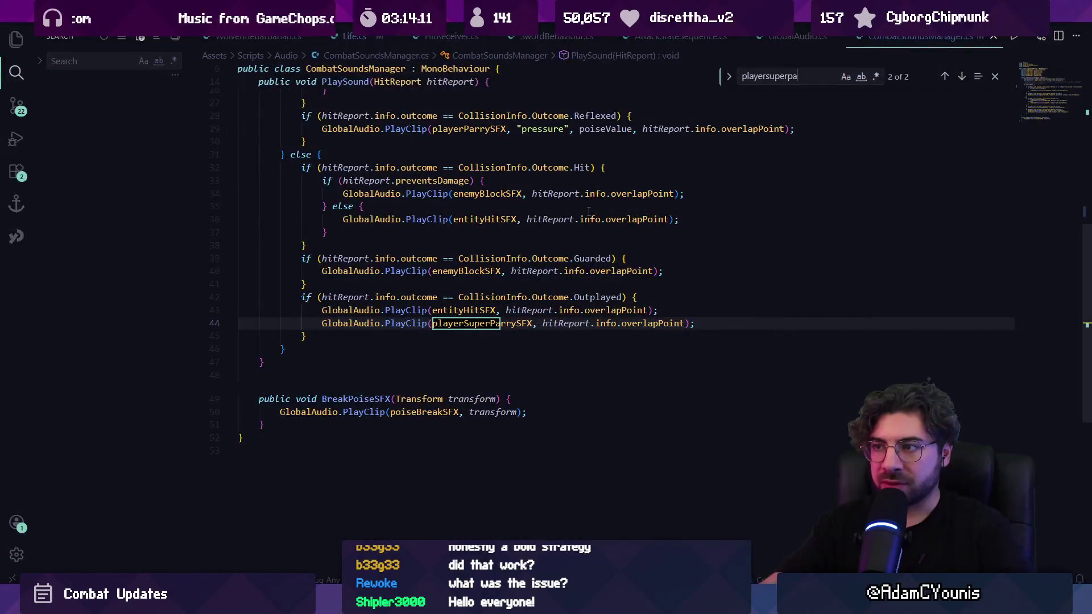
key("ctrl+f")
type("brok")
key("Escape")
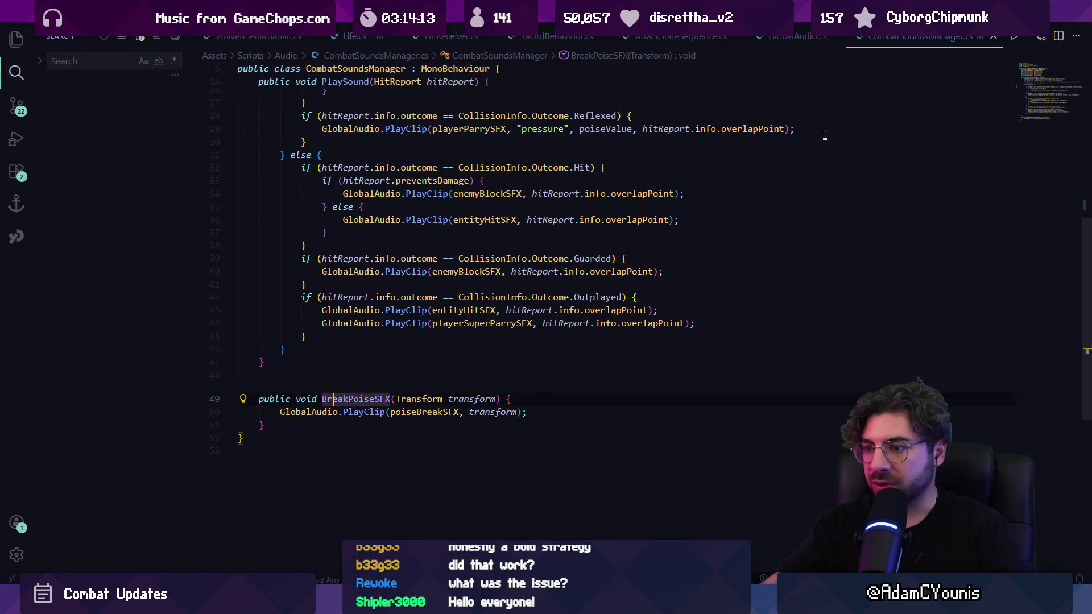
left_click(434, 412)
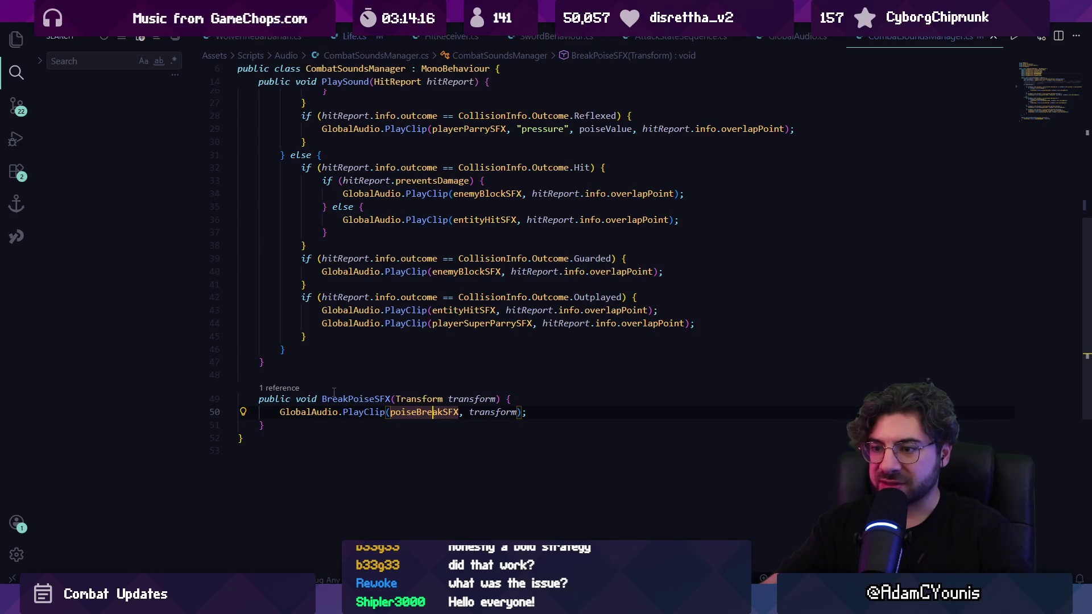
left_click(282, 389)
left_click(711, 337)
double_click(398, 405)
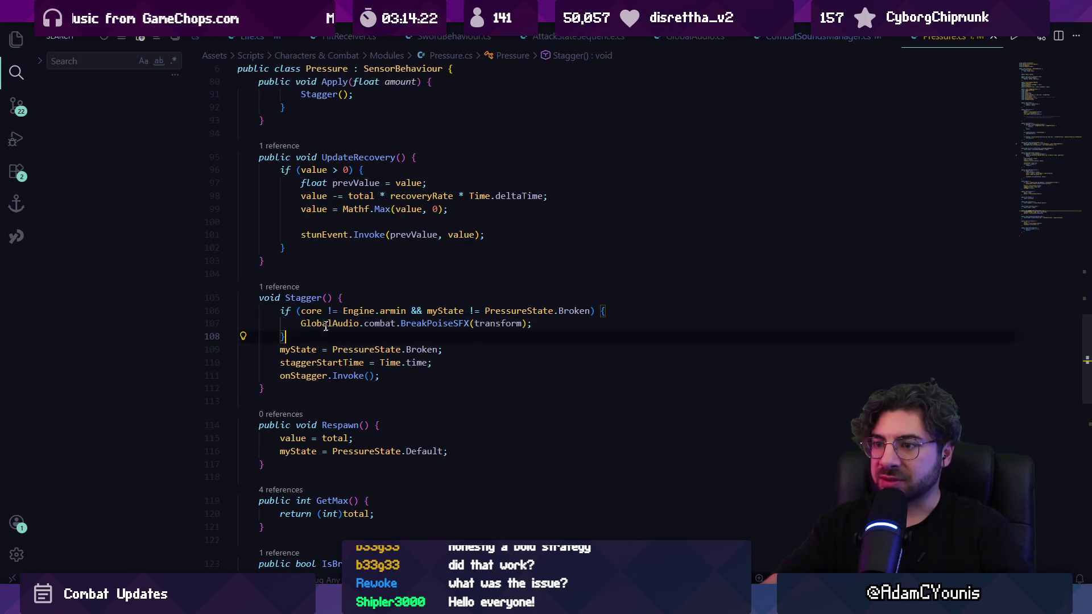
Inspect the PressureState.Broken check in Stagger() and jump to its call inside Apply().
left_click(517, 323)
left_click(325, 324)
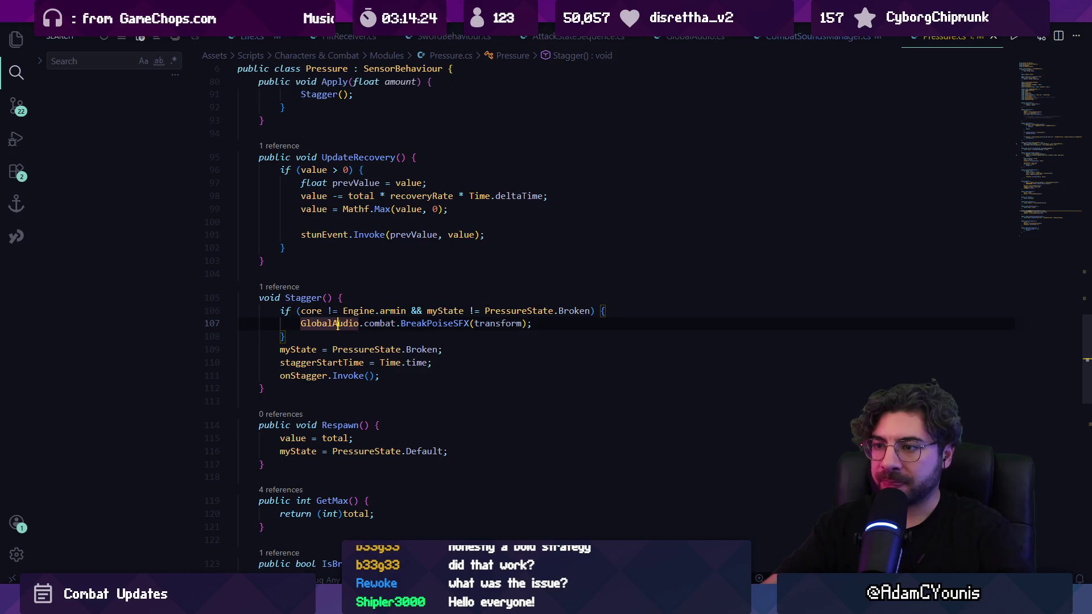
key("Down")
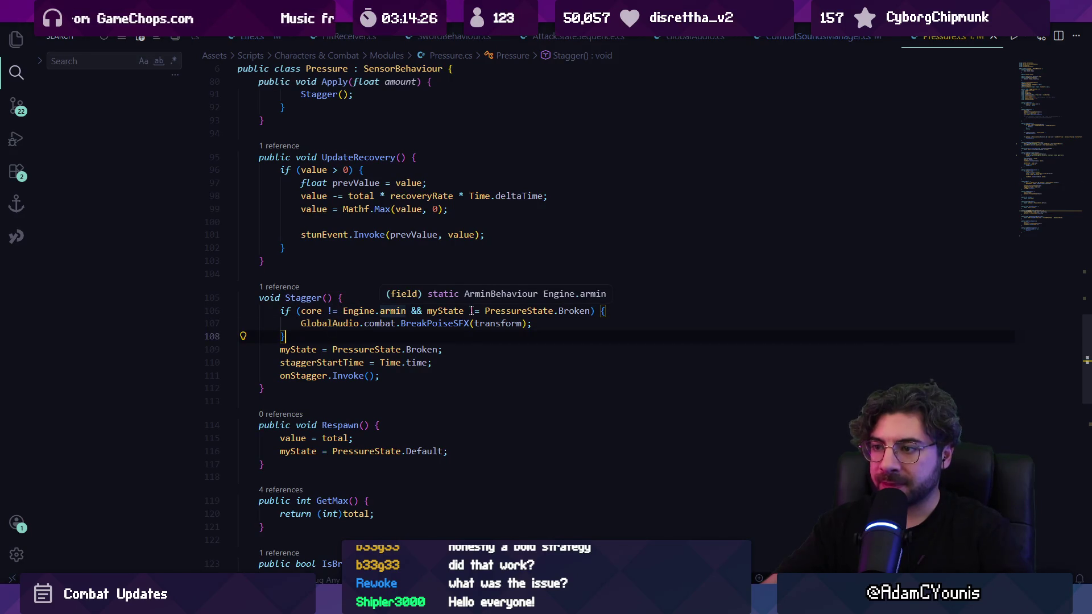
left_click(487, 312)
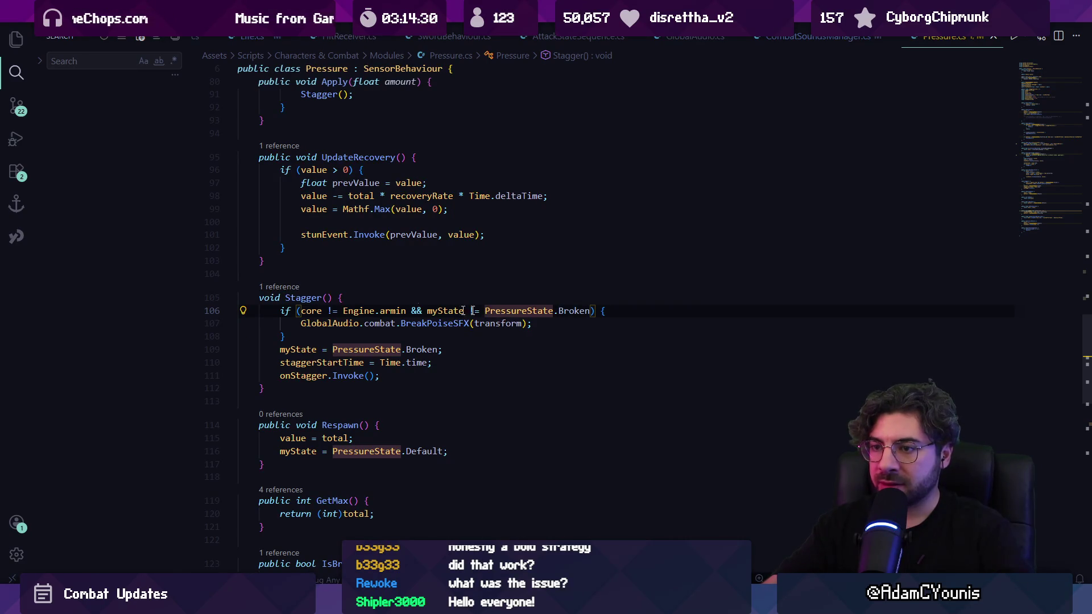
left_click(314, 297, "ctrl")
double_click(322, 393)
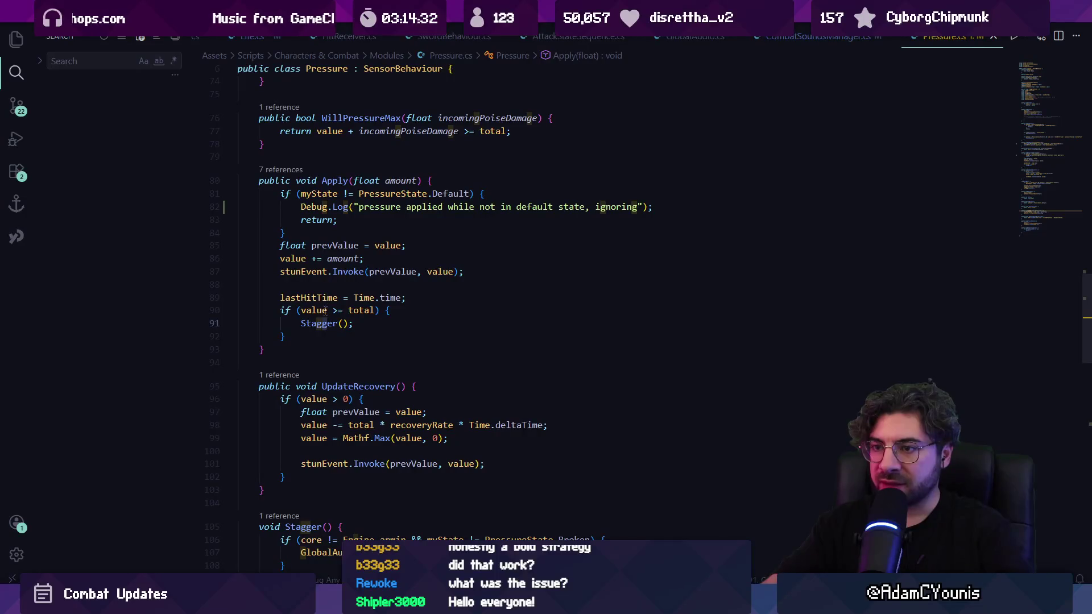
Delete the ignored-pressure Debug.Log line from Apply() and save Pressure.cs.
triple_click(373, 207)
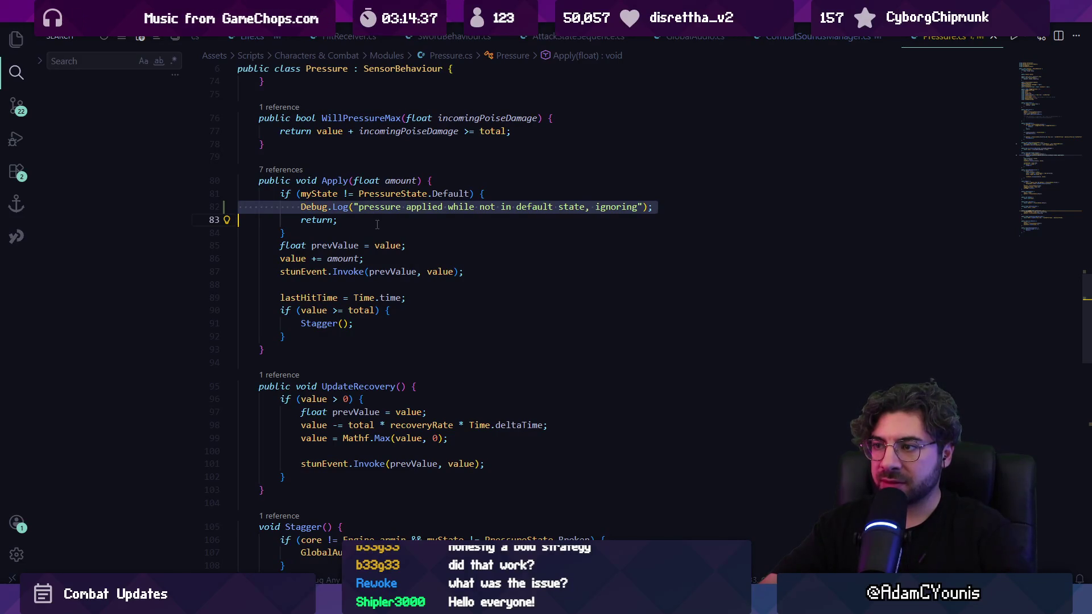
key("BackSpace")
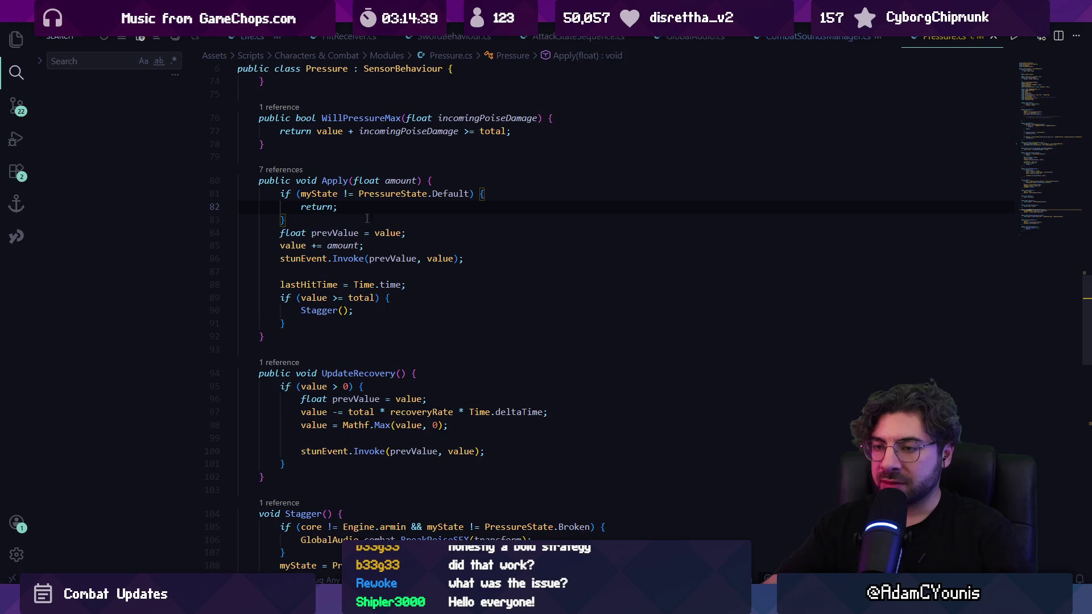
key("ctrl+s")
Add Debug.Log("Break!"); inside Stagger()'s Broken check.
left_click(328, 312, "ctrl")
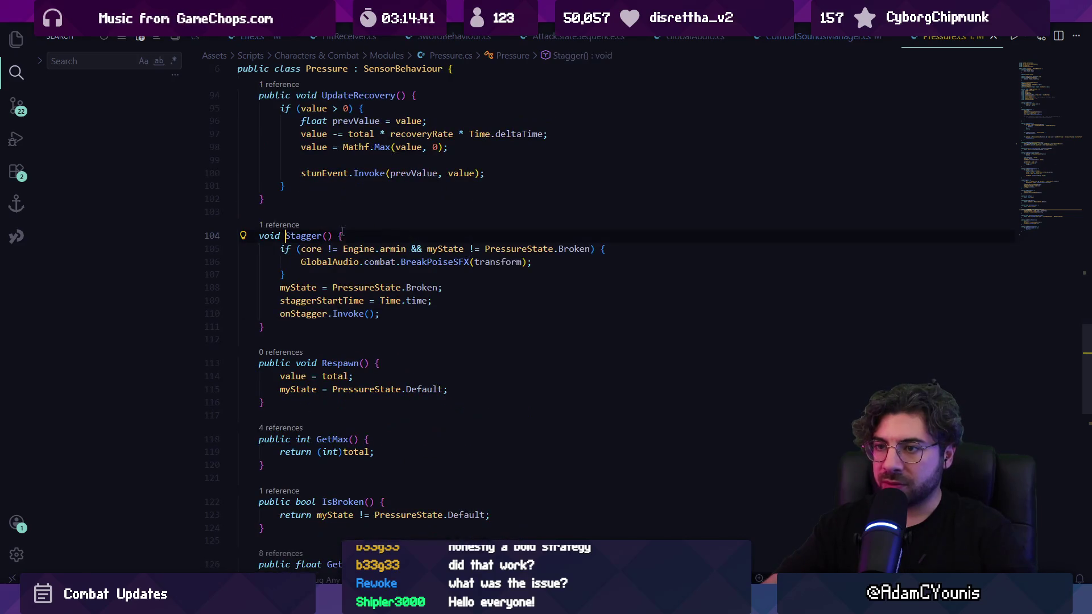
key("Return")
type("Debug")
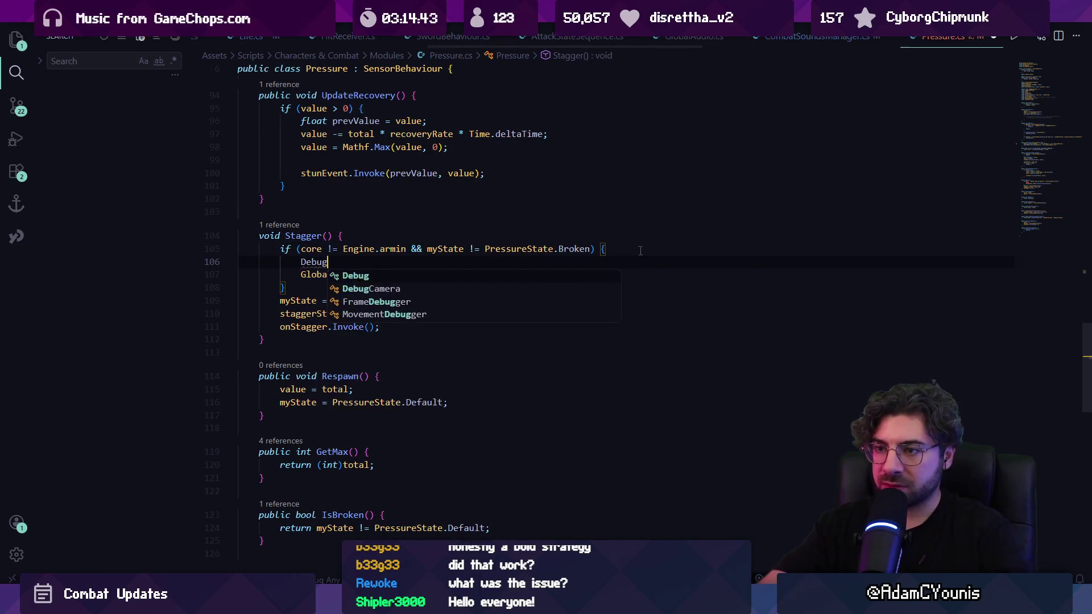
key("Escape")
type(".")
key("Escape")
type("Lo")
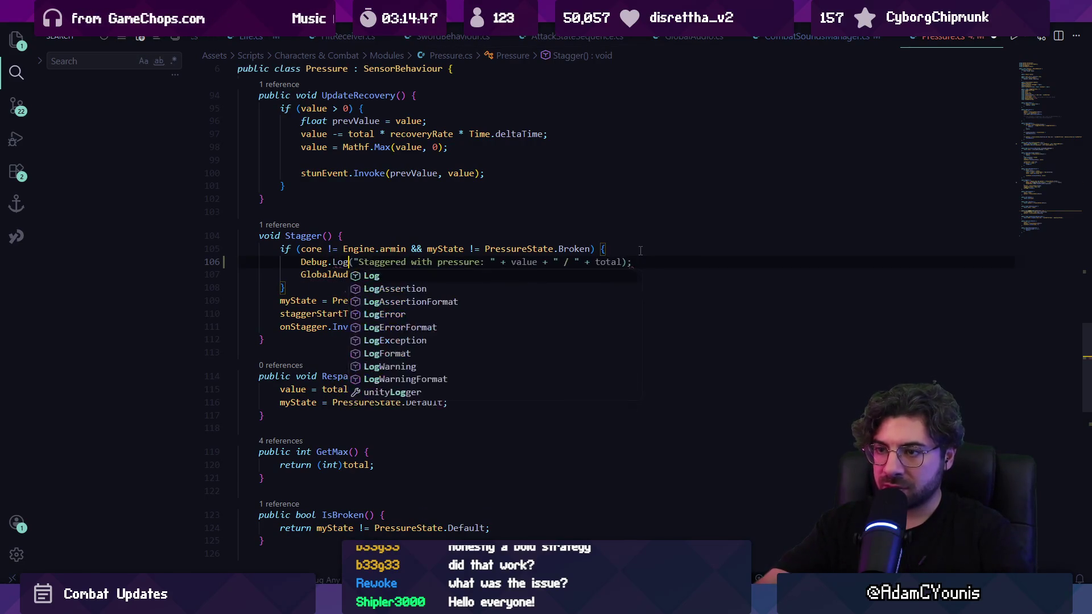
type("g(\"Break!\");")
key("alt+Tab")
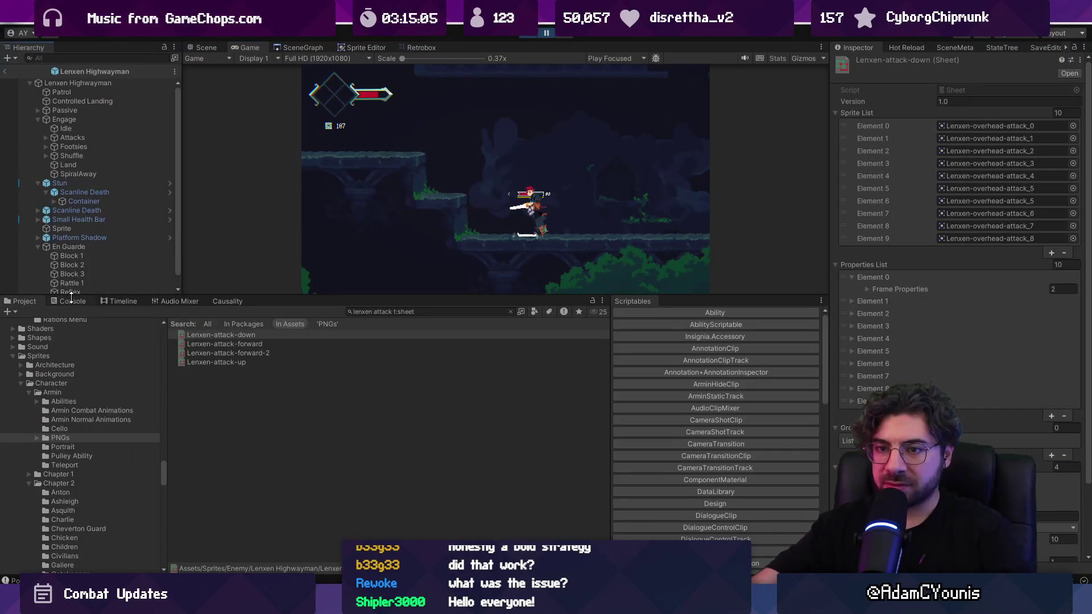
Review the Break! console entries' Stagger() stack traces and open Pressure.cs:73 at OnHurt().
left_click(72, 301)
scroll(167, 376, "up", 10)
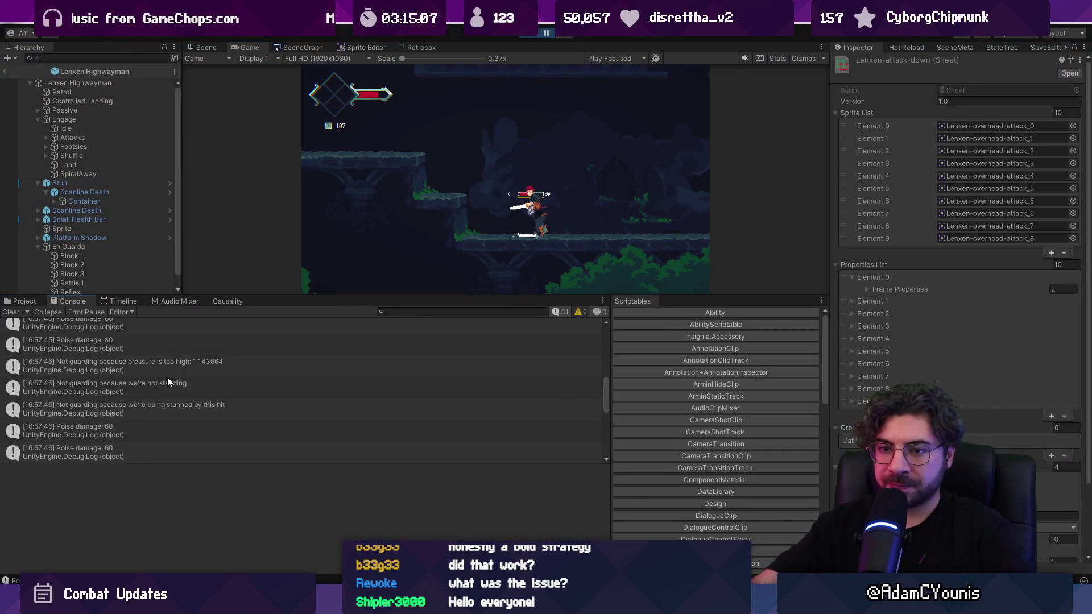
left_click(149, 333)
scroll(148, 349, "down", 3)
scroll(149, 348, "down", 5)
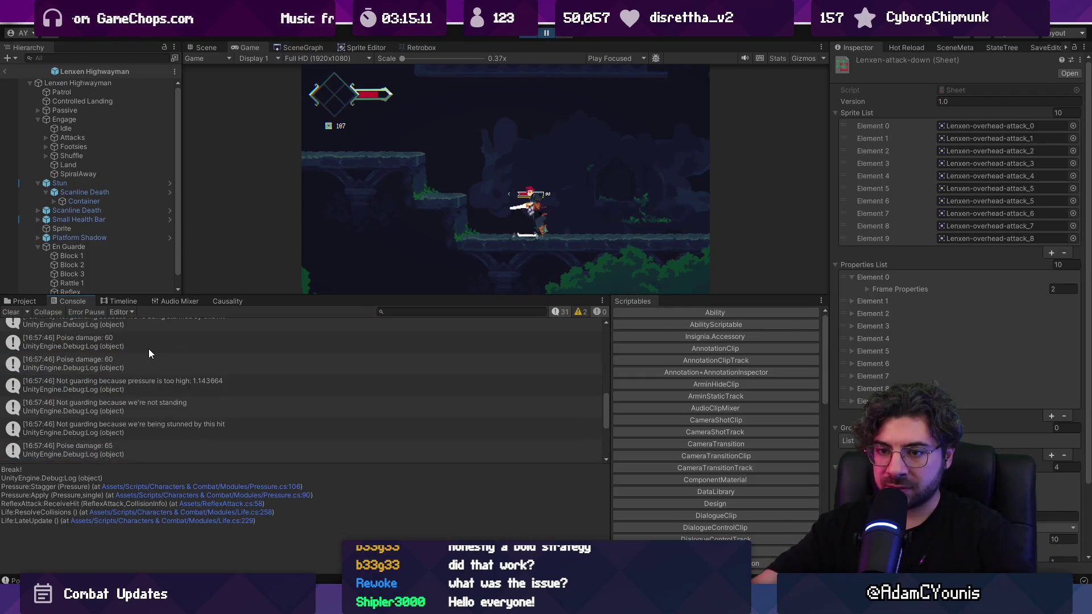
left_click(121, 404)
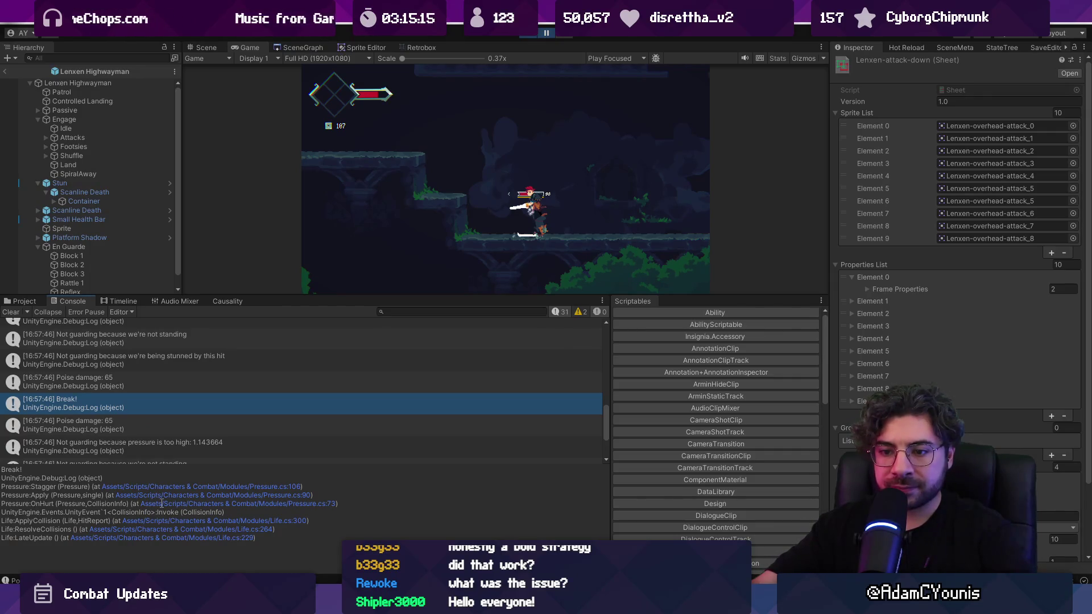
left_click(161, 504)
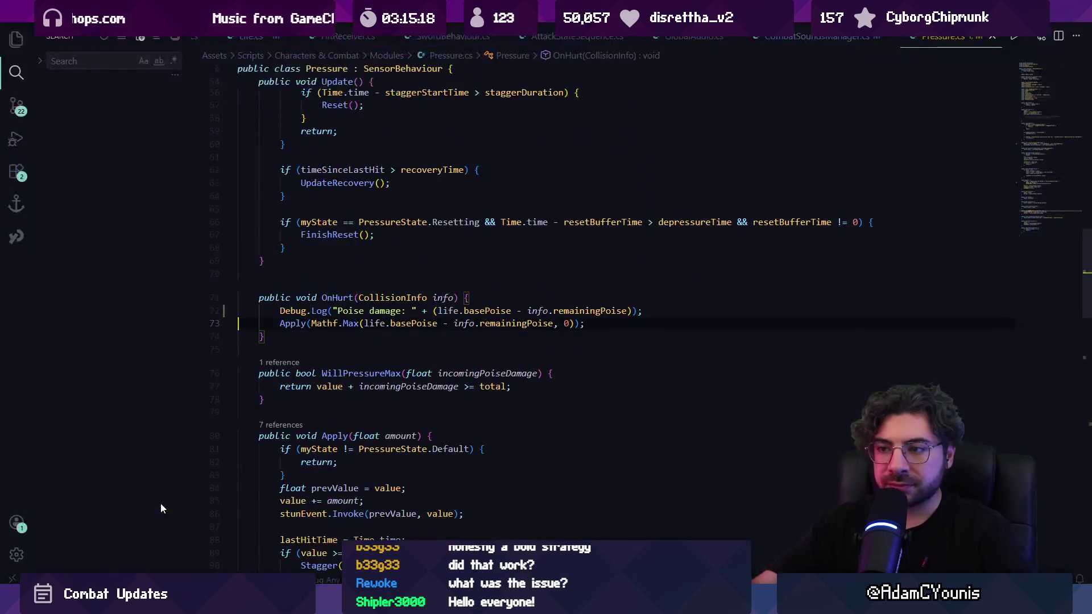
Go to the Apply(float) definition and place the caret below its early-return check.
left_click(287, 325, "ctrl")
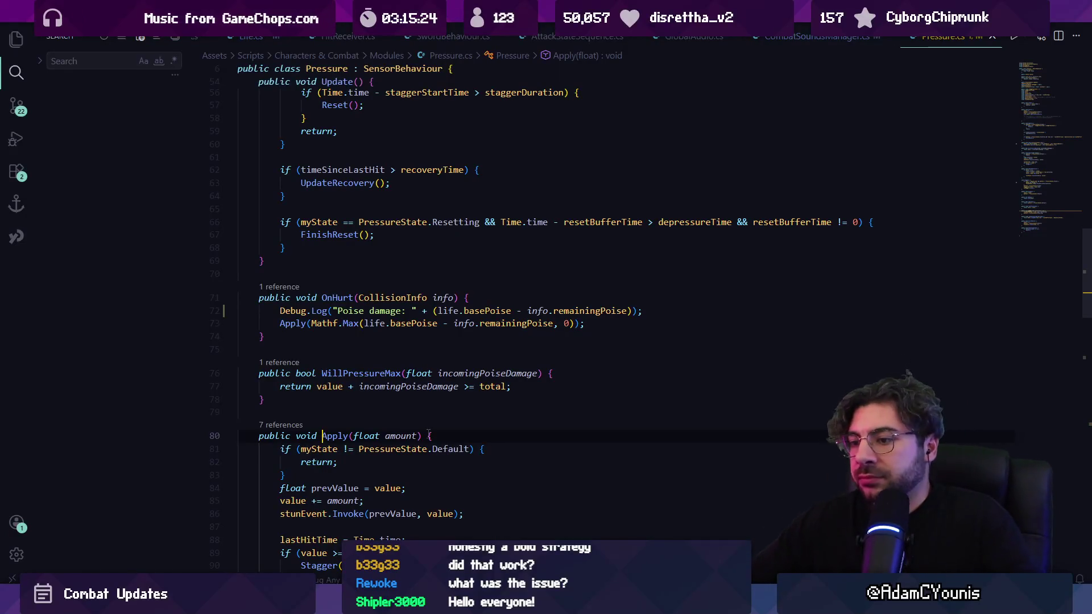
left_click(457, 436)
key("Return")
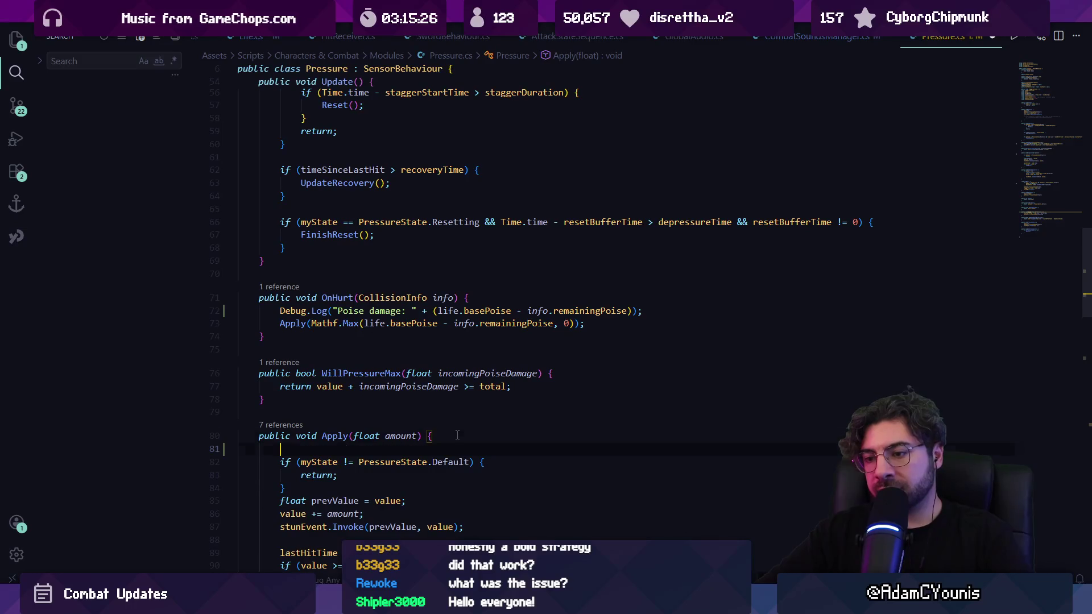
key("ctrl+z")
key("Down")
Make the log read "Applying pressure because of state " + myState and save Pressure.cs.
key("Return")
type("Debug.Log")
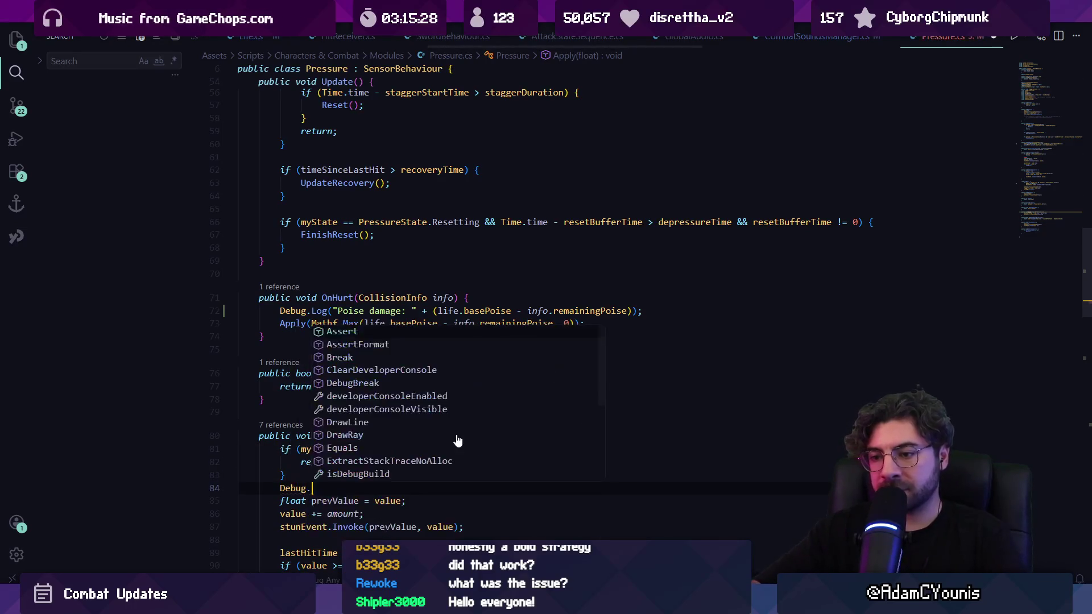
key("Escape")
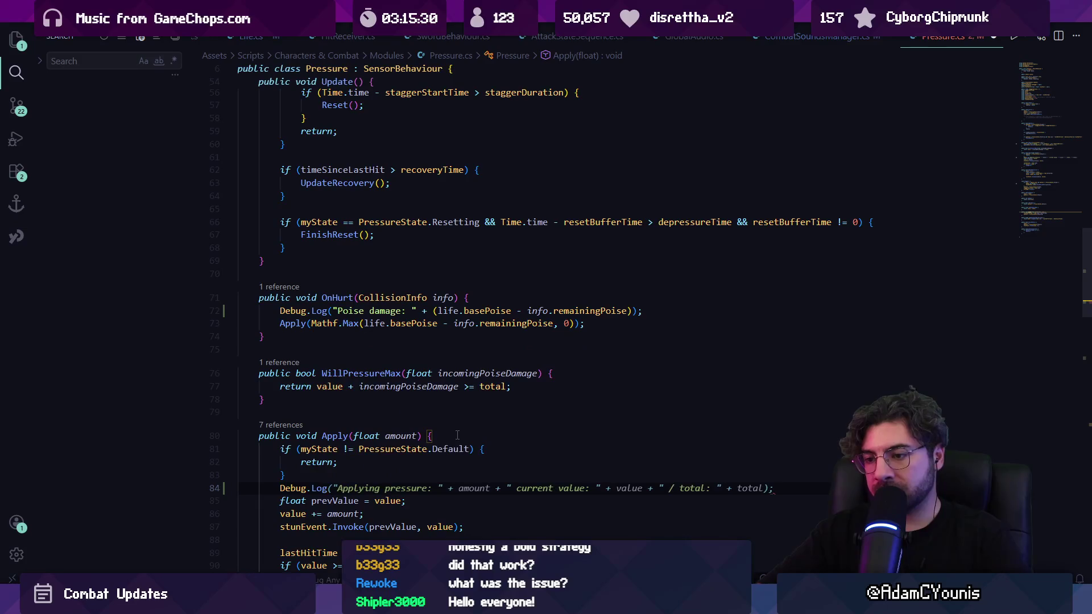
key("ctrl+Right")
key("ctrl+Right")
key("ctrl+Right")
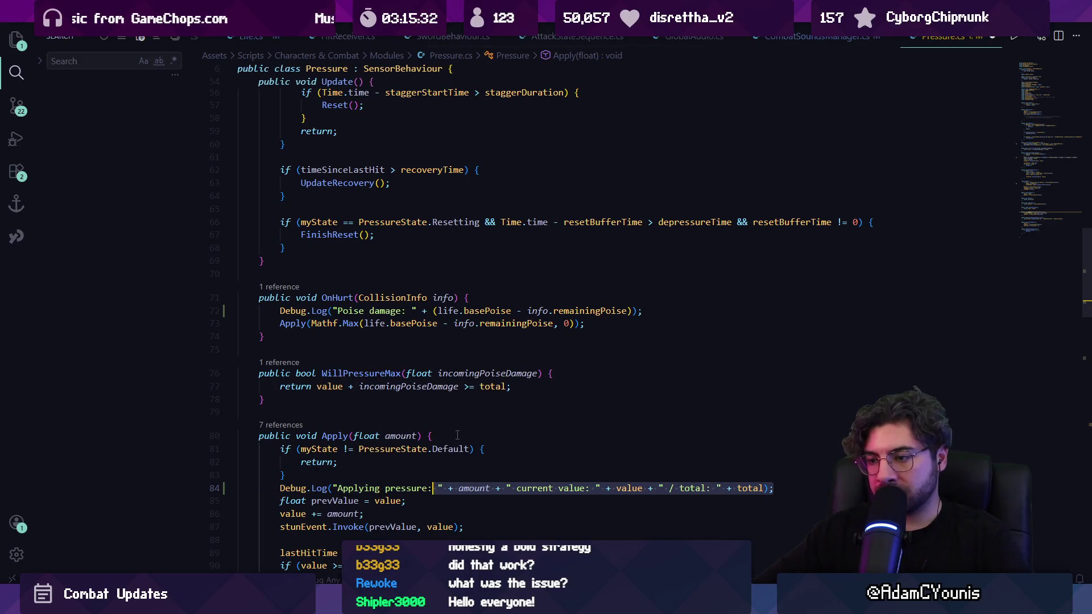
key("BackSpace")
type("because of state")
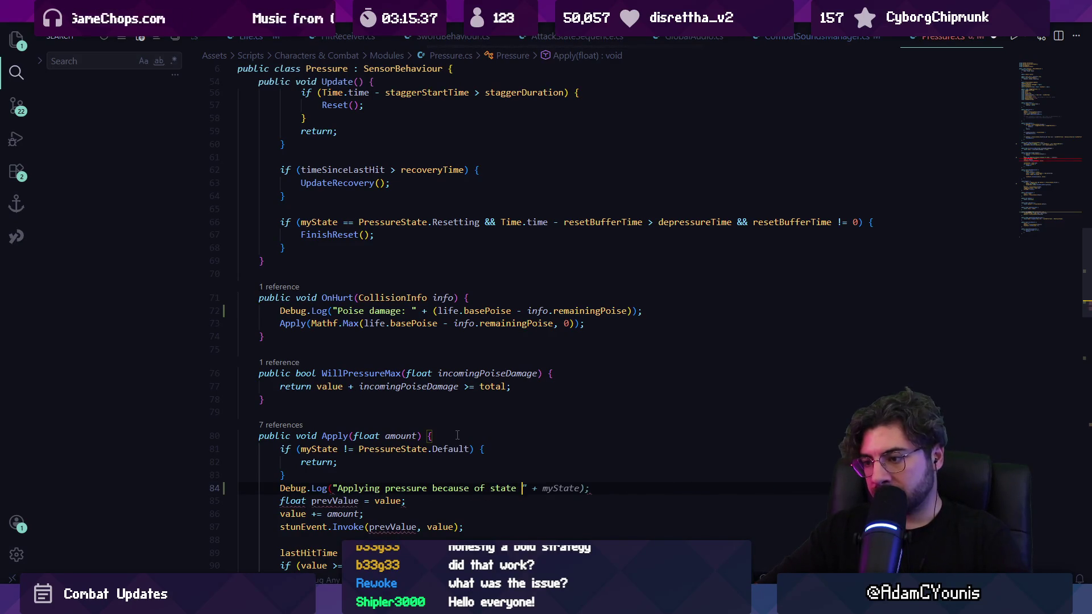
key("Tab")
key("ctrl+s")
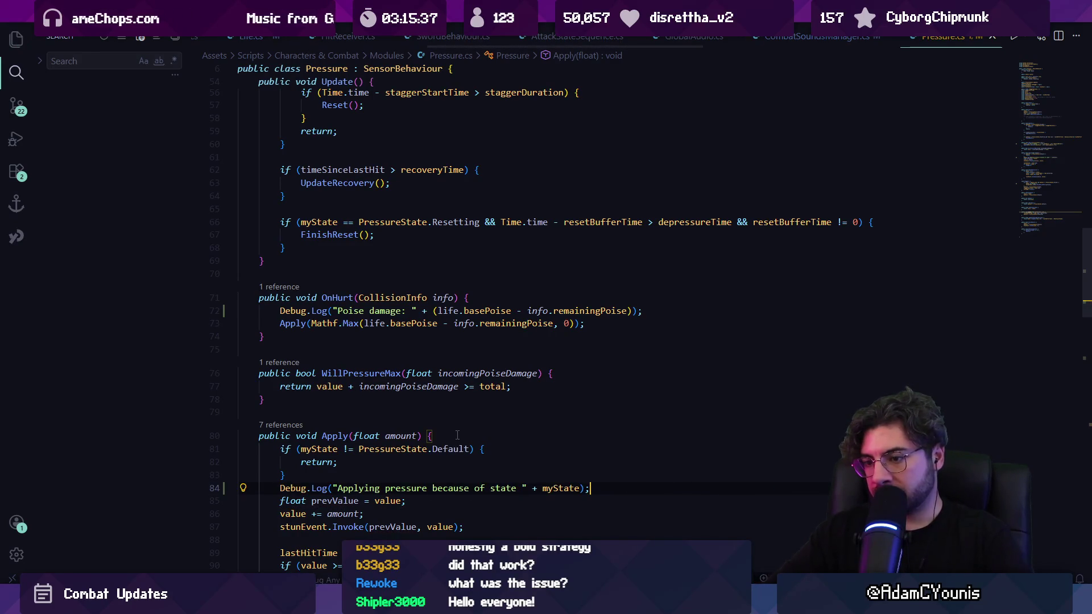
key("alt+Tab")
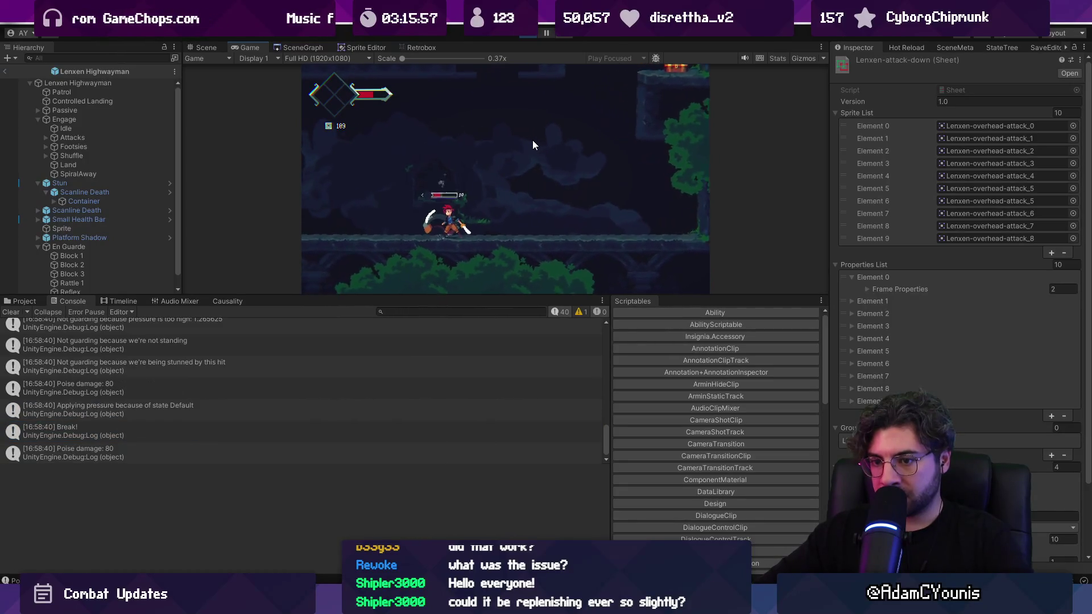
Pause the playtest and open the 'Applying pressure' log's source line in Pressure.cs, selecting it.
key("ctrl+shift+p")
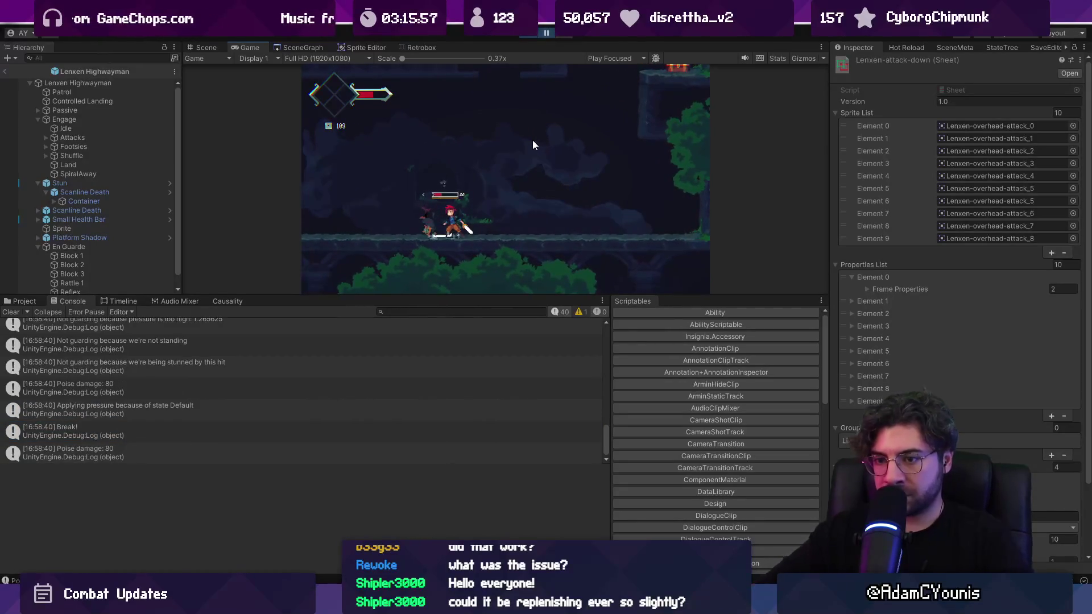
left_click(211, 409)
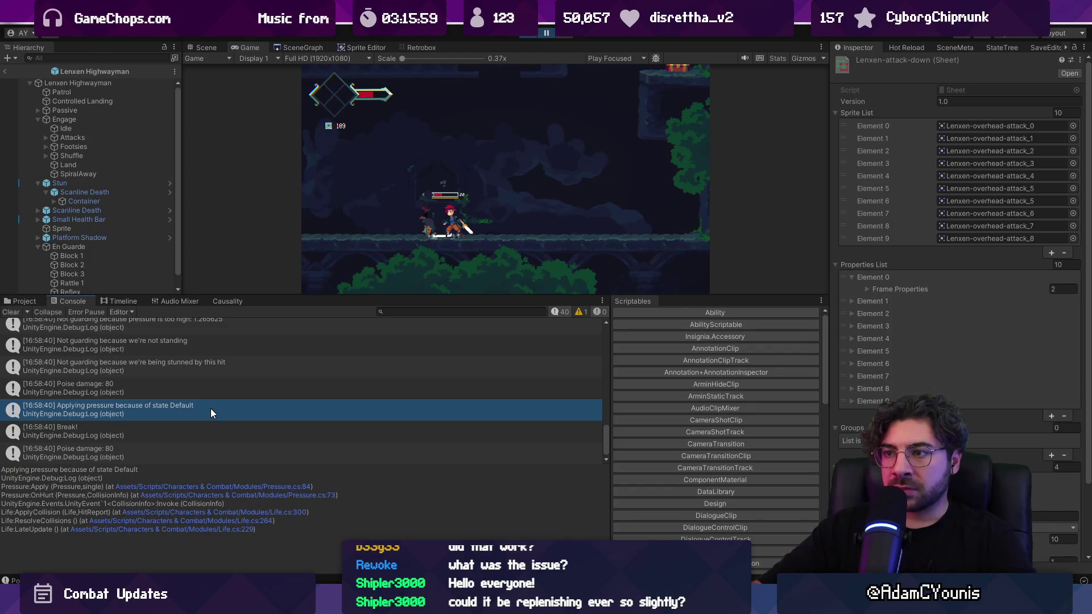
double_click(262, 415)
key("ctrl+l")
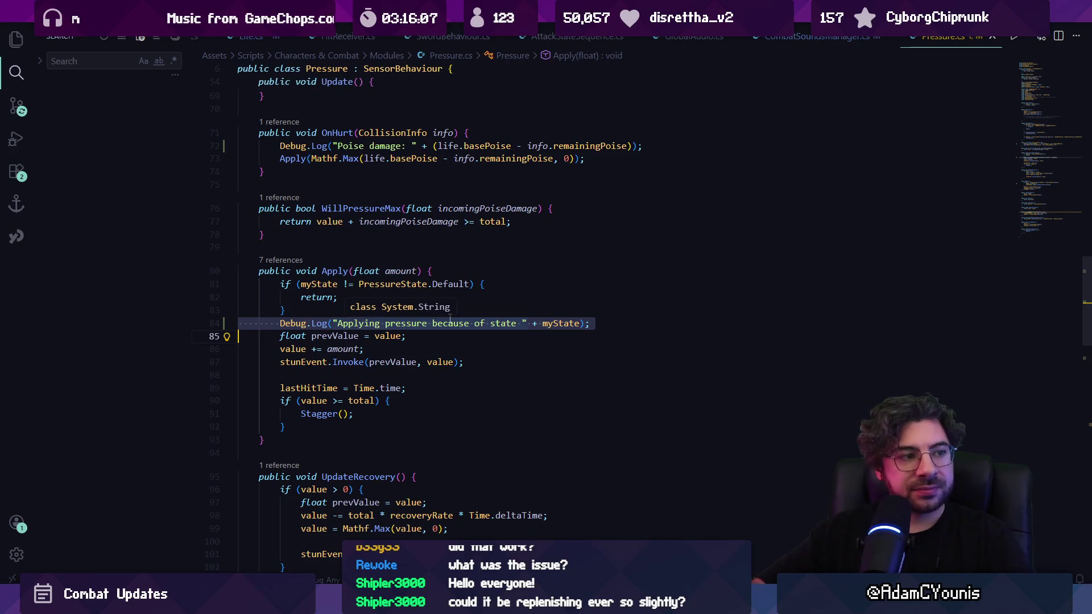
Delete the state log line and step through the 'default' search matches in Pressure.cs.
key("BackSpace")
key("ctrl+f")
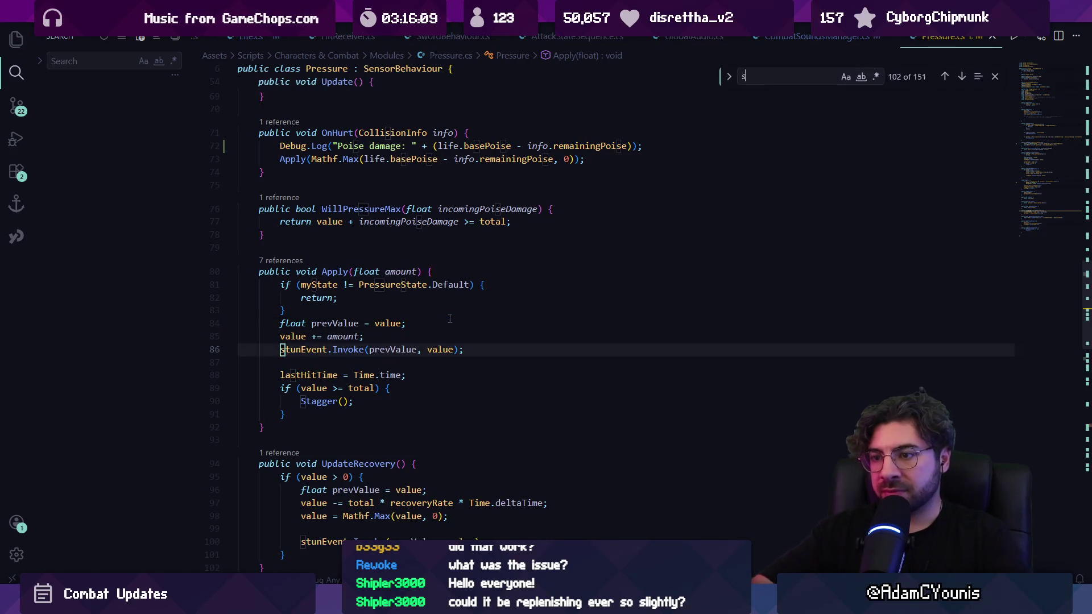
type("d")
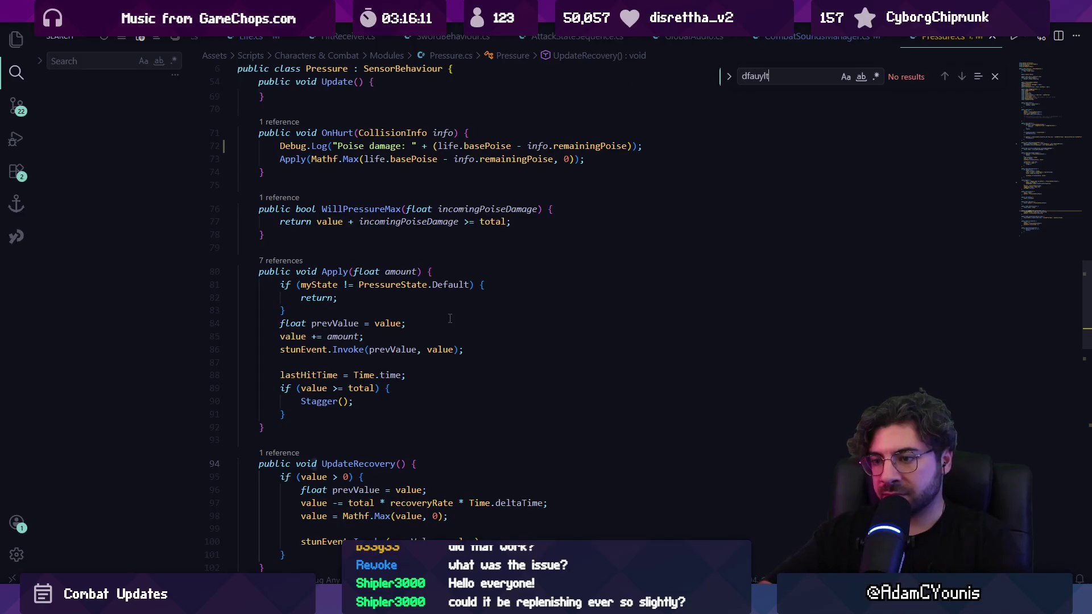
key("BackSpace")
type("s")
key("BackSpace")
type("default")
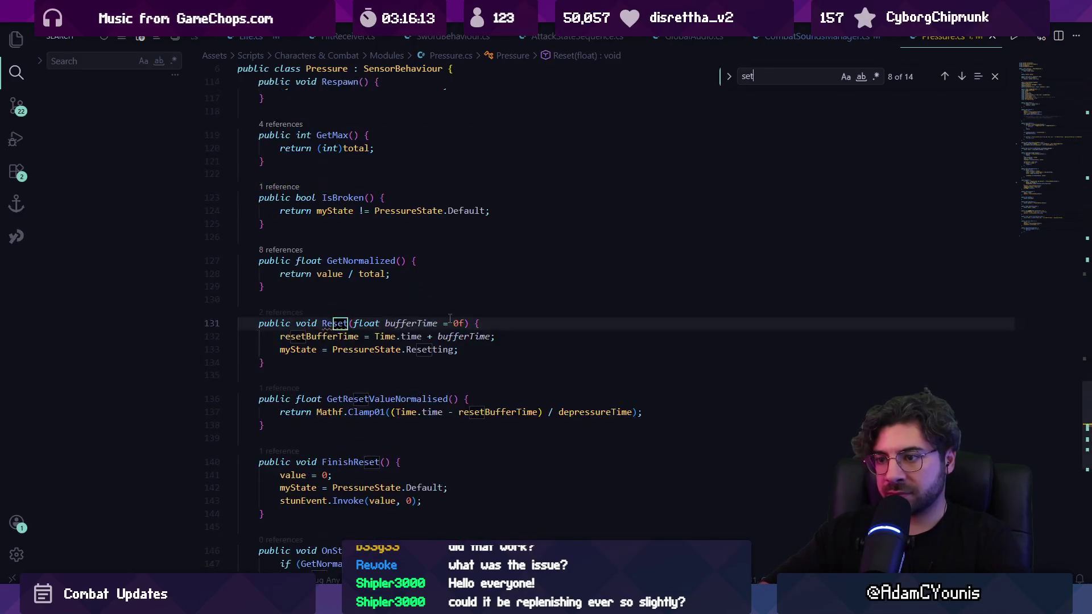
key("shift+Return")
key("Return")
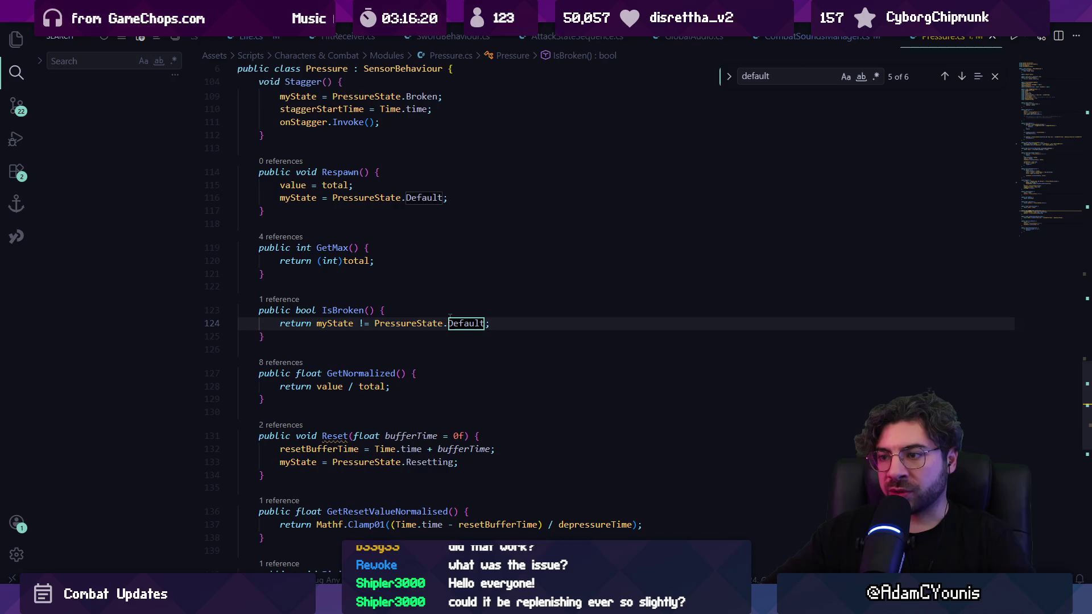
key("Return")
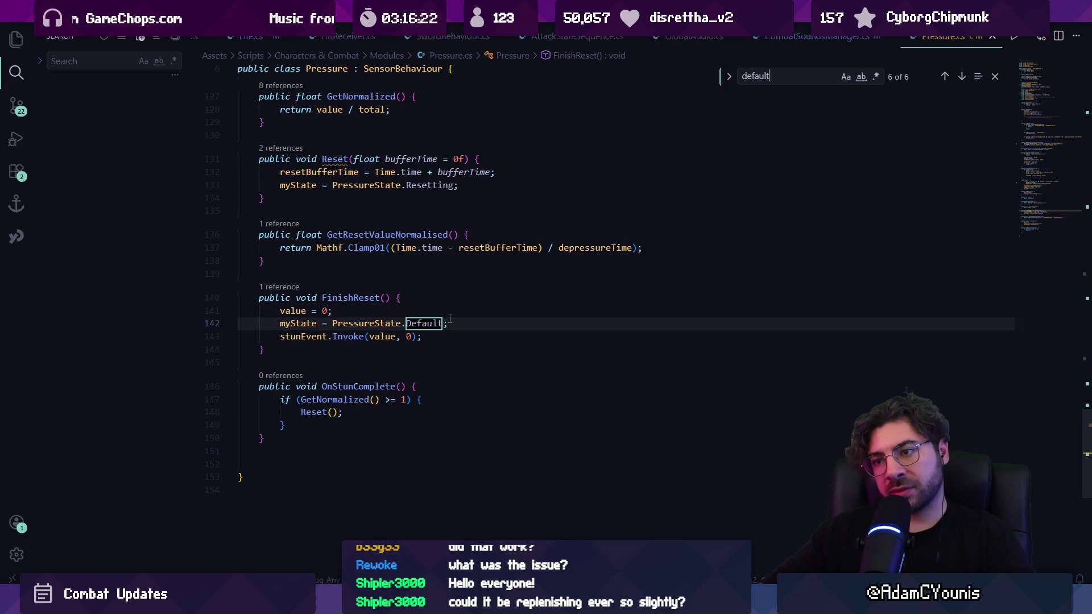
key("Return")
key("shift+Return")
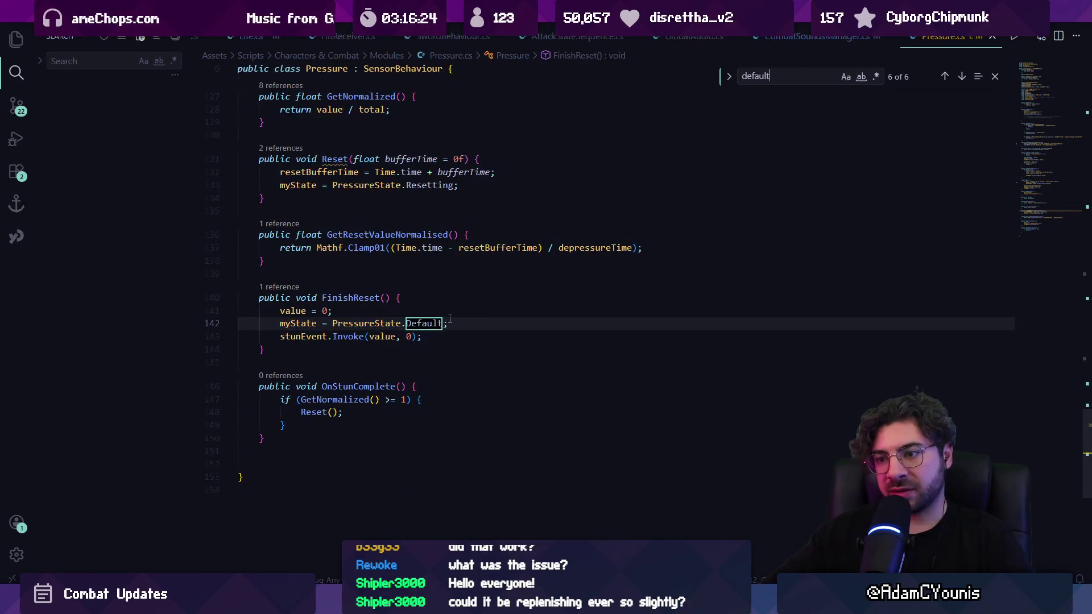
key("Return")
key("Return")
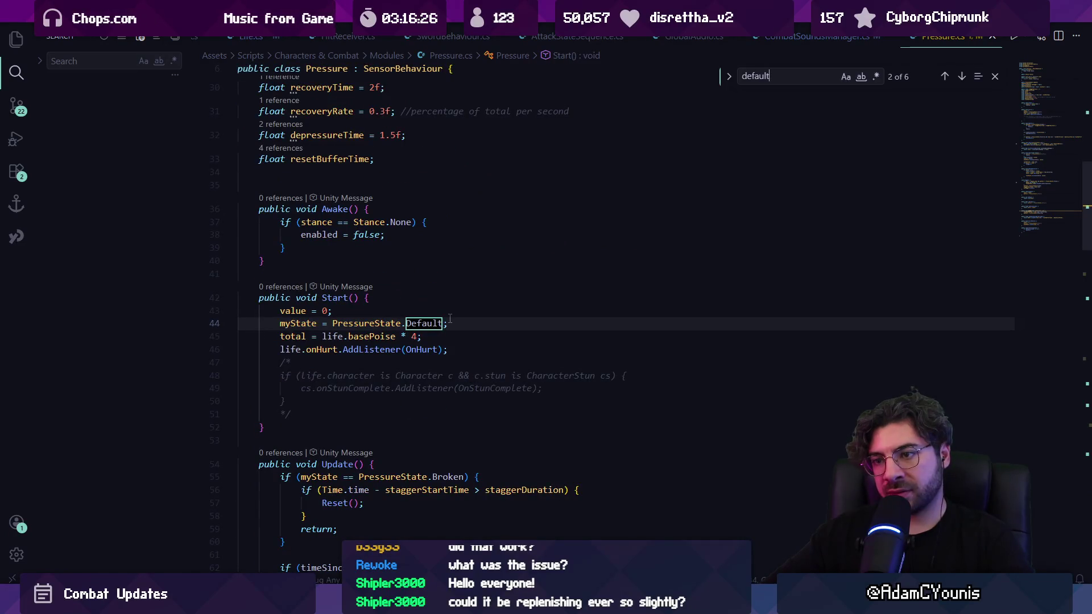
key("Return")
key("Return")
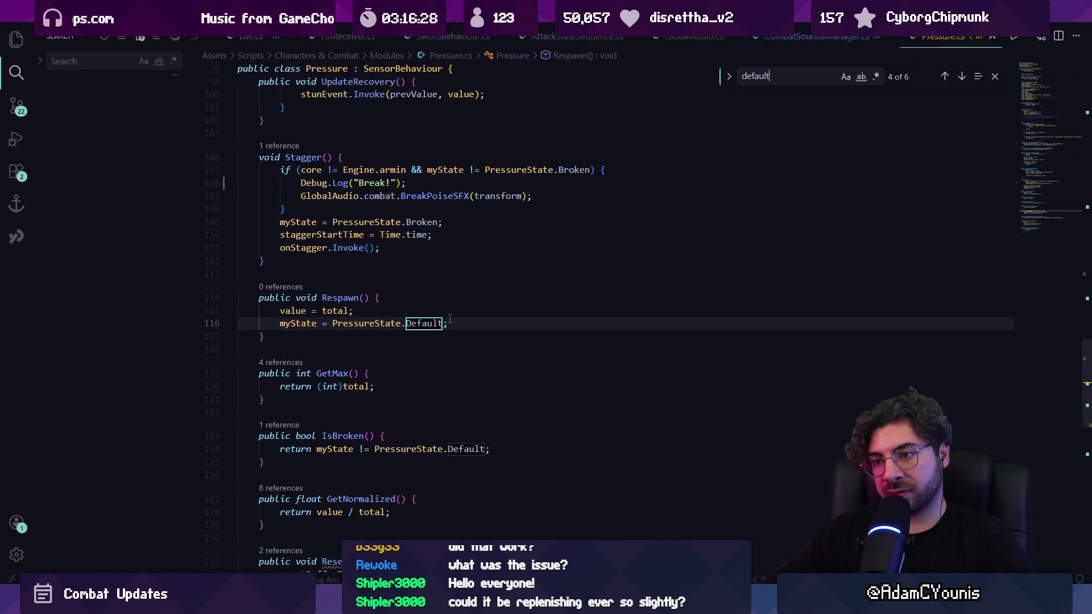
key("Return")
key("Escape")
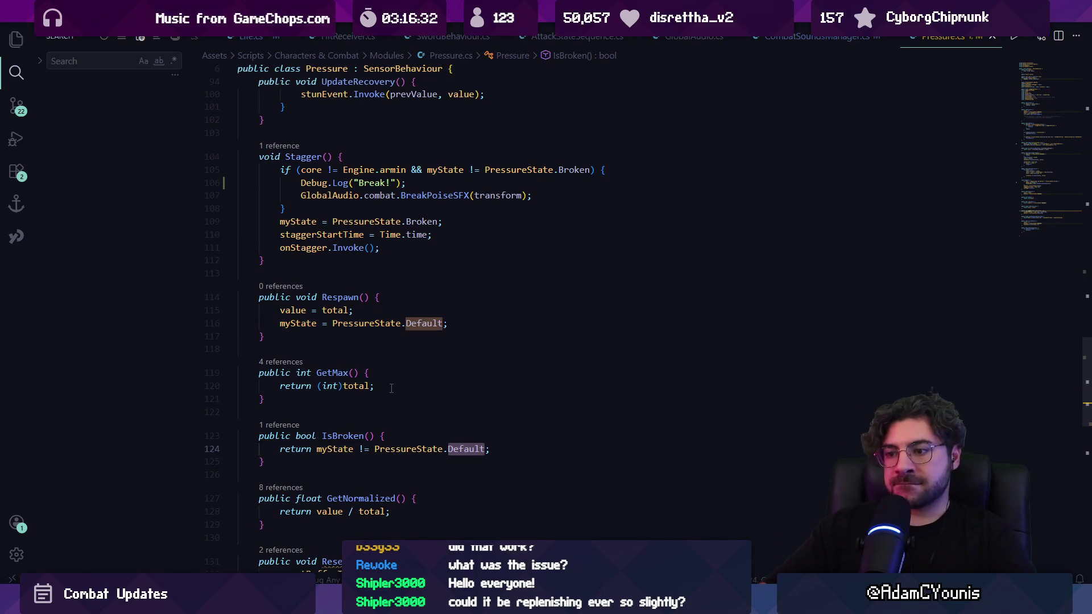
Step through the 'pressurestate.default' matches in Pressure.cs.
key("ctrl+f")
type("pres")
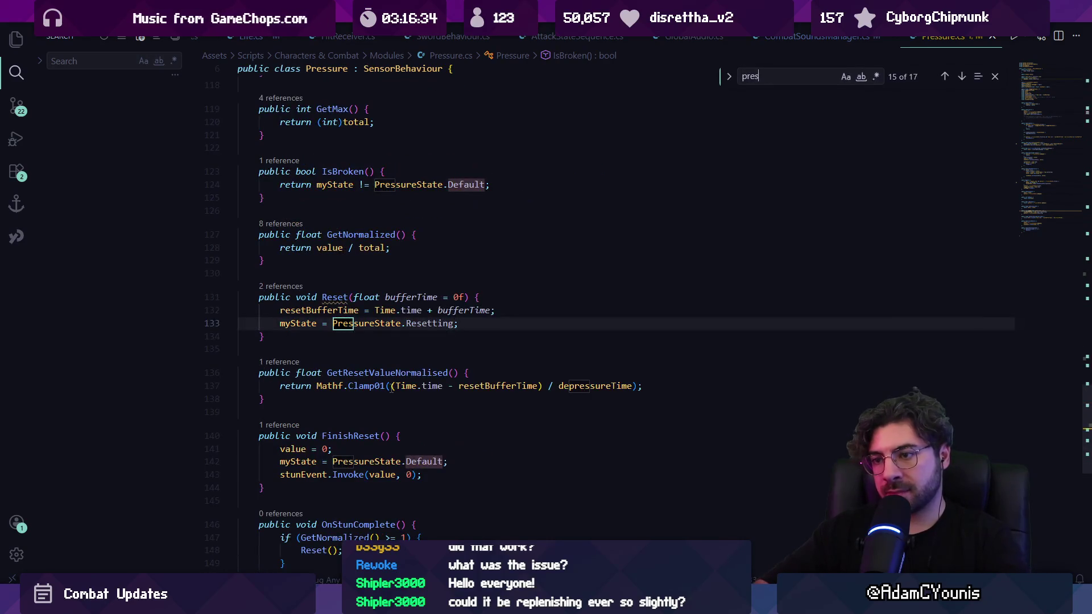
type("surestate.default")
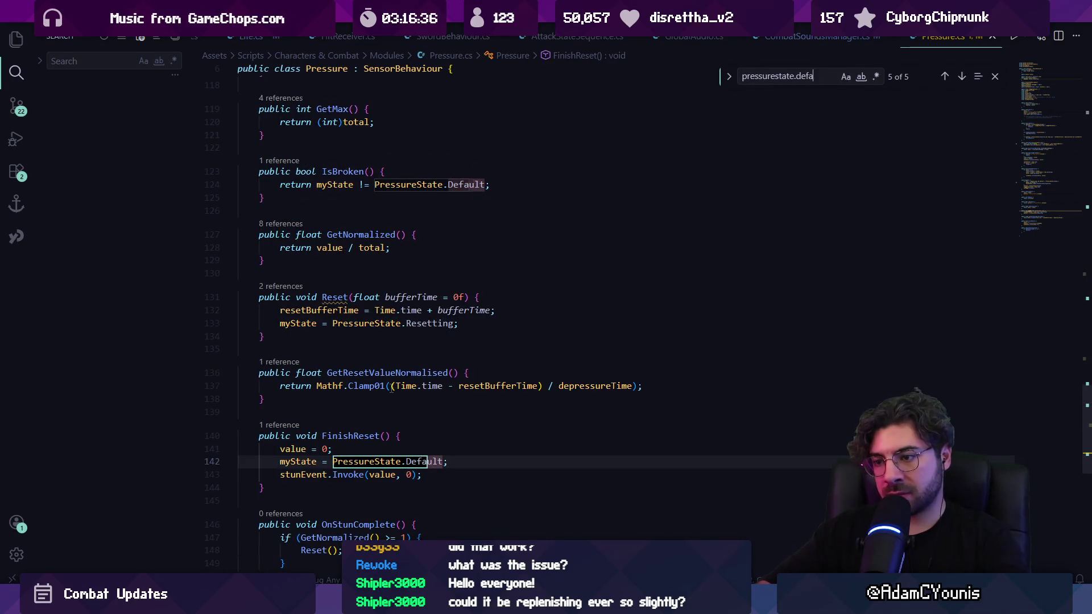
key("Return")
key("Return")
key("Return")
key("Return")
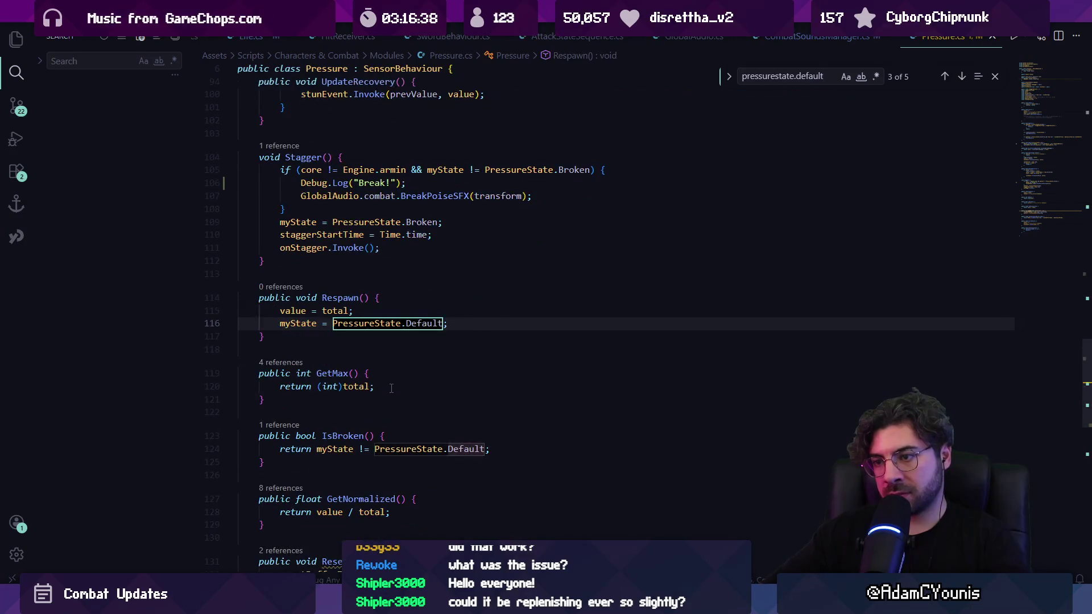
key("shift+Return")
key("Return")
key("Return")
key("Escape")
Peek FinishReset() references and go to its call inside Update(), caret at line 66.
left_click(257, 287)
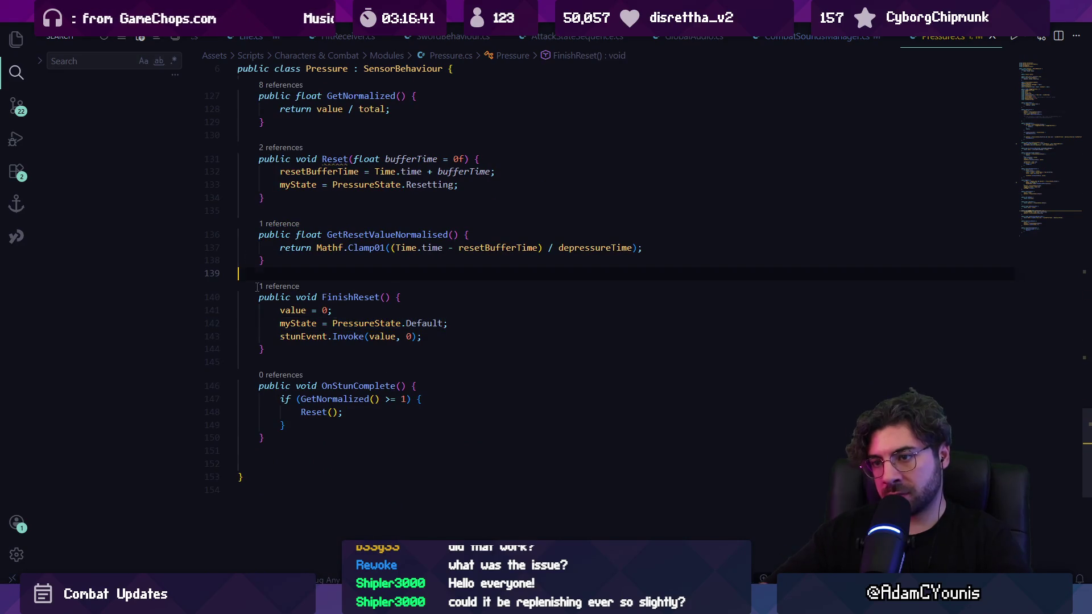
left_click(279, 287)
left_click(469, 391)
double_click(486, 392)
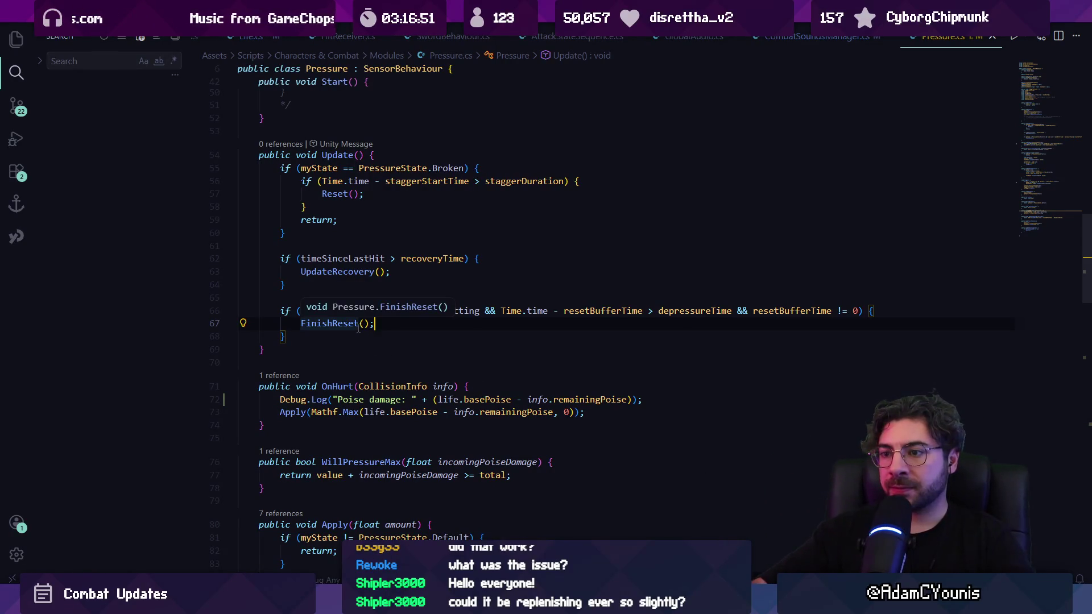
left_click(878, 312)
Insert Debug.Log("Pressure reset complete"); before FinishReset() in Update().
key("Return")
type("Debug.Log(\"Pressure reset complete\");")
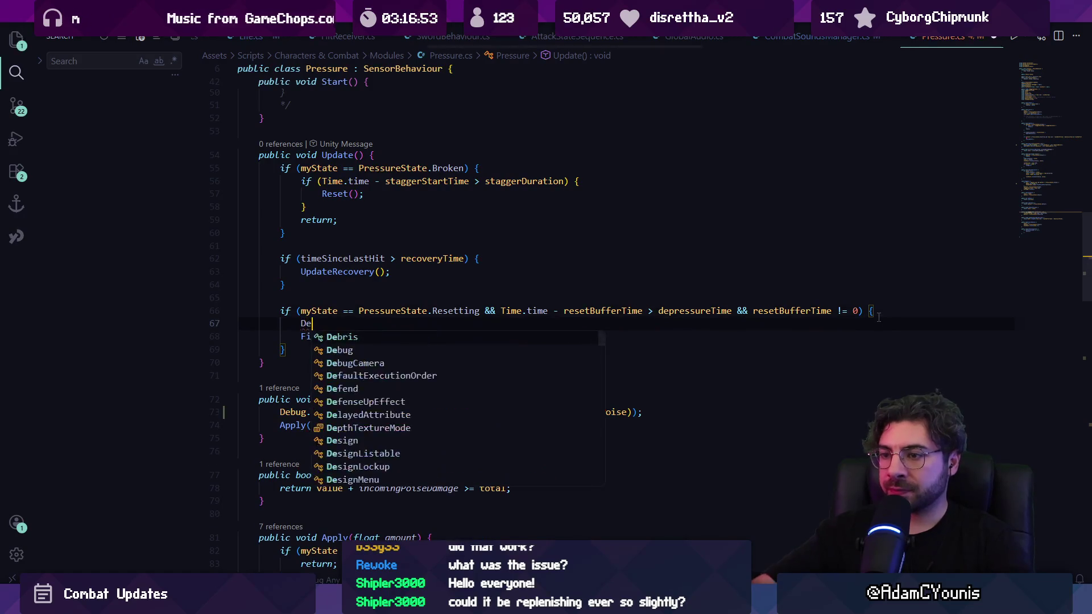
key("Tab")
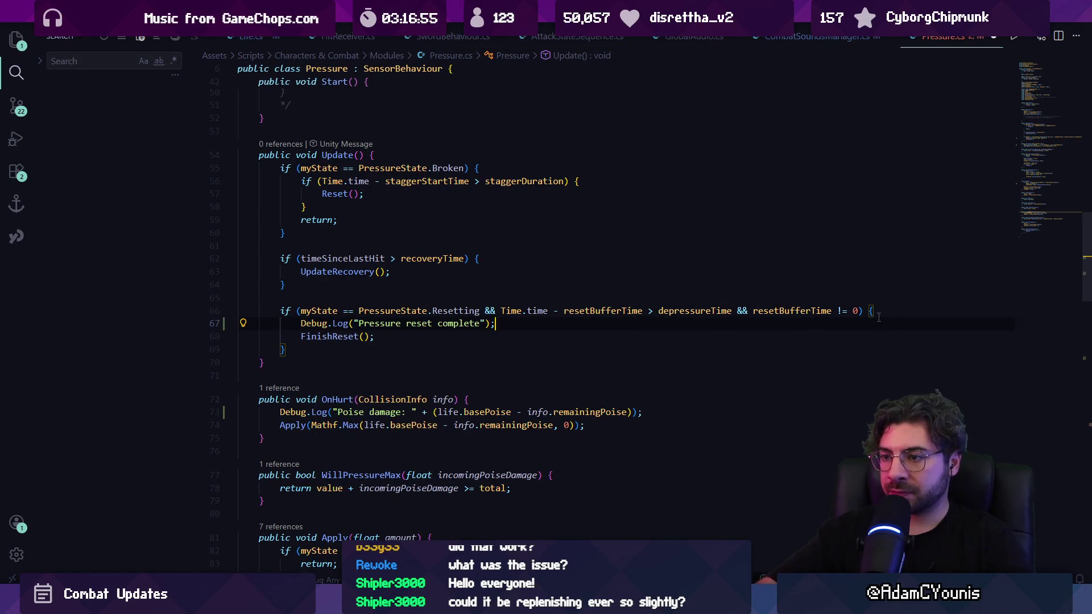
double_click(464, 324)
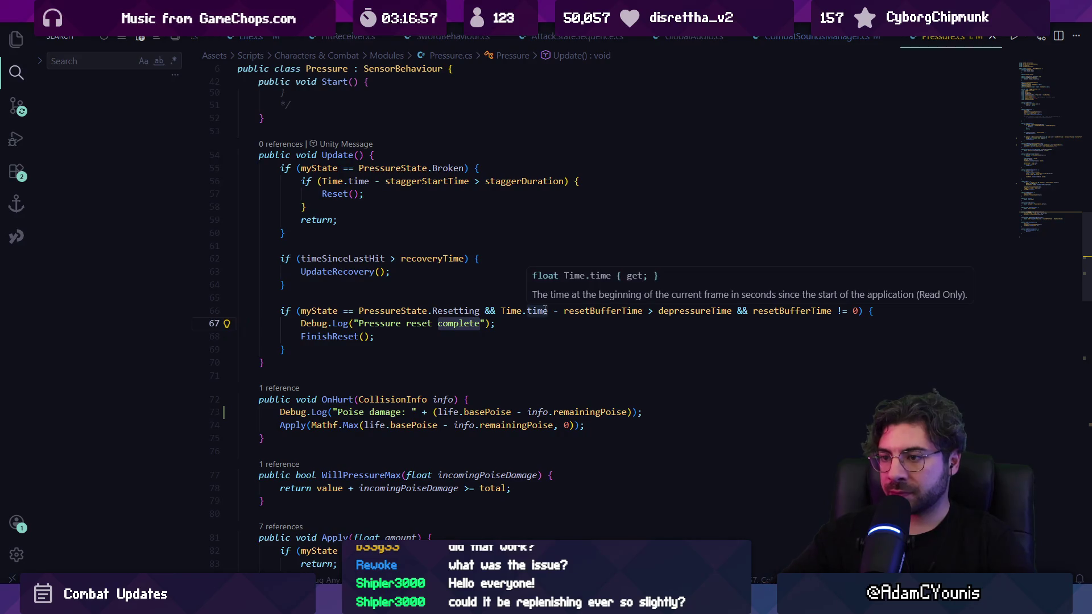
key("Right")
key("alt+Tab")
Open EnGuarde.cs from a not-guarding log and add */ after line 162 to comment those logs out.
double_click(103, 338)
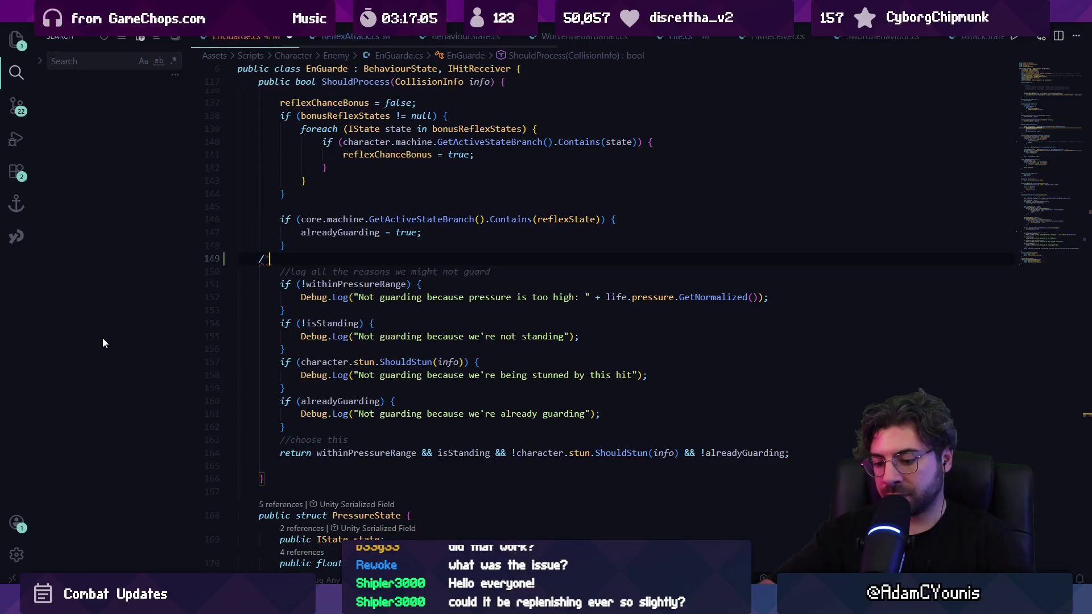
left_click(328, 431)
key("Return")
type("*/")
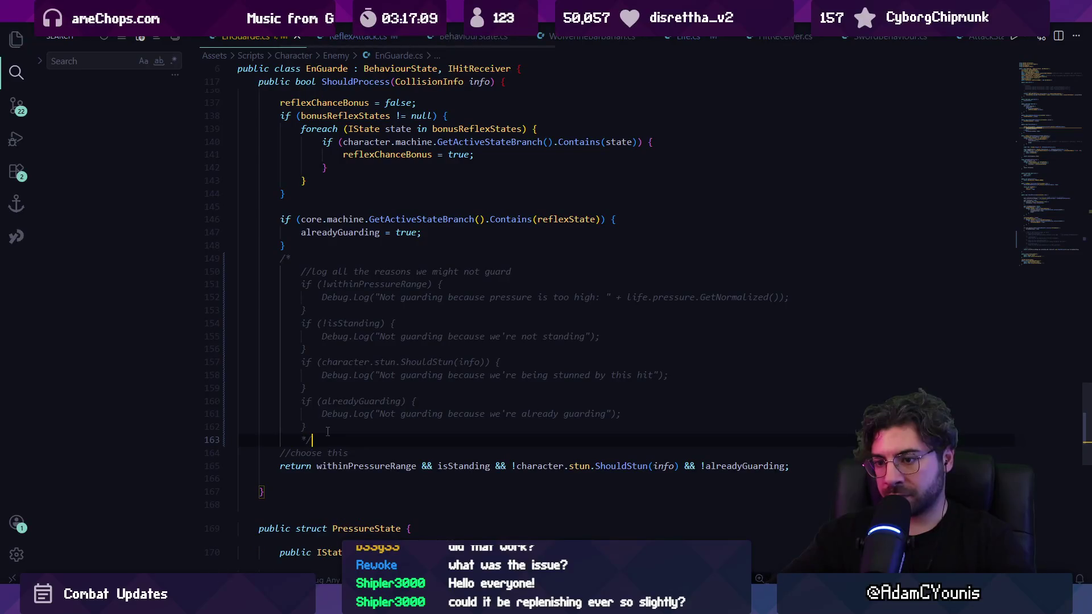
key("alt+Tab")
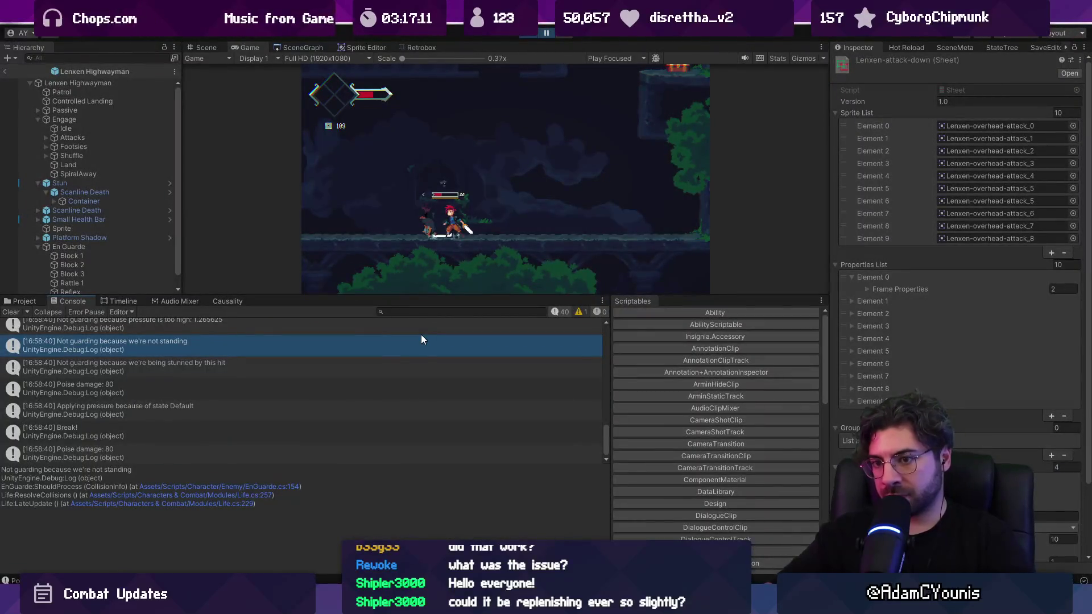
Clear the console, resume play until Break!, and open the 'Pressure reset complete' log's source.
left_click(17, 311)
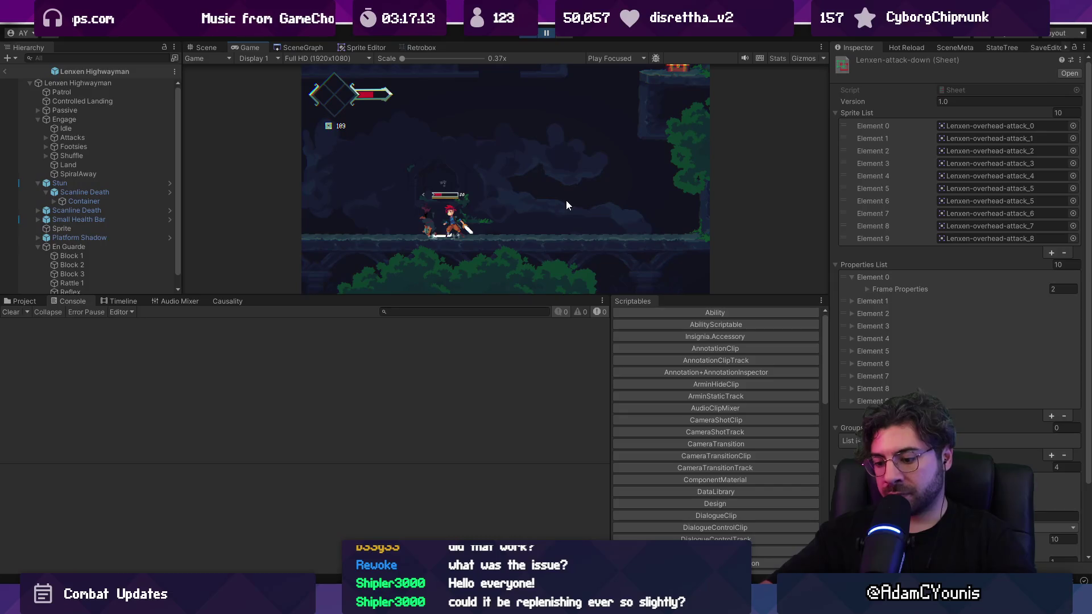
key("F11")
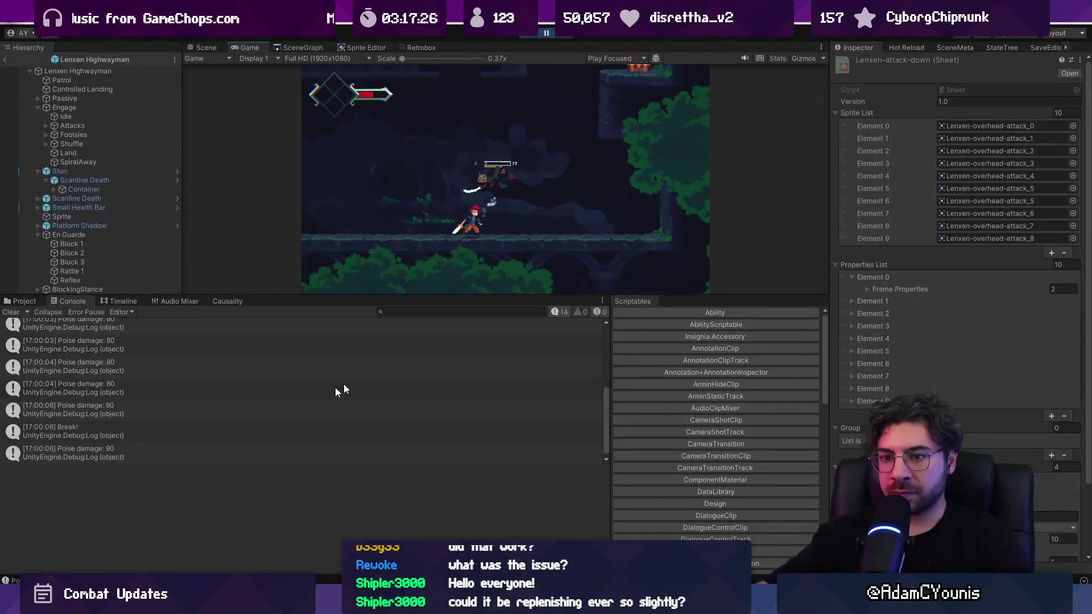
left_click(162, 426)
scroll(169, 404, "up", 3)
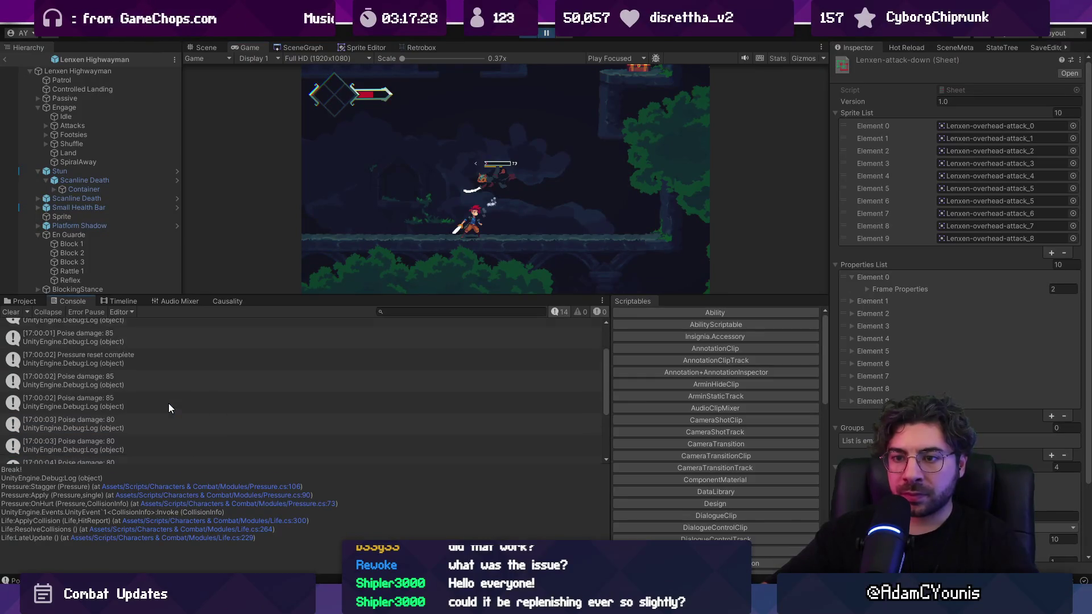
left_click(154, 391)
double_click(154, 390)
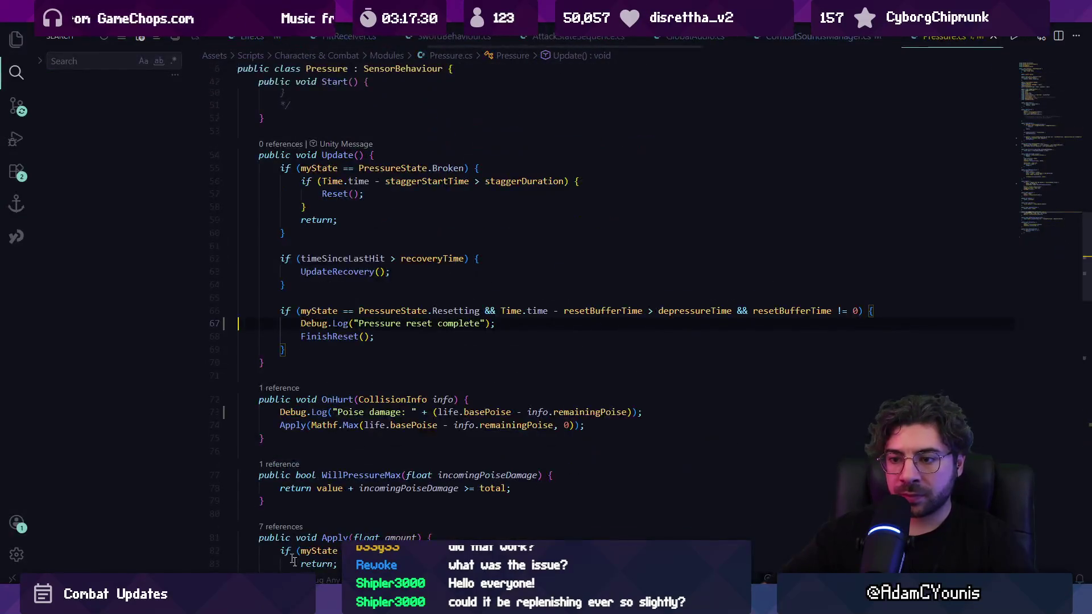
Open the code that printed the 'Poise damage: 85' console entry.
key("alt+Tab")
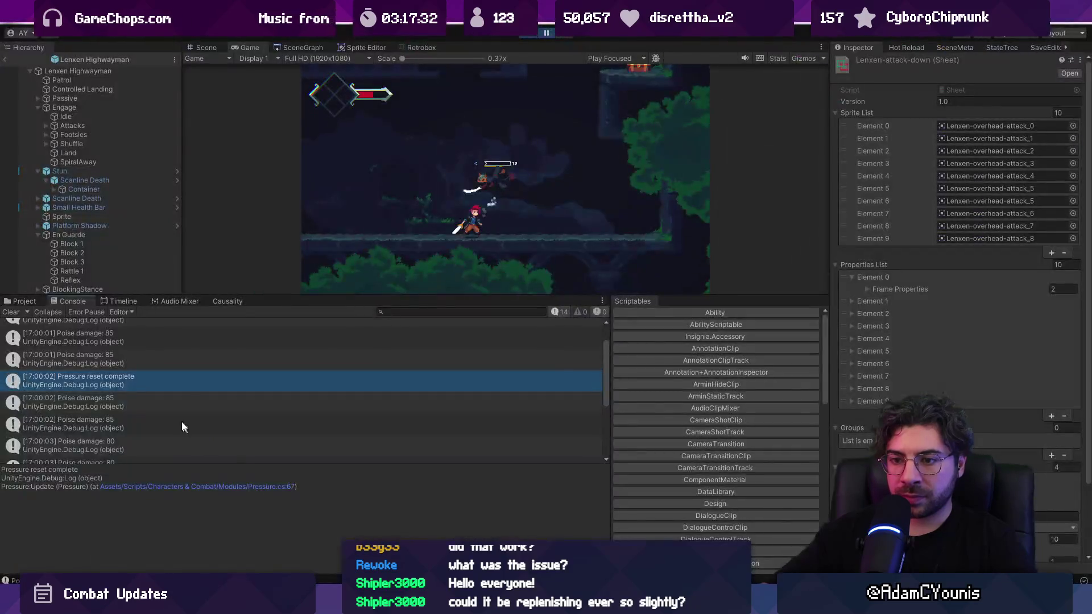
left_click(177, 423)
double_click(175, 423)
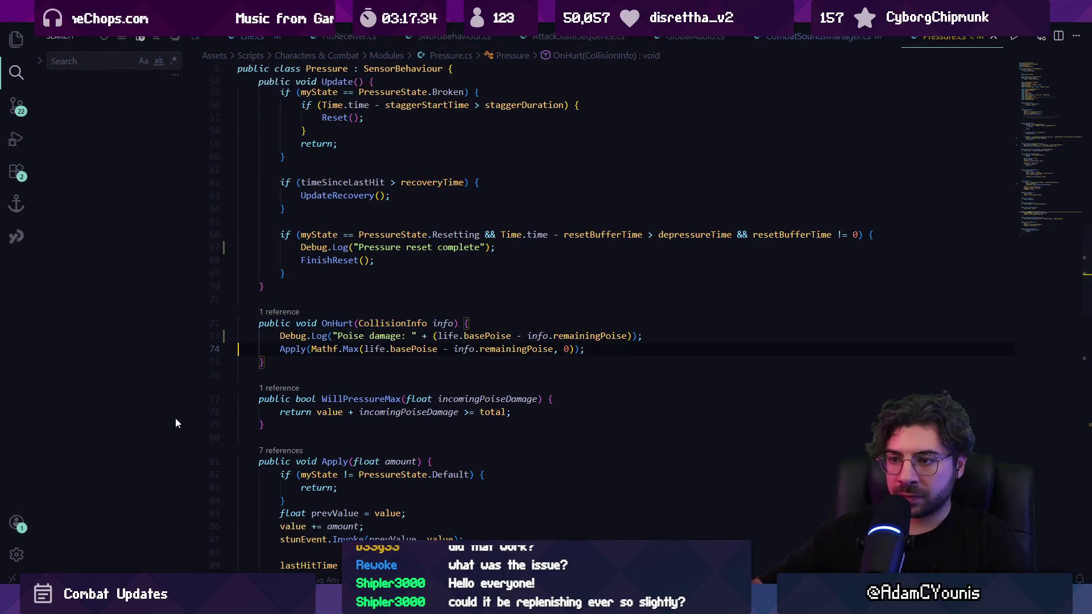
Delete the Poise damage log line from OnHurt, save Pressure.cs, and return to Unity.
key("ctrl+shift+k")
key("ctrl+s")
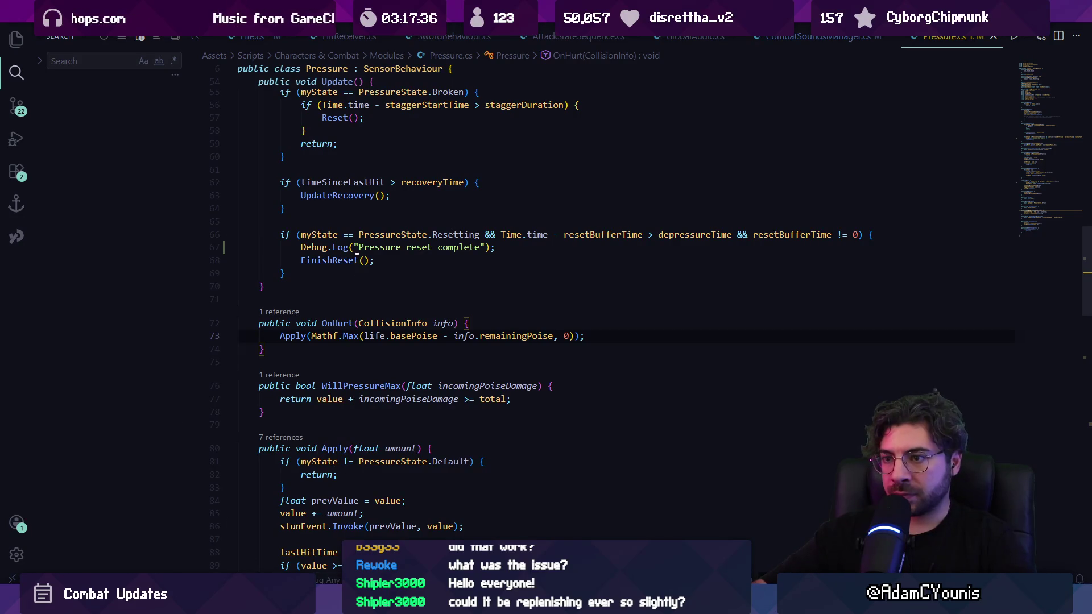
left_click(358, 248)
key("ctrl+l")
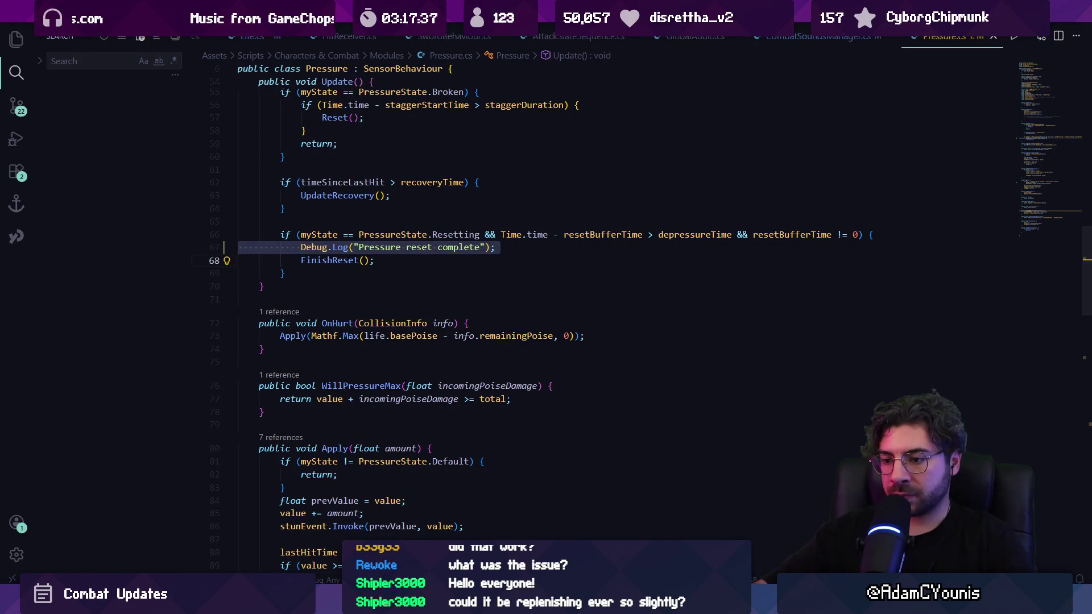
key("alt+Tab")
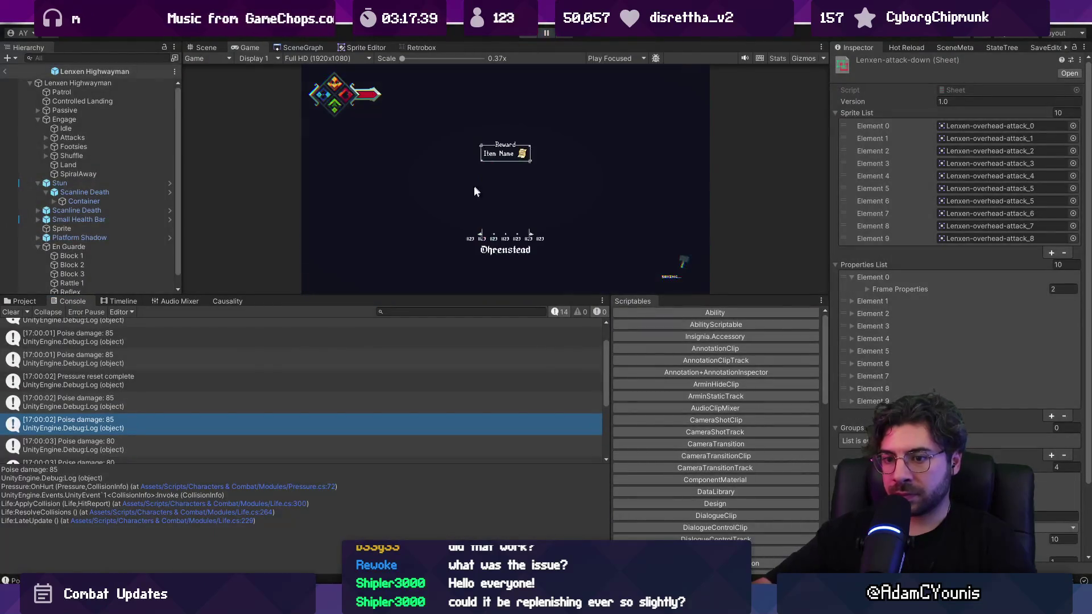
Play the fight and compare the stack traces of the two Break! console logs.
key("ctrl+p")
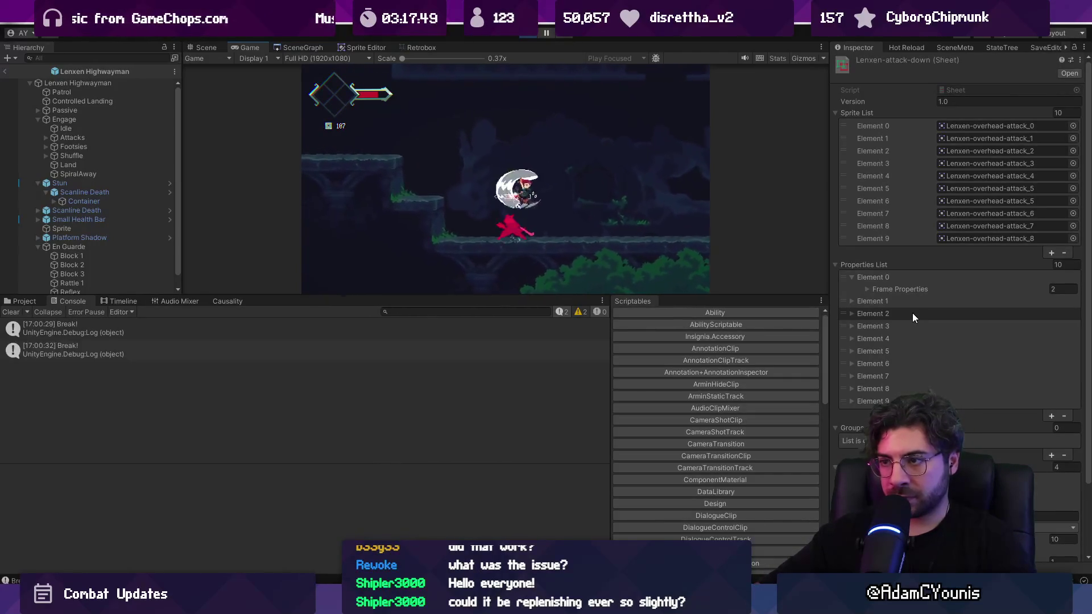
left_click(252, 333)
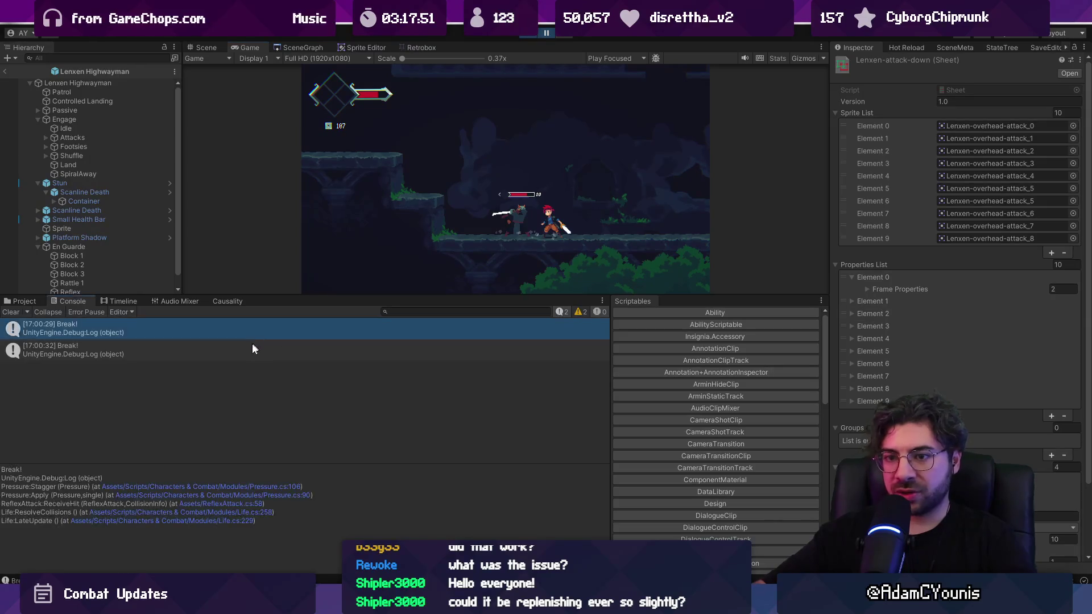
left_click(247, 351)
left_click(255, 338)
left_click(254, 346)
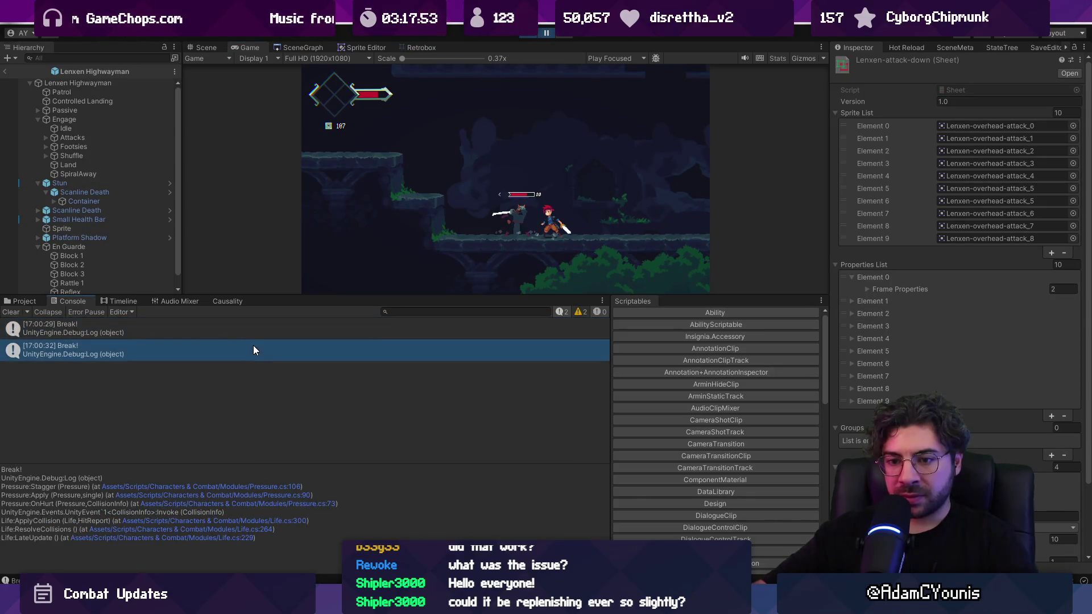
left_click(258, 333)
left_click(243, 351)
left_click(247, 330)
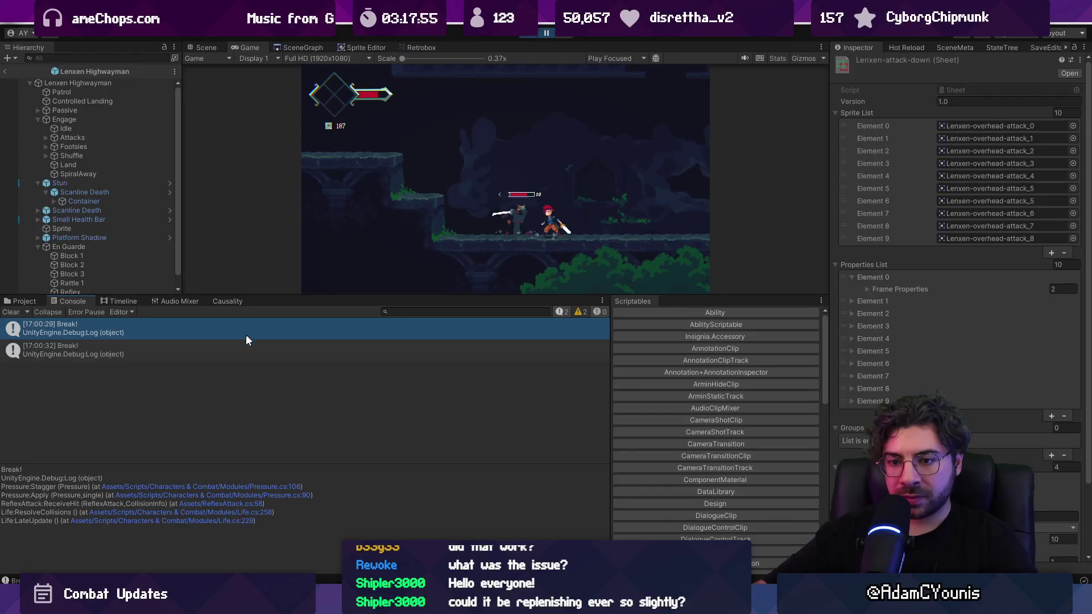
left_click(243, 348)
left_click(247, 329)
left_click(241, 345)
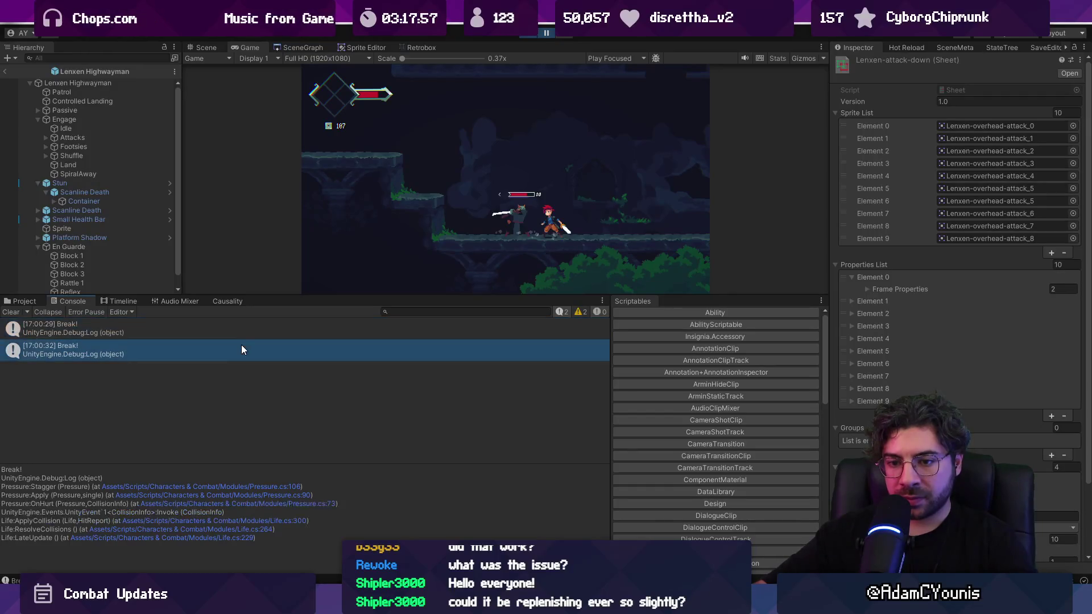
Open Pressure.cs at the Stagger() Break! line 106.
left_click(202, 508)
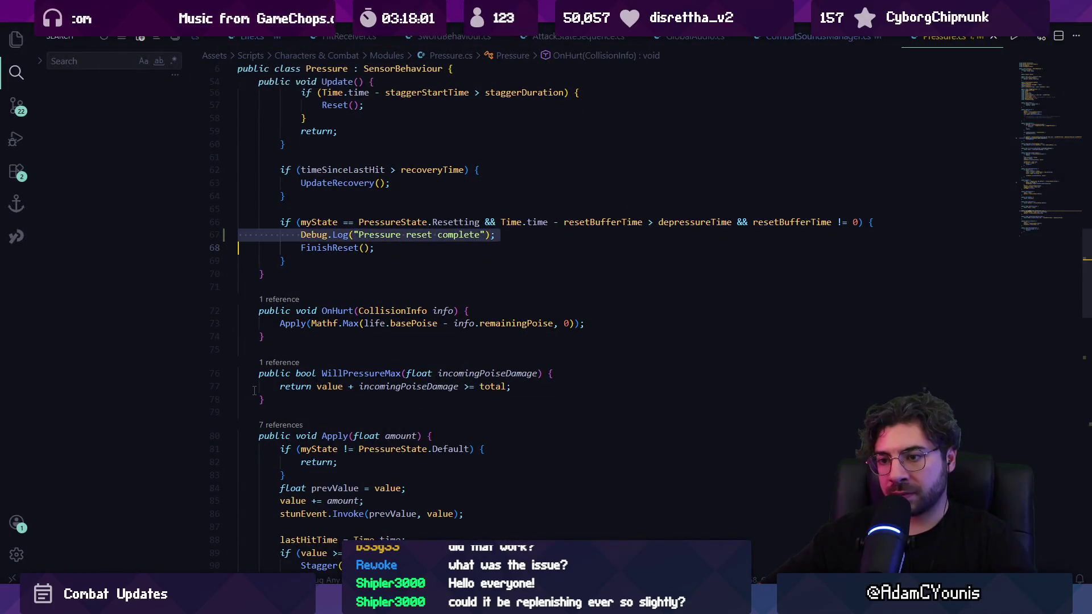
key("ctrl+z")
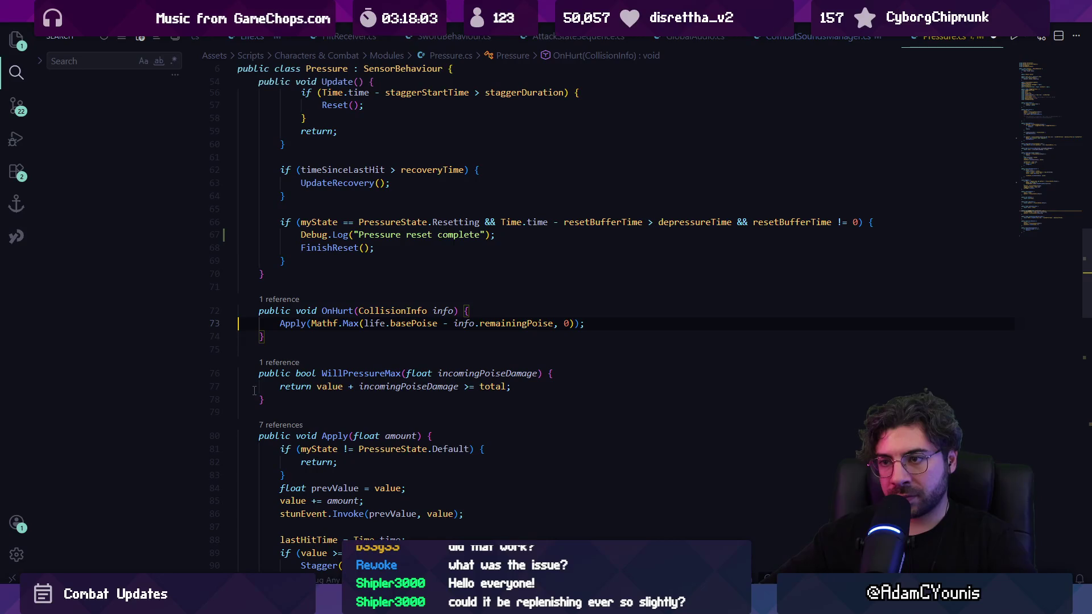
key("alt+Tab")
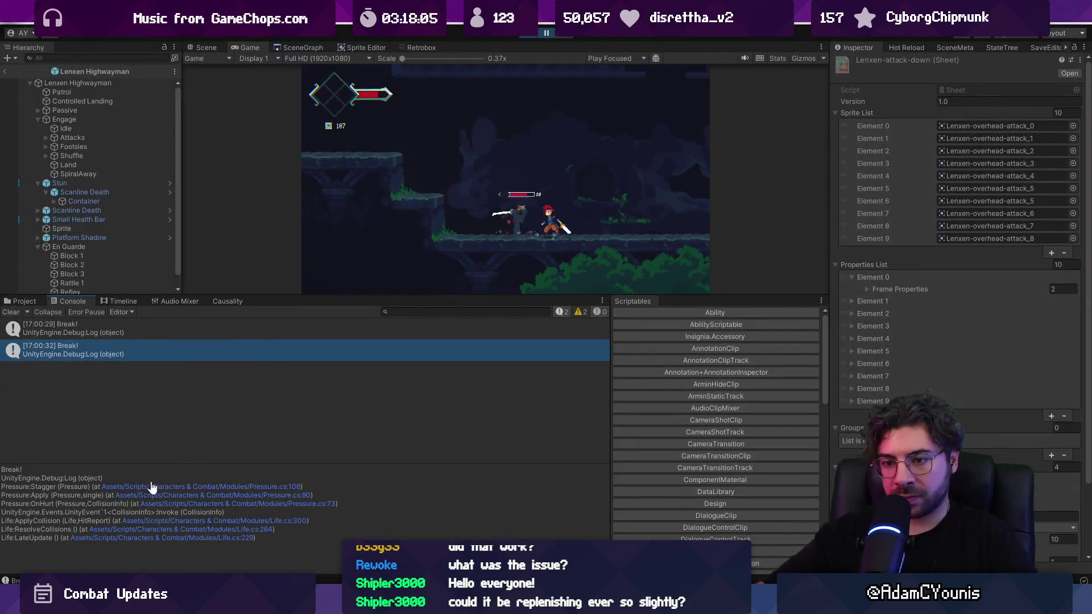
left_click(154, 488)
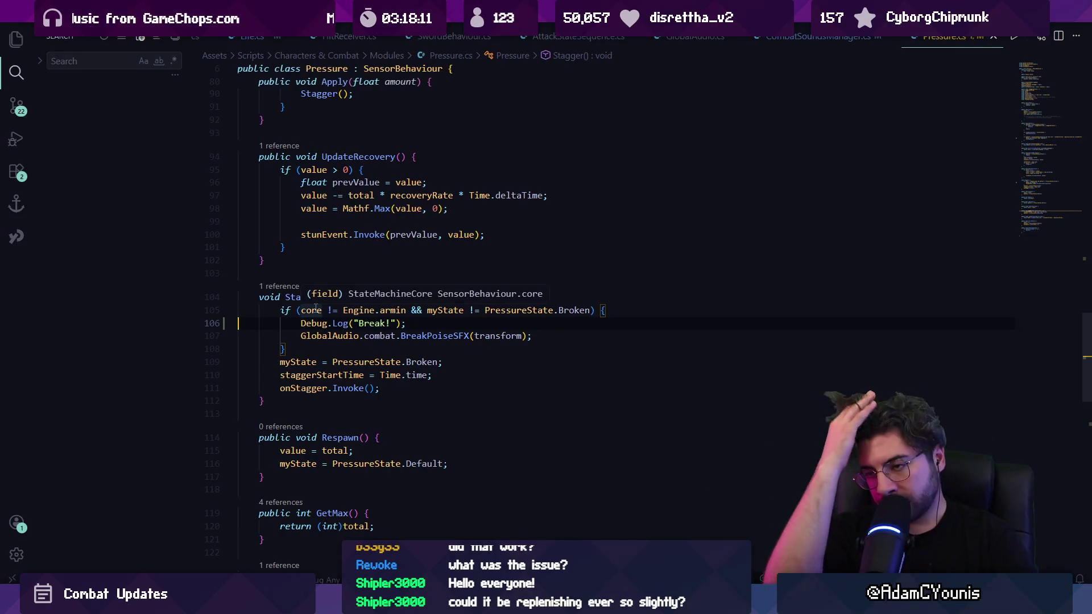
Try an extra || condition on Stagger()'s line 105 check, then discard it.
left_click(447, 314)
key("ctrl+Right")
key("ctrl+Right")
key("ctrl+Right")
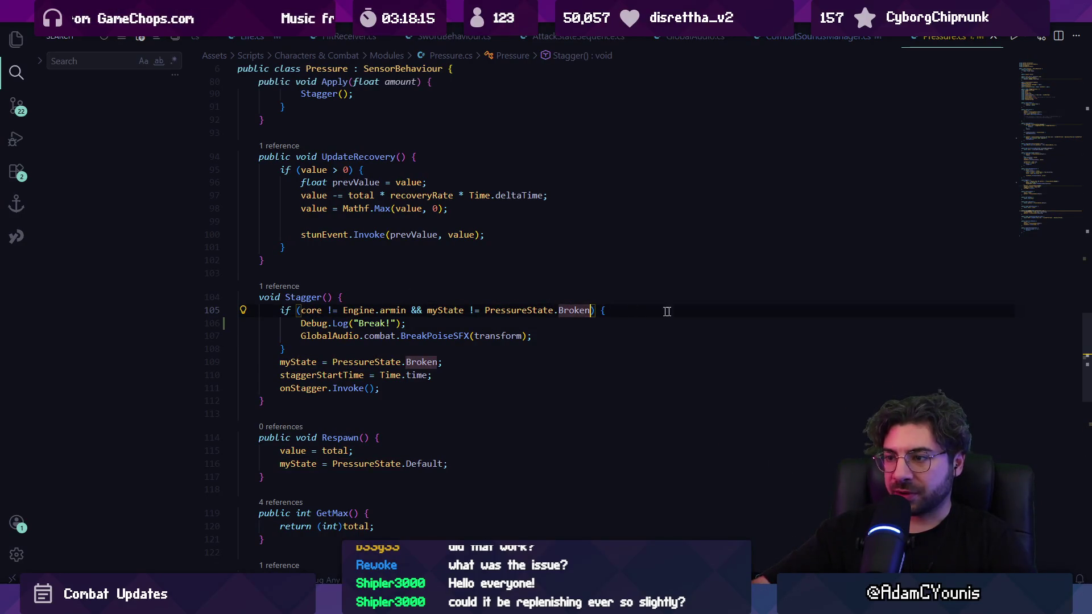
type("||")
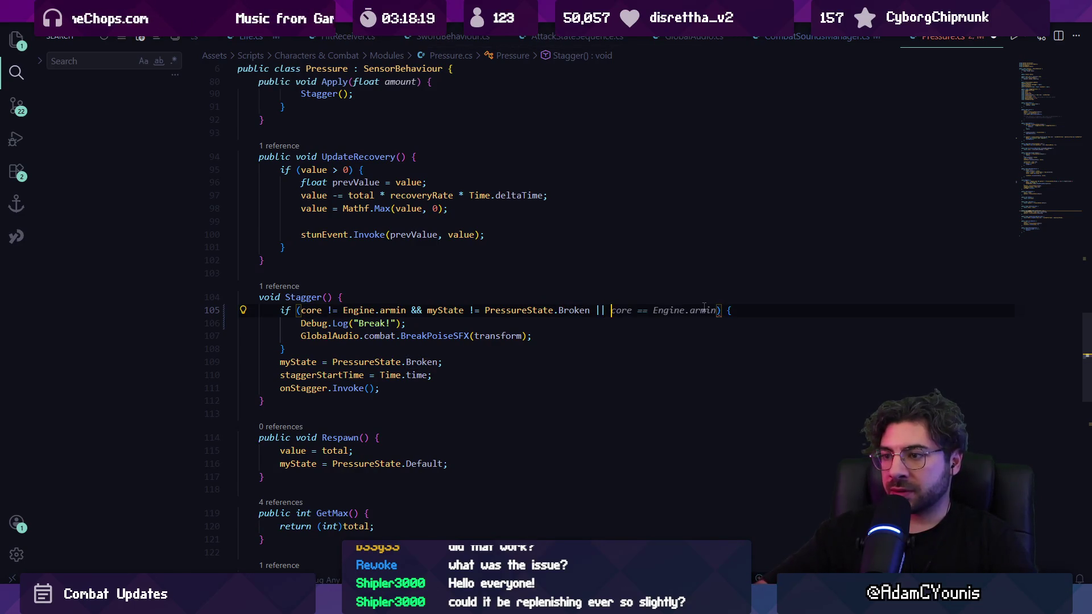
key("Escape")
key("Return")
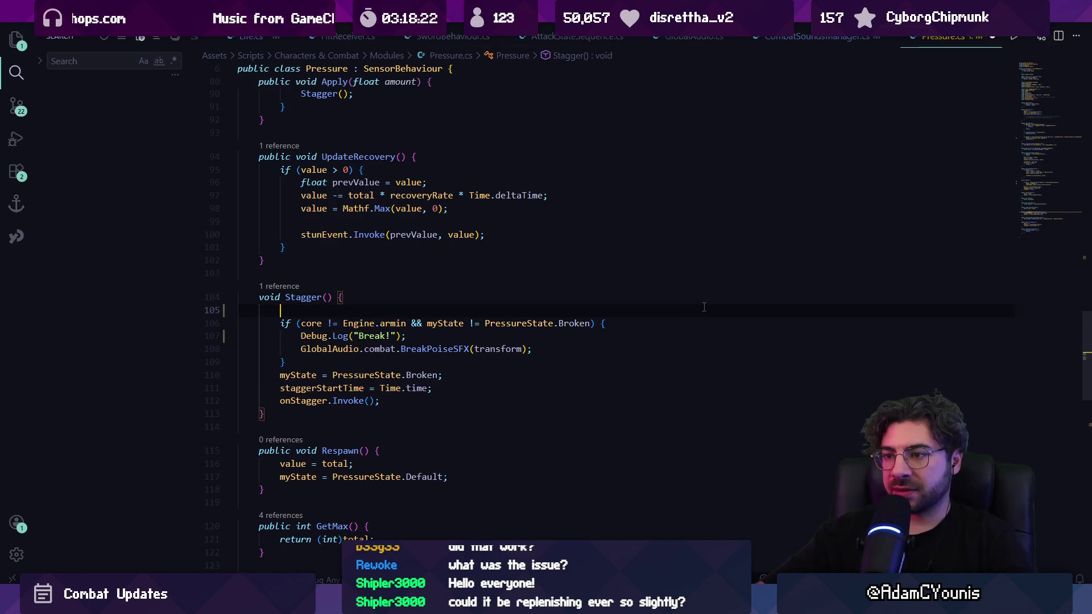
key("ctrl+z")
key("Down")
key("ctrl+Right")
key("ctrl+Right")
key("ctrl+Right")
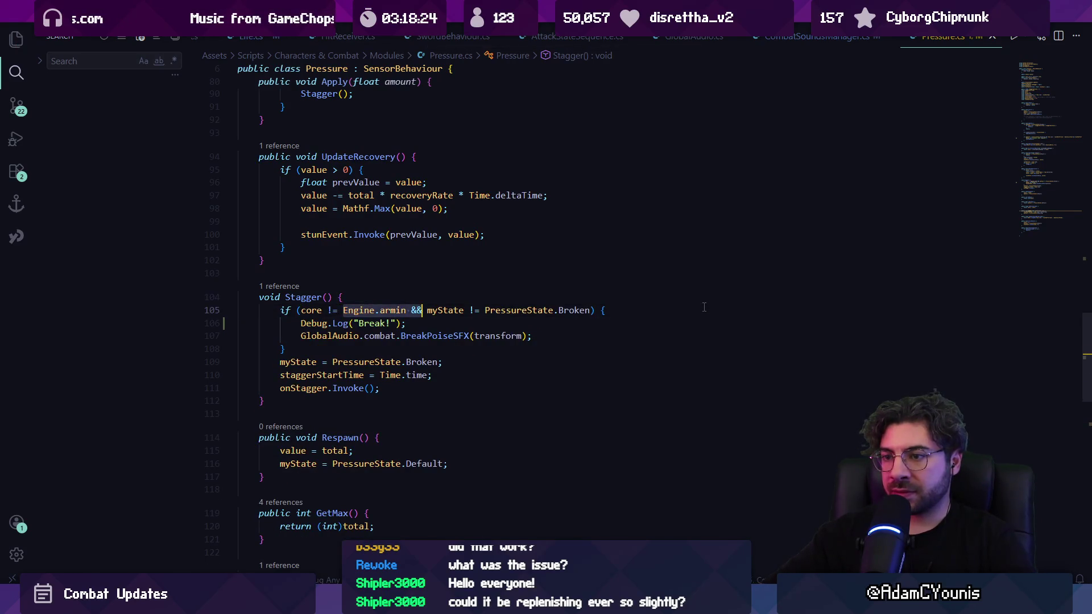
Rewrite the line 105 check to compare against PressureState.Default and save Pressure.cs.
key("BackSpace")
type("=")
key("ctrl+Right")
key("ctrl+Right")
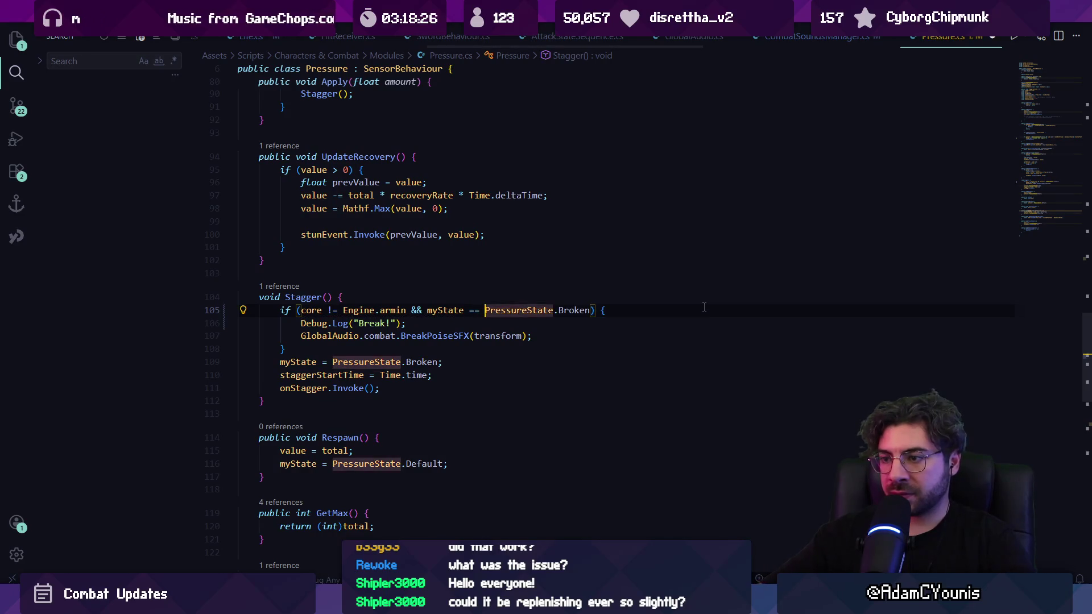
key("shift+Right")
key("shift+Right")
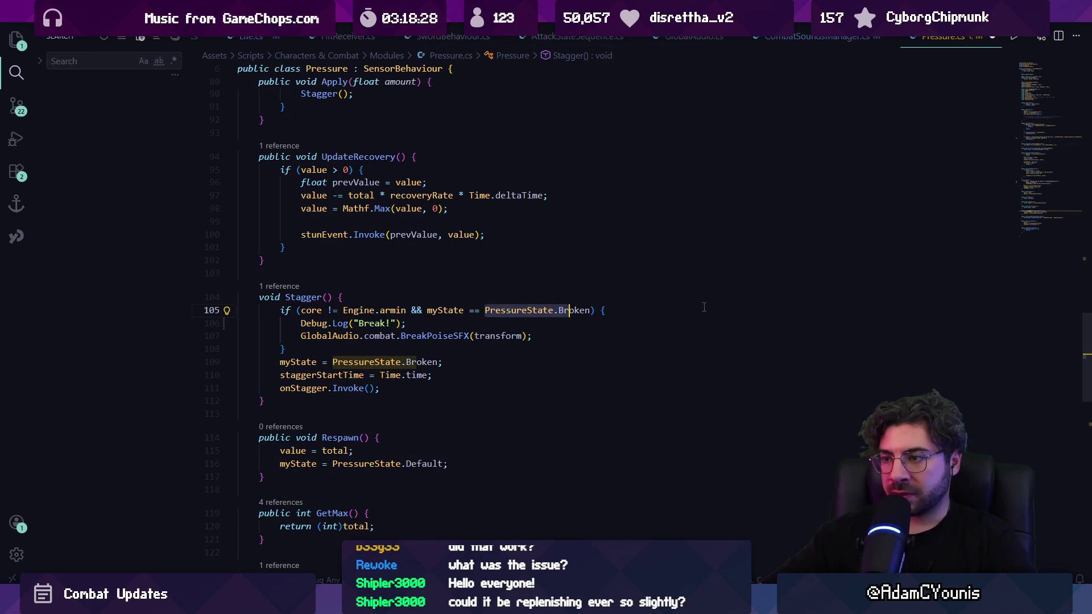
type("Defay")
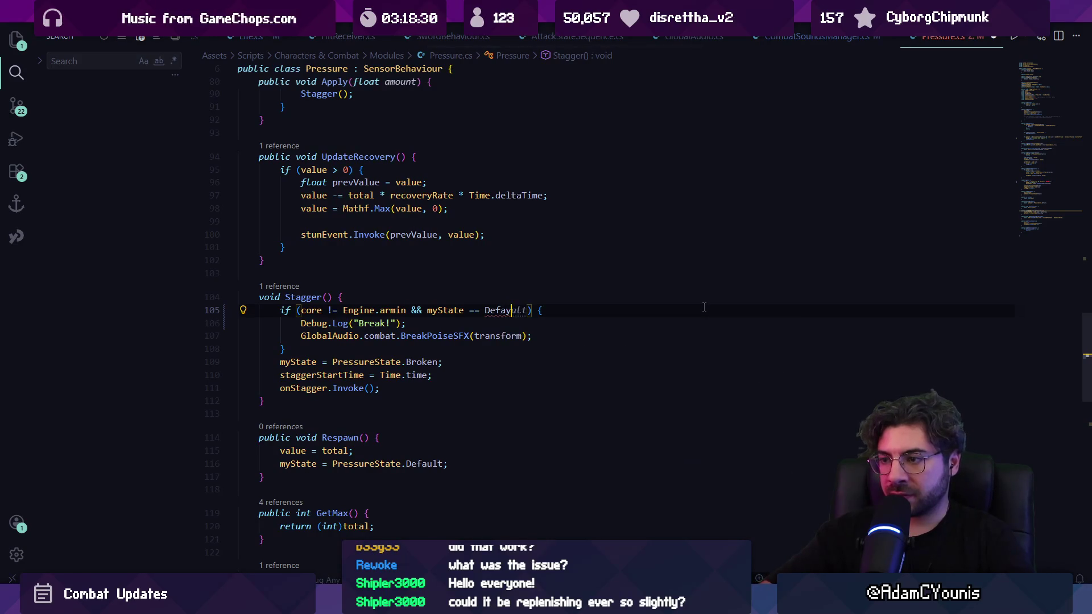
key("ctrl+z")
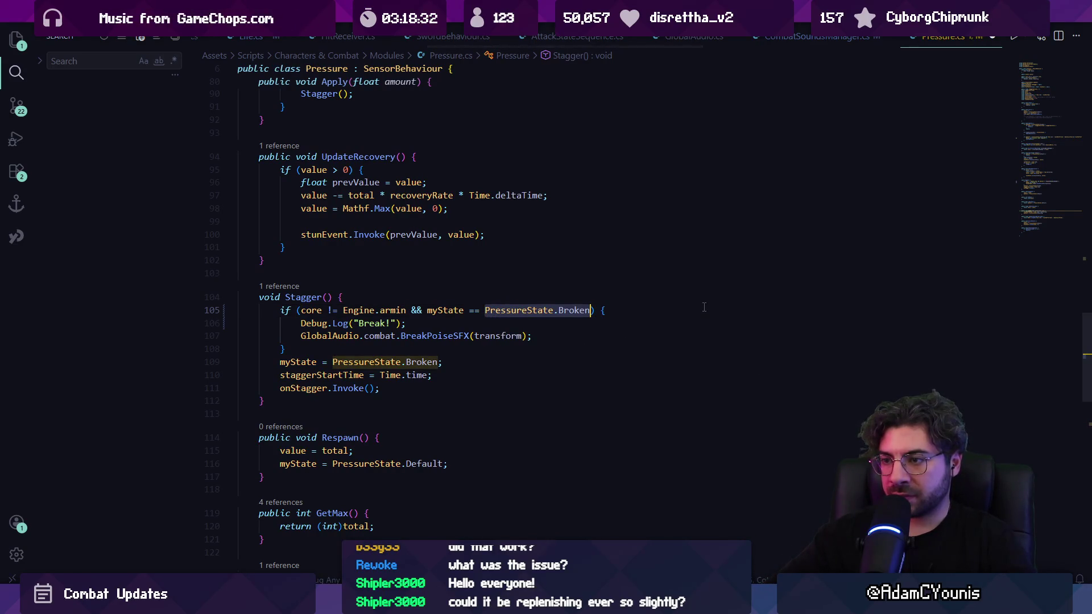
key("Right")
key("ctrl+shift+Left")
type("Defa")
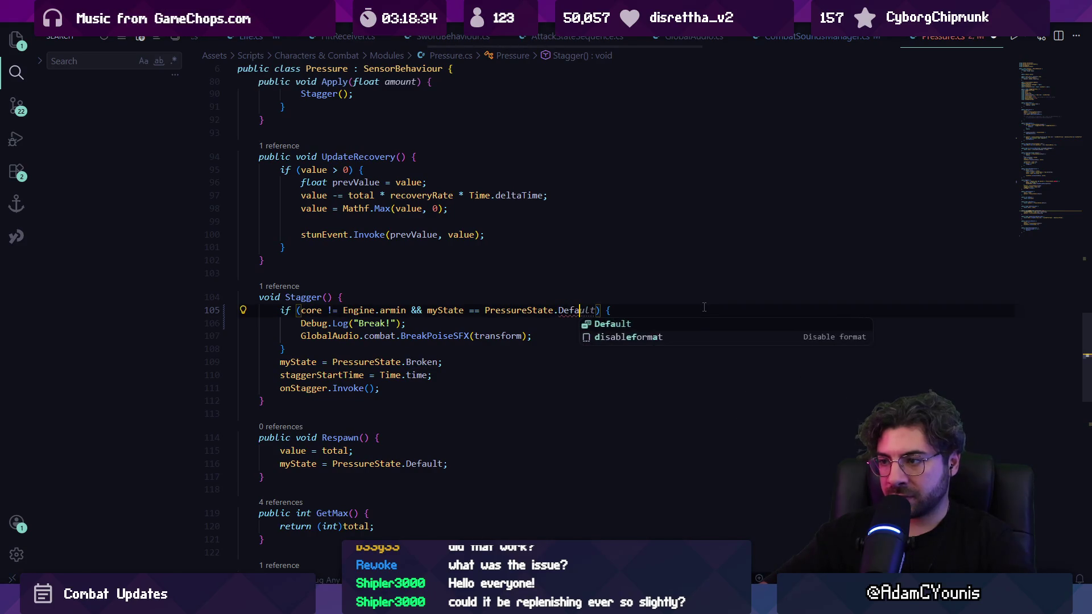
key("Tab")
key("ctrl+s")
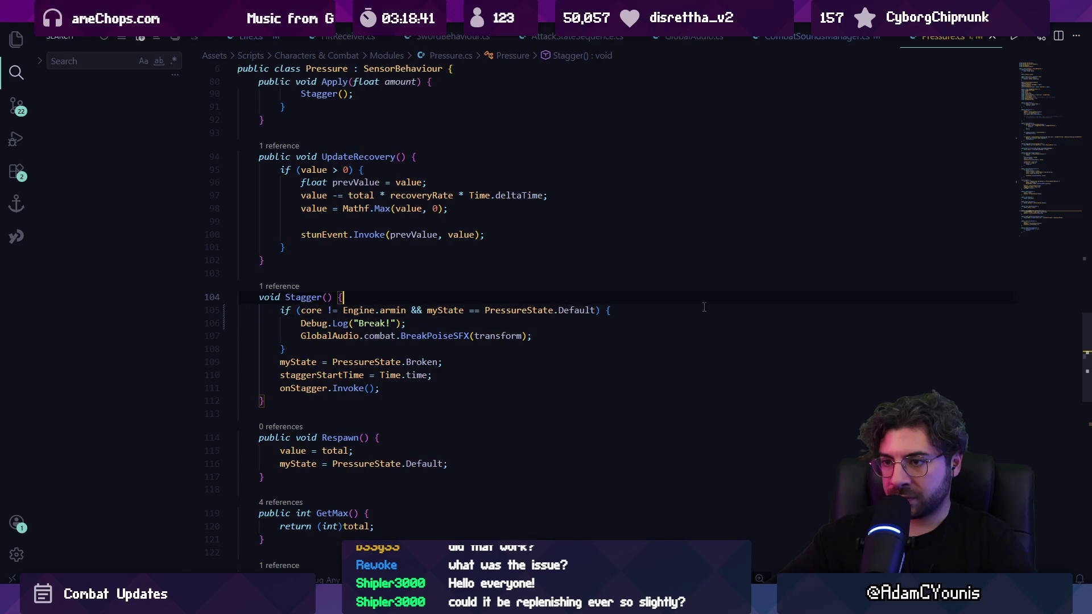
Revert that edit, removing the myState condition and the Break! log from Stagger().
key("ctrl+z")
key("ctrl+z")
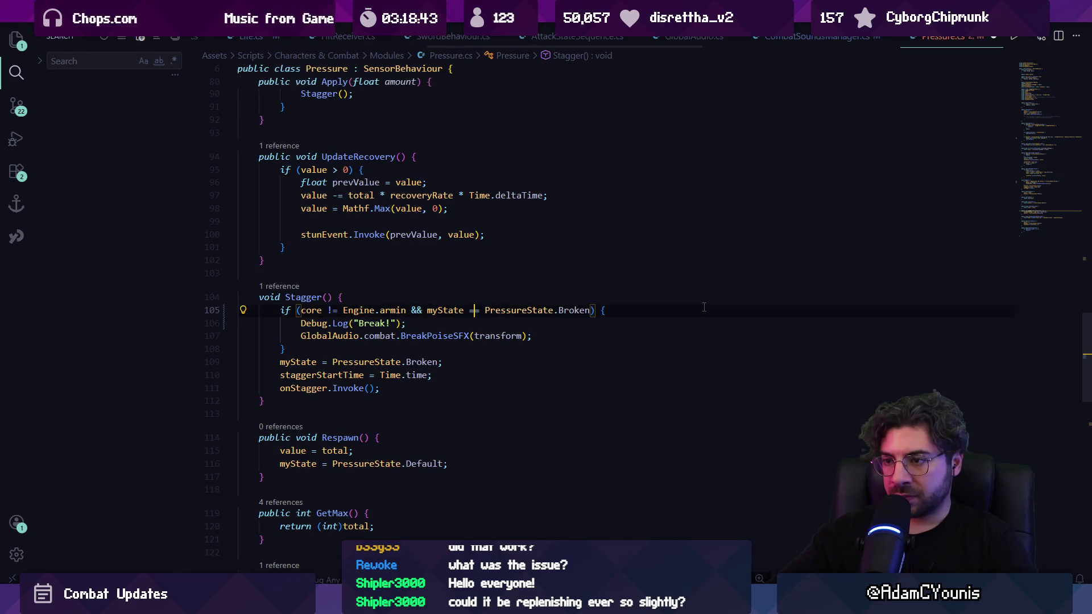
key("ctrl+z")
key("ctrl+z")
key("ctrl+z")
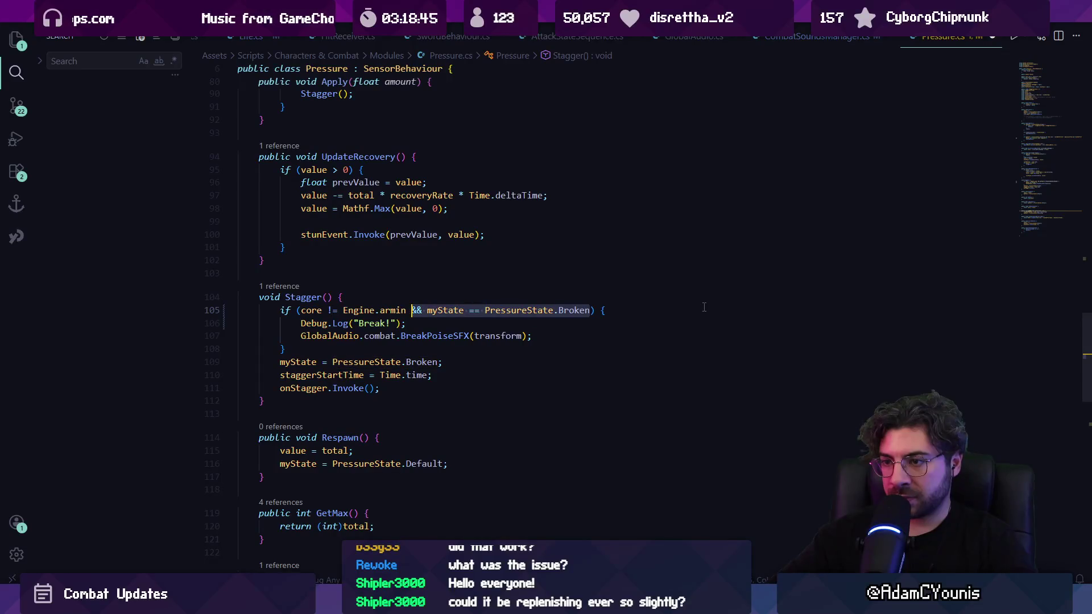
key("ctrl+z")
key("ctrl+z")
key("ctrl+z")
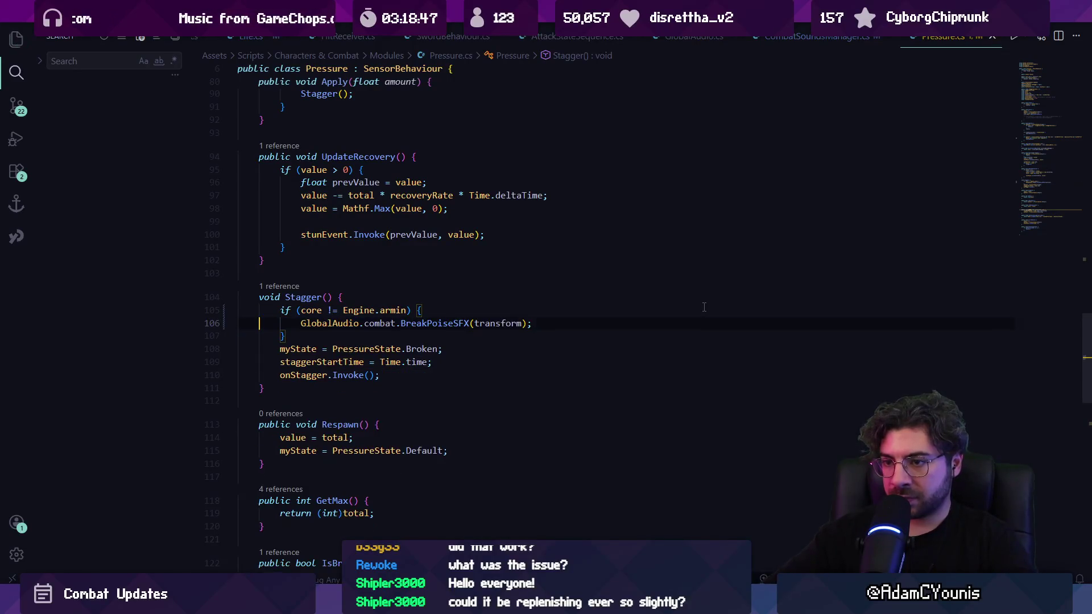
Follow Stagger()'s reference into Apply() and select its early-return state guard on lines 81–83.
left_click(279, 289)
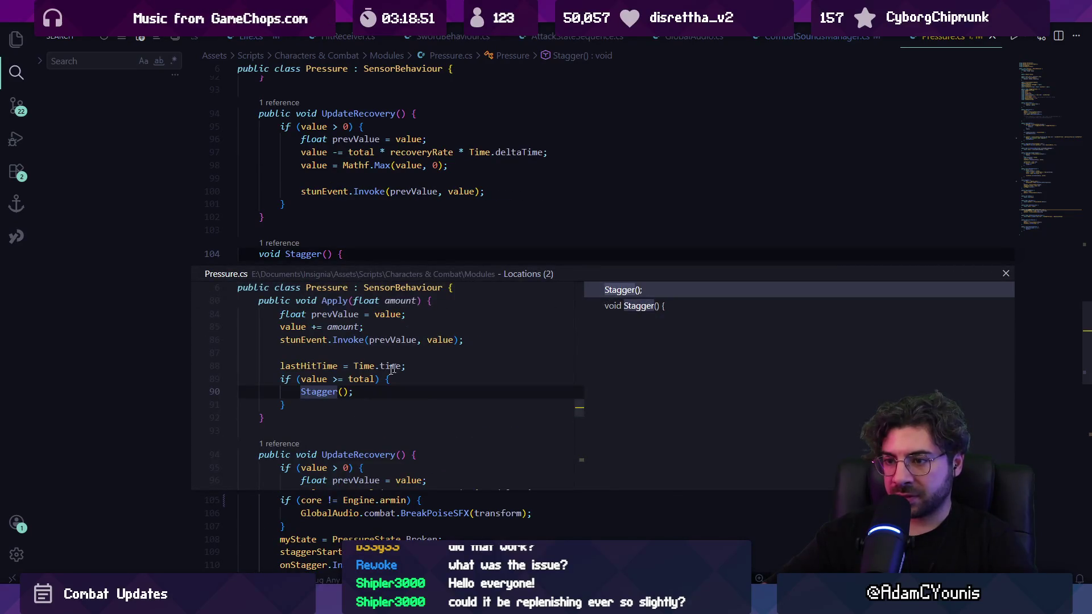
double_click(393, 370)
scroll(323, 320, "down", 5)
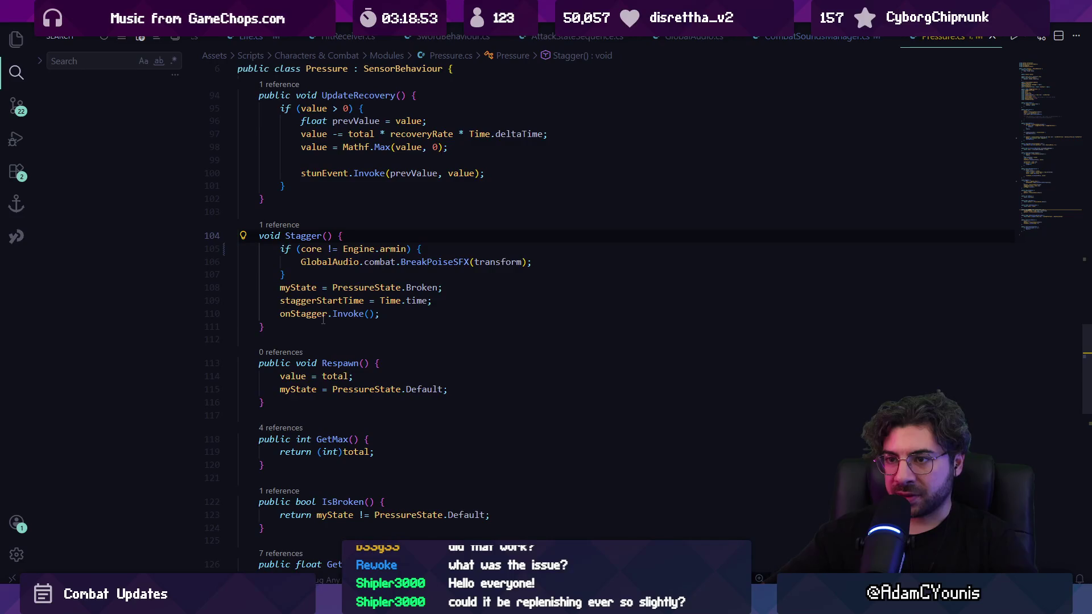
key("alt+Left")
mouse_move(324, 230)
left_mouse_down()
mouse_move(297, 208)
mouse_move(346, 230)
left_mouse_up()
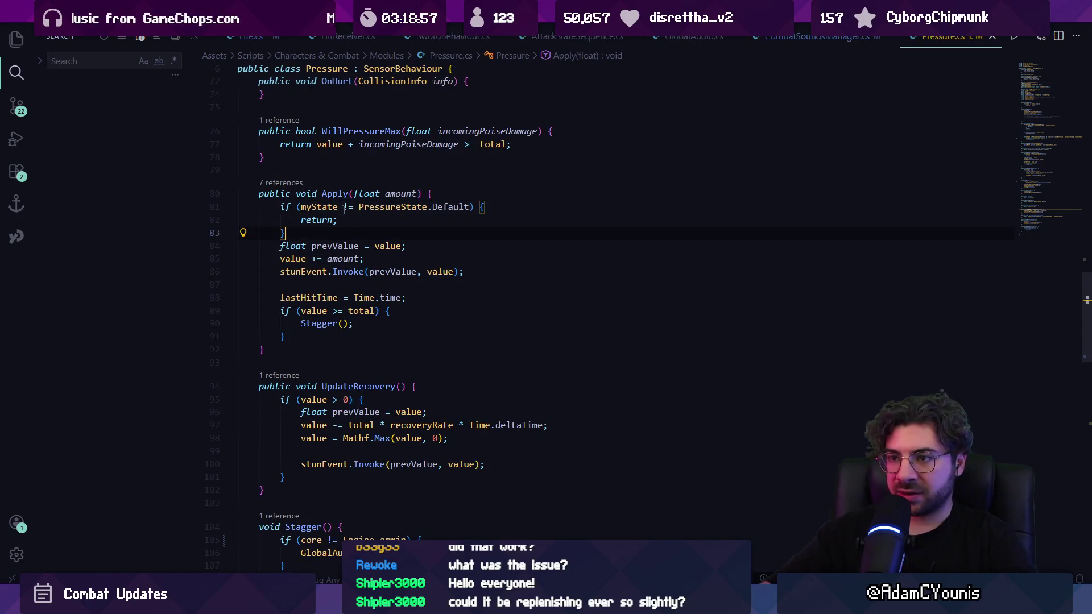
left_click(348, 208)
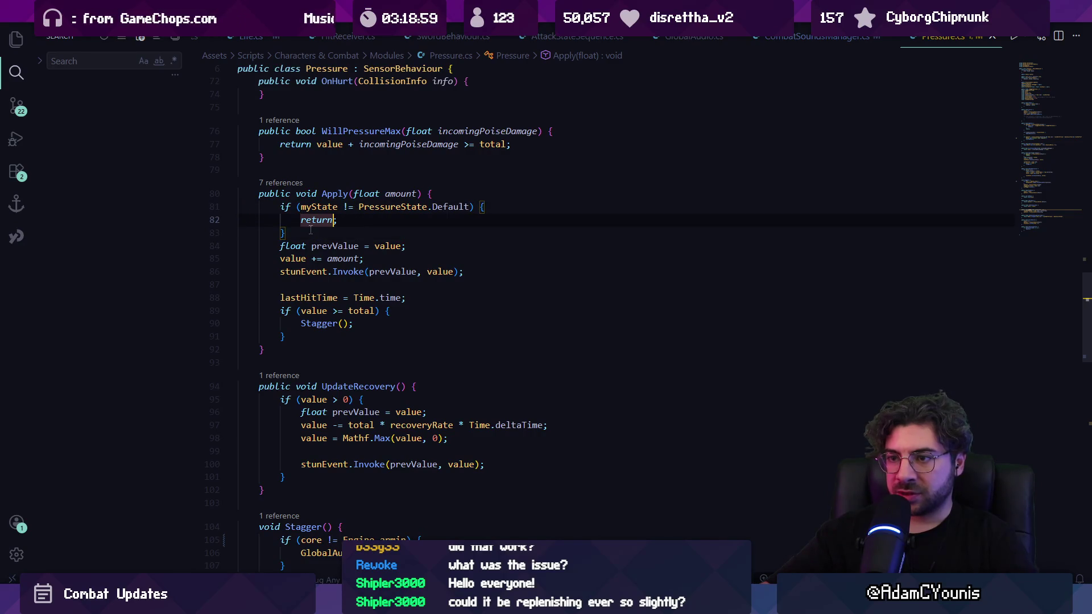
mouse_move(285, 233)
left_mouse_down()
mouse_move(285, 207)
mouse_move(271, 207)
left_mouse_up()
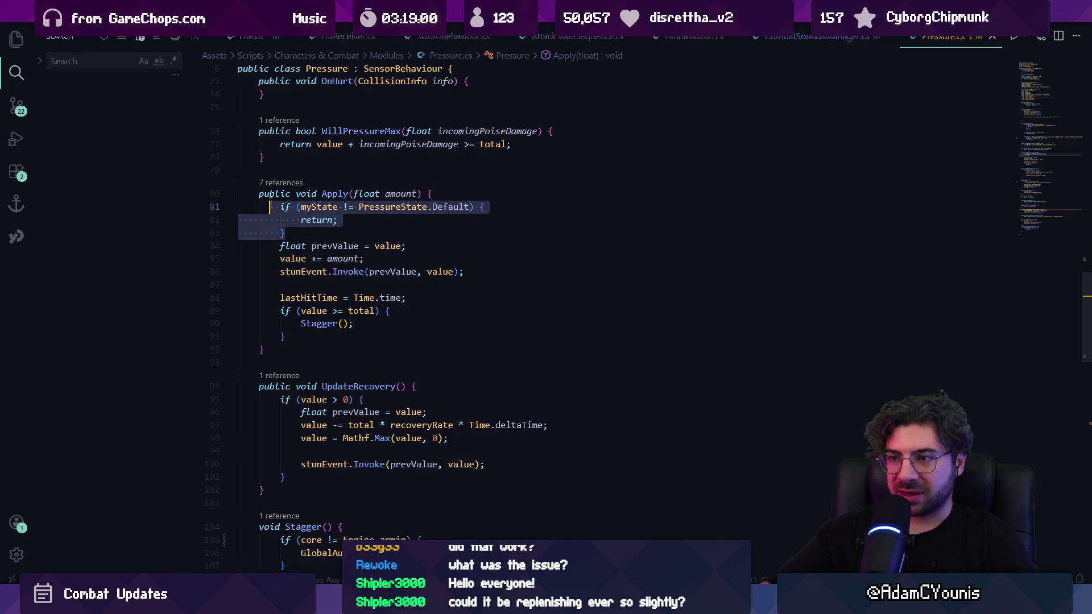
Add Debug.Log("state is " + myState + " / applying pressure: " + amount); to Apply().
left_click(313, 323)
left_click(410, 310)
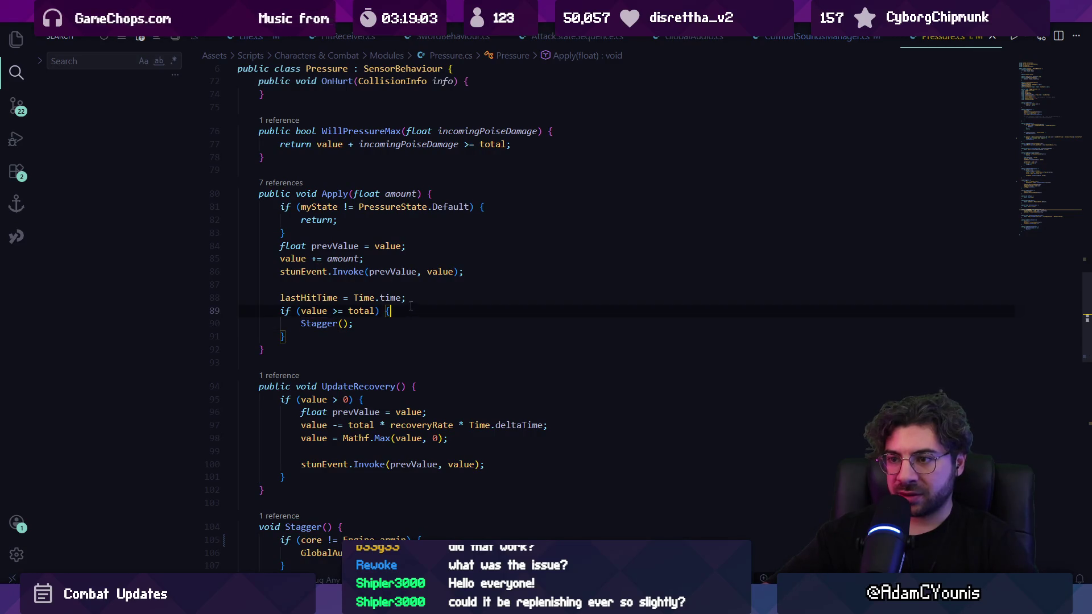
key("Return")
type("Debug.Log")
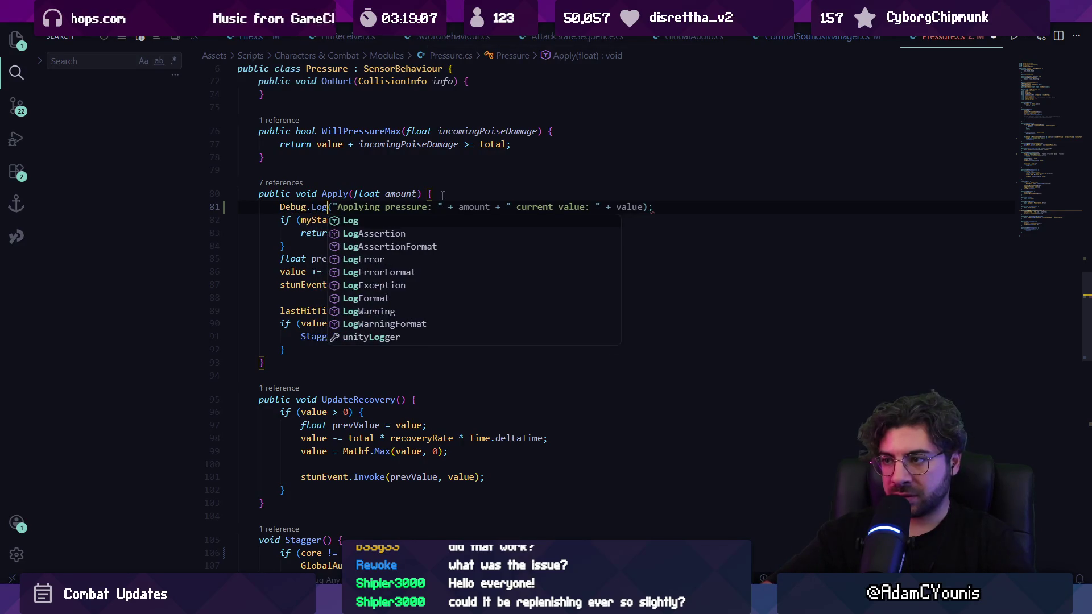
type("(\"state is")
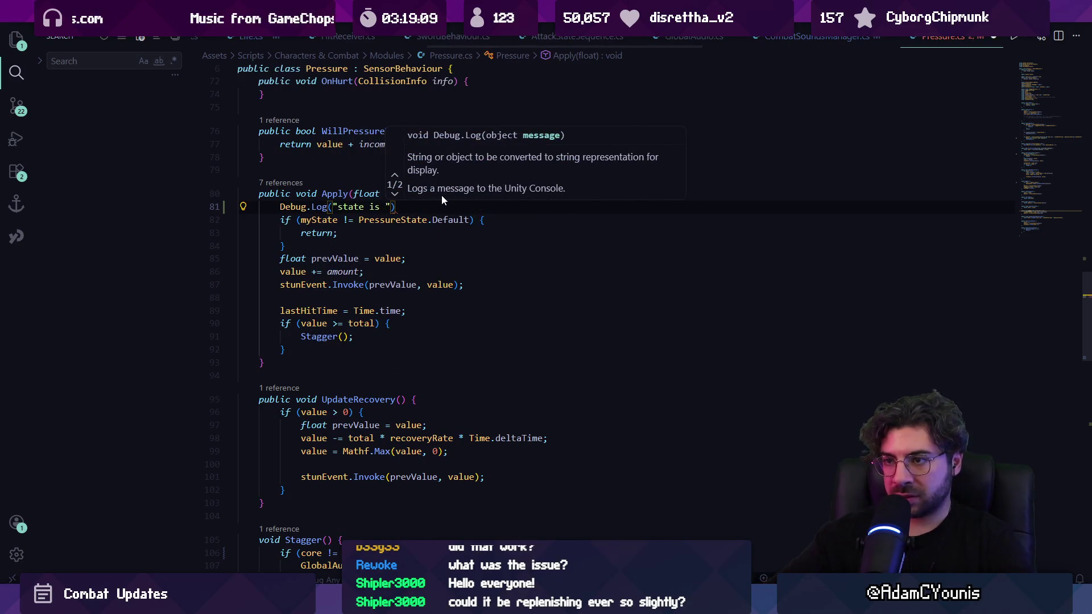
key("Tab")
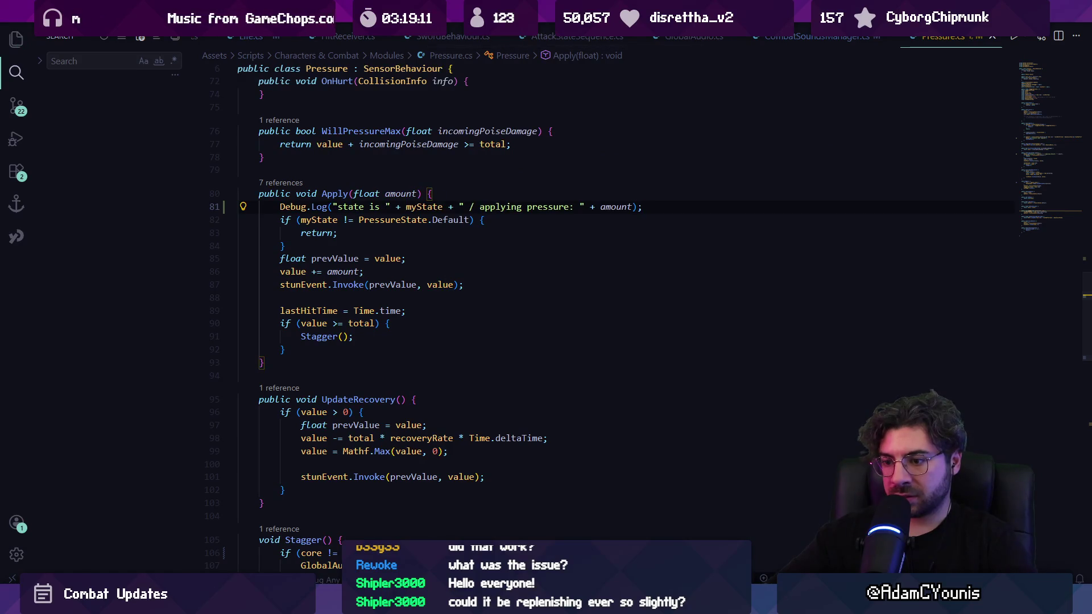
key("alt+Tab")
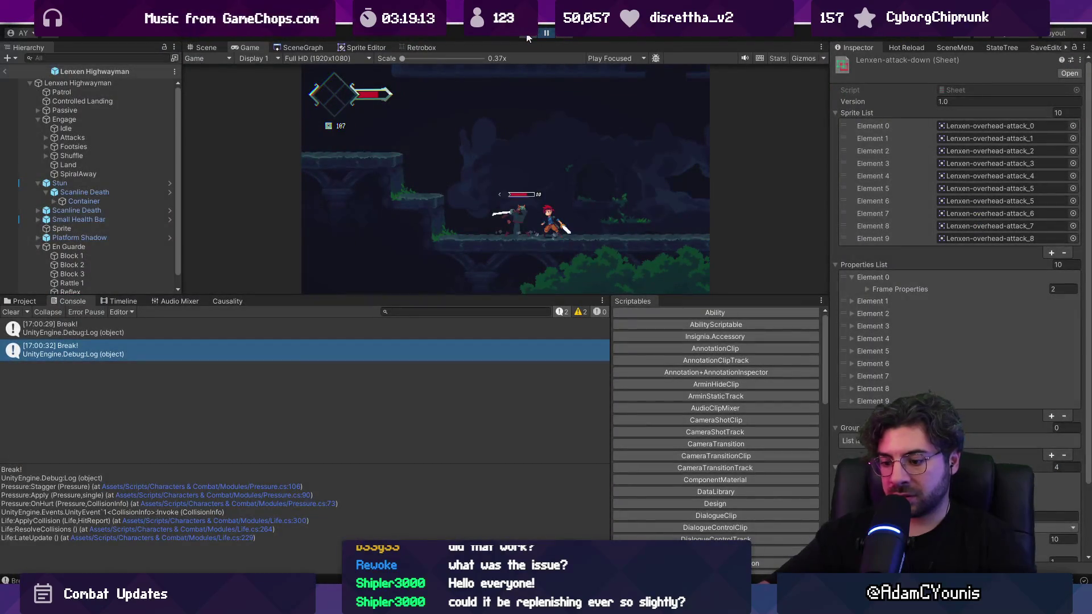
Play-test and inspect the 'state is Broken' pressure entries in the Console.
left_click(527, 38)
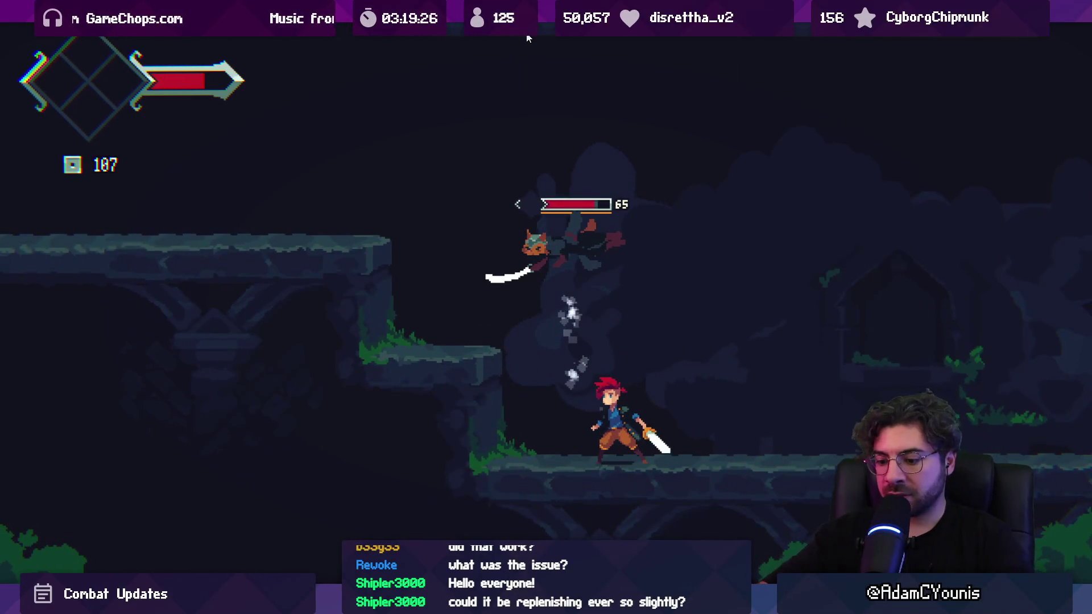
scroll(239, 381, "down", 1)
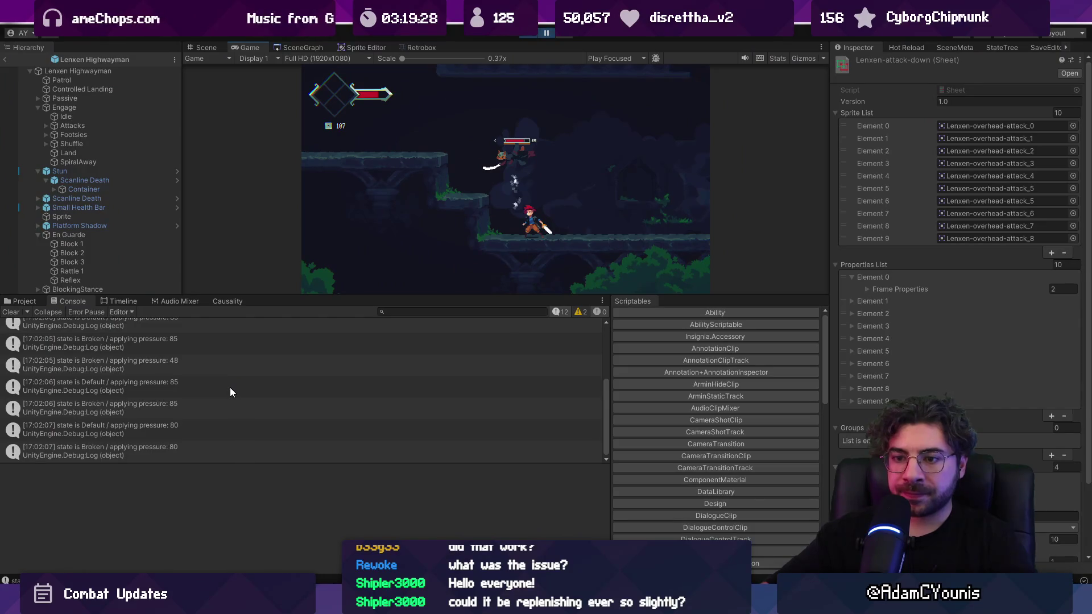
left_click(230, 387)
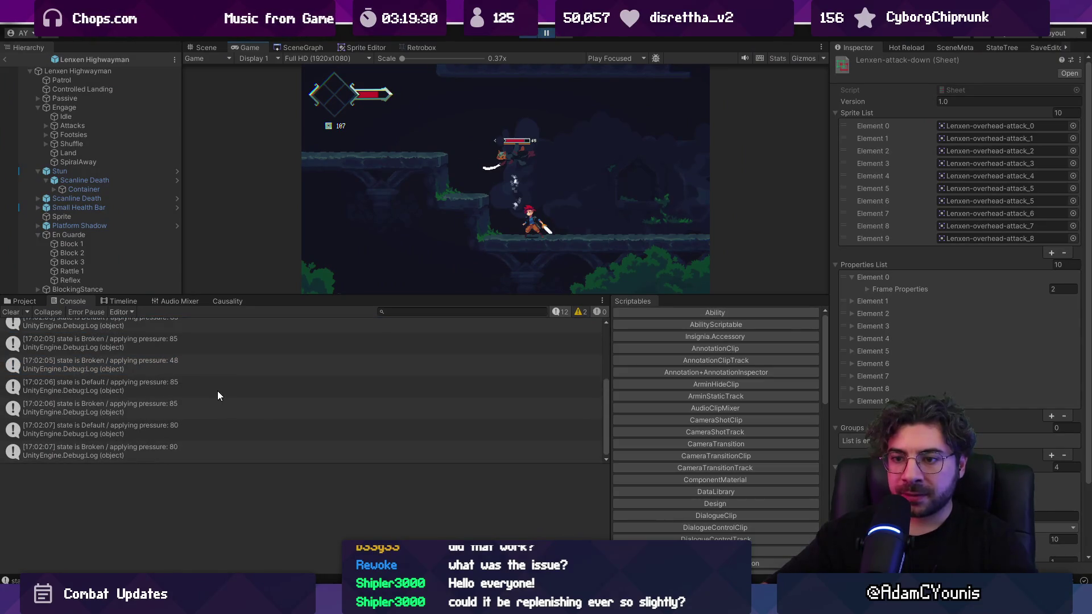
left_click(197, 443)
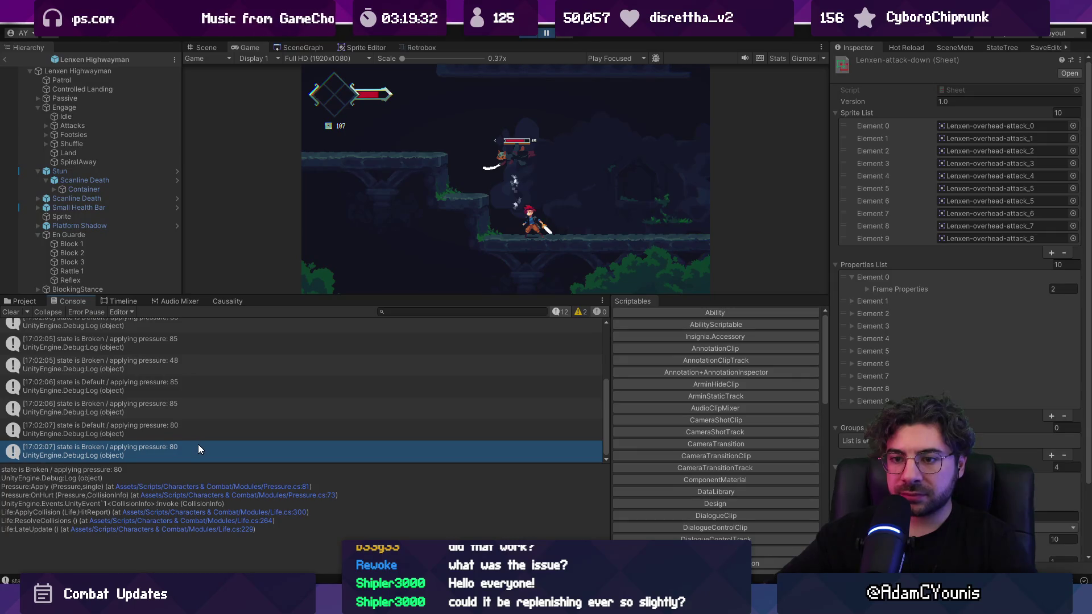
left_click(189, 406)
Open the Broken 80 entry's source and move the log line below the early return.
left_click(189, 444)
double_click(188, 447)
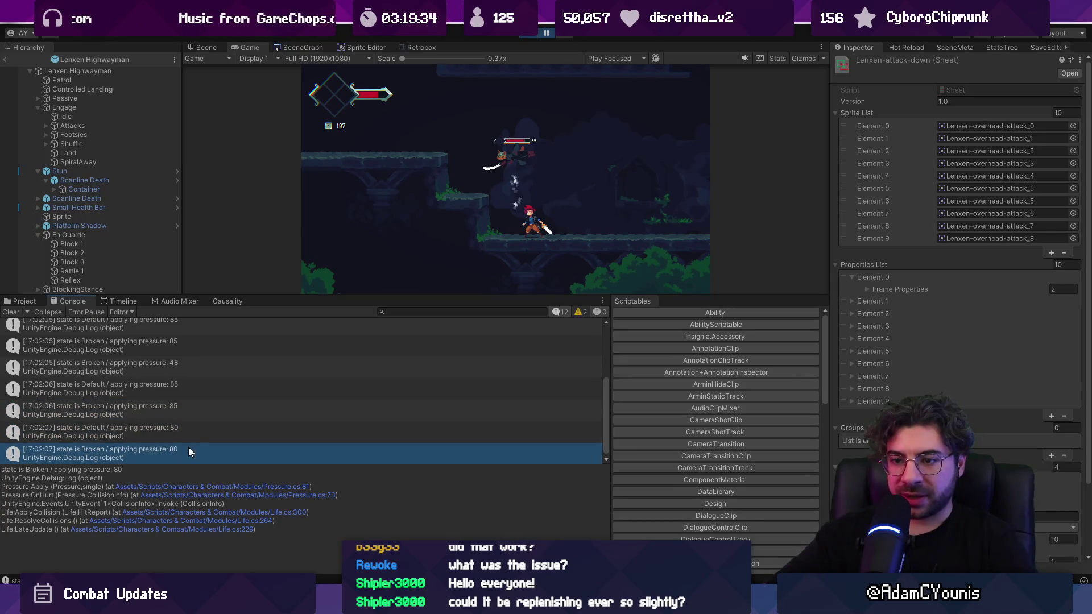
key("alt+Down")
key("alt+Down")
key("alt+Down")
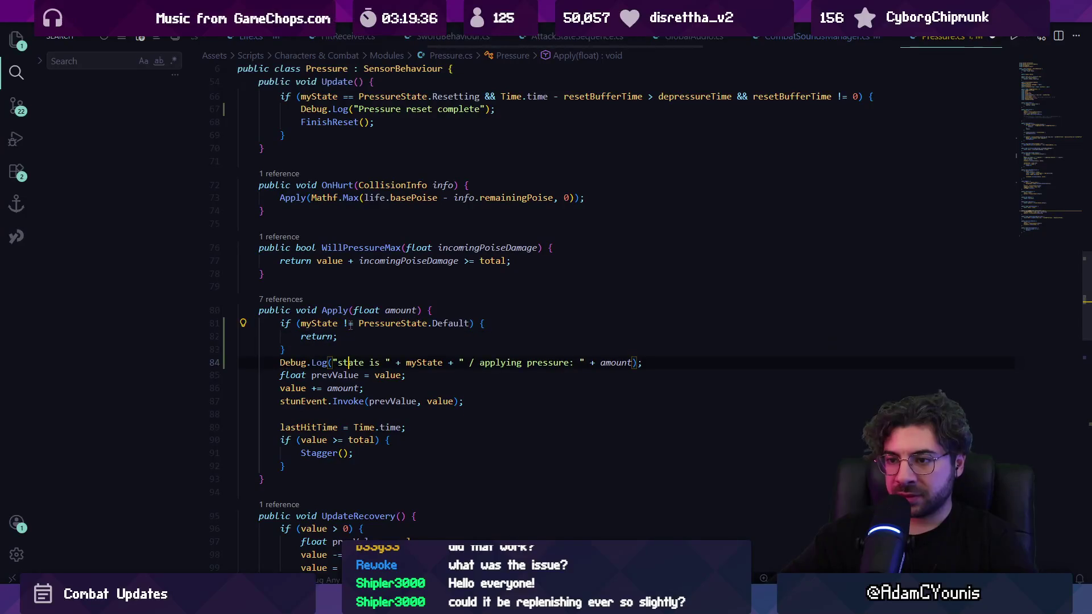
Clear the Console and replay the fight in the maximized Game view.
key("alt+Tab")
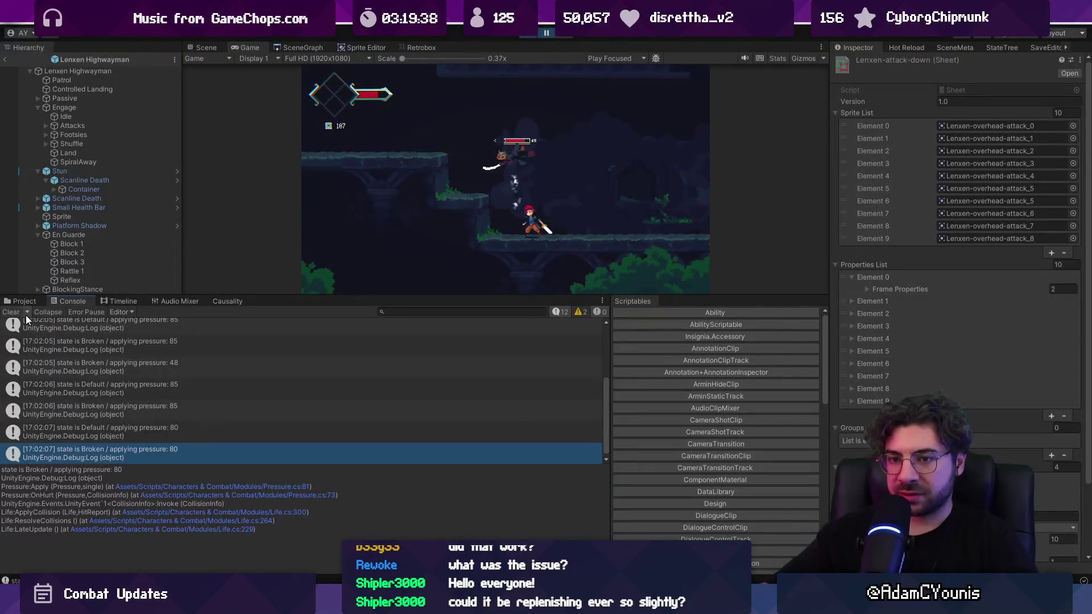
left_click(11, 312)
key("shift+space")
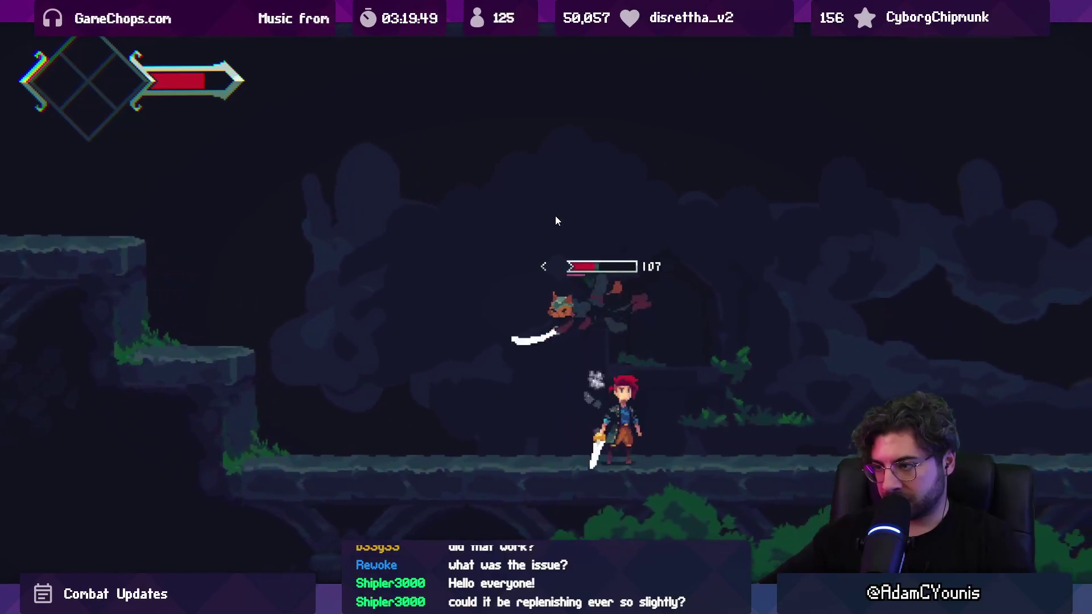
key("shift+space")
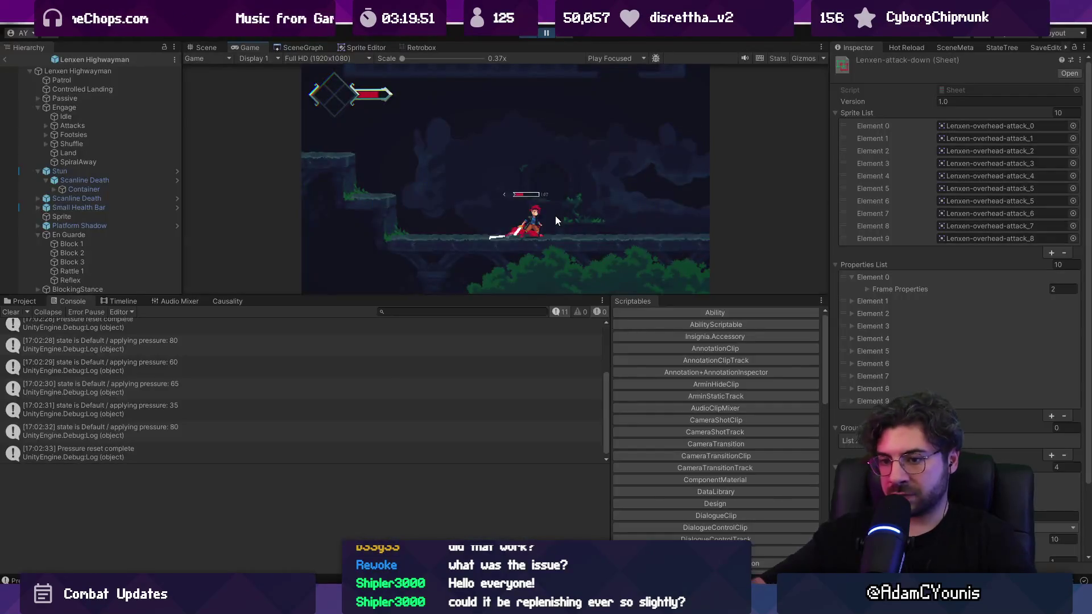
Inspect the Default 80 and 'Pressure reset complete' entries, then open the latter's source.
left_click(226, 439)
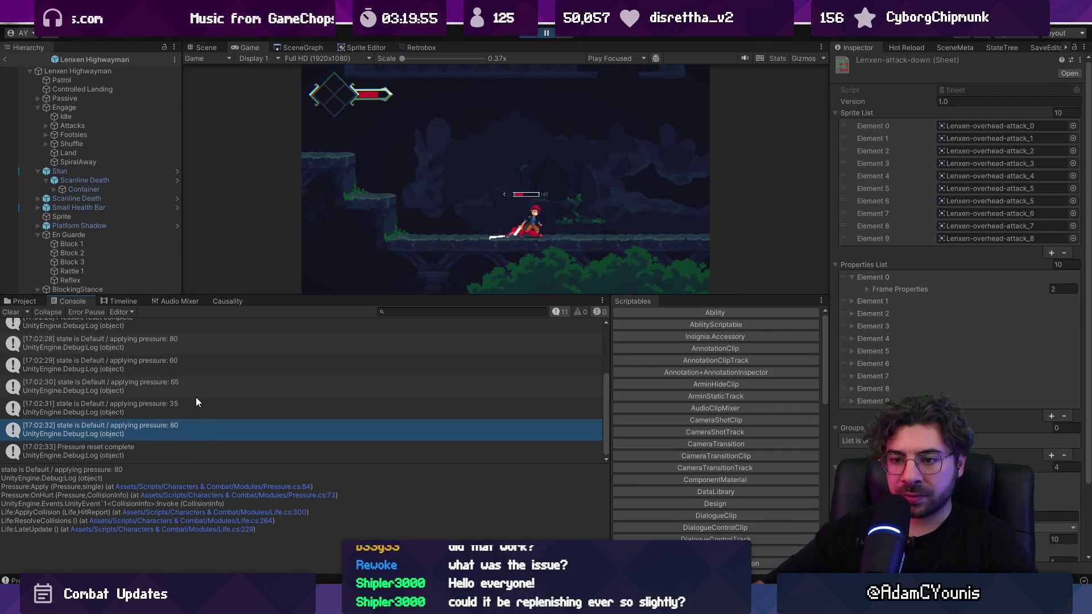
scroll(196, 402, "up", 3)
scroll(196, 397, "down", 3)
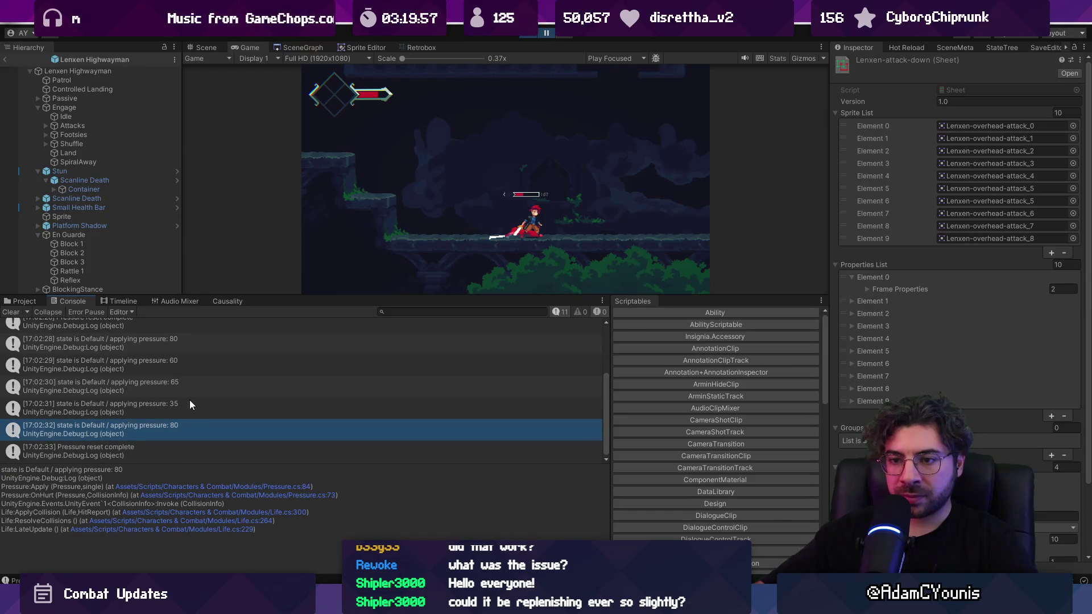
left_click(169, 444)
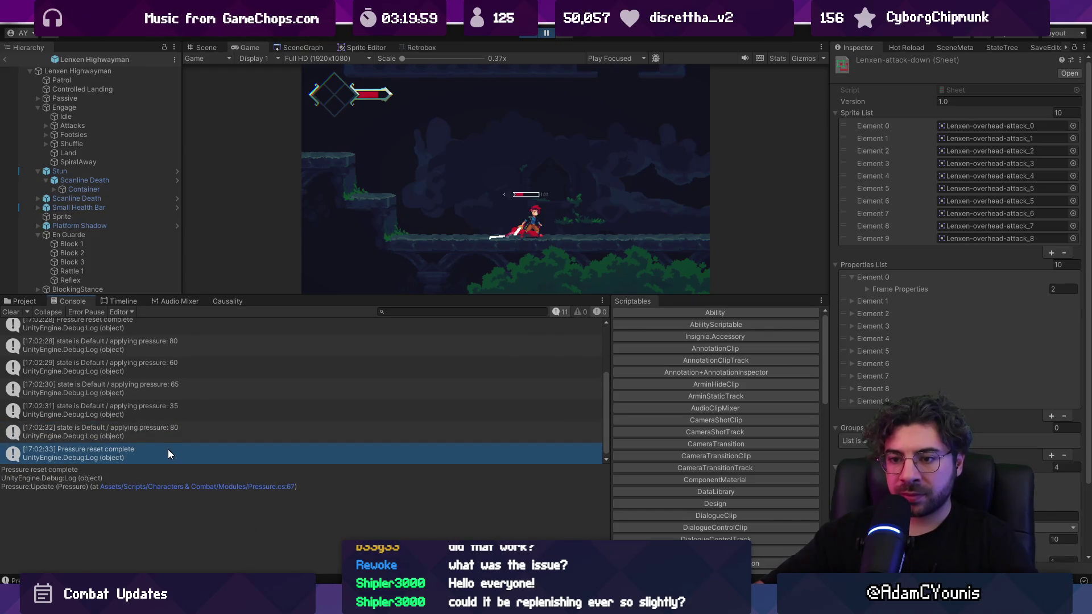
double_click(169, 449)
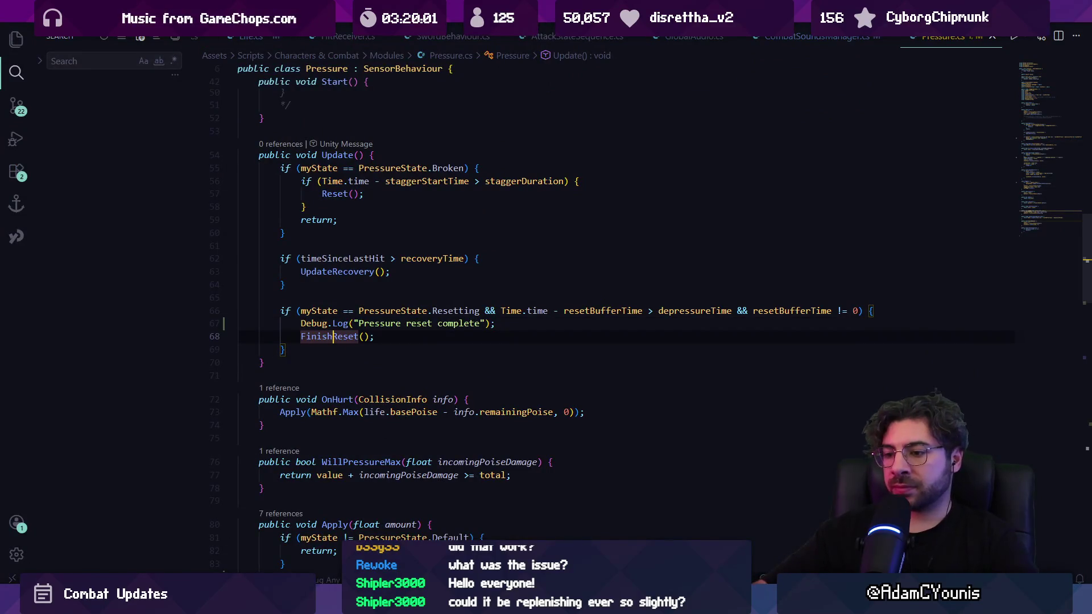
Review the state-and-pressure log line and surrounding code in Apply().
key("alt+Left")
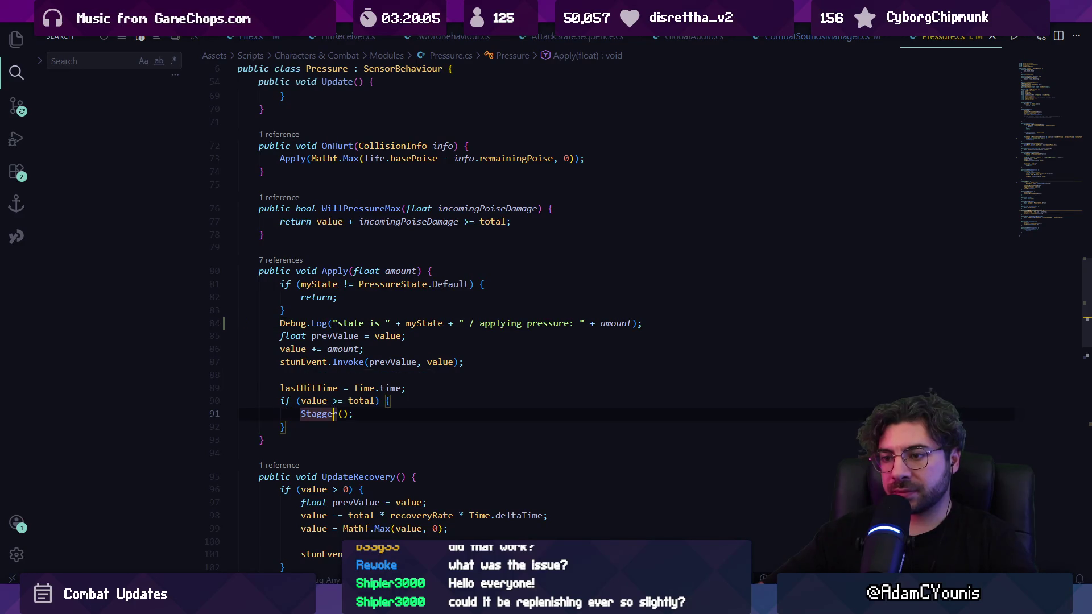
left_click(329, 336)
left_click(329, 323)
triple_click(328, 324)
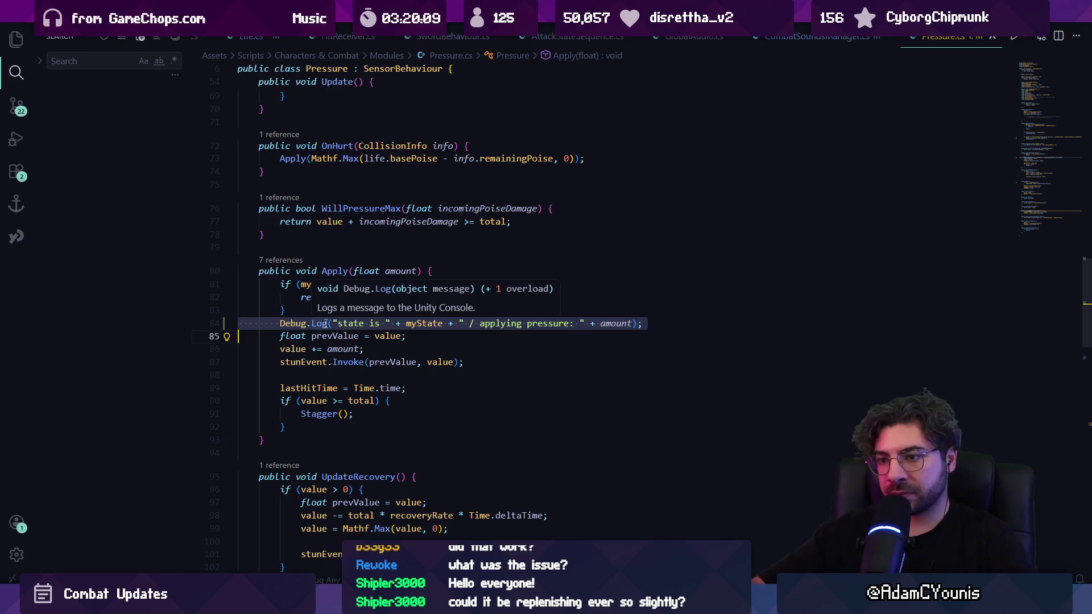
key("Escape")
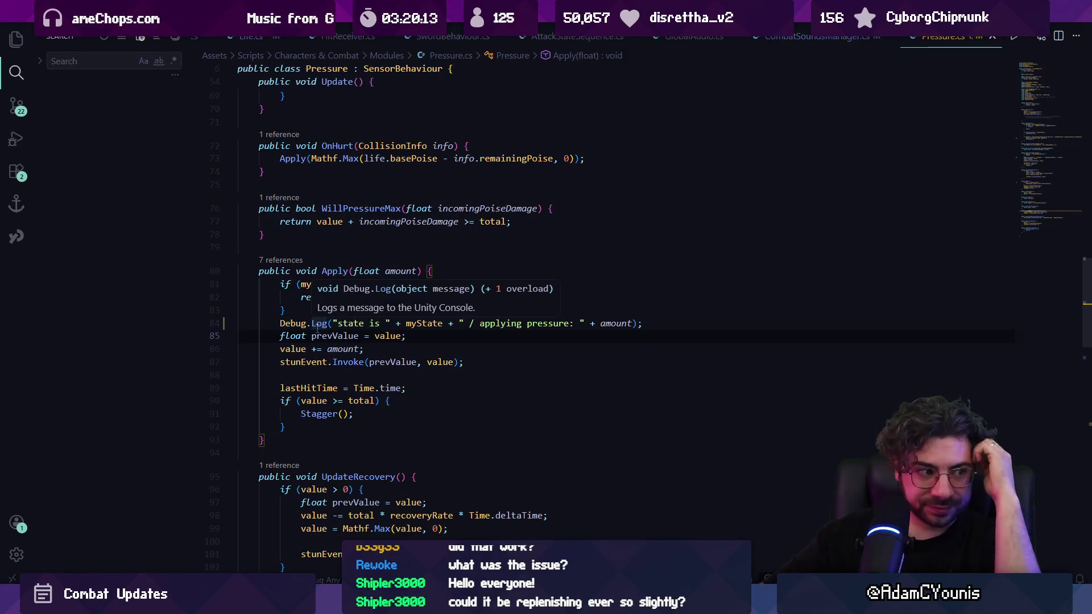
left_click(404, 352)
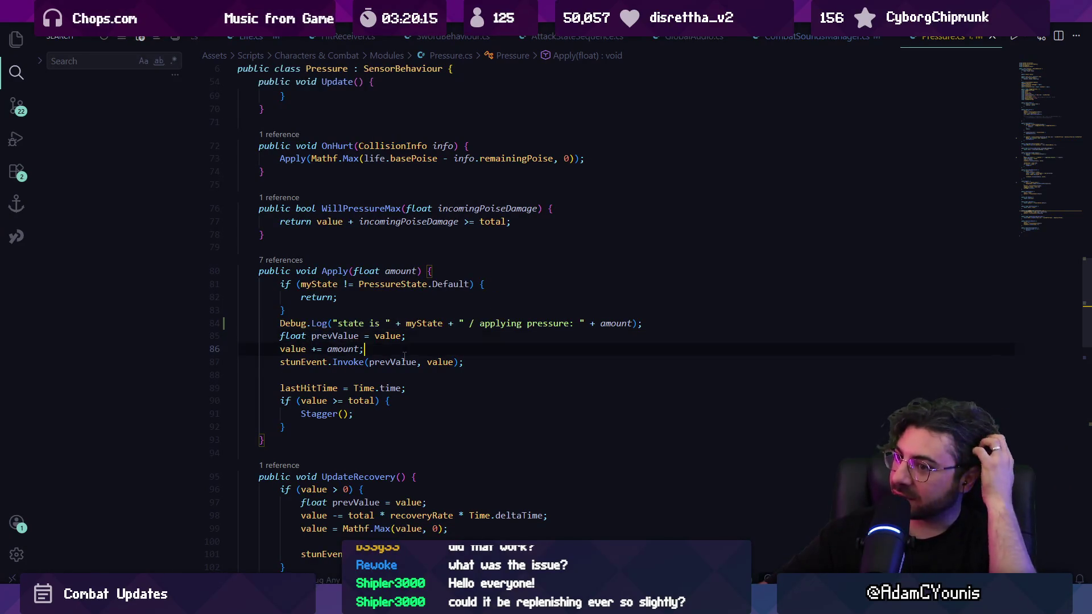
left_click(400, 323)
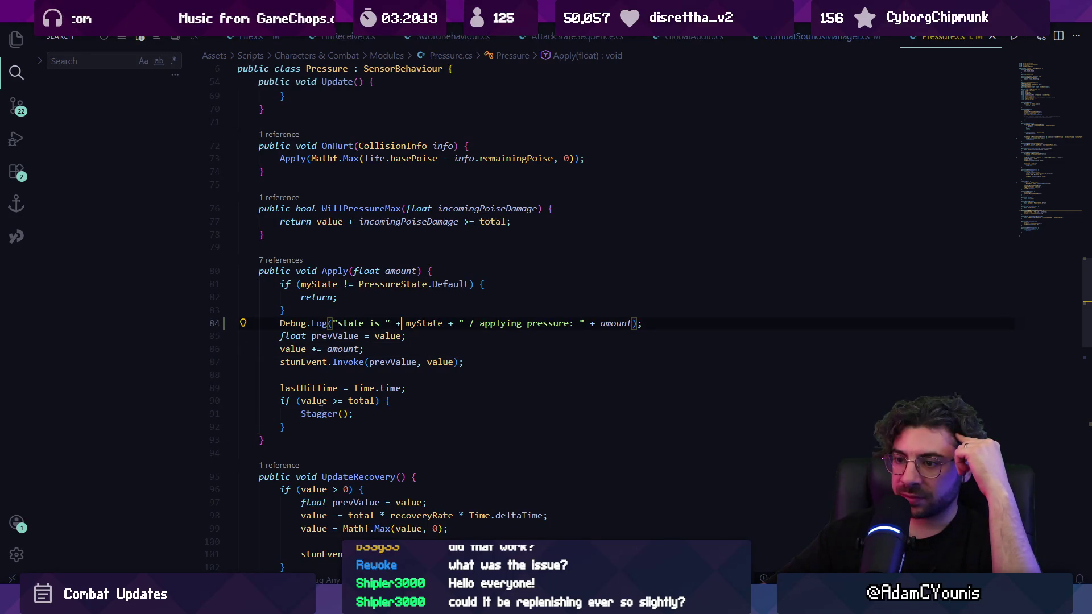
left_click(322, 271)
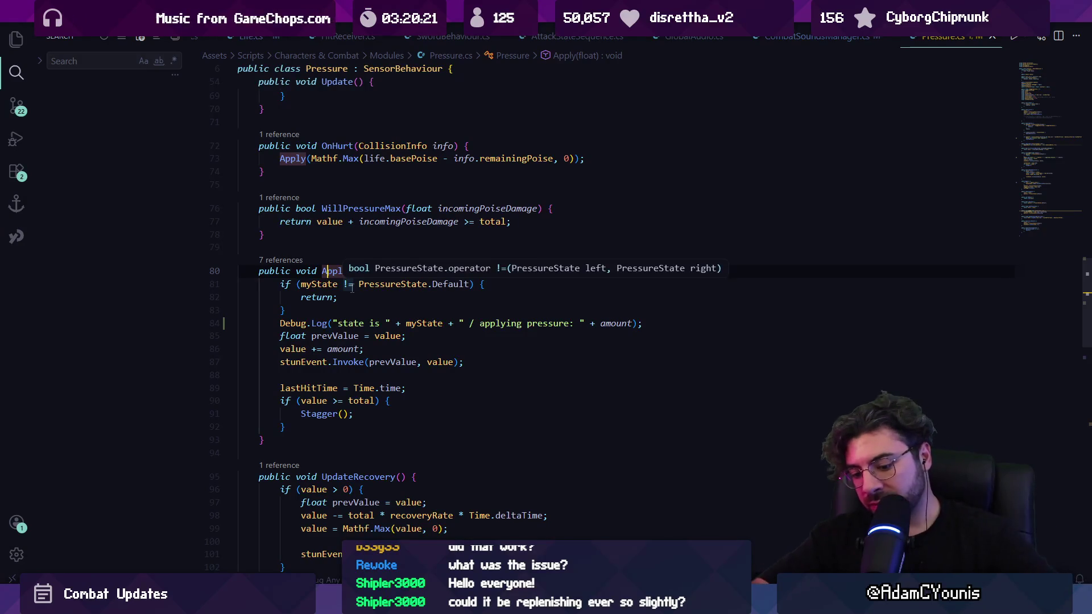
Search Pressure.cs for the state = PressureState.Default assignments and settle on FinishReset()'s.
key("ctrl+f")
type("state = ")
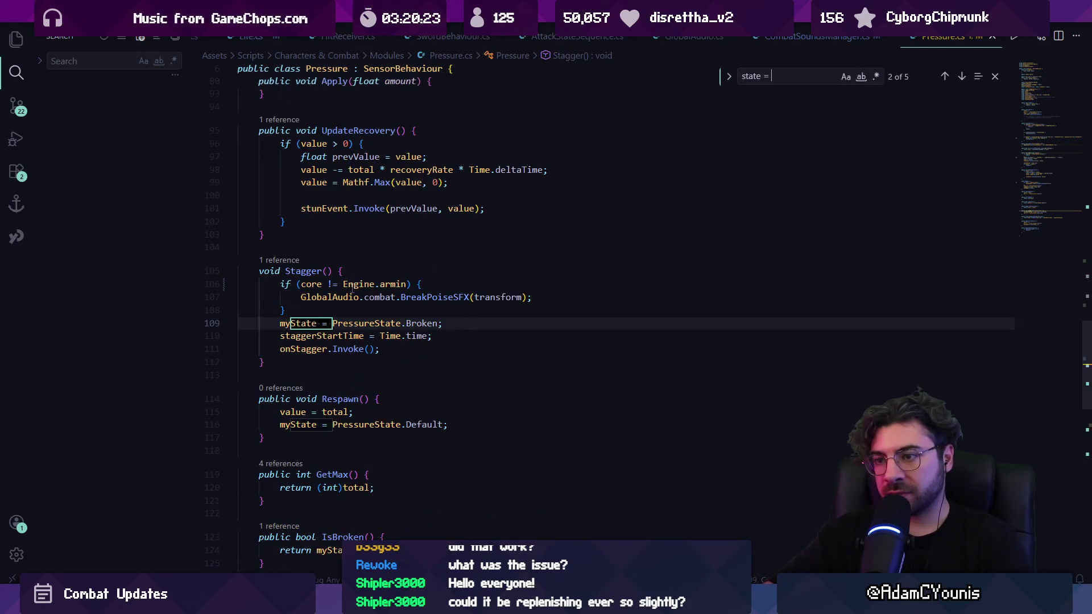
type("P")
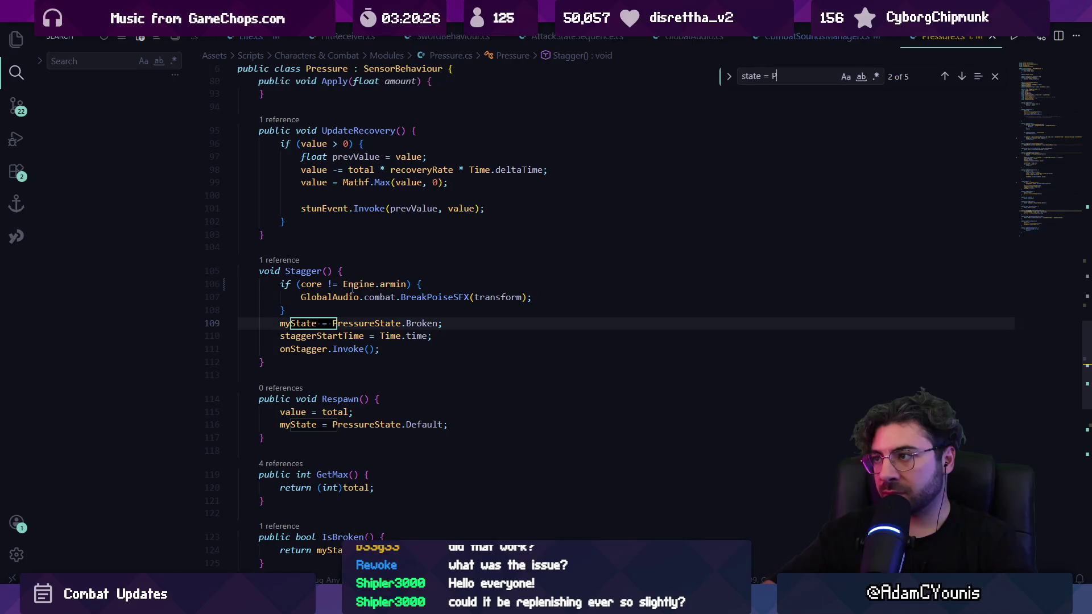
type("ate.def")
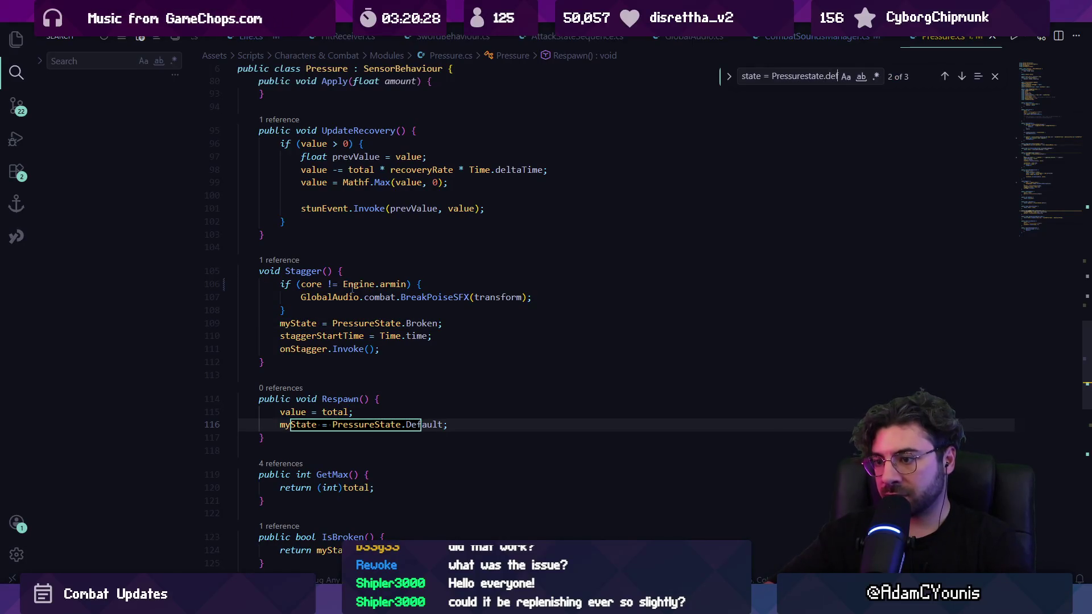
type("ault")
key("Return")
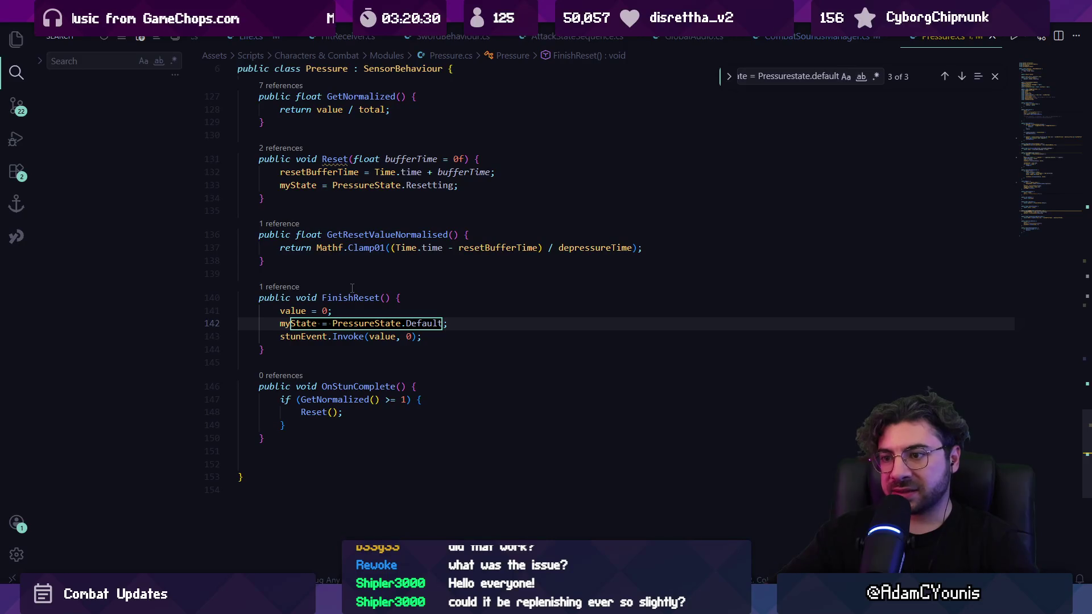
key("Return")
key("shift+Return")
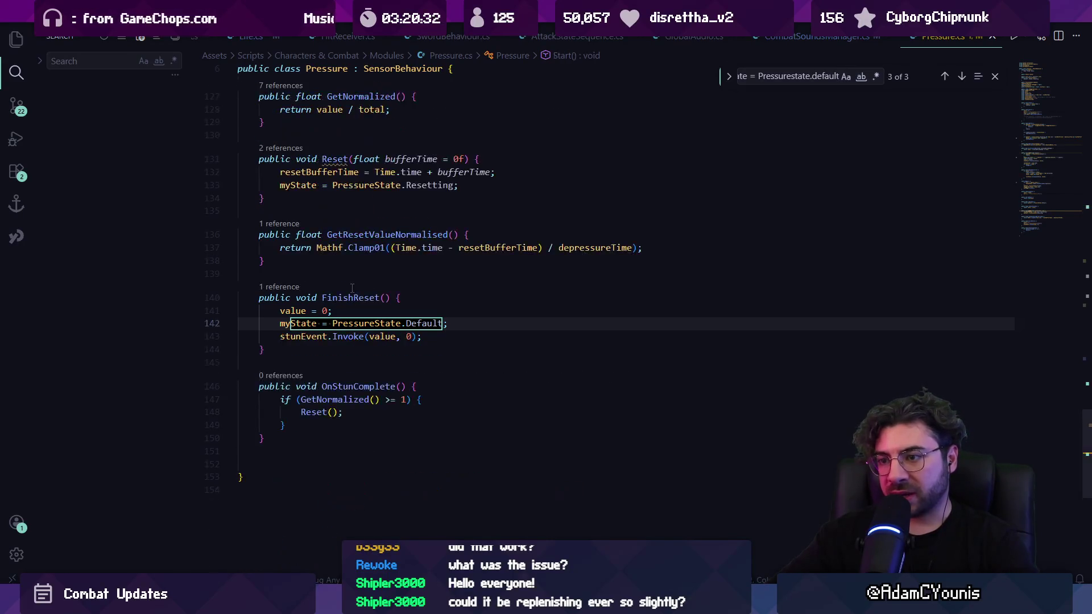
key("shift+Return")
key("Return")
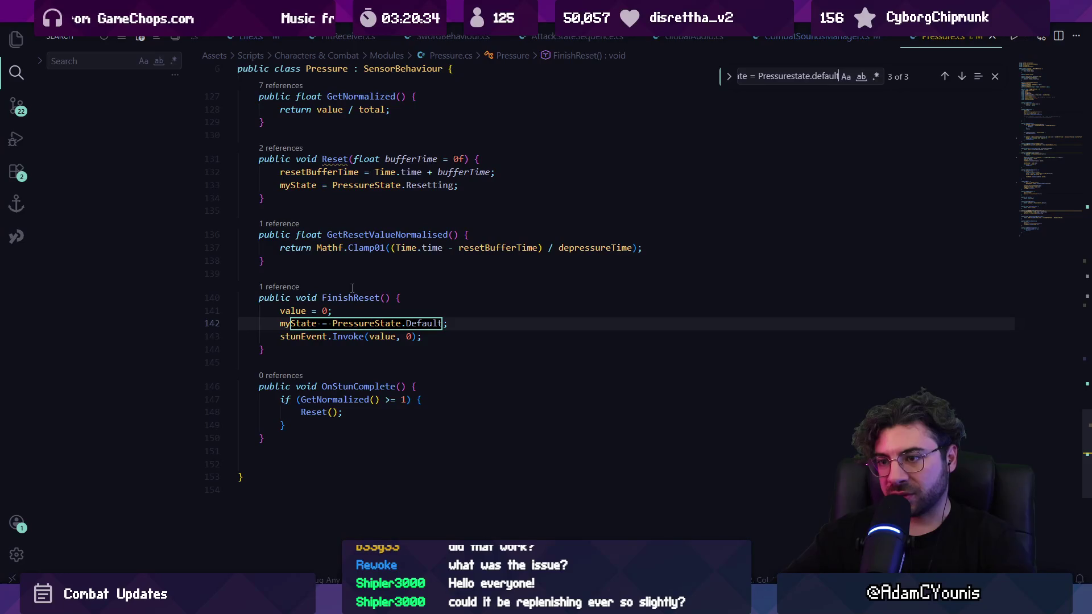
key("Escape")
Add Debug.Log("Pressure reset complete"); at the top of FinishReset() and return to Unity.
left_click(429, 302)
key("Return")
type("Debug.Log(\"Pressure reset complete\");")
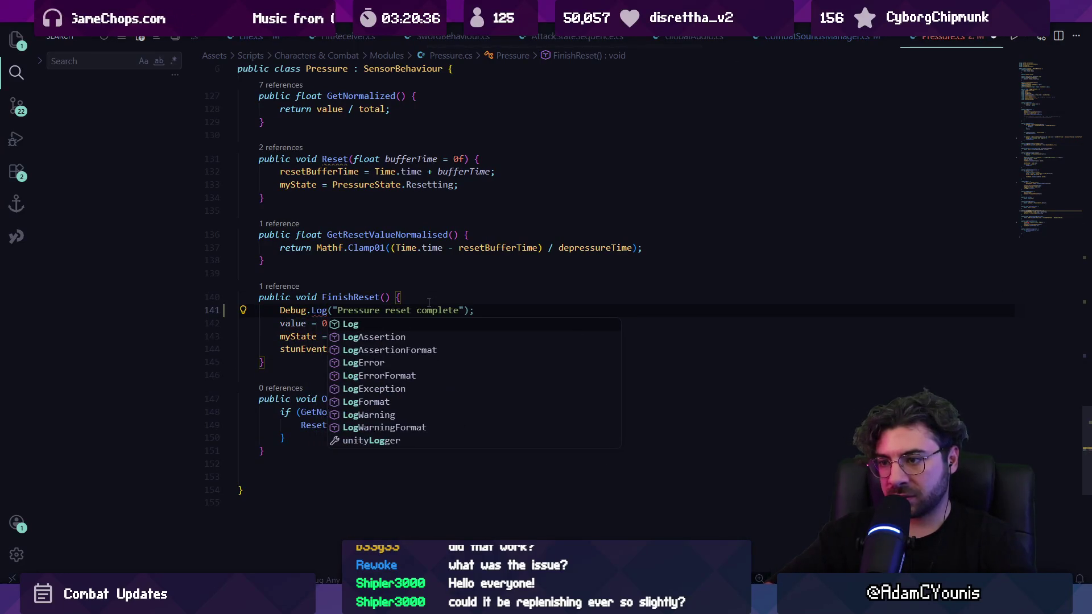
key("Tab")
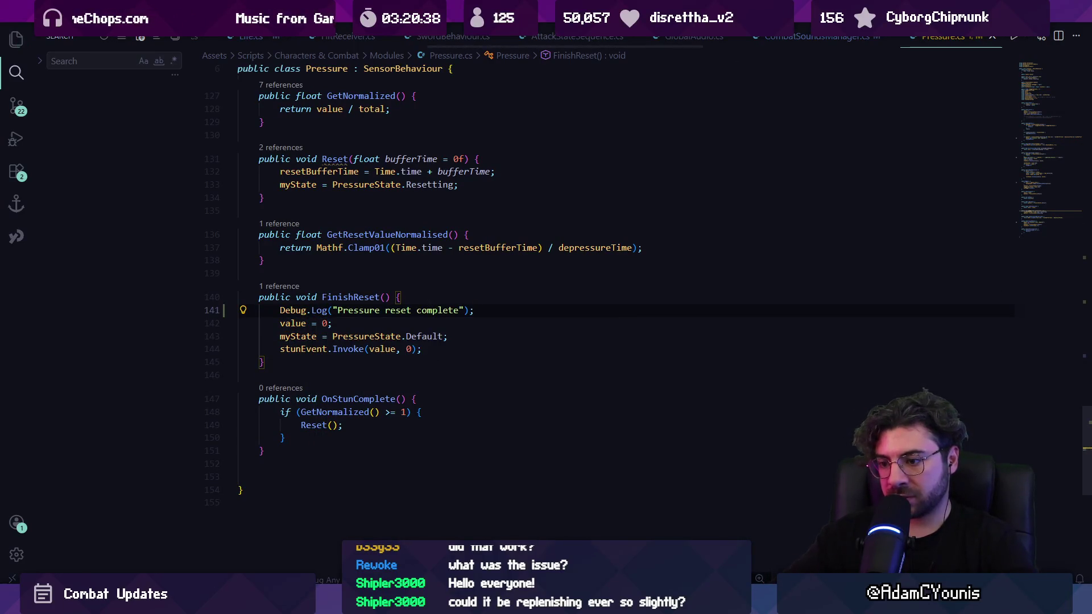
key("alt+Tab")
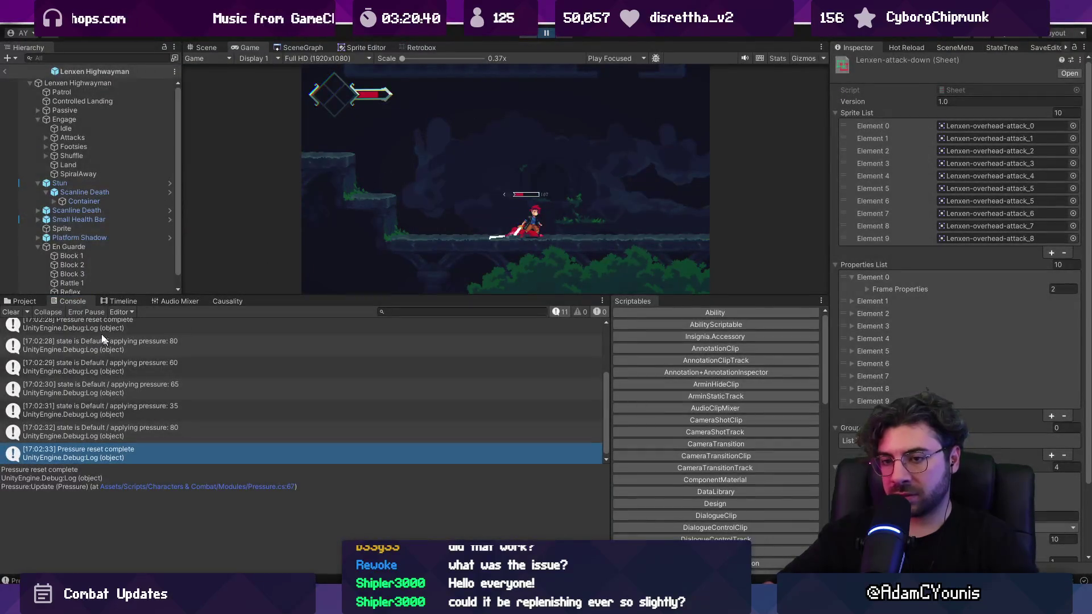
Stop, restore the docked layout, replay and pause to inspect the 'Pressure reset complete' logs.
left_click(530, 34)
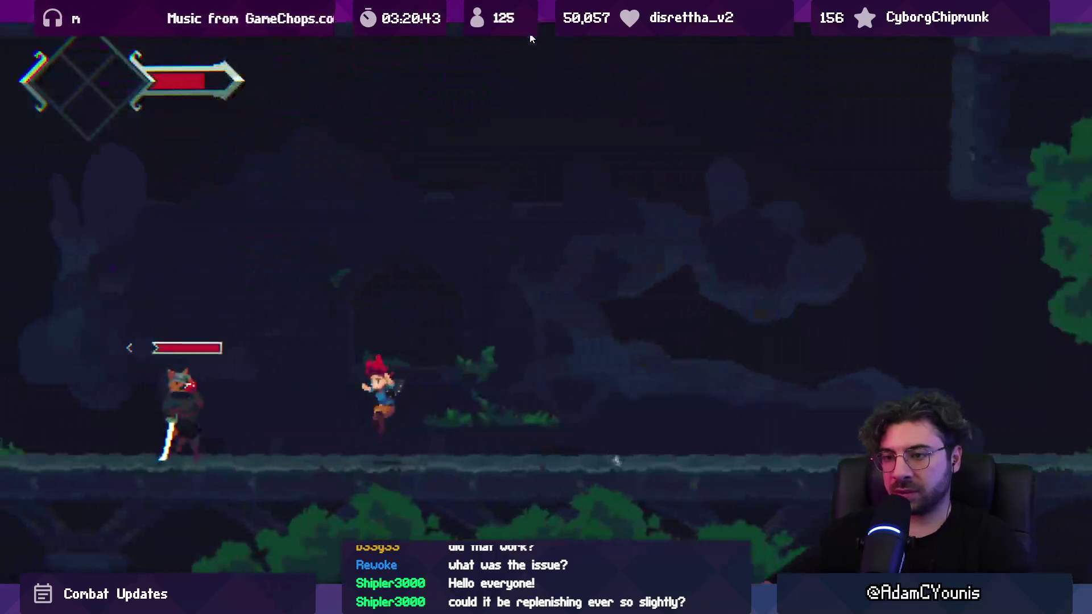
key("F11")
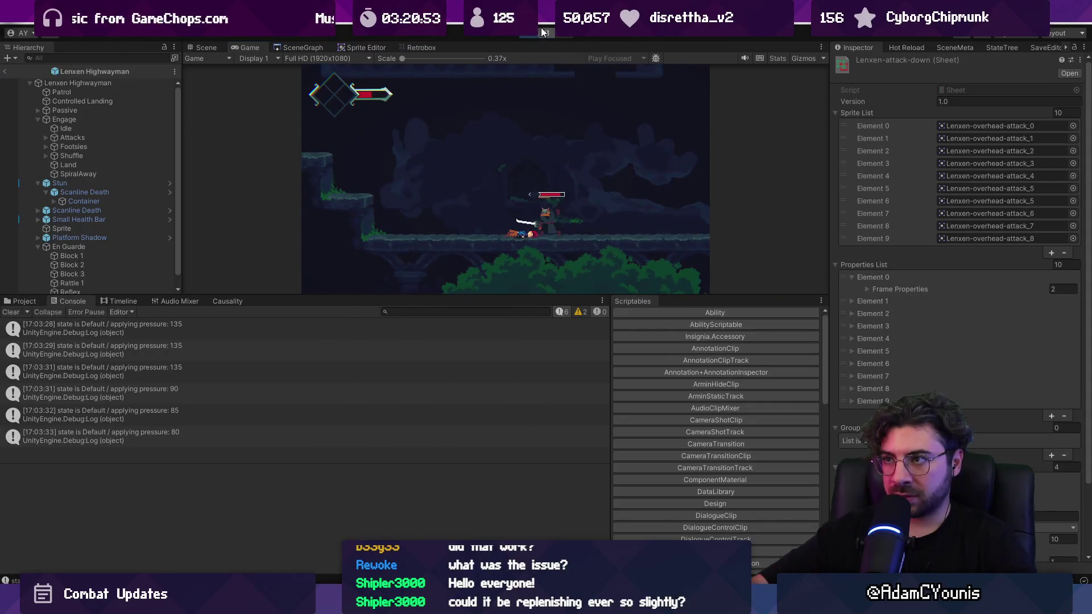
left_click(544, 32)
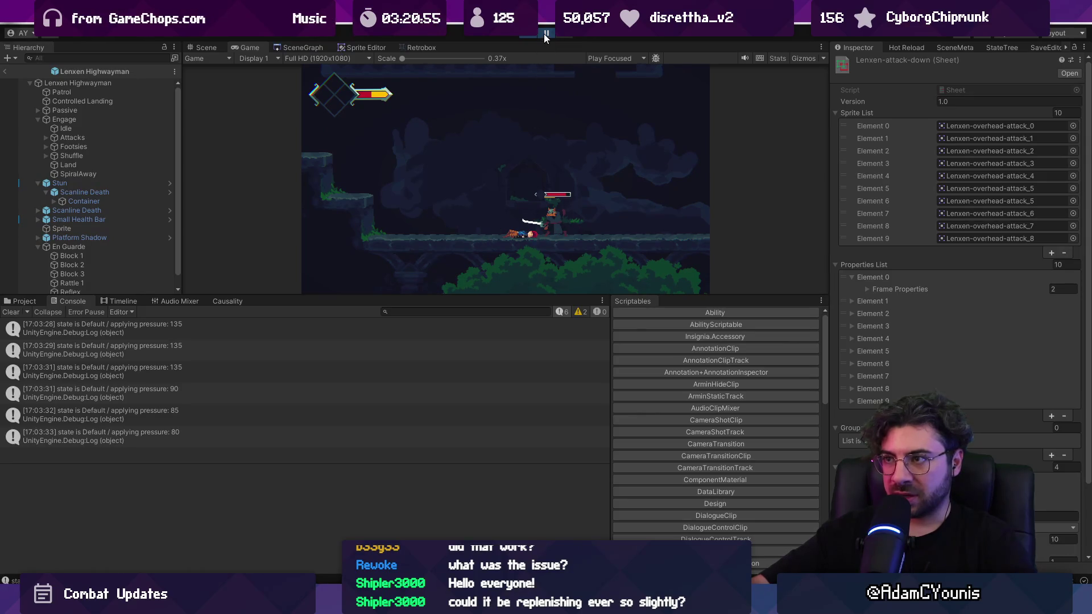
left_click(134, 433)
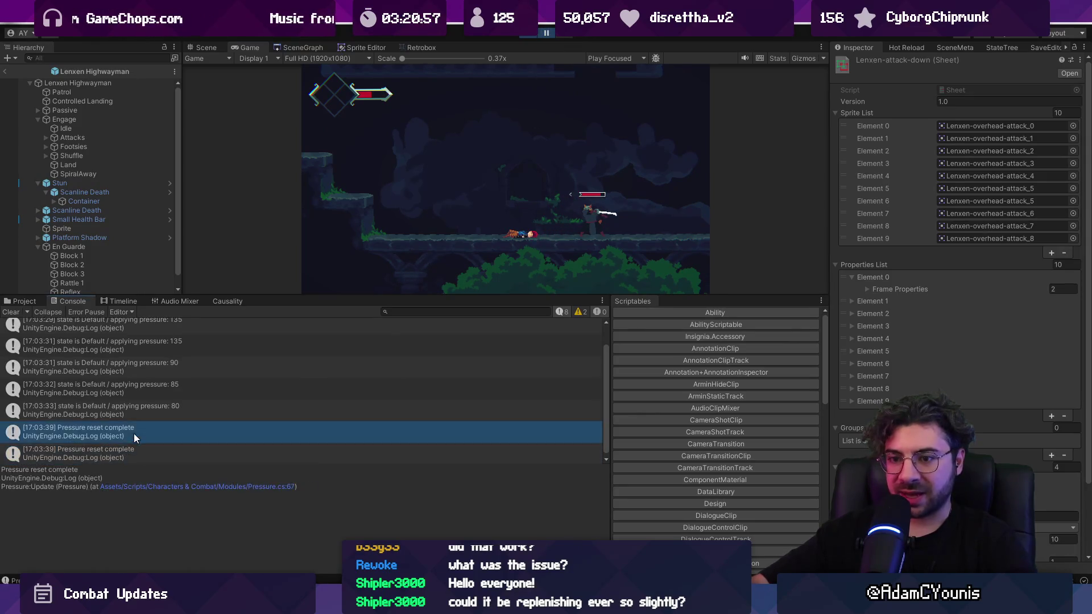
key("Down")
Clear the Console and open the source of the 'pressure: 85' log entry.
left_click(12, 311)
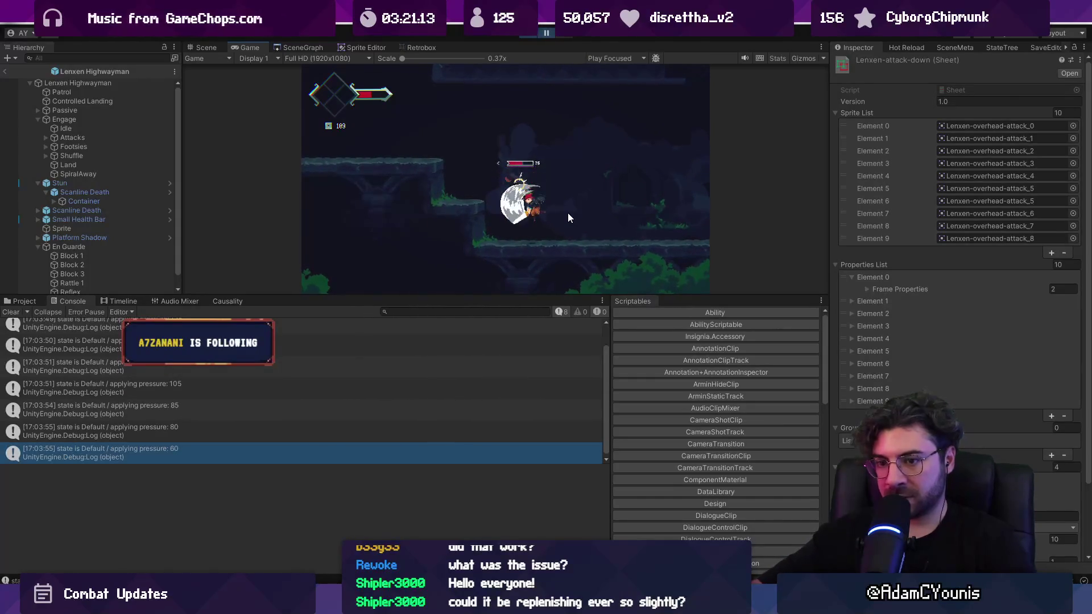
left_click(251, 421)
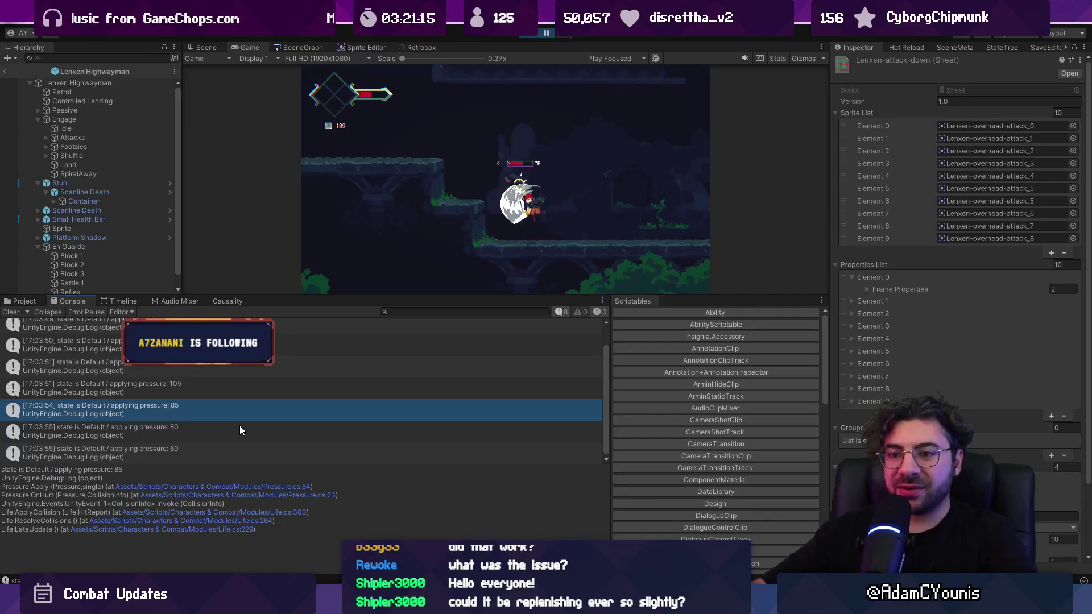
double_click(240, 426)
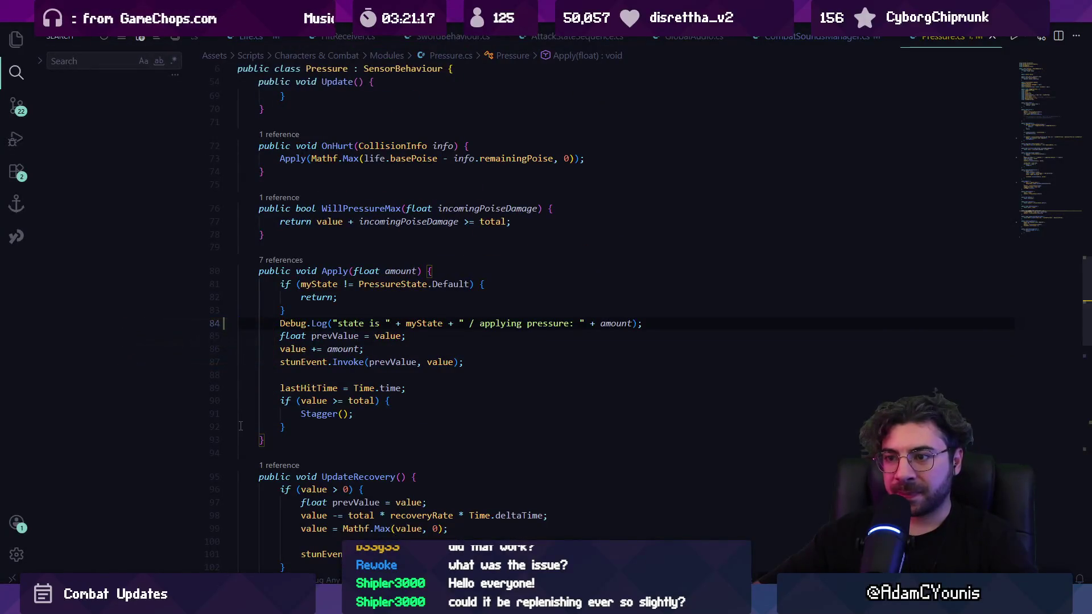
Delete Apply()'s state-and-pressure Debug.Log line and jump to the Stagger() definition.
key("ctrl+l")
key("BackSpace")
left_click(324, 400)
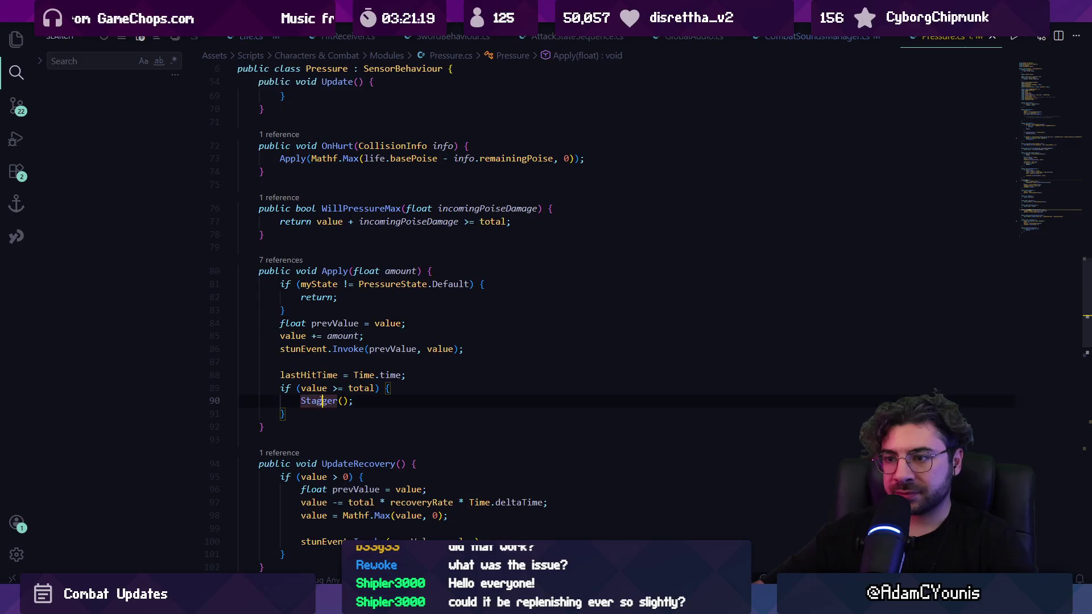
key("F12")
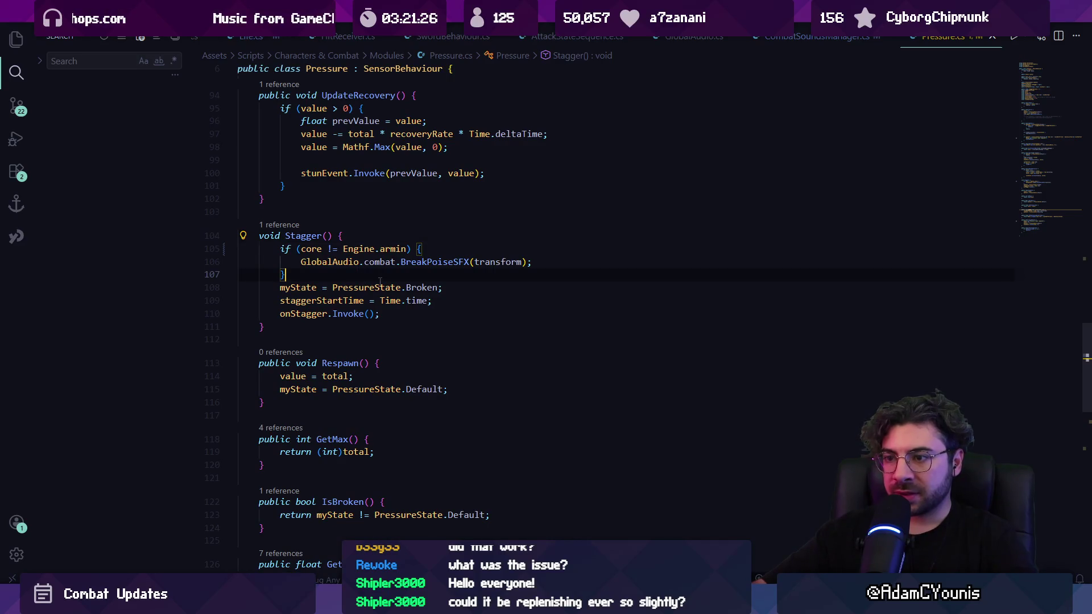
Highlight where PressureState.Broken is used and start searching for myState.
double_click(424, 287)
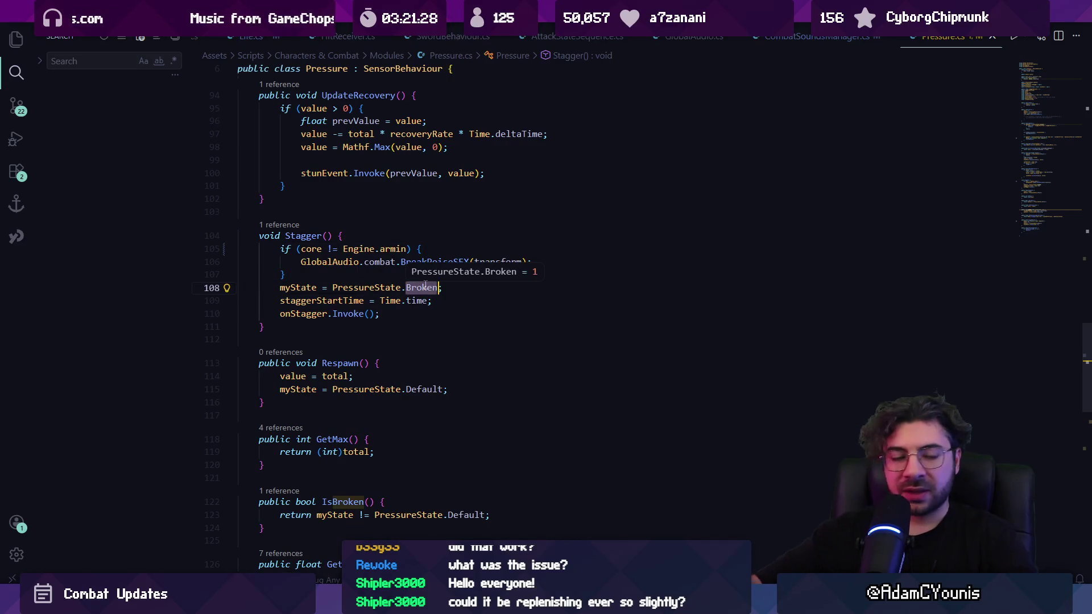
scroll(432, 287, "up", 10)
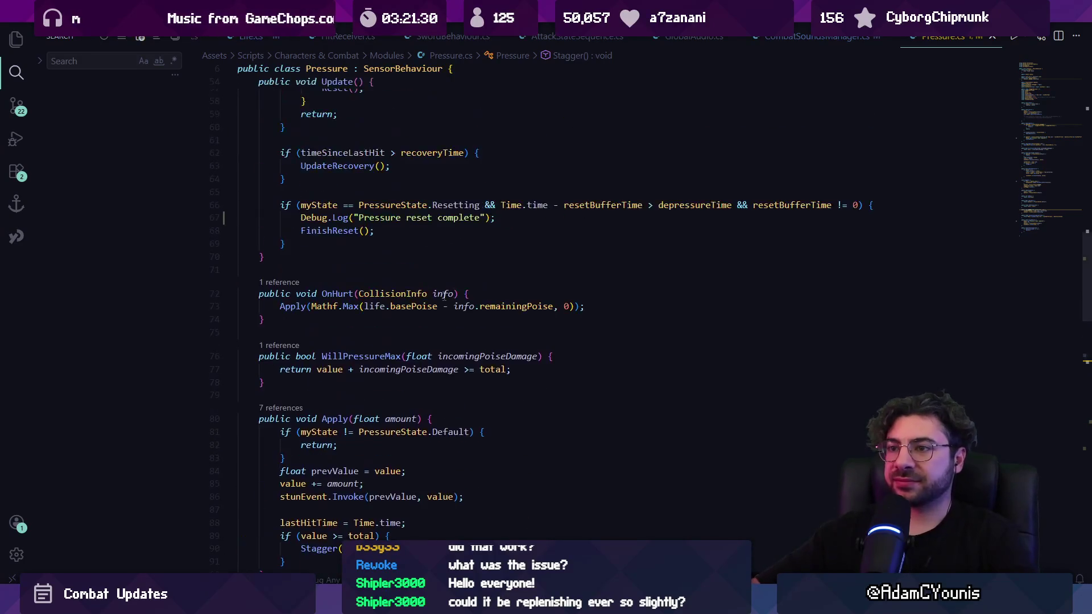
scroll(458, 290, "down", 6)
scroll(447, 298, "down", 3)
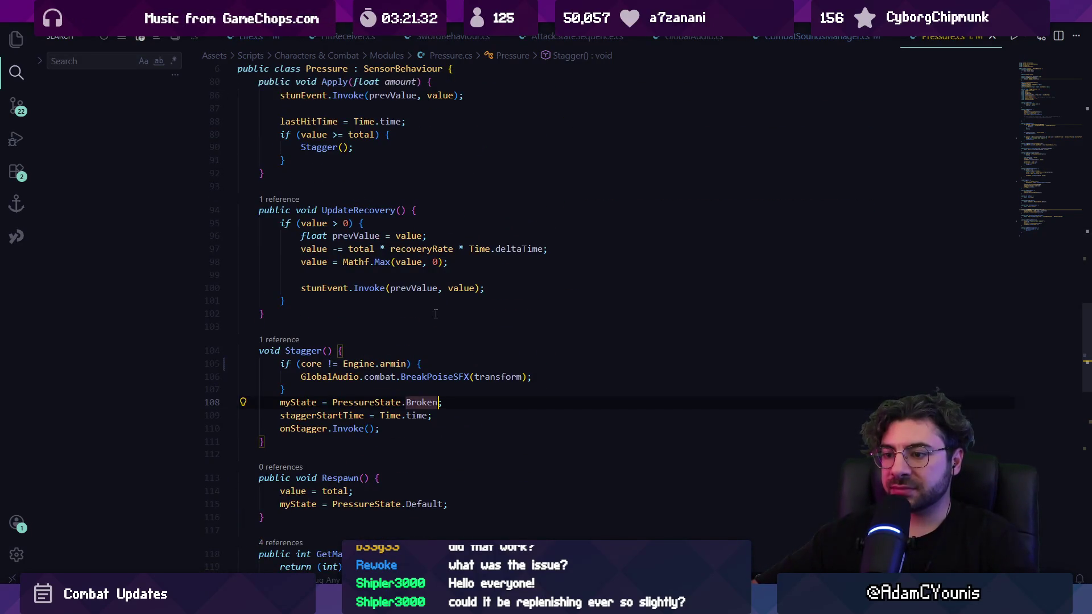
scroll(436, 314, "up", 20)
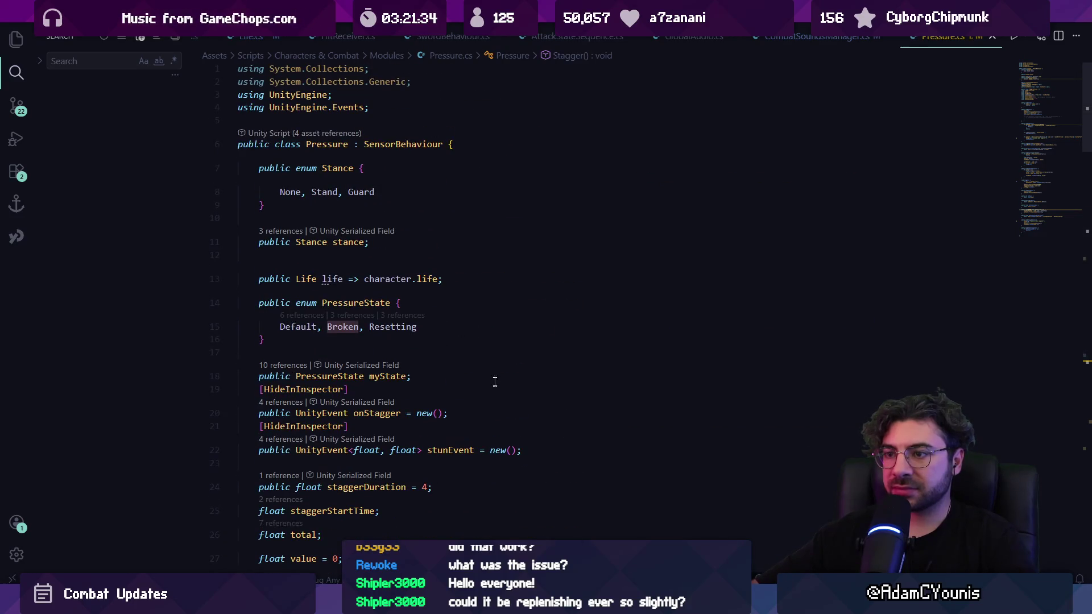
key("ctrl+f")
type("myy")
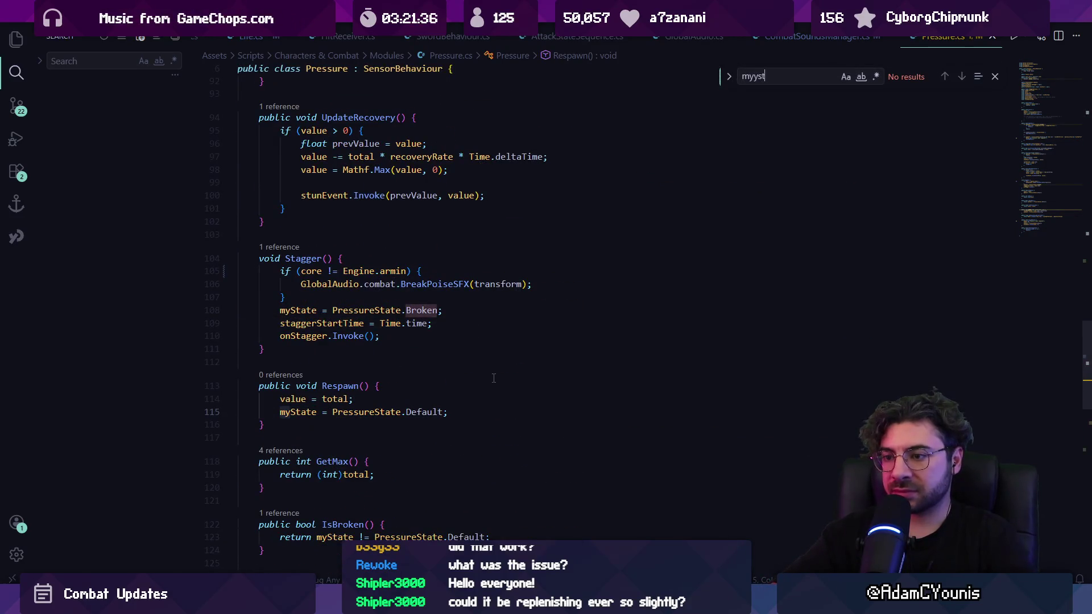
Jump via search to the myState assignment in Reset().
key("BackSpace")
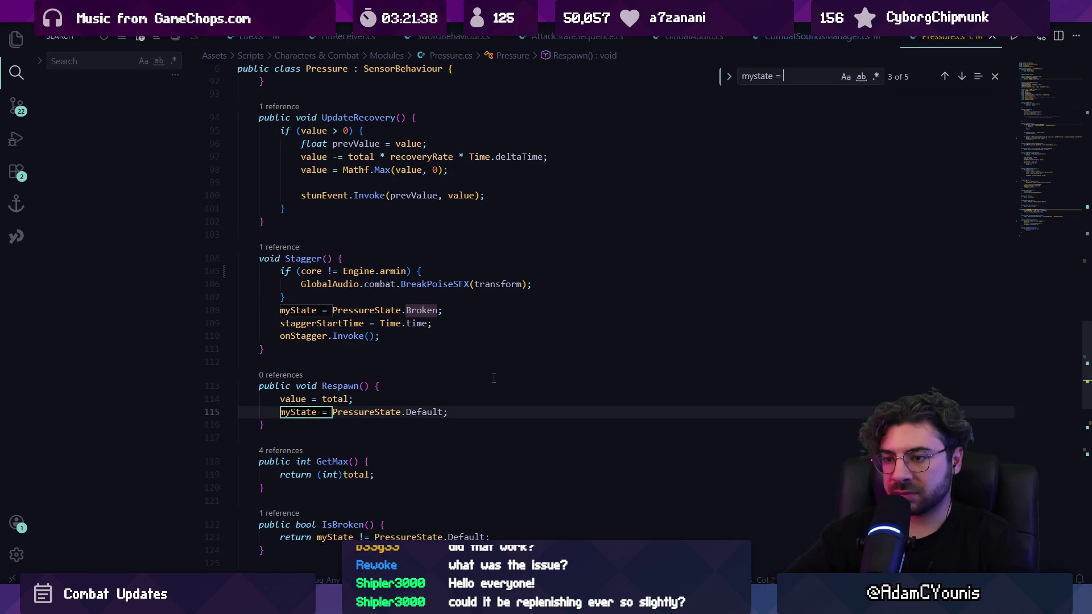
type("=")
key("Return")
key("Escape")
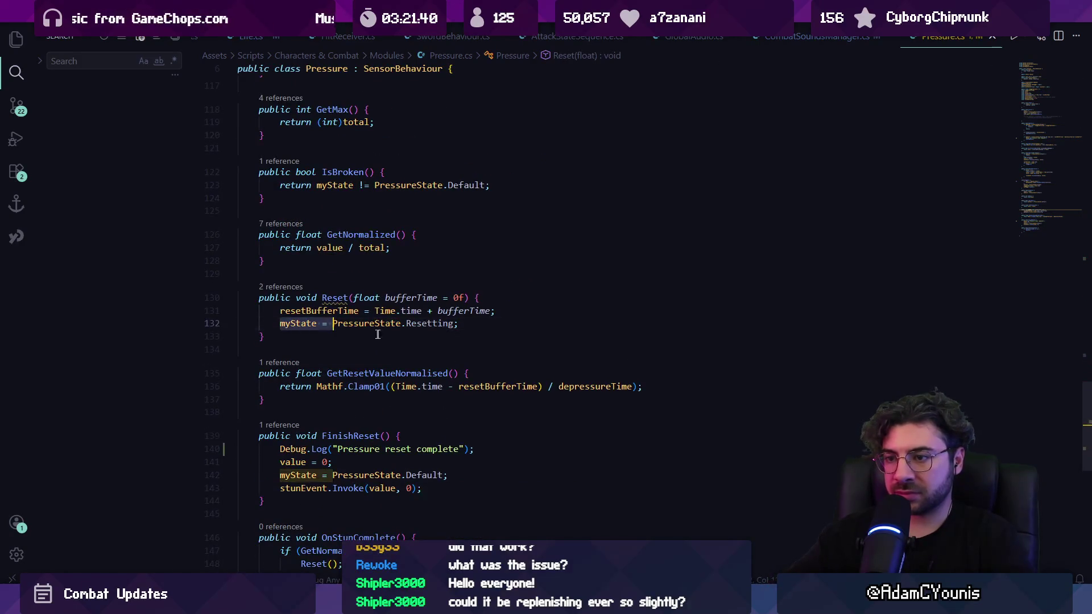
scroll(494, 378, "down", 4)
scroll(341, 284, "up", 5)
Add SetState(PressureState newState) logging "Pressure state set to: " before assigning myState.
key("Down")
key("Return")
type("public void SetState(")
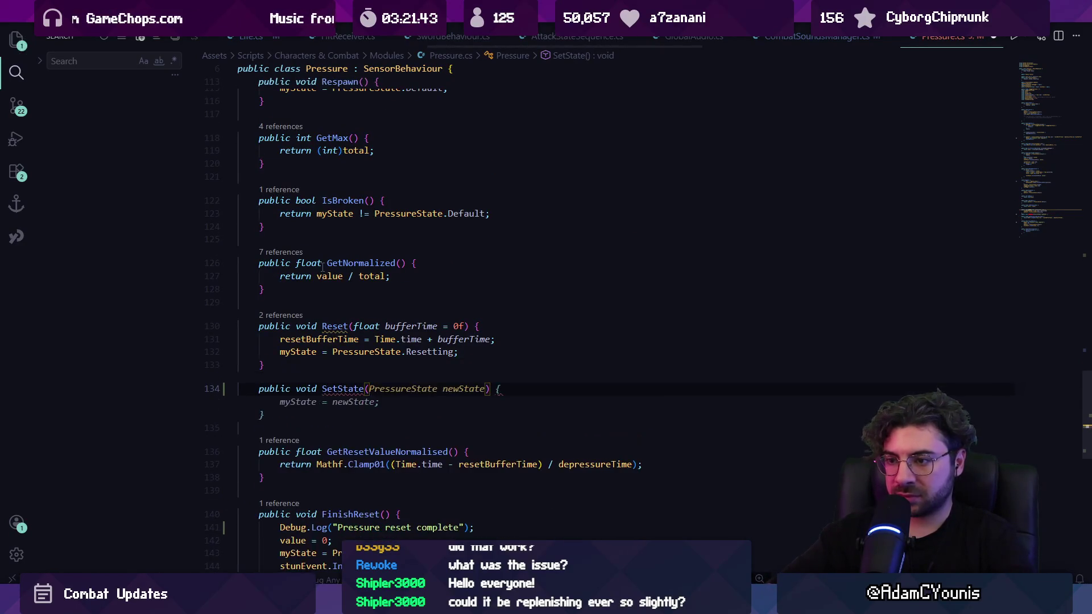
key("Tab")
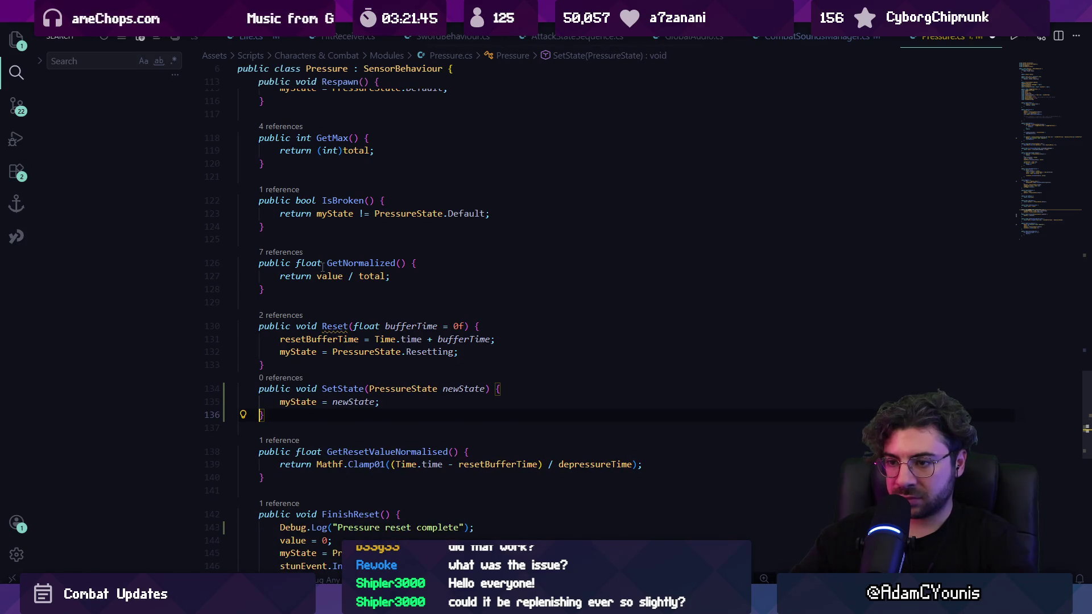
key("Return")
type("Debug")
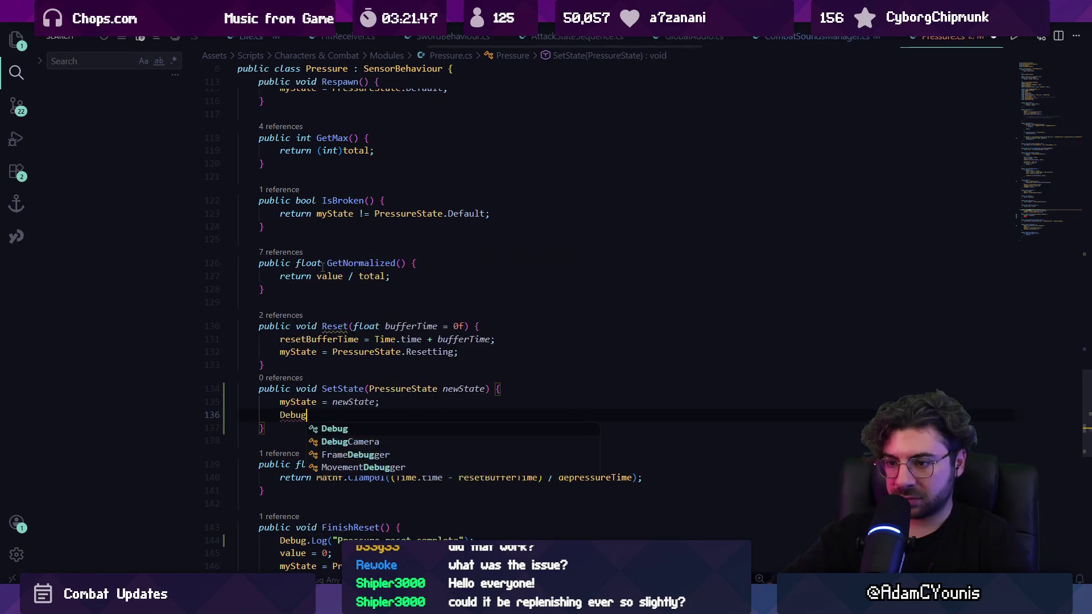
key("Tab")
key("alt+Up")
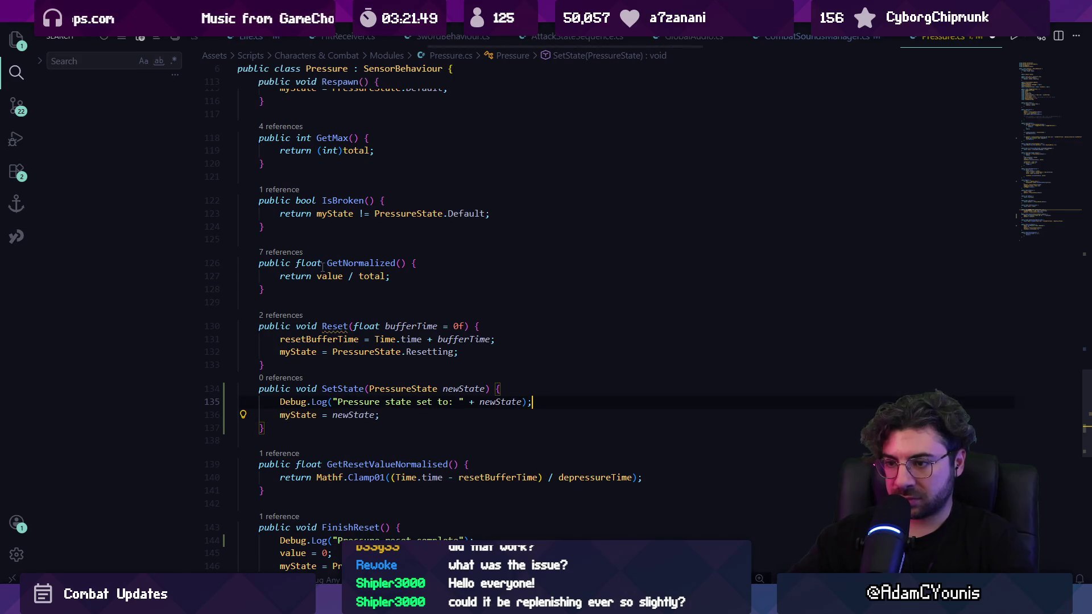
Search for myState assignments and return to the state assignment in Reset().
key("ctrl+f")
type("my")
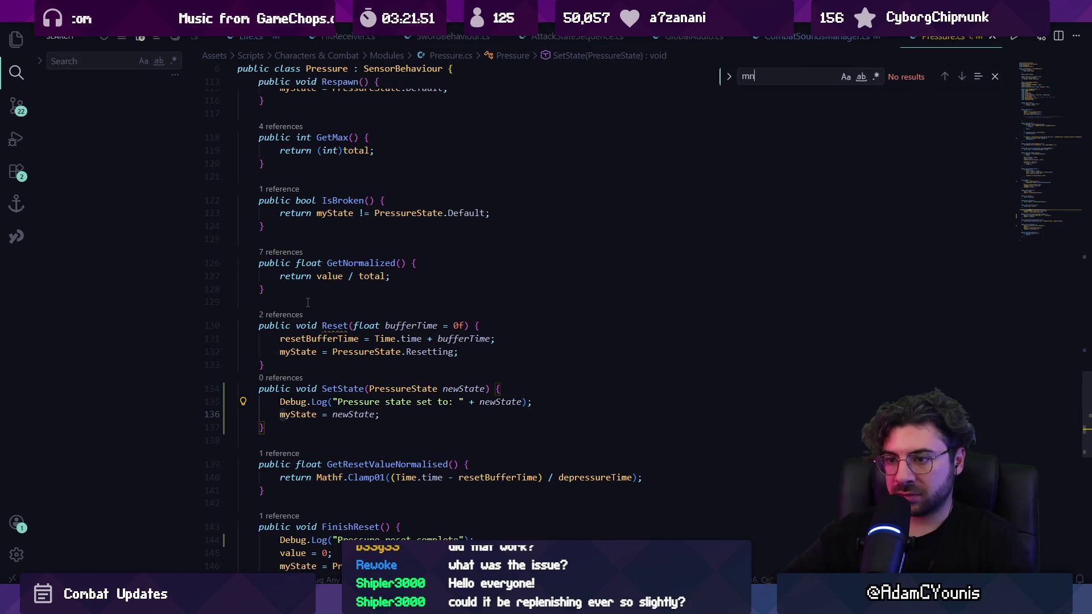
type("State")
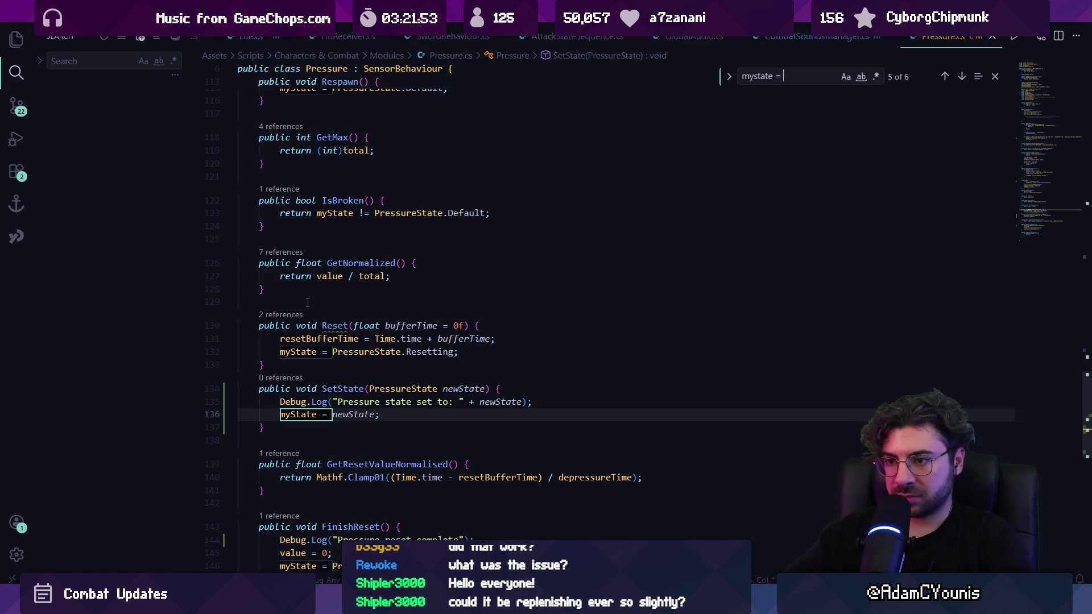
key("Escape")
key("Up")
key("Home")
key("Home")
key("Up")
key("Up")
key("Up")
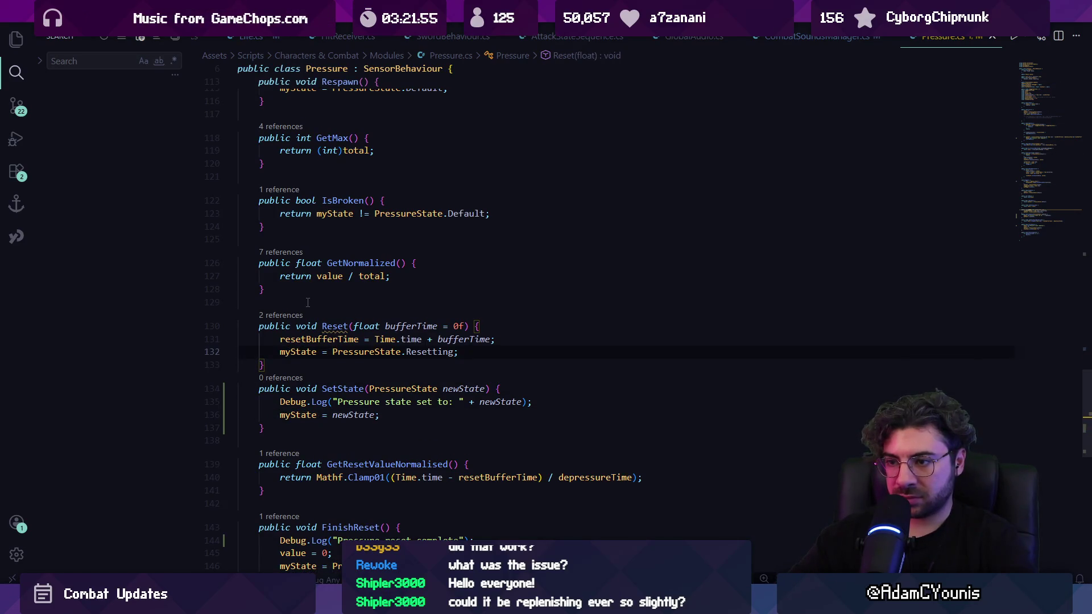
In Reset(), replace the direct myState assignment with SetState(PressureState.Resetting).
key("Return")
key("Up")
type("SetState*(")
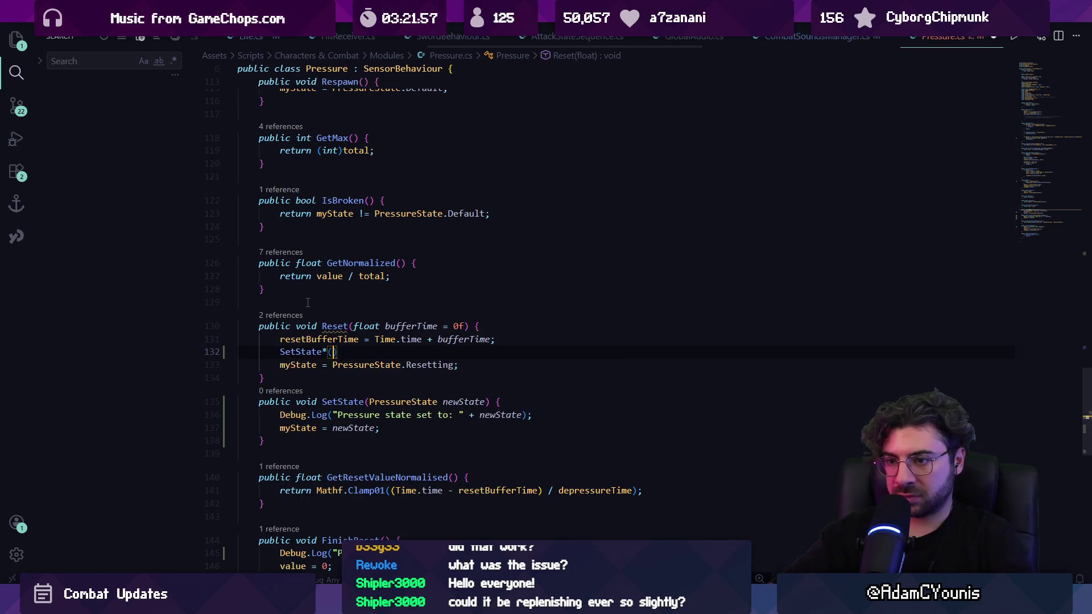
key("Tab")
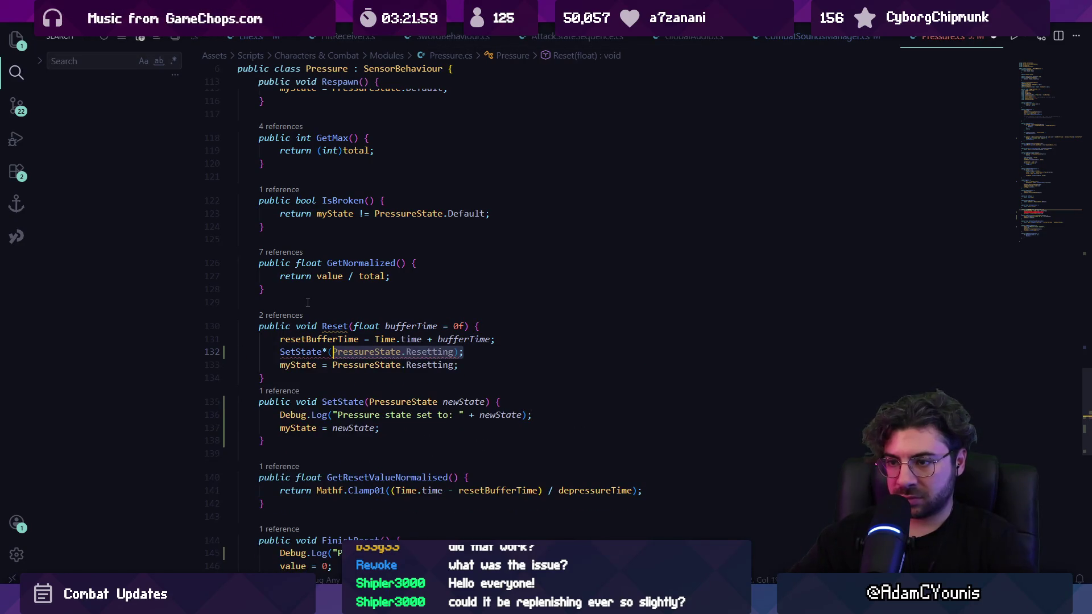
key("Delete")
key("shift+Home")
key("Down")
key("shift+End")
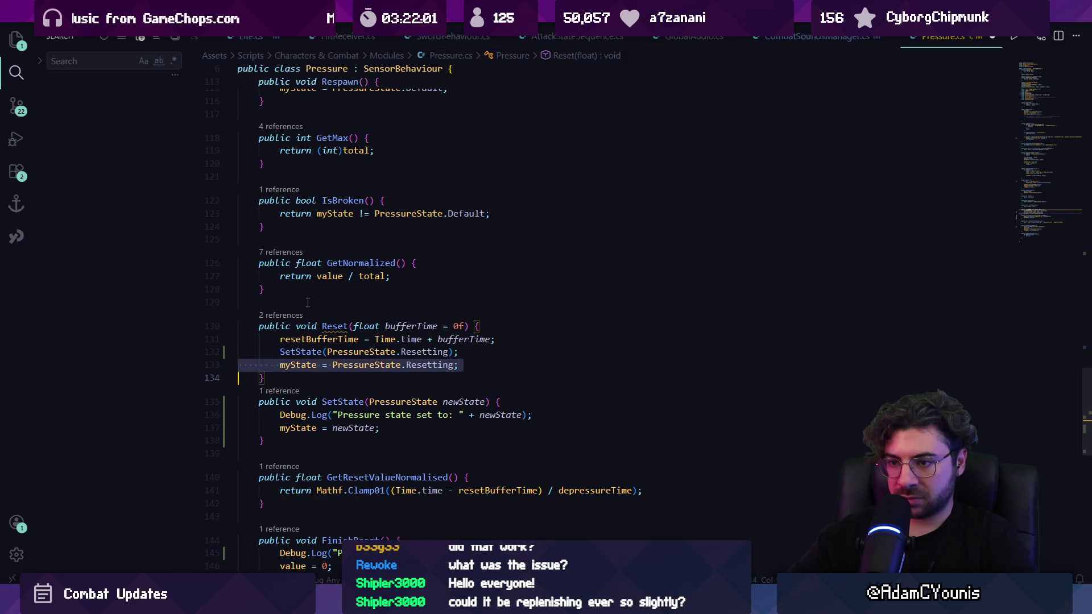
key("ctrl+shift+k")
In FinishReset(), replace the myState = Default assignment with SetState(PressureState.Default).
key("ctrl+f")
type("mystate =")
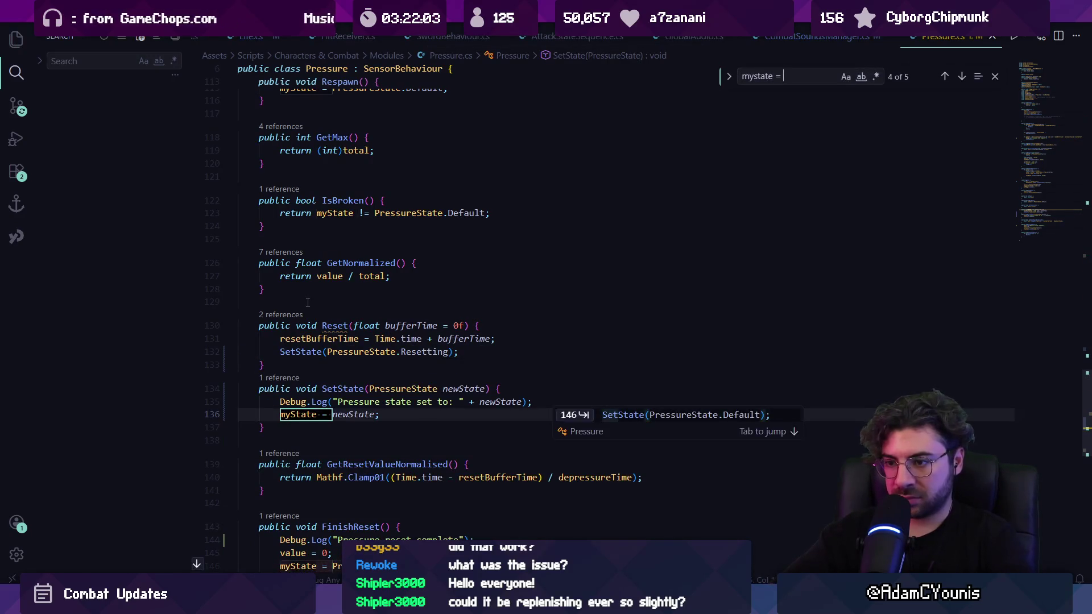
key("Return")
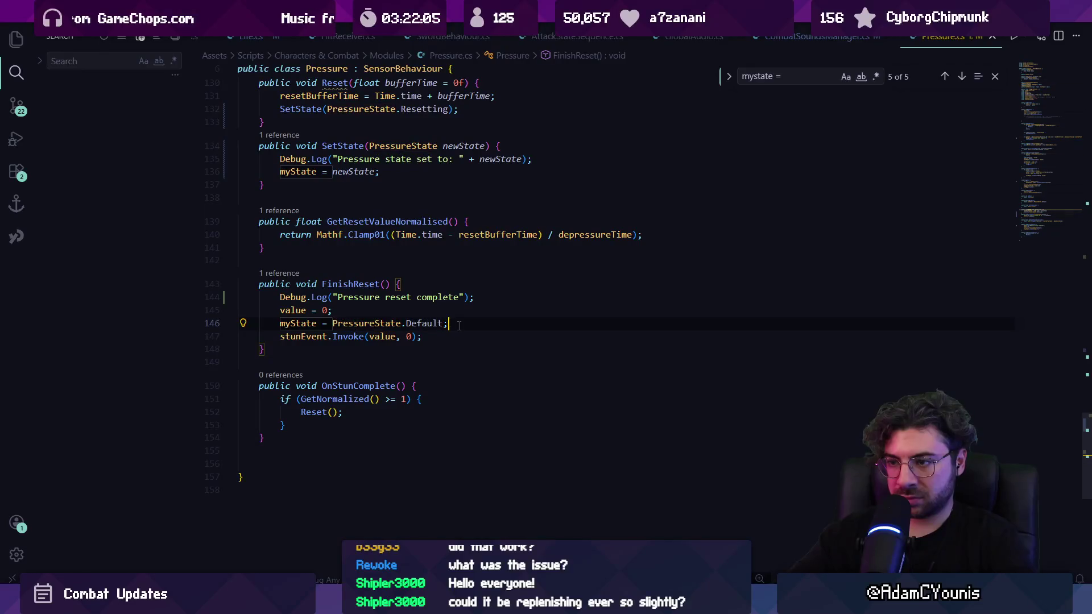
triple_click(459, 325)
left_click(459, 326)
key("Return")
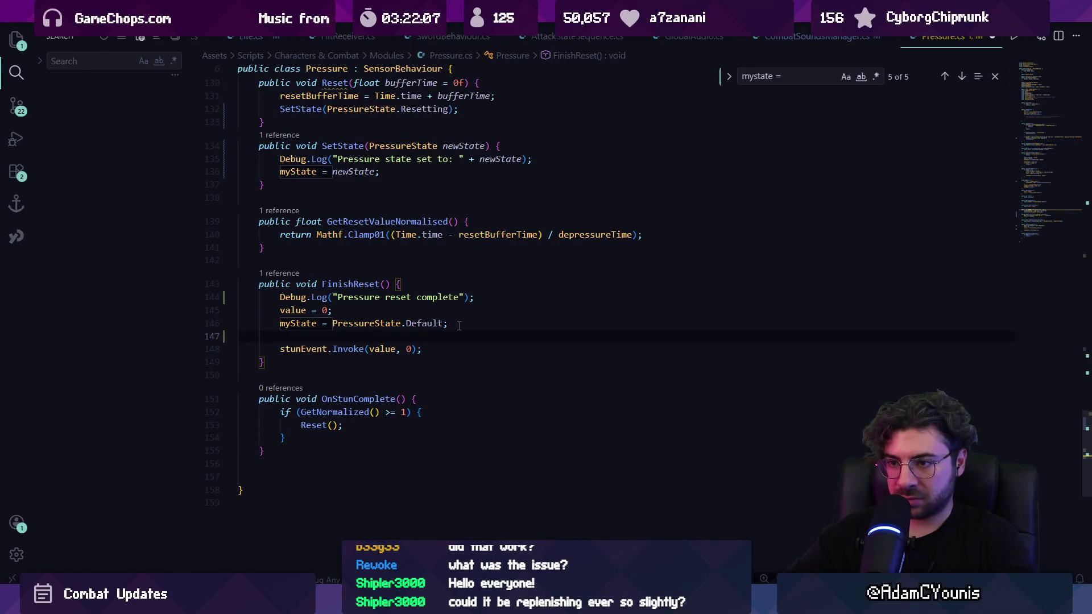
type("Set")
key("Tab")
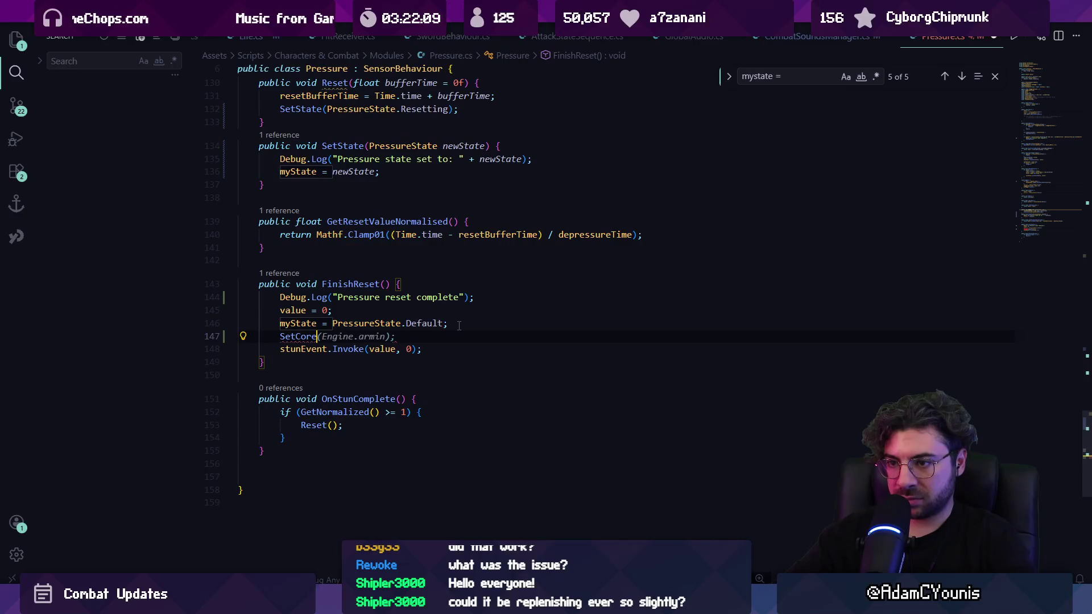
key("BackSpace")
type("Stat")
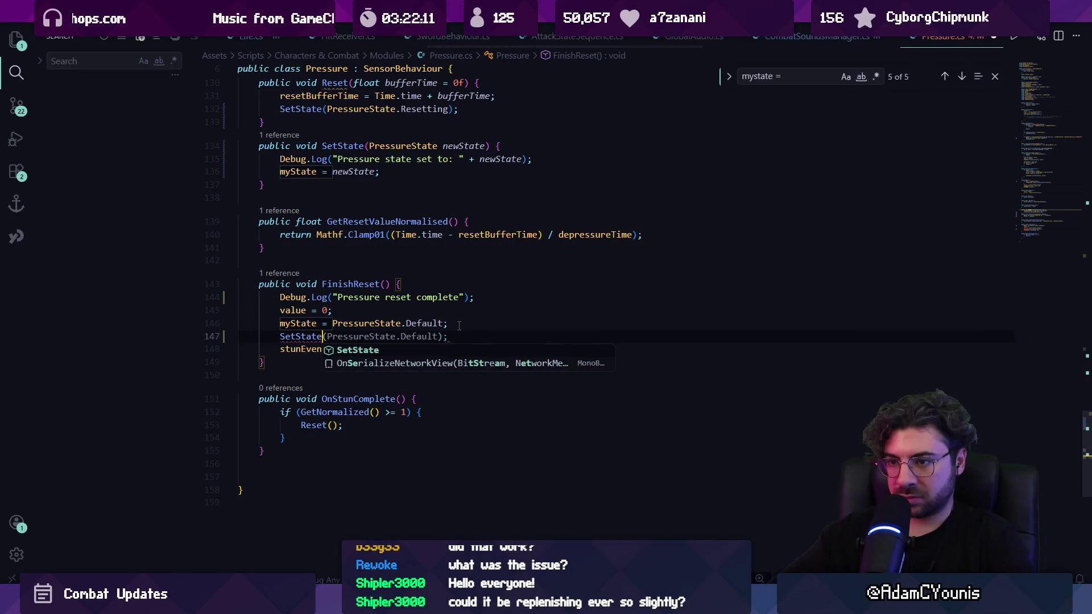
key("Tab")
key("Tab")
key("Up")
key("ctrl+shift+k")
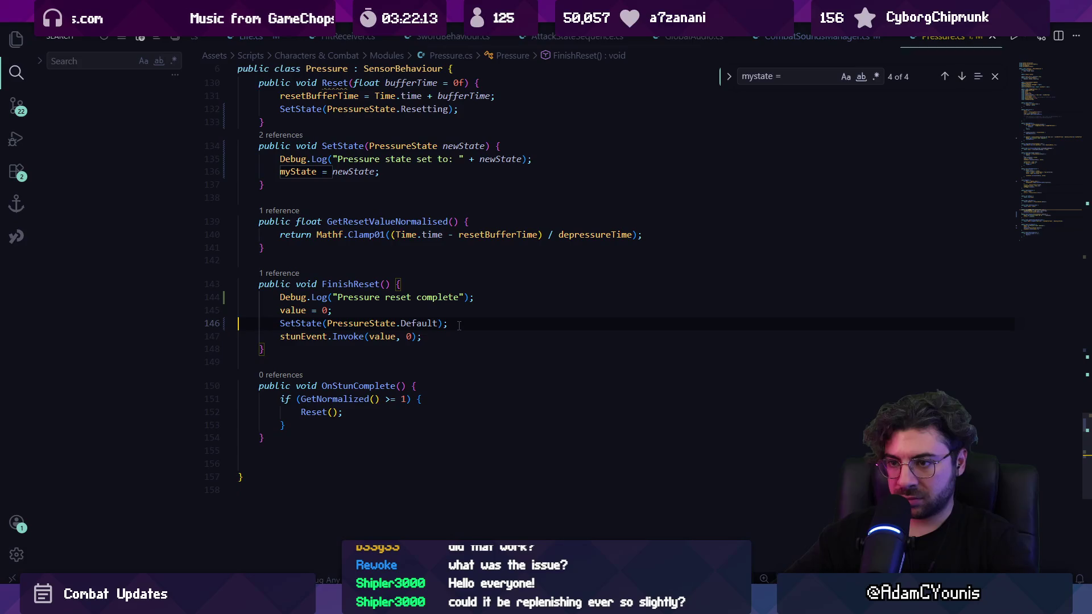
Find the myState assignment in Start() and replace it with a SetState call.
key("ctrl+f")
type("esetstat")
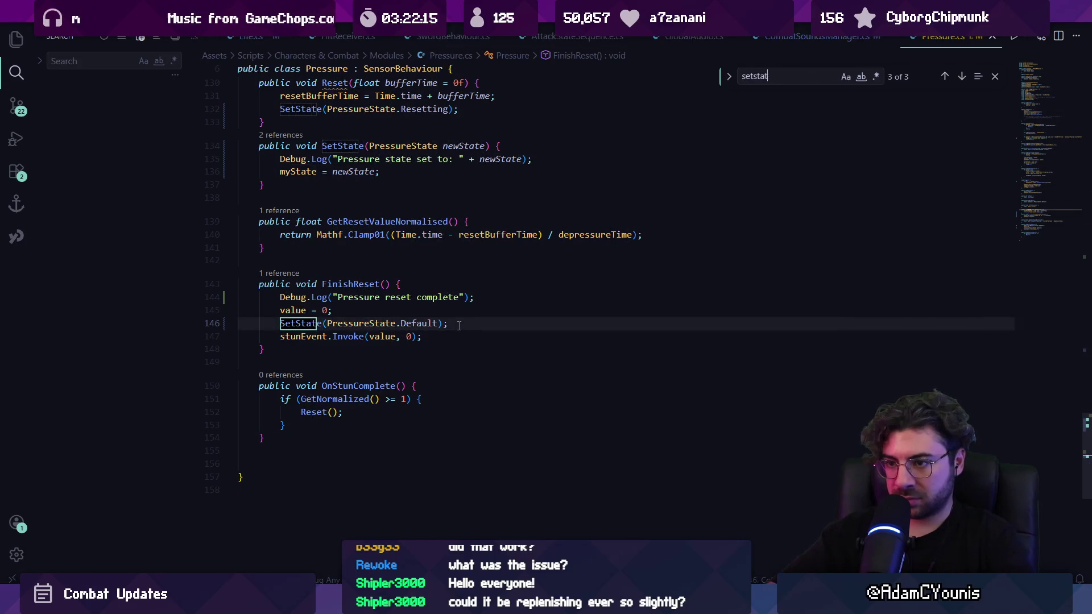
key("BackSpace")
key("BackSpace")
key("BackSpace")
type("mystate")
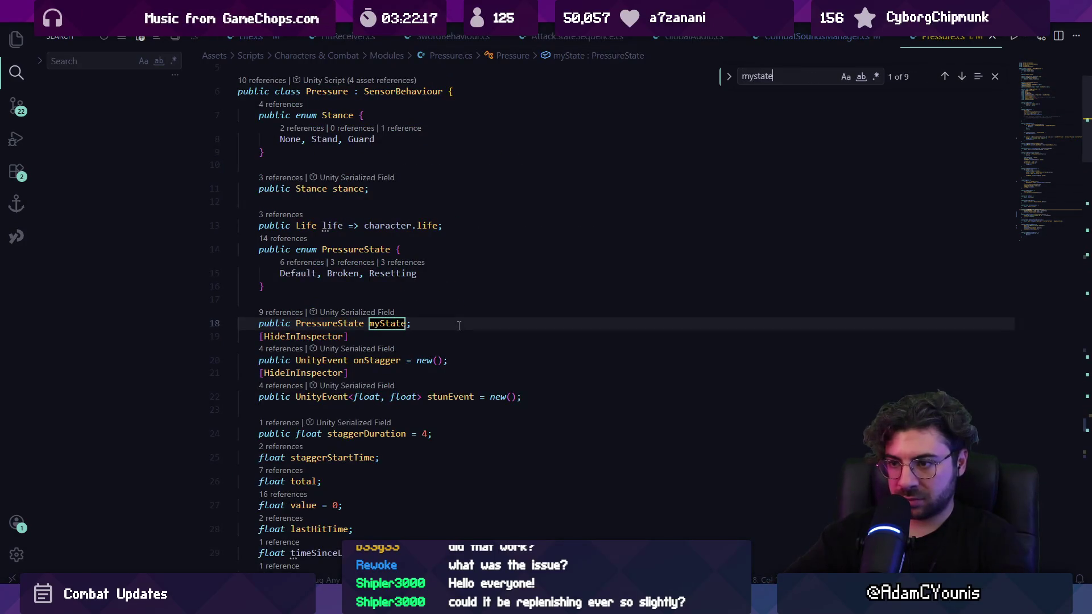
key("Return")
key("Escape")
key("ctrl+shift+k")
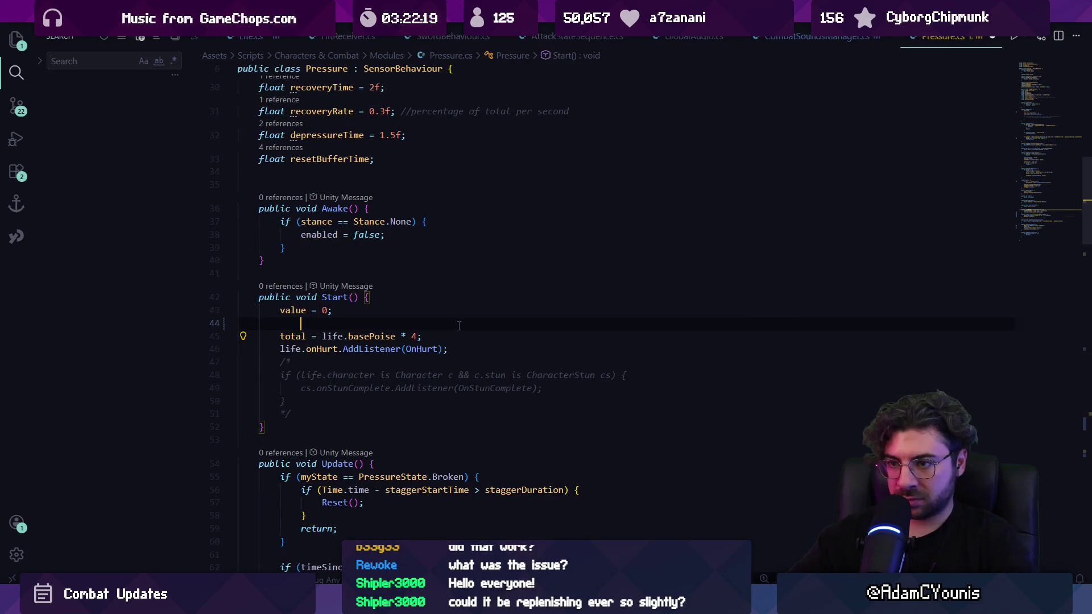
type("Sets")
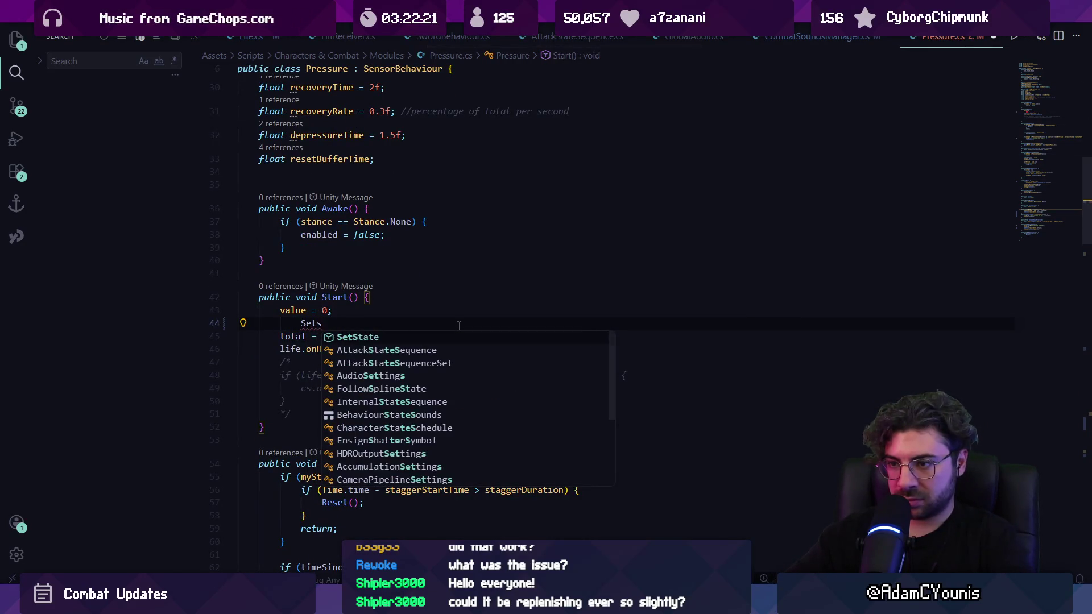
key("Tab")
type(";")
In Stagger(), replace myState = Broken with SetState(PressureState.Broken);.
key("ctrl+f")
type("my")
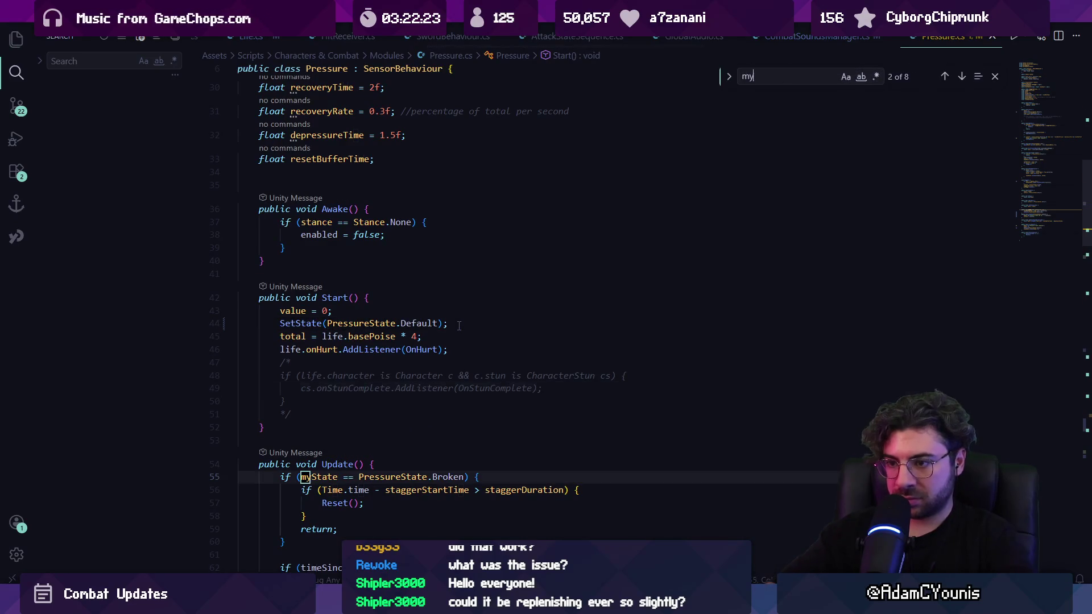
type("=")
key("Escape")
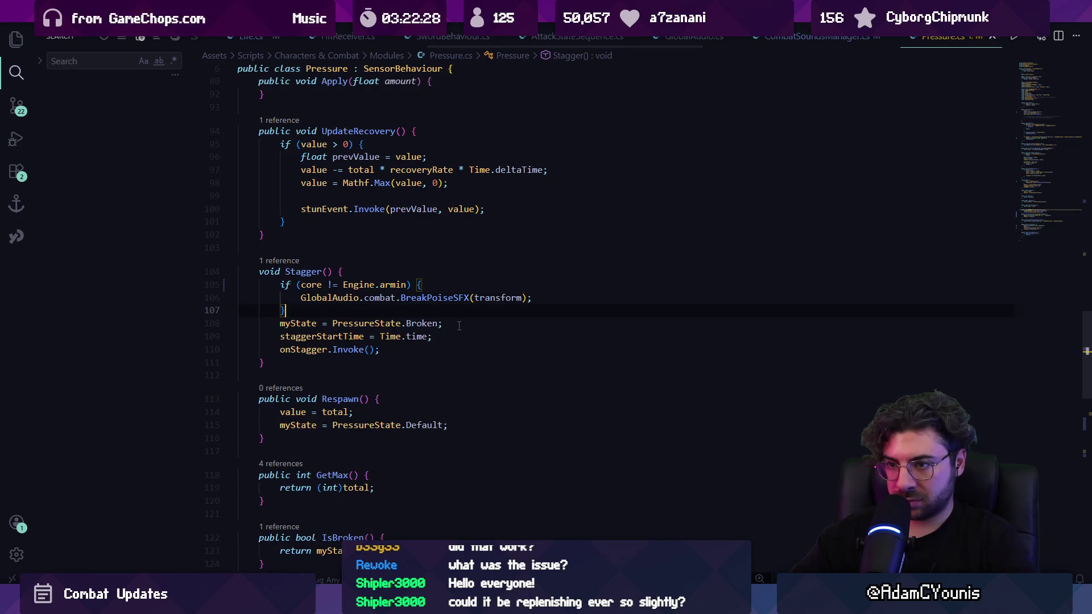
key("Return")
type("SetState(PressureState.Broken);")
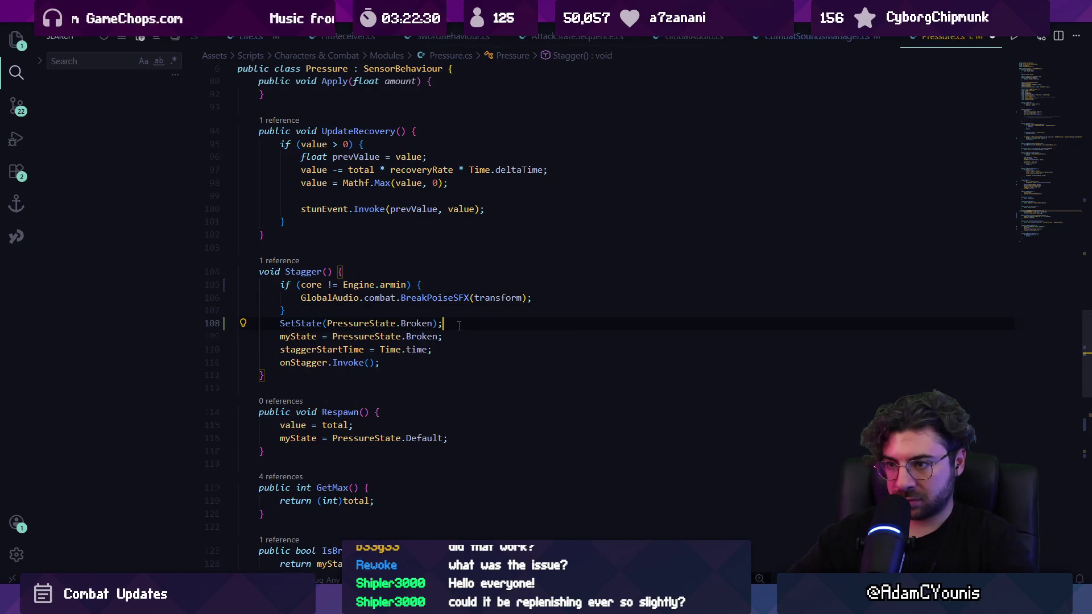
key("Down")
key("ctrl+shift+k")
In Respawn(), replace the myState = Default line with SetState(PressureState.Default).
key("ctrl+f")
type("m")
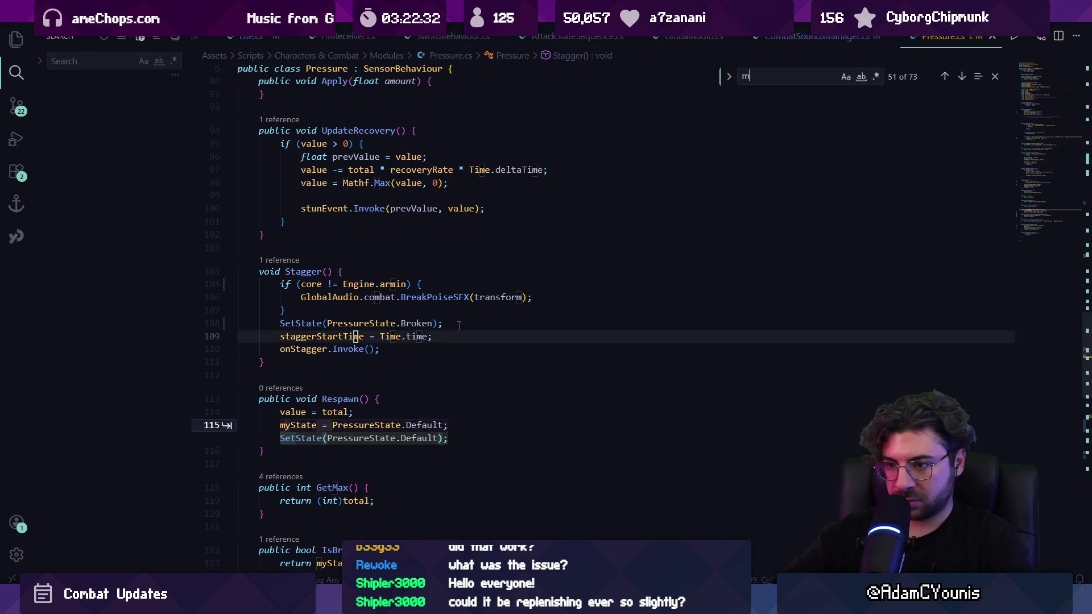
type("ysetga")
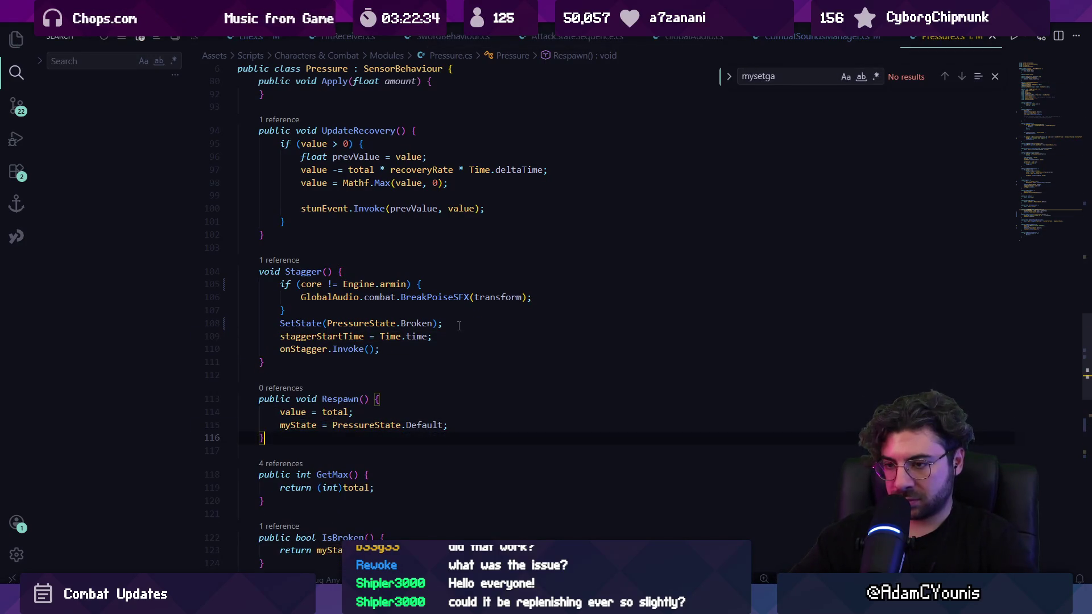
key("Home")
key("Home")
key("Up")
key("shift+End")
key("BackSpace")
key("Down")
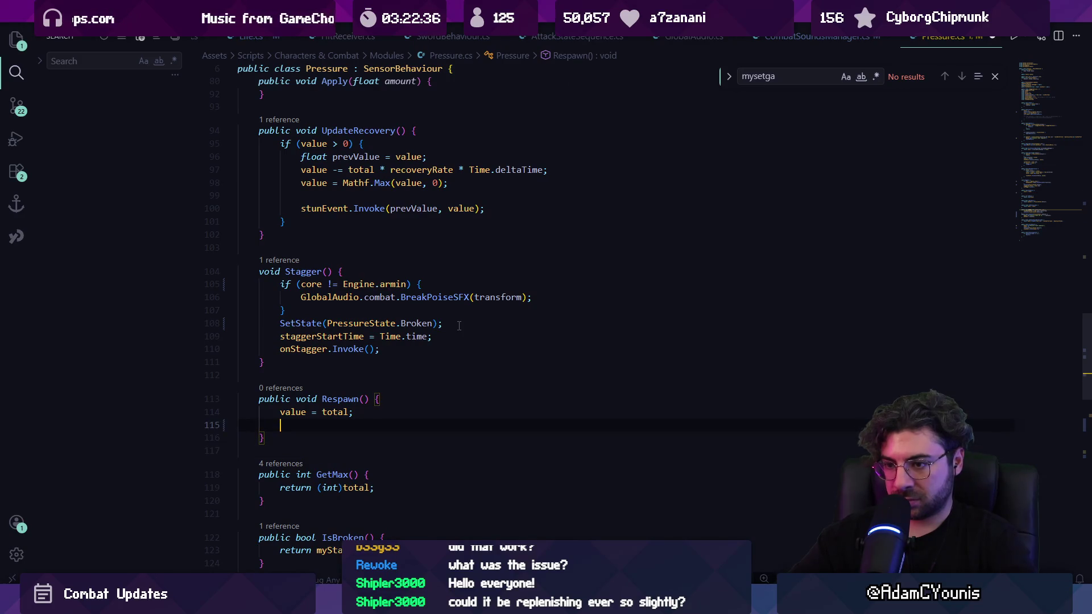
type("SetState(PressureState.Broken);")
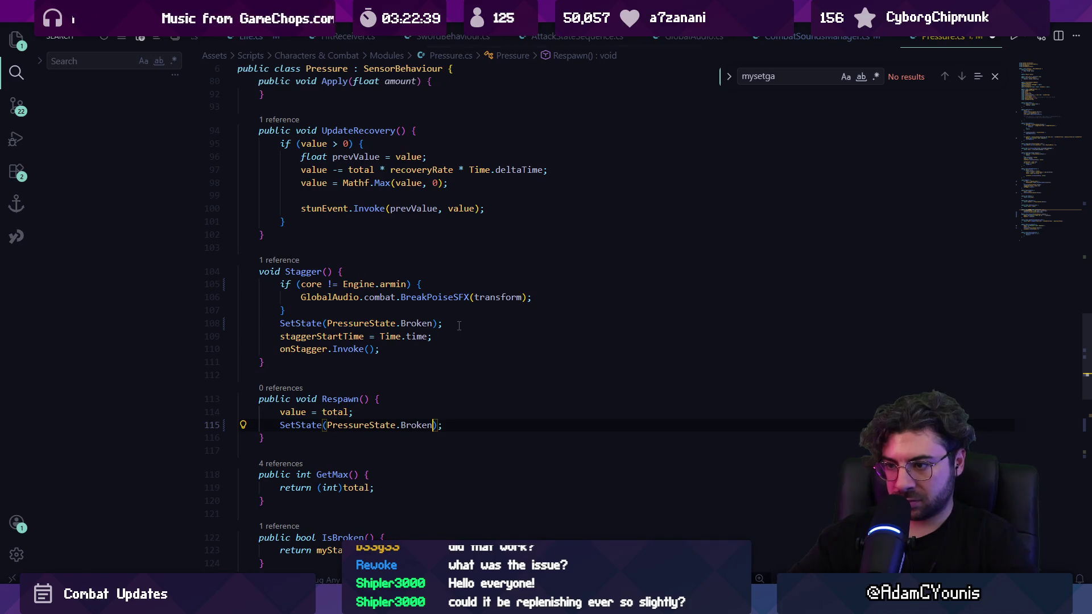
key("ctrl+shift+Left")
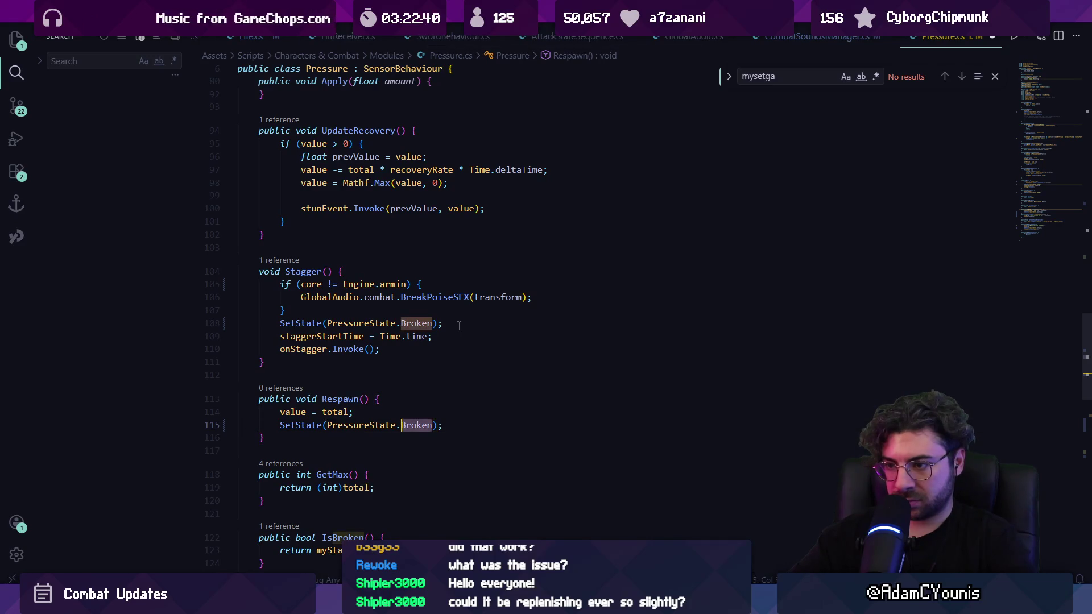
type("Default")
Search for any remaining myState assignments and show where Reset is used.
scroll(428, 329, "down", 3)
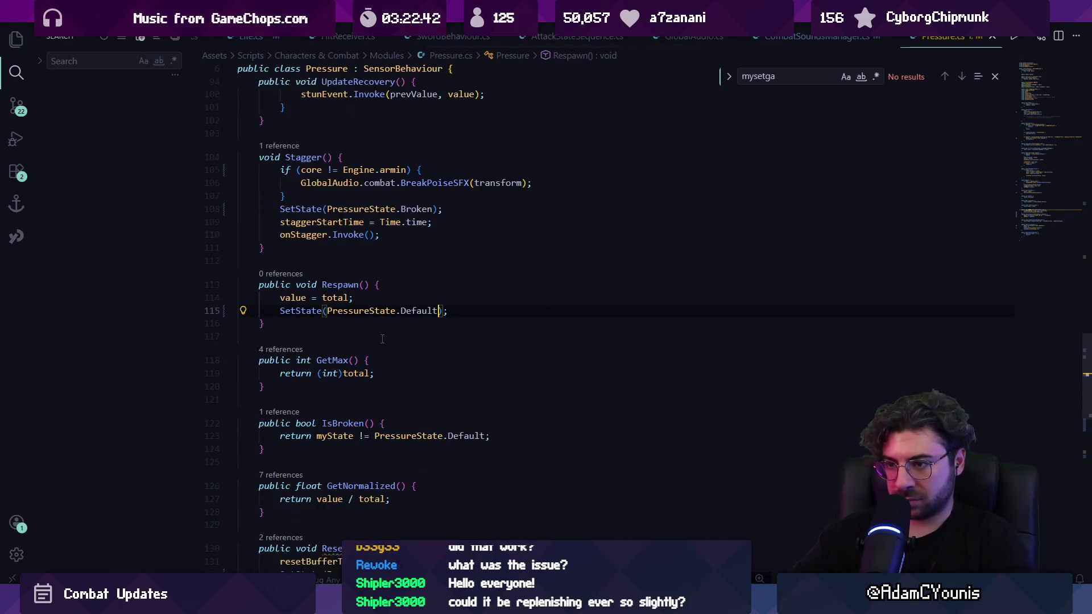
key("ctrl+f")
type("my")
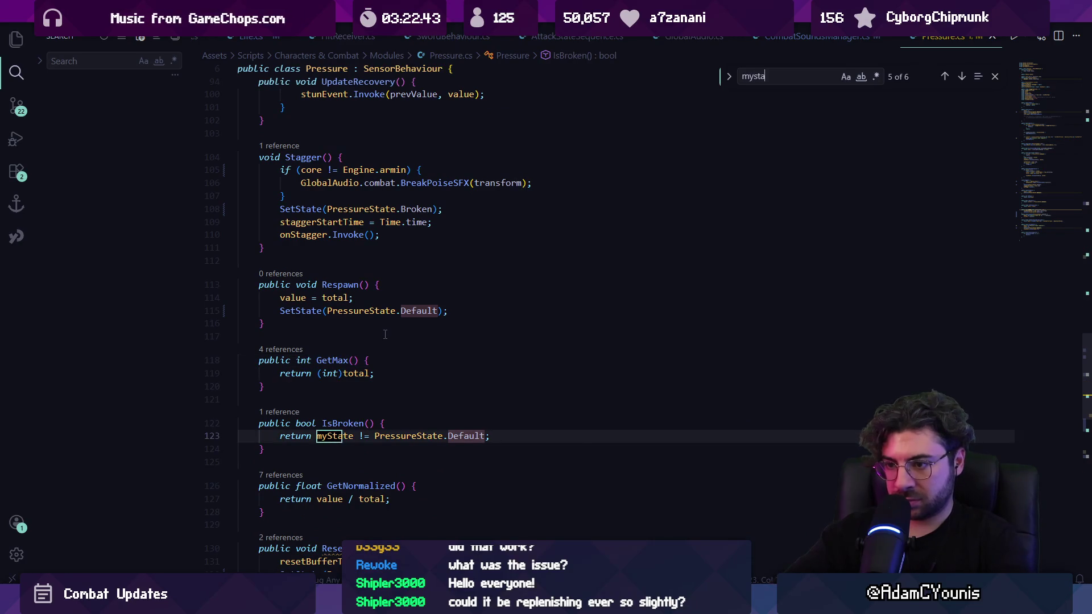
type("=")
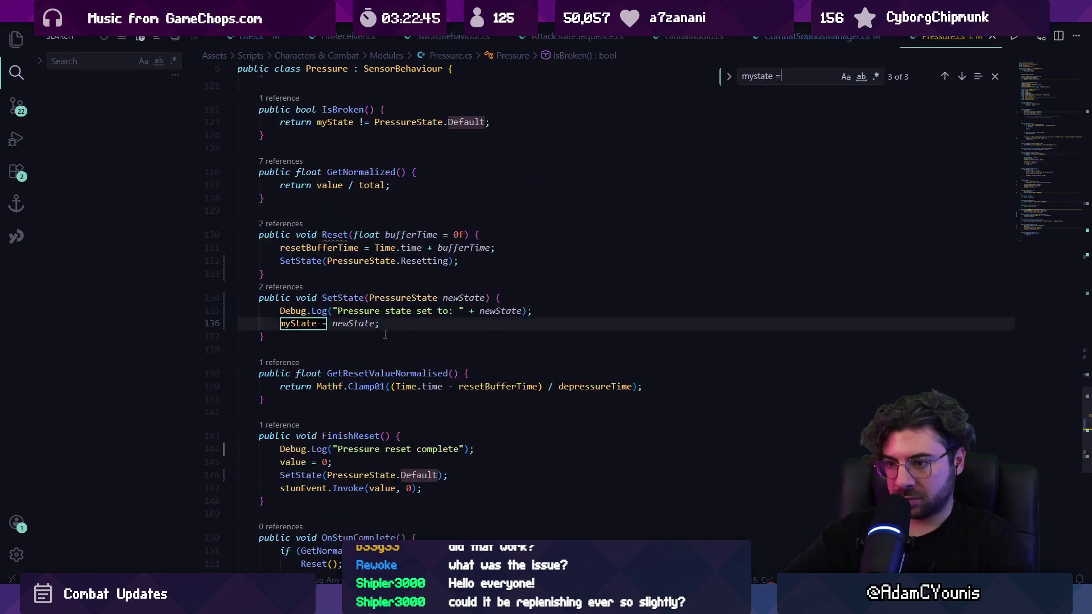
key("Return")
key("Return")
key("Return")
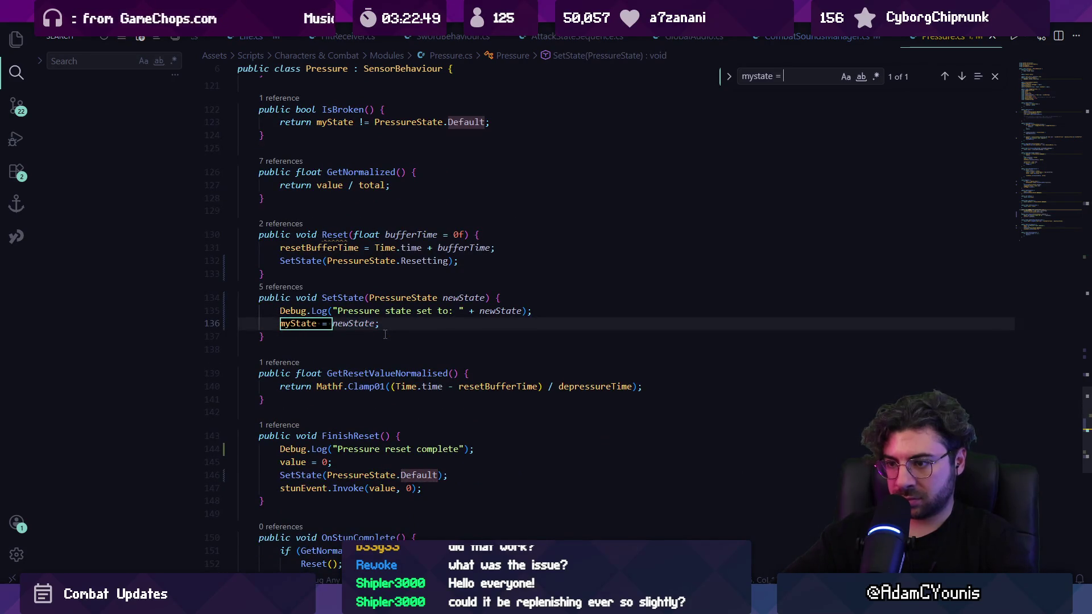
key("Escape")
left_click(334, 235, "ctrl")
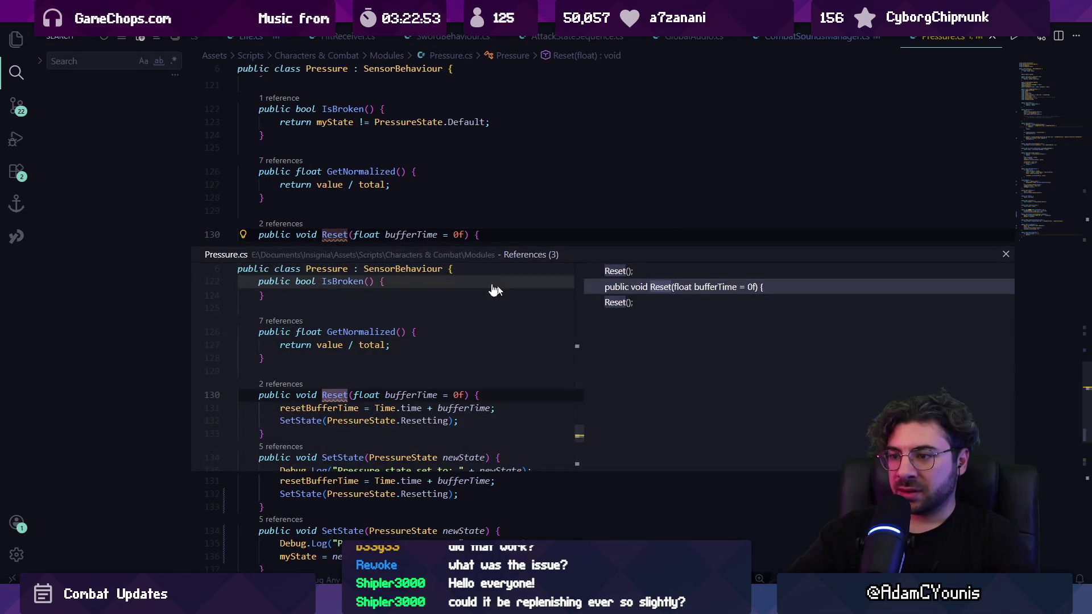
Review the UNT0006 warning and its quick-fix options on the Reset method.
key("Escape")
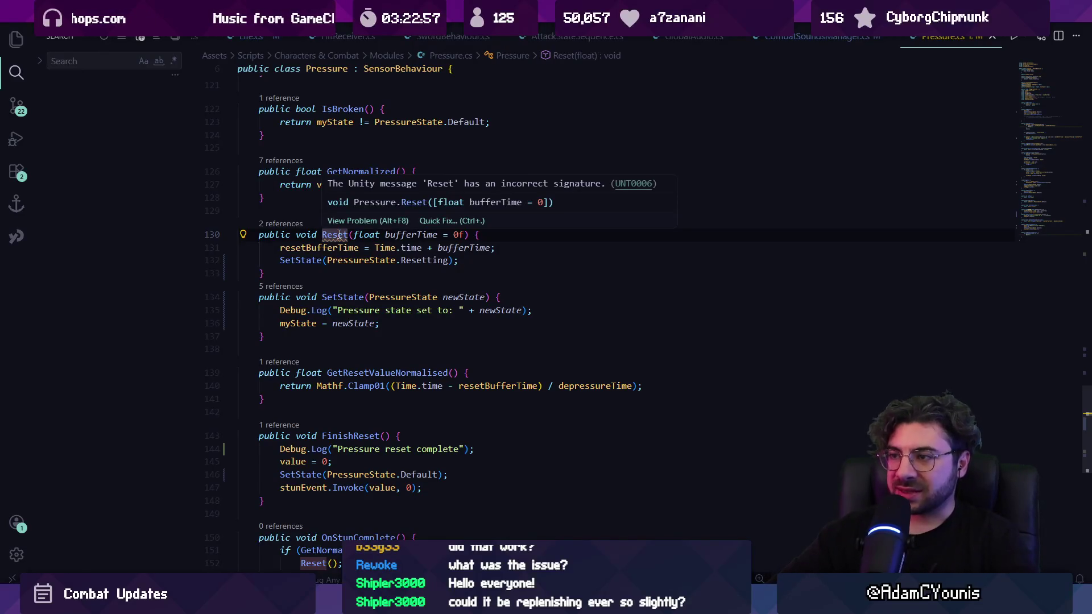
left_click(246, 236)
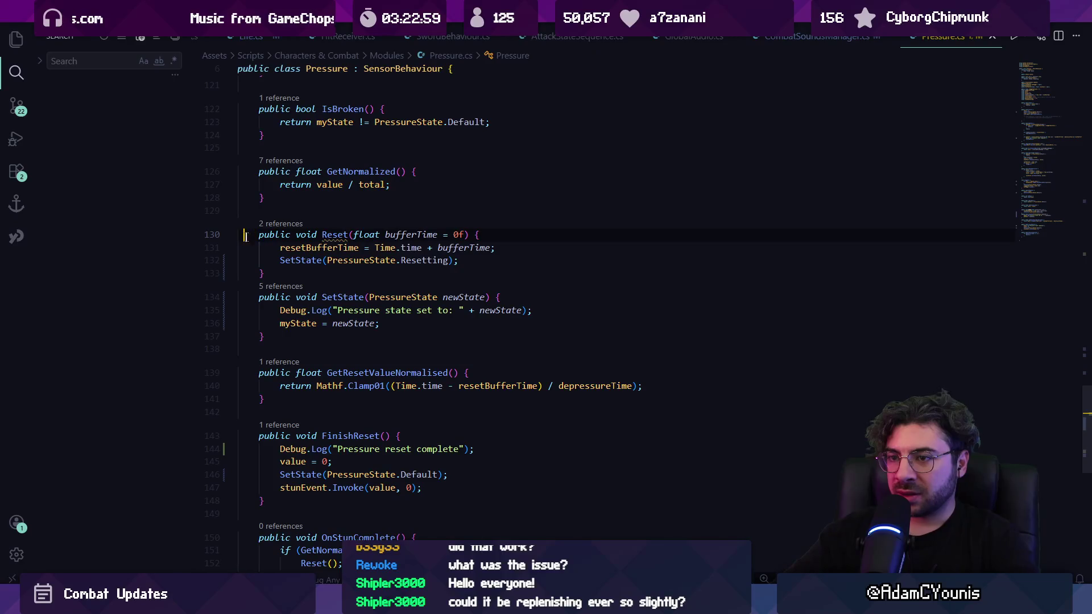
left_click(329, 233)
left_click(243, 236)
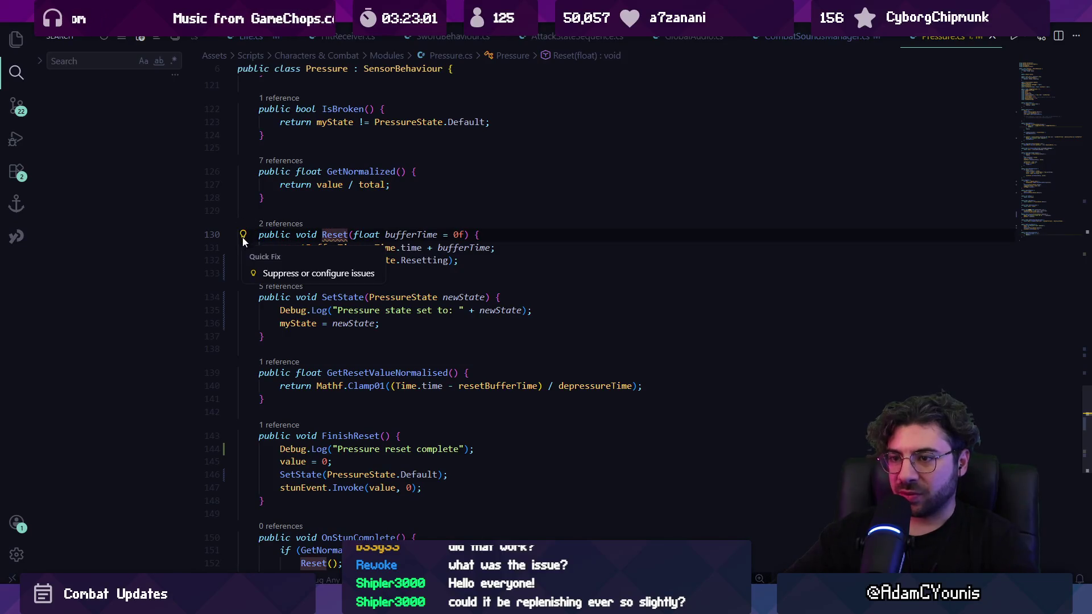
left_click(269, 274)
key("Escape")
left_click(326, 260)
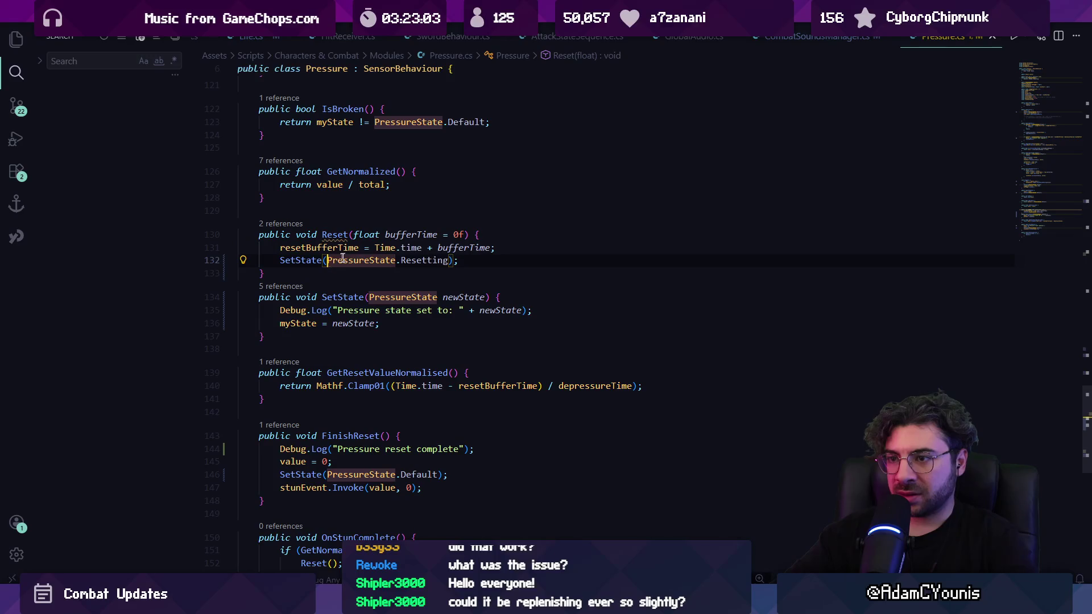
left_click(354, 248)
Rename the Reset method to ResetPressure across all its references.
left_click(340, 234)
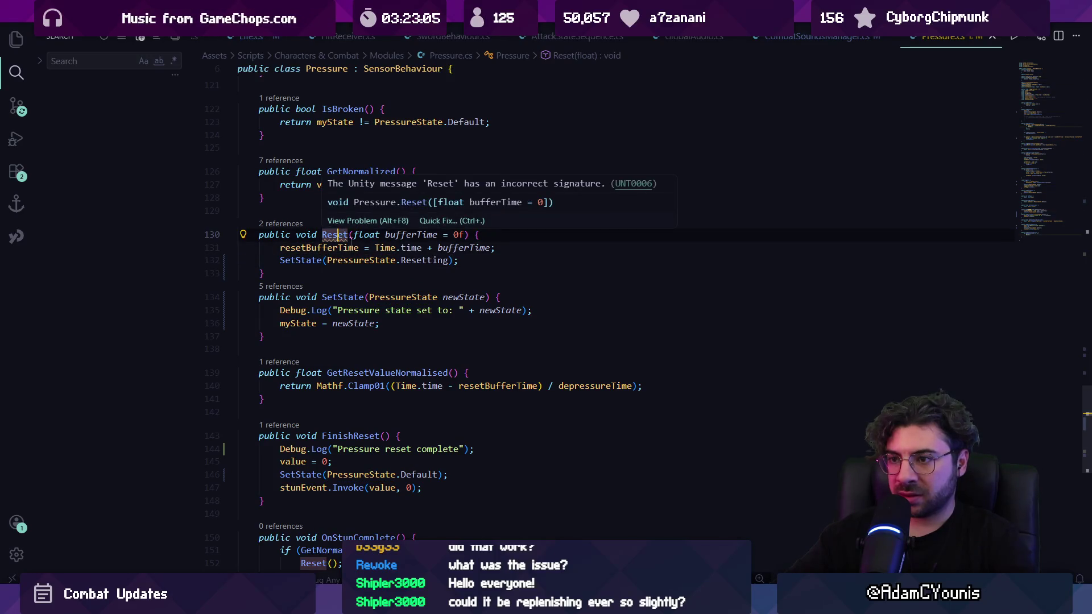
left_click(328, 234)
left_click(286, 227)
key("Escape")
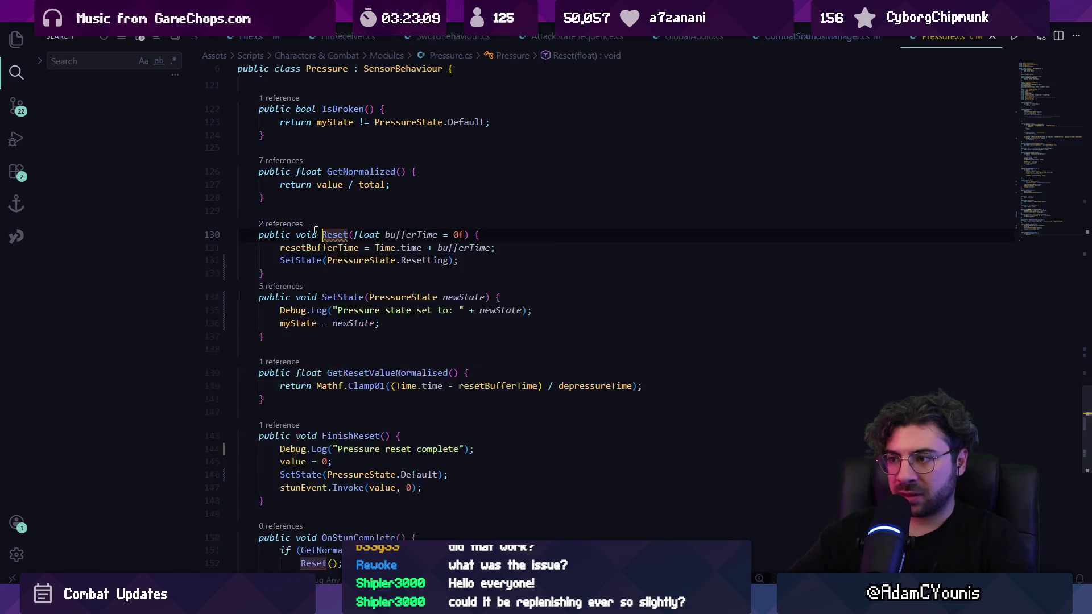
key("F2")
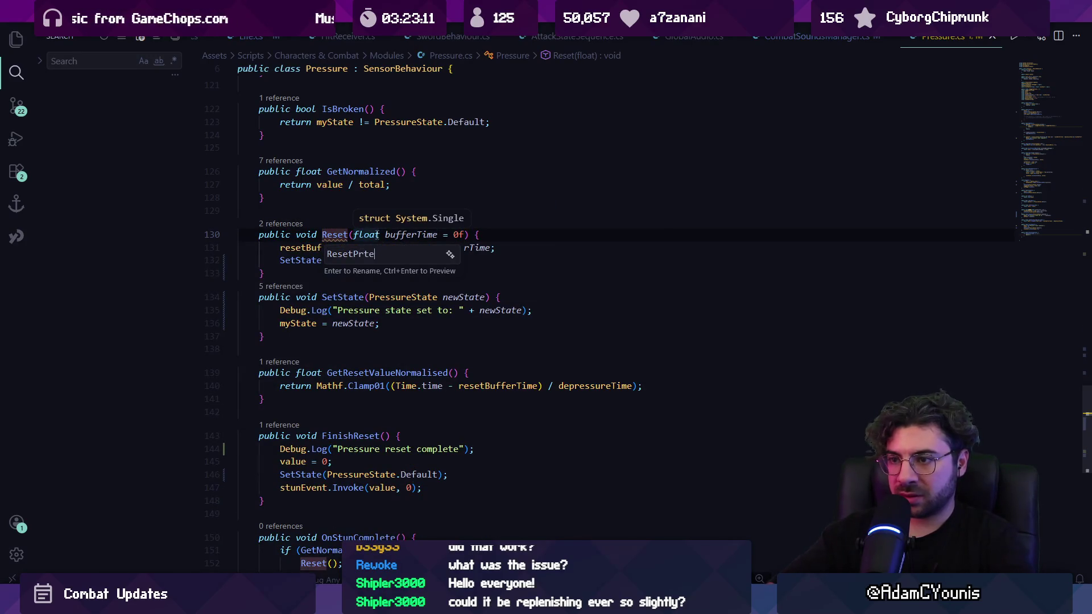
type("sure")
key("Return")
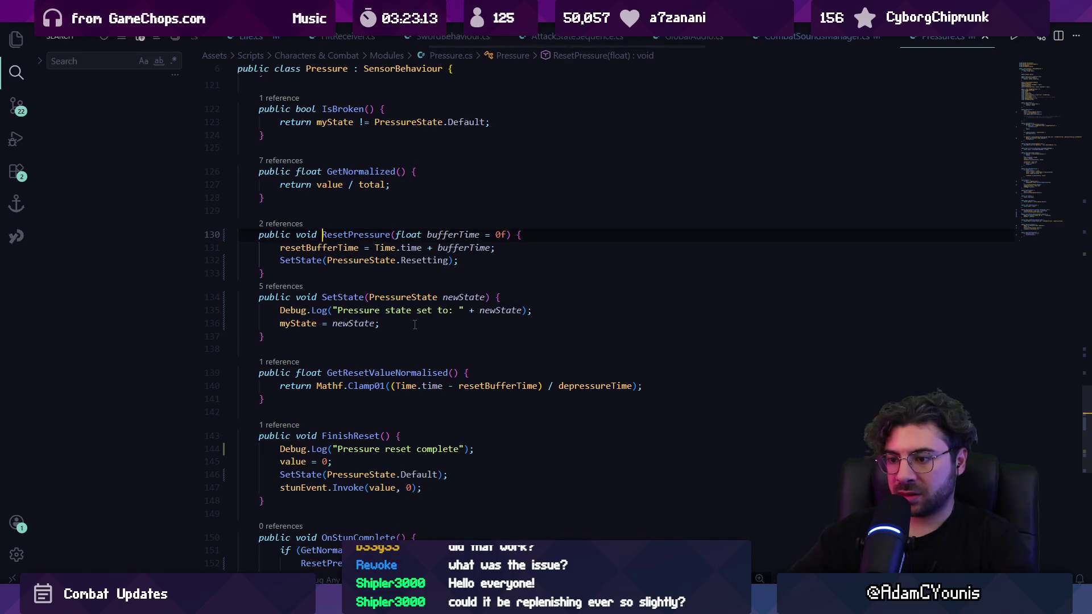
key("alt+Tab")
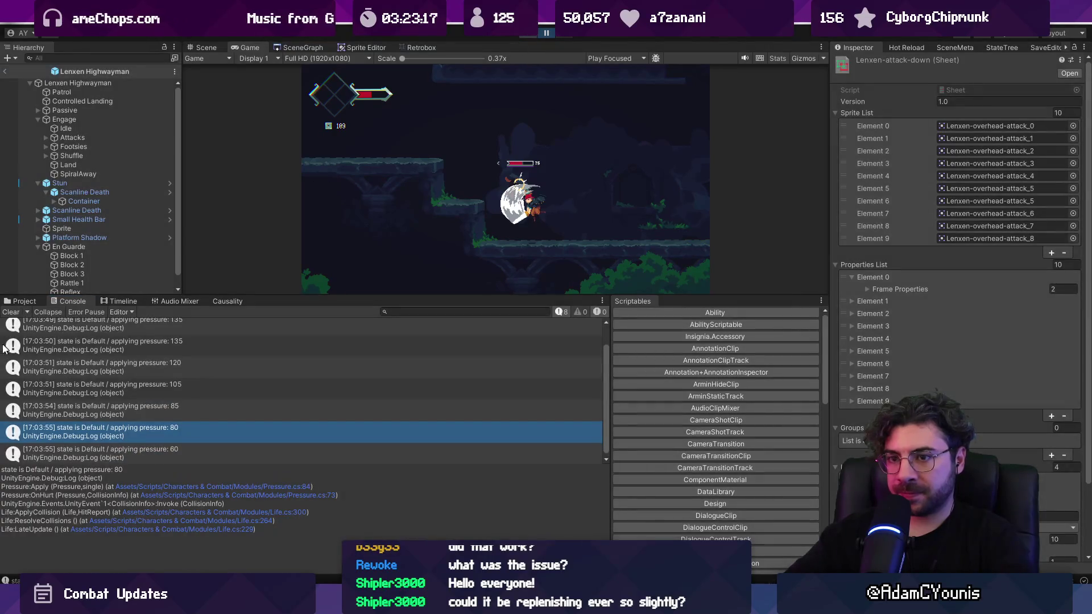
Clear the Console, restart Play mode, and open SetState's log line from a Broken log.
left_click(10, 312)
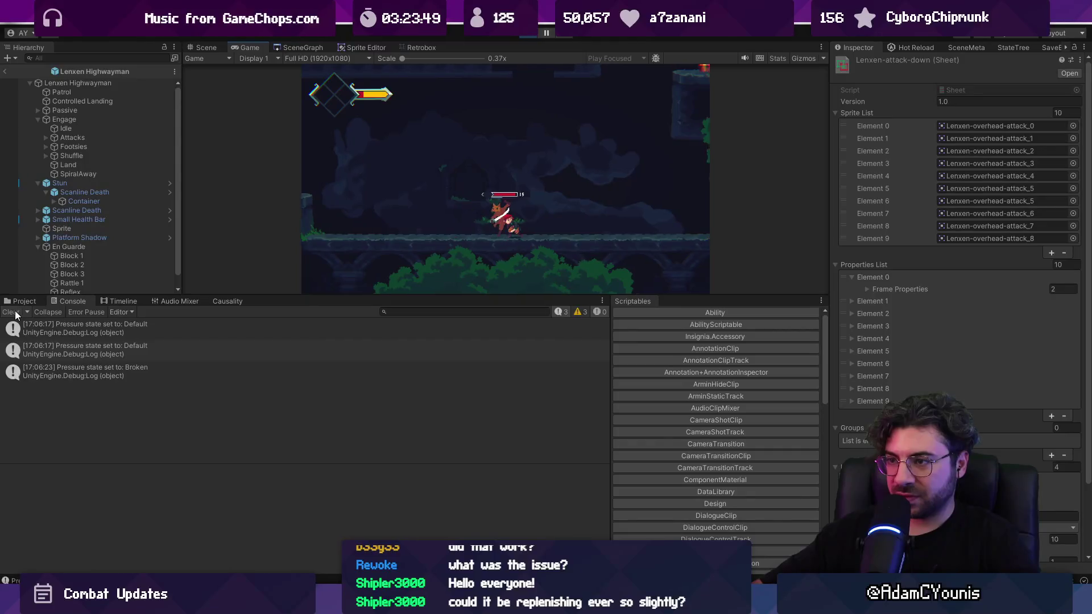
key("ctrl+p")
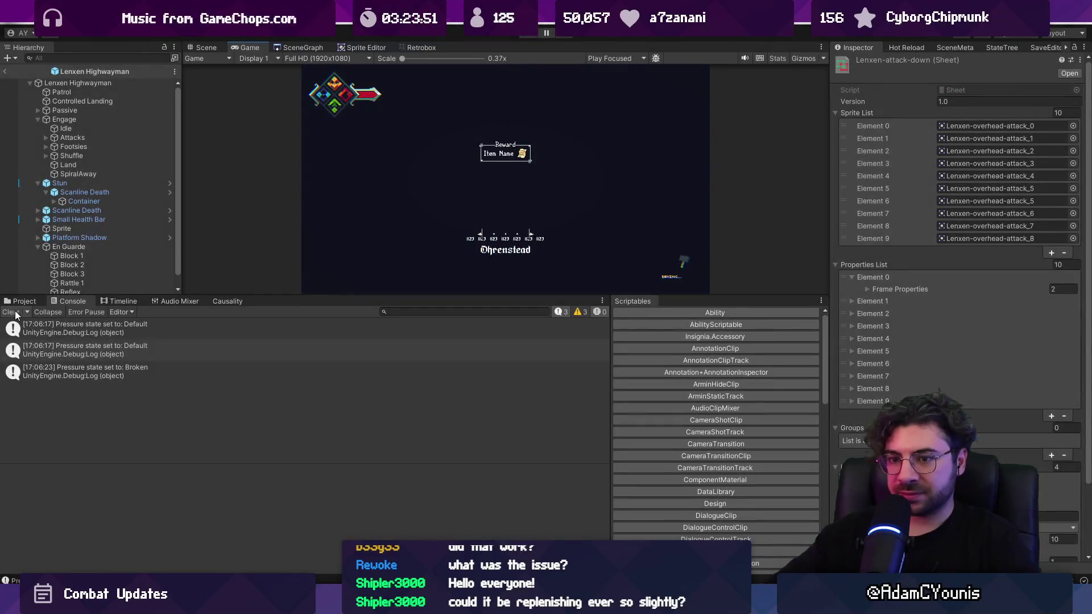
key("ctrl+p")
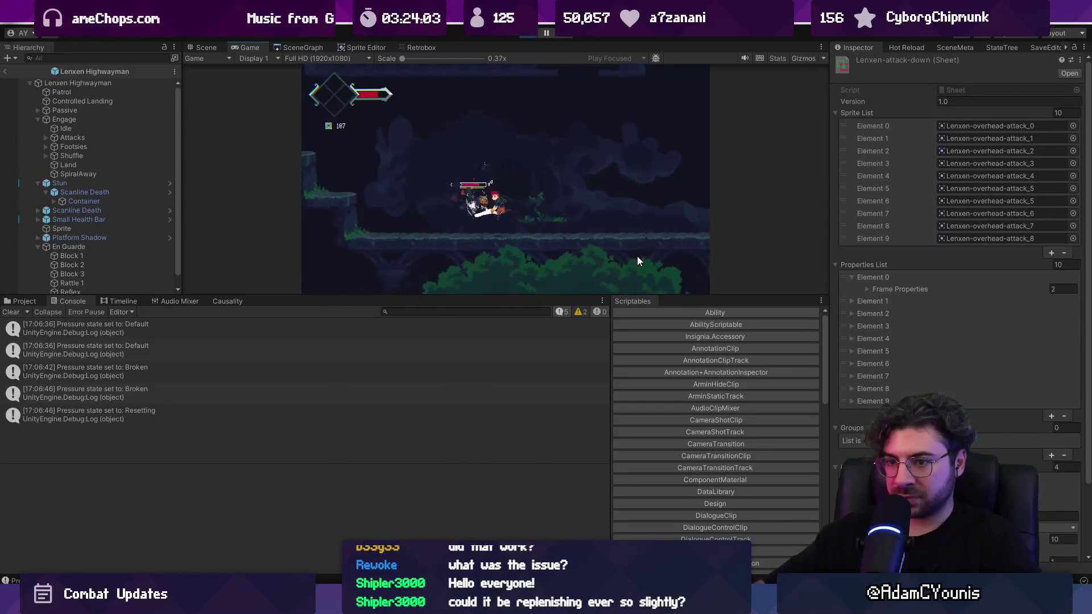
left_click(122, 399)
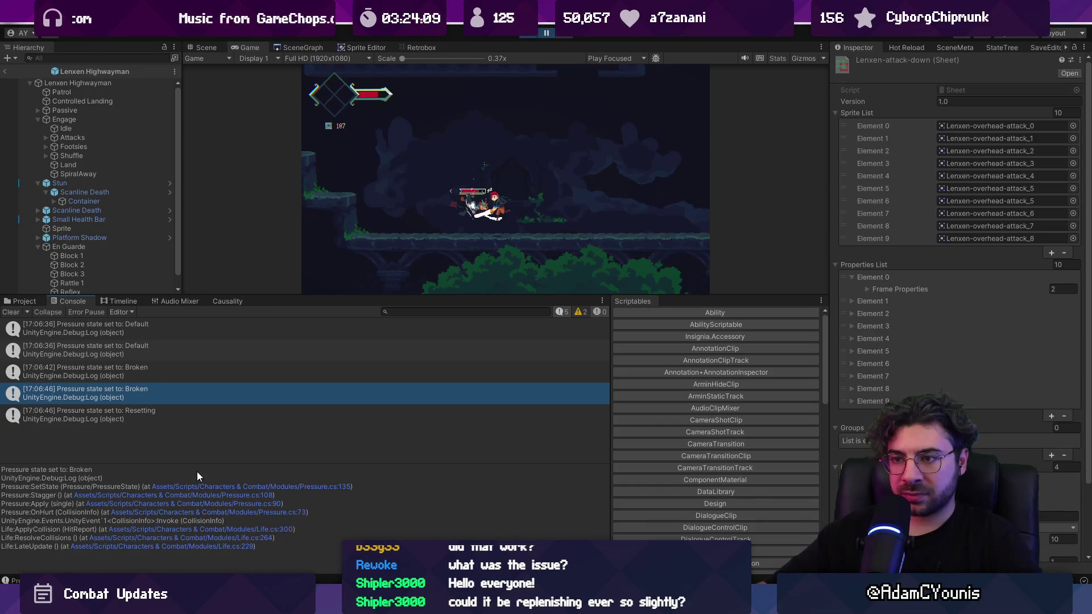
left_click(249, 487)
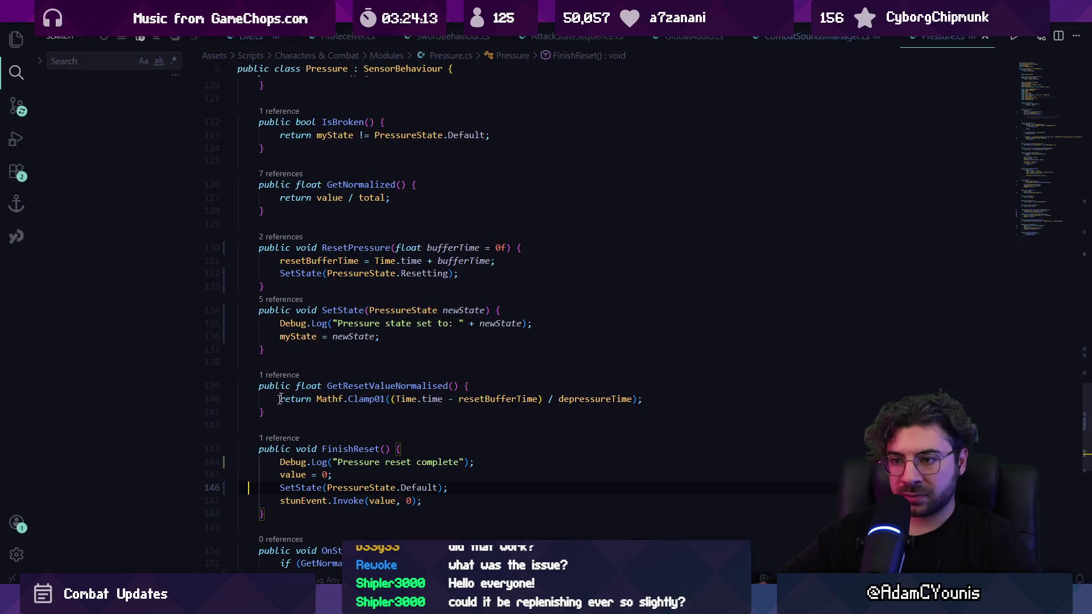
triple_click(425, 327)
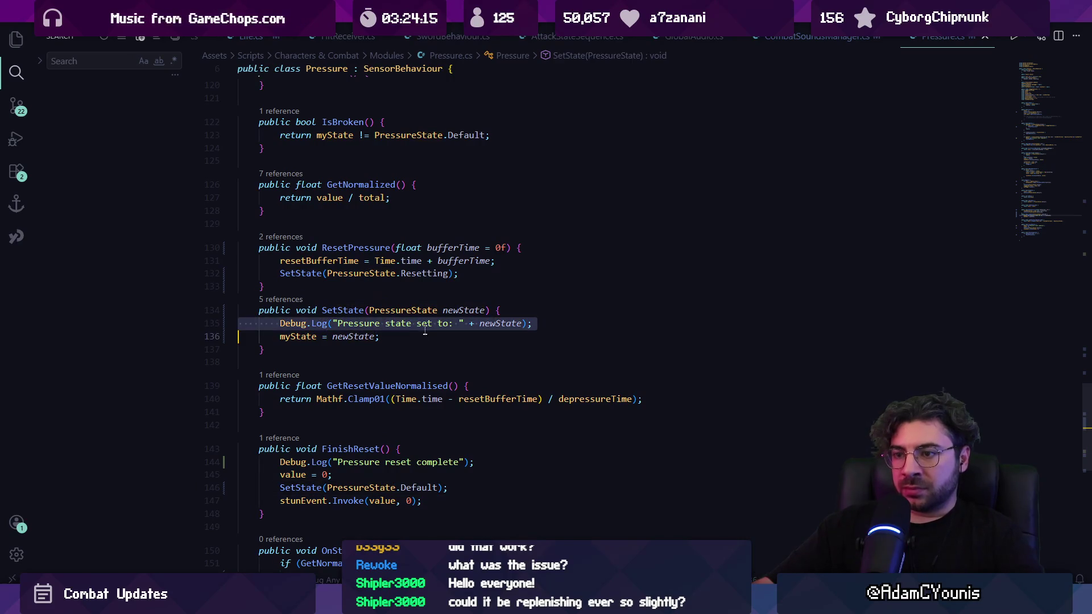
key("alt+Tab")
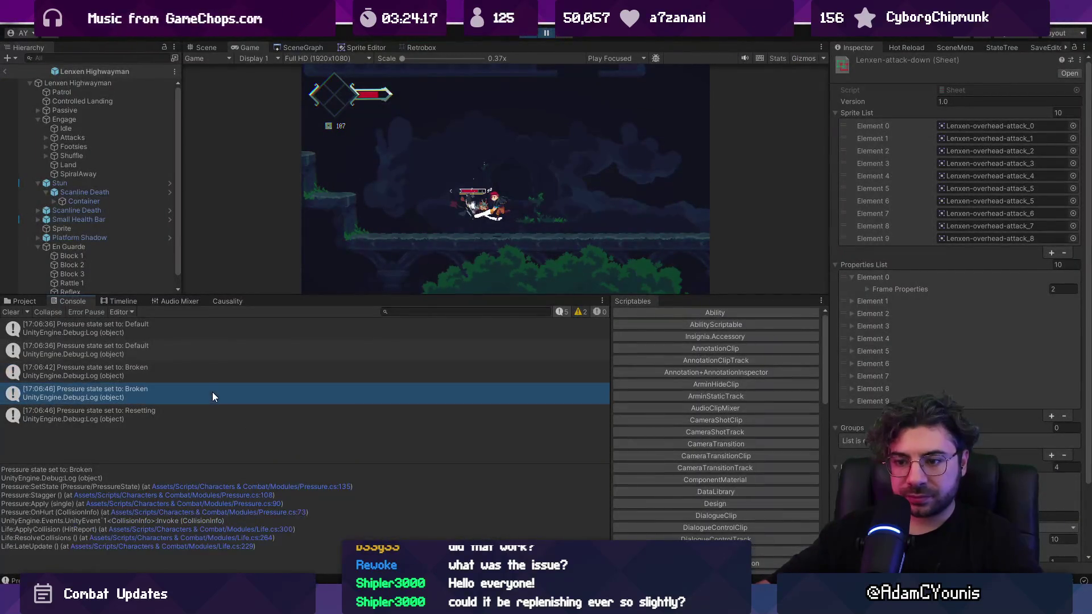
Resume play with a cleared Console and open a Broken log's line in Pressure.cs.
left_click(212, 413)
key("Up")
key("Up")
key("Up")
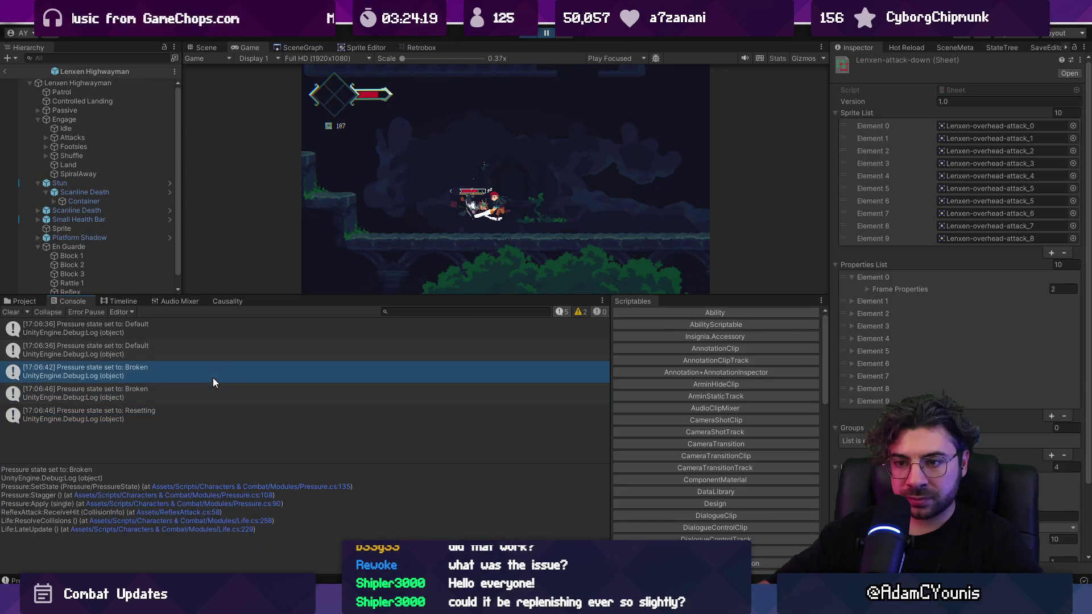
left_click(12, 312)
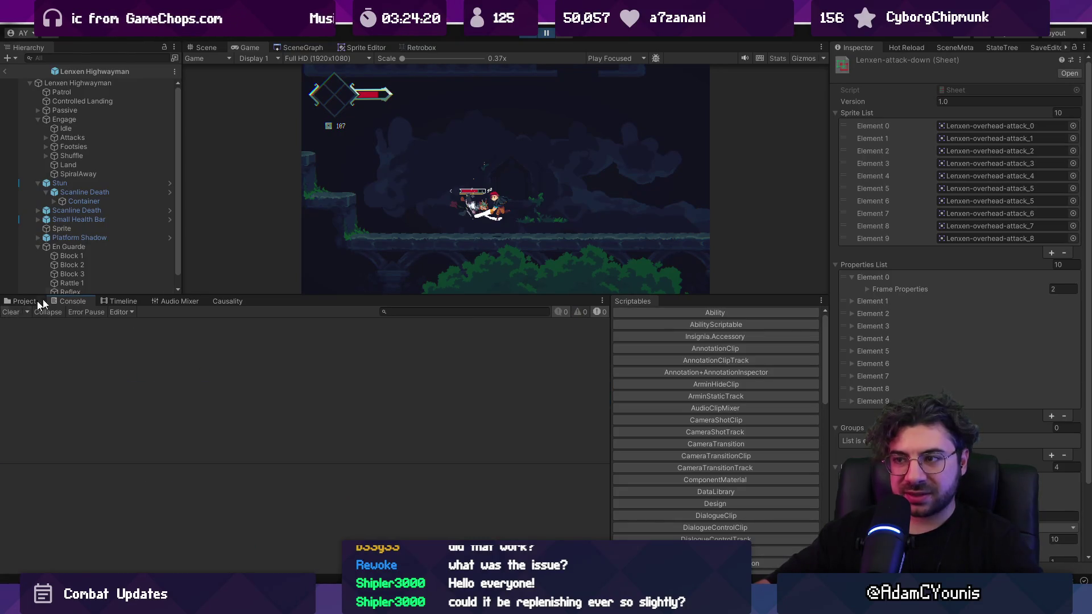
left_click(545, 36)
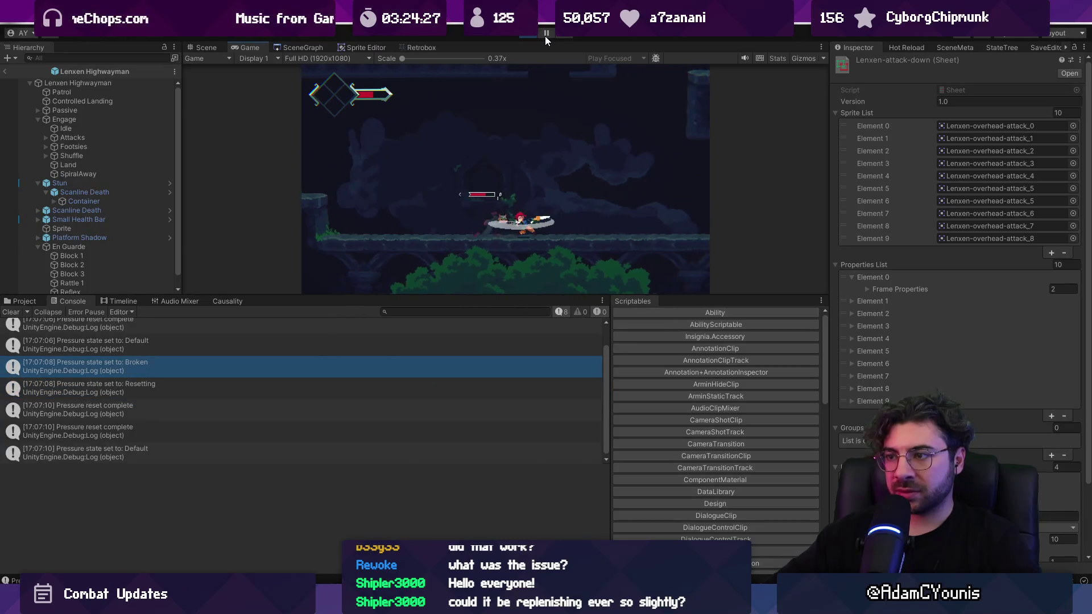
left_click(11, 312)
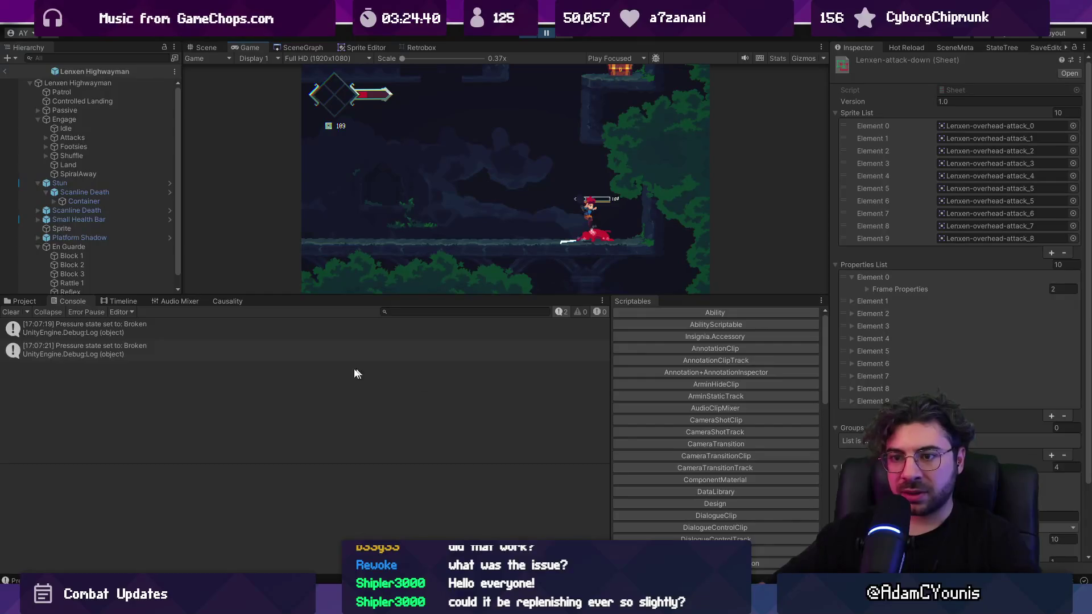
left_click(140, 336)
left_click(149, 344)
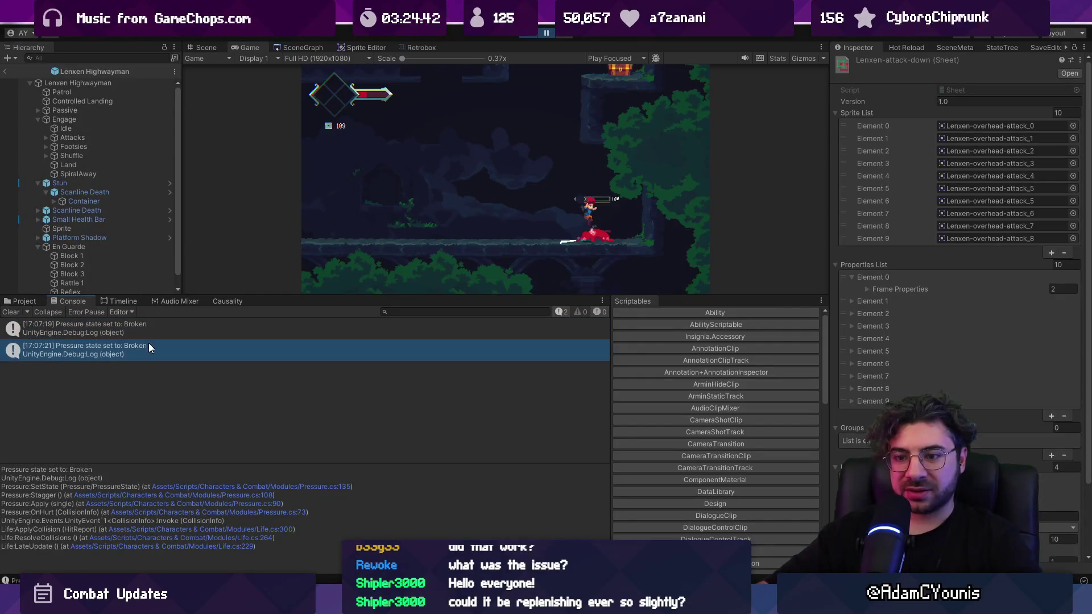
double_click(149, 346)
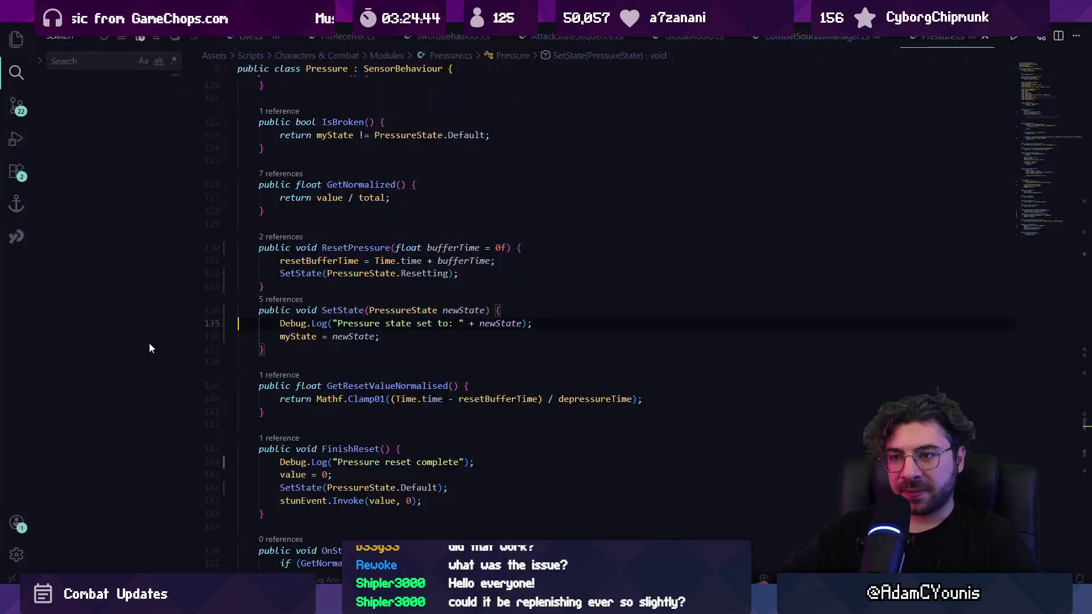
Go to myState's declaration and peek its references in PressureBar.cs and SetState.
left_click(354, 336, "ctrl")
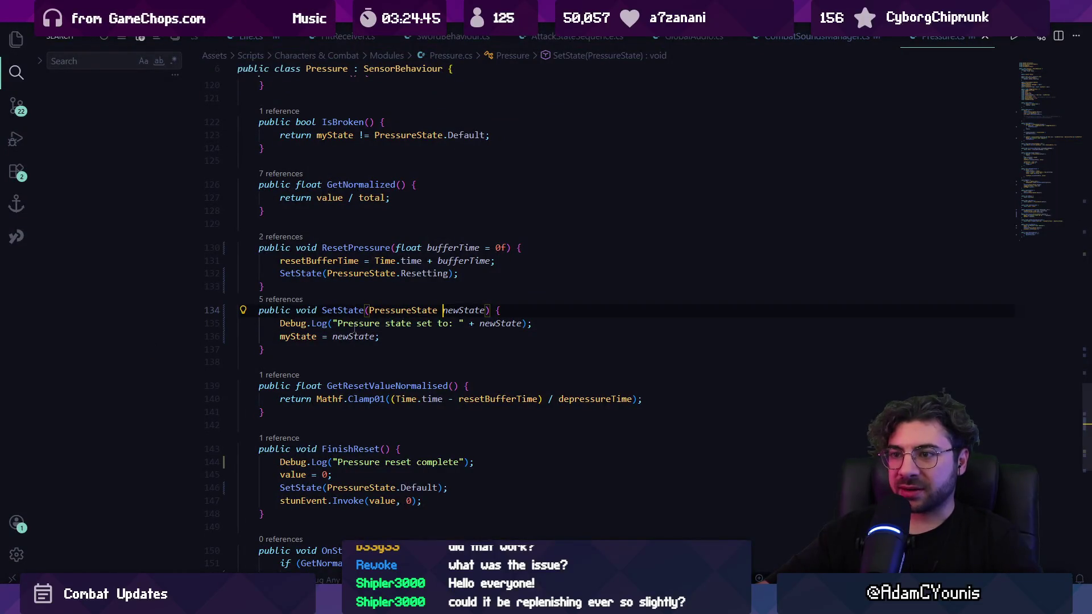
left_click(295, 338, "ctrl")
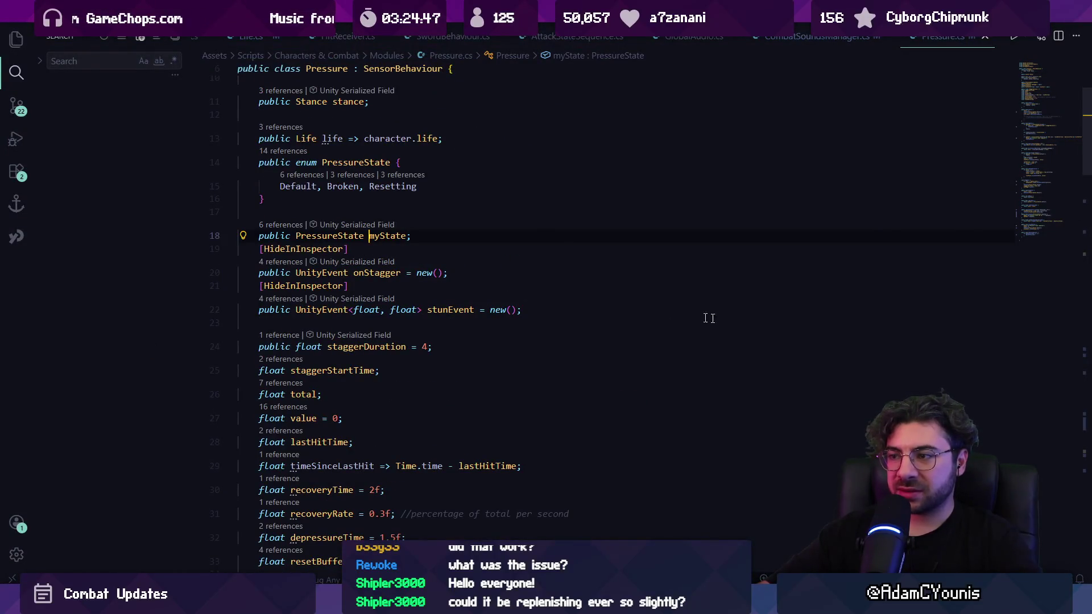
key("shift+F12")
left_click(693, 400)
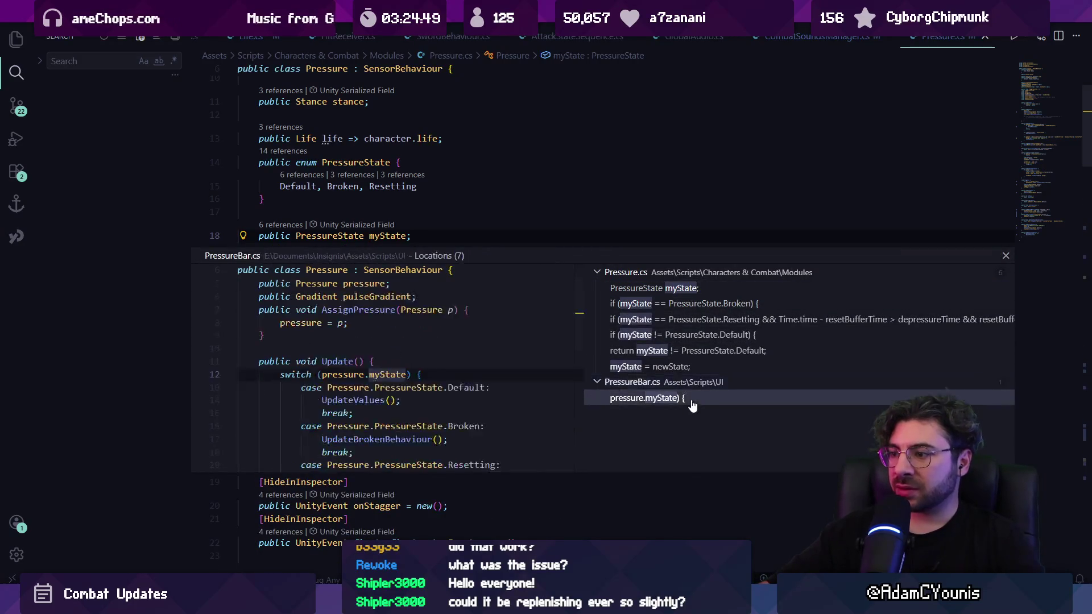
left_click(673, 367)
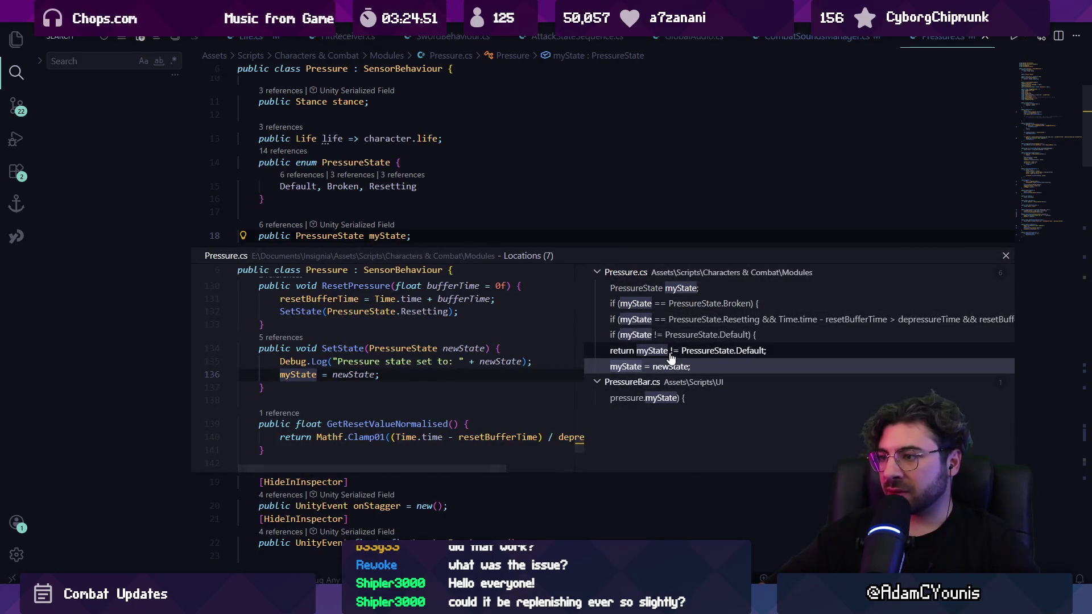
left_click(671, 351)
left_click(669, 367)
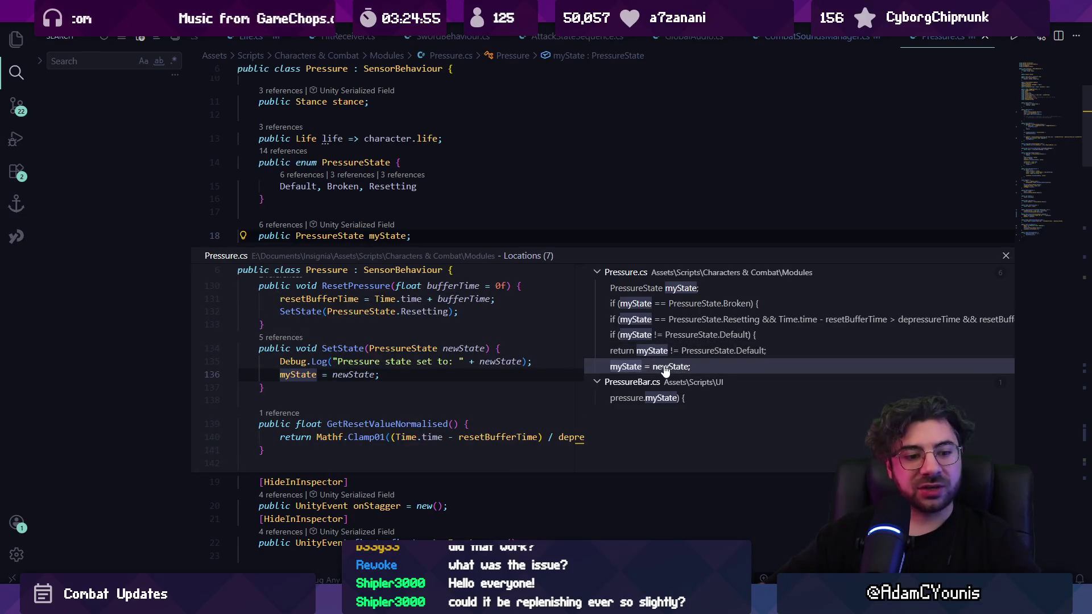
left_click(680, 351)
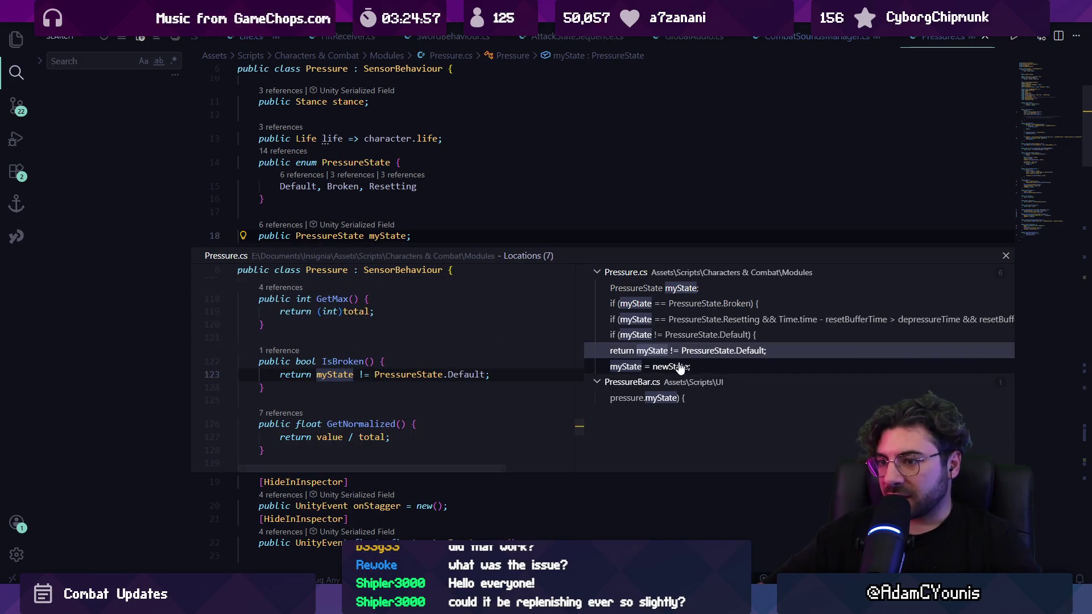
Review the remaining myState references, including the line 18 declaration, then open quick file search.
left_click(681, 368)
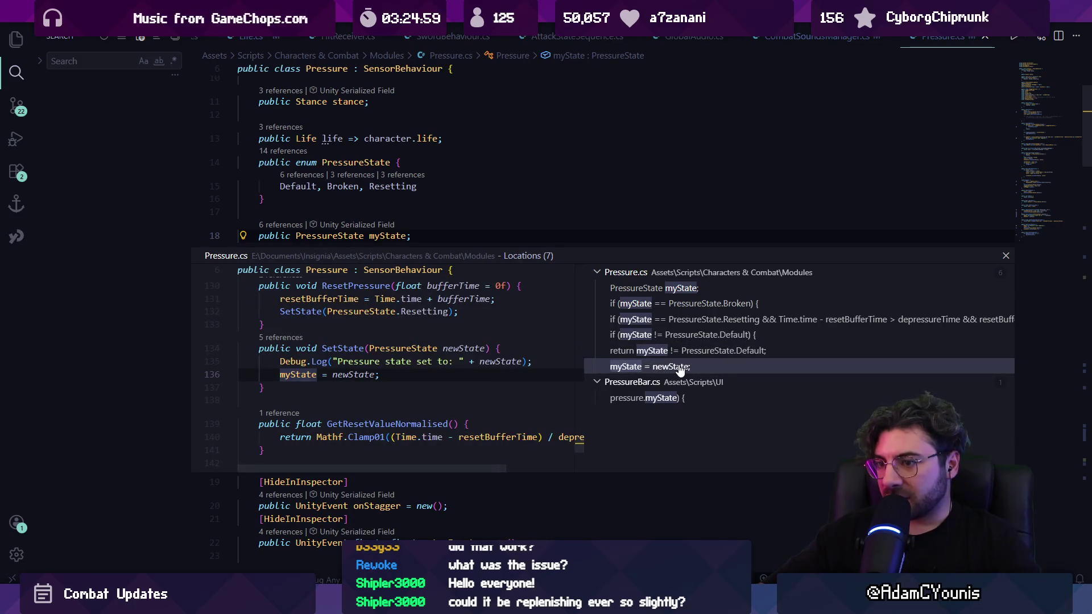
left_click(680, 397)
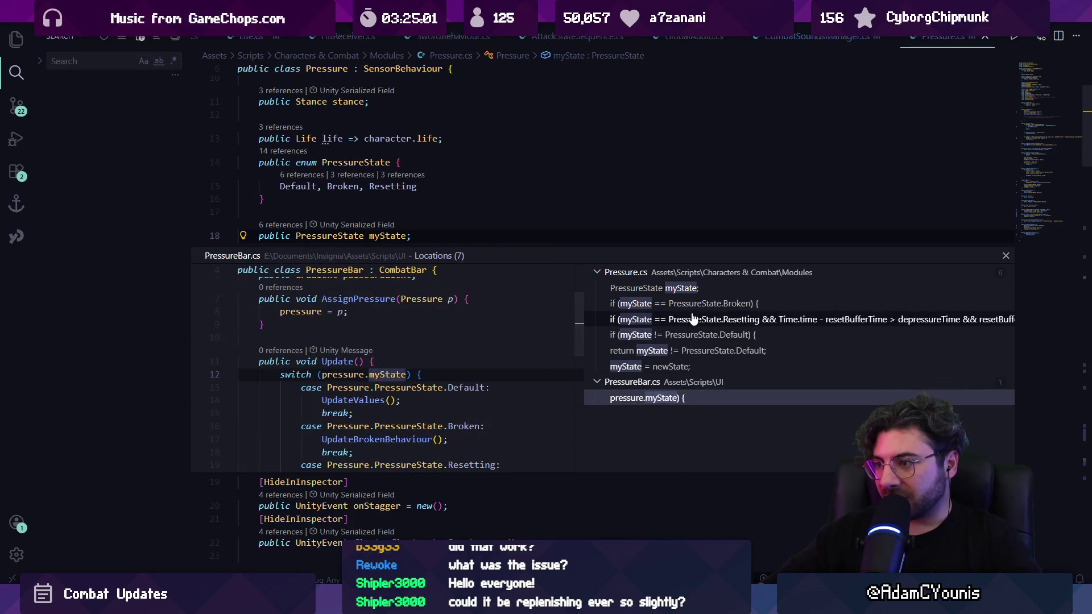
left_click(694, 294)
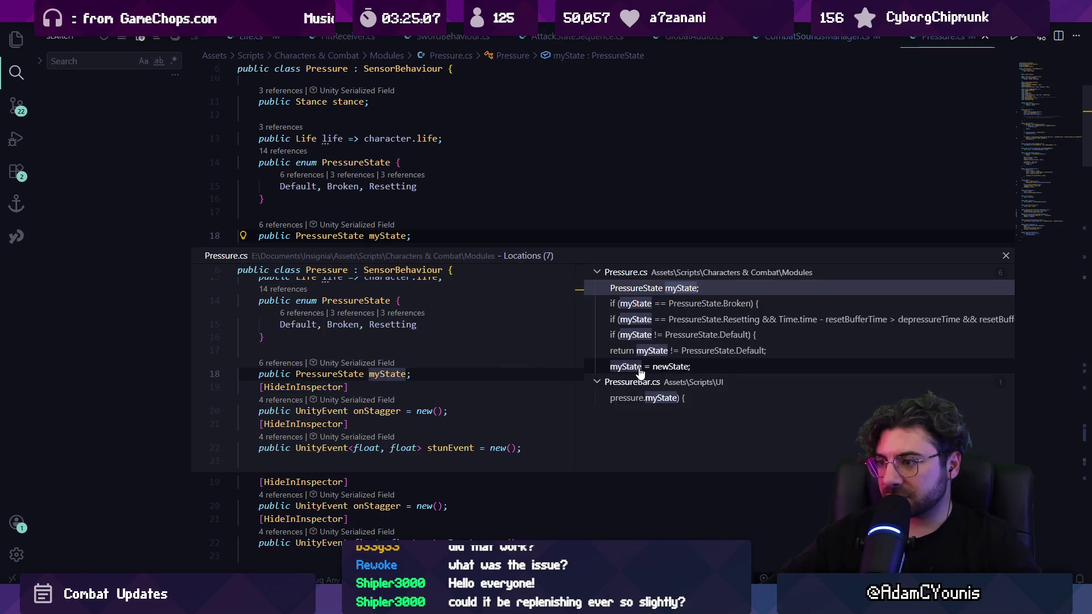
left_click(633, 399)
scroll(494, 359, "down", 1)
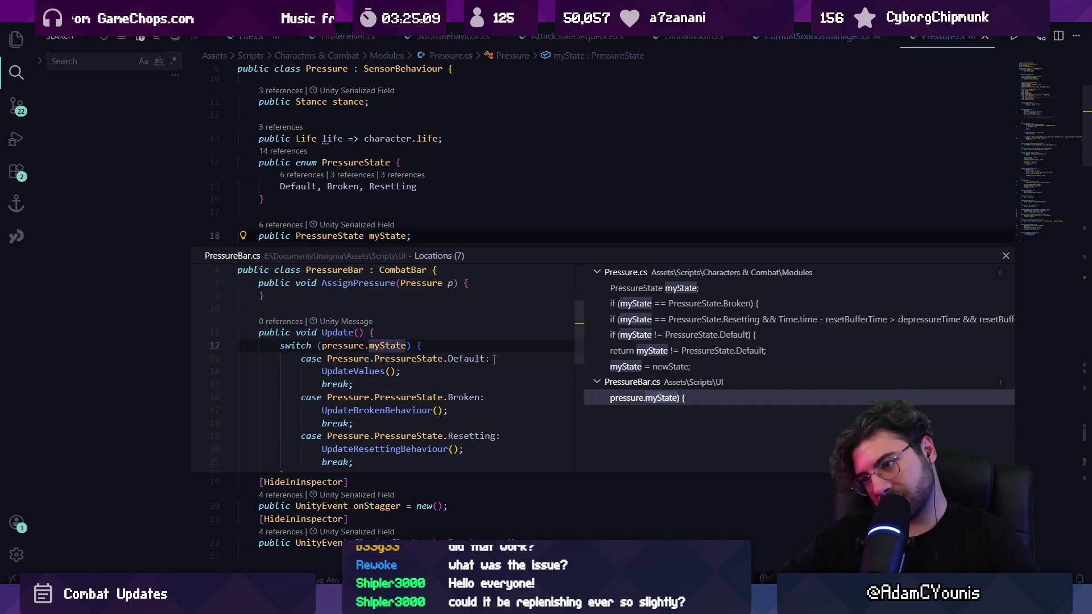
left_click(648, 367)
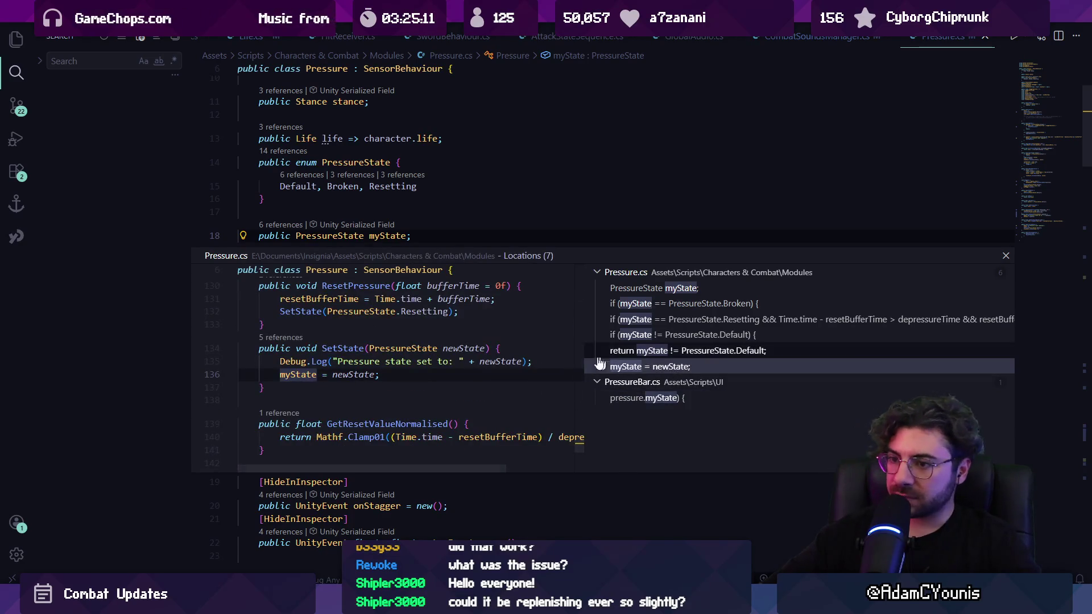
key("Escape")
left_click(485, 342)
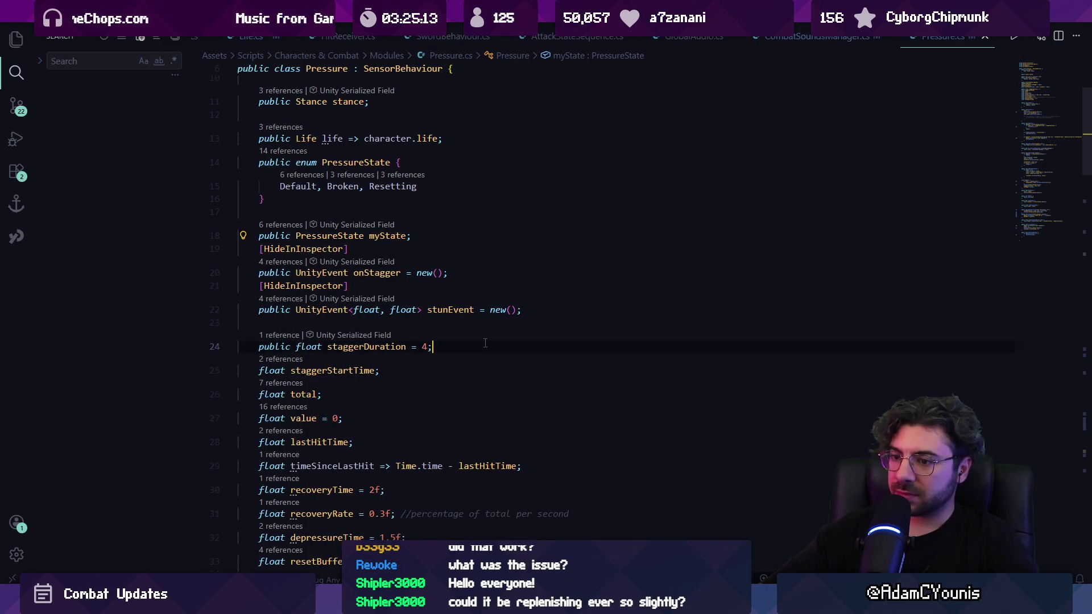
key("ctrl+p")
Open LenxenEngage.cs and step through its 'reset' and 'pressure' matches, including SufferPressure.
type("lenxen")
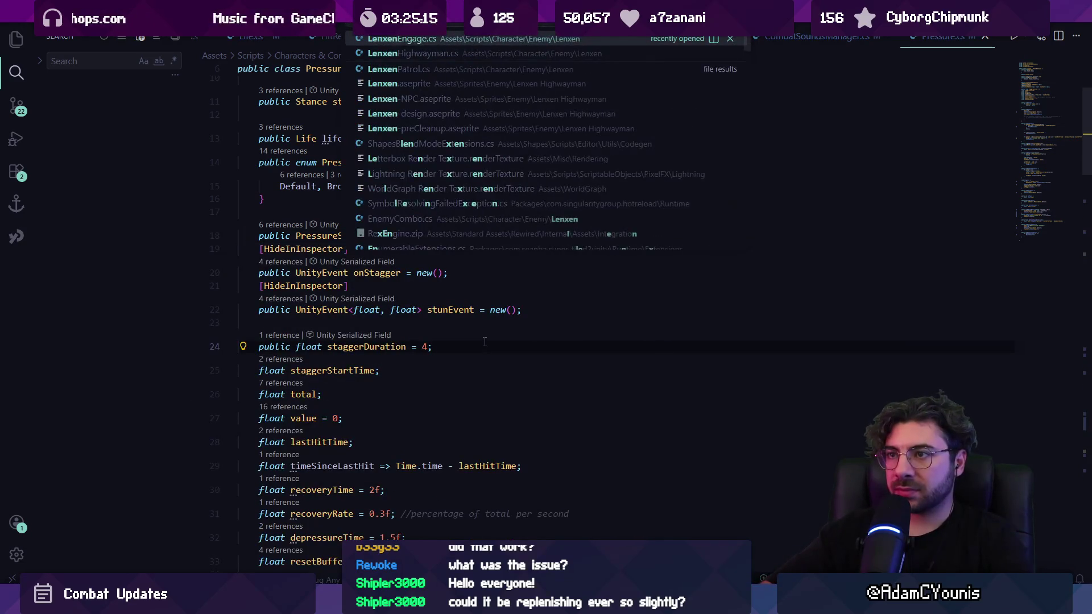
key("Return")
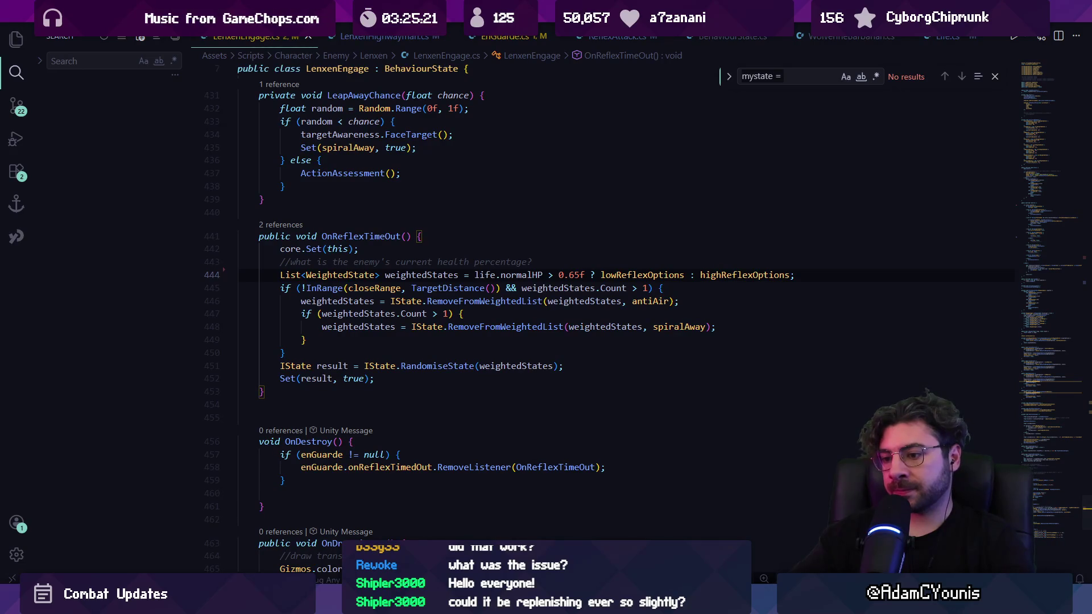
key("ctrl+f")
type("reset")
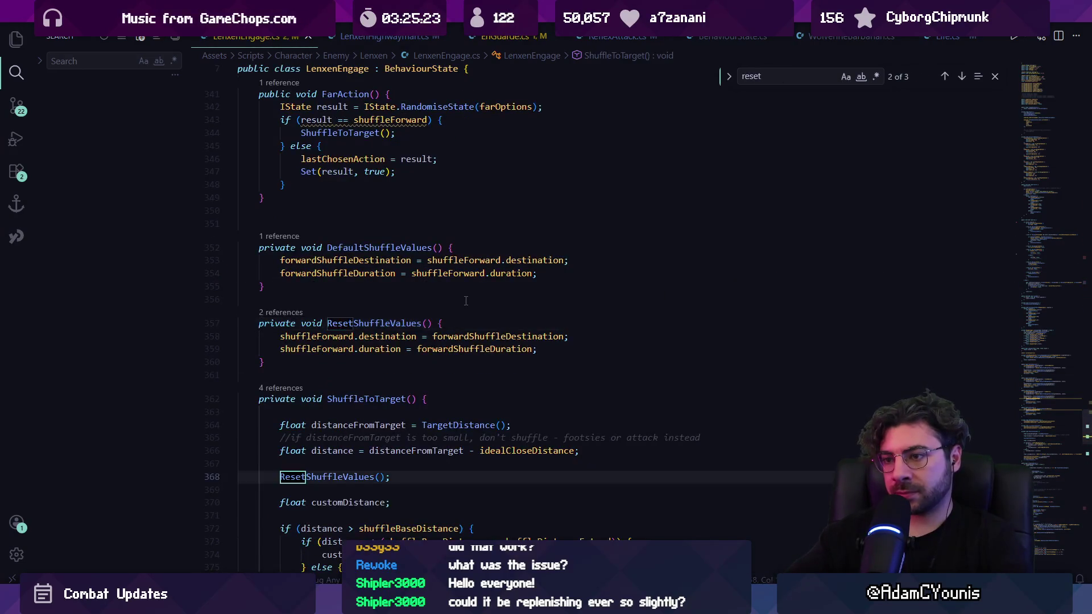
key("Return")
key("Return")
key("Return")
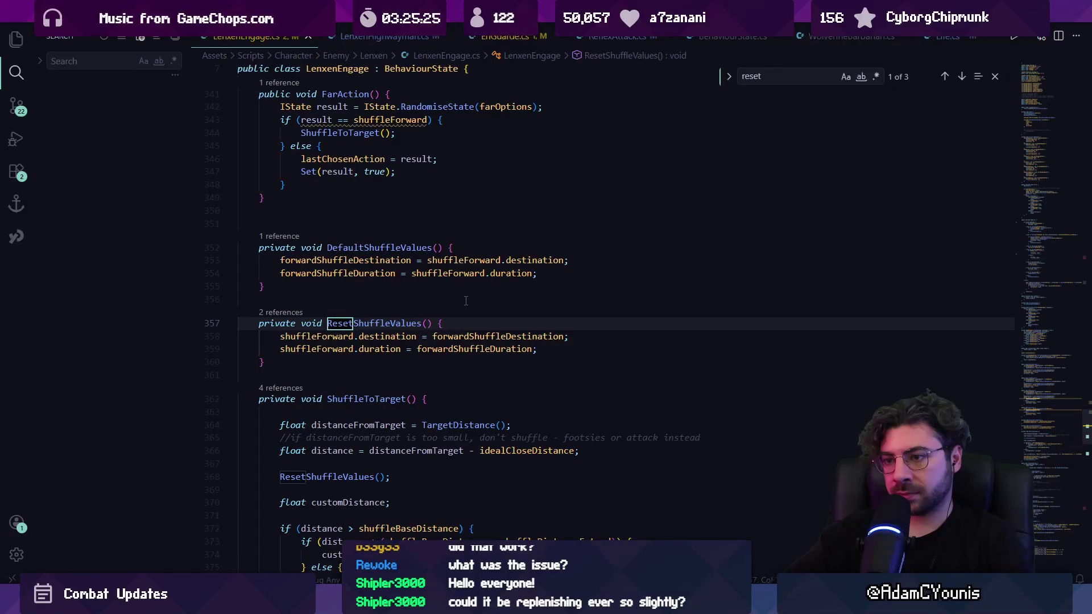
key("ctrl+a")
type("Reset")
key("ctrl+a")
type("pressure")
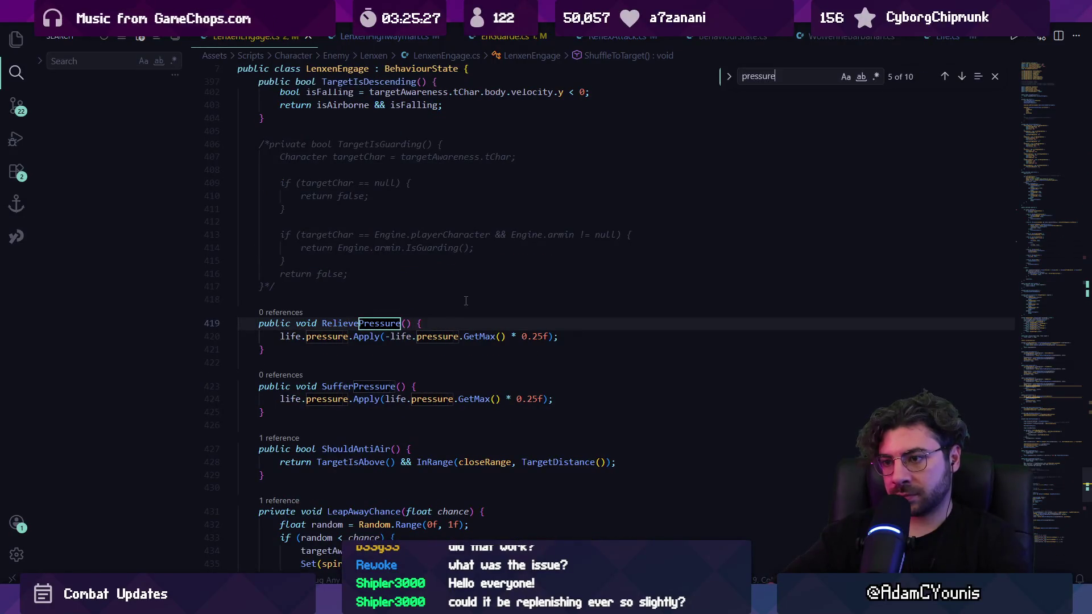
key("Return")
key("Return")
key("Return")
key("Return")
key("Return")
key("Return")
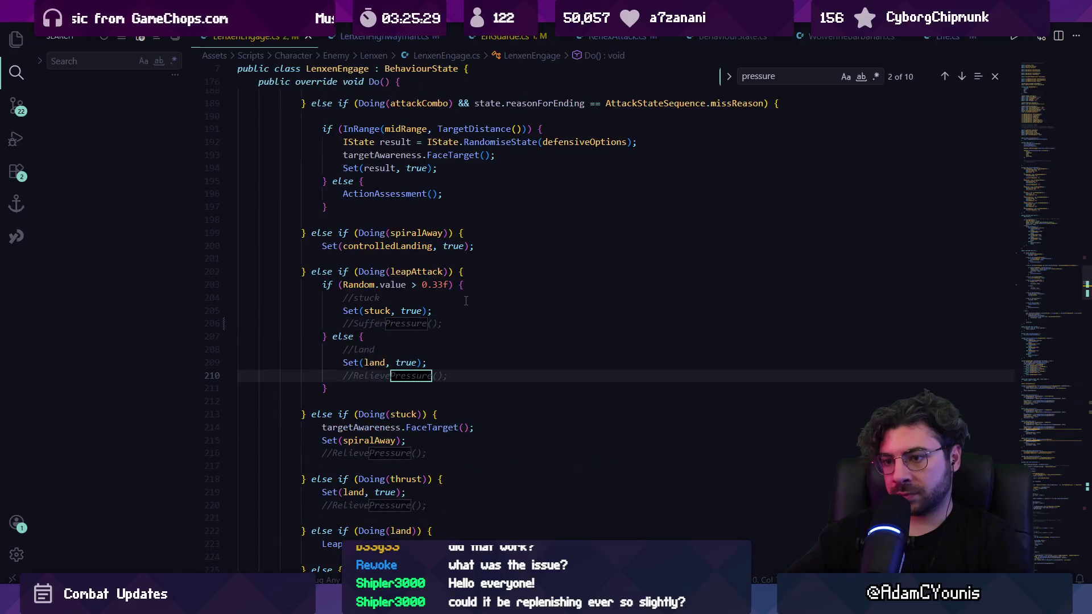
key("Return")
key("Return")
key("Return")
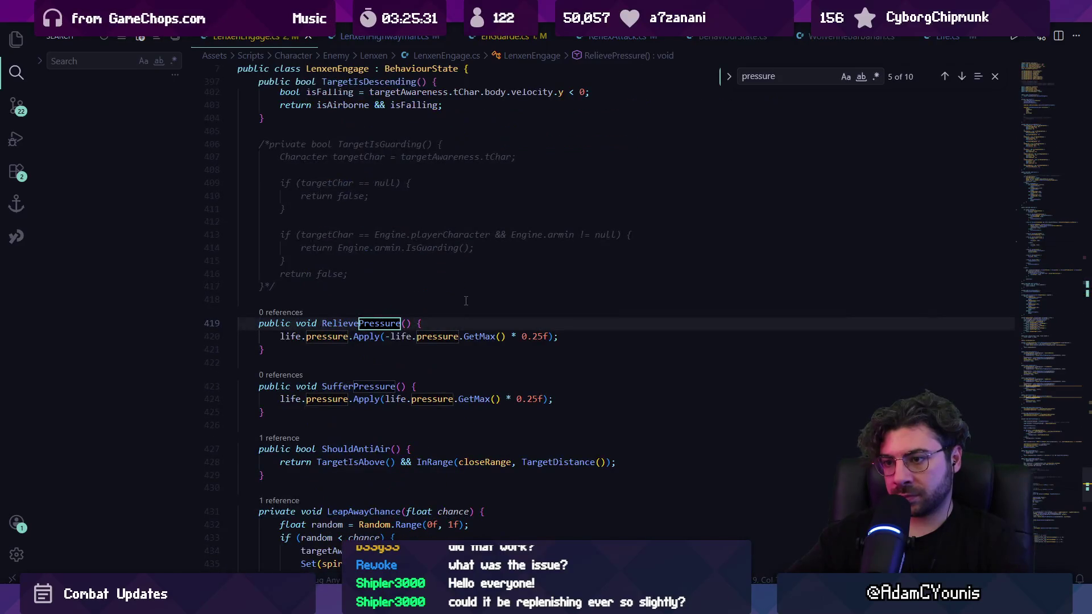
key("Return")
key("Return")
key("Return")
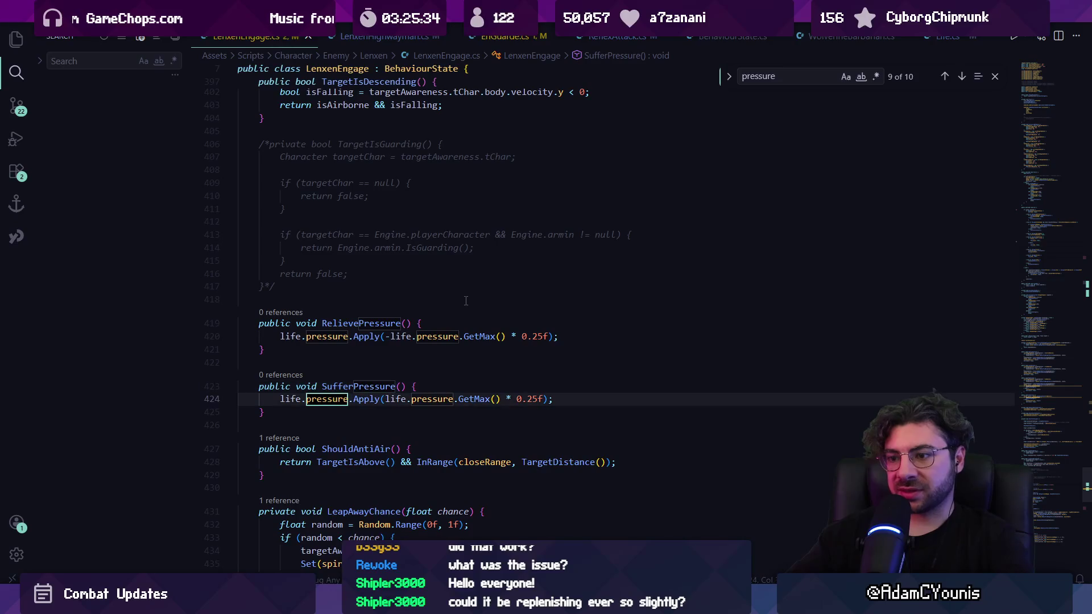
Search LenxenEngage.cs for 'Reset' and 'pressure =' to find where pressure is assigned.
key("ctrl+f")
type("reset")
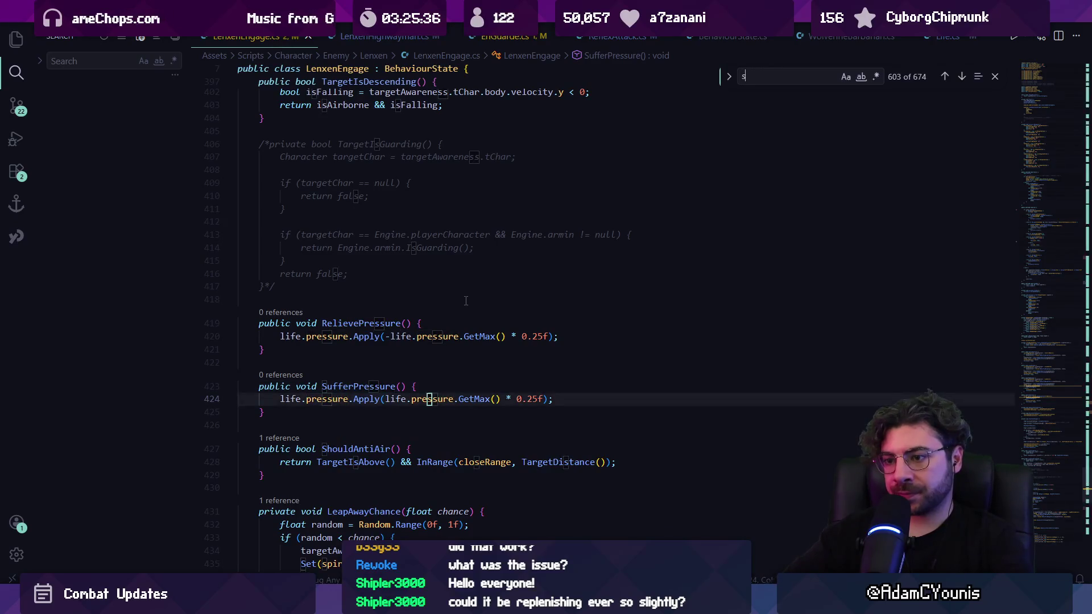
type("pre")
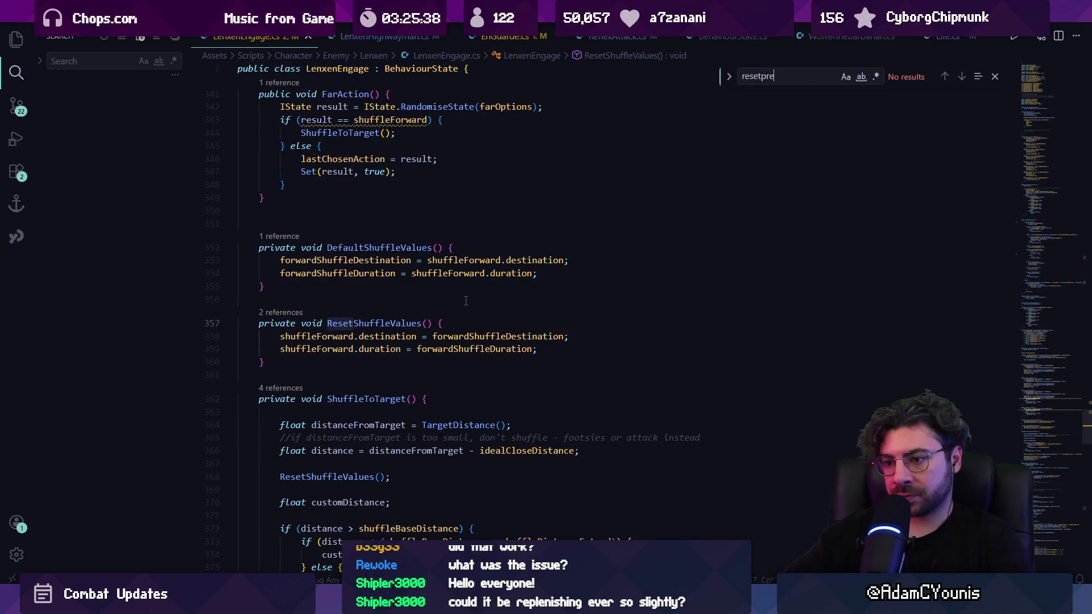
key("ctrl+a")
type("Reset")
key("ctrl+a")
type("poress")
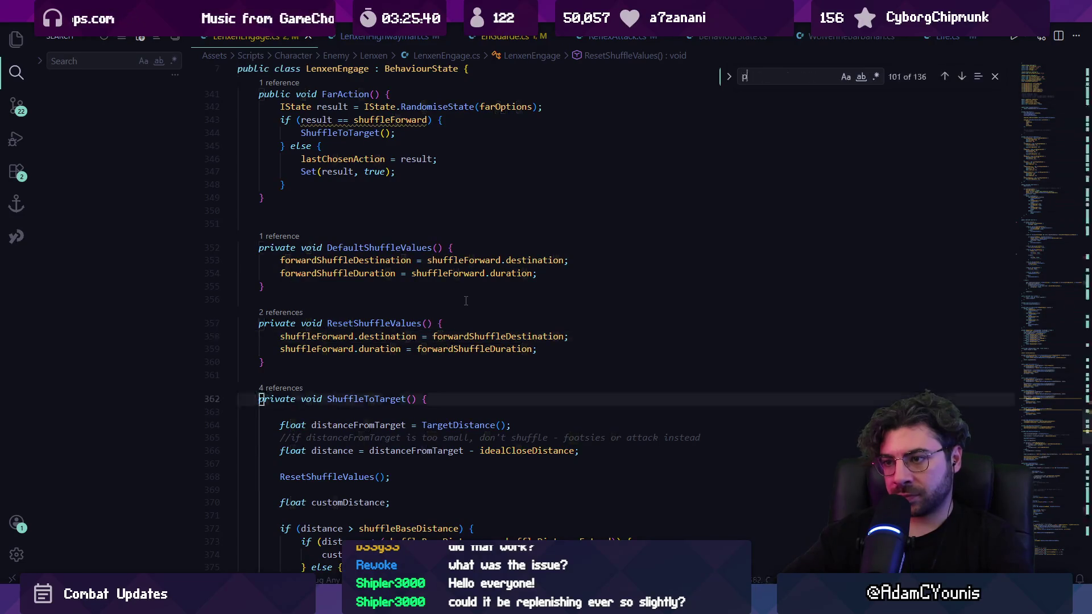
key("BackSpace")
key("BackSpace")
key("BackSpace")
type("ressure =")
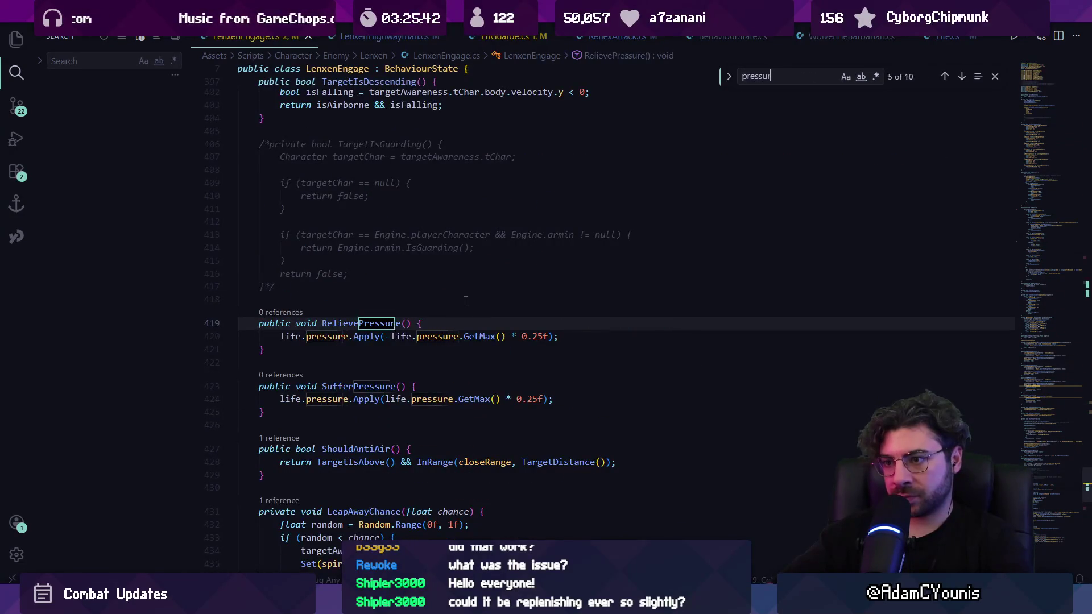
key("BackSpace")
key("Return")
key("Return")
key("Return")
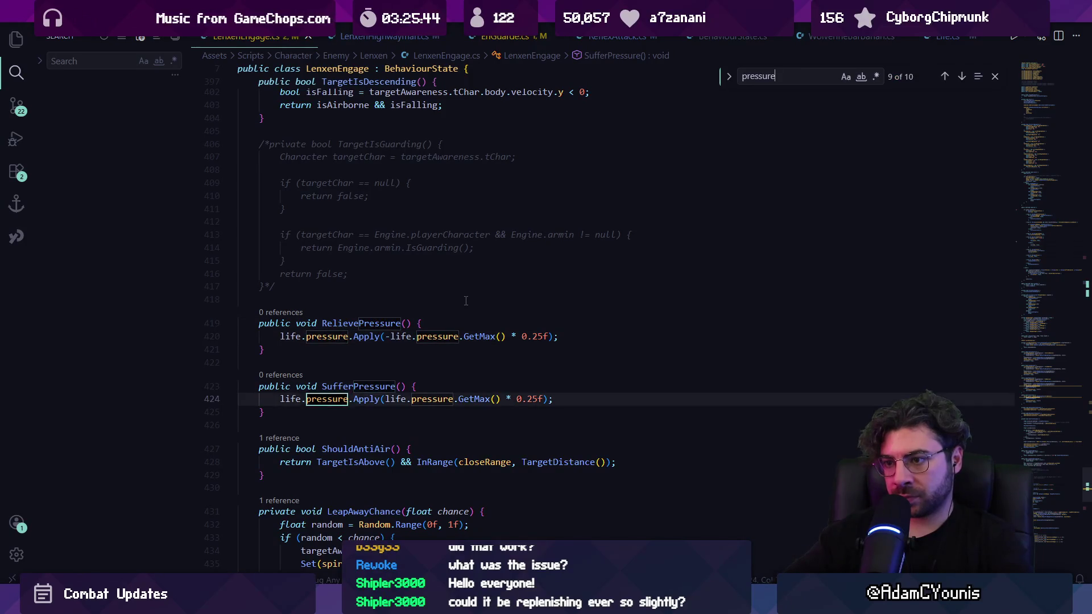
key("Return")
key("Return")
key("Return")
Open LenxenHighwayman.cs and step back and forth through its 'pressure' matches.
key("ctrl+p")
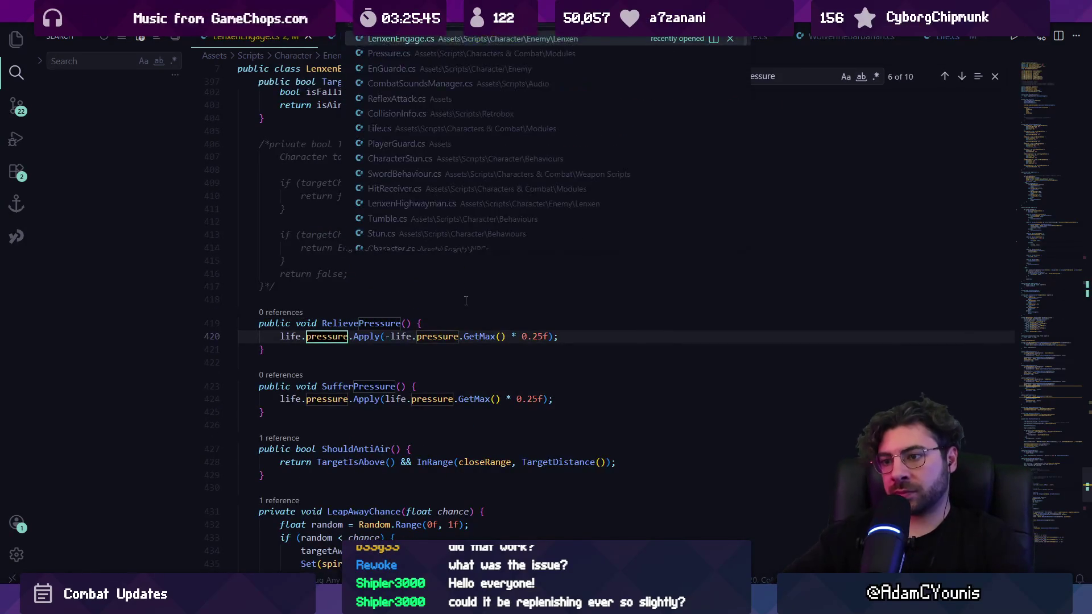
type("lenxen")
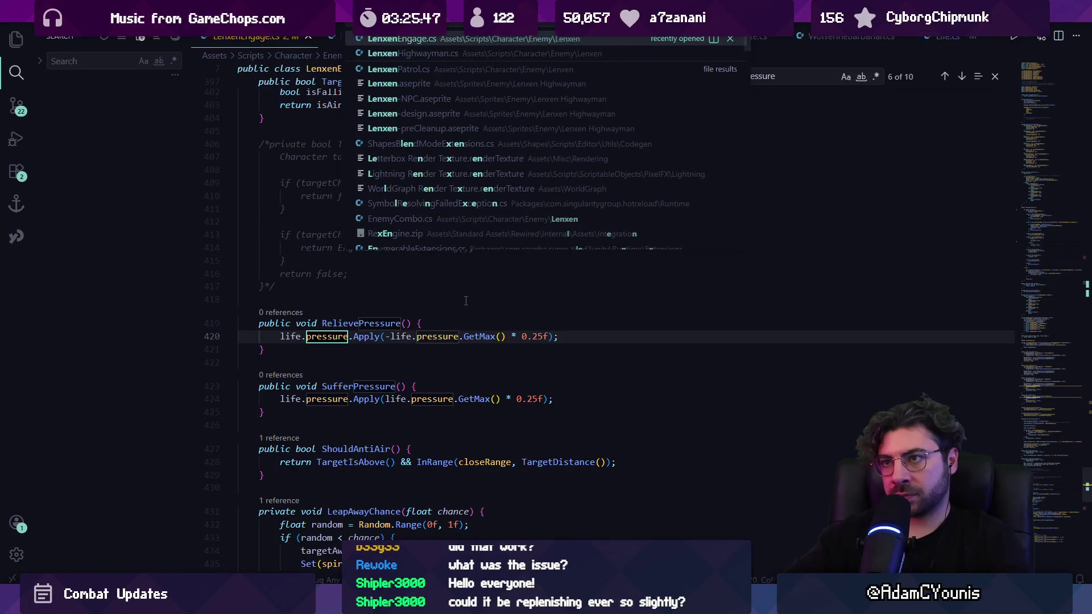
type("h")
key("Return")
key("ctrl+f")
type("pressure")
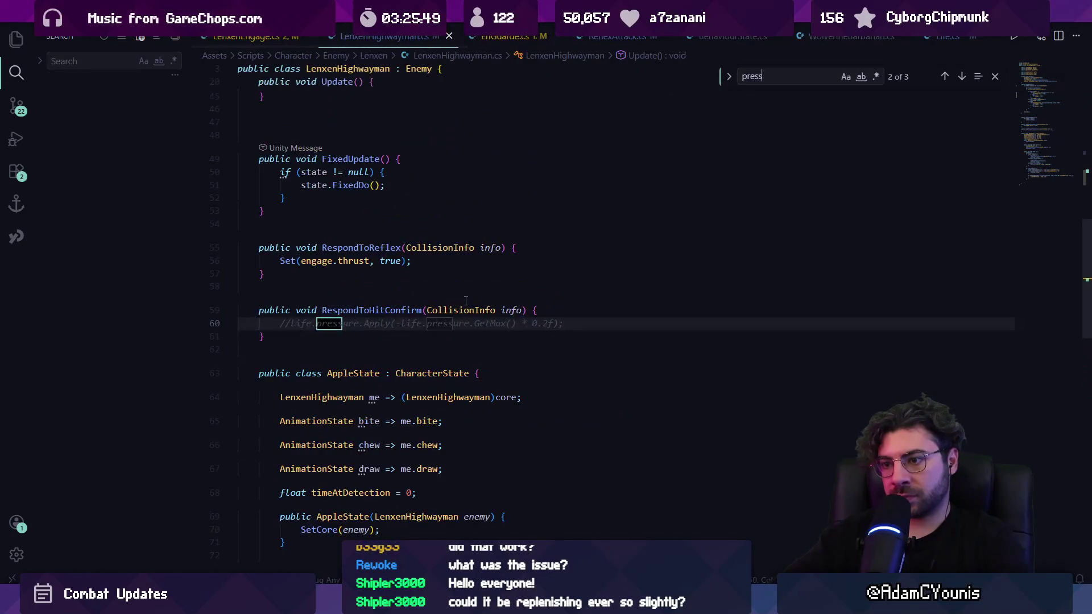
key("Return")
key("Return")
key("Return")
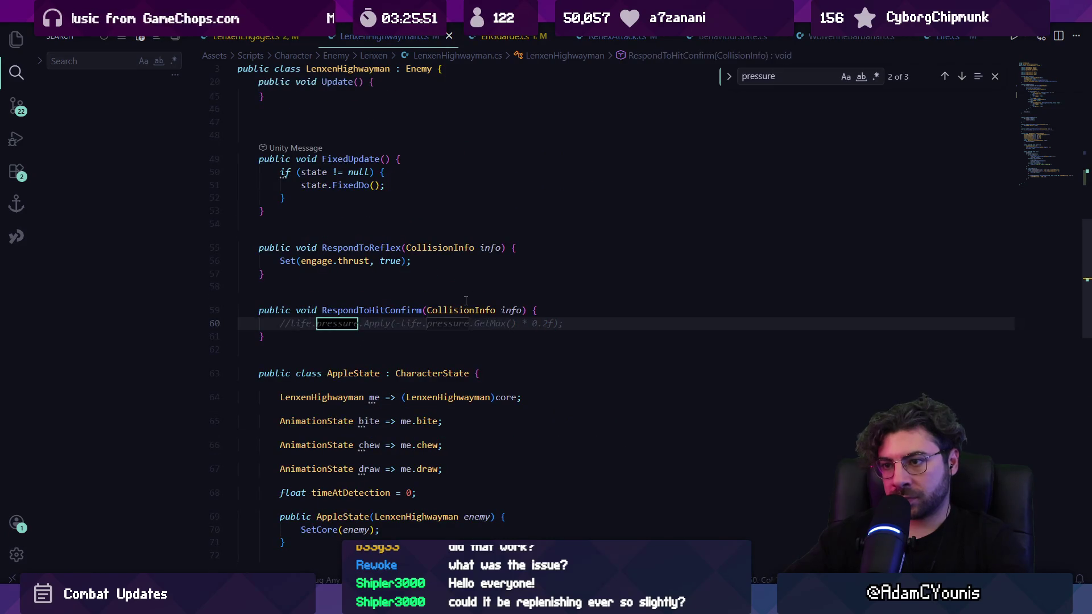
key("shift+Return")
Open EnGuarde.cs and step through its 'pressure' matches in ReceiveHit, withinPressureRange and life.pressure.
key("ctrl+p")
type("engua")
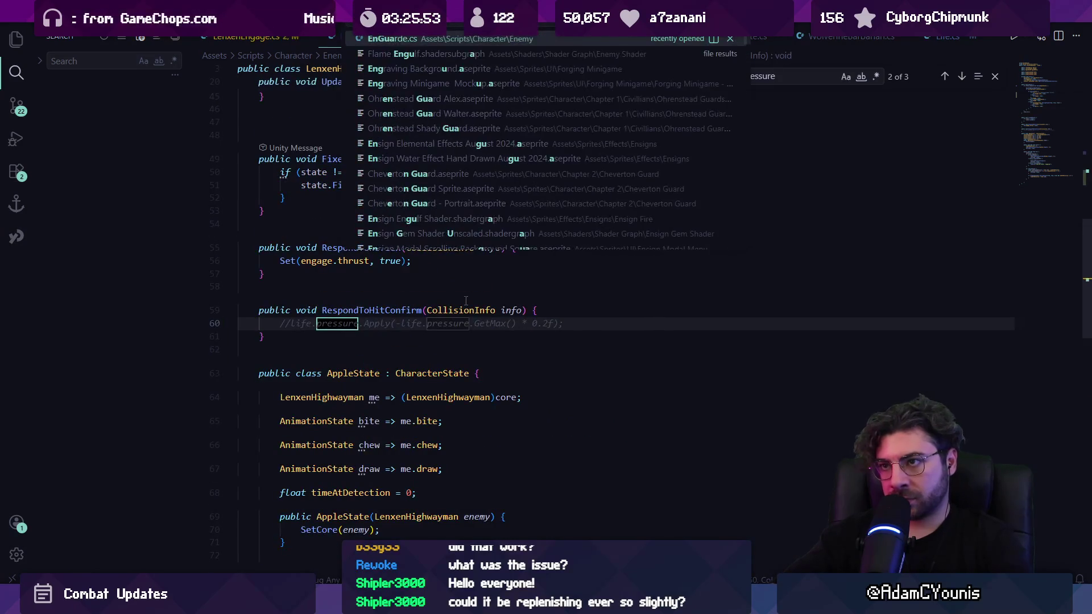
key("Return")
key("ctrl+f")
type("pressure")
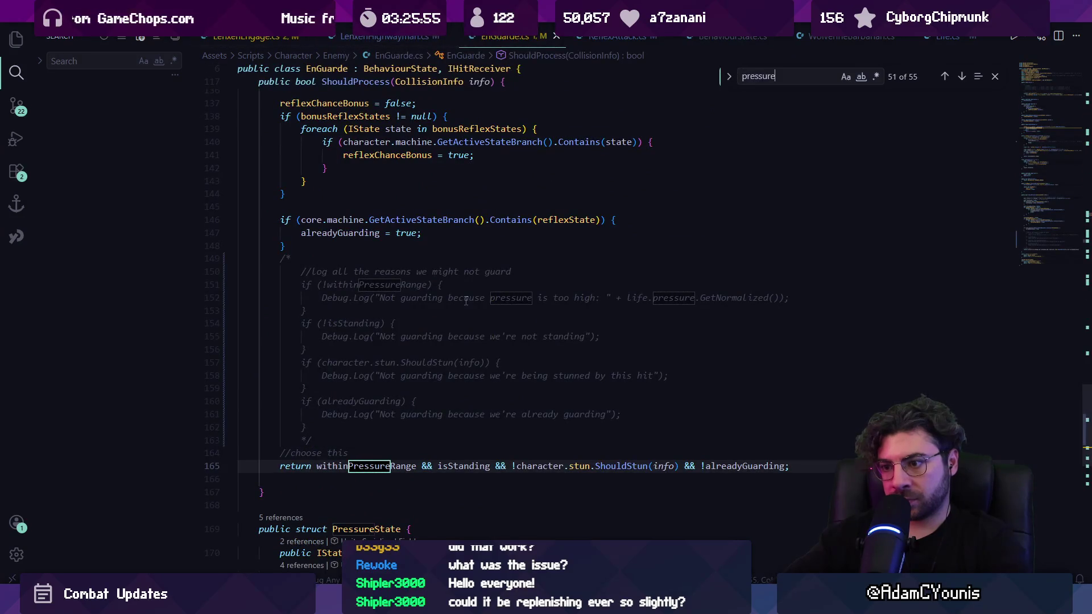
type(" =")
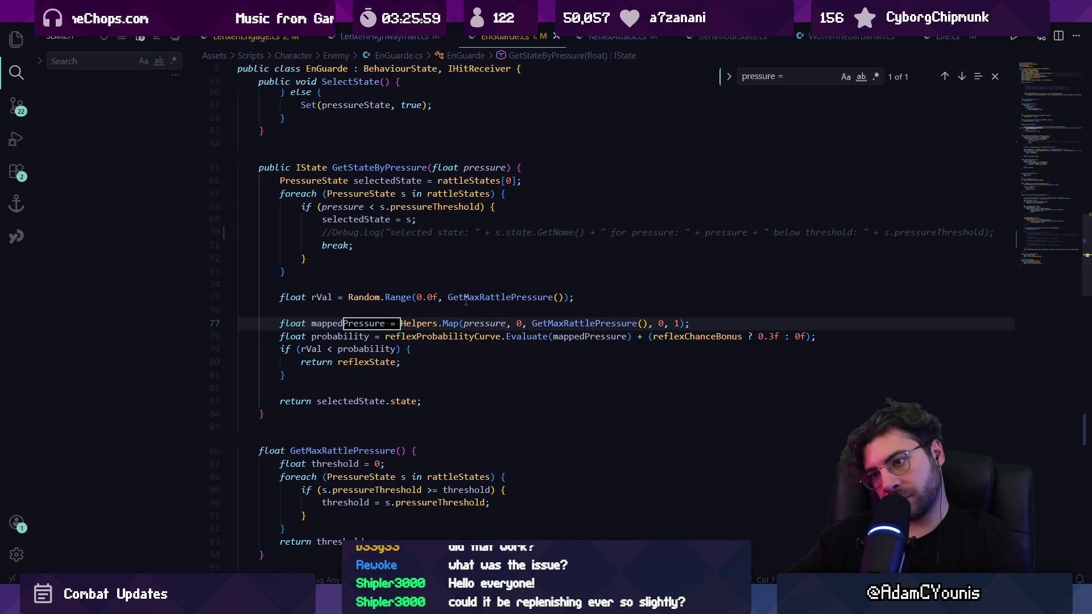
key("ctrl+a")
key("BackSpace")
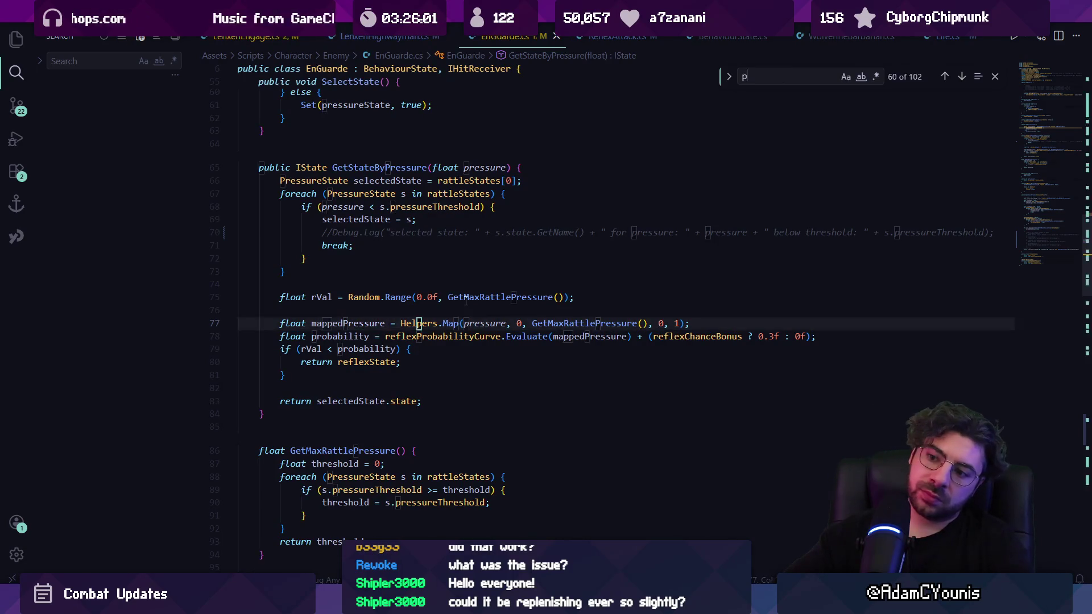
type("pressure")
key("Return")
key("Return")
key("Return")
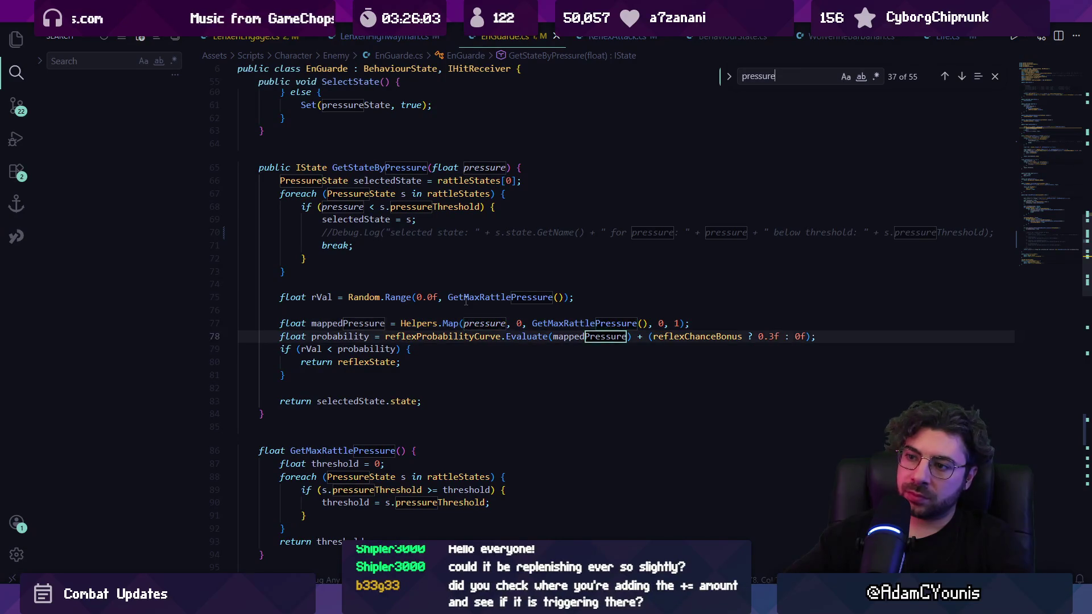
key("Return")
key("Return")
key("Return")
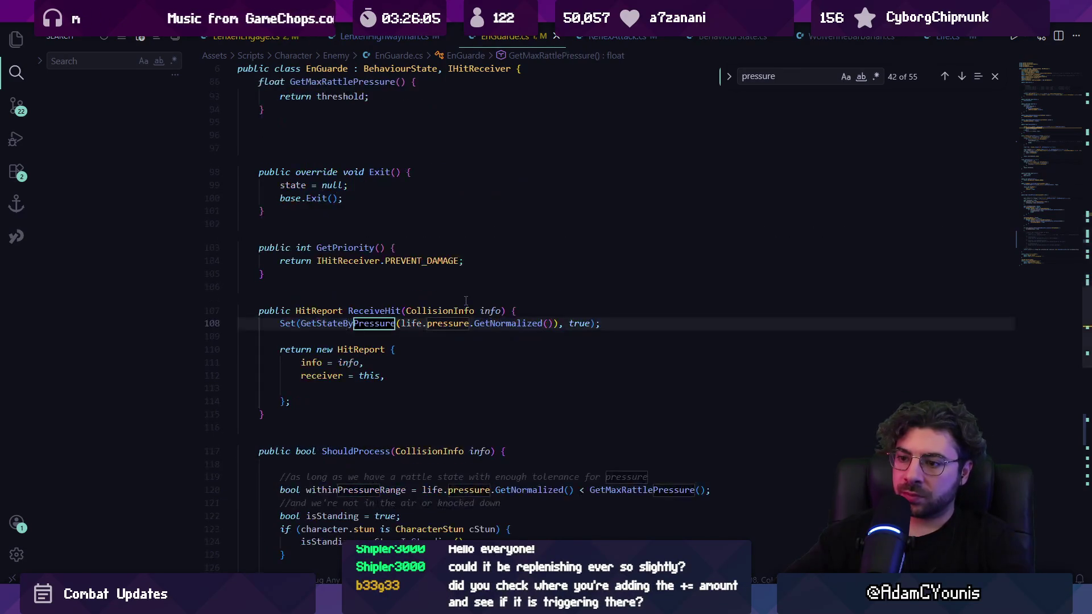
key("Return")
key("Return")
key("Return")
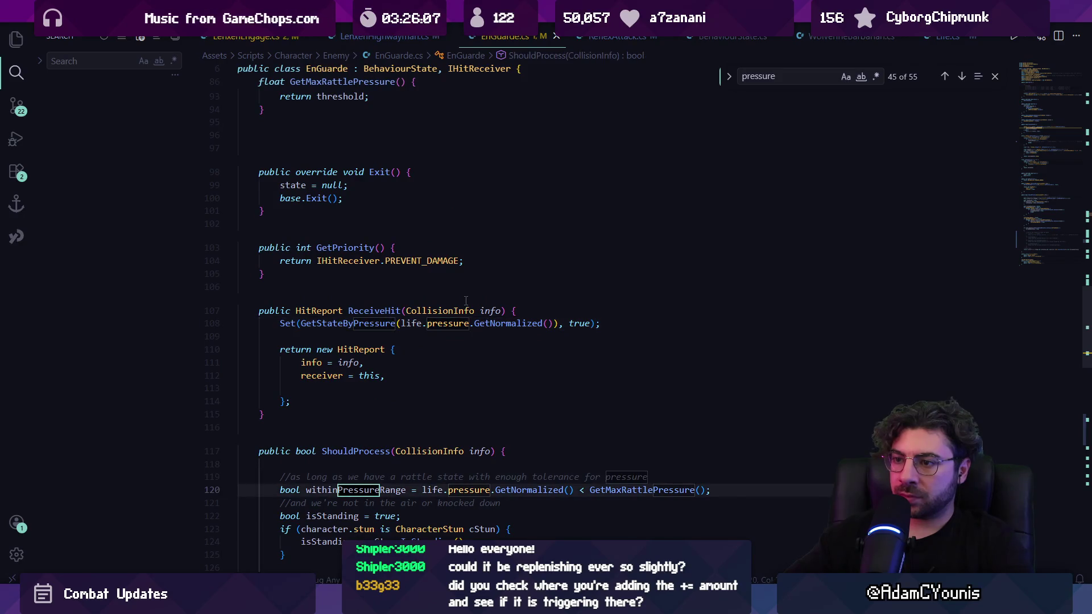
key("Return")
key("Return")
key("Return")
key("Return")
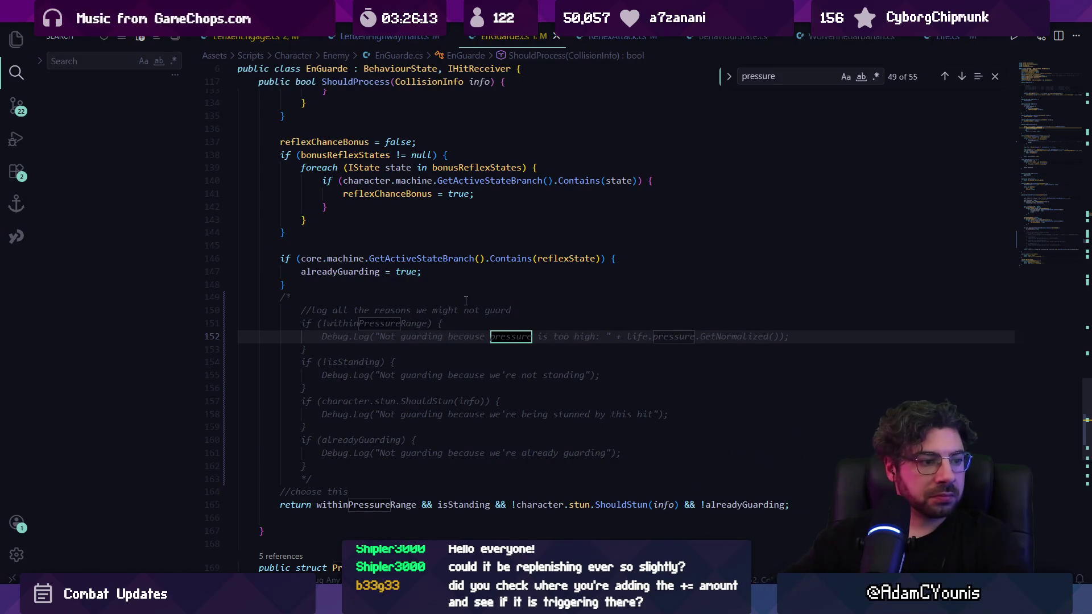
key("Escape")
Reopen Pressure.cs from the recently opened files list and start a search in it.
key("ctrl+shift+o")
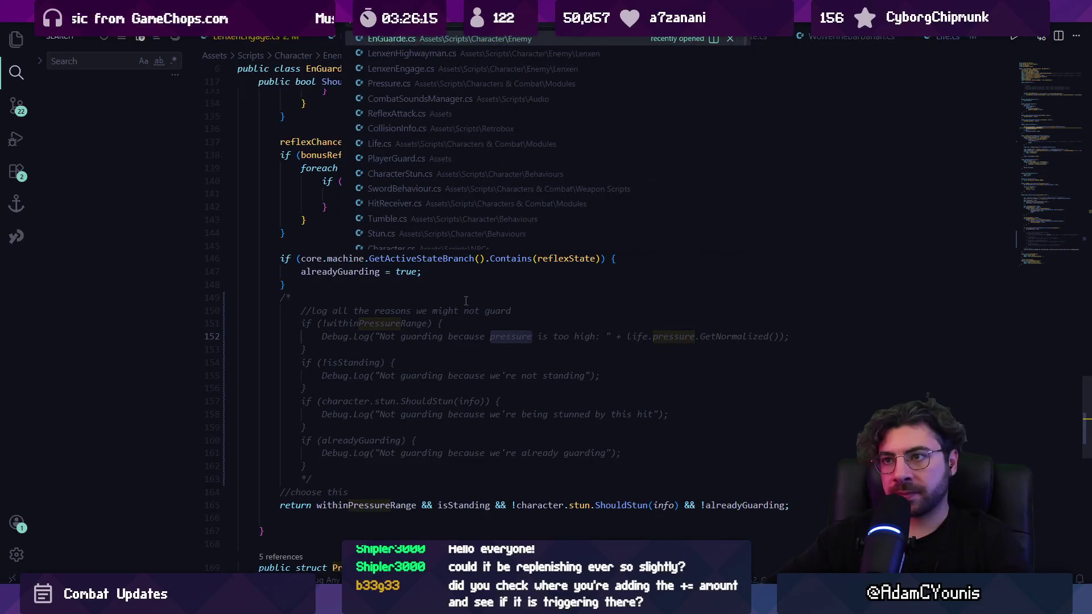
type("lif")
key("Down")
key("Down")
key("Escape")
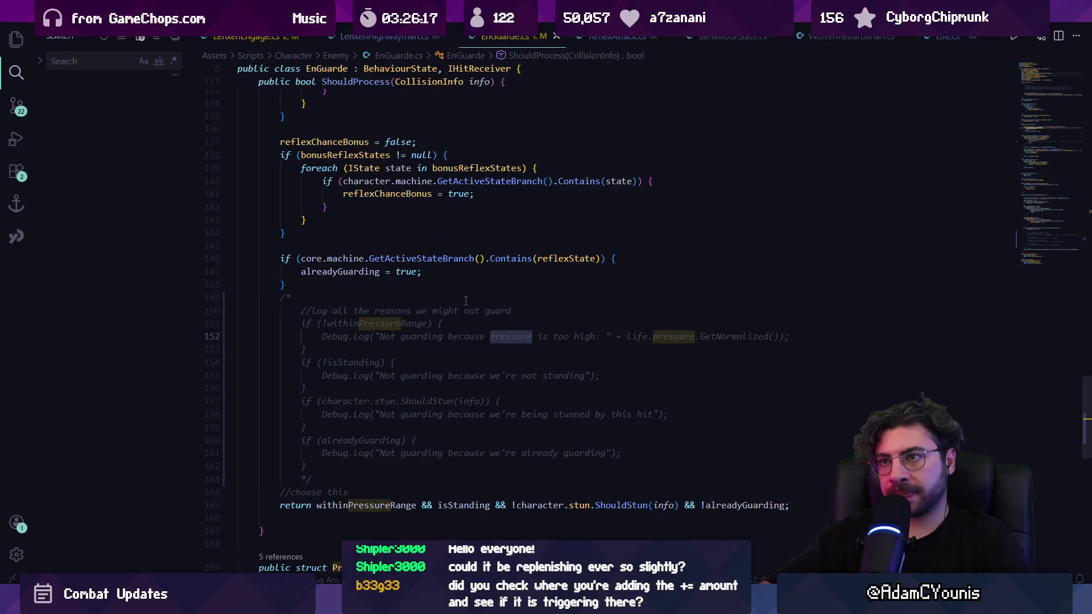
key("ctrl+t")
key("Down")
key("Down")
key("Return")
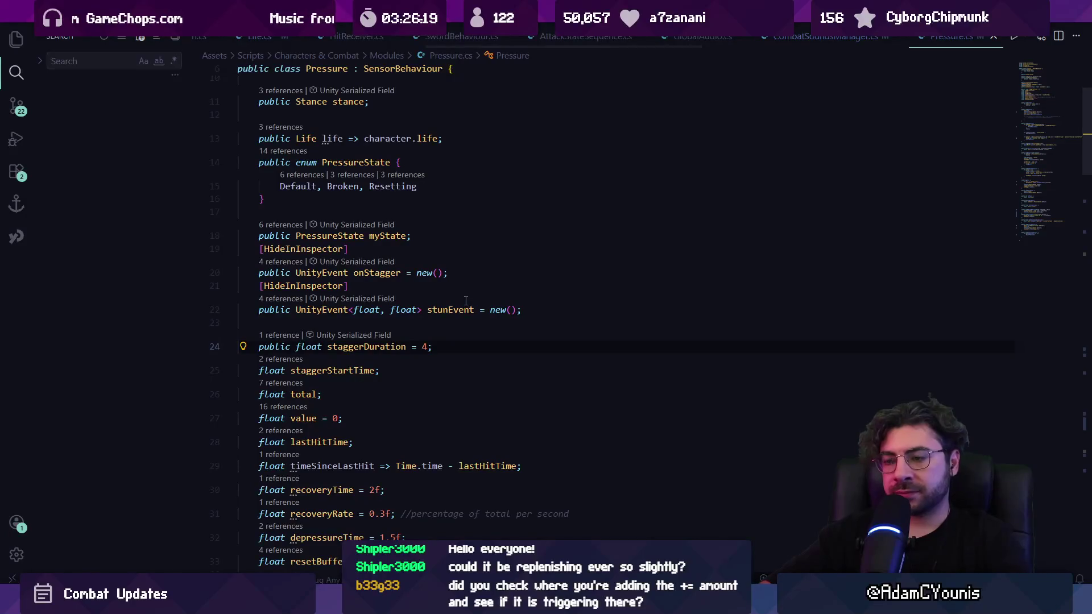
key("ctrl+f")
Find 'value += amount' in Apply and check where amount and value are defined.
type("+=")
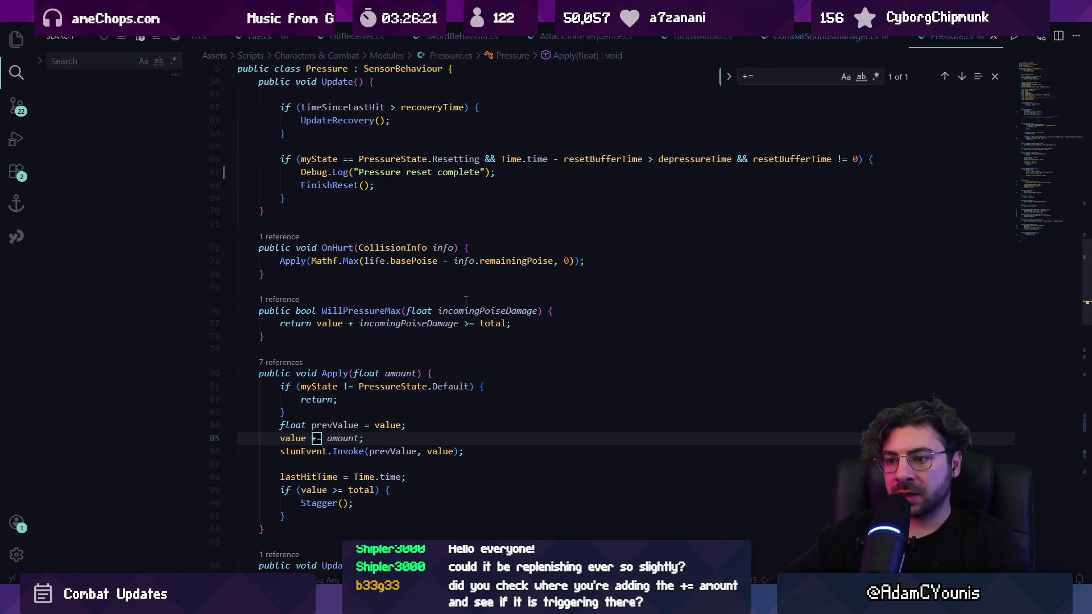
key("Escape")
left_click(422, 420)
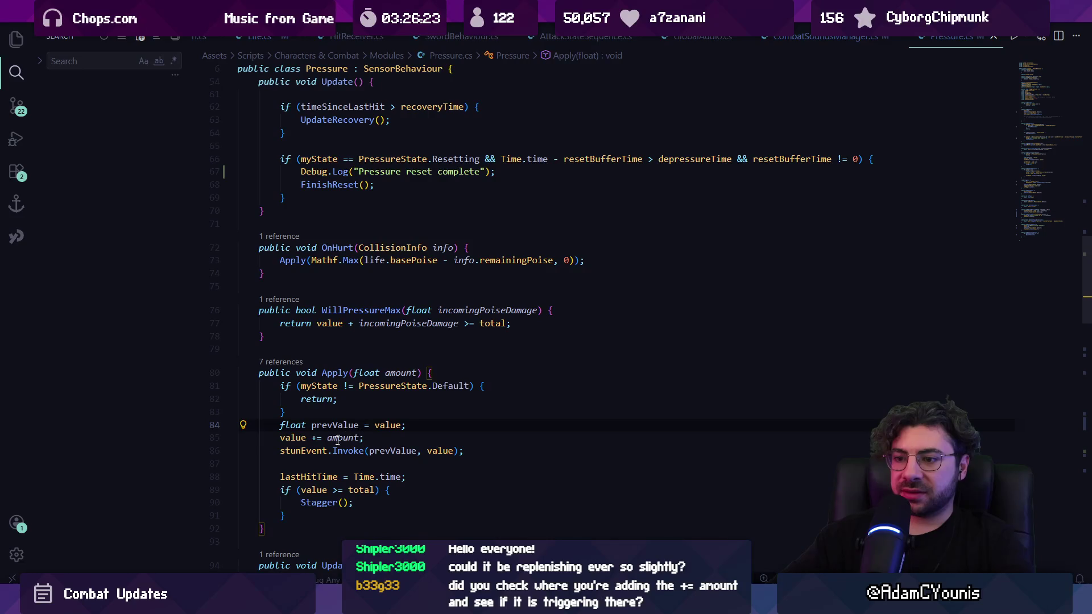
left_click(329, 438)
left_click(289, 440, "ctrl")
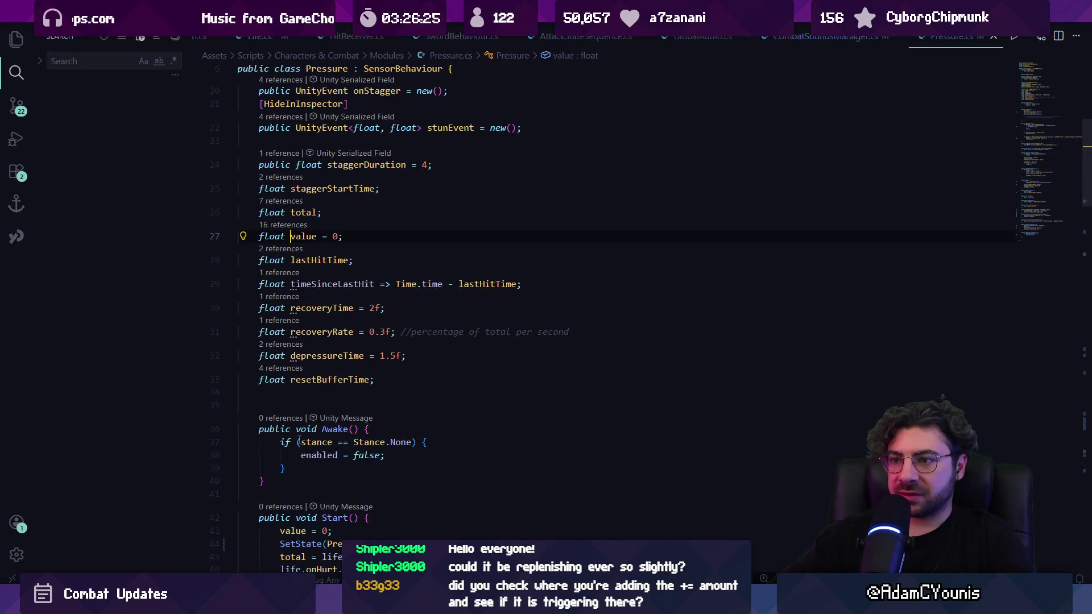
scroll(380, 261, "up", 3)
scroll(369, 318, "up", 3)
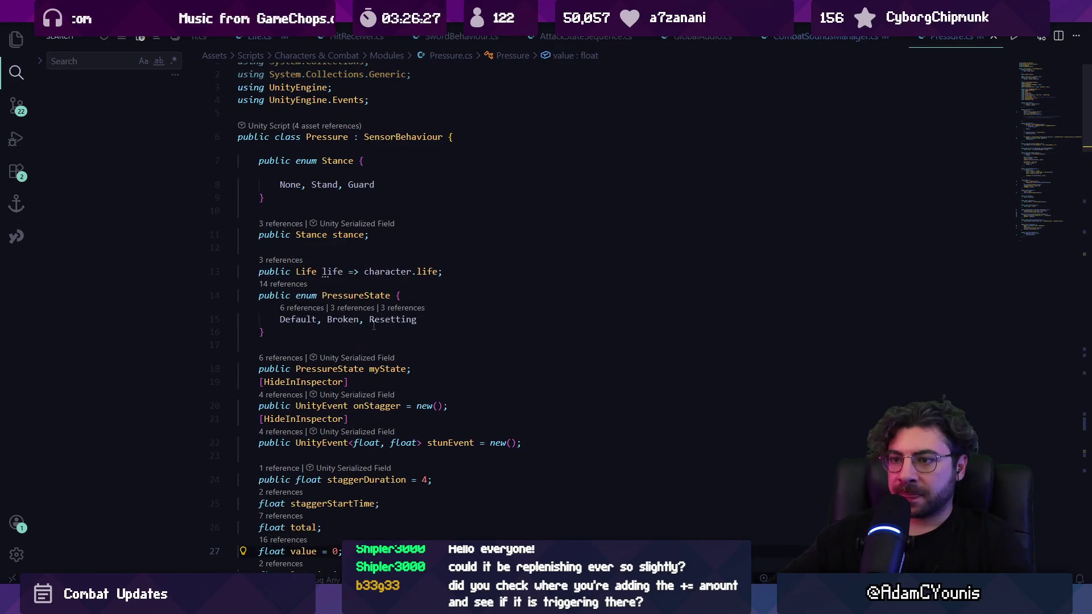
scroll(385, 252, "down", 4)
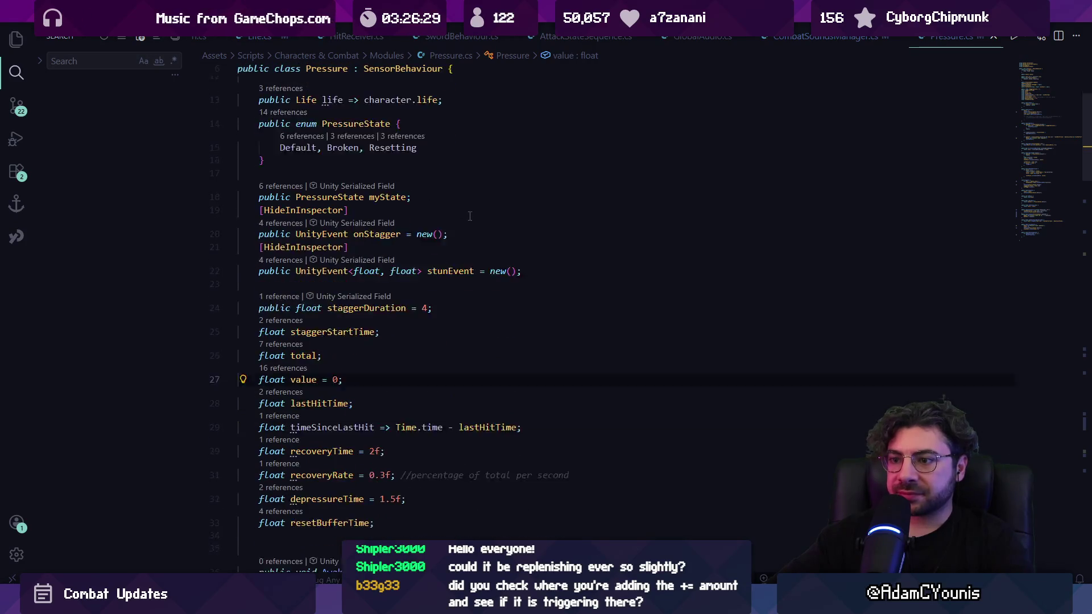
key("alt+Left")
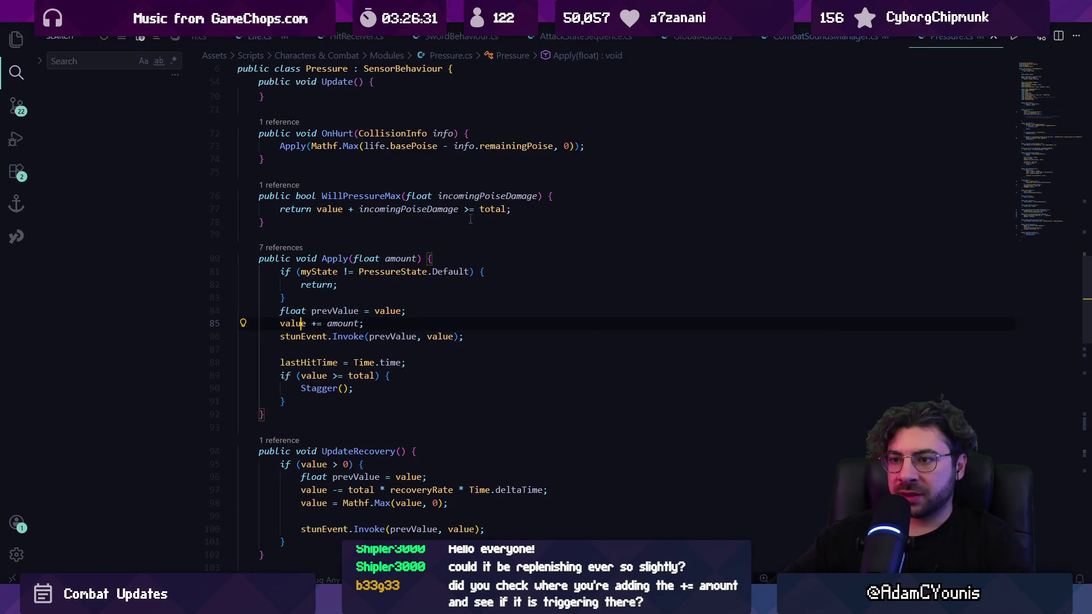
Inspect Apply's myState/Default early-return check and the value and lastHitTime lines below it.
left_click(371, 282)
left_click_drag(281, 272, 277, 296)
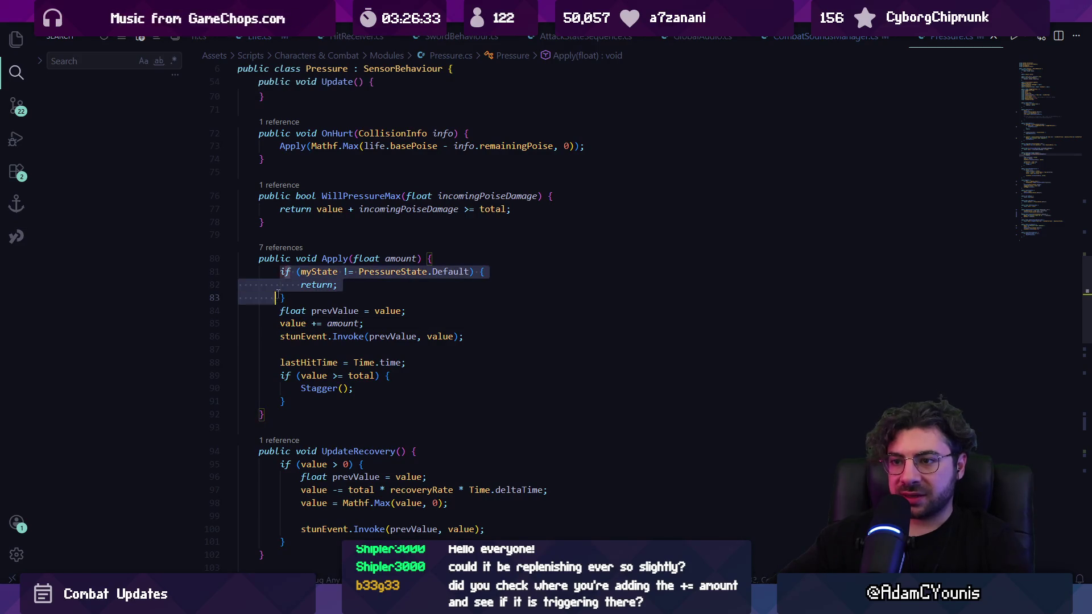
left_click(282, 298)
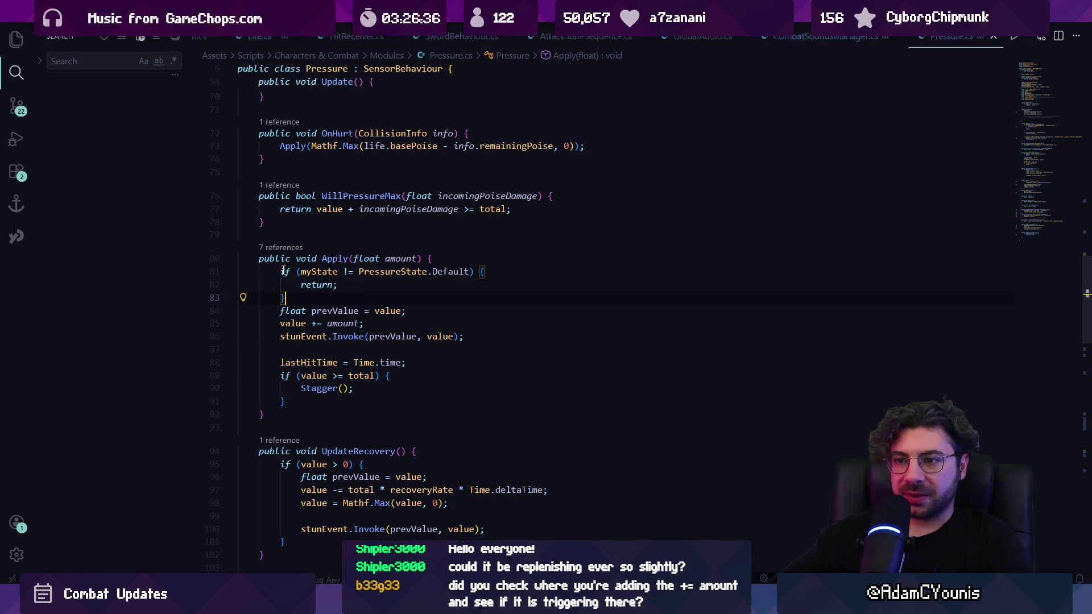
left_click(312, 272)
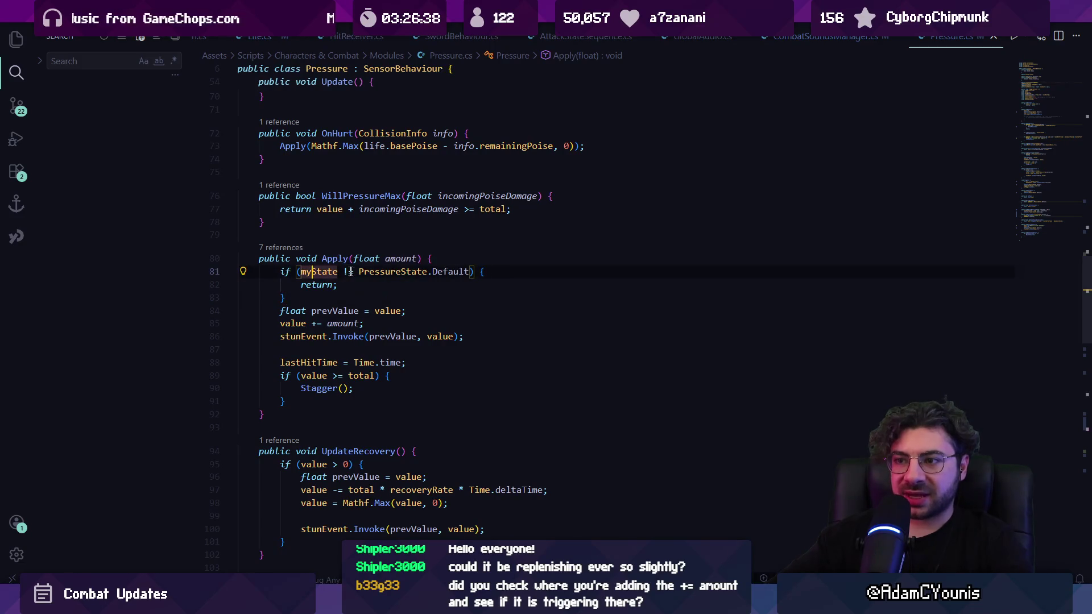
left_click(443, 272)
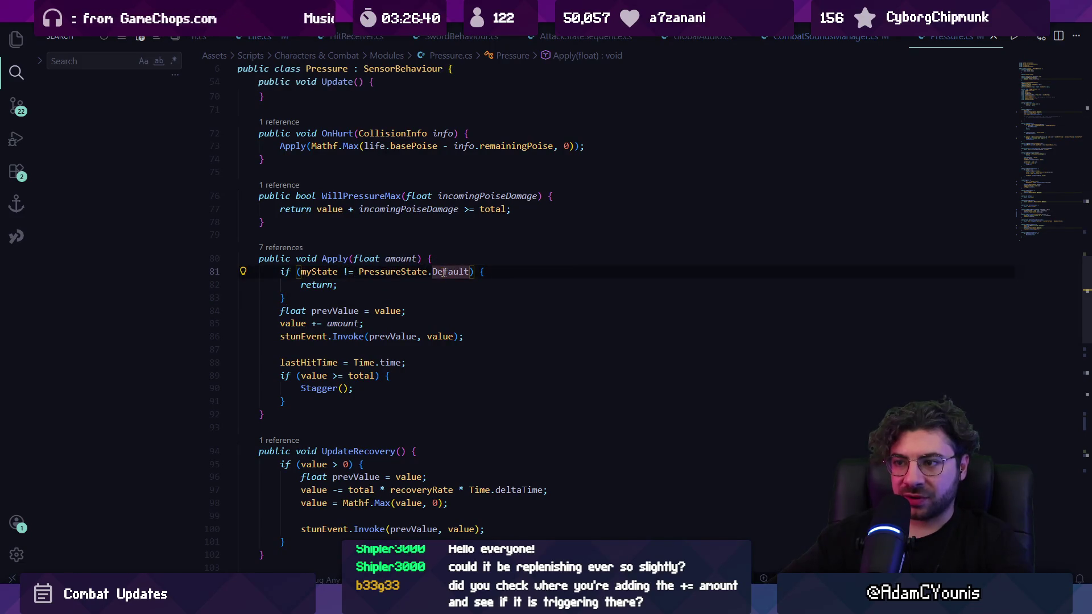
left_click_drag(326, 295, 286, 272)
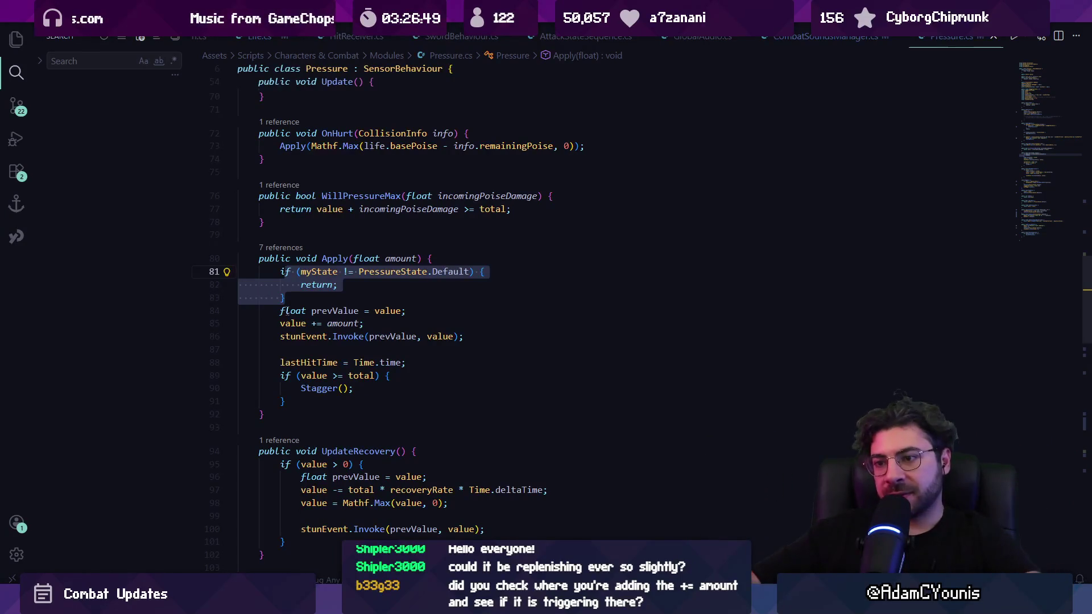
left_click(291, 323)
left_click(306, 362)
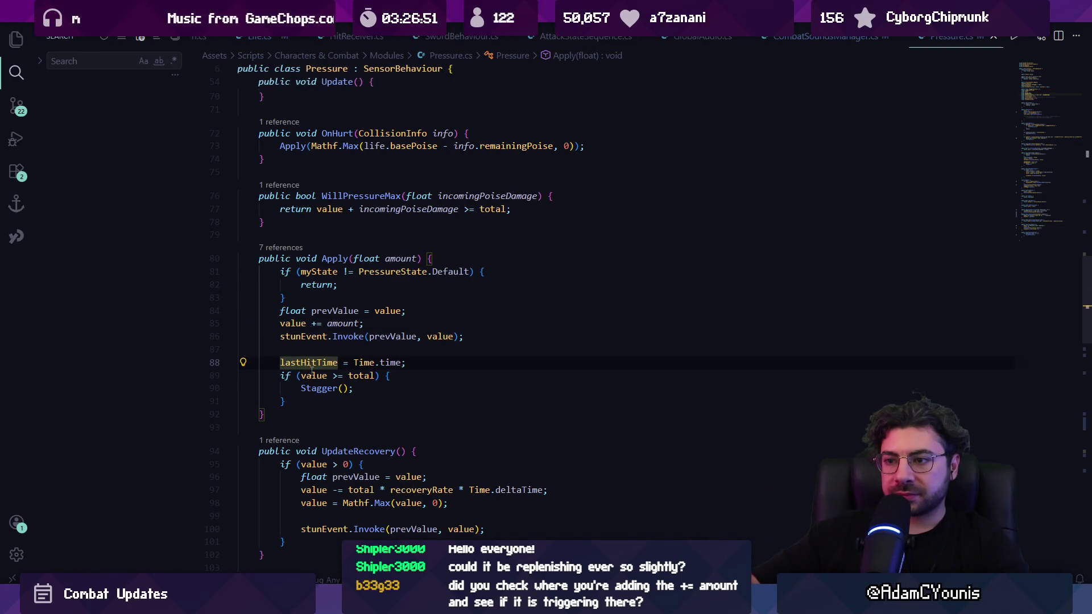
left_click(312, 375)
Insert new lines right after the state-check if block's closing brace.
left_click(315, 292)
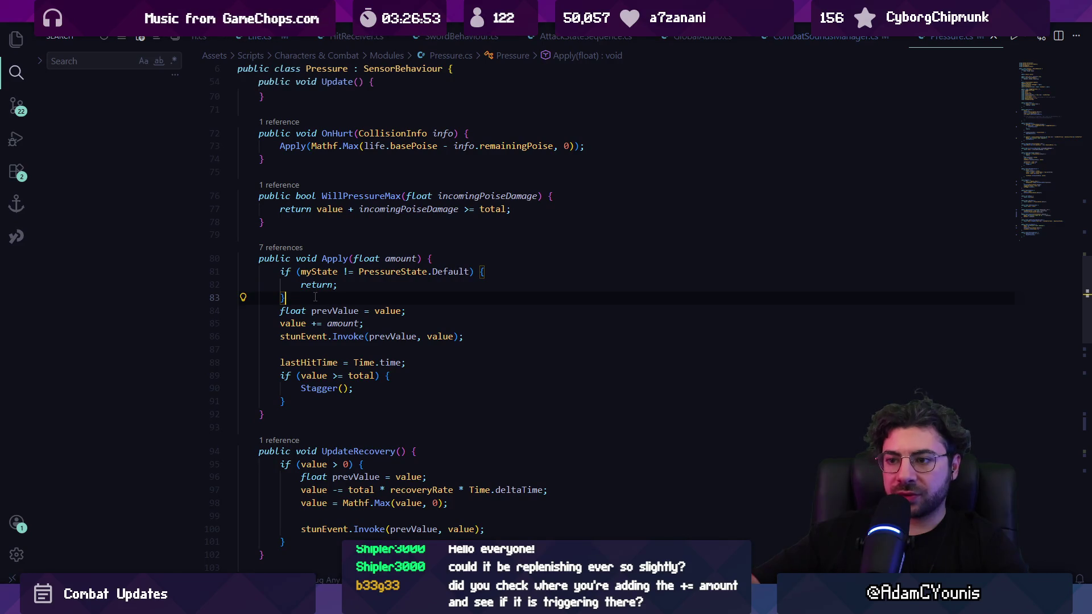
left_click(510, 274)
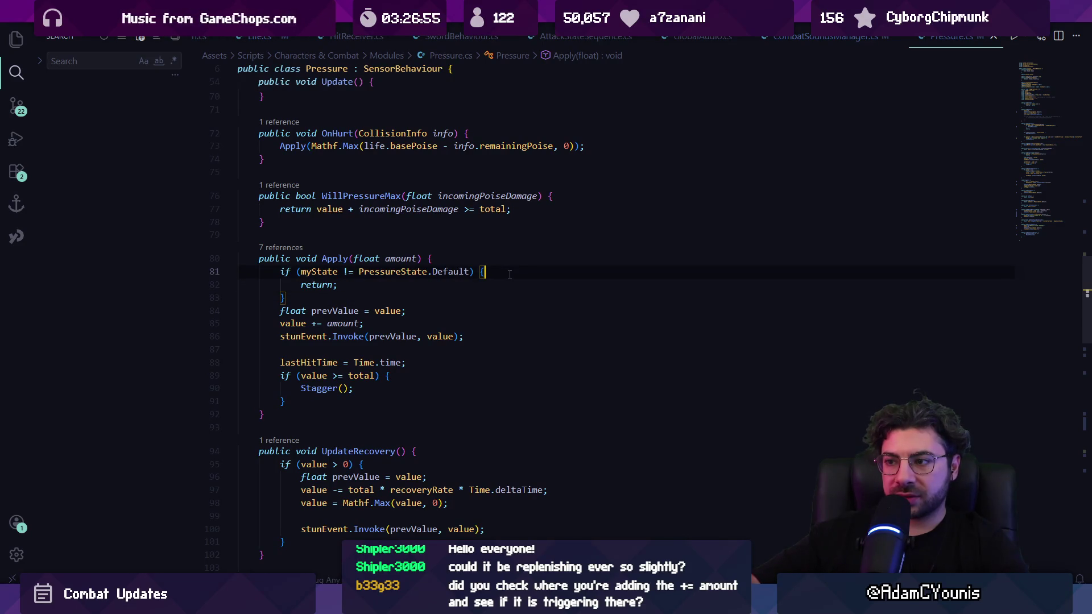
mouse_move(281, 272)
left_mouse_down()
mouse_move(337, 287)
mouse_move(305, 295)
left_mouse_up()
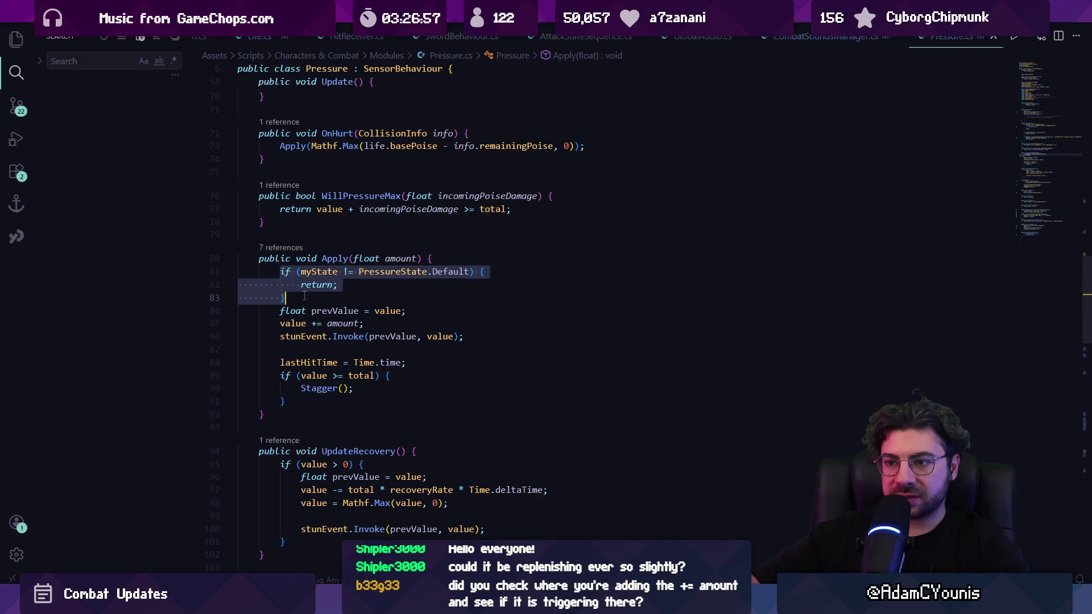
left_click(359, 289)
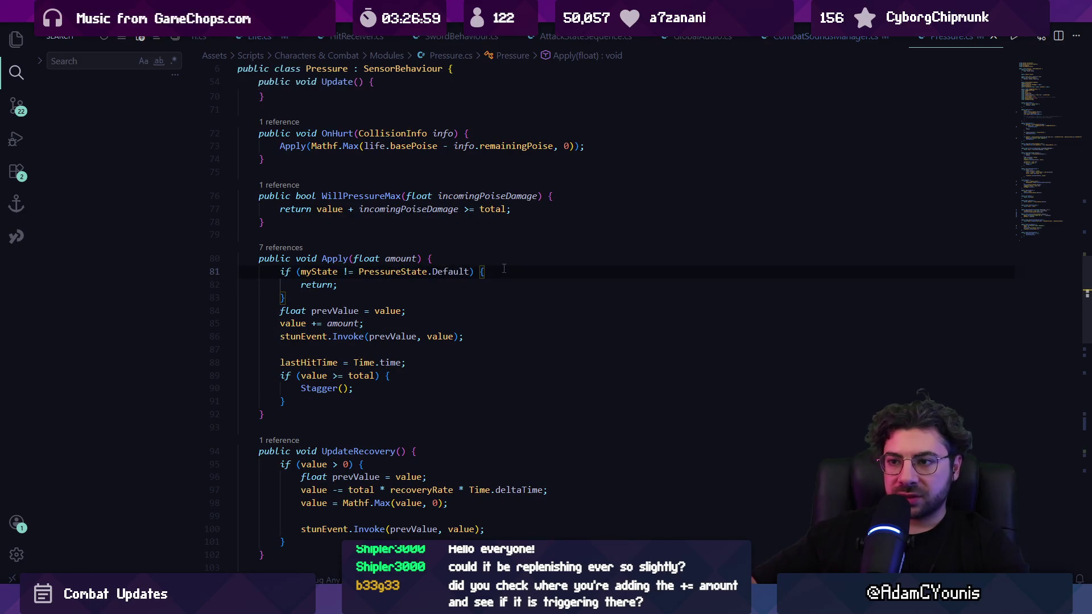
key("Return")
key("Return")
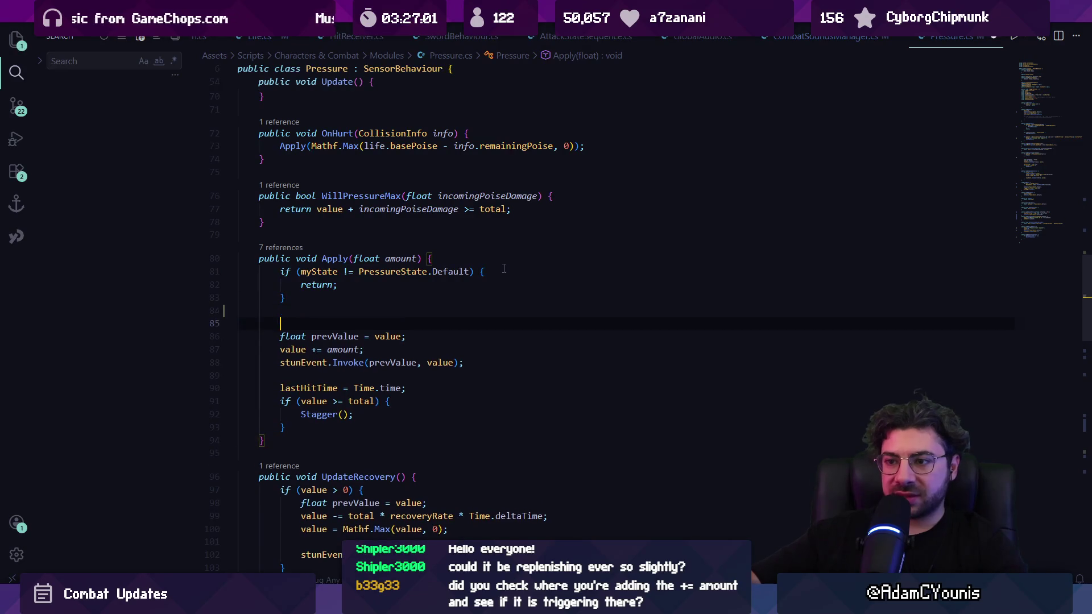
Add a Debug.Log in Apply reporting amount, current value and myState, then return to Unity.
type("Debug.,Log")
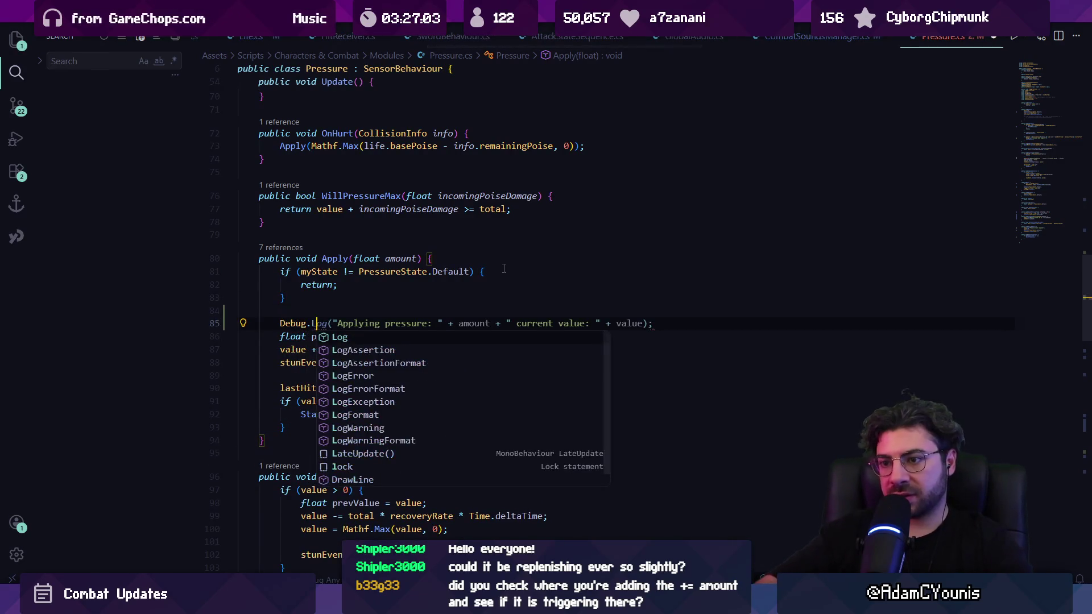
key("Tab")
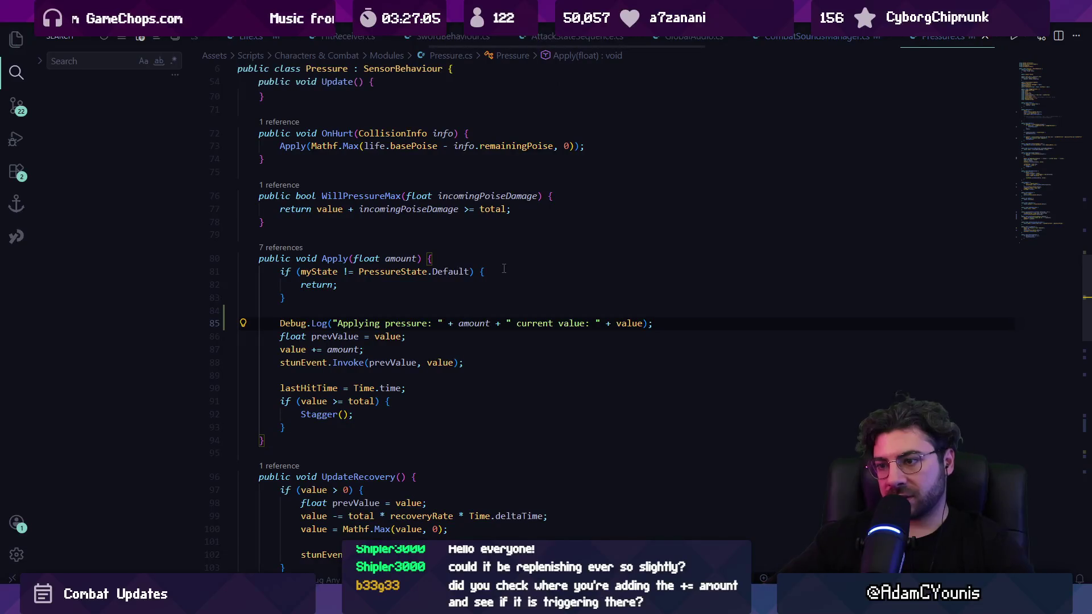
key("Left")
key("Left")
type("st")
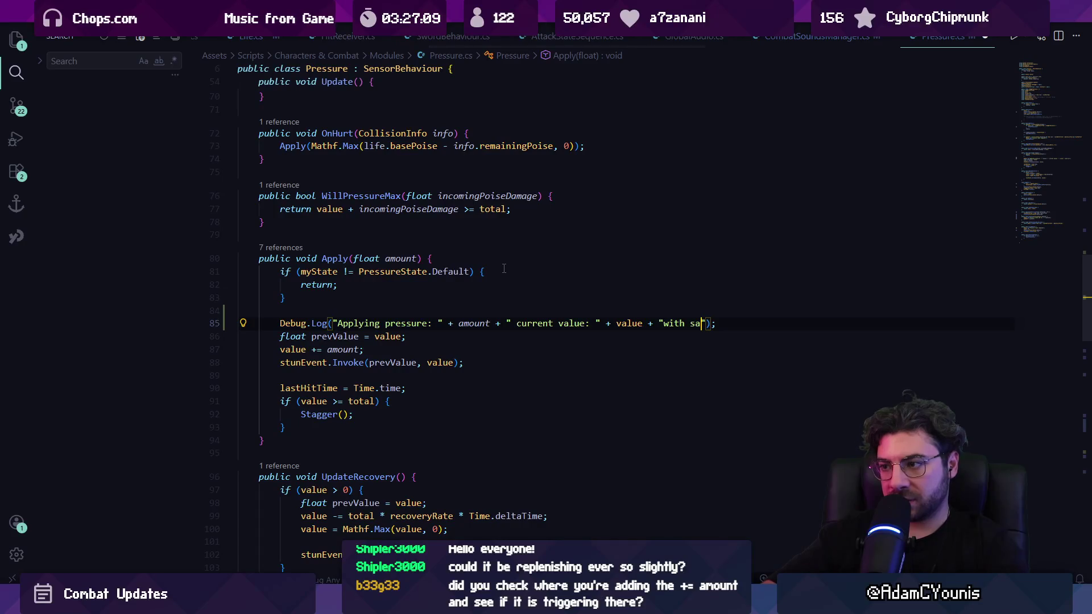
type("ate")
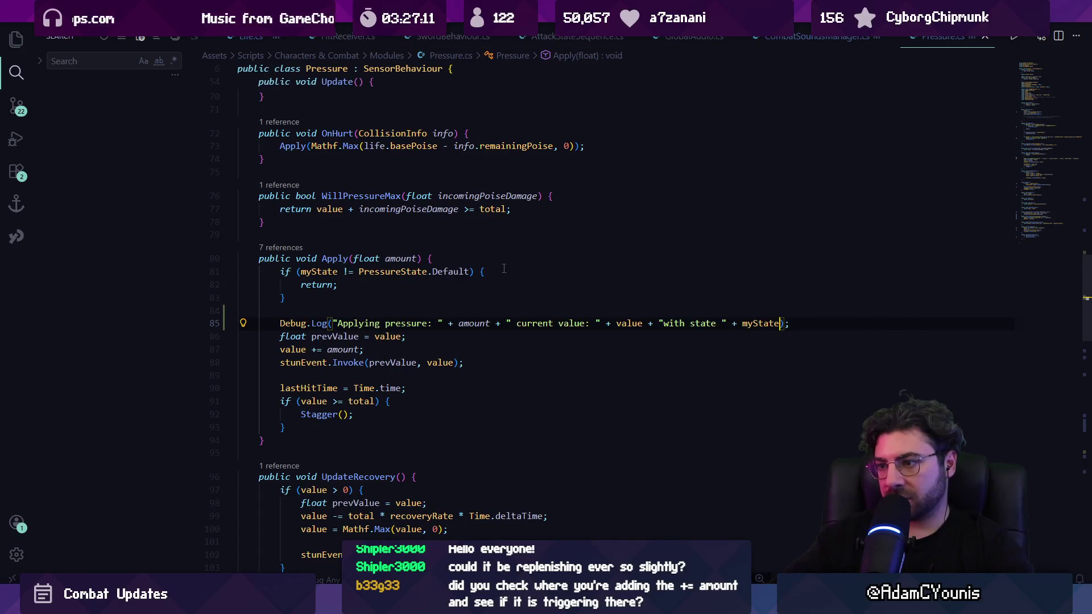
key("alt+Tab")
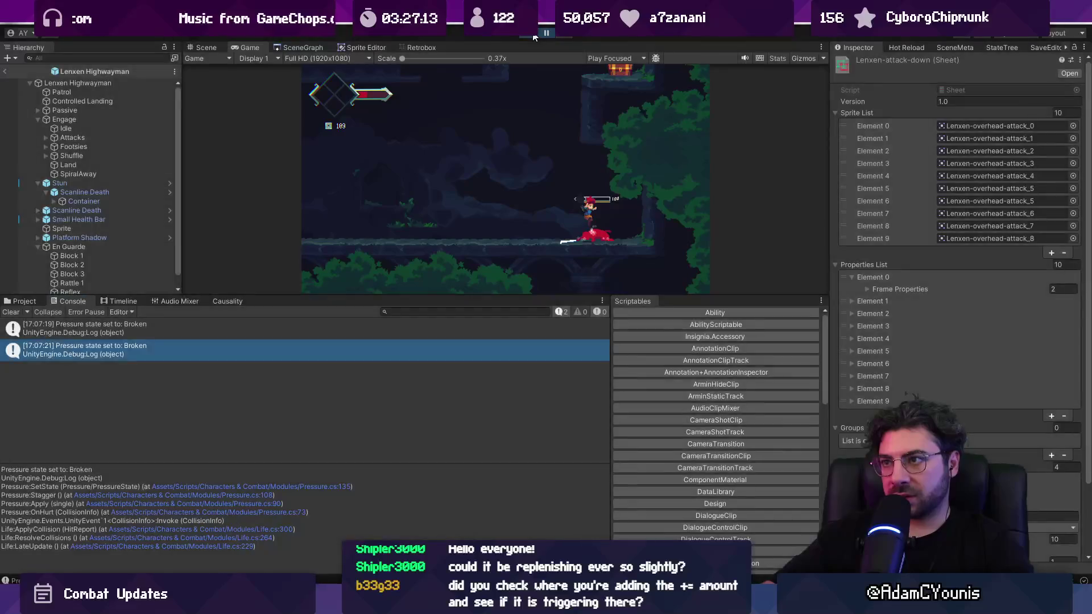
Restart Play mode, clear the Console, and open the Broken entry's Pressure.cs:135 source line.
left_click(534, 36)
left_click(534, 36)
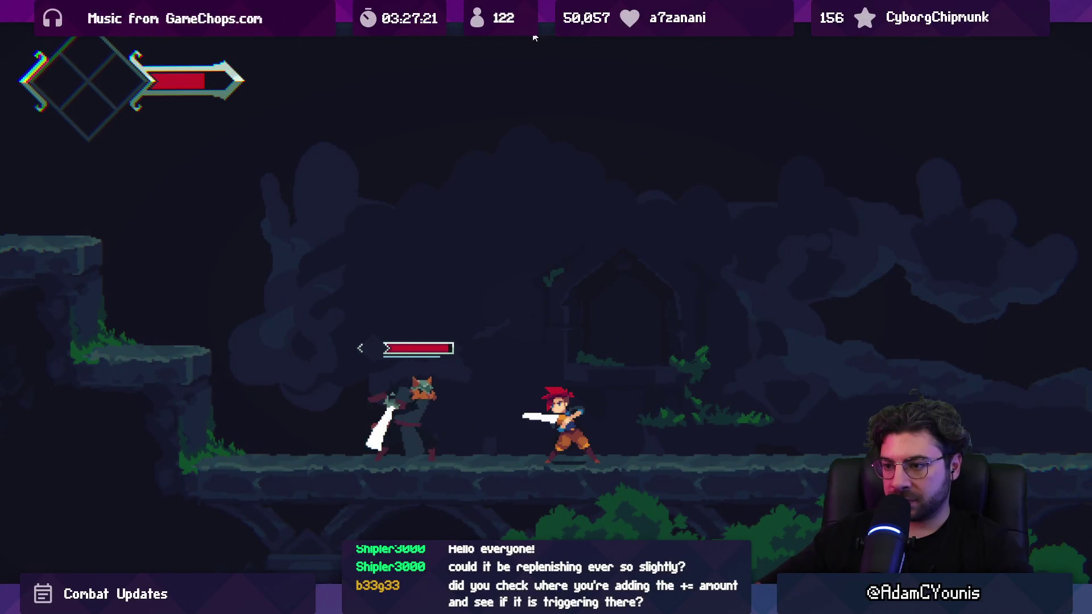
left_click(535, 35)
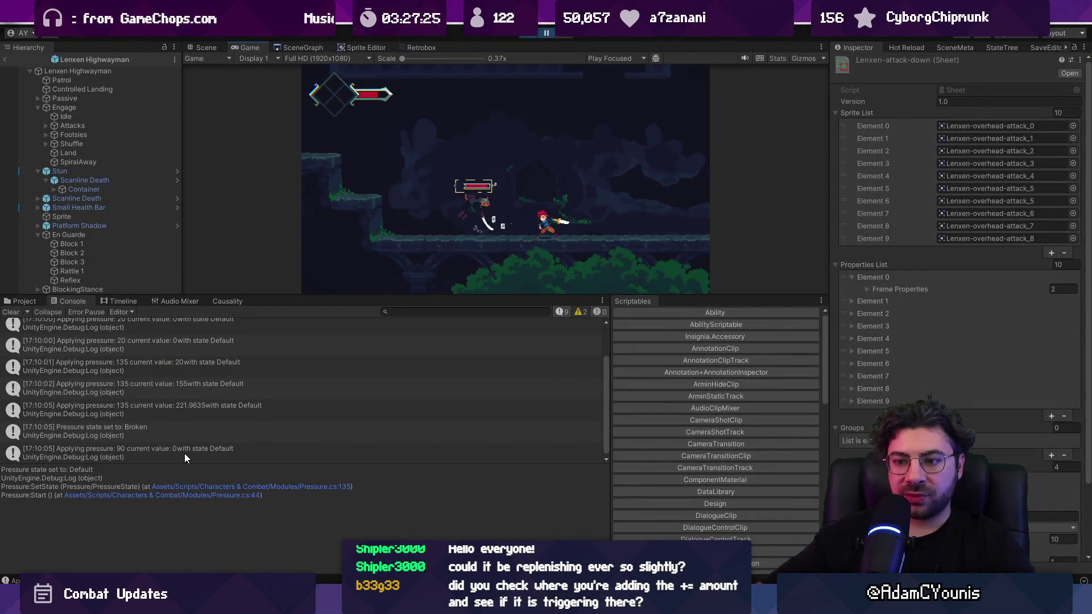
left_click(17, 311)
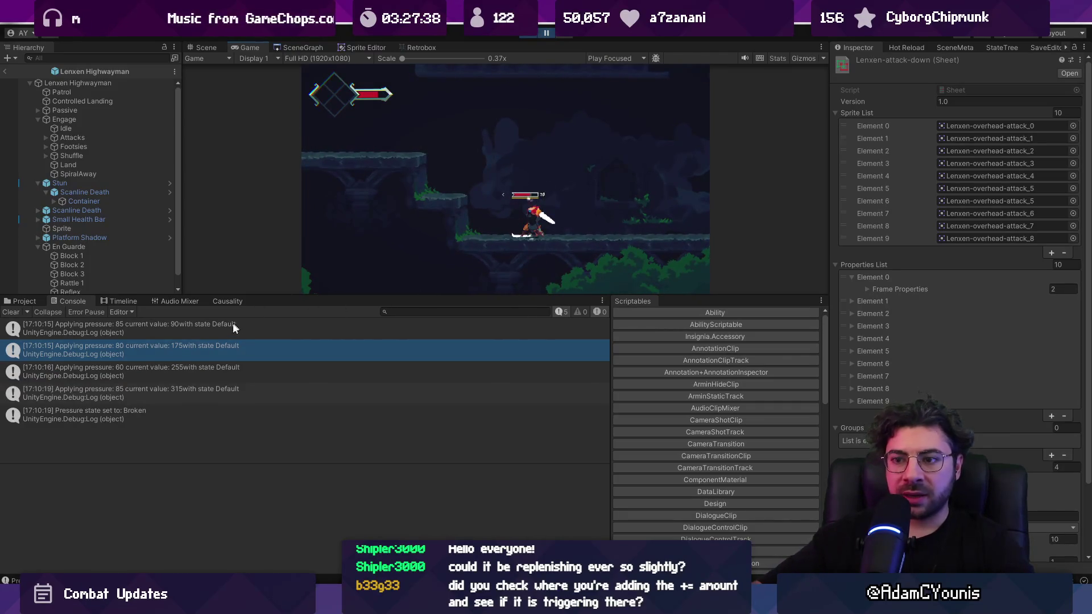
left_click(158, 415)
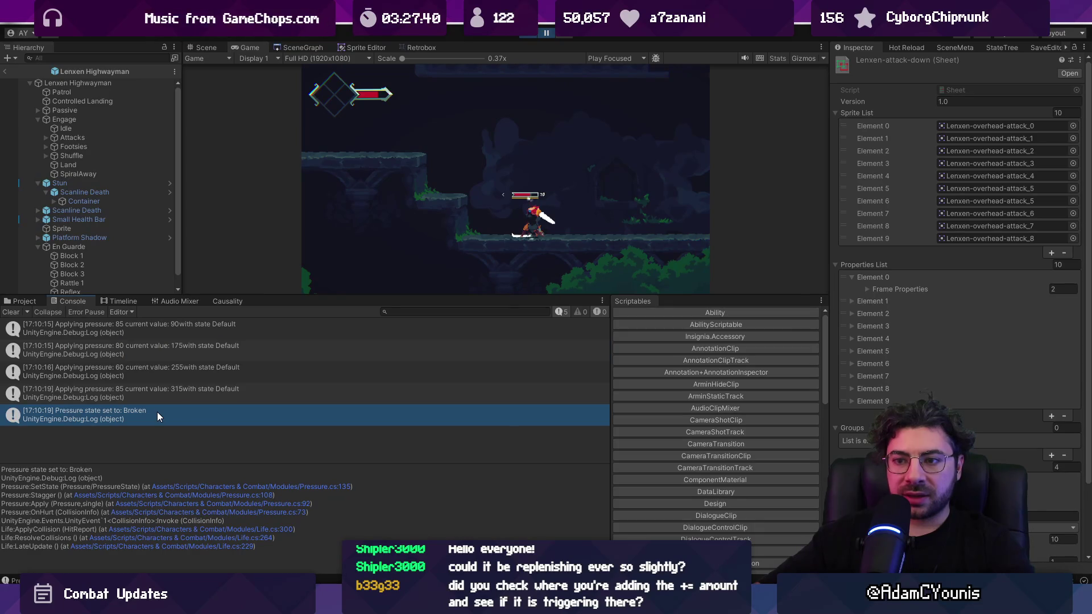
left_click(178, 487)
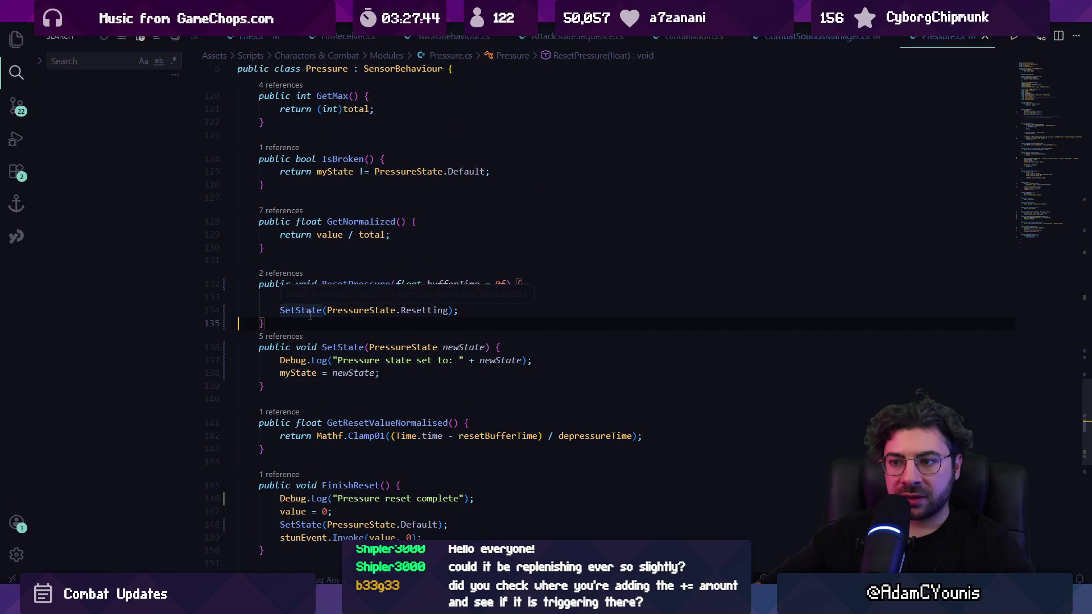
Peek the three ResetPressure references, including OnStunComplete, and jump to its Update call at line 57.
left_click(330, 284, "ctrl")
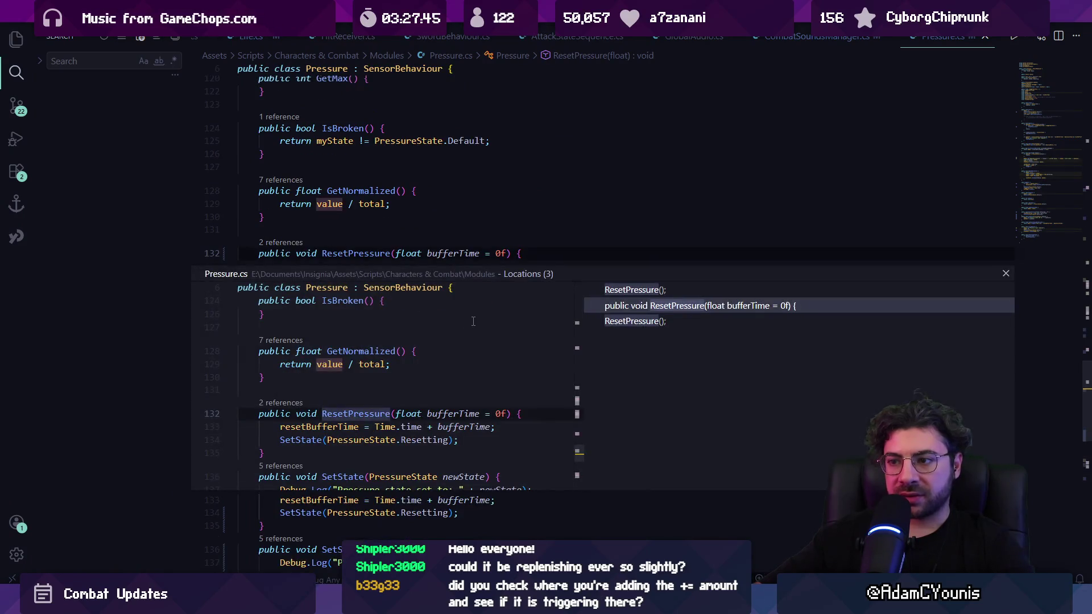
left_click(632, 290)
left_click(634, 321)
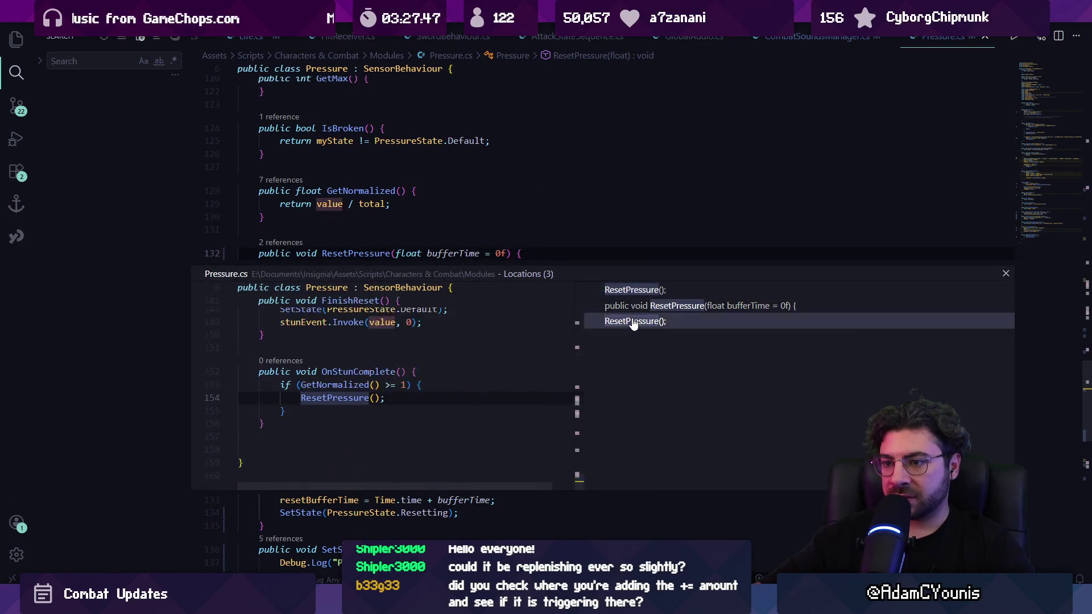
left_click(637, 291)
left_click(375, 392)
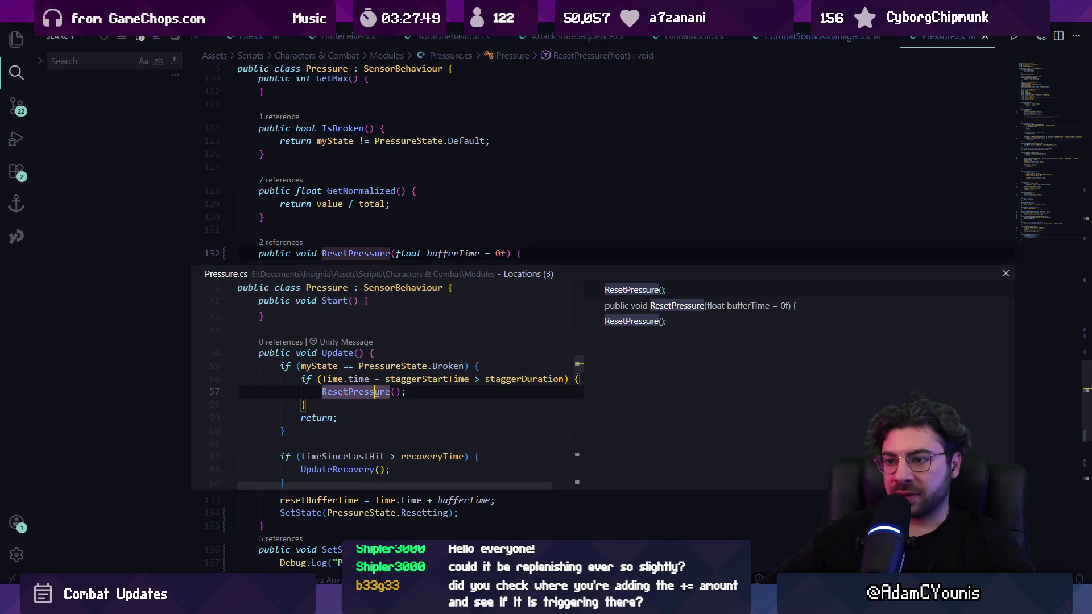
double_click(377, 392)
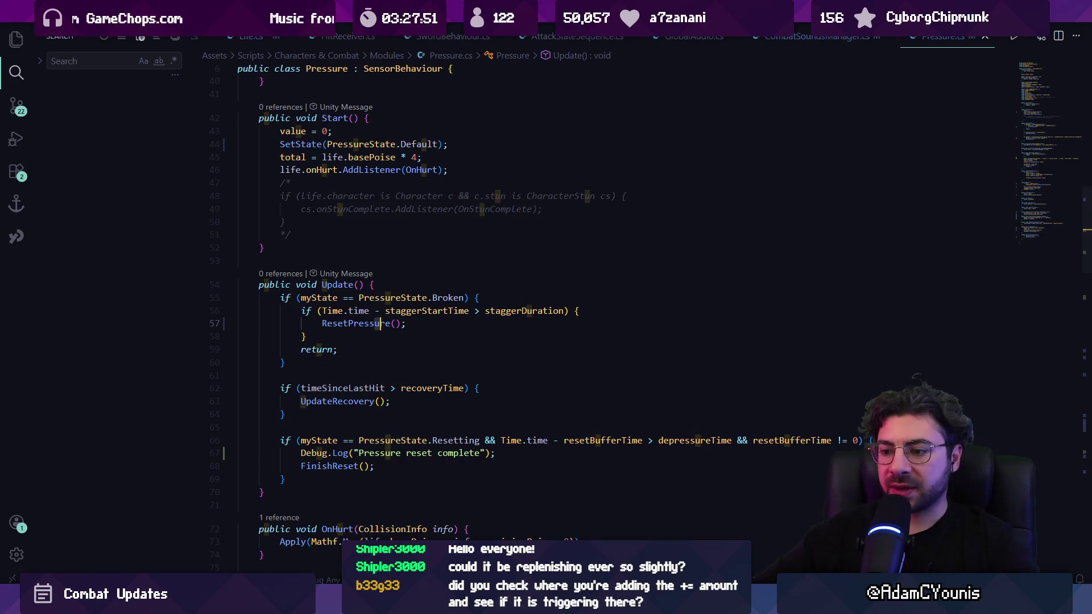
key("alt+Tab")
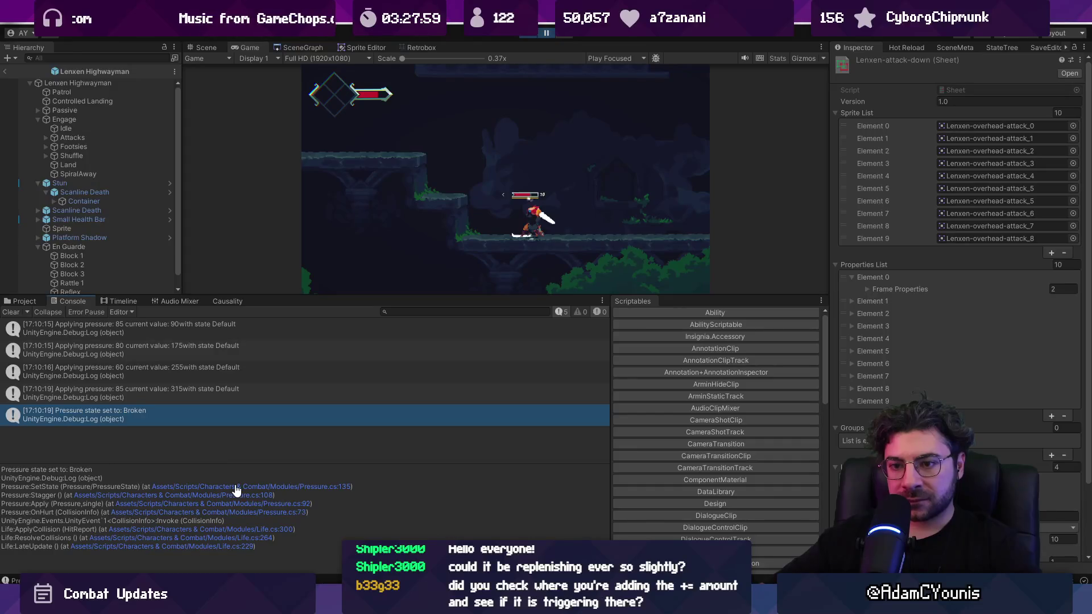
Clear the Console, replay to Broken, and open the 'Applying pressure: 105' entry in Pressure.cs.
left_click(159, 347)
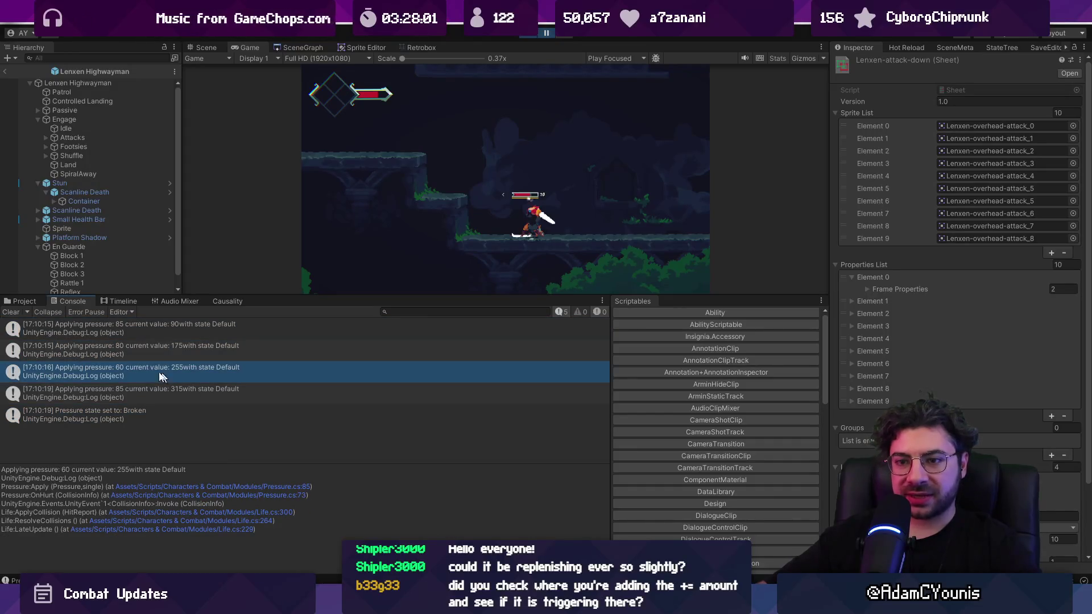
left_click(13, 313)
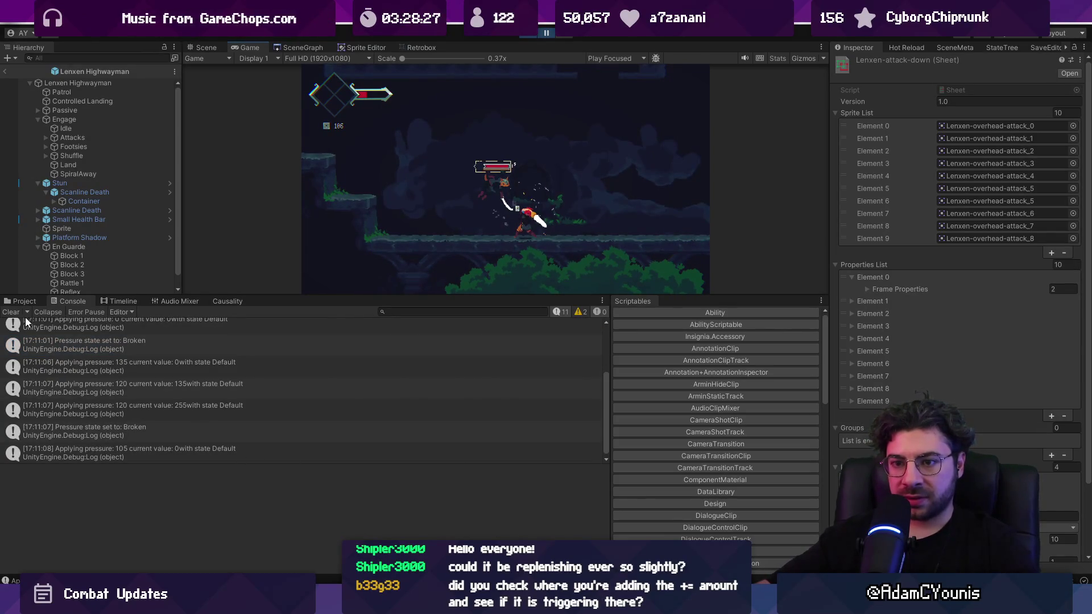
left_click(176, 432)
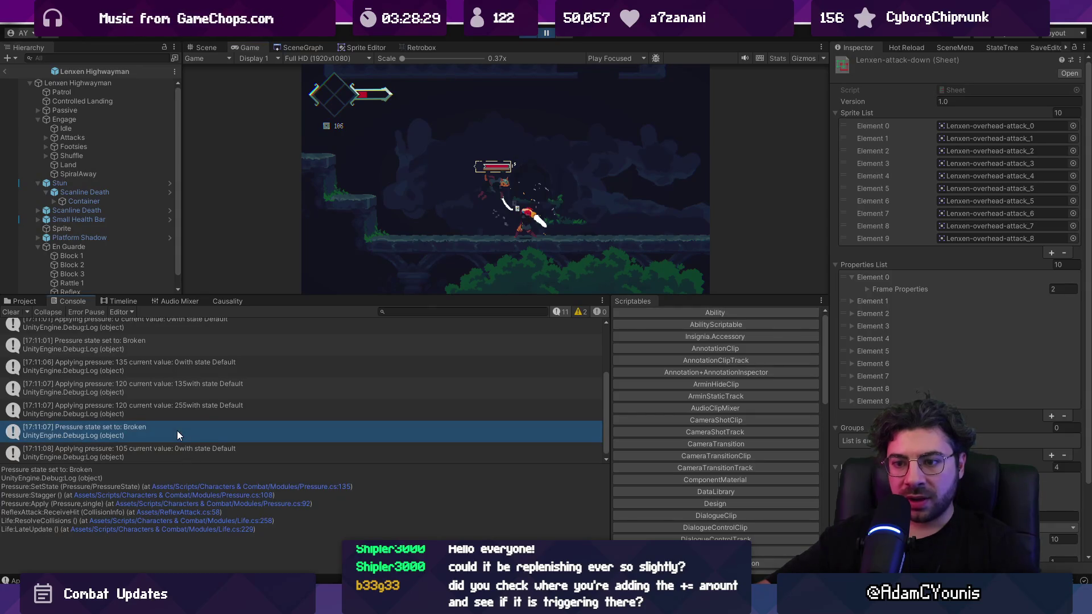
left_click(182, 449)
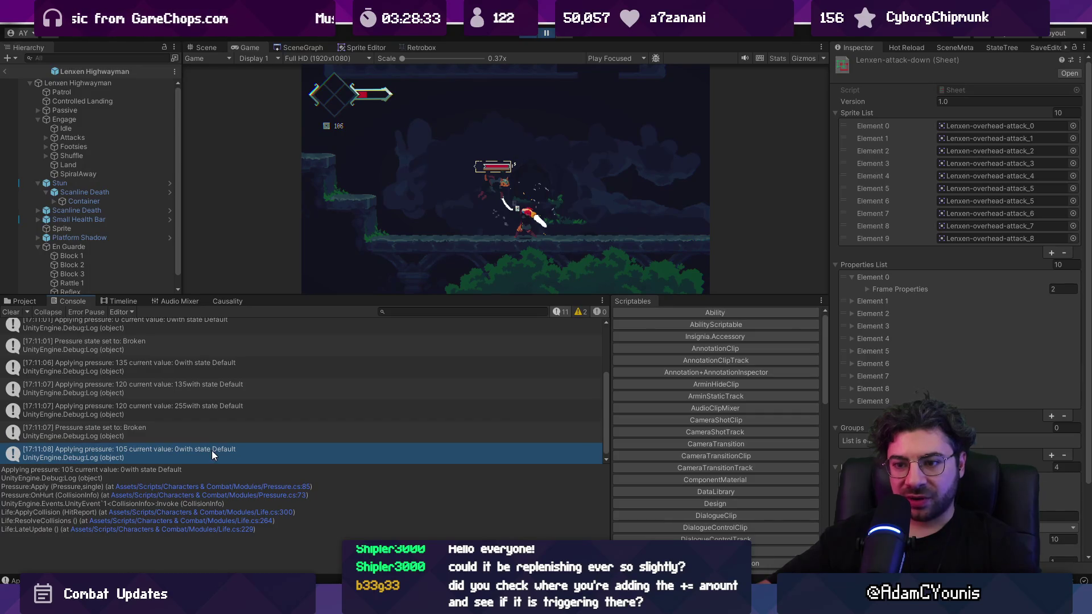
double_click(211, 450)
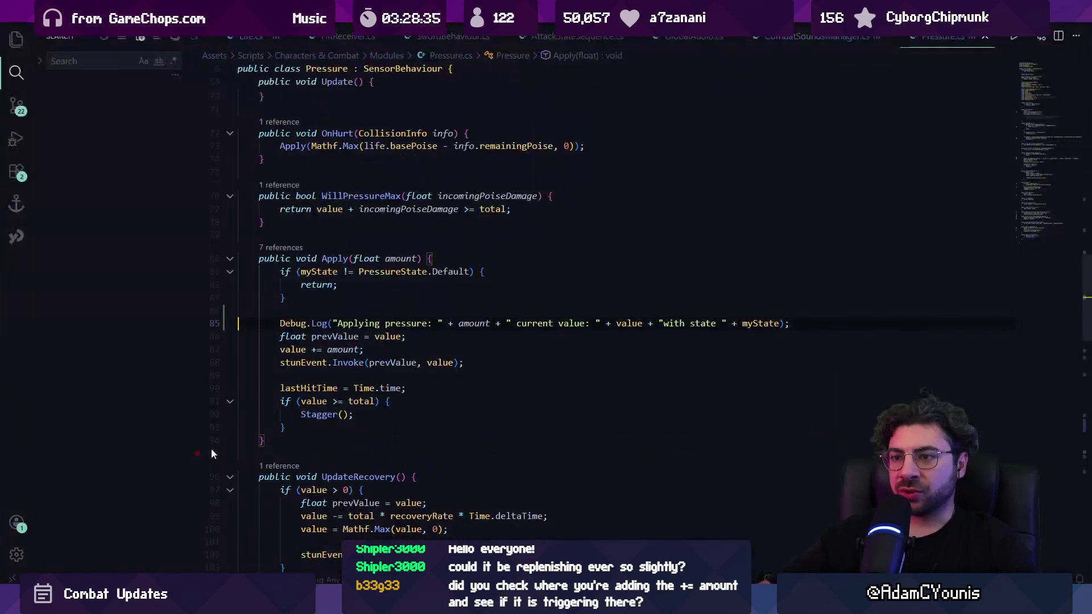
Move the Input Intent component up one place on Lenxen Highwayman.
key("alt+Tab")
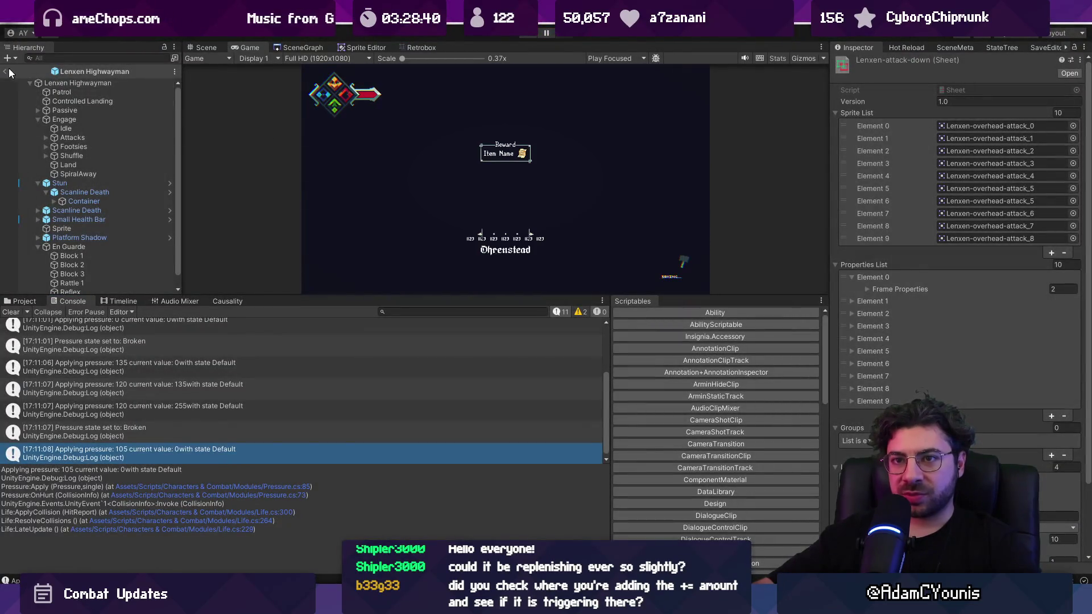
left_click(76, 84)
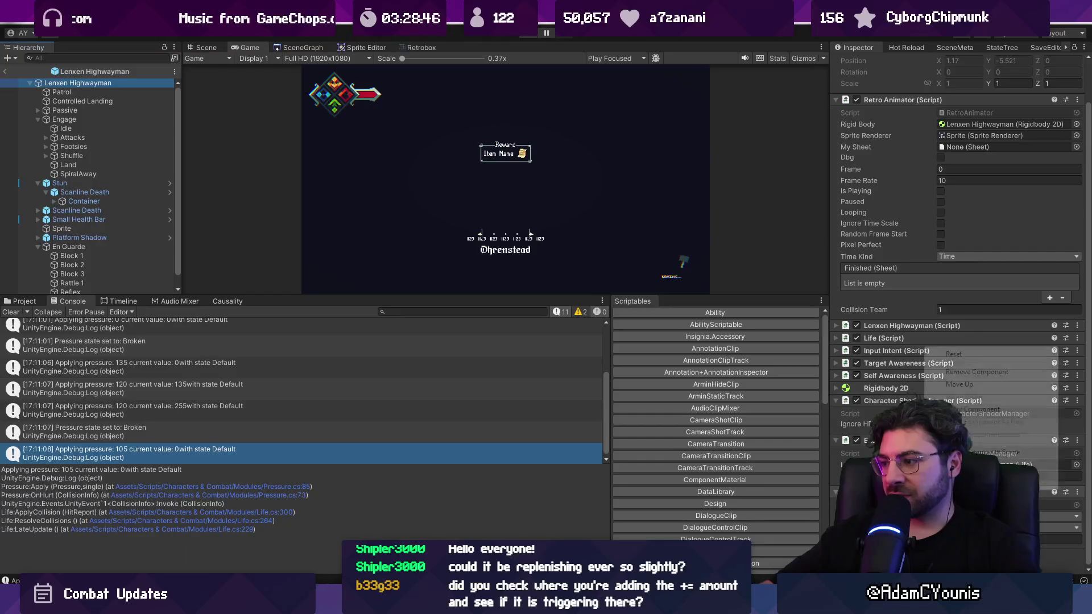
right_click(925, 351)
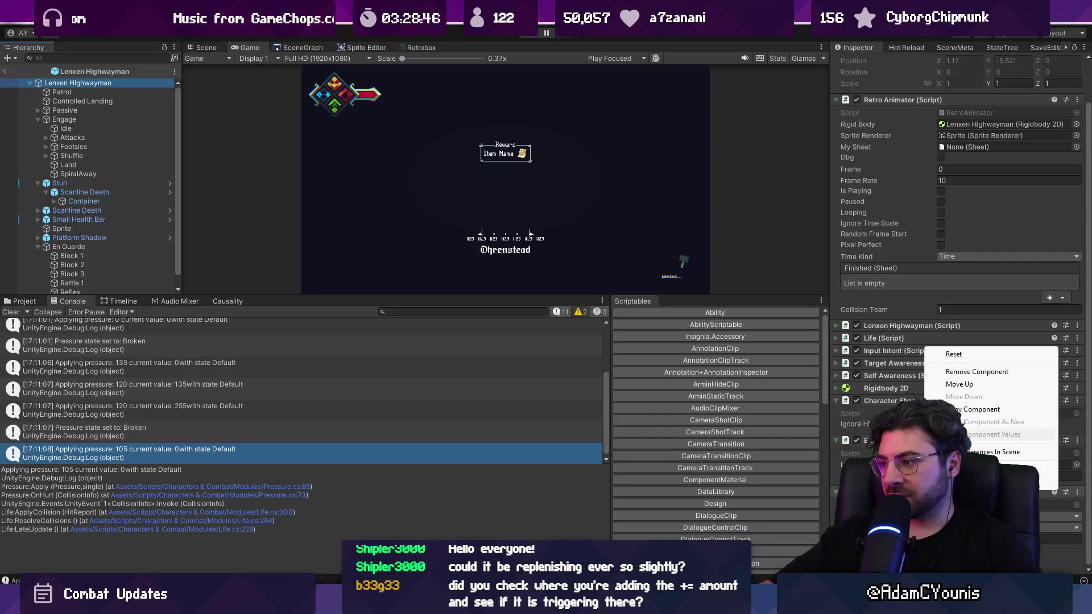
left_click(958, 384)
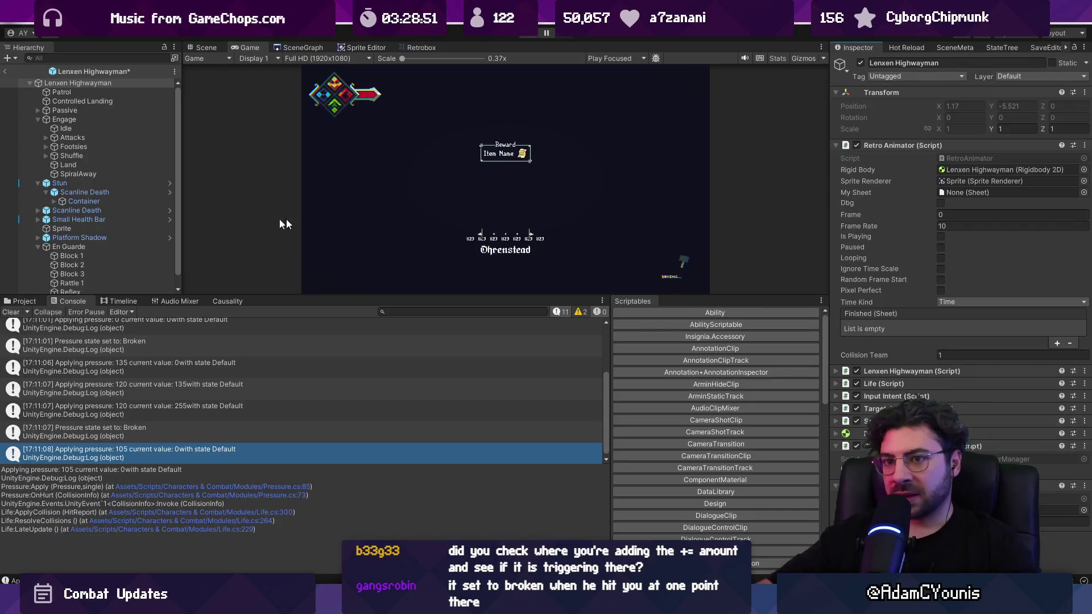
Check Stun's Pressure Stagger Duration of 4, then leave the prefab for the level scene.
left_click(94, 185)
left_click(940, 285)
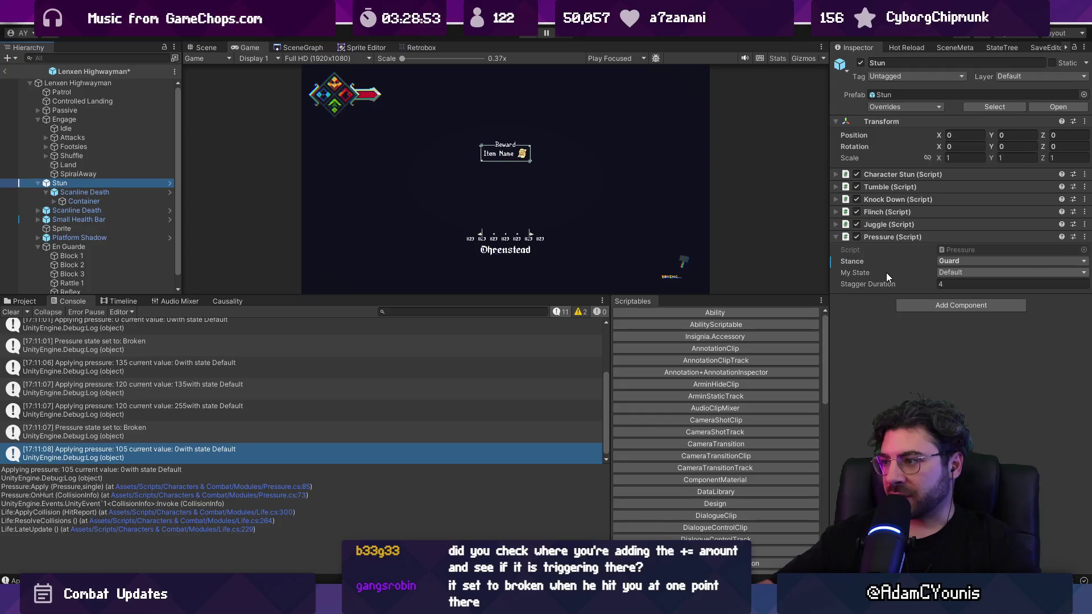
left_click(7, 71)
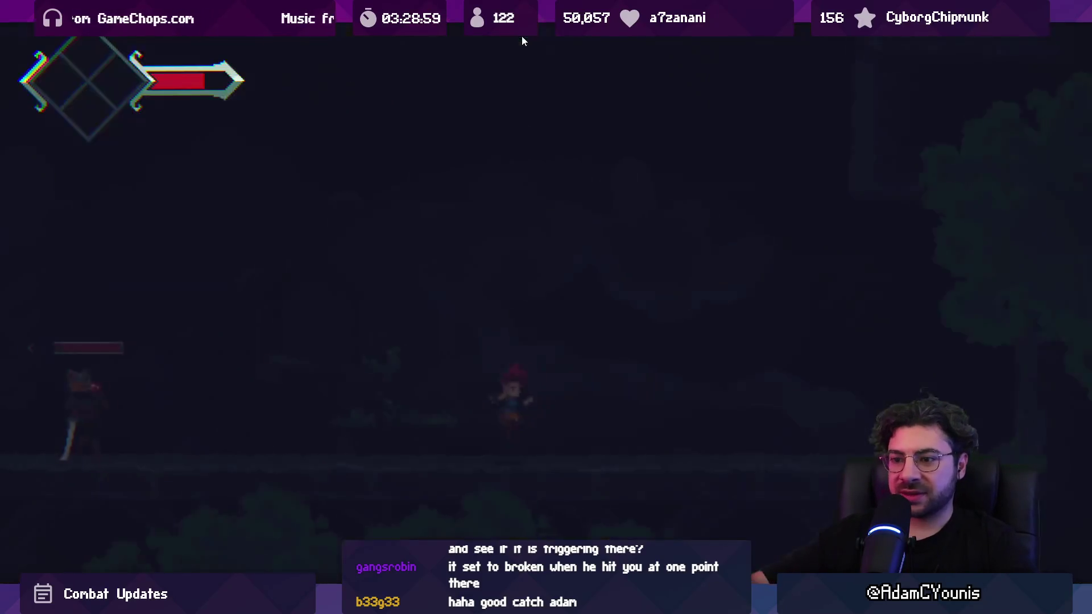
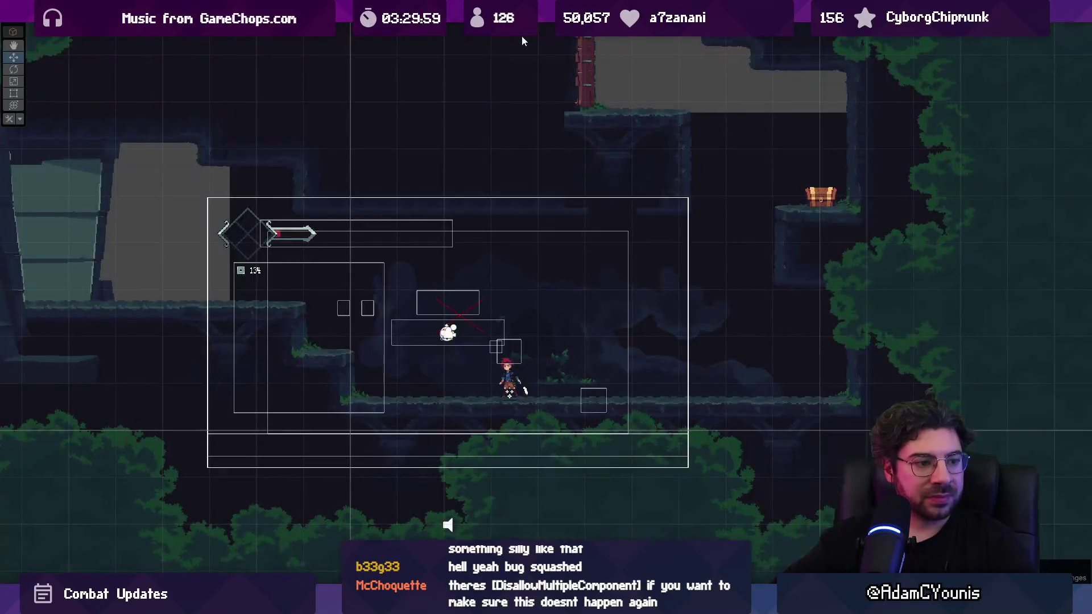
Exit full-screen play, open Pressure.cs from the 'Applying pressure' log, and delete its debug line.
key("shift+space")
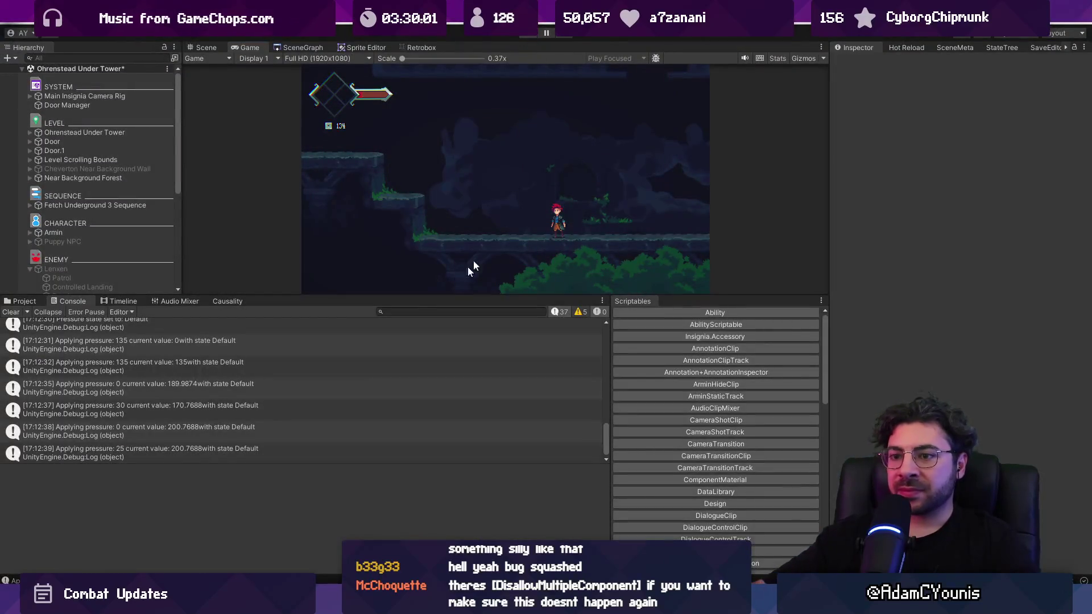
double_click(357, 374)
key("BackSpace")
key("BackSpace")
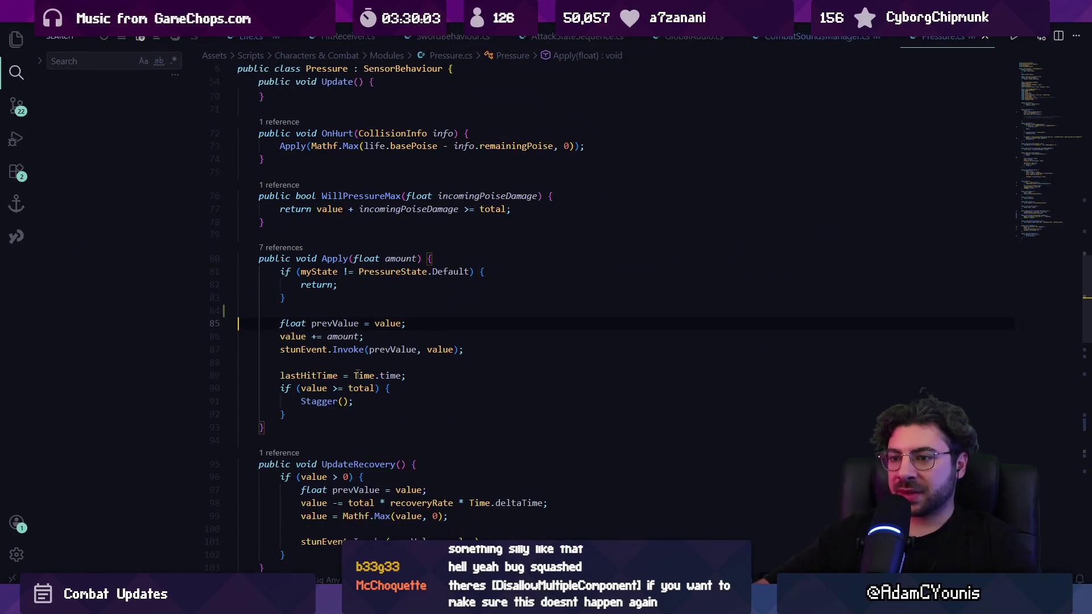
Open CombatSoundsManager.cs through the quick file search.
mouse_move(385, 604)
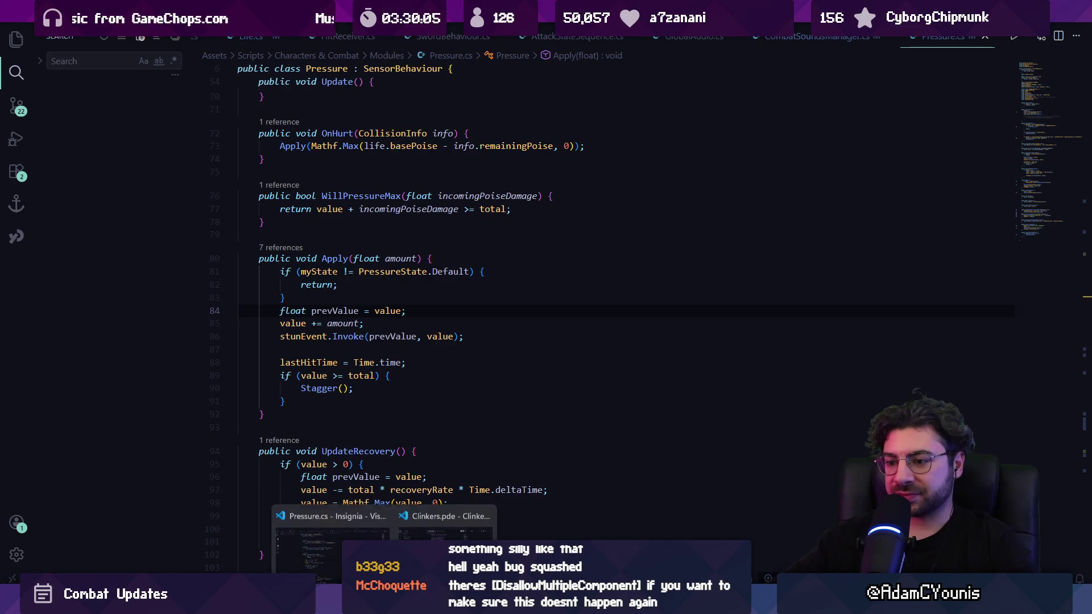
left_click(419, 319)
key("ctrl+p")
type("Com")
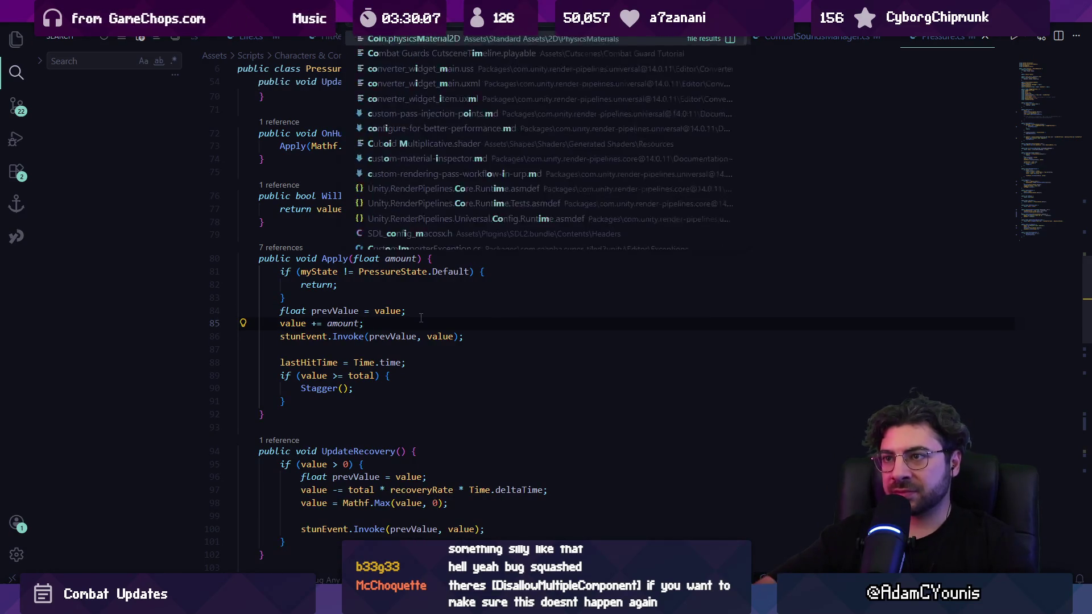
type("ba")
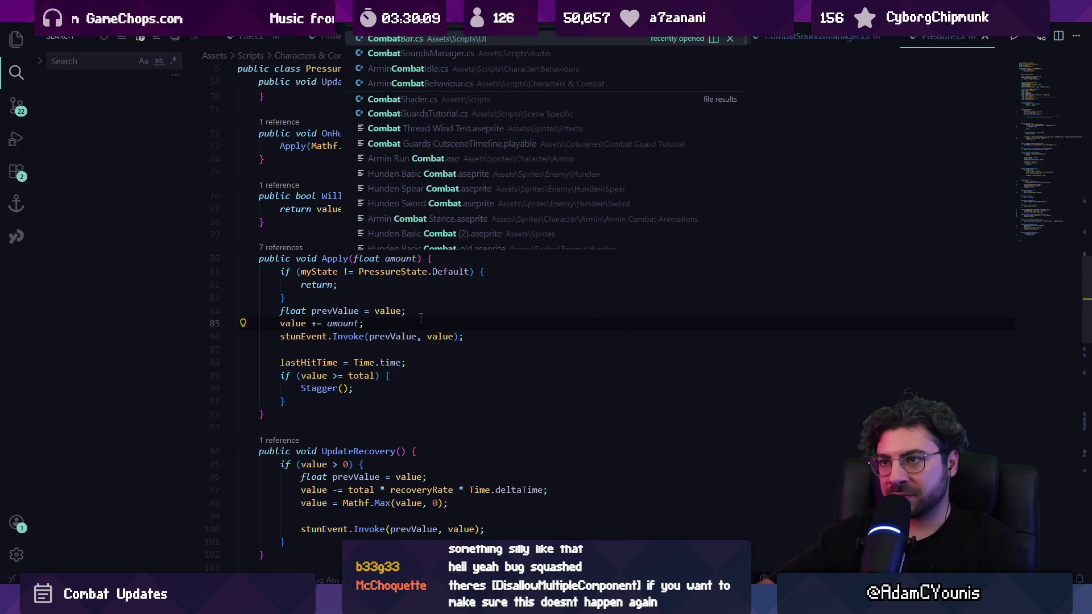
key("Down")
key("Return")
Search CombatSoundsManager.cs for leftover 'debug' logs, then switch to the Fork git client.
key("ctrl+f")
type("dfe")
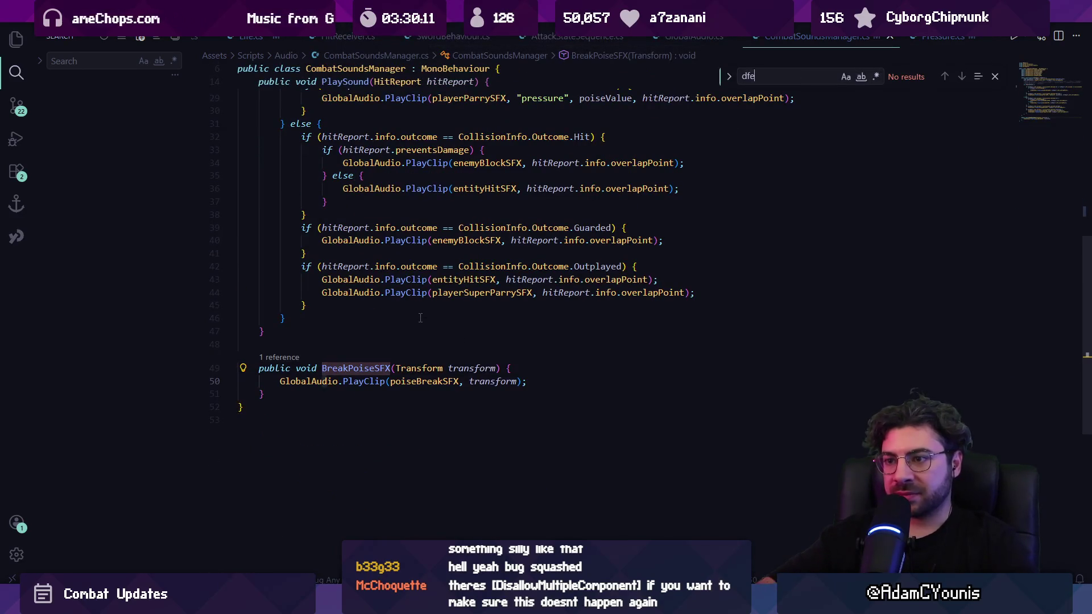
key("BackSpace")
key("BackSpace")
type("ebug")
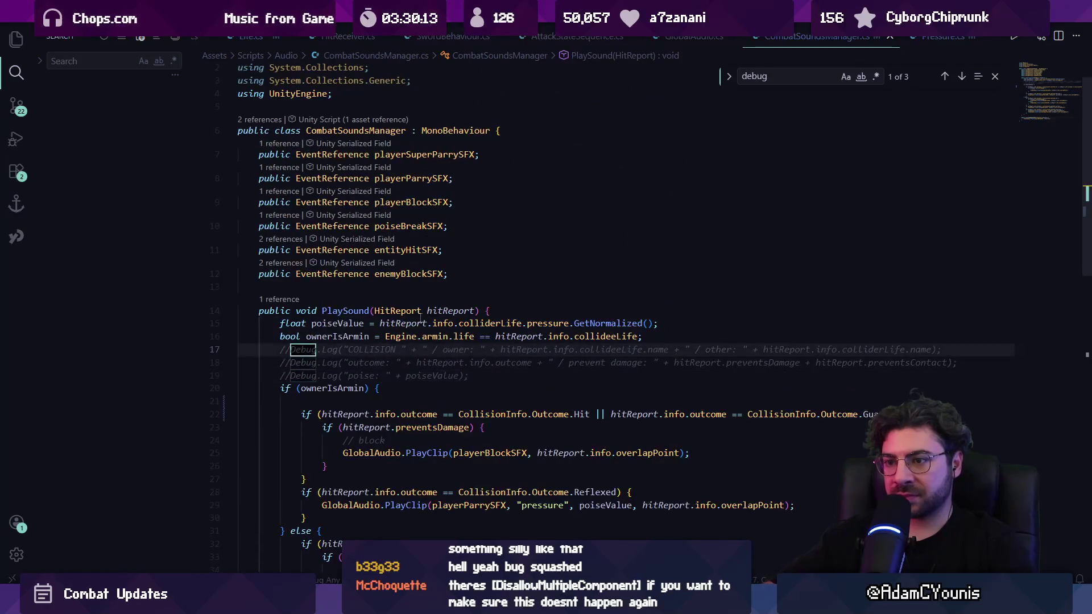
key("Escape")
key("alt+Tab")
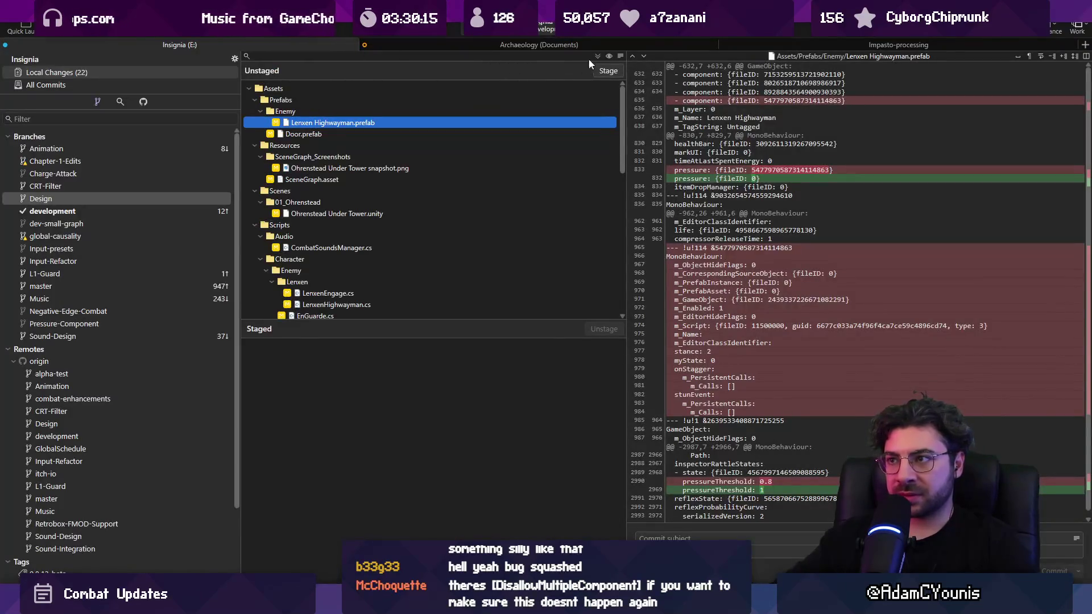
Stage all changes and commit 'Updates combat sound manager, pressure component and Lenxen behaviour'.
left_click(609, 56)
key("Escape")
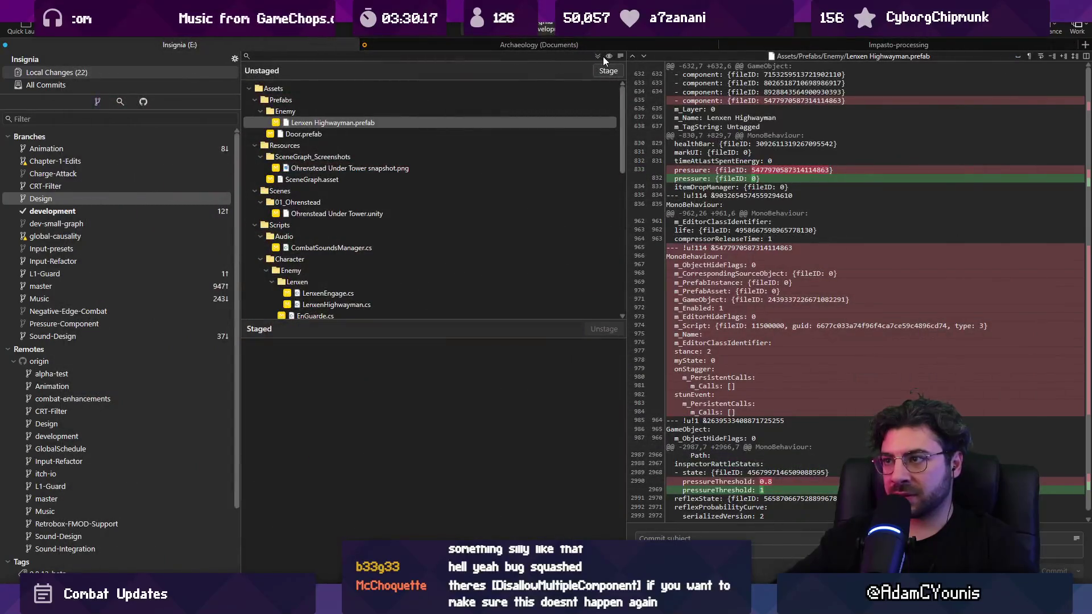
left_click(609, 71)
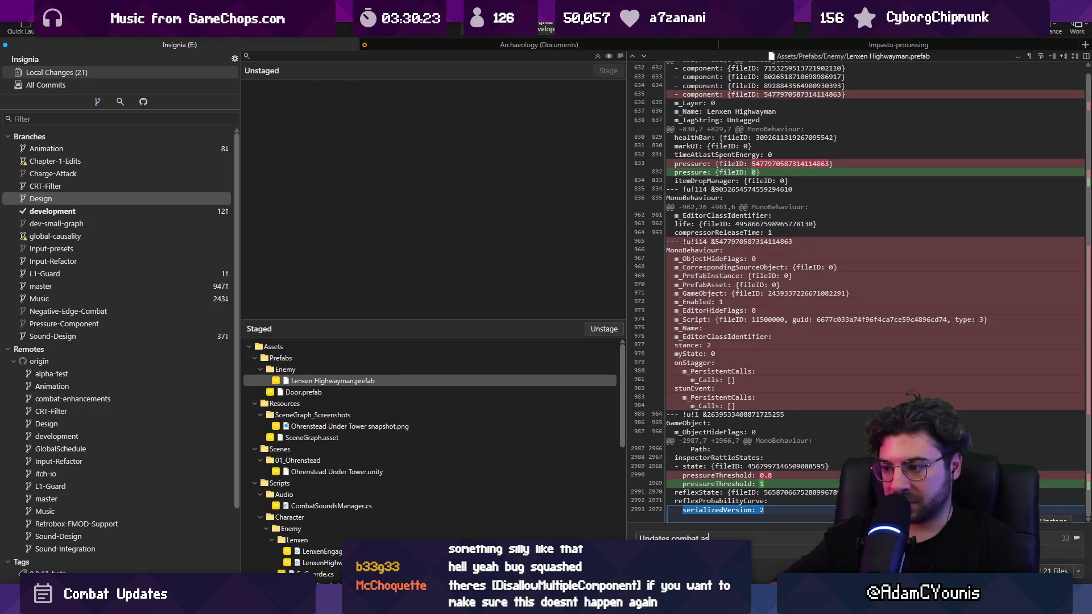
type(", pressure compon")
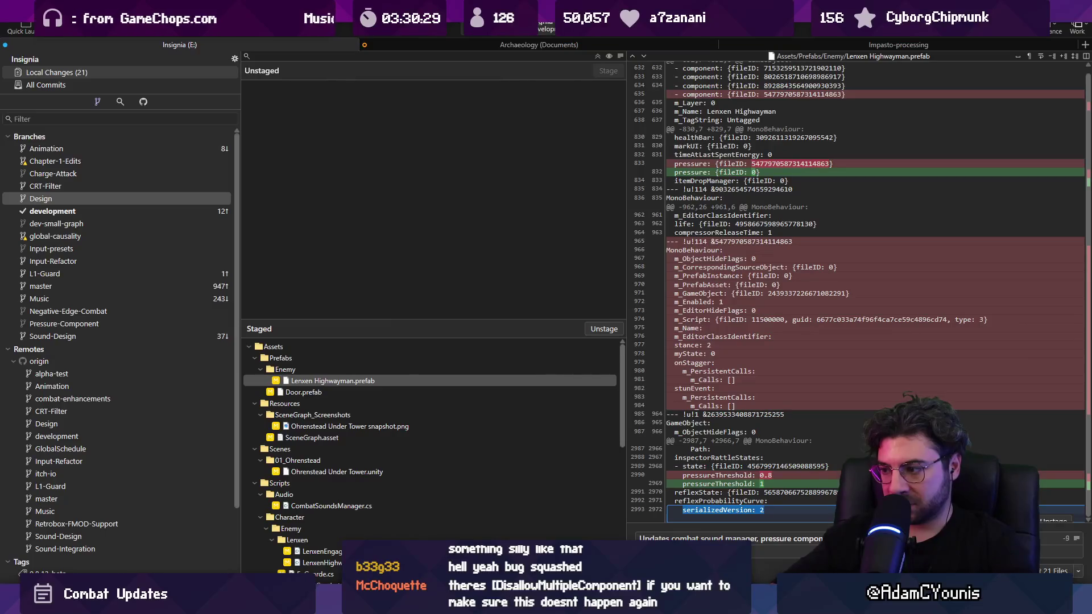
type("en")
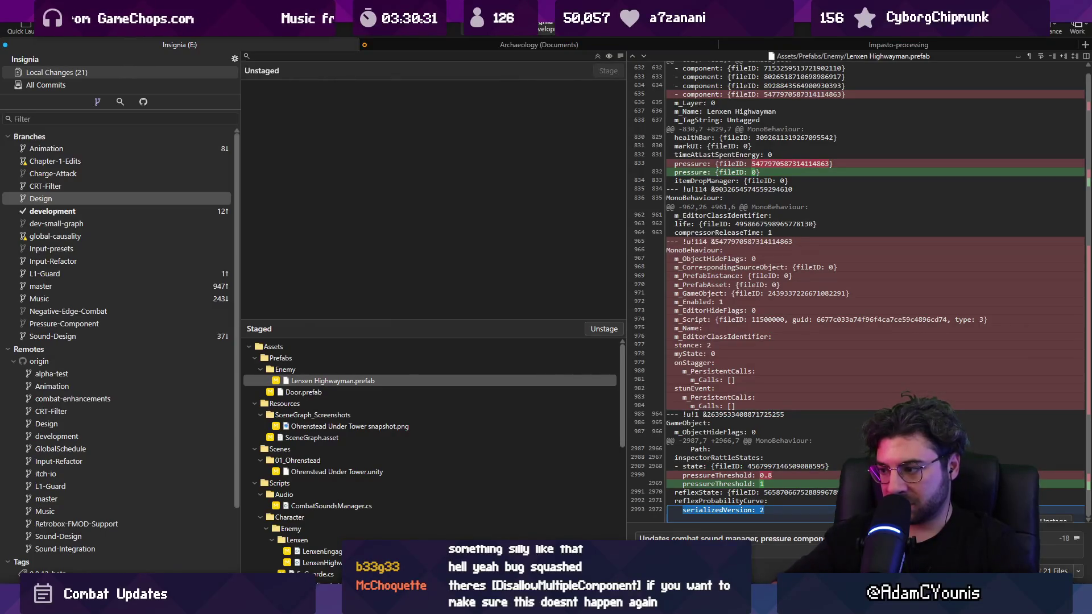
key("ctrl+Return")
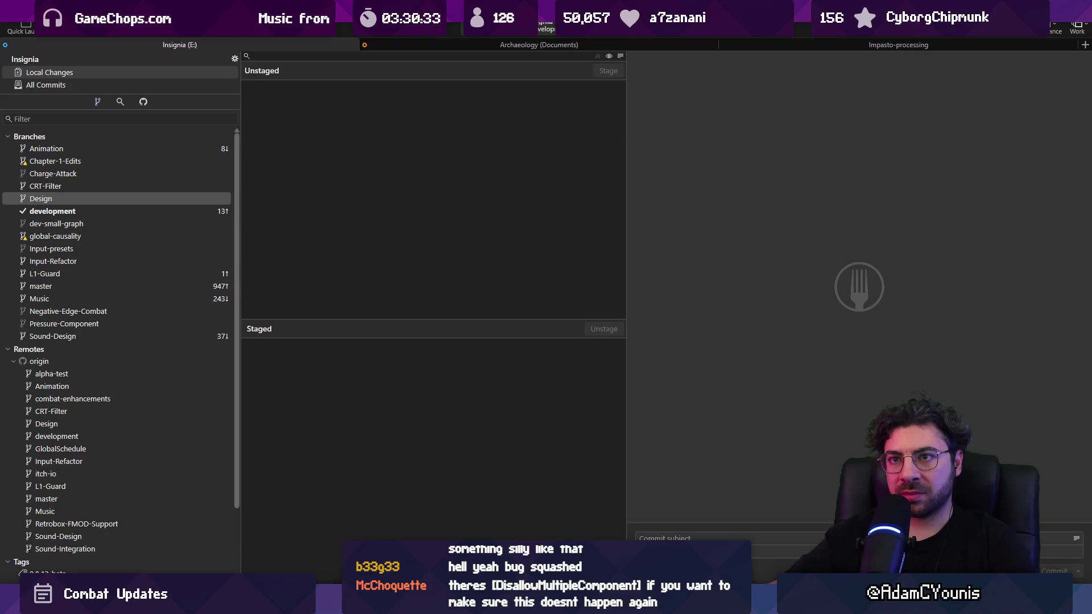
Push the commit to development, check the history, then clear Unity's console.
key("ctrl+shift+p")
key("Return")
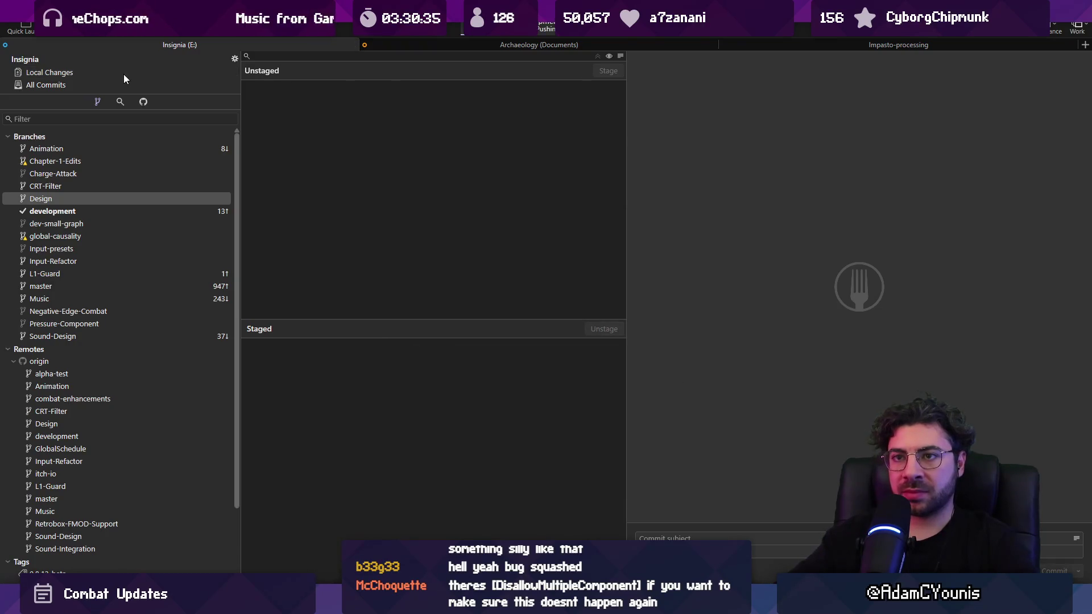
left_click(129, 80)
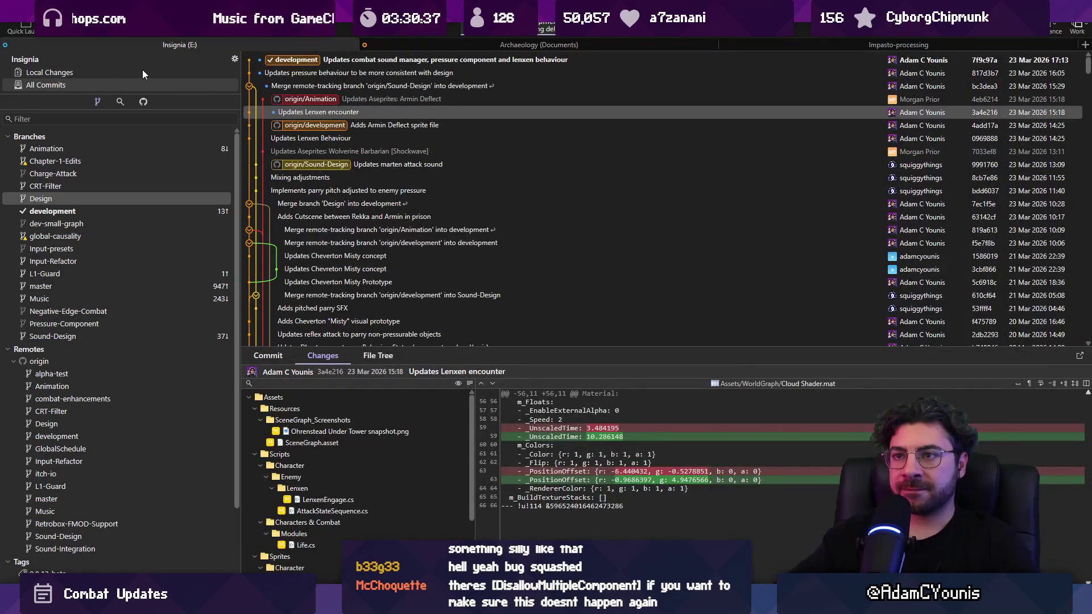
left_click(143, 73)
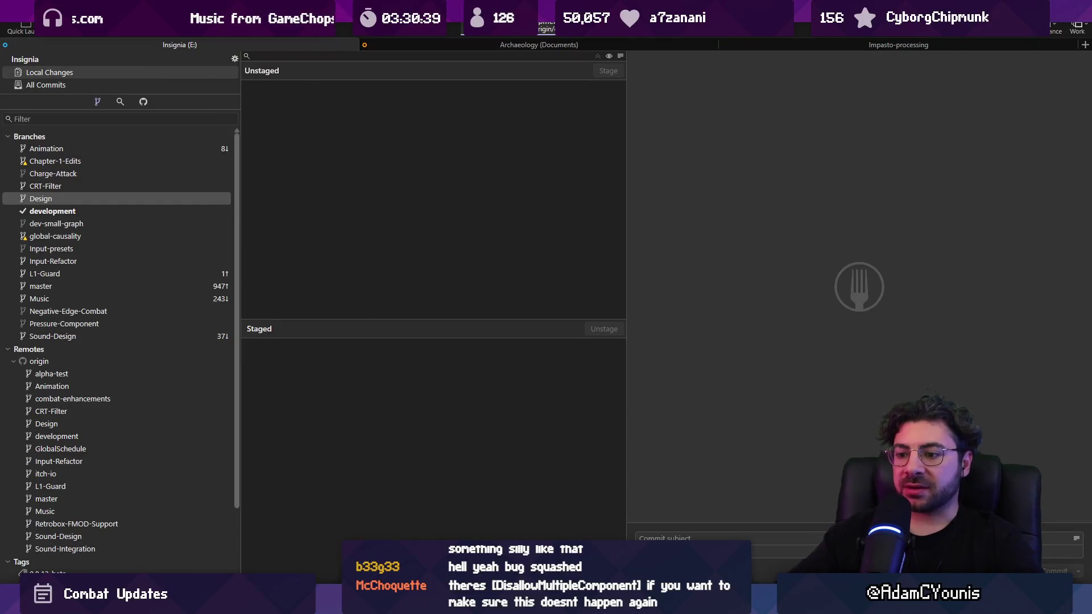
key("alt+Tab")
left_click(17, 313)
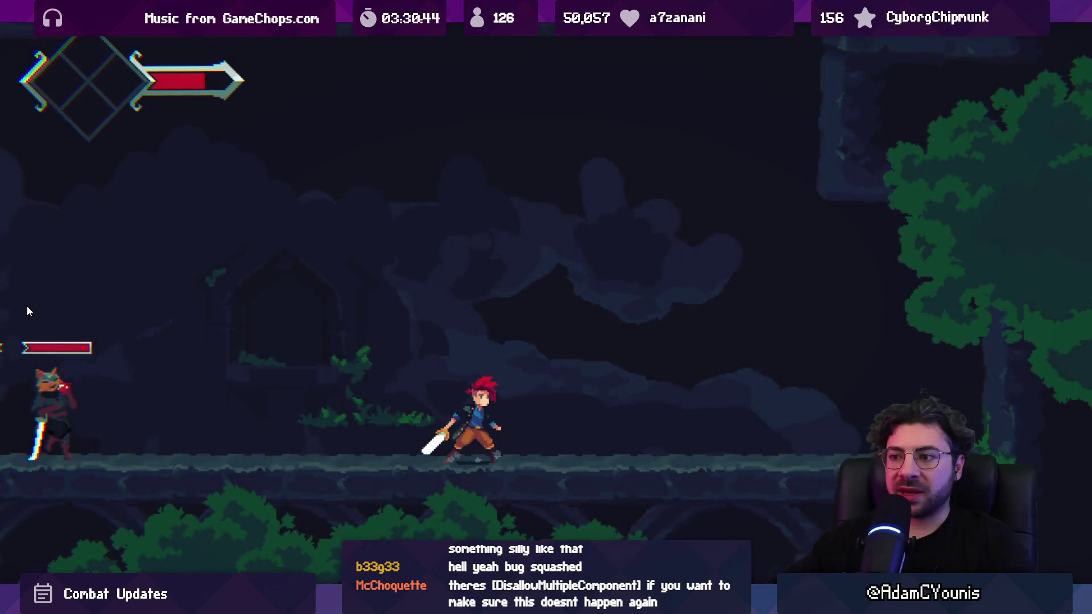
Play-test by approaching and slashing the Lenxen enemy twice, then pause the game.
key("Left")
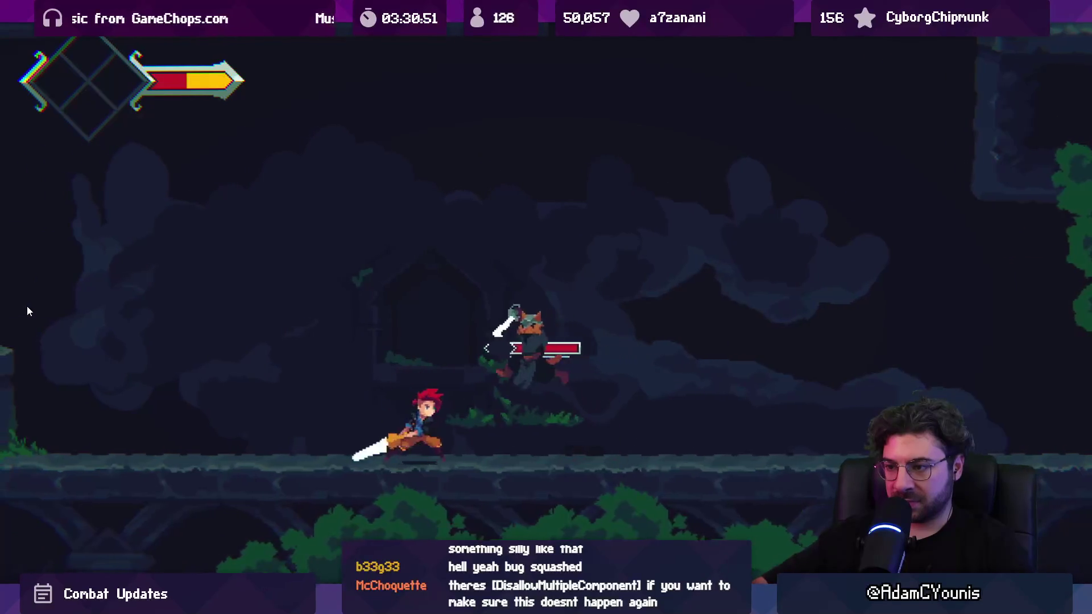
key("Right")
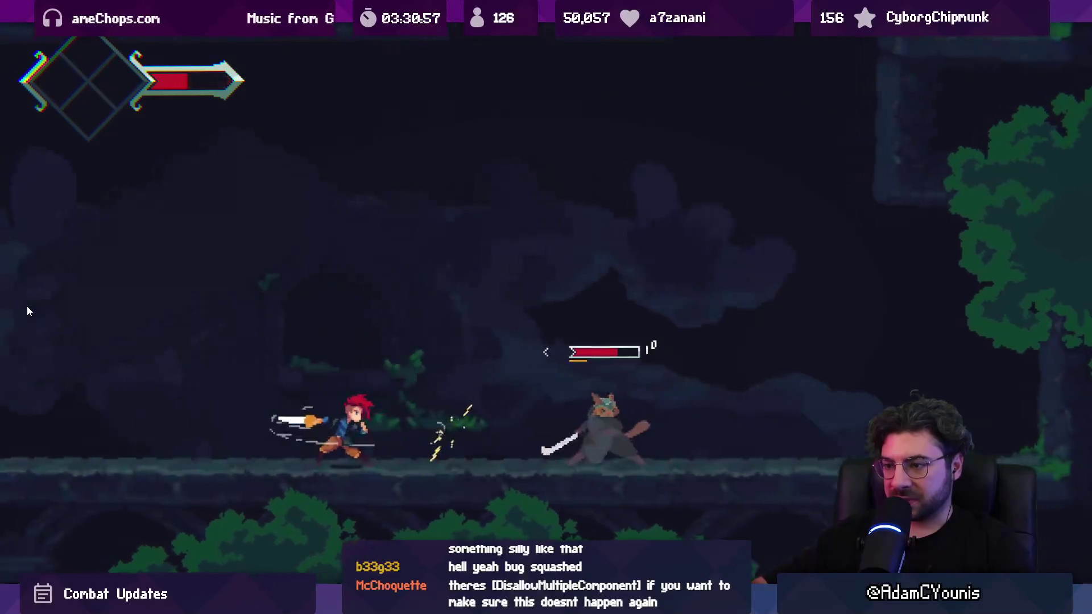
key("Right")
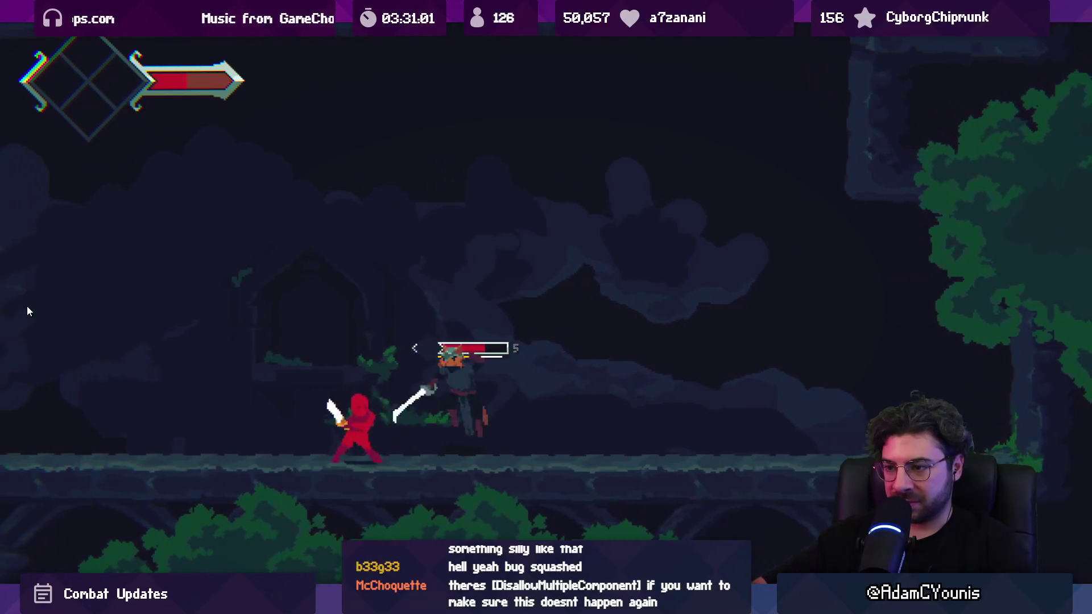
key("ctrl+shift+p")
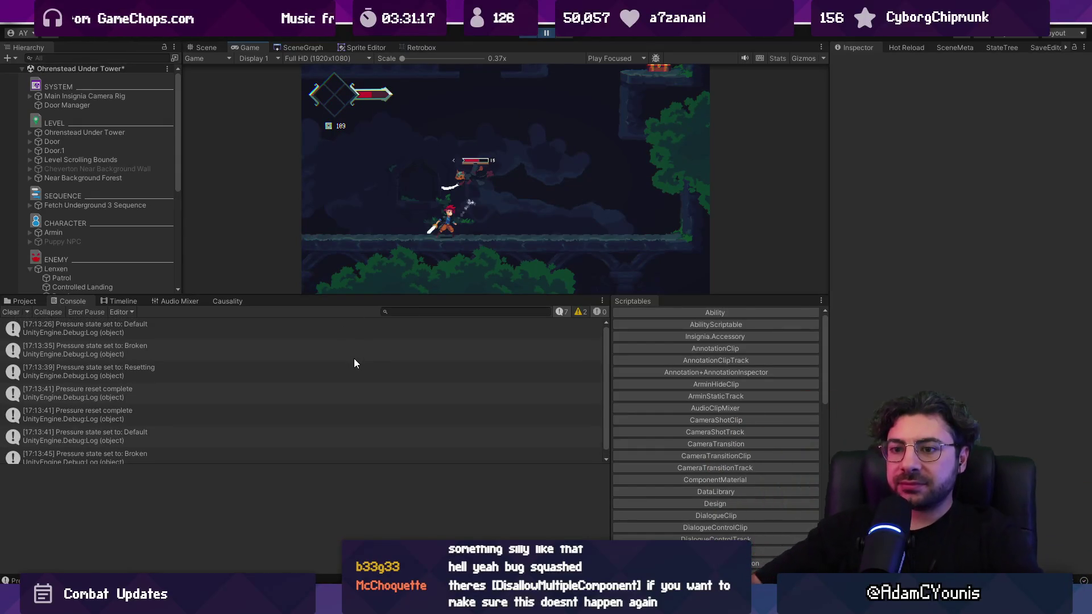
Inspect the 'Pressure reset complete' log and bring up Pressure.cs in VS Code.
left_click(286, 386)
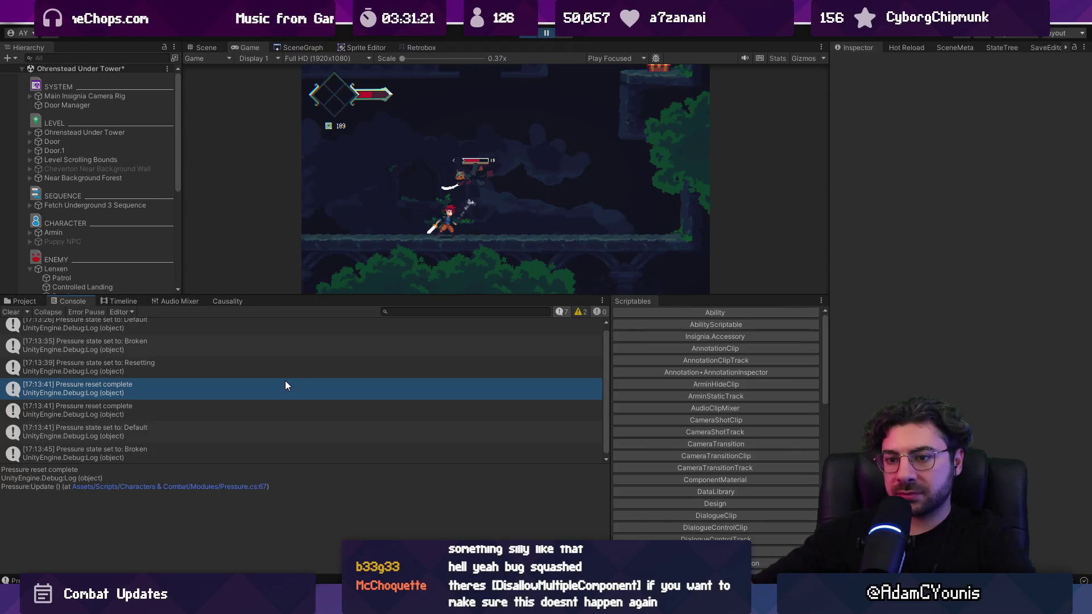
mouse_move(385, 604)
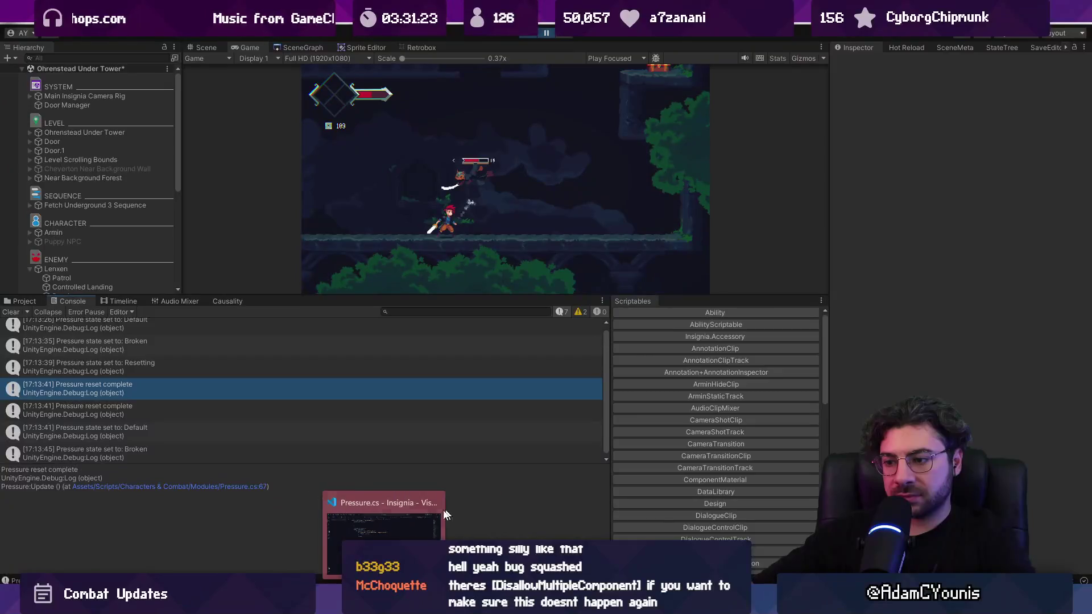
left_click(336, 526)
key("ctrl+shift+k")
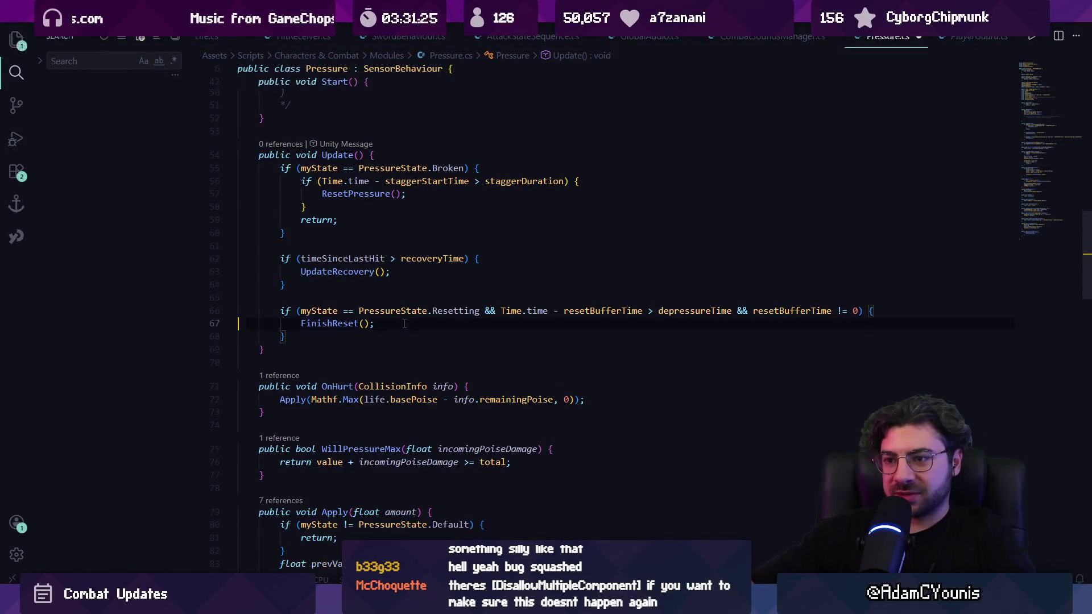
Delete the debug log lines in SetState and the 'Pressure reset complete' log in FinishReset.
key("ctrl+f")
type("debug")
key("Return")
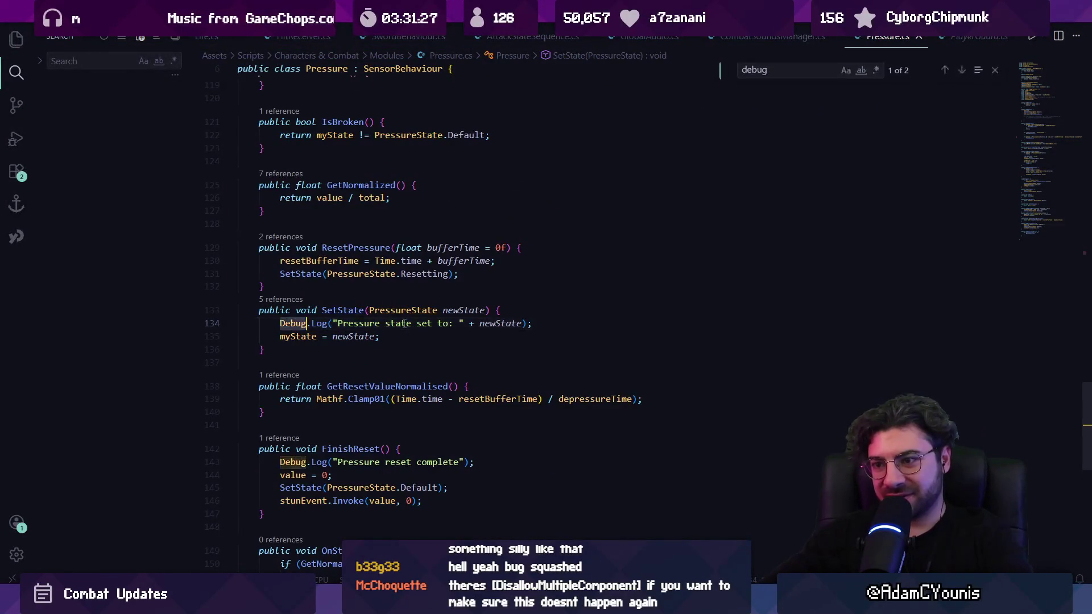
key("Escape")
key("ctrl+shift+k")
triple_click(298, 449)
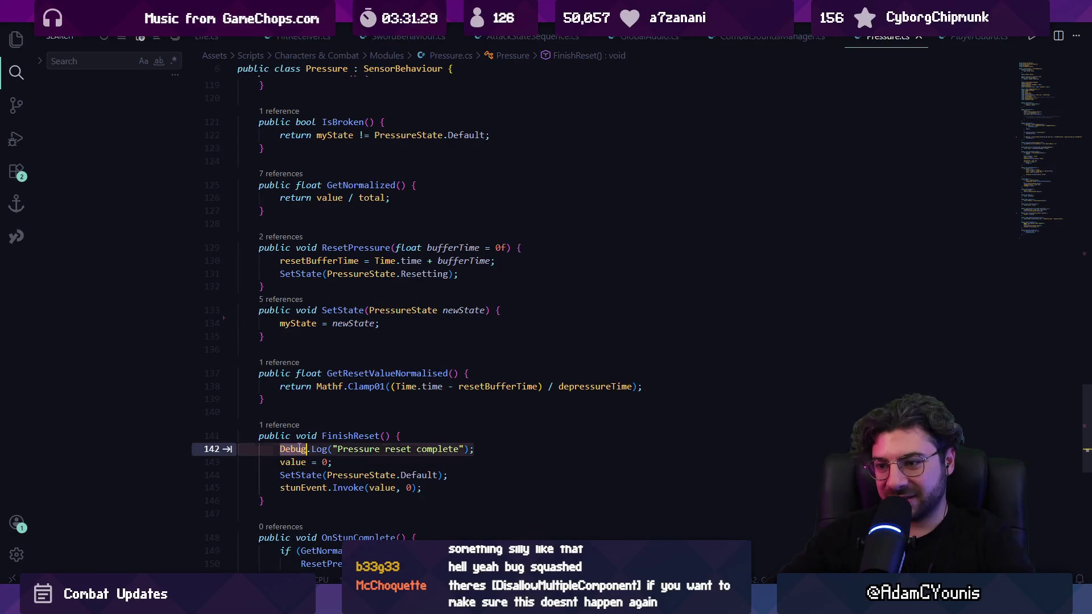
key("ctrl+shift+k")
Check Pressure.cs for remaining debug logs, then switch to Unity to test.
key("ctrl+f")
type("debvyug")
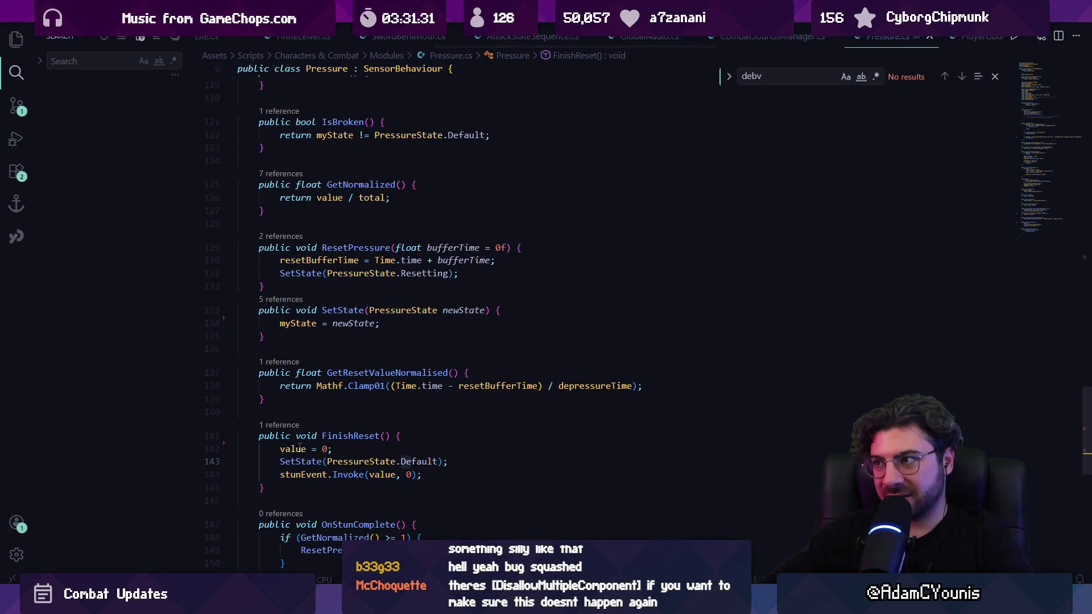
key("Escape")
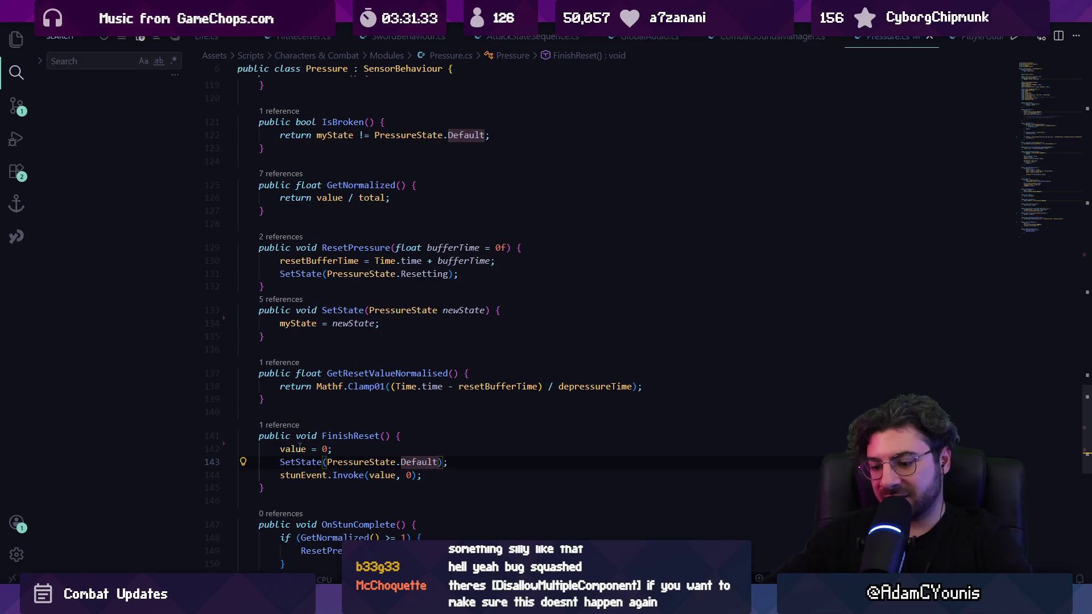
key("ctrl+p")
key("Escape")
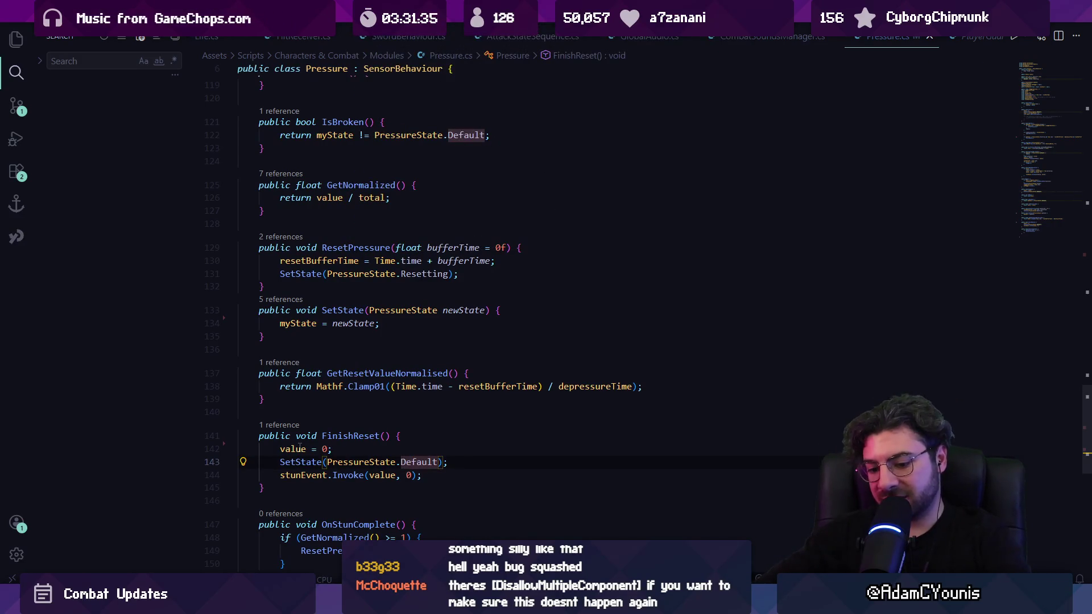
key("alt+Tab")
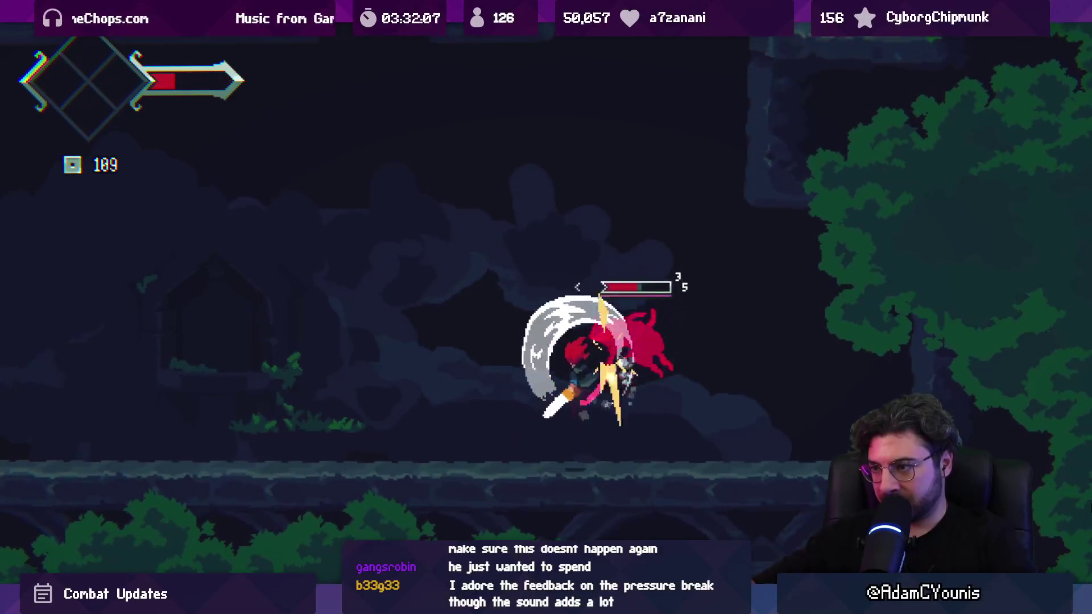
Pause the parry playtest, enlarge the Game view, and return to Pressure.cs at line 135.
key("Escape")
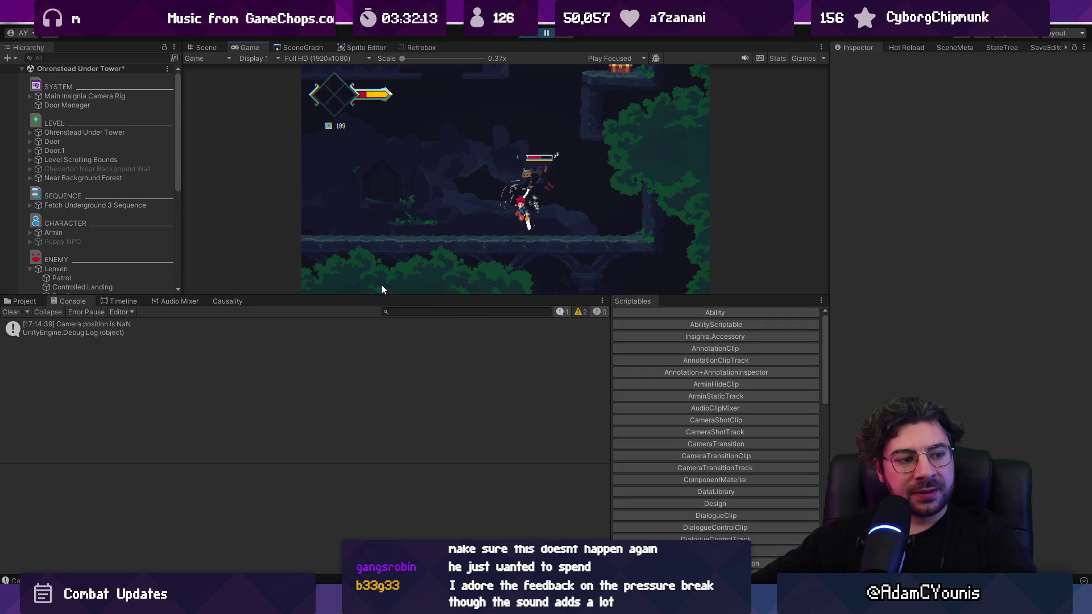
left_click_drag(396, 297, 384, 419)
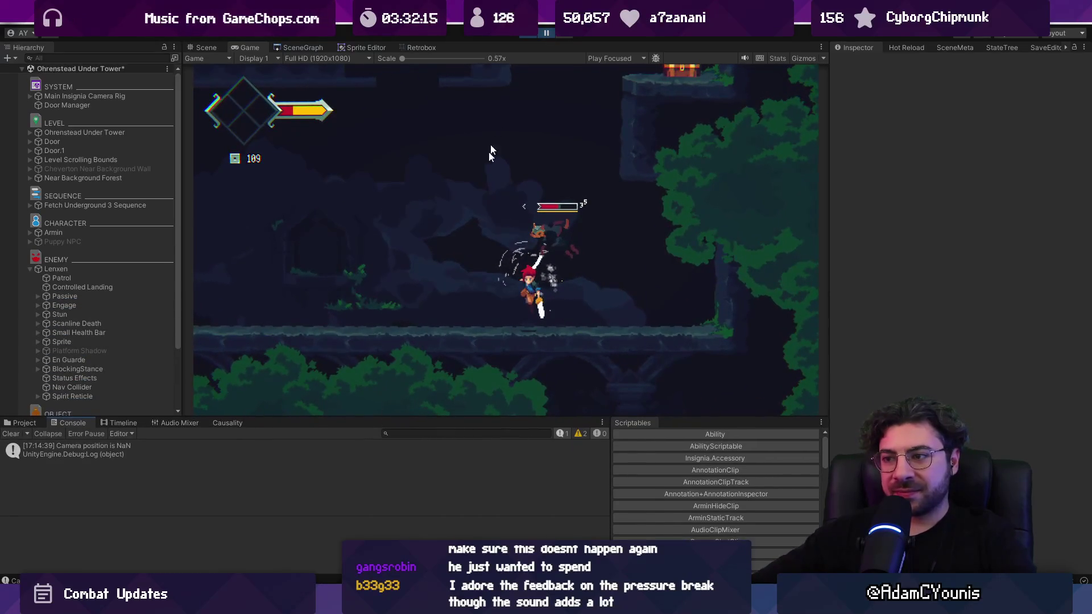
key("alt+Tab")
left_click(439, 336)
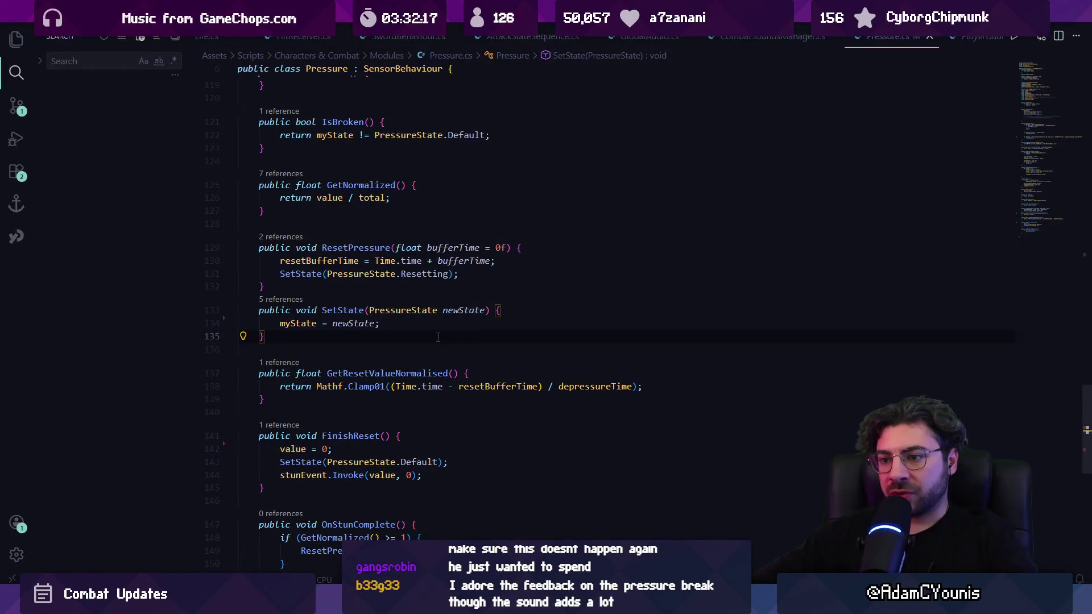
Scroll up to Apply in Pressure.cs, list its references, and expand the ReflexAttack.cs entry.
scroll(381, 228, "up", 3)
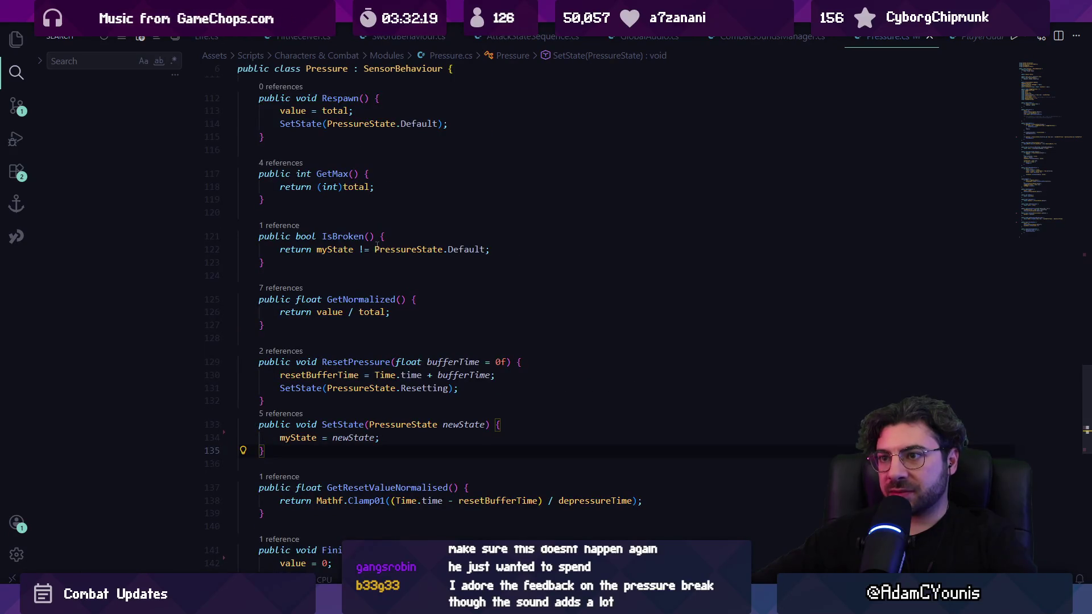
scroll(410, 313, "down", 5)
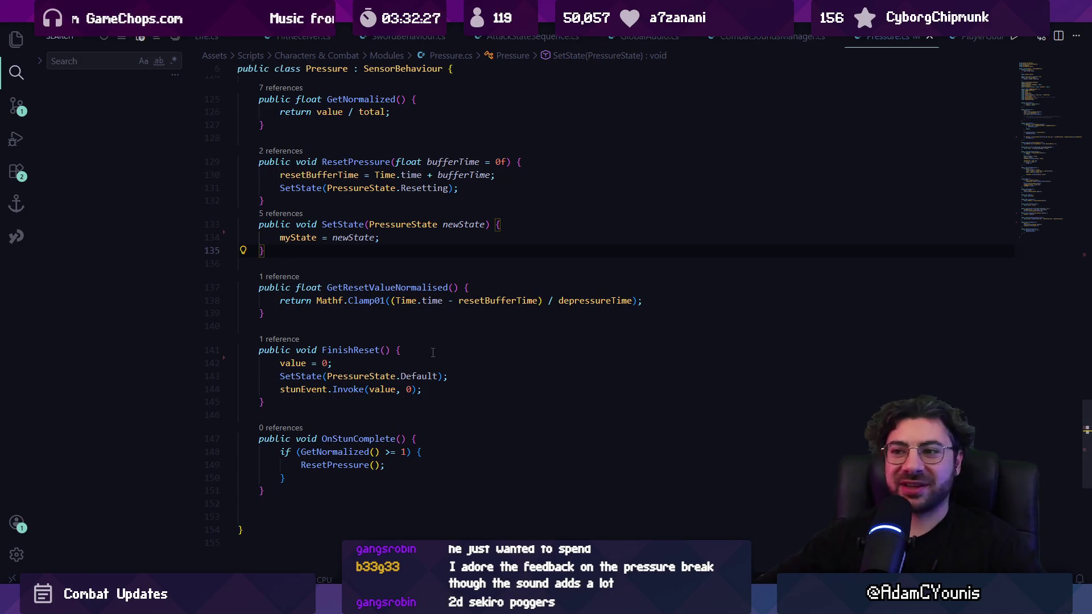
scroll(411, 353, "up", 4)
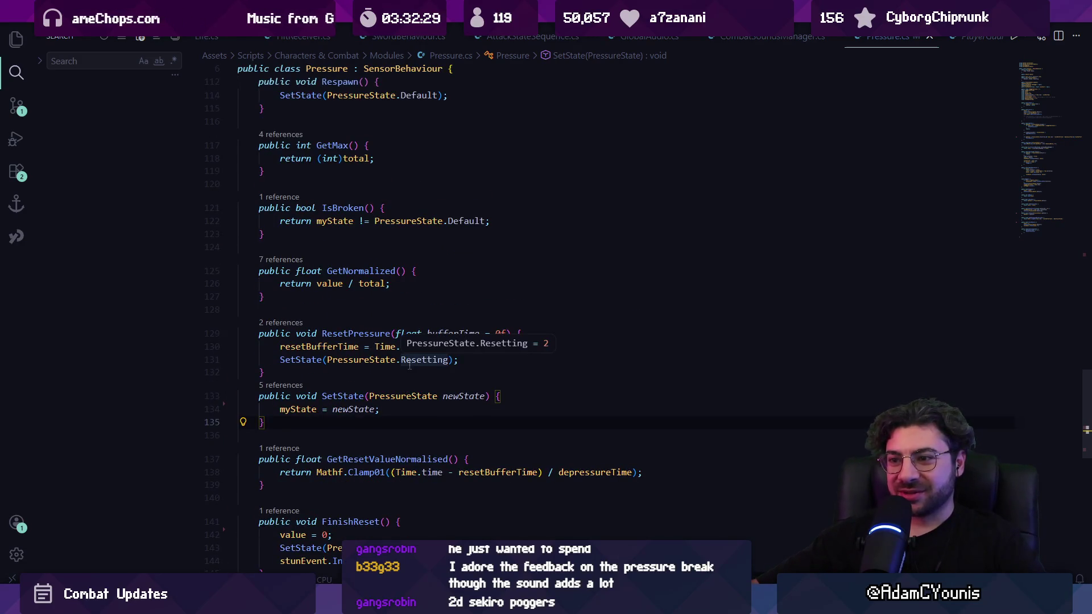
scroll(409, 365, "up", 5)
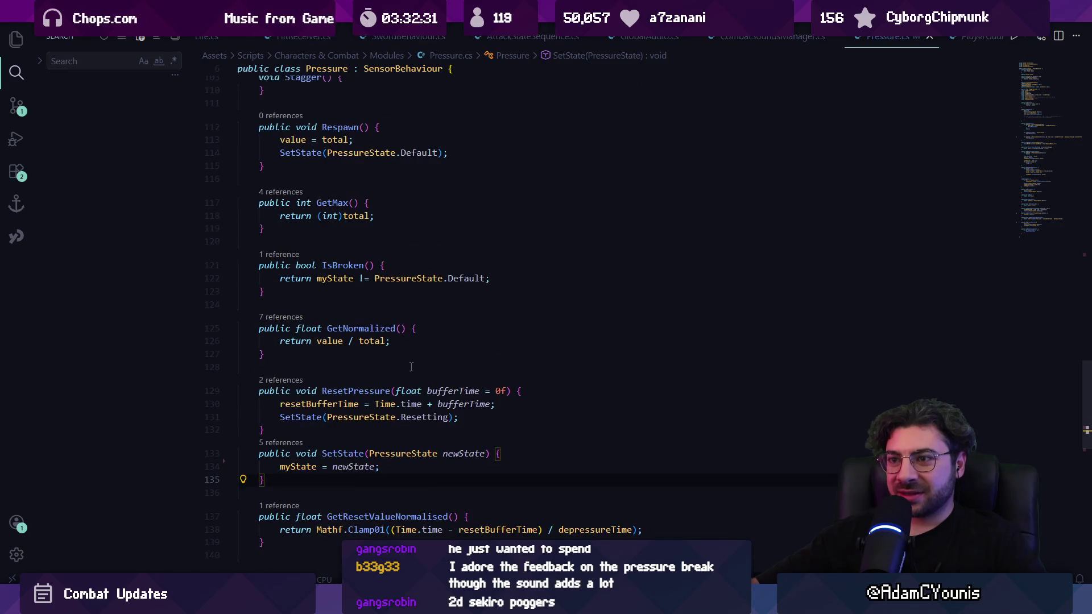
scroll(410, 426, "up", 4)
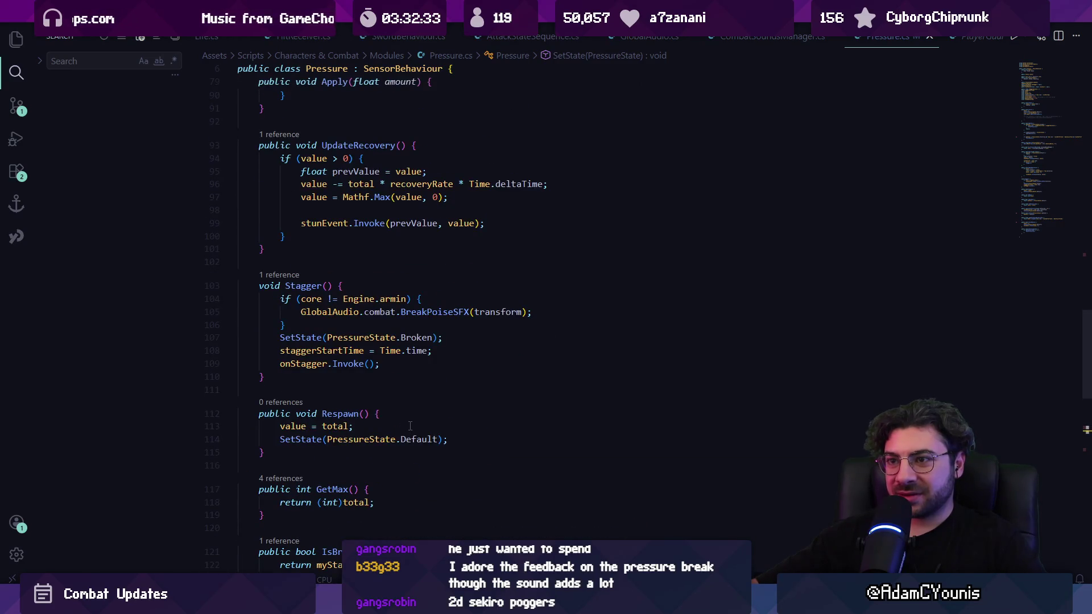
scroll(410, 426, "up", 4)
scroll(416, 423, "up", 5)
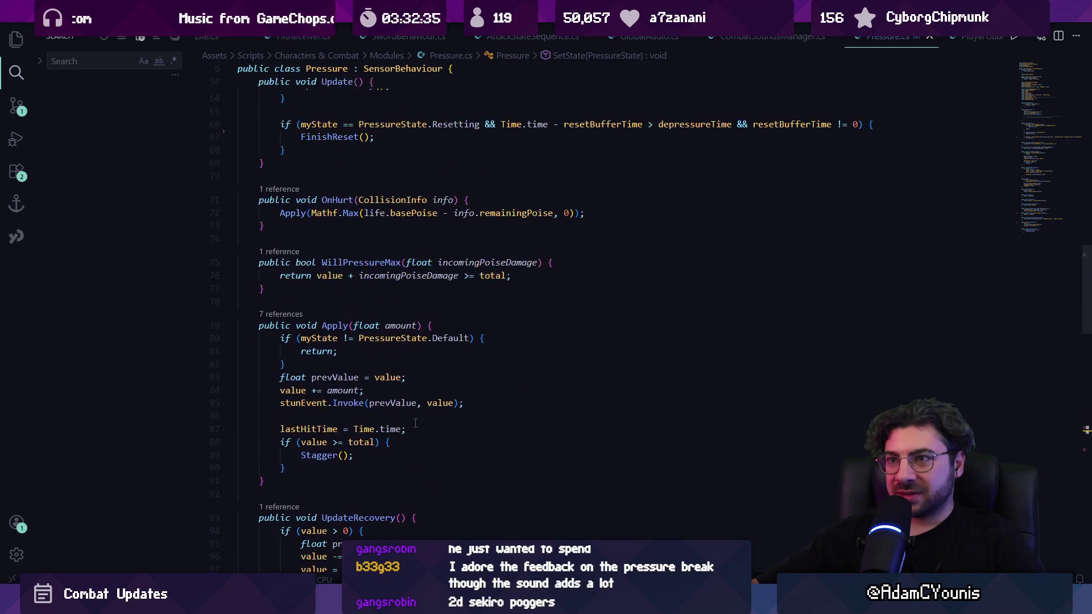
left_click(285, 316)
left_click(612, 309)
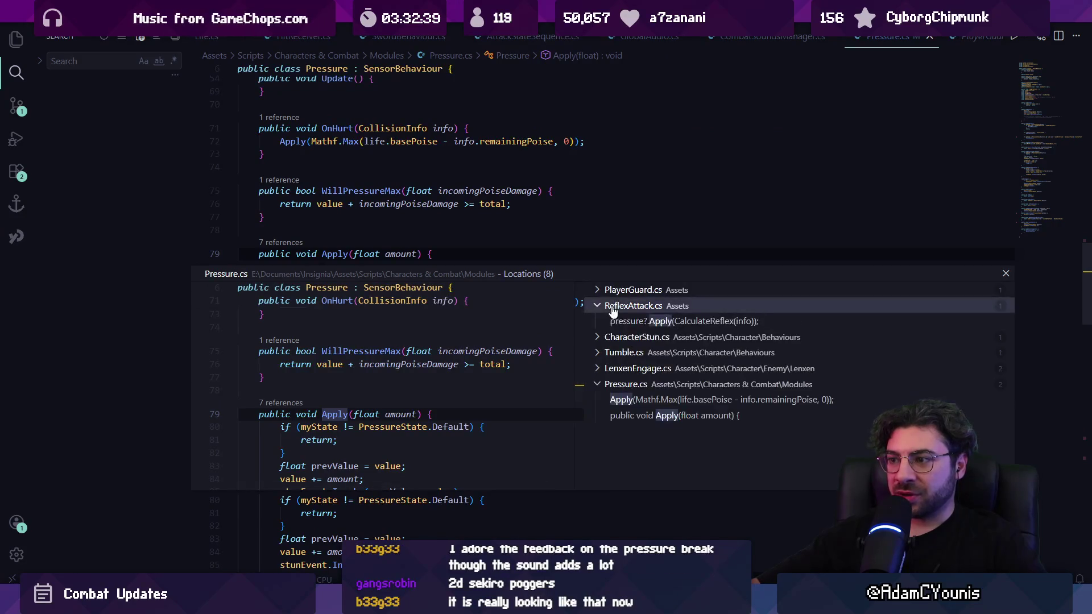
Open ReflexAttack.cs at the Apply call and add blank lines below it.
left_click(626, 321)
double_click(626, 321)
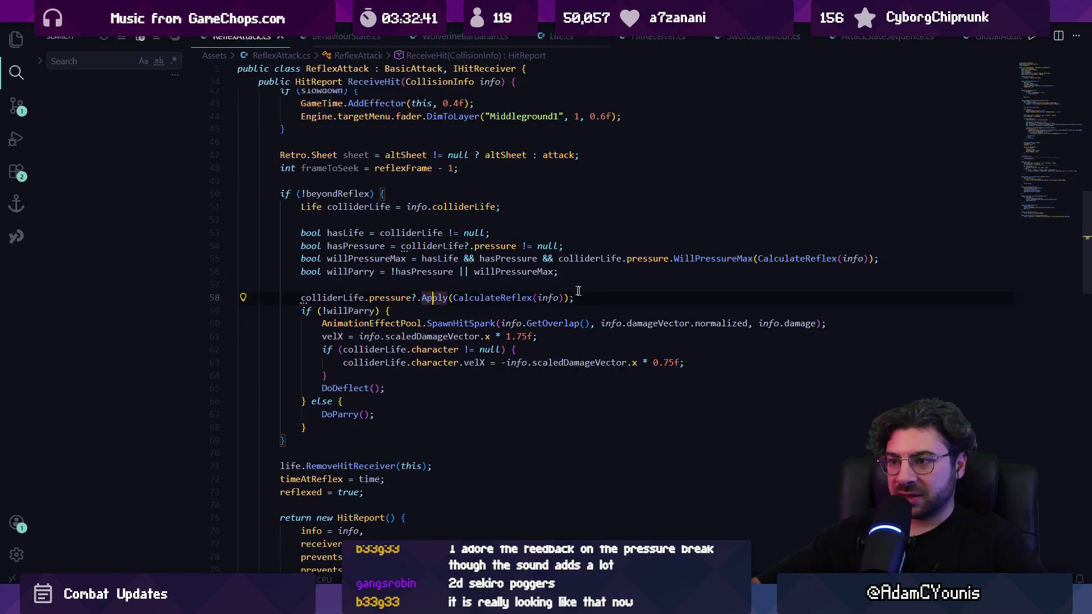
left_click(590, 297)
key("Return")
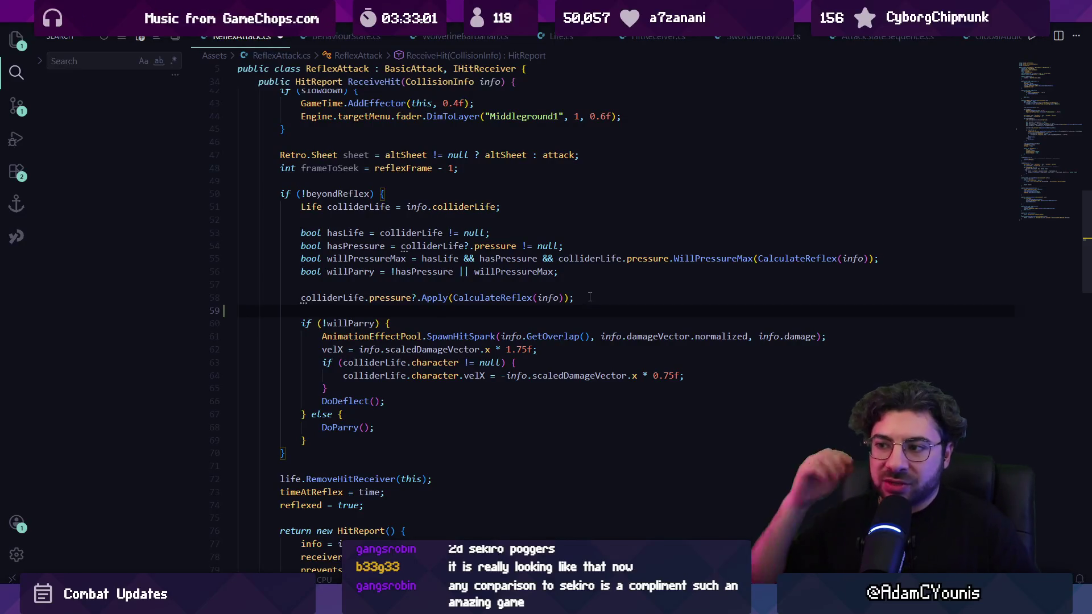
key("shift+Up")
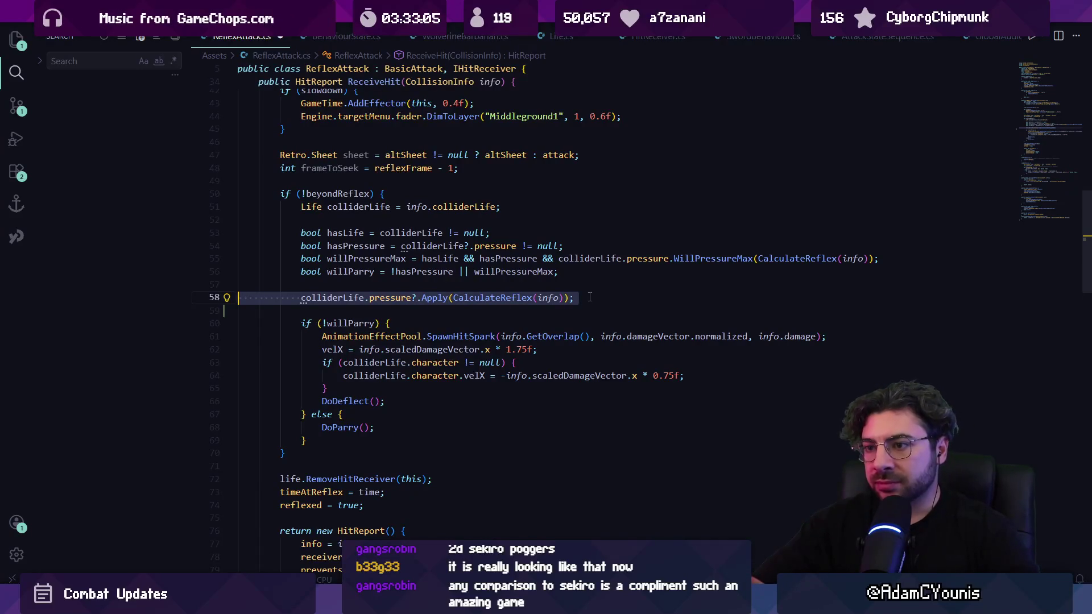
key("Down")
key("Return")
key("Return")
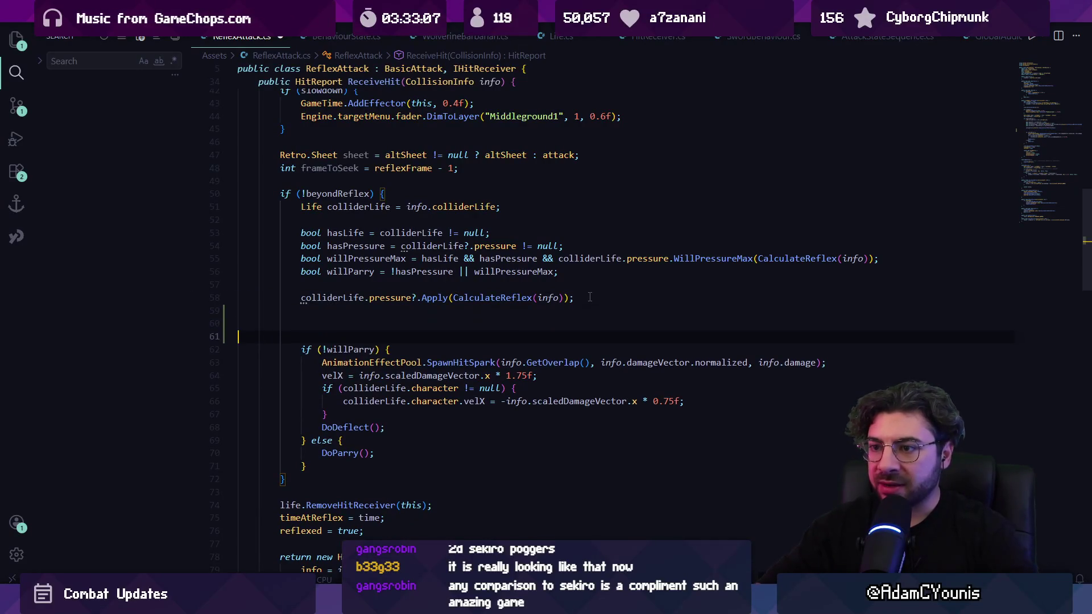
Draft an info member line, browsing suggestions and trying info.collision.
type("info.")
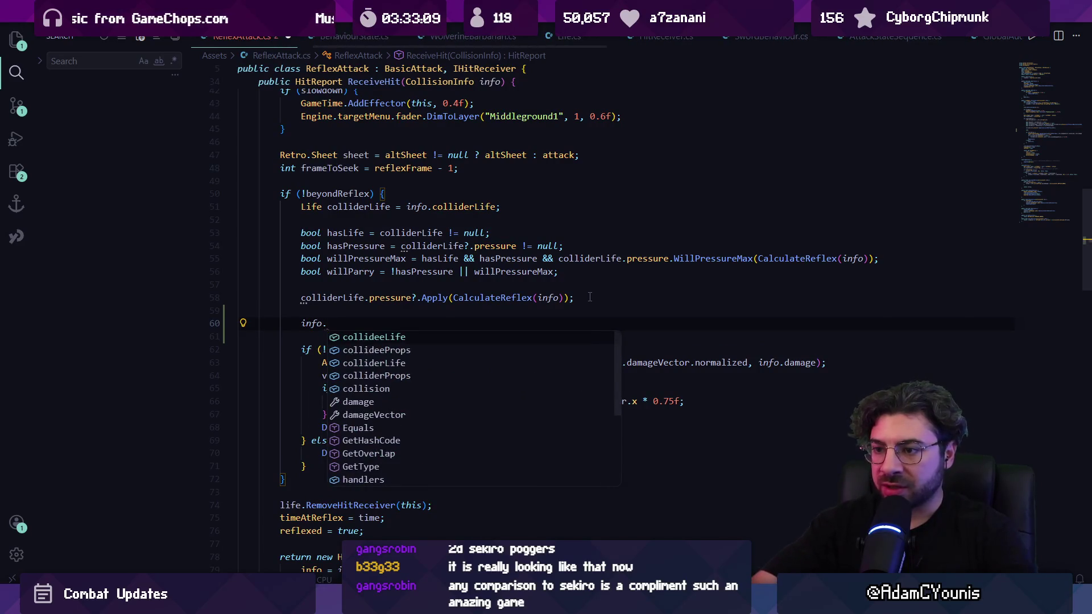
type("pre")
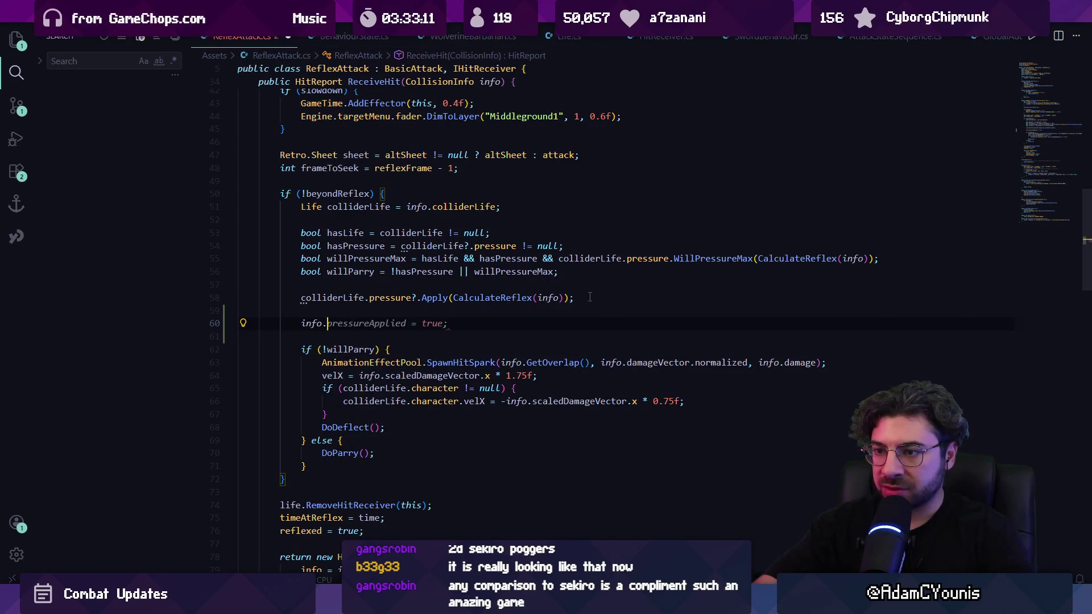
key("ctrl+space")
key("Escape")
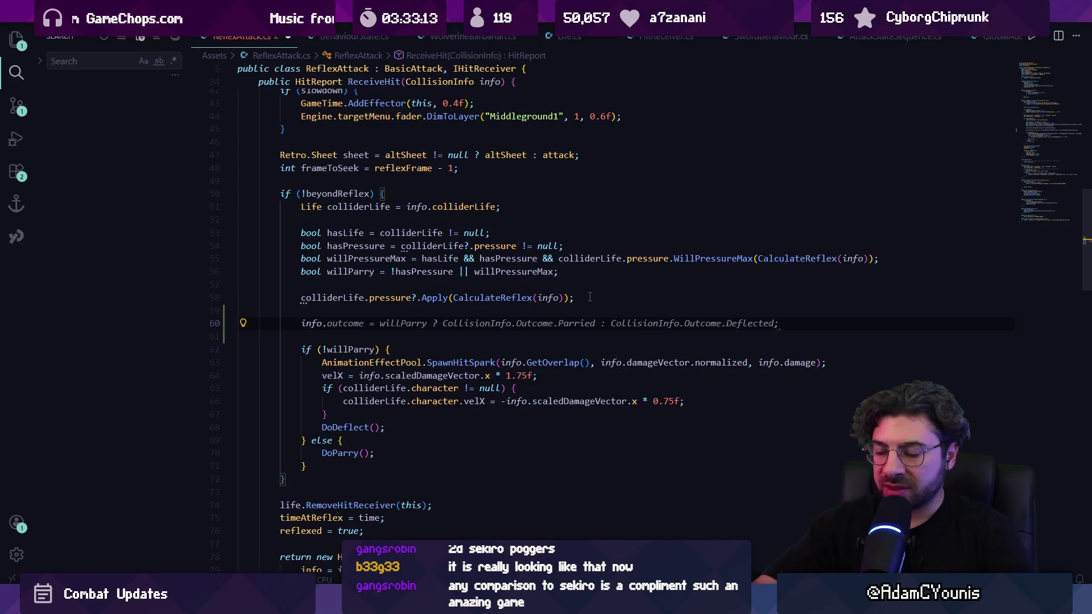
type("coll")
key("Down")
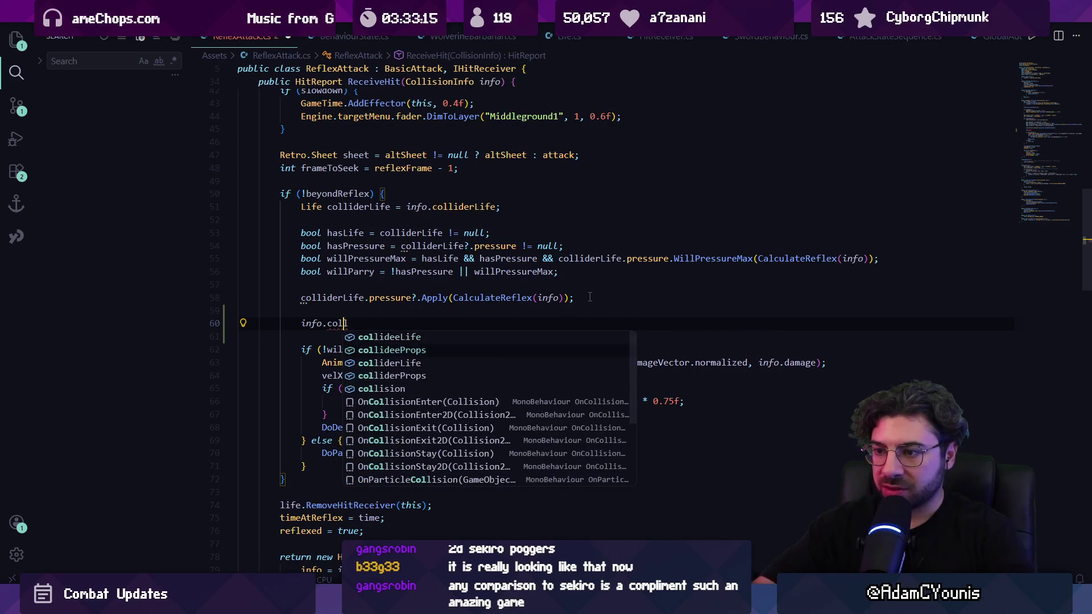
type("ision.p")
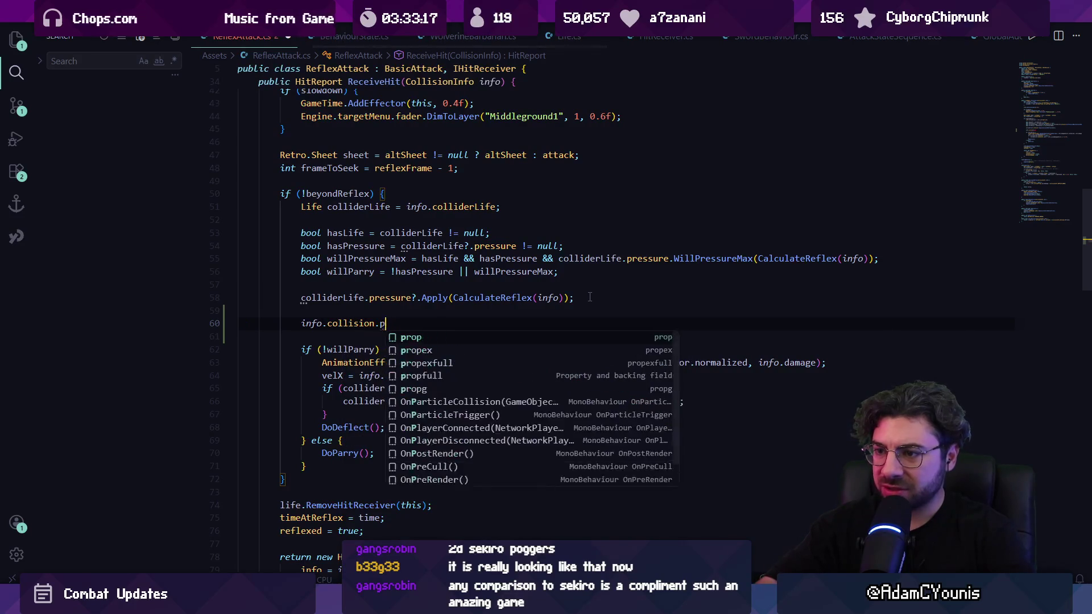
key("Escape")
Try writing pressureApplied = true and poisedama, then delete the unfinished info line.
key("BackSpace")
type("pressureApplied = true;")
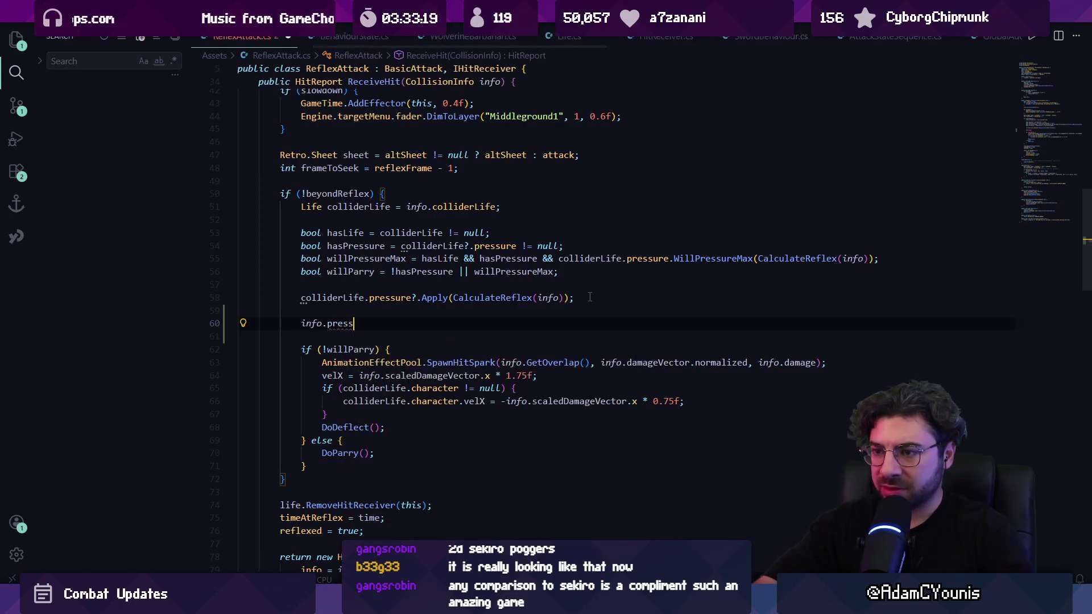
key("BackSpace")
key("BackSpace")
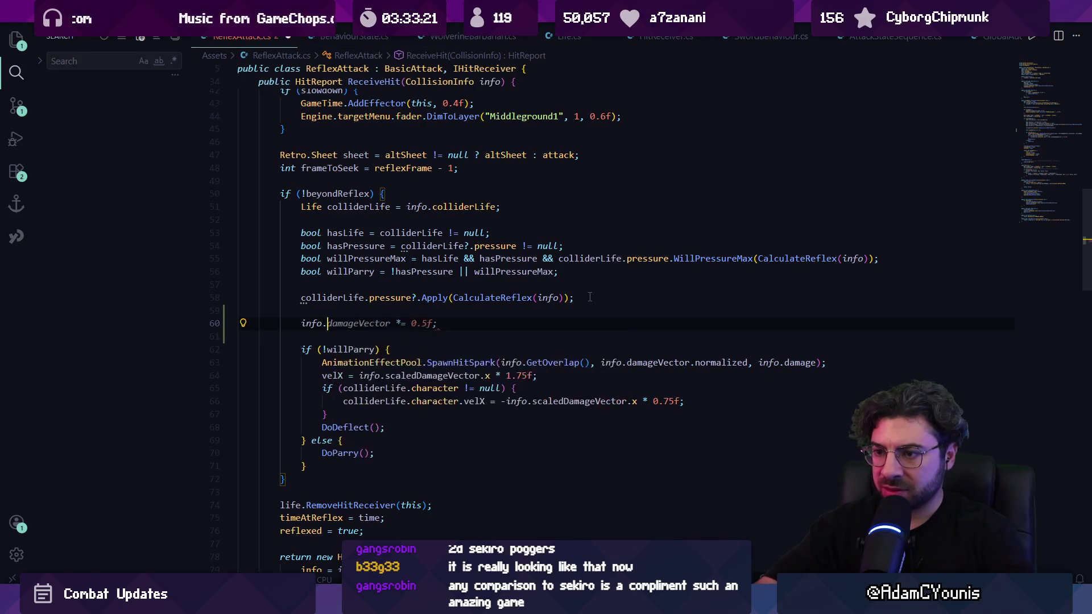
type("poisedama")
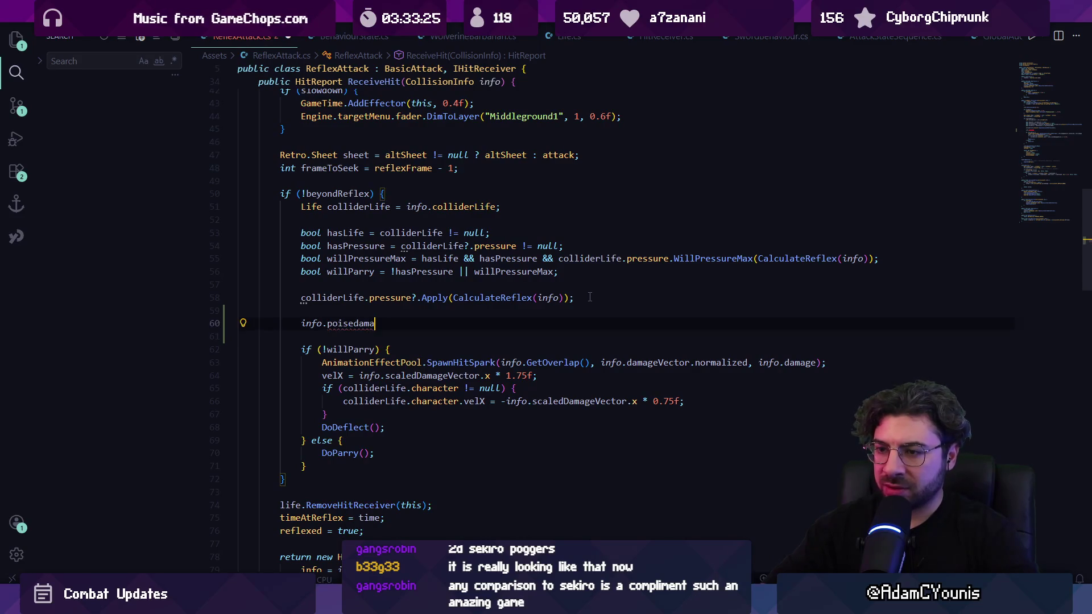
key("ctrl+Left")
key("ctrl+Left")
key("ctrl+Left")
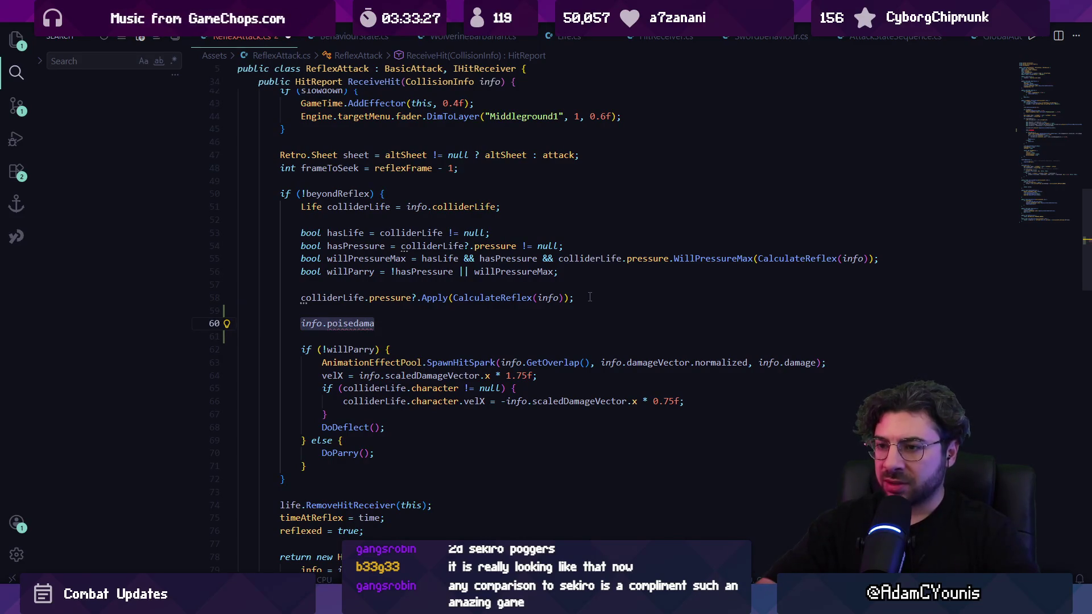
key("Delete")
key("ctrl+p")
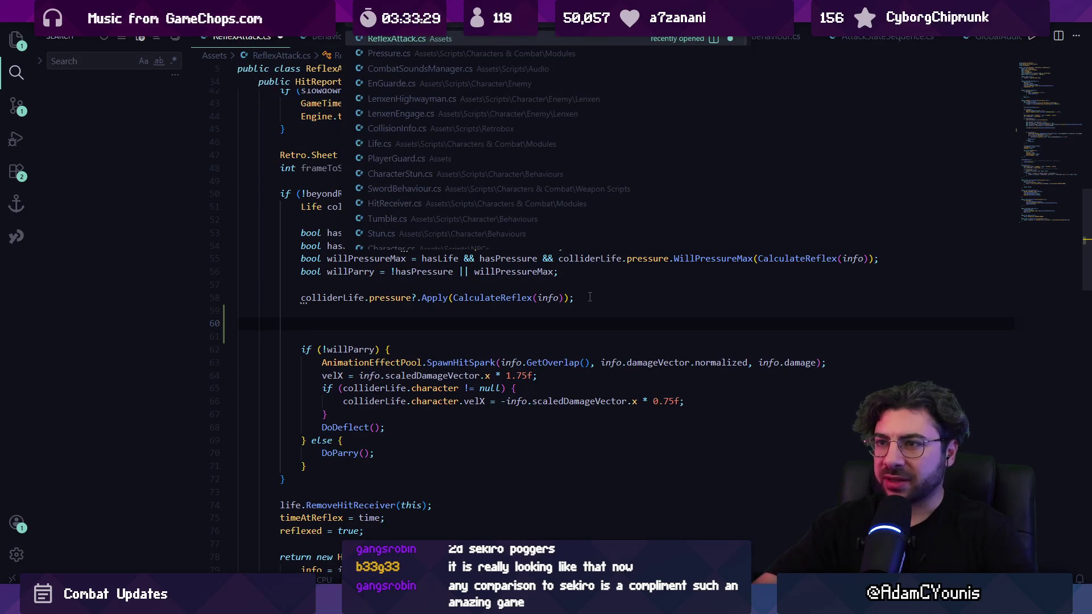
Open Pressure.cs and jump to its OnHurt method.
type("pressure")
key("Return")
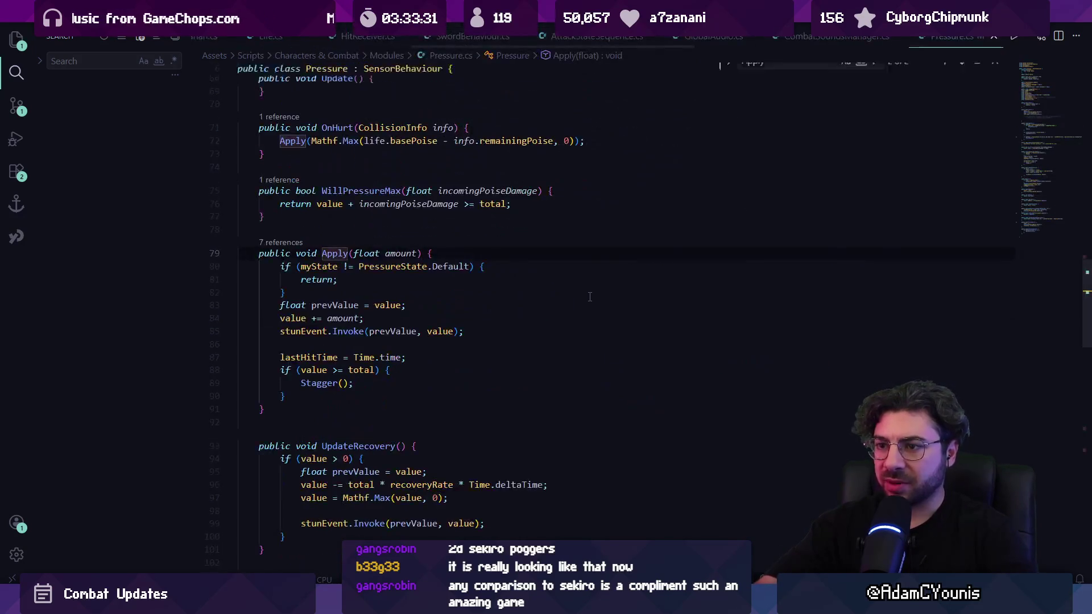
type("onhu")
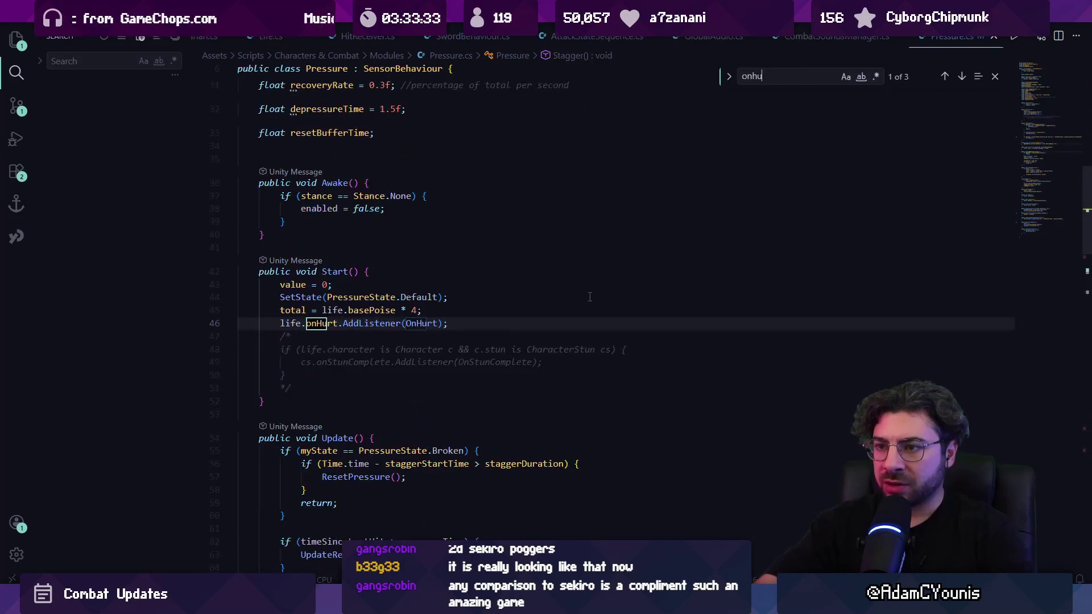
type("rt")
key("Return")
key("Return")
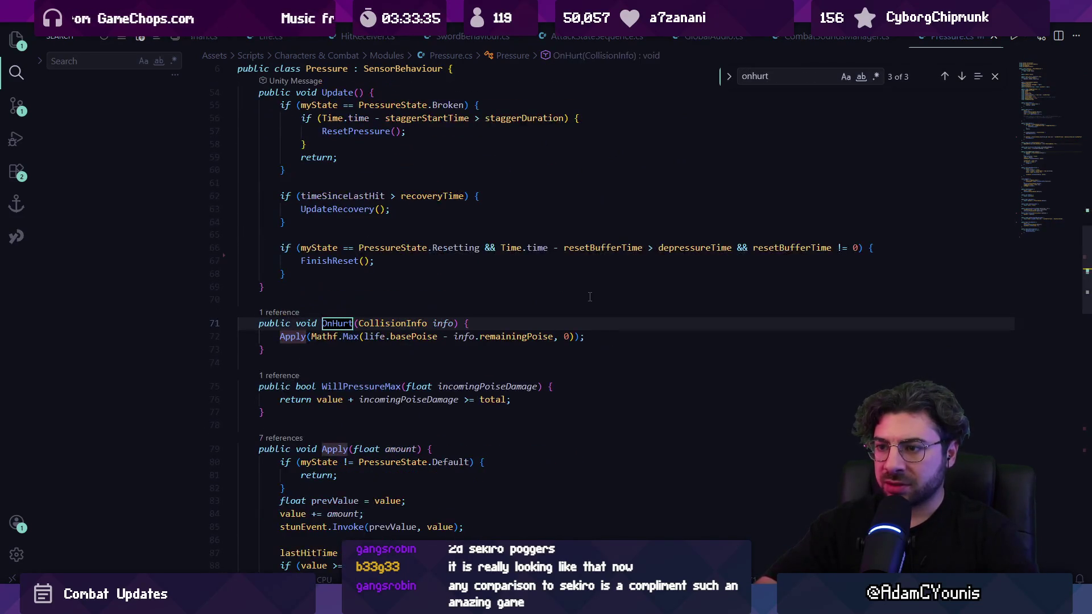
key("Escape")
Inspect basePoise and remainingPoise on line 72, then go to remainingPoise's definition.
left_click(413, 336)
left_click(517, 337)
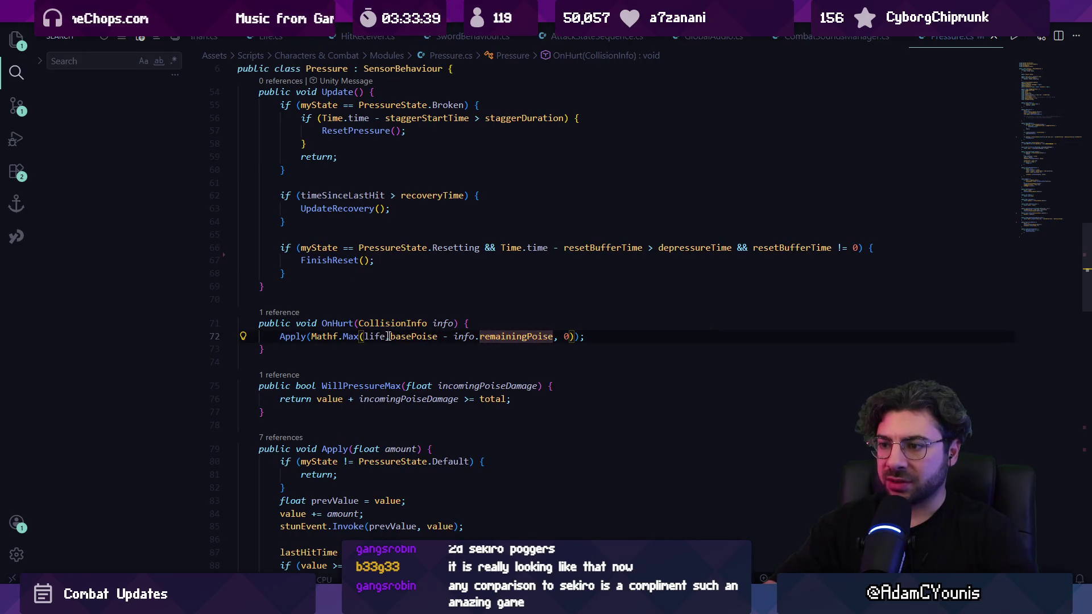
key("shift+alt+Right")
key("shift+alt+Right")
key("shift+alt+Right")
key("Right")
key("F12")
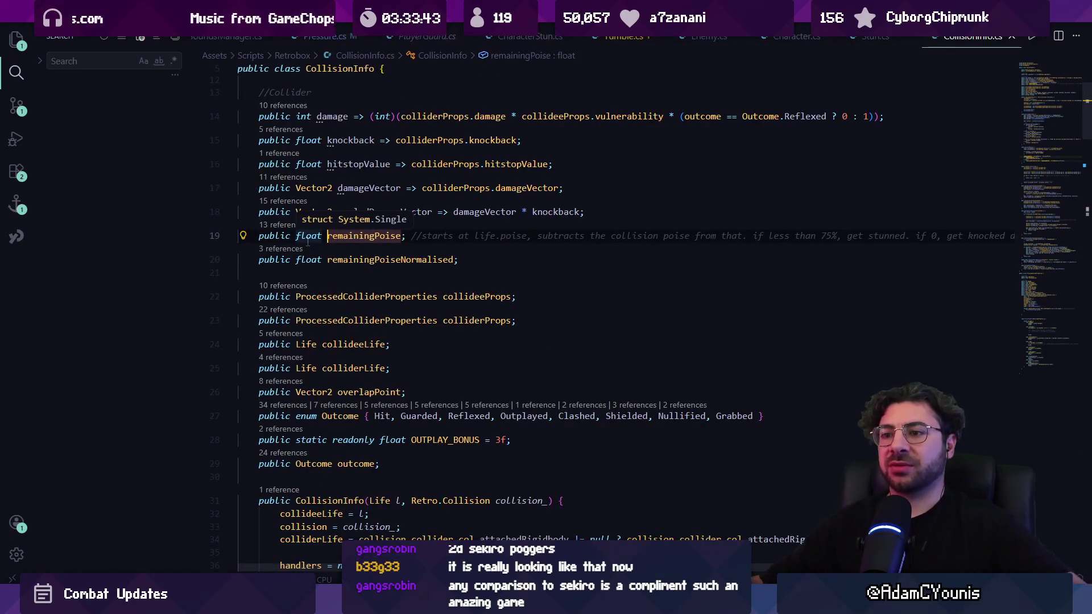
List remainingPoise references and expand Pressure, Life, ArminBehaviour, RedBeamBird, StingerBee, Stun and Badger entries.
left_click(277, 226)
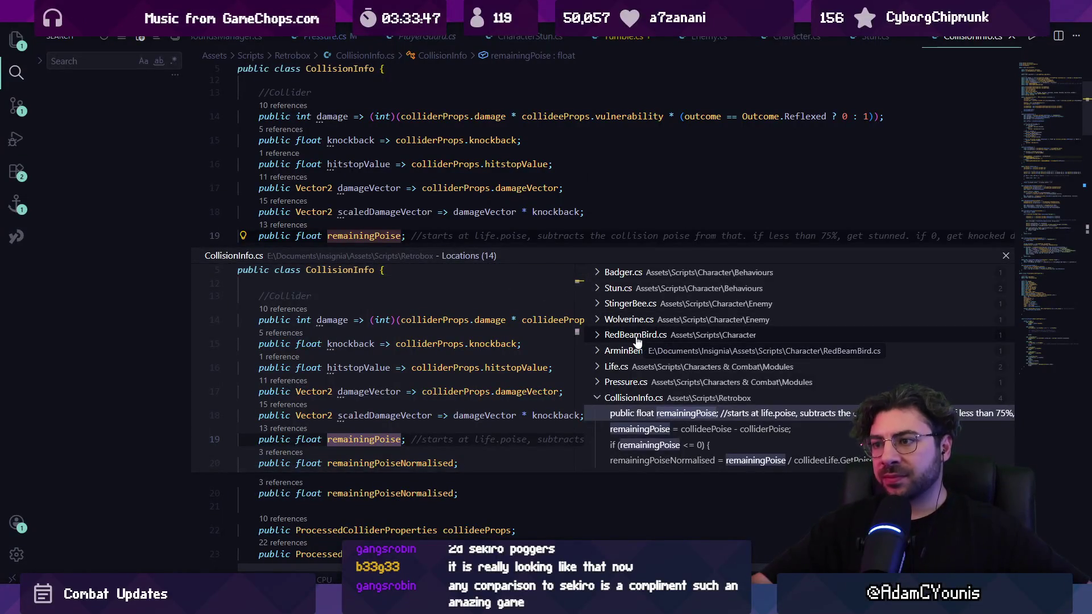
left_click(568, 277)
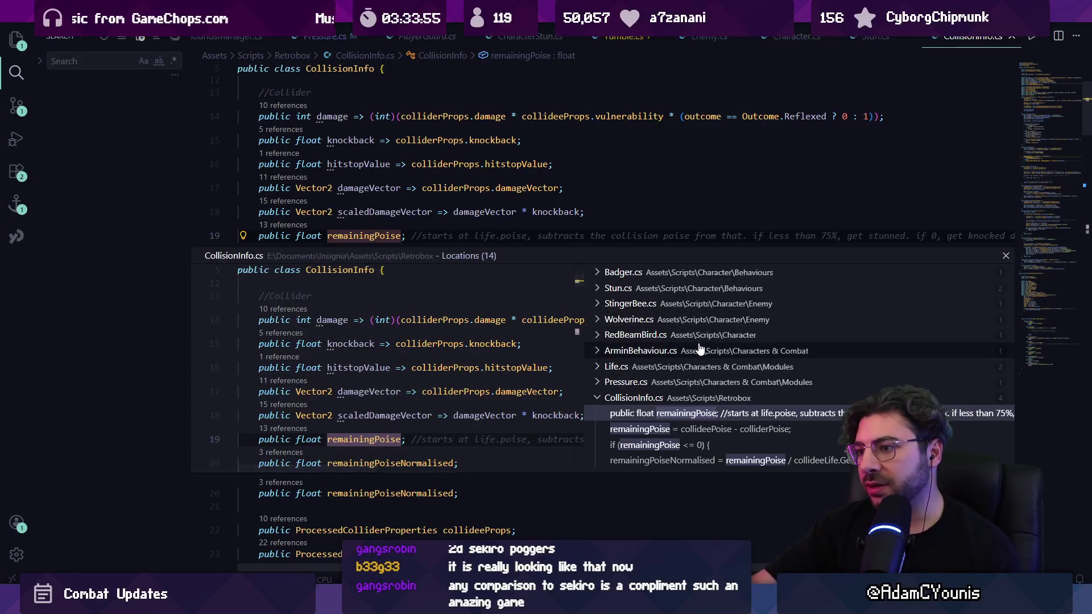
left_click(677, 381)
left_click(677, 367)
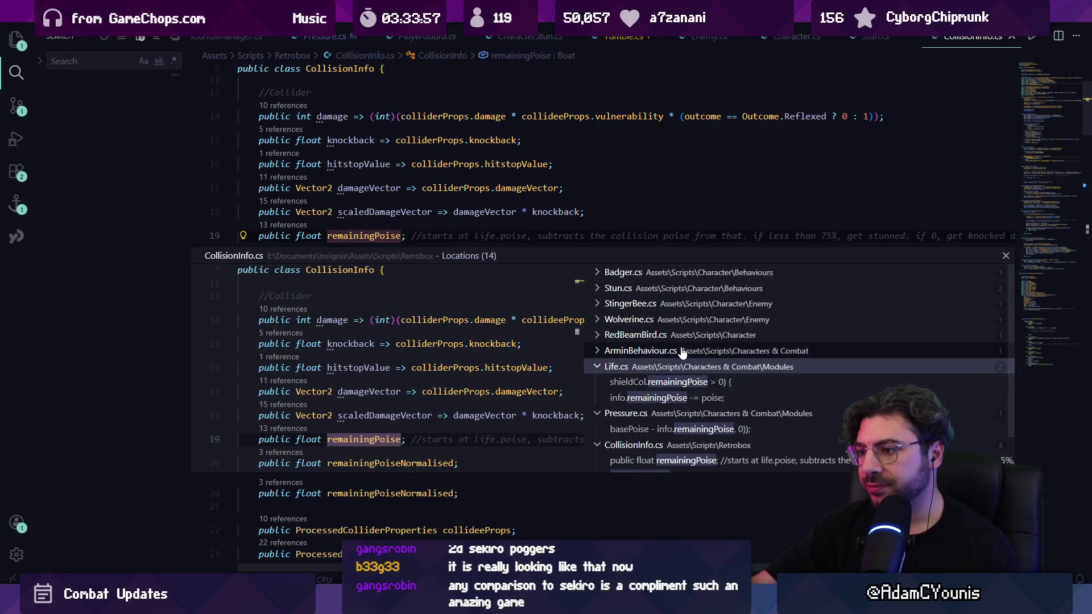
left_click(683, 351)
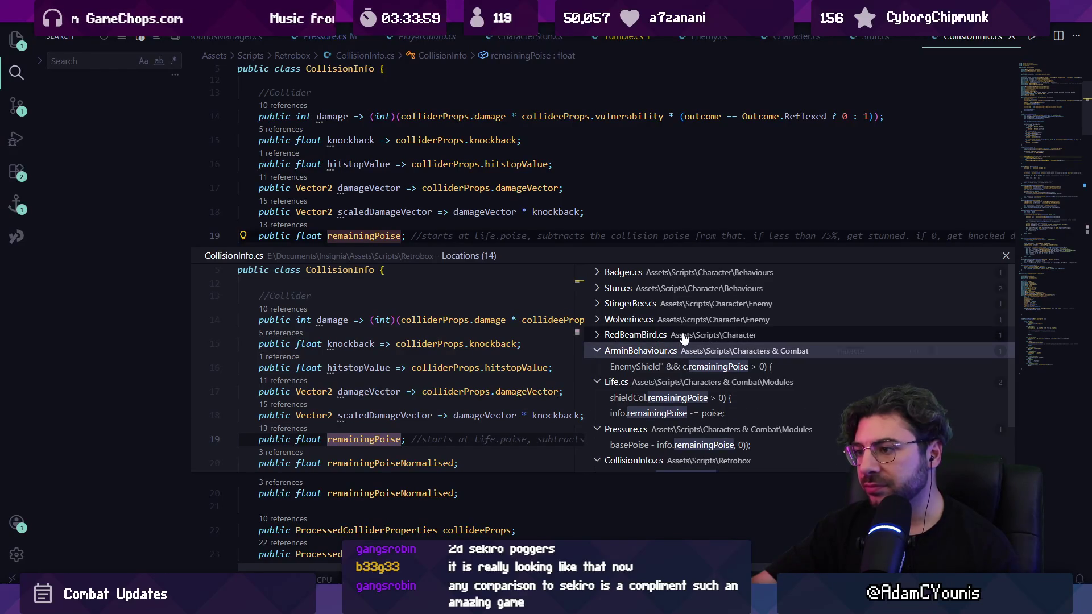
left_click(682, 336)
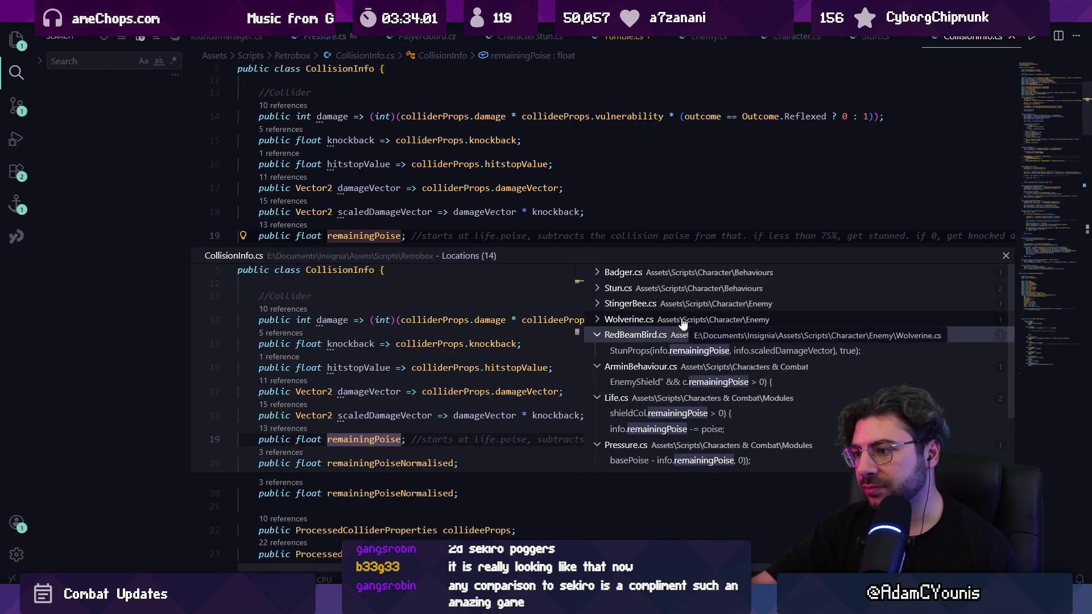
left_click(682, 305)
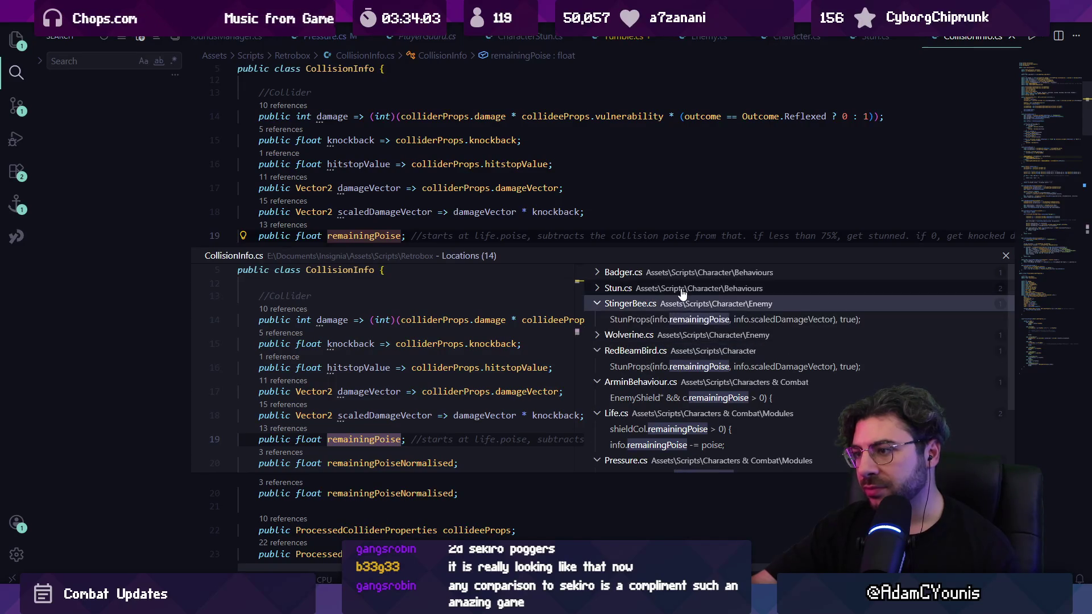
left_click(685, 289)
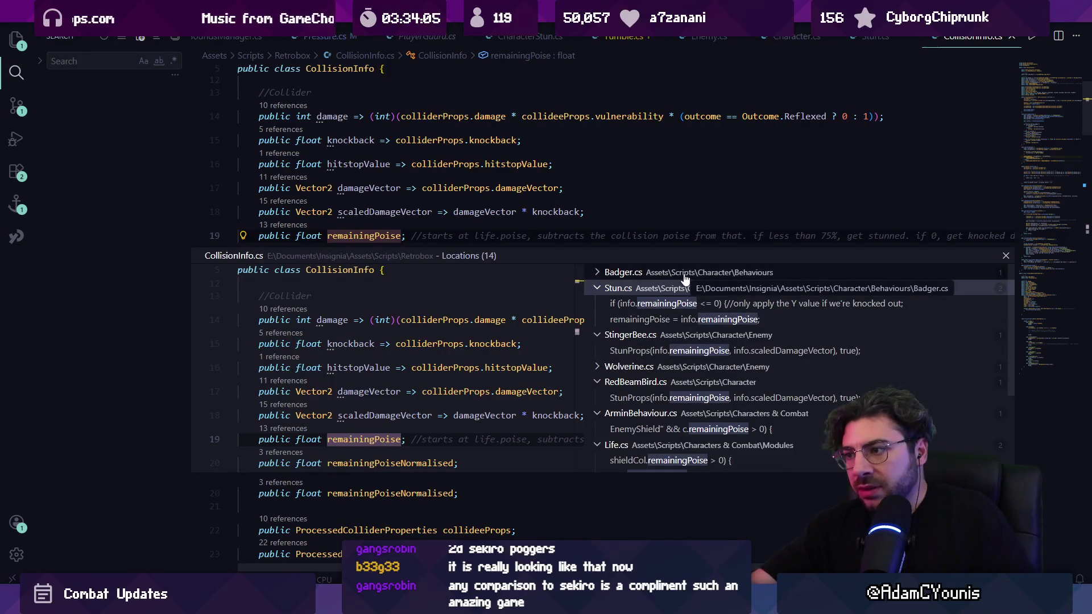
left_click(685, 275)
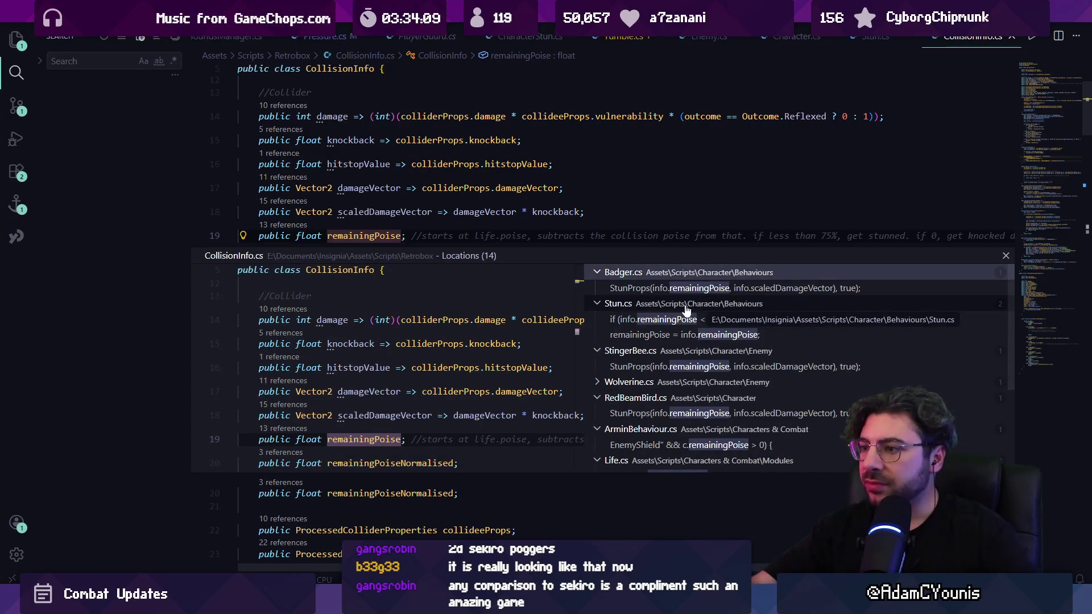
Open the remainingPoise reference inside CalculatePoise.
scroll(686, 310, "down", 3)
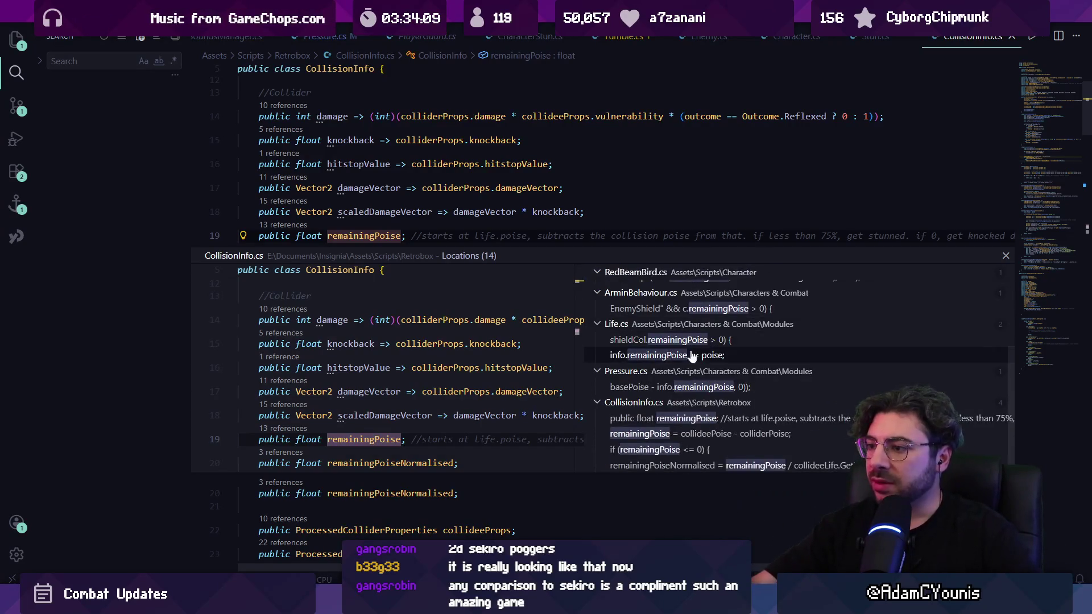
left_click(714, 471)
double_click(715, 471)
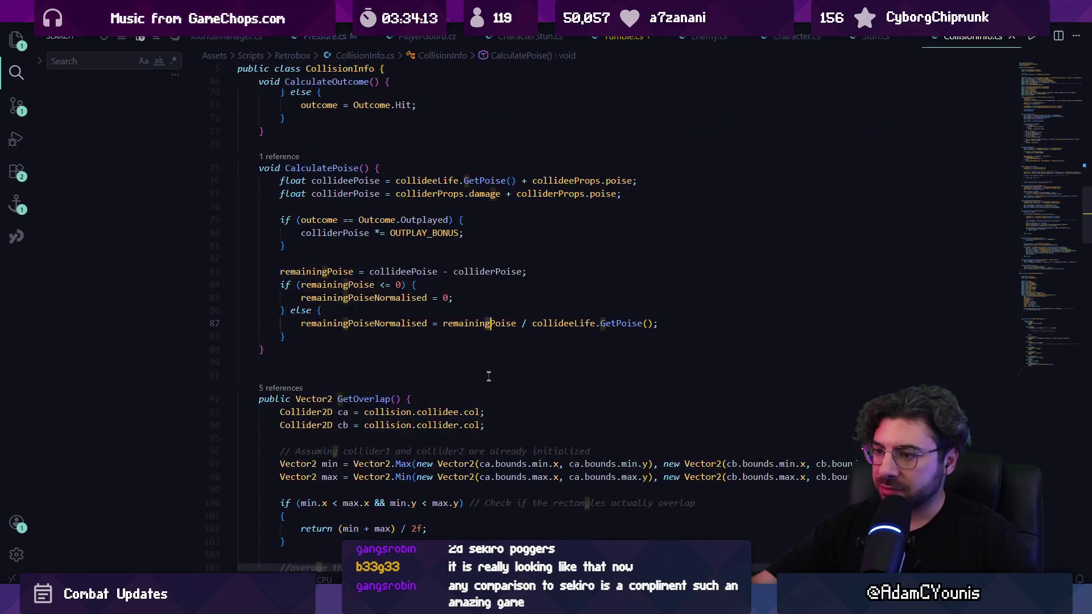
Comment out the remainingPoise and remainingPoiseNormalised declarations on lines 19–20 of CollisionInfo.cs.
key("F12")
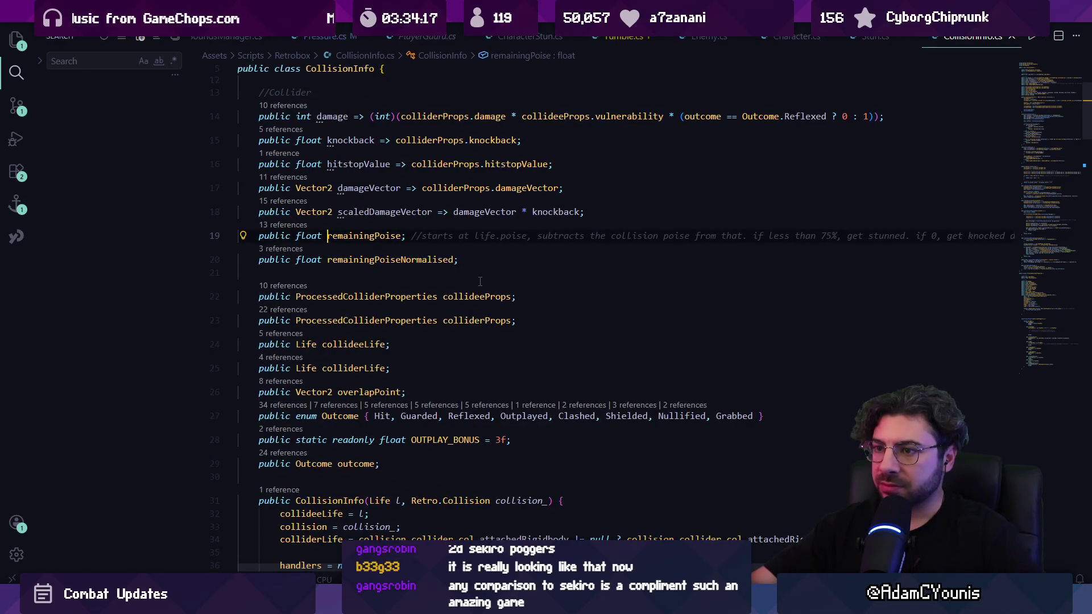
scroll(480, 282, "up", 2)
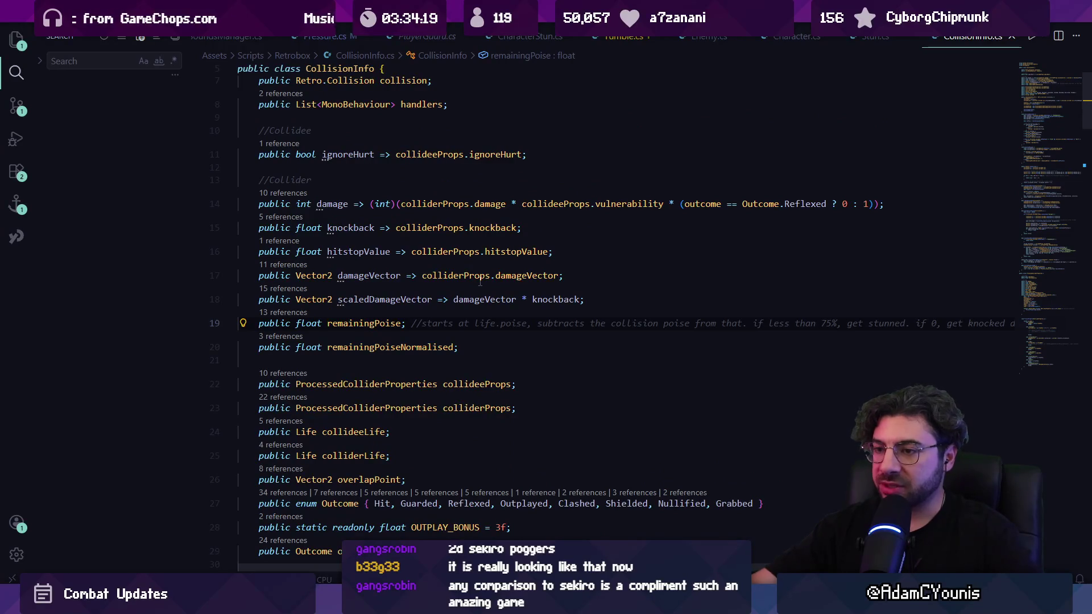
key("ctrl+Left")
key("ctrl+Left")
key("shift+Down")
key("shift+Down")
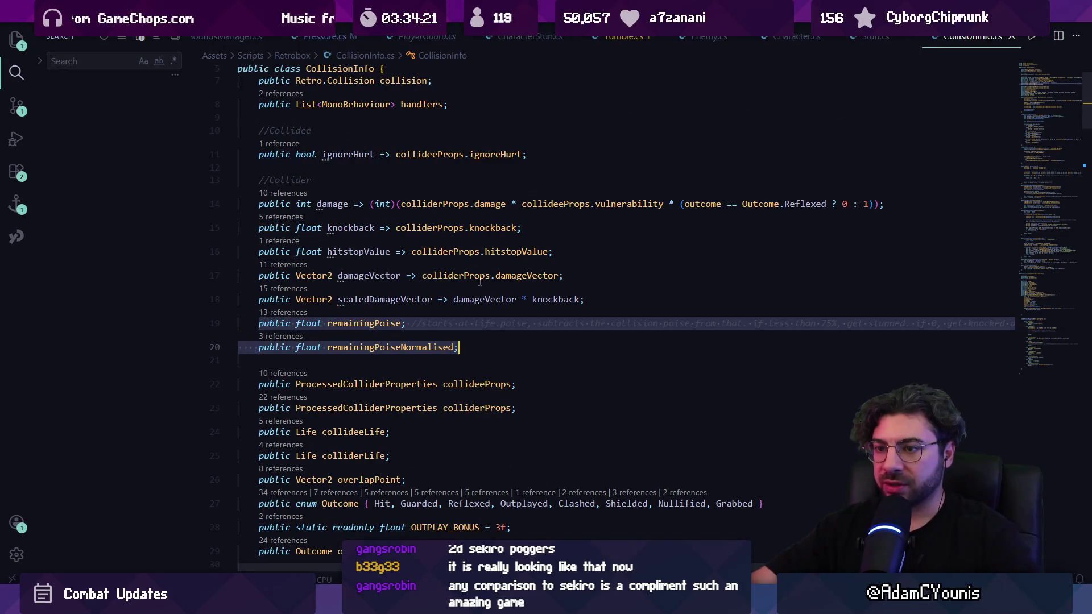
key("Left")
type("//")
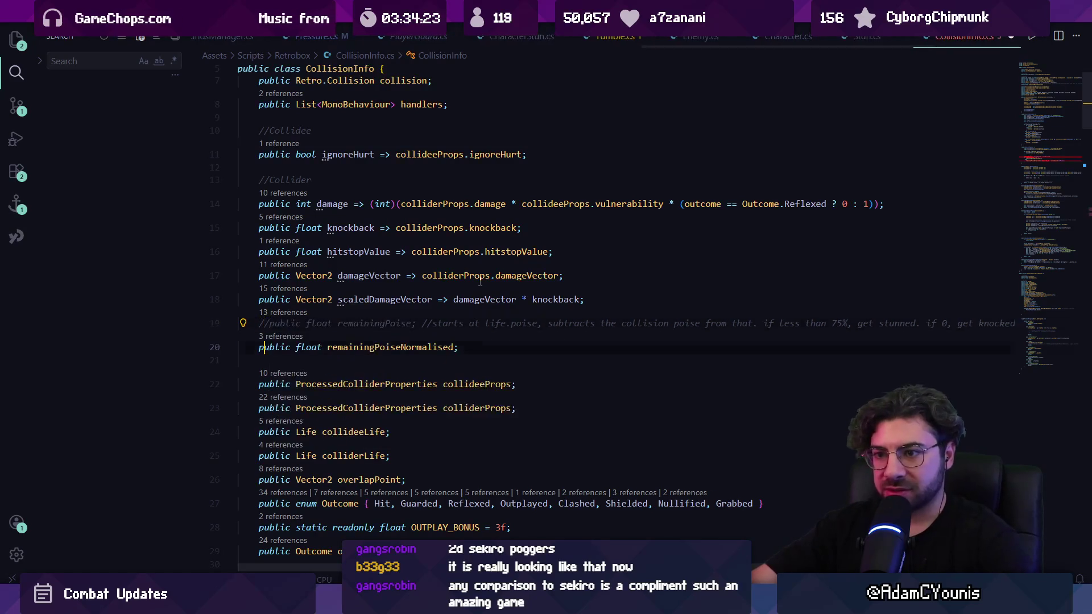
key("Down")
key("Home")
type("//")
Start a find-in-file search for poise damage in CollisionInfo.cs.
key("ctrl+shift+p")
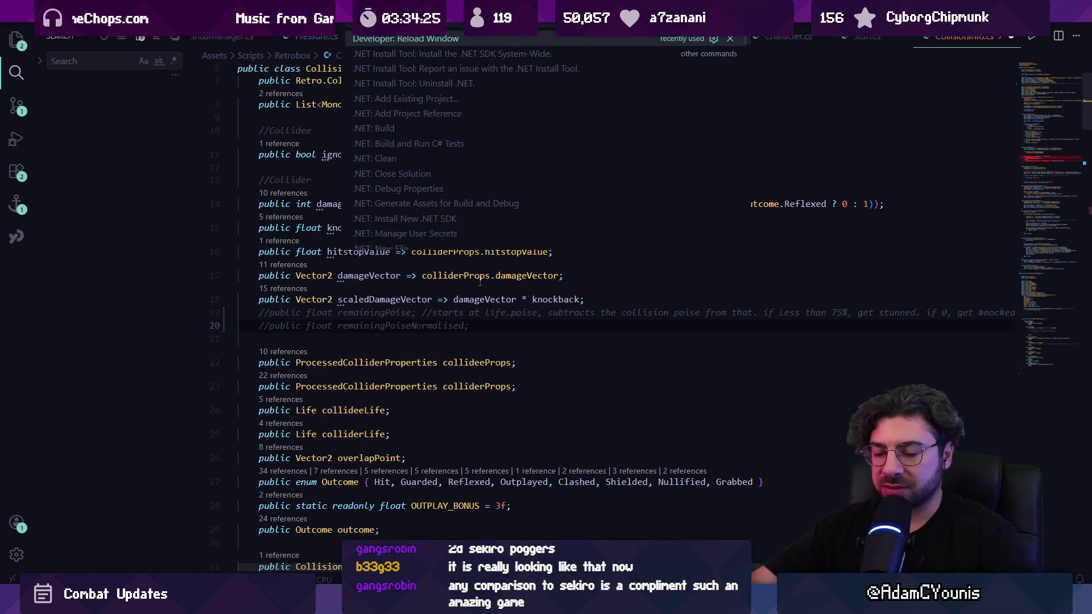
key("Escape")
key("ctrl+f")
type("poise")
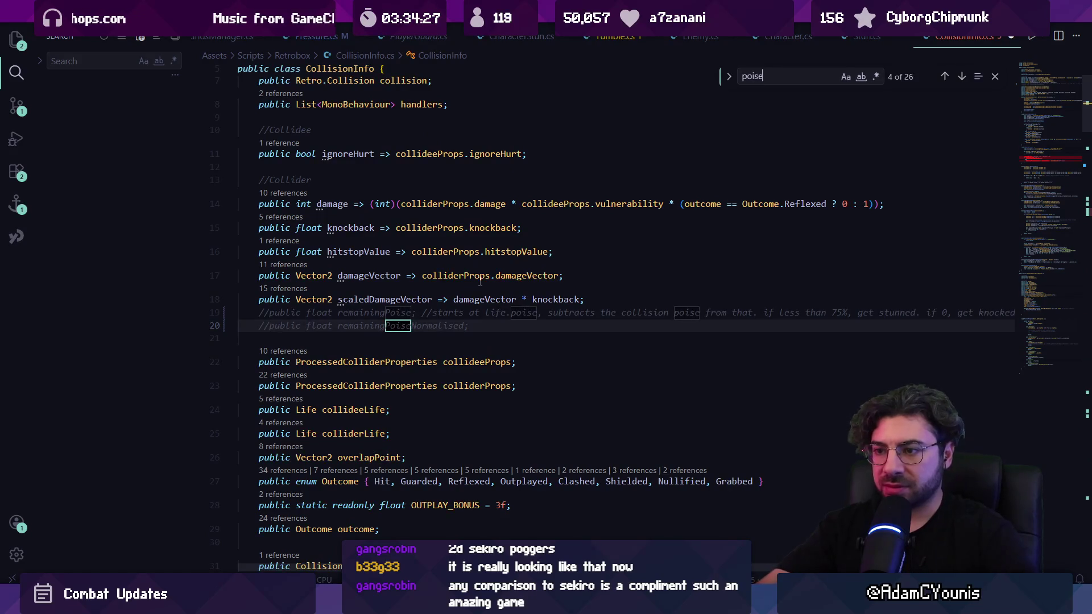
type("dfama")
key("BackSpace")
key("BackSpace")
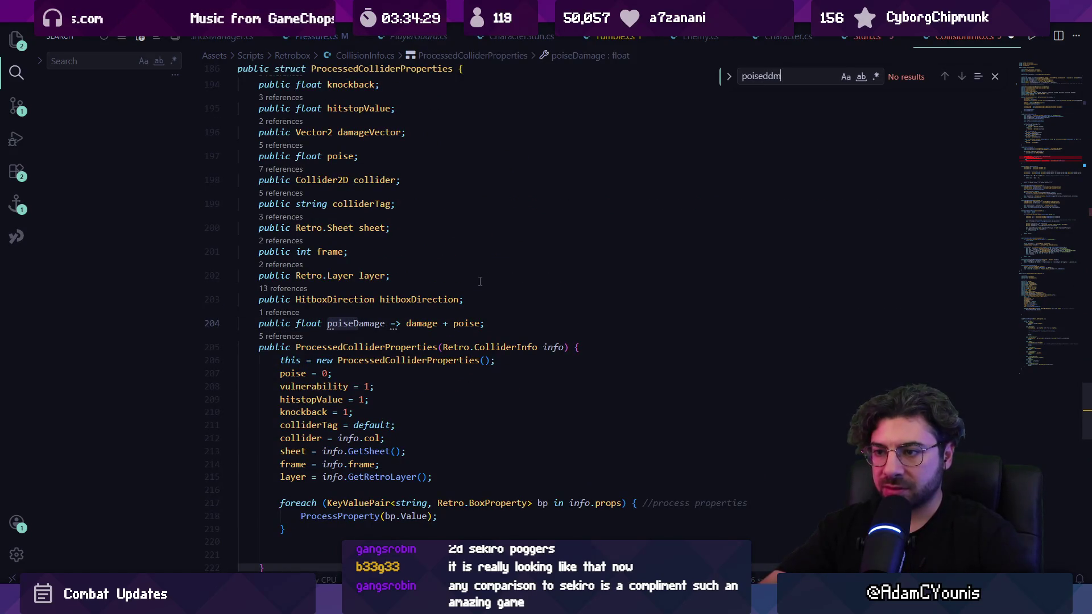
Correct the search text to 'poisedamage' to locate the poiseDamage property.
type("anma")
key("BackSpace")
type("mage")
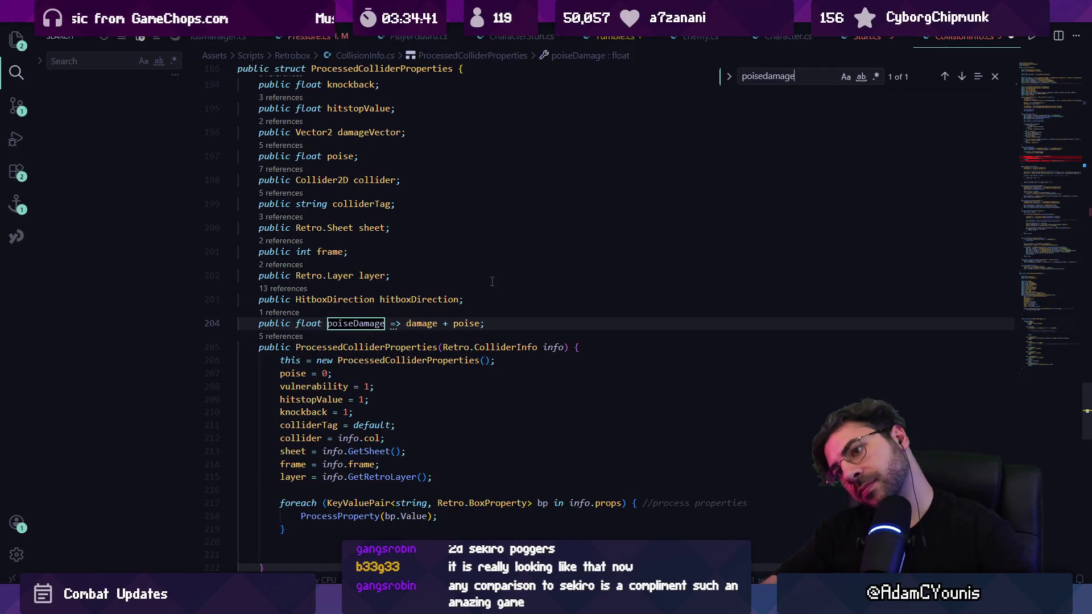
scroll(481, 246, "down", 1)
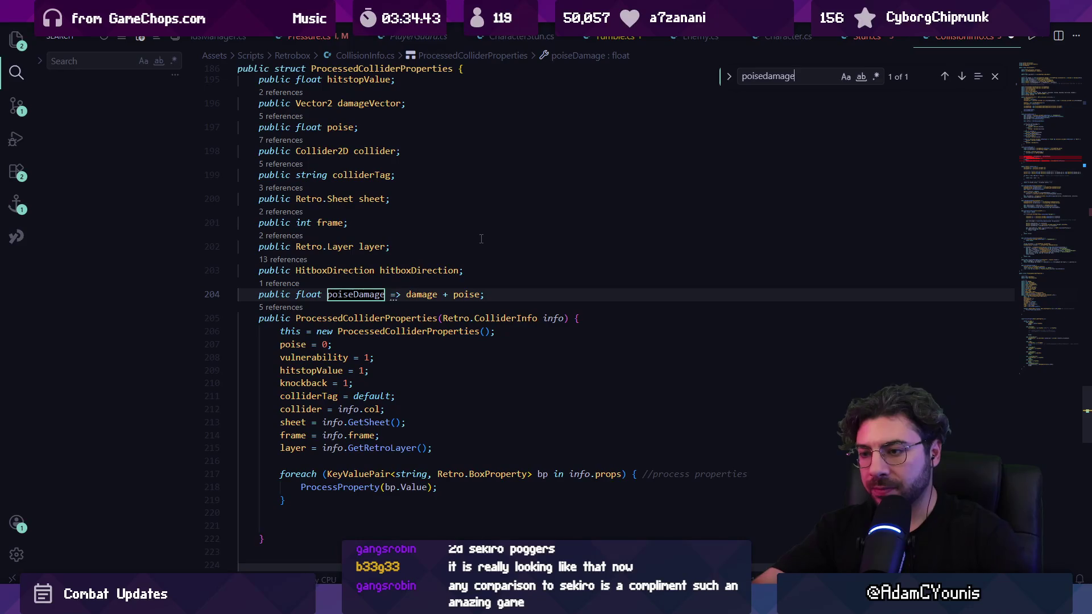
Narrow the search to 'poise' and step through matches to the CalculatePoise() call.
key("BackSpace")
key("BackSpace")
key("BackSpace")
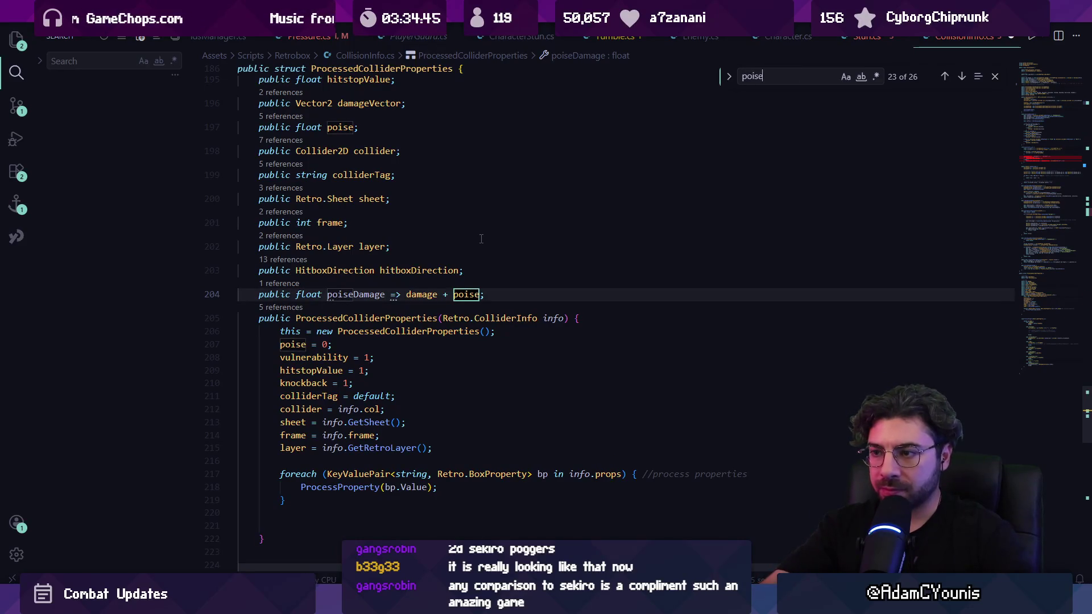
type("dama")
key("BackSpace")
key("BackSpace")
key("BackSpace")
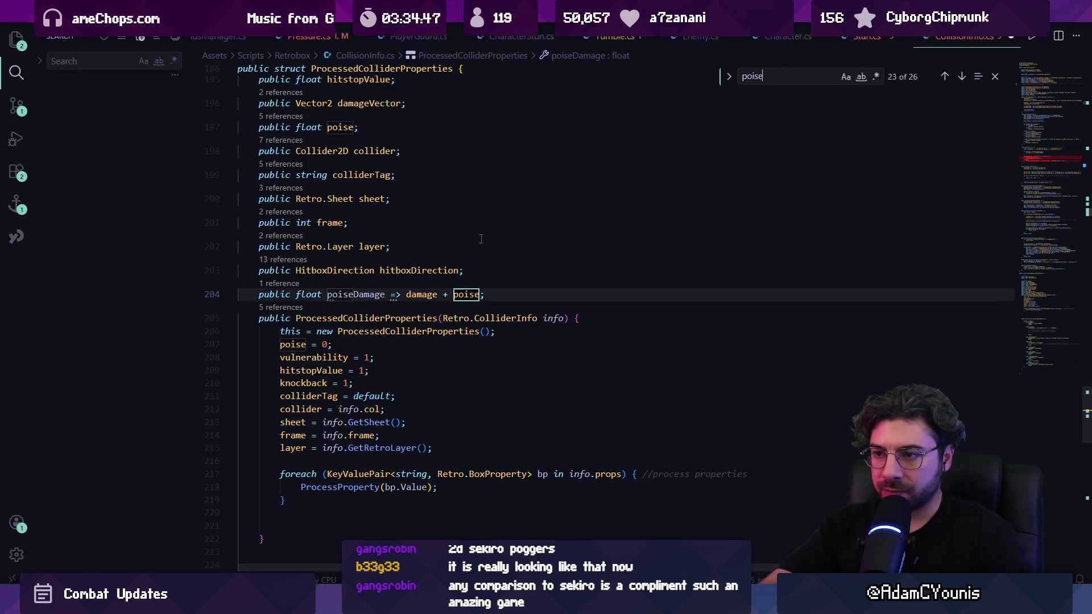
key("Return")
key("Return")
key("Return")
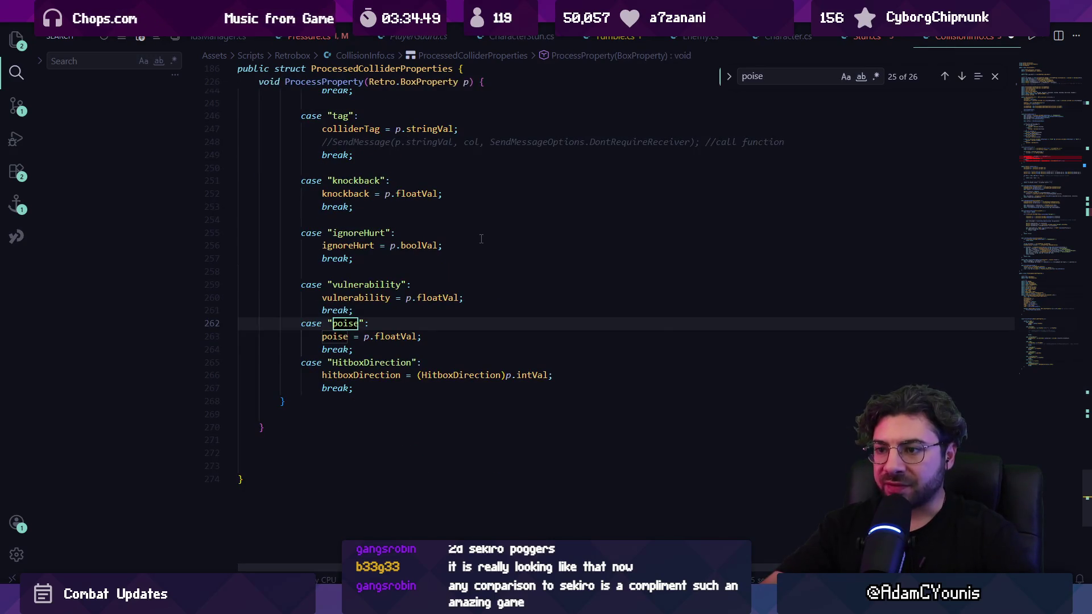
key("Return")
key("Return")
key("Return")
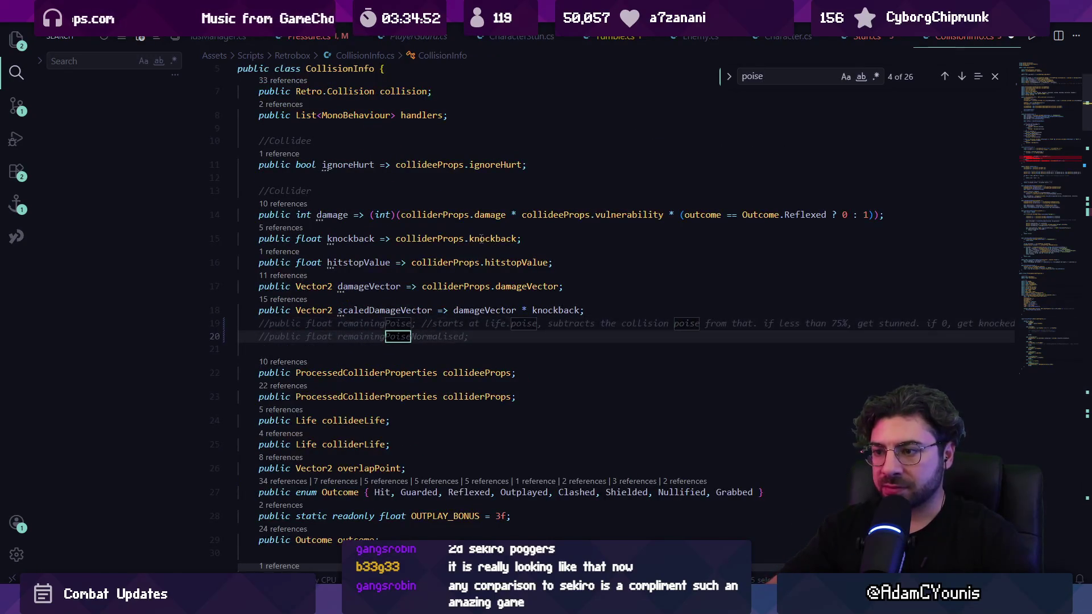
key("Return")
key("shift+Return")
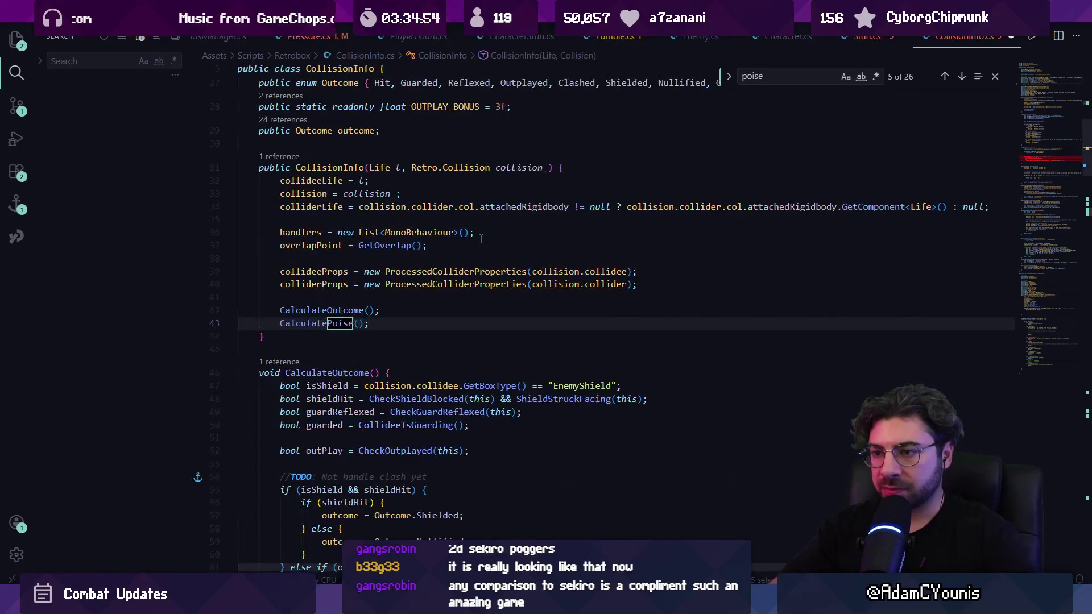
Open the CalculatePoise definition, check the remainingPoise error on line 83, then search 'poisedamage'.
key("Escape")
left_click(341, 323, "ctrl")
scroll(341, 319, "down", 2)
scroll(525, 329, "up", 2)
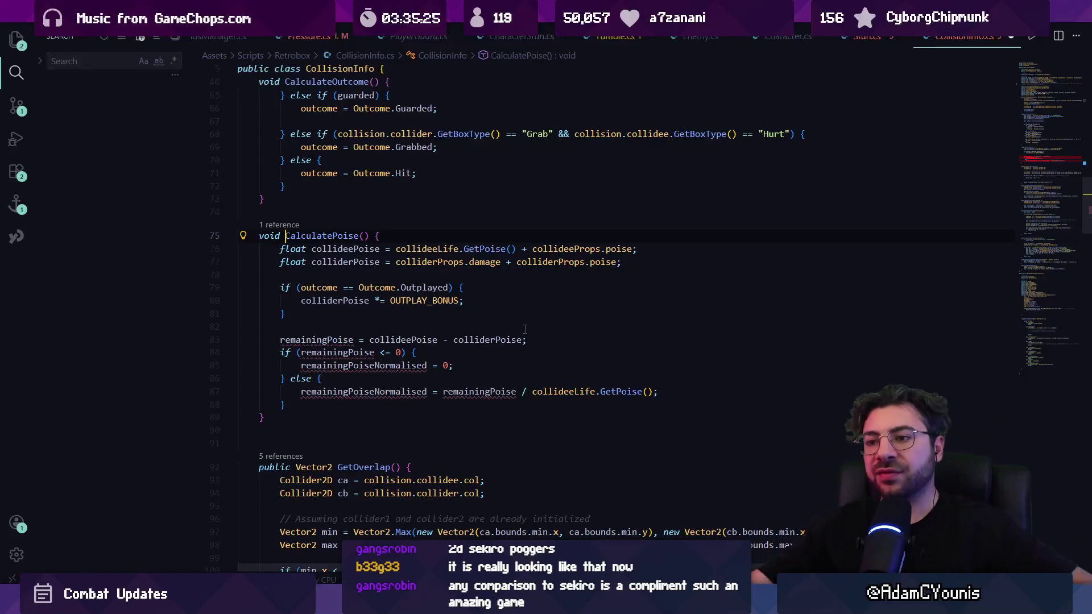
left_click(327, 340)
left_click(353, 339)
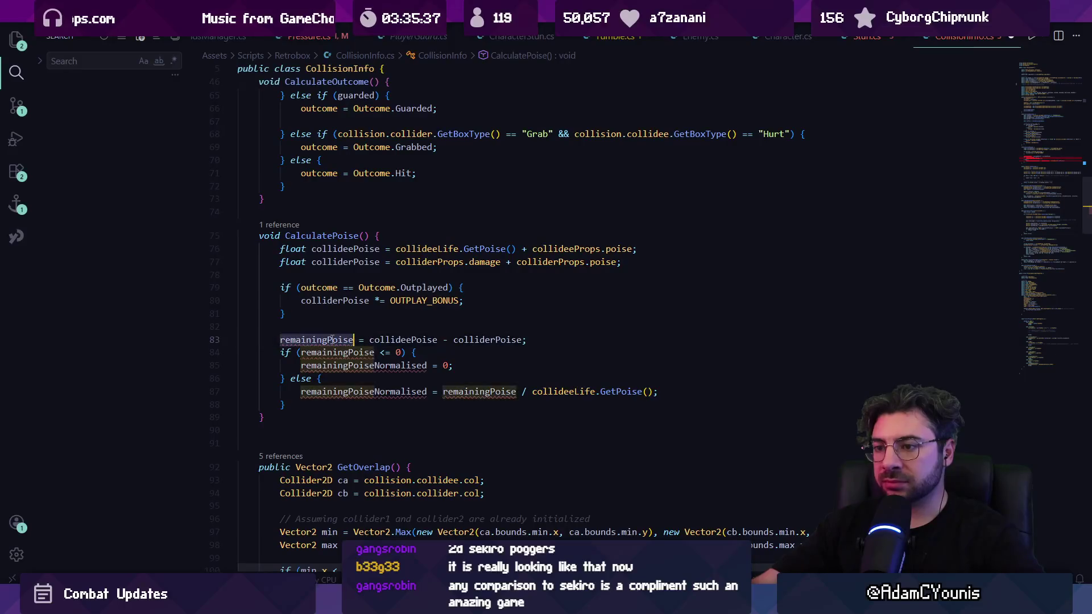
key("ctrl+f")
type("poise")
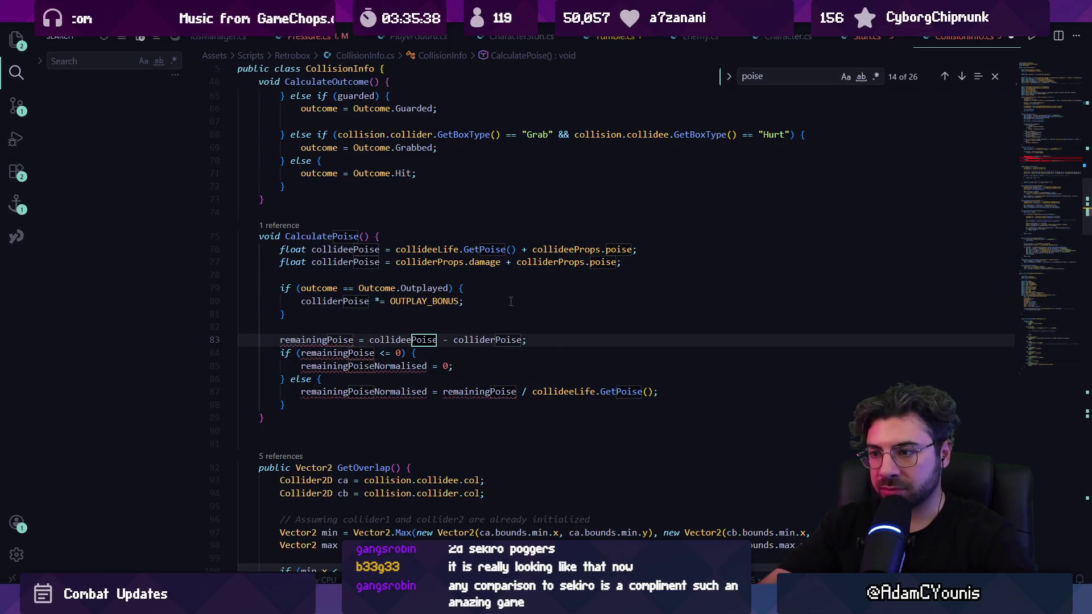
type("damage")
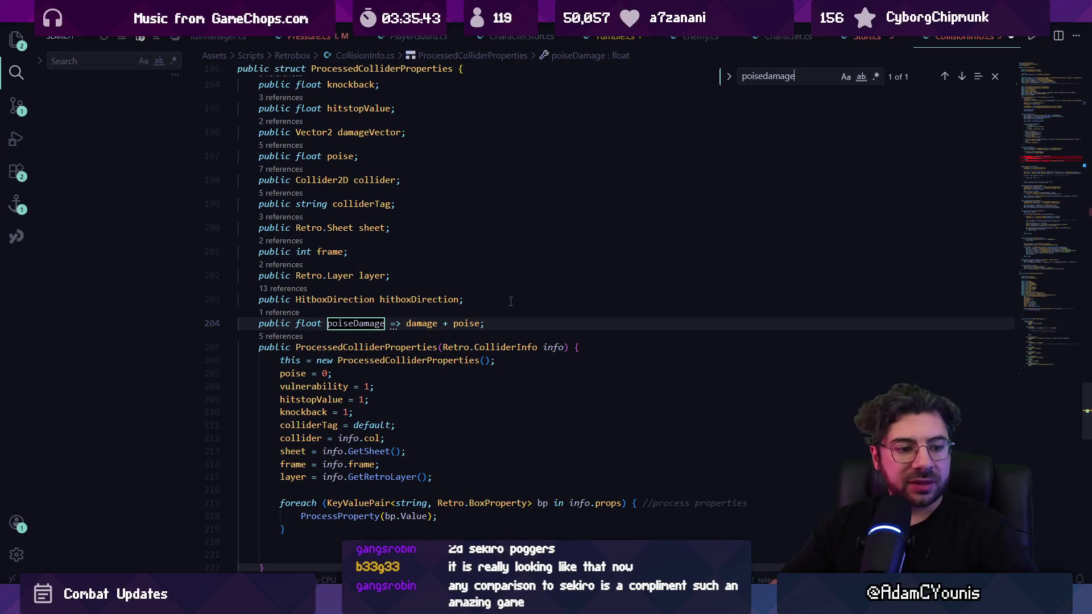
Remove the public modifier from the poiseDamage property in CollisionInfo.cs.
key("BackSpace")
key("BackSpace")
key("BackSpace")
type("damage")
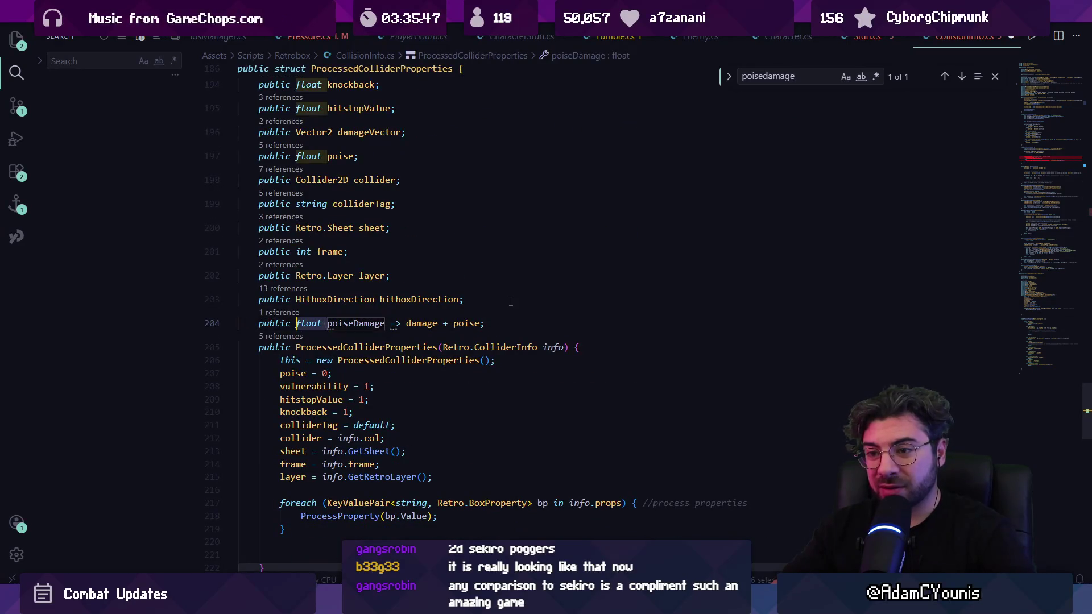
key("ctrl+Left")
key("ctrl+Left")
key("ctrl+BackSpace")
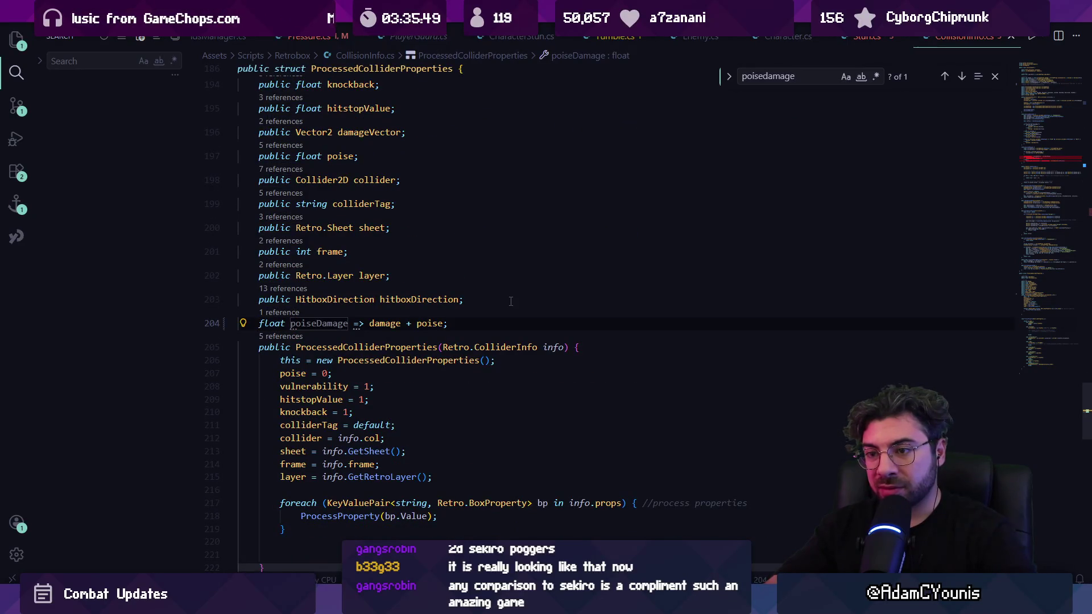
Peek the poiseDamage references and open its usage in ReflexAttack.cs.
left_click(280, 312)
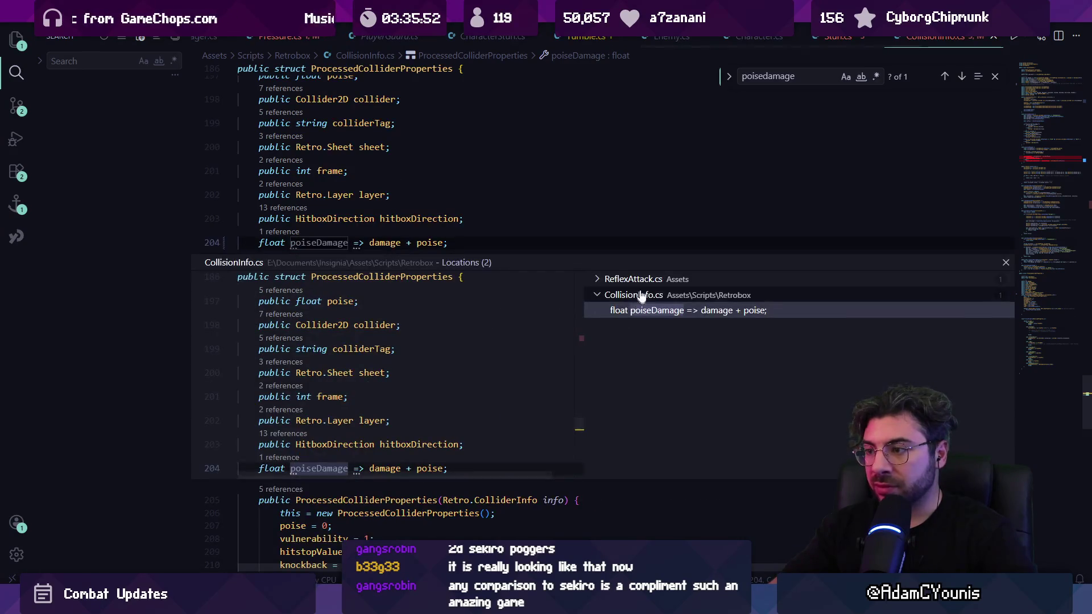
left_click(652, 297)
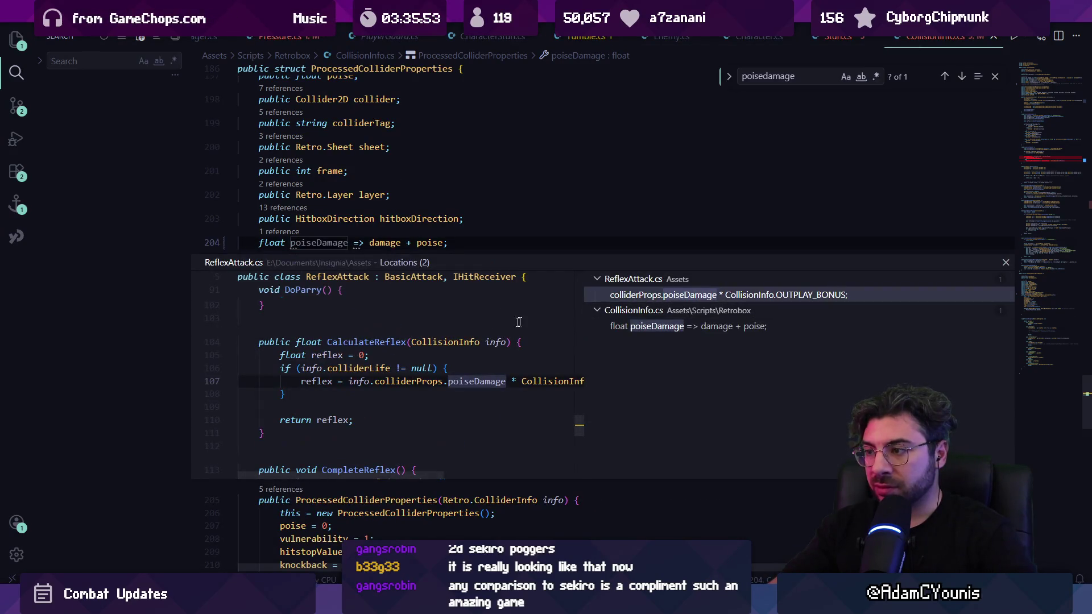
double_click(470, 379)
Back in CollisionInfo.cs, delete the poiseDamage property line, then undo the deletion.
key("alt+Left")
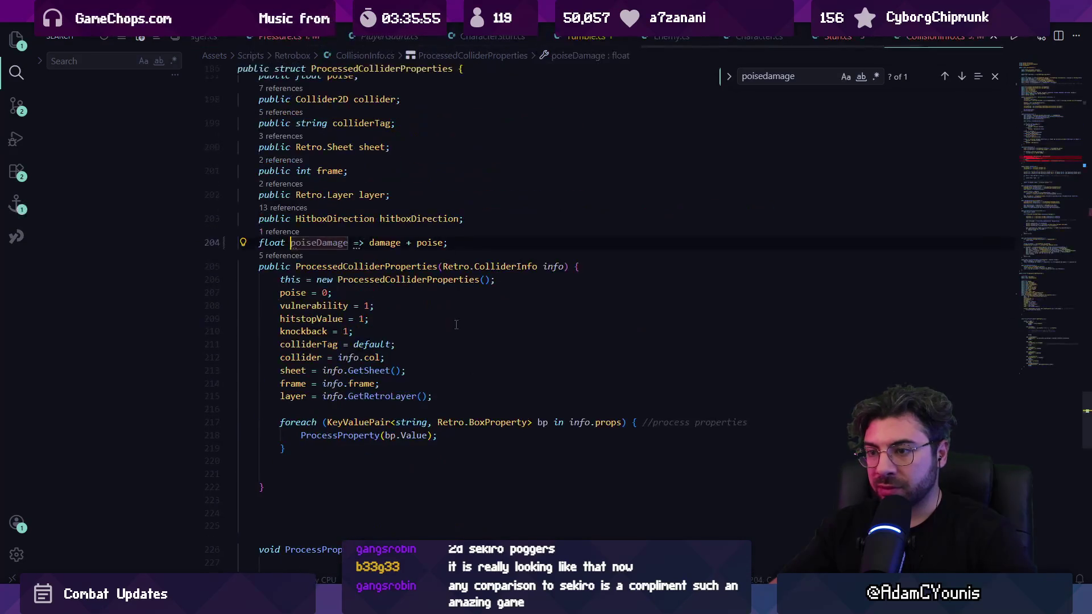
left_click(383, 243)
key("ctrl+Left")
key("ctrl+Left")
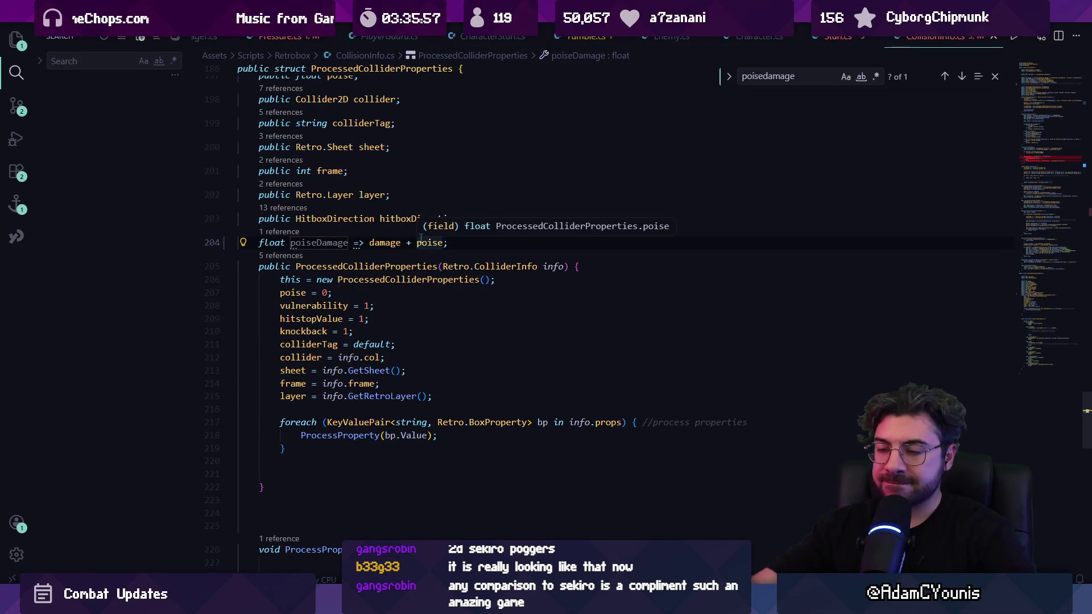
key("Home")
key("shift+End")
key("ctrl+shift+k")
key("ctrl+z")
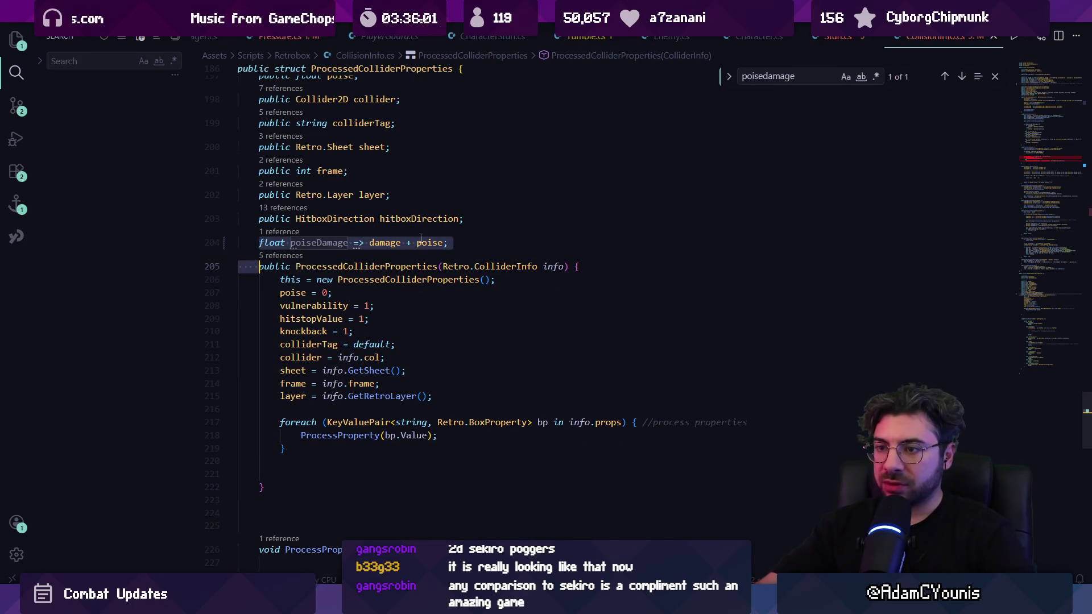
List poiseDamage references again and open ReflexAttack.cs at CalculateReflex after the colliderLife check.
key("shift+F12")
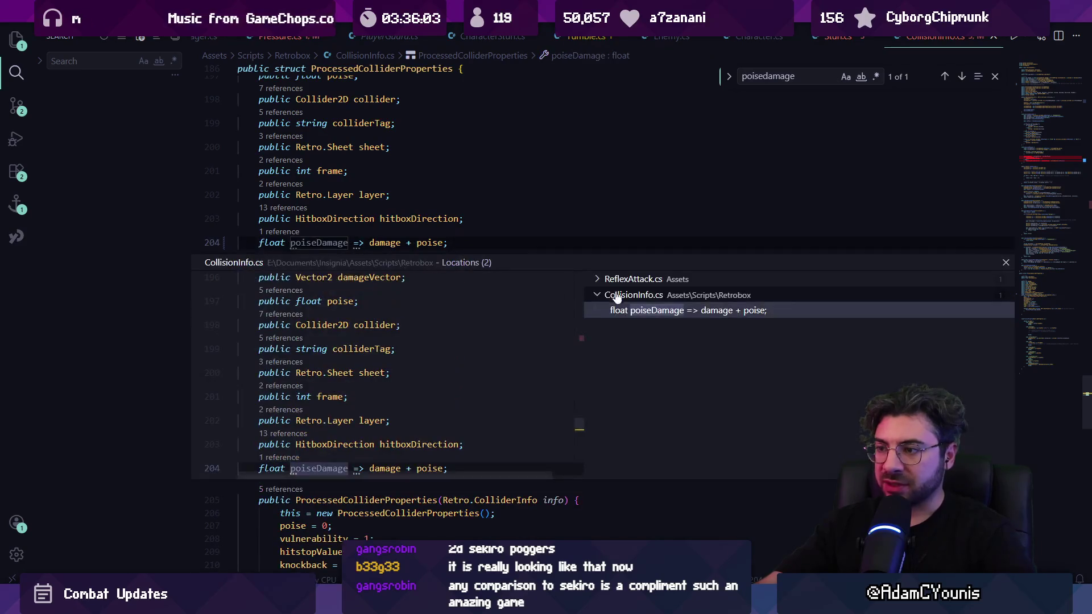
left_click(633, 294)
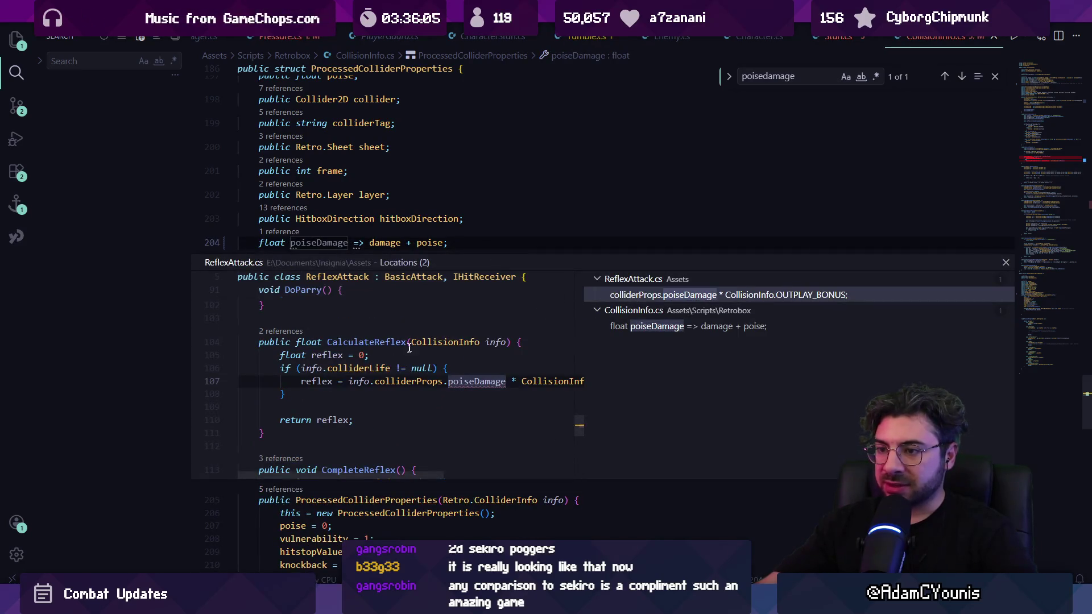
double_click(467, 381)
left_click(471, 313)
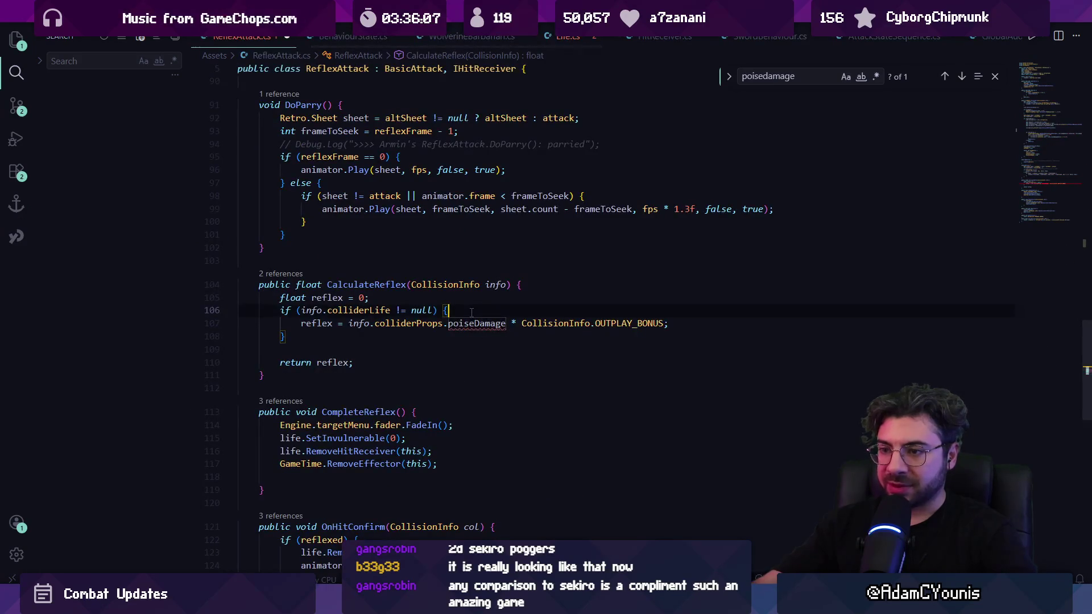
Add 'float poiseOffense = info.colliderProps.damage + info.colliderProps.poise;' in CalculateReflex and save.
key("Return")
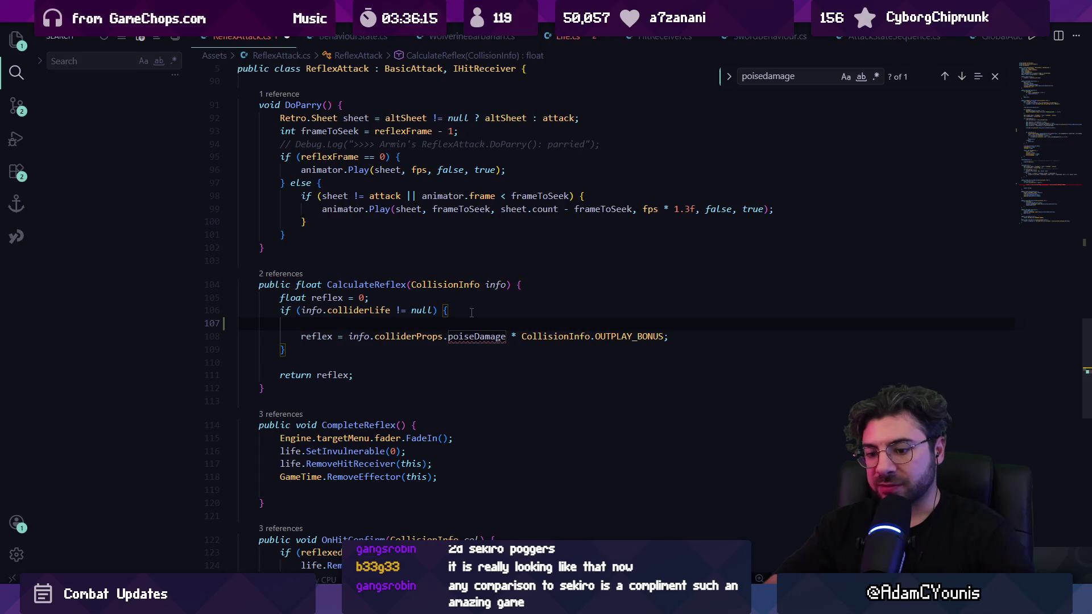
type("pfo")
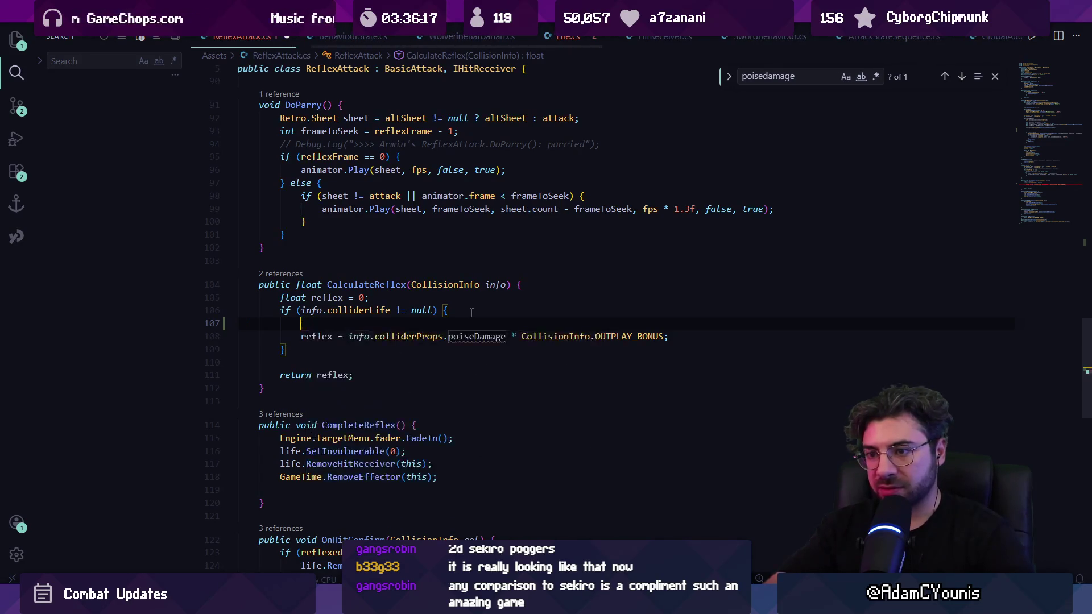
type("at p")
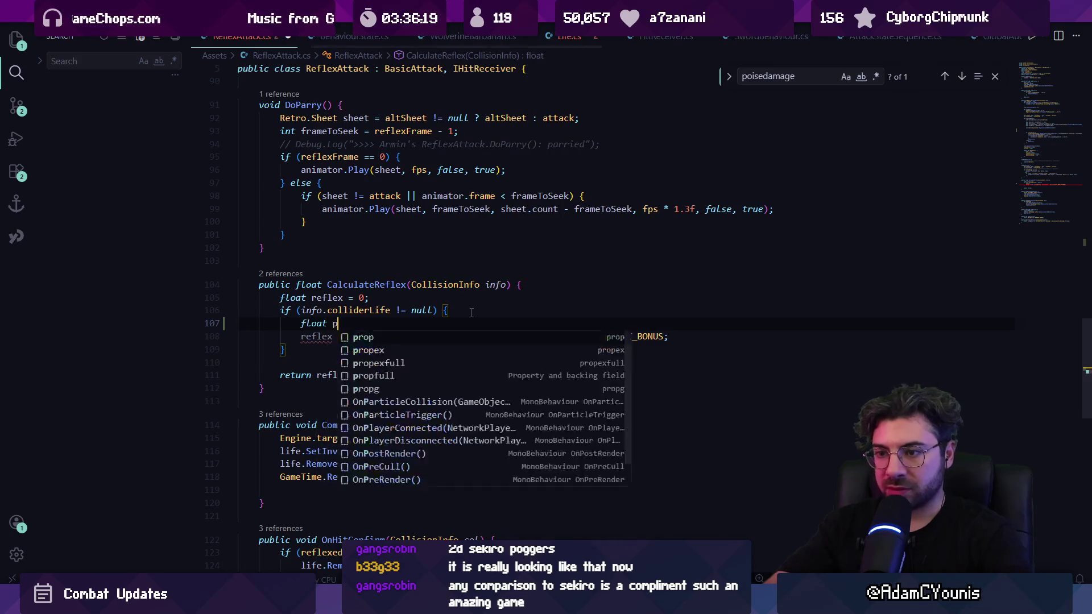
type("oiseOffsnse")
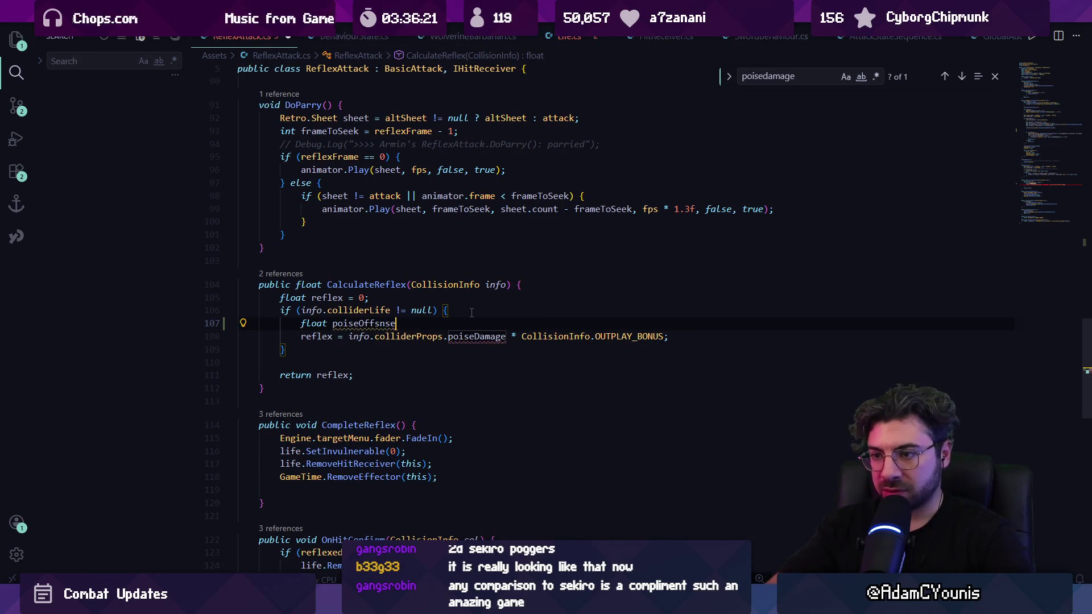
key("BackSpace")
key("BackSpace")
key("BackSpace")
key("BackSpace")
type("ense =")
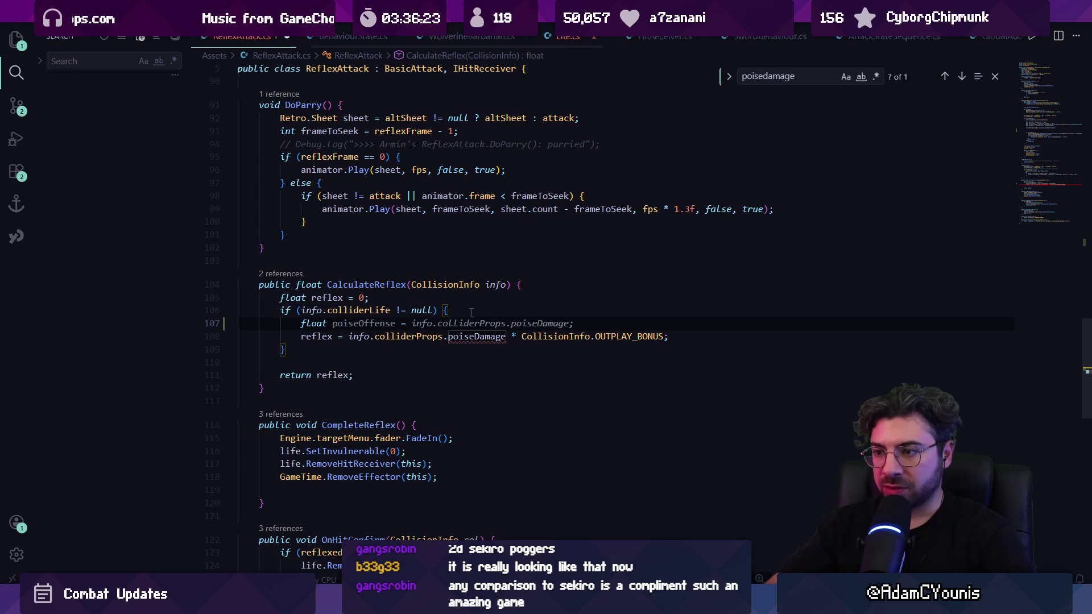
key("Tab")
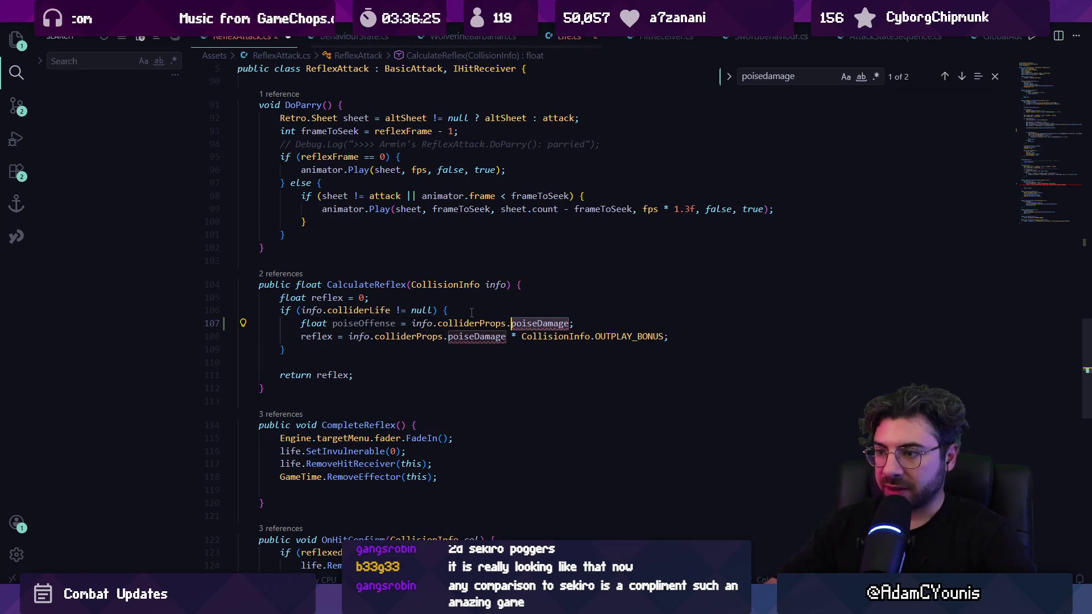
type("damage + info.colliderProps.")
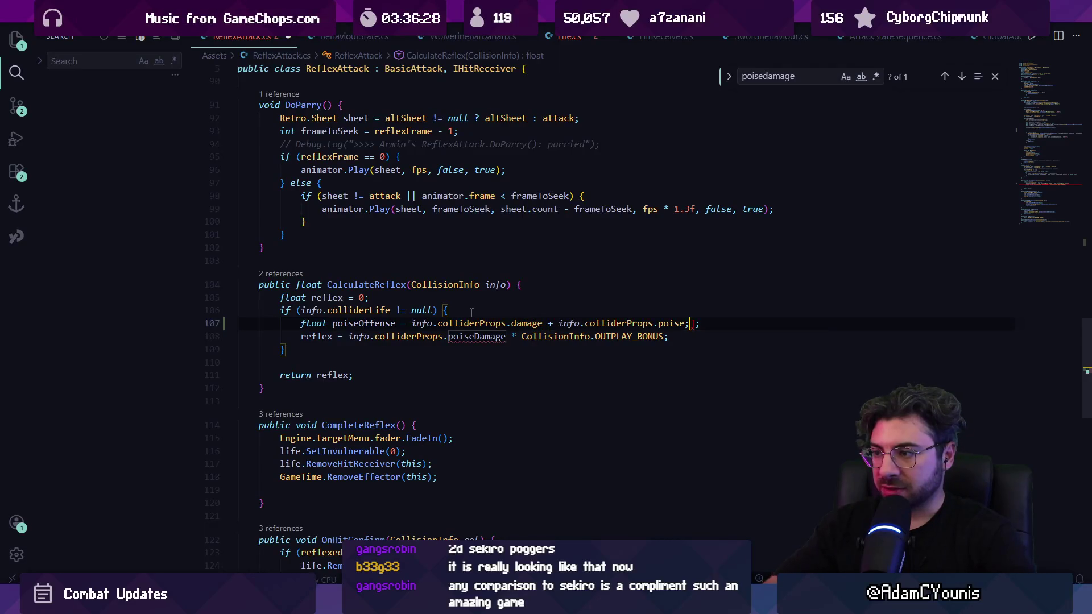
key("Tab")
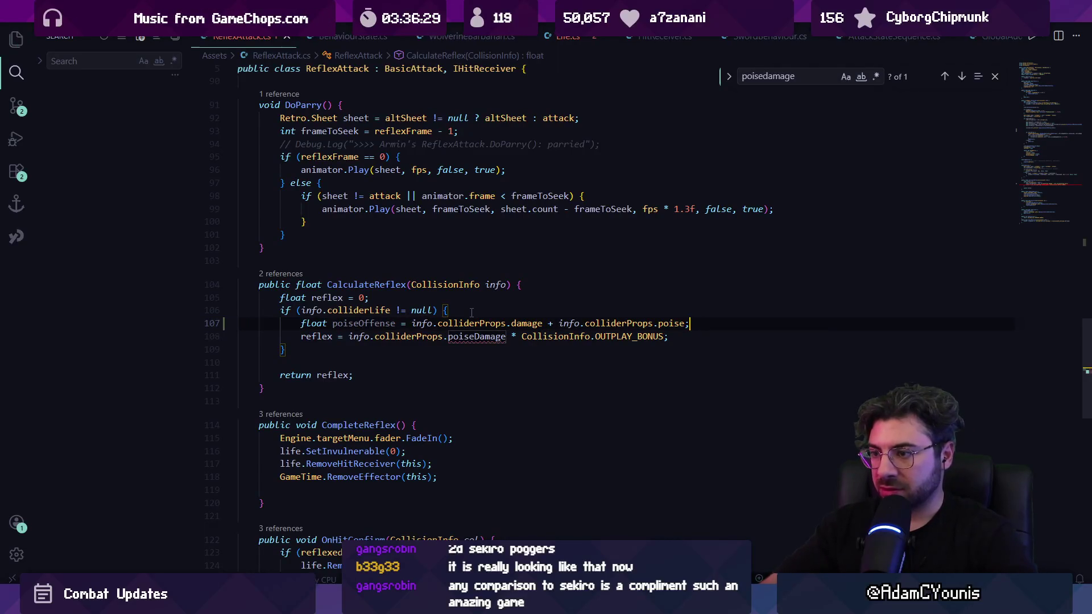
key("ctrl+s")
Use poiseOffense in the reflex calculation, then switch to Life.cs and start a search.
key("Escape")
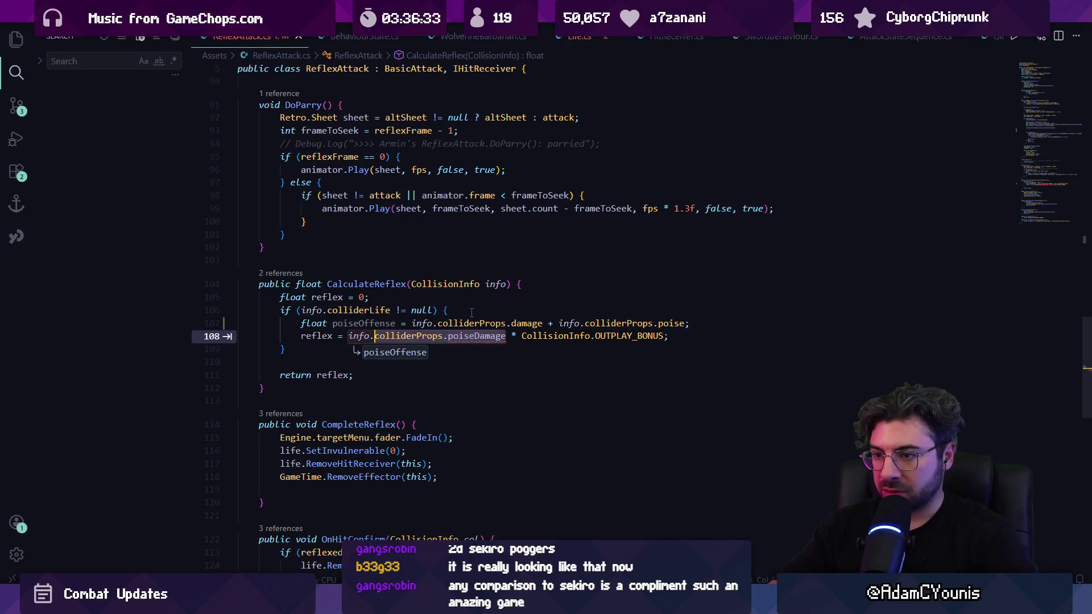
key("Tab")
left_click(472, 296)
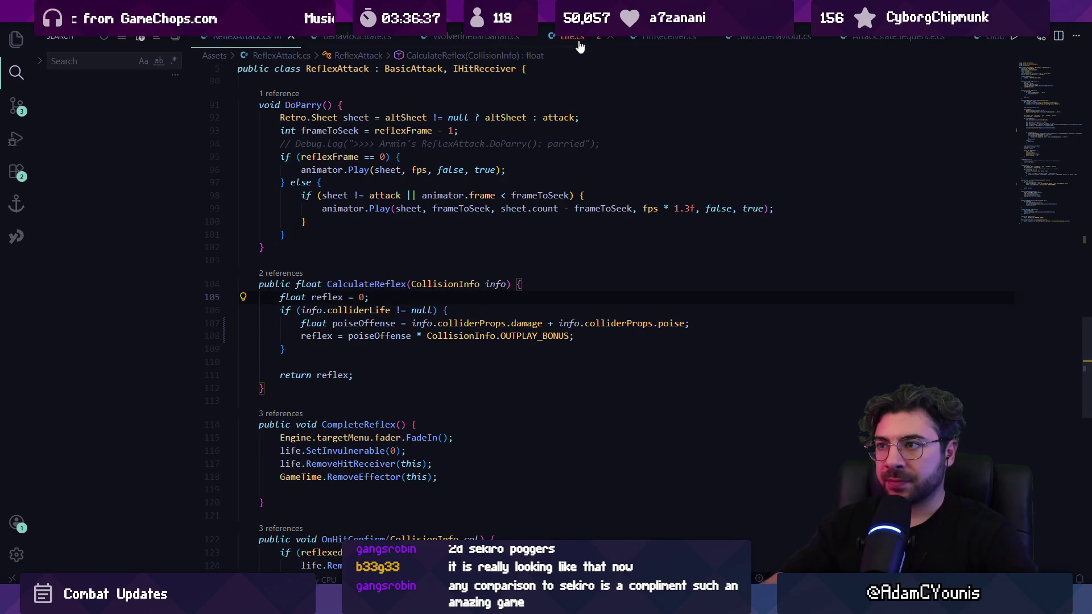
left_click(571, 37)
key("ctrl+f")
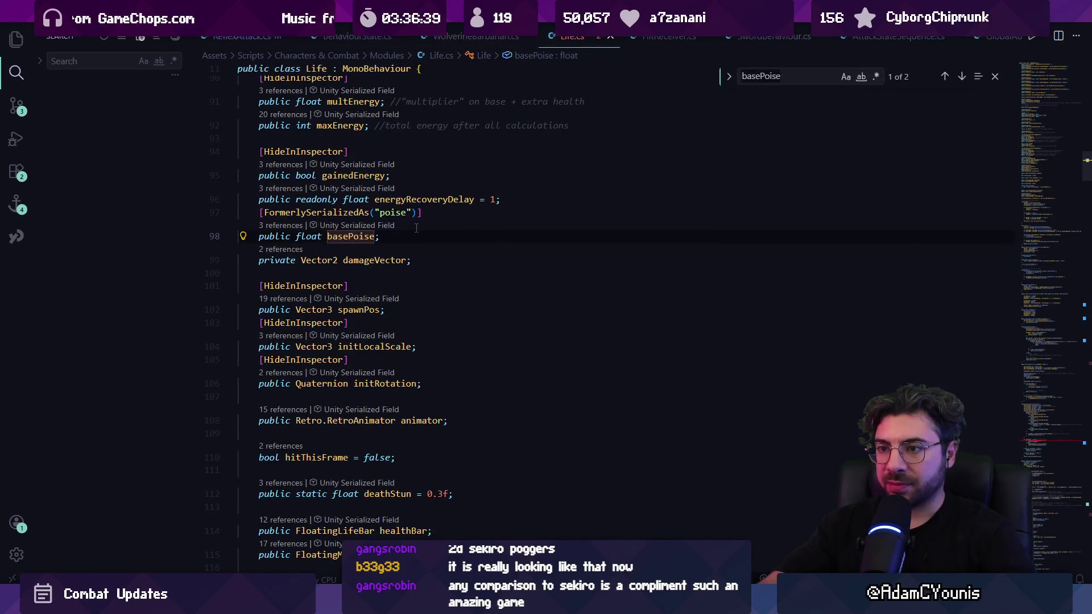
Dismiss the Life.cs search and reopen CollisionInfo.cs through Quick Open.
type("poisedamagve")
key("Escape")
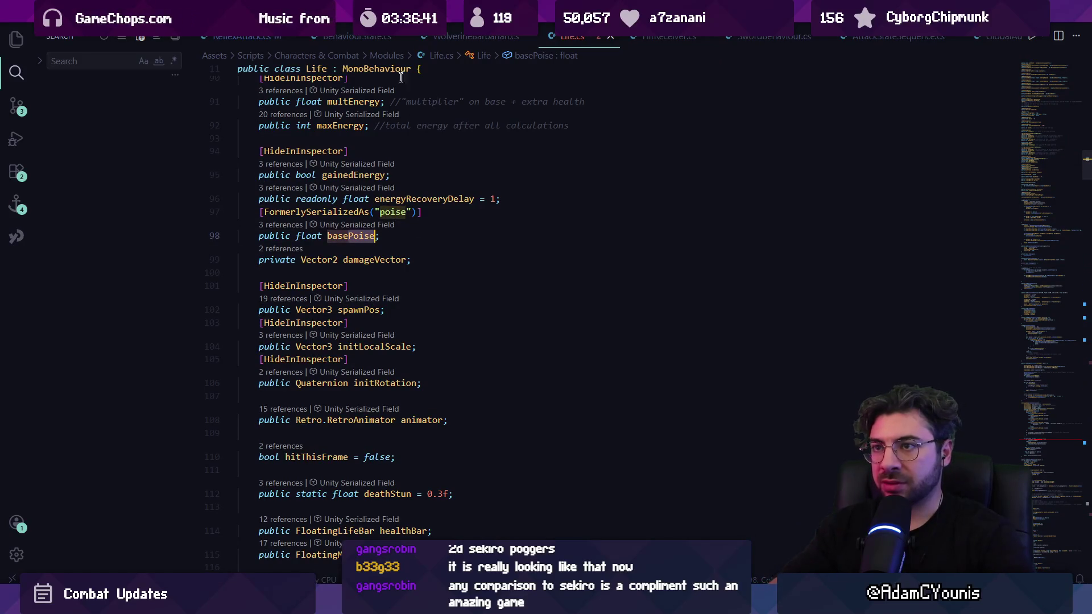
key("ctrl+p")
type("collisioninfo")
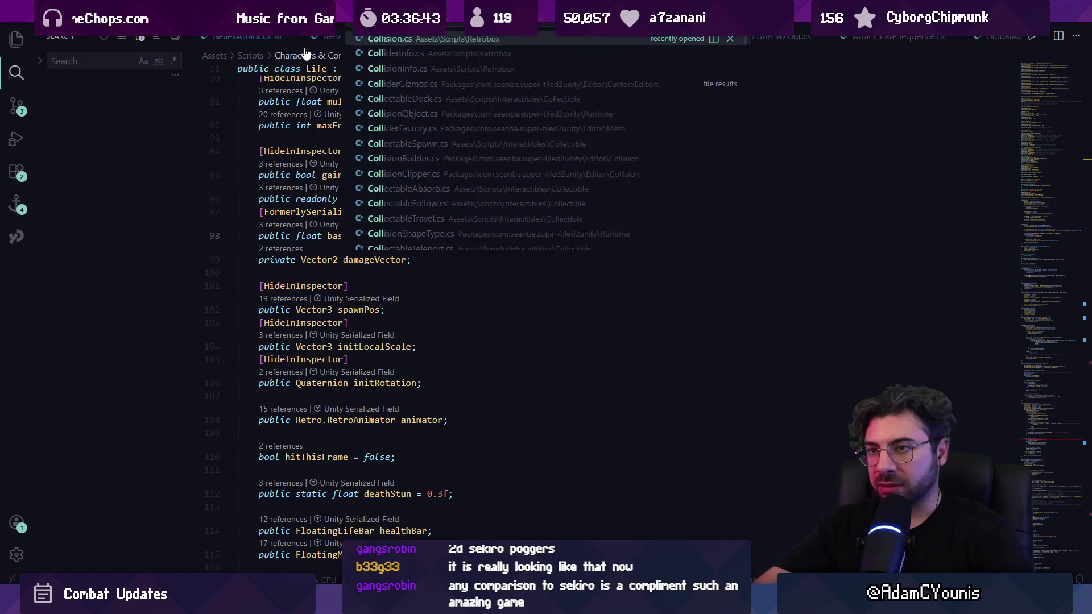
key("Return")
Delete the poiseDamage property line and add an empty line after hitboxDirection.
key("ctrl+f")
type("poisedama")
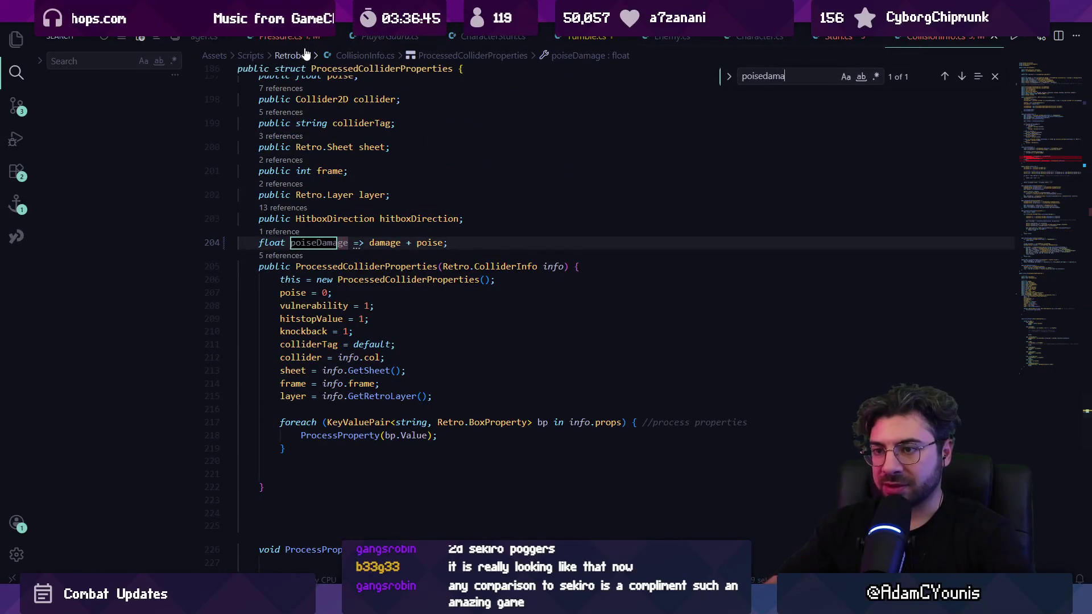
key("Escape")
key("ctrl+shift+k")
key("ctrl+f")
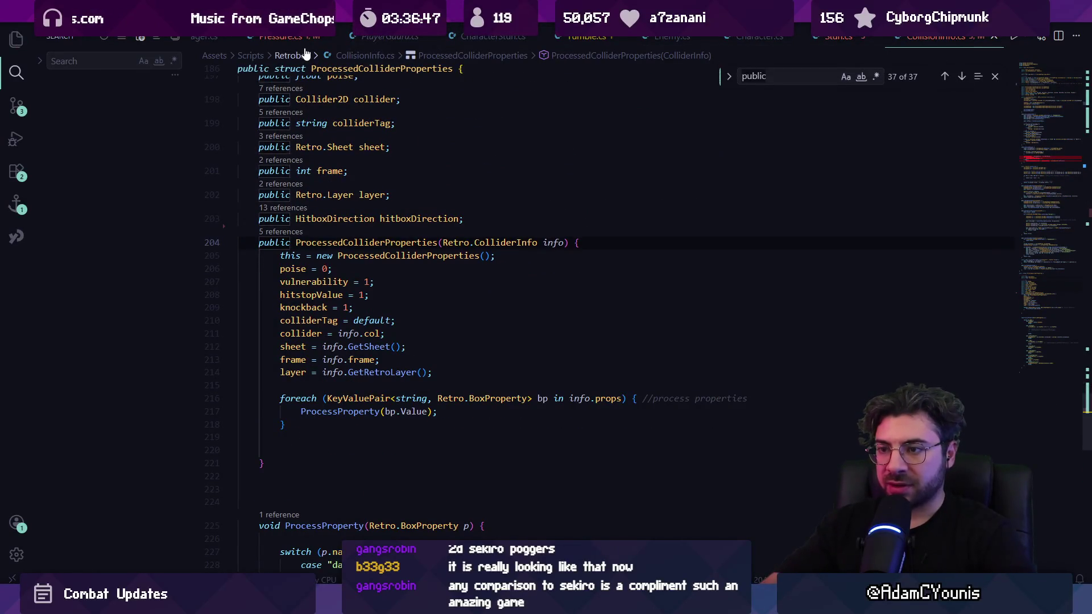
left_click(485, 223)
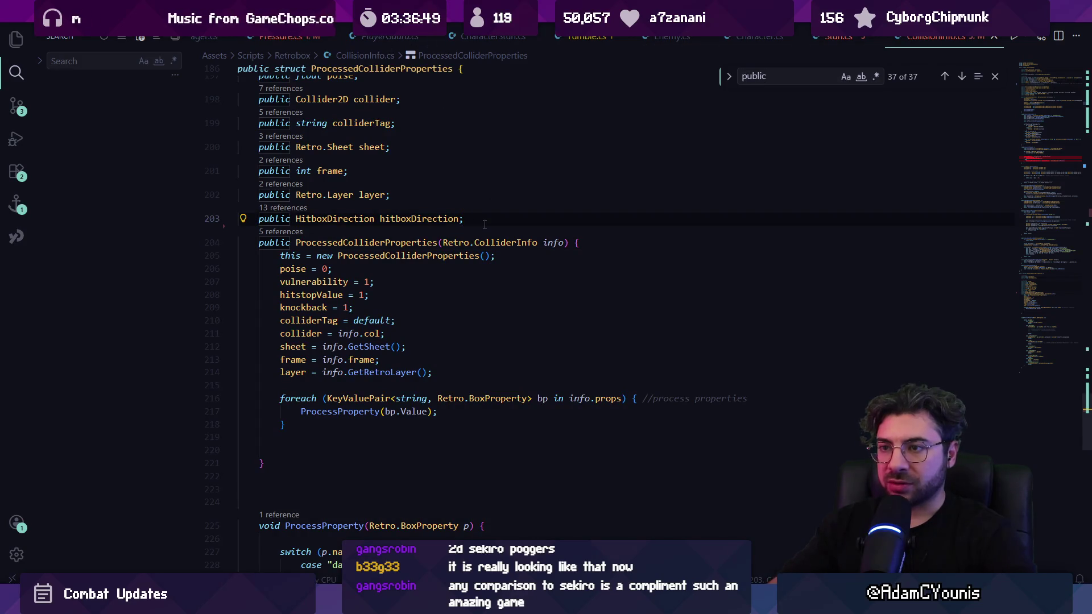
key("Return")
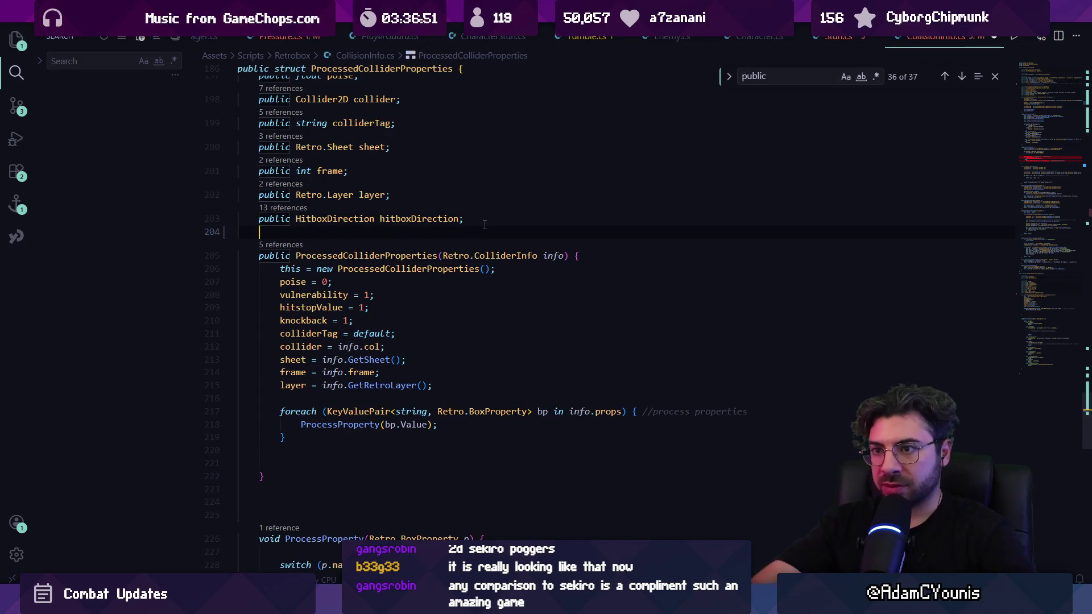
Scroll up to the commented-out remainingPoise declaration on line 19.
scroll(485, 224, "up", 20)
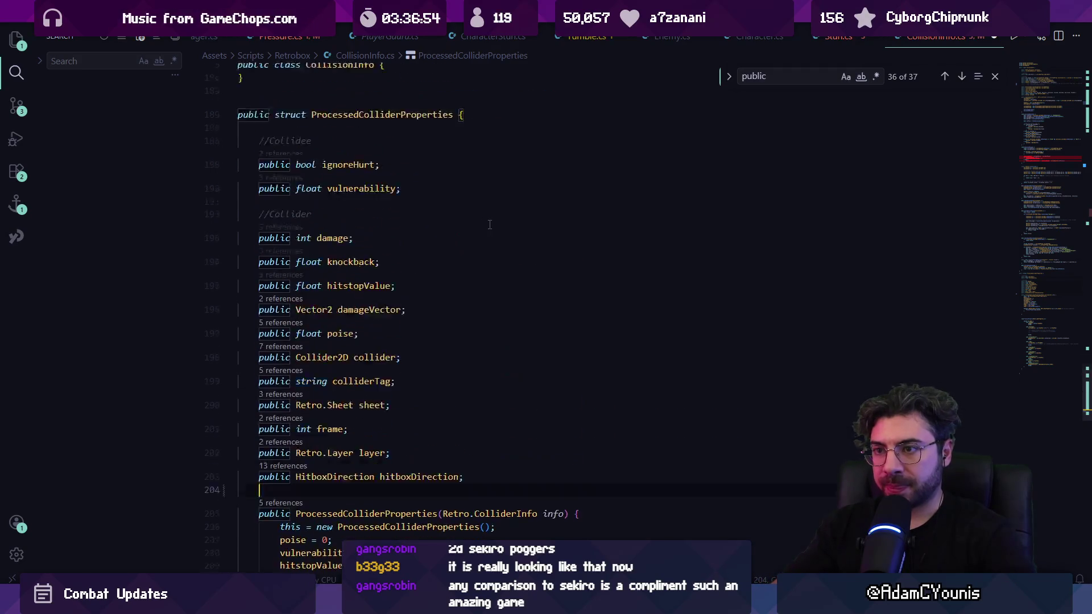
scroll(515, 219, "up", 20)
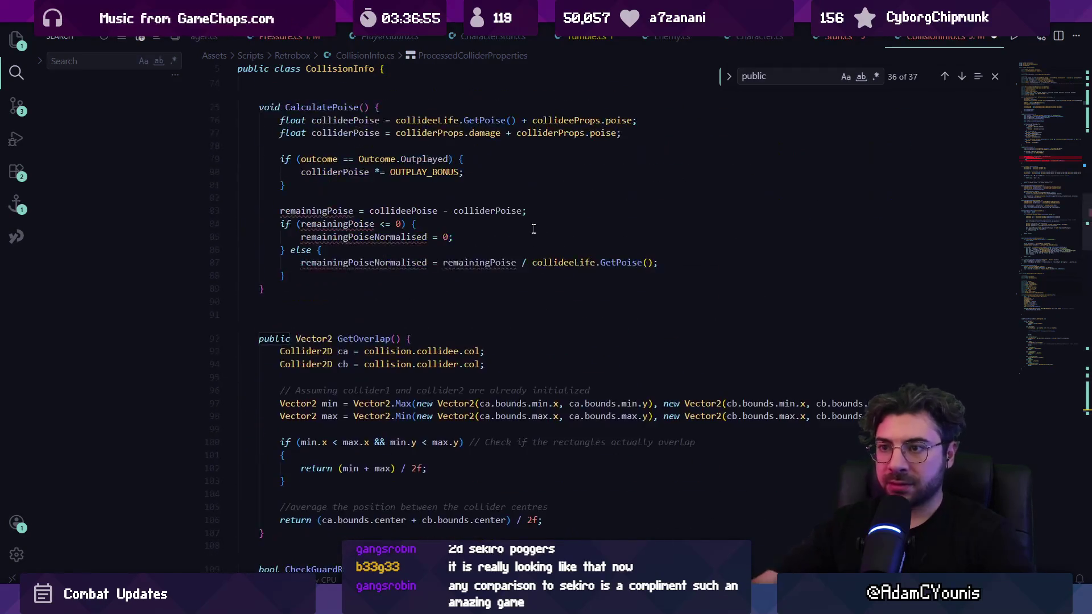
scroll(564, 282, "down", 3)
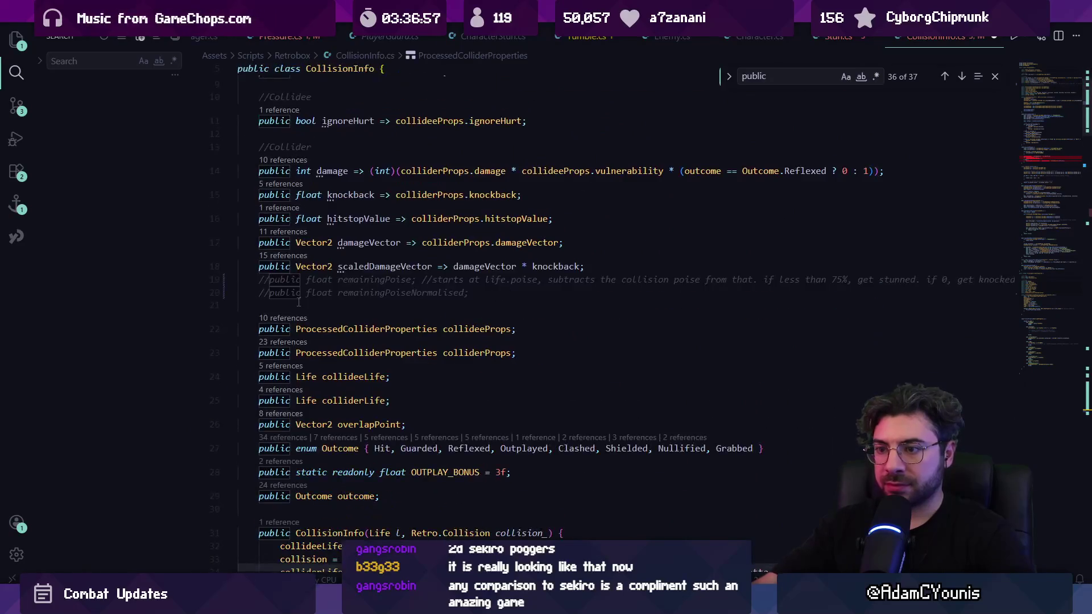
left_click(269, 279)
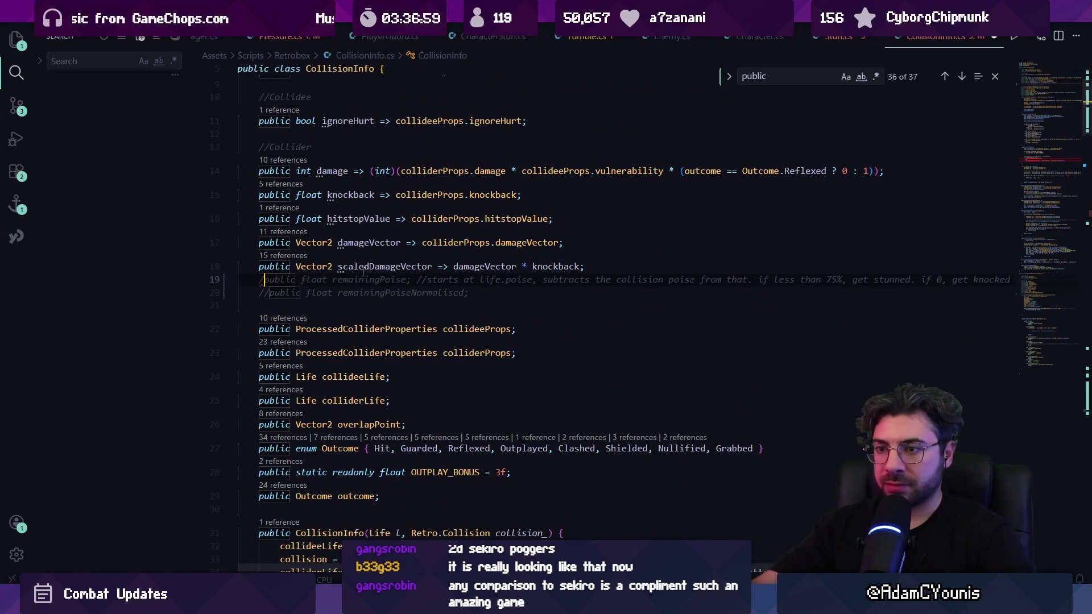
Uncomment remainingPoise, rename it everywhere to poiseDamage, and uncomment remainingPoiseNormalised.
key("BackSpace")
key("BackSpace")
key("ctrl+Right")
key("ctrl+Right")
key("ctrl+Right")
key("F2")
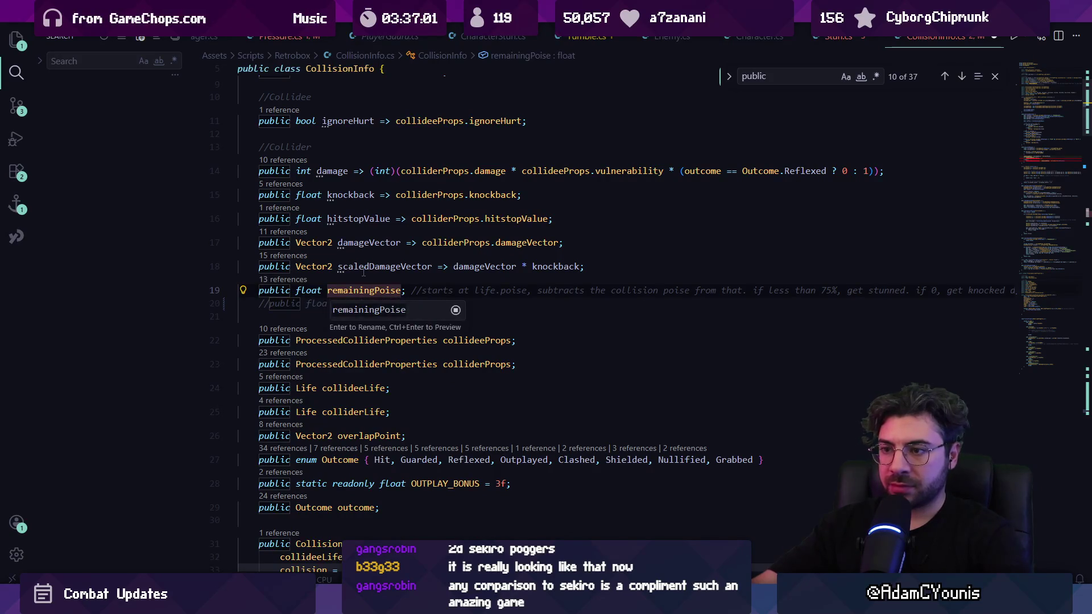
type("poiseDamage")
key("Return")
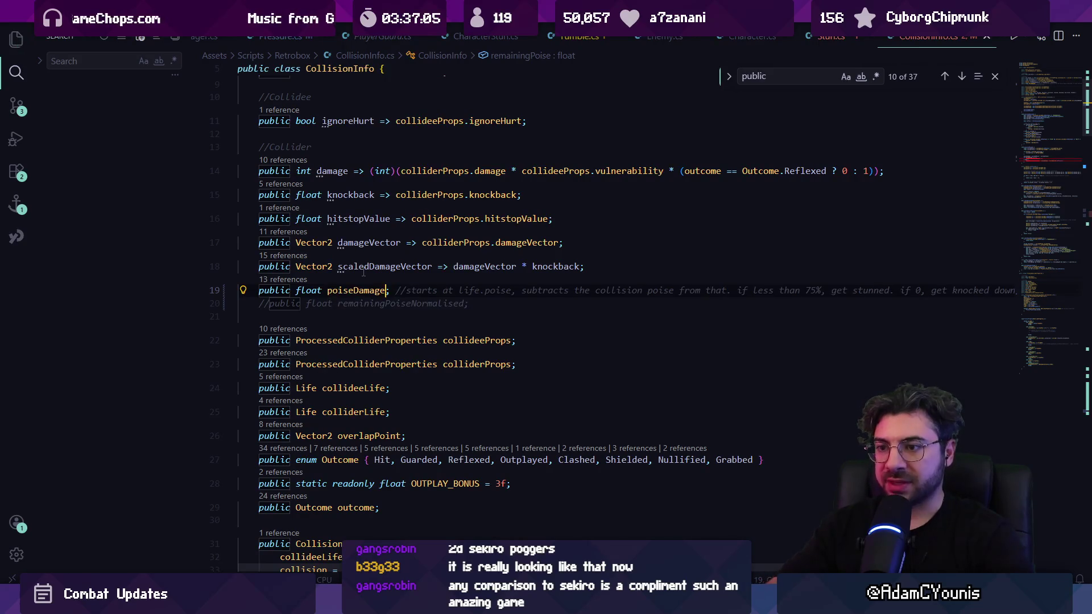
key("Down")
key("ctrl+slash")
Review remainingPoiseNormalised references, including Stun.cs, and search the file for its uses.
left_click(377, 310)
key("shift+F12")
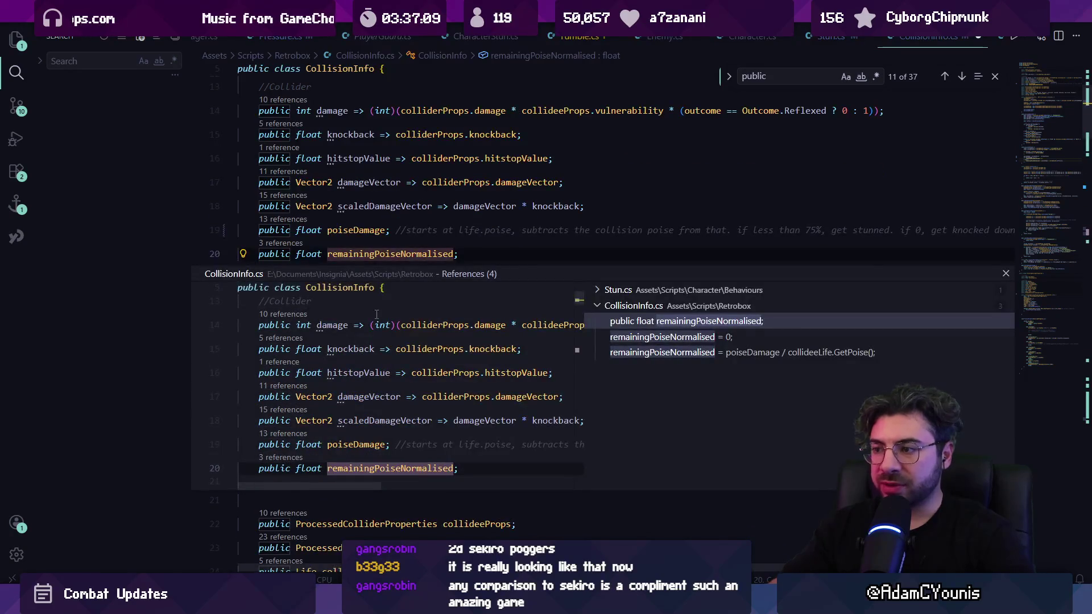
key("Escape")
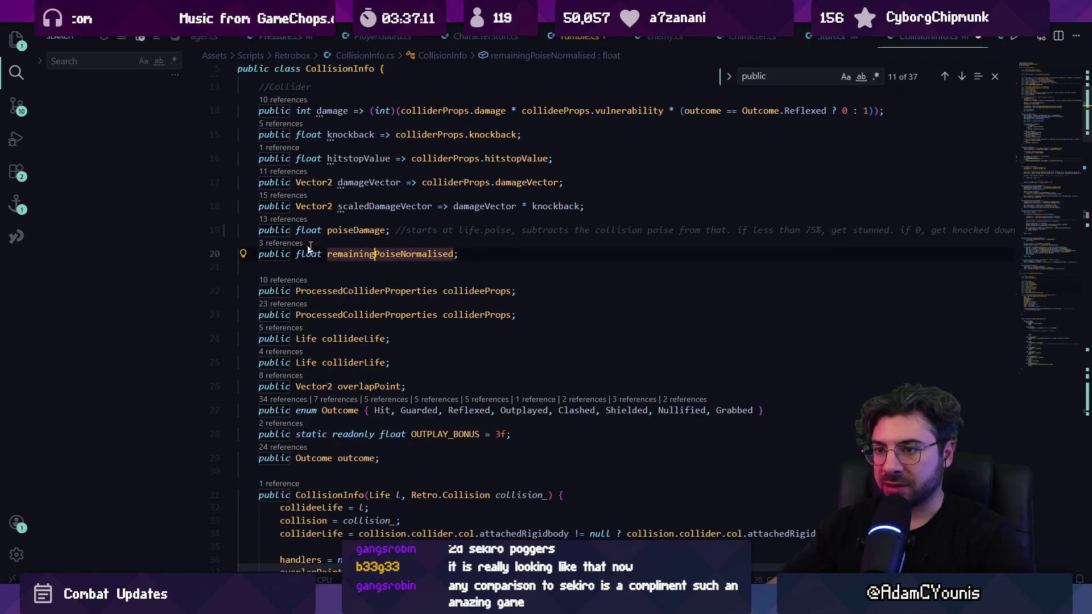
left_click(285, 243)
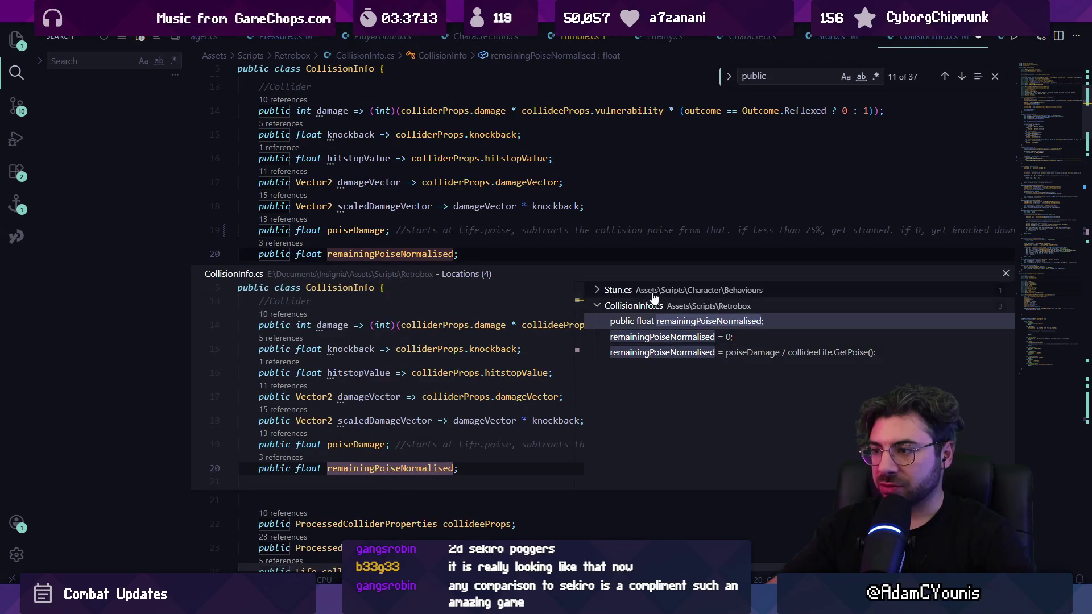
left_click(619, 290)
key("Escape")
type("rema")
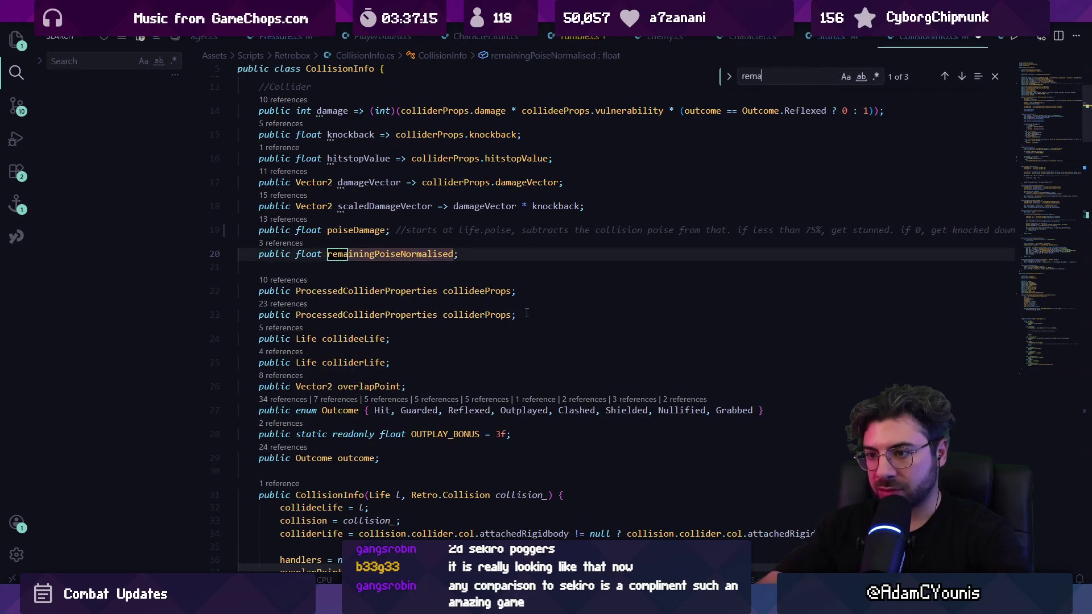
type("iningpoisenormal")
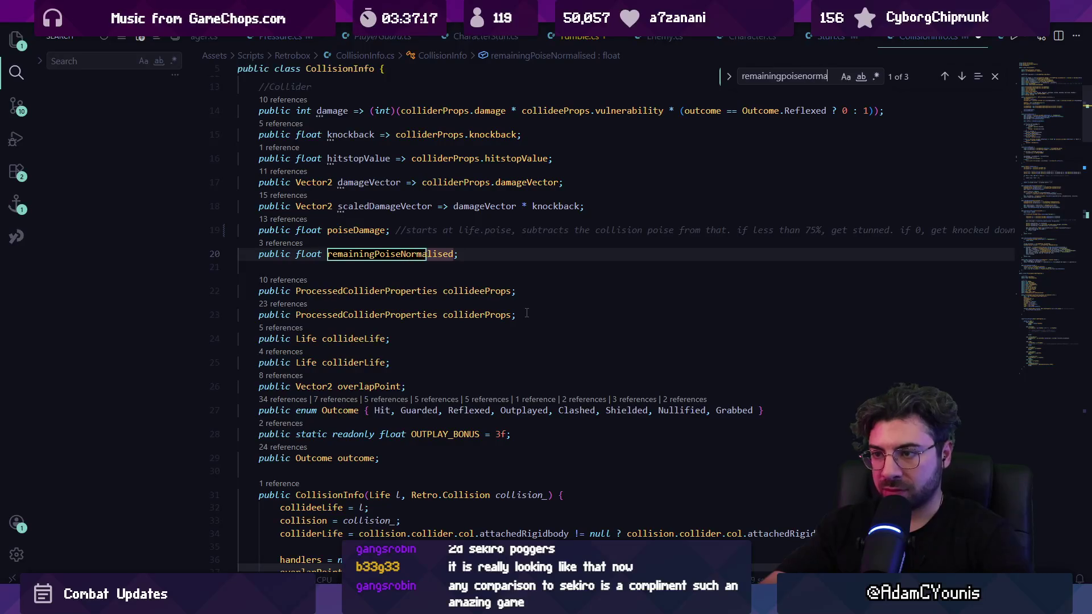
key("Return")
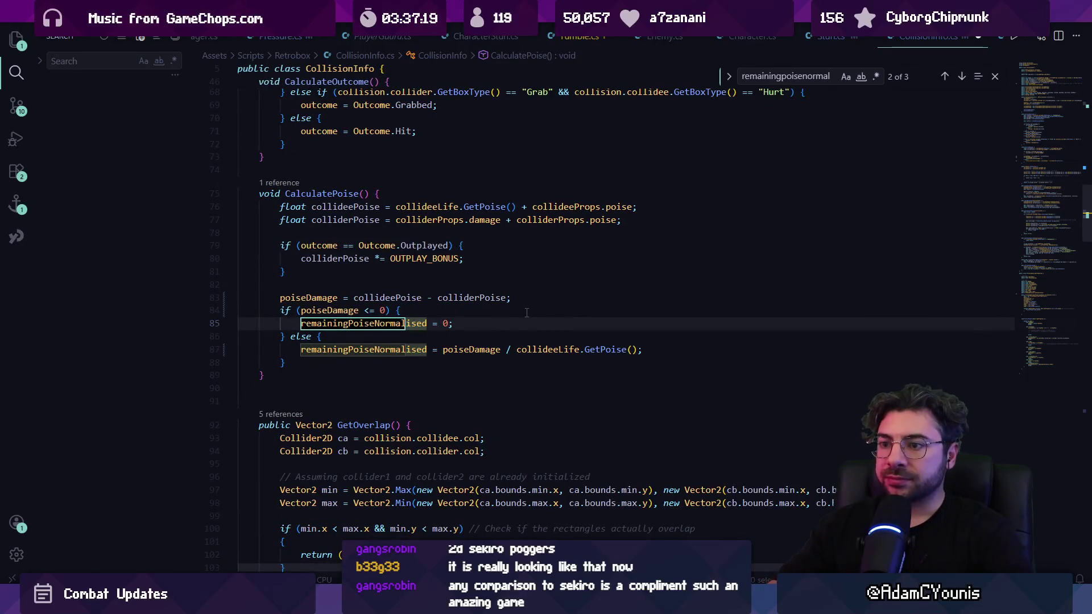
key("Return")
key("Escape")
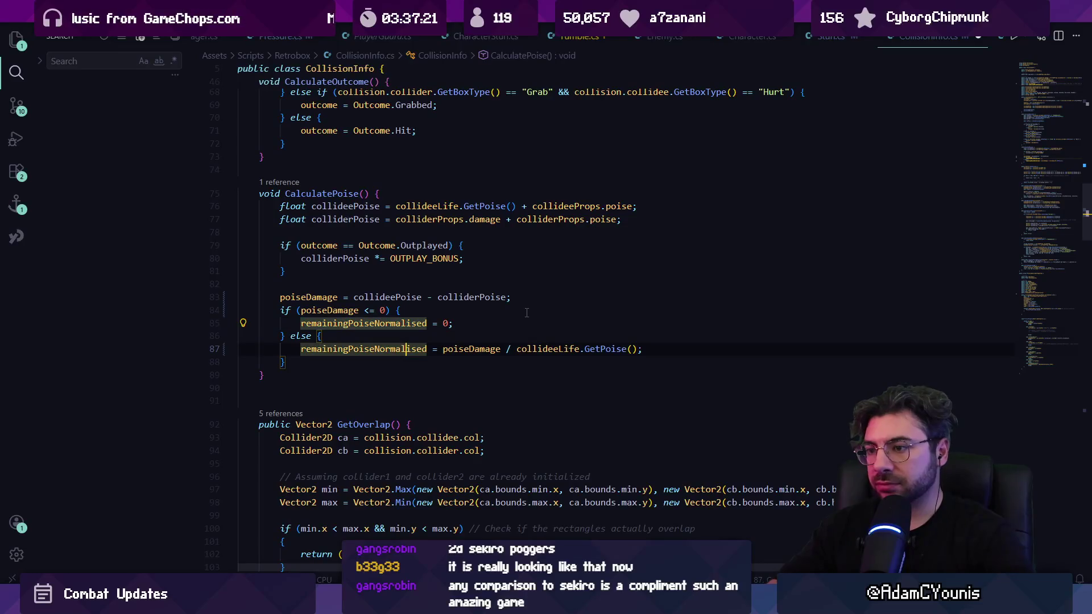
Compare the collideePoise and colliderPoise operands in CalculatePoise's poiseDamage calculation.
key("ctrl+Right")
key("ctrl+Right")
key("ctrl+Right")
key("ctrl+Left")
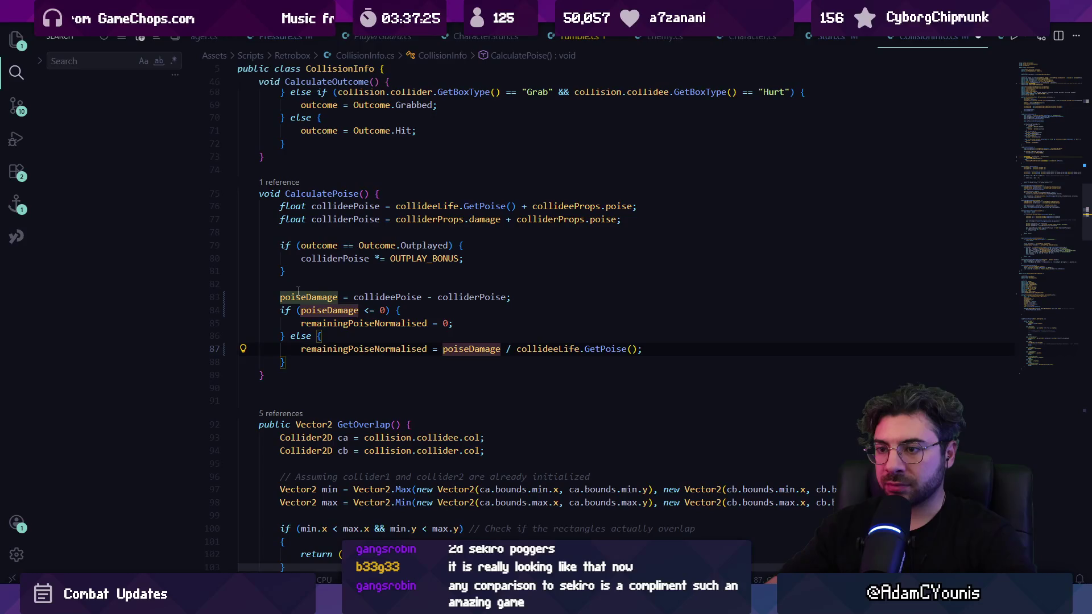
left_click(391, 297)
left_click(449, 297)
left_click(402, 297)
left_click(452, 297)
left_click(402, 297)
left_click(452, 297)
left_click(402, 297)
left_click(452, 297)
Start renaming poiseDamage on line 83, cancel, and recheck the two poise operands.
left_click(329, 297)
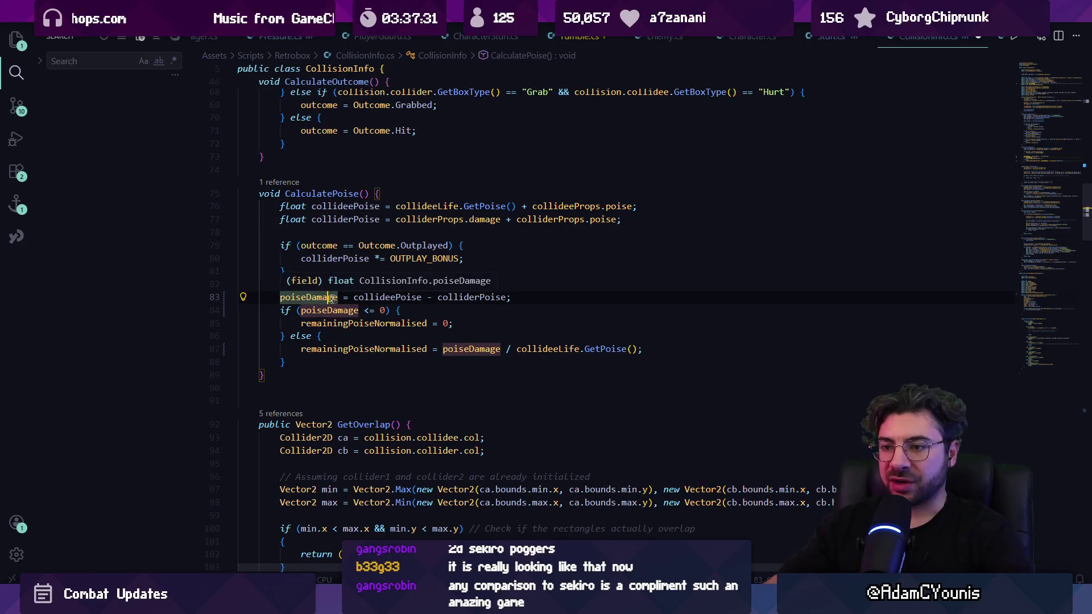
key("F2")
key("Escape")
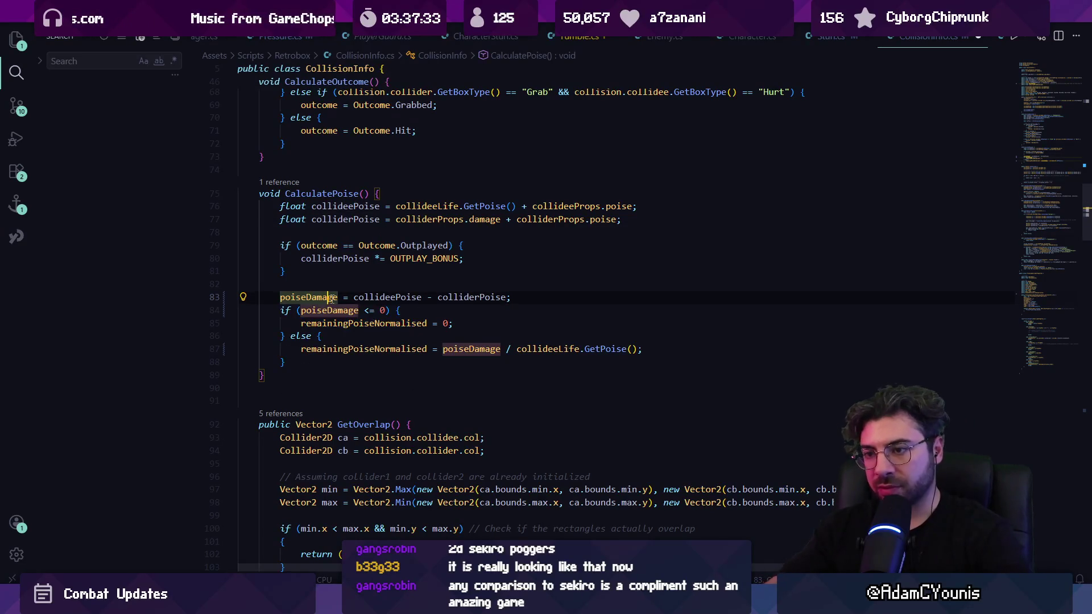
left_click(402, 297)
left_click(453, 297)
left_click(402, 297)
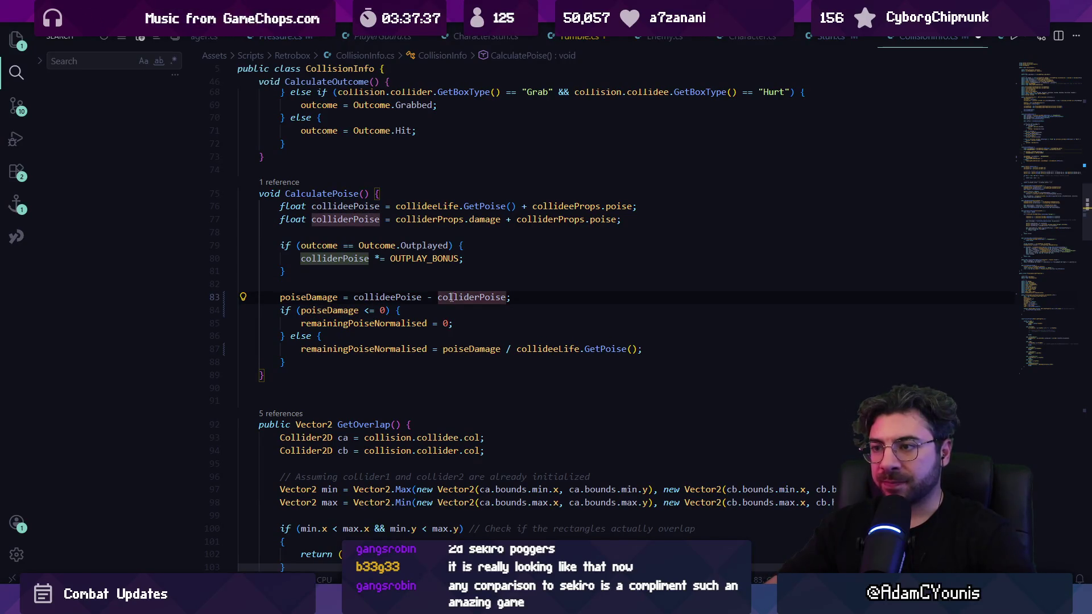
Inspect the line-87 remainingPoiseNormalised division, cancel a rename, and jump to its declaration.
left_click(472, 349)
left_click(546, 349)
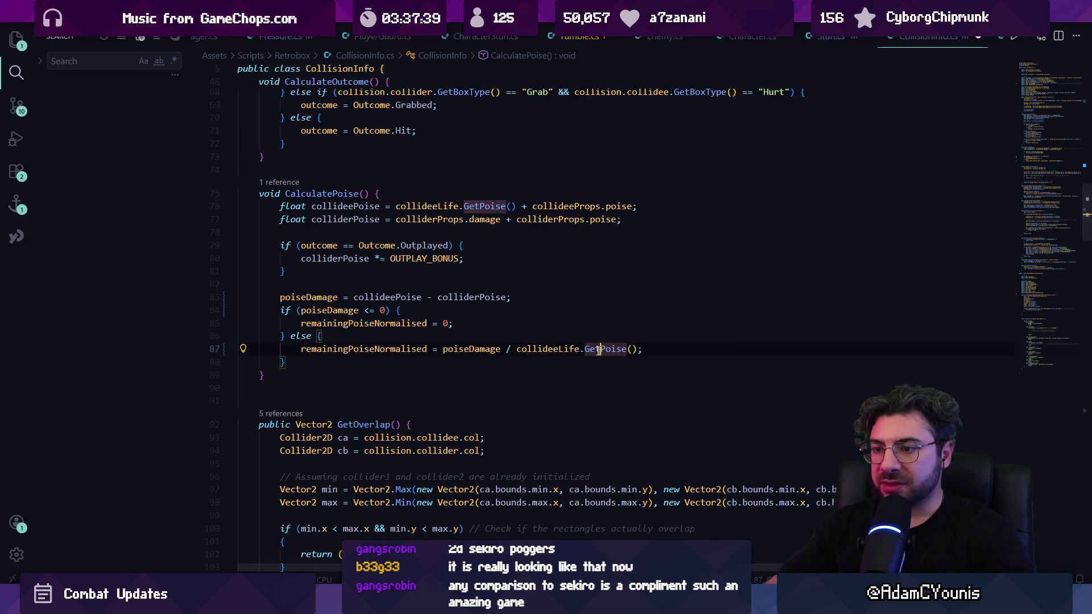
left_click(367, 348)
left_click(472, 349)
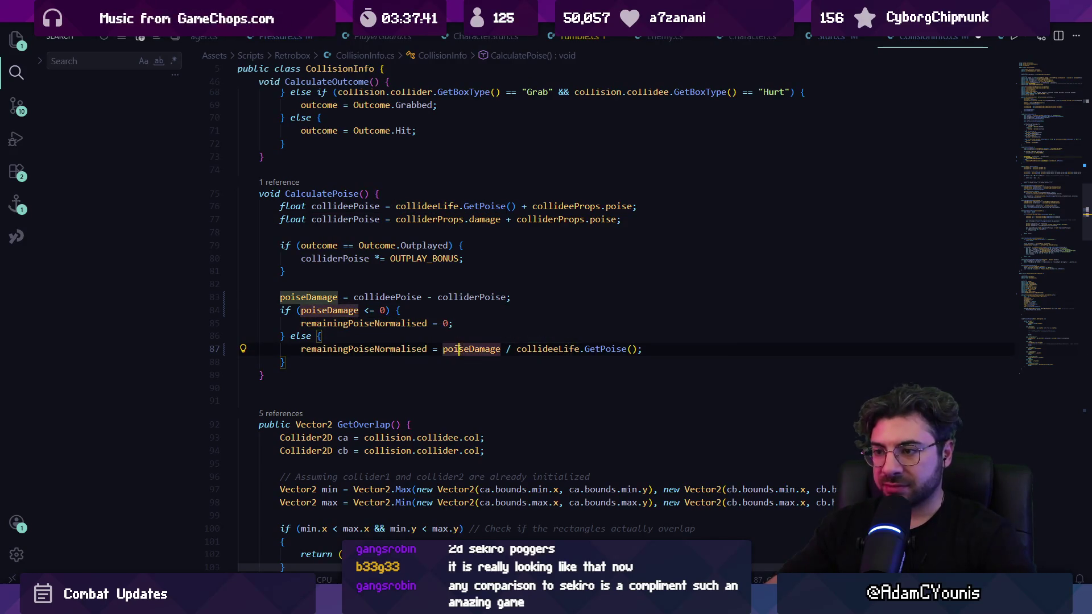
left_click(538, 348)
left_click(394, 350)
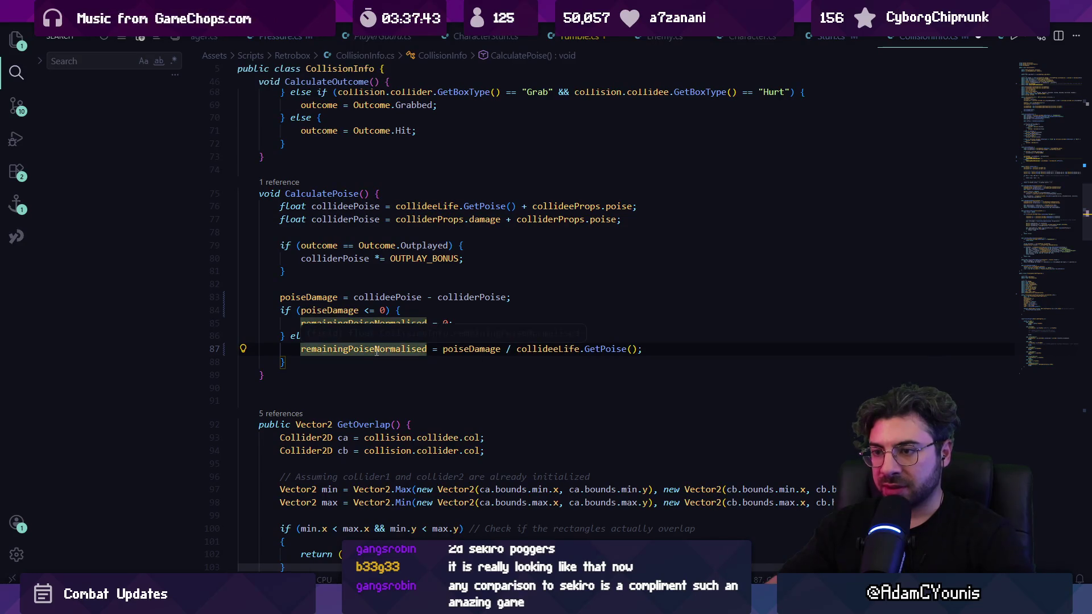
key("F2")
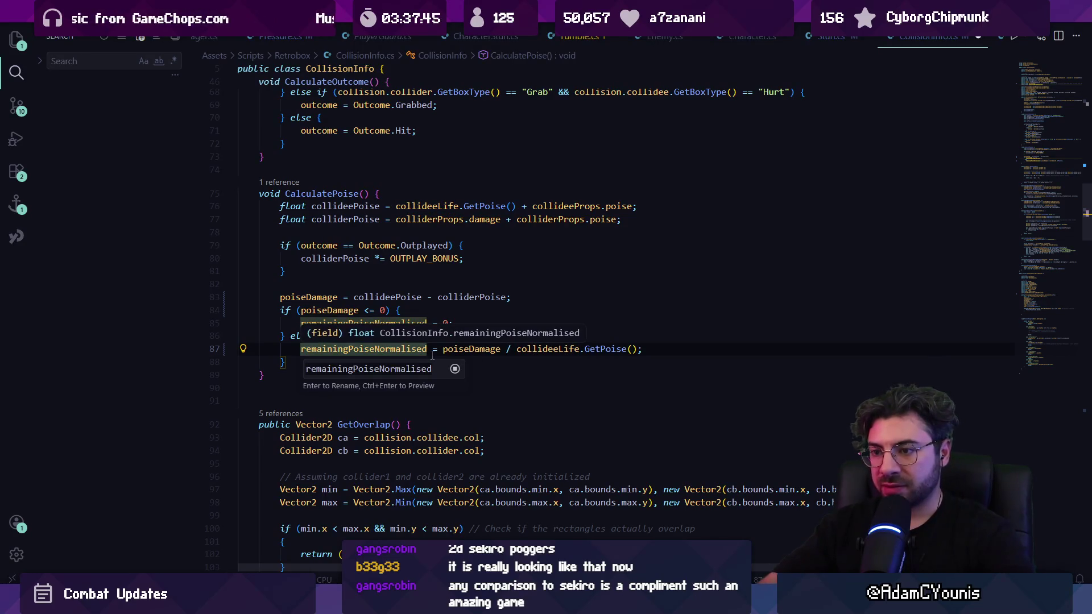
left_click(354, 348)
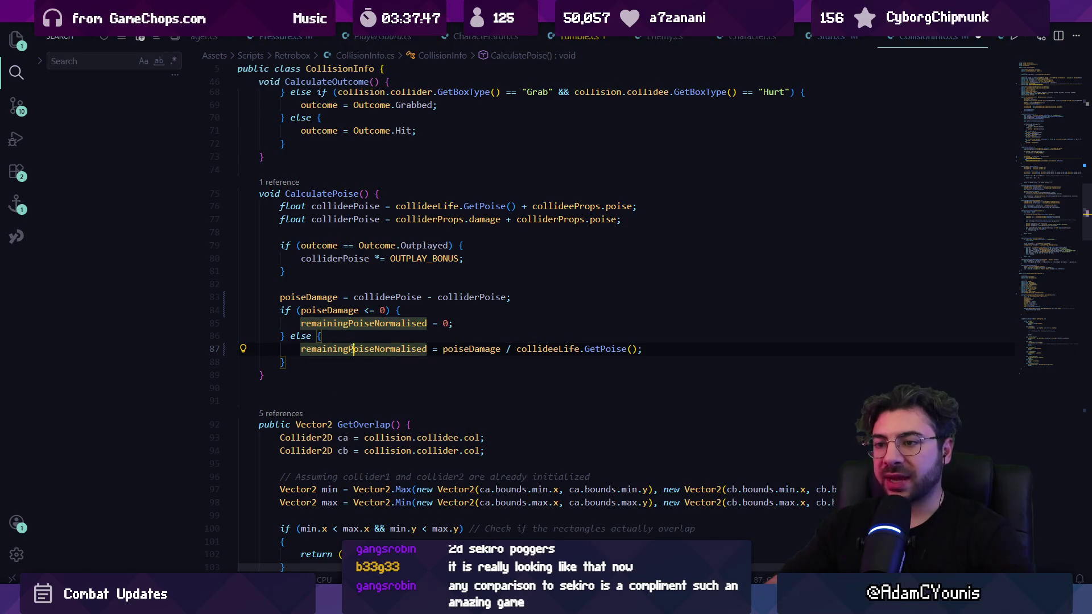
left_click(369, 355, "ctrl")
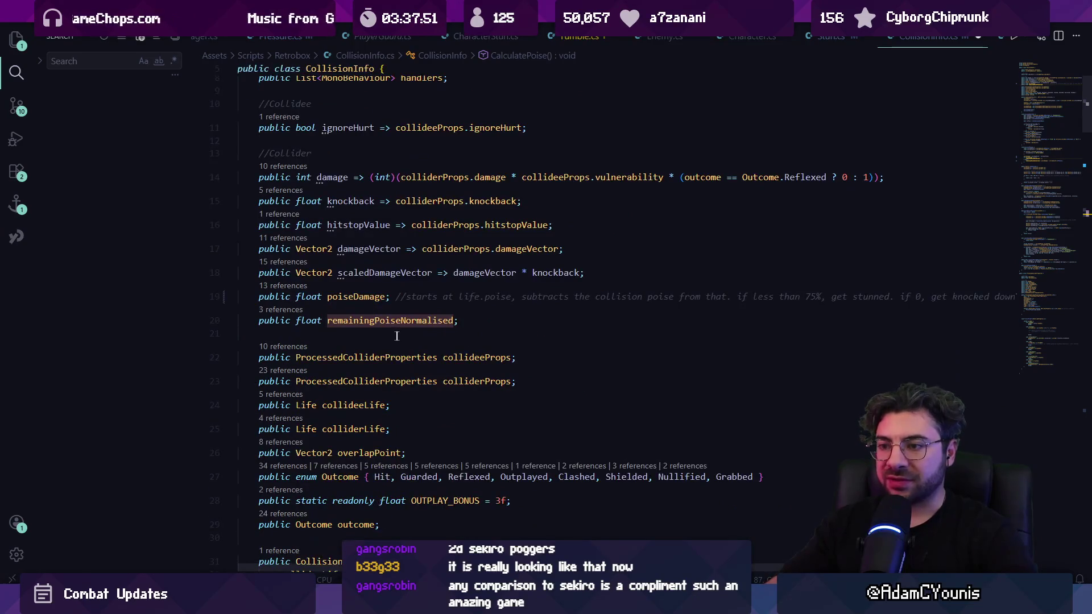
Check poiseDamage references from its declaration and search for 'poisedamage =' assignments.
left_click(411, 296)
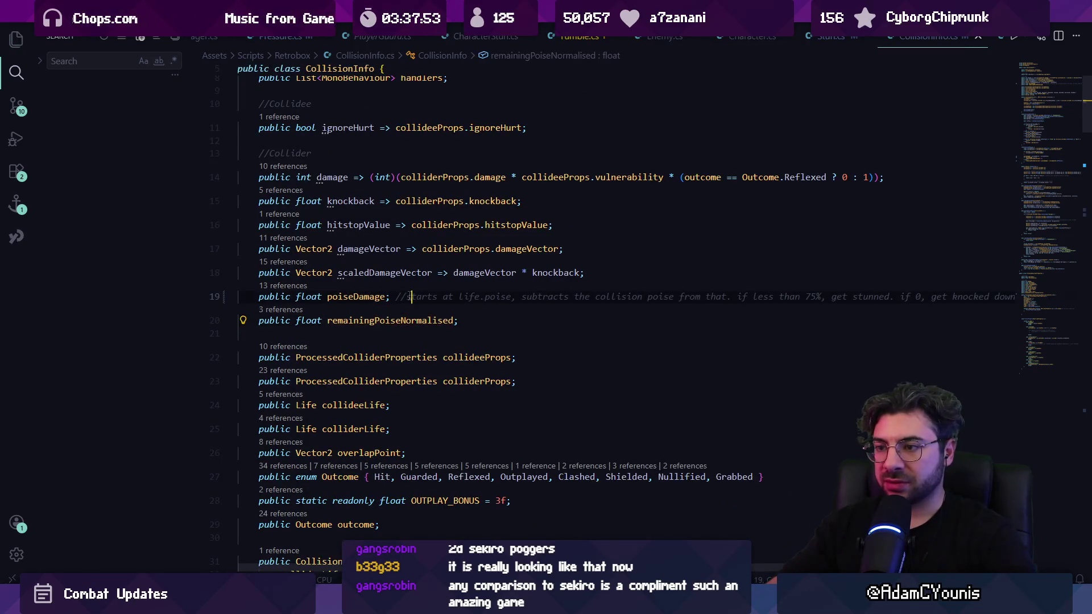
left_click(376, 296)
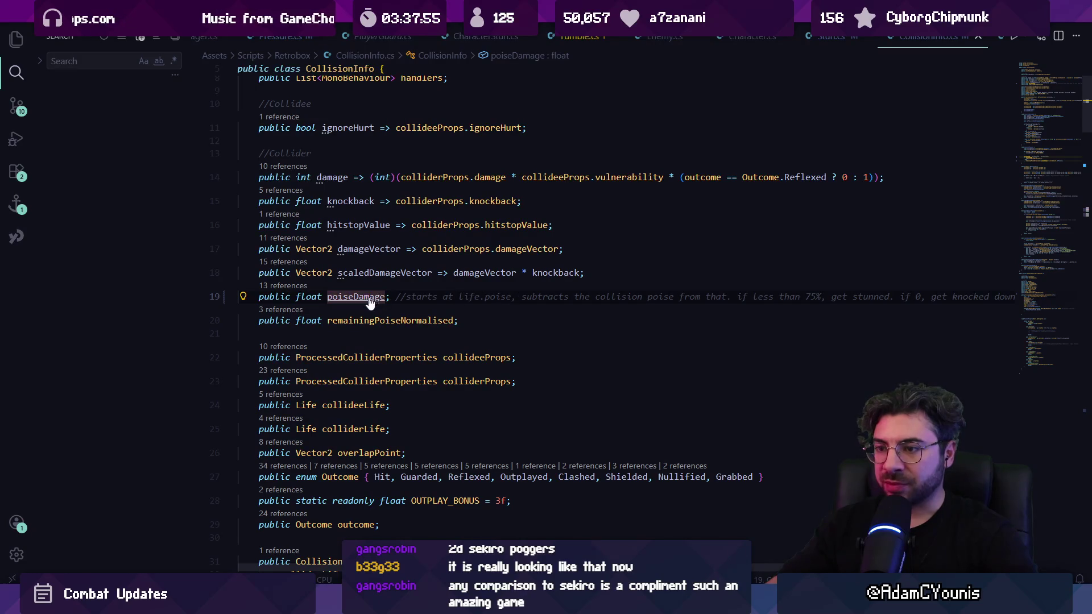
left_click(370, 296, "ctrl")
key("ctrl+f")
type("[pose")
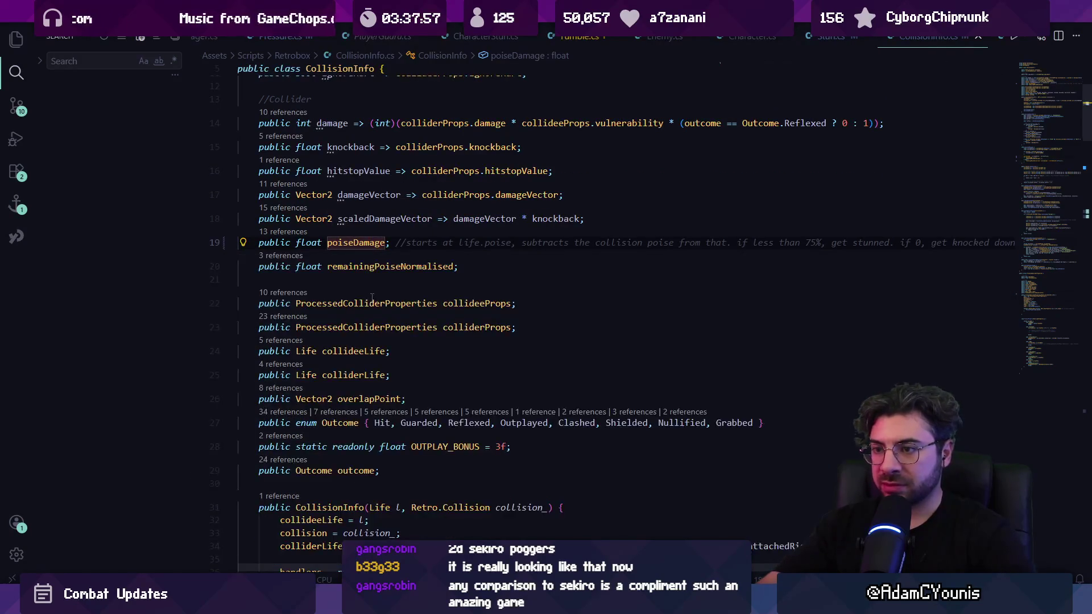
key("BackSpace")
key("BackSpace")
type("poisedamage =")
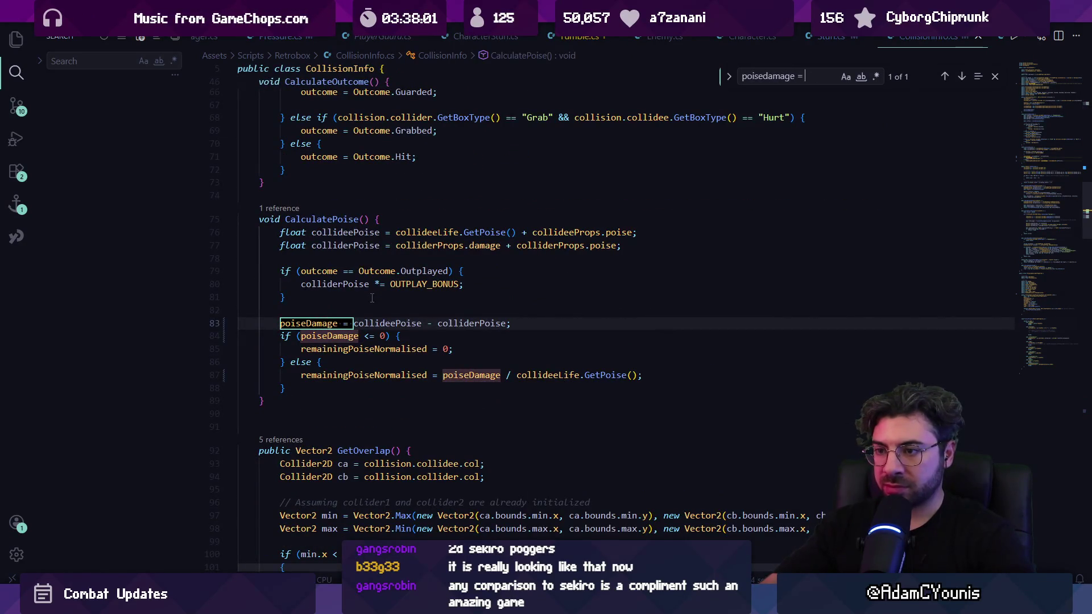
Inspect collideePoise and colliderPoise in CalculatePoise's poise subtraction.
left_click(392, 324)
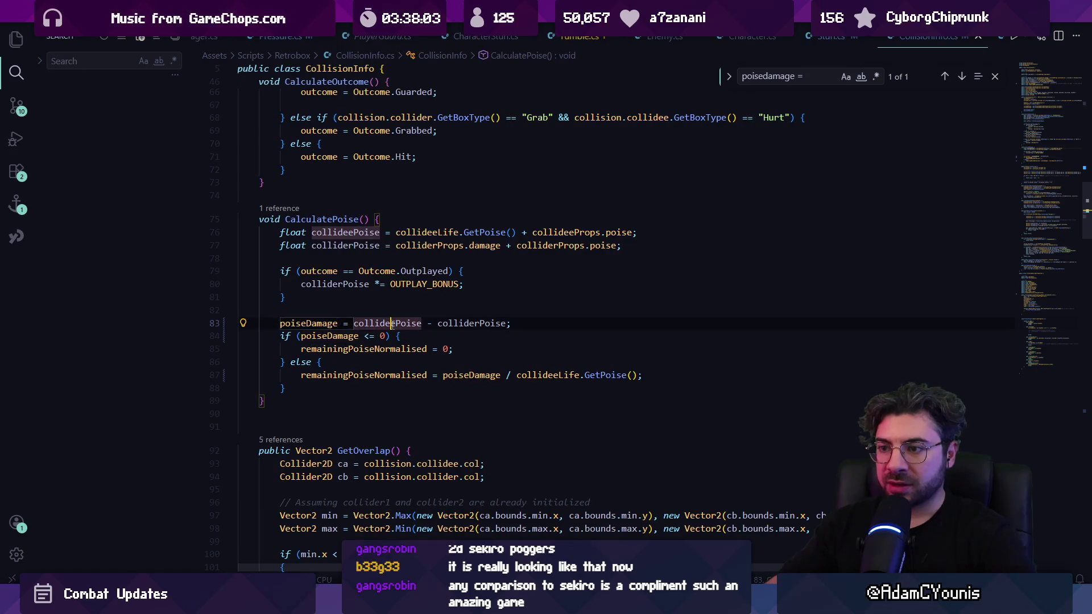
left_click(449, 324)
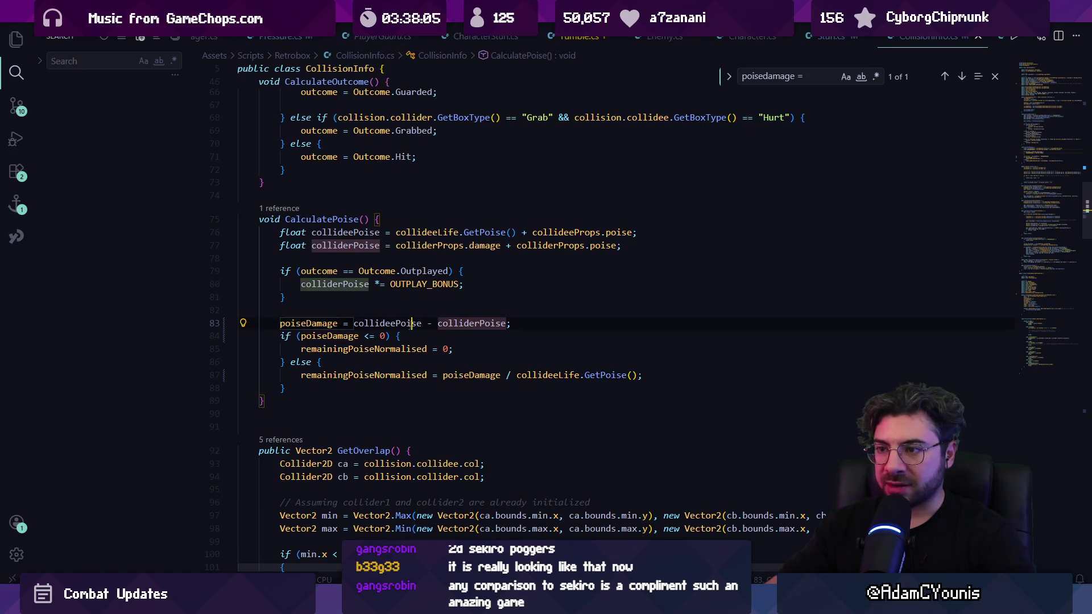
left_click(411, 323)
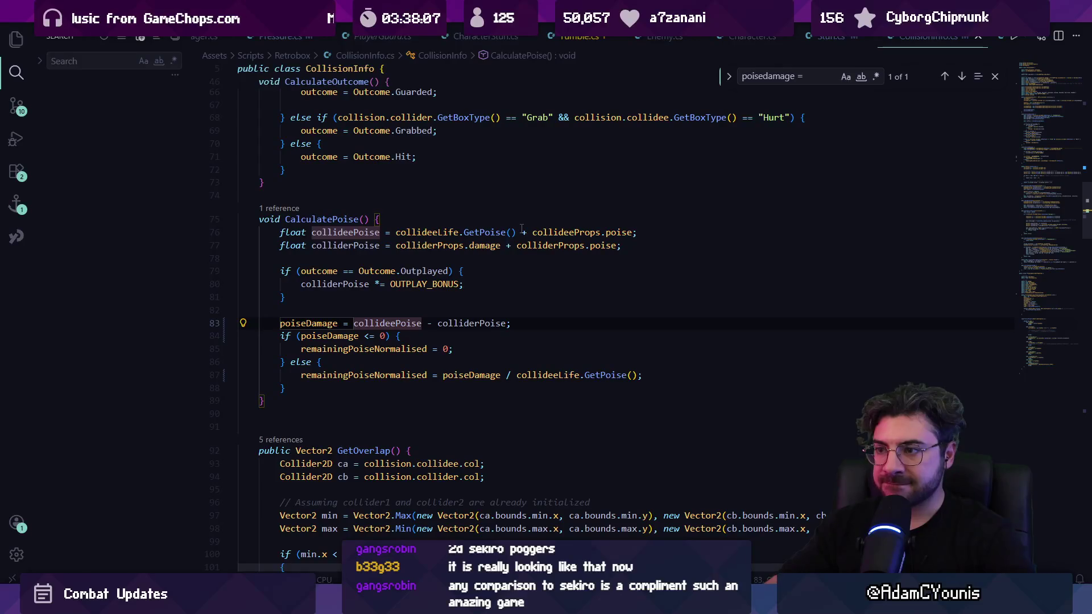
left_click(408, 324)
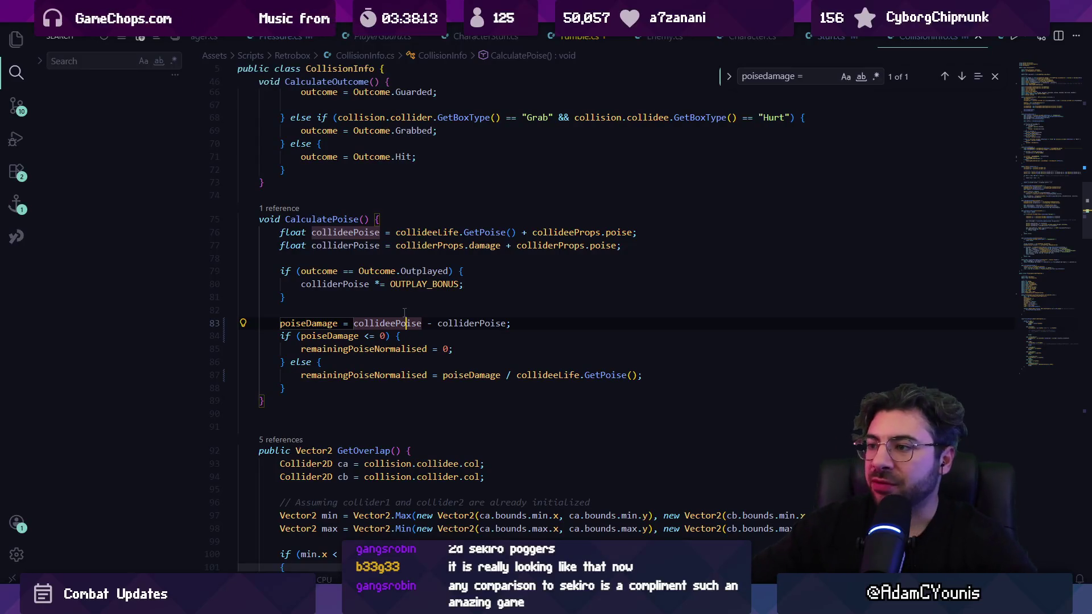
double_click(417, 250)
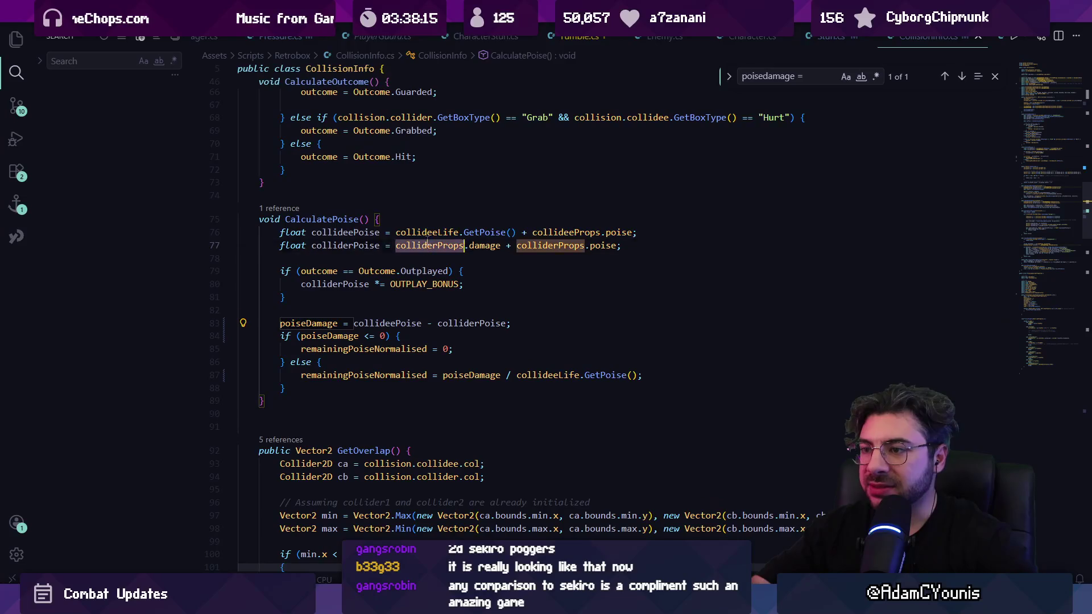
left_click_drag(417, 250, 398, 232)
Jump to GetPoise's definition in Life.cs and return to CalculatePoise.
left_click(482, 232)
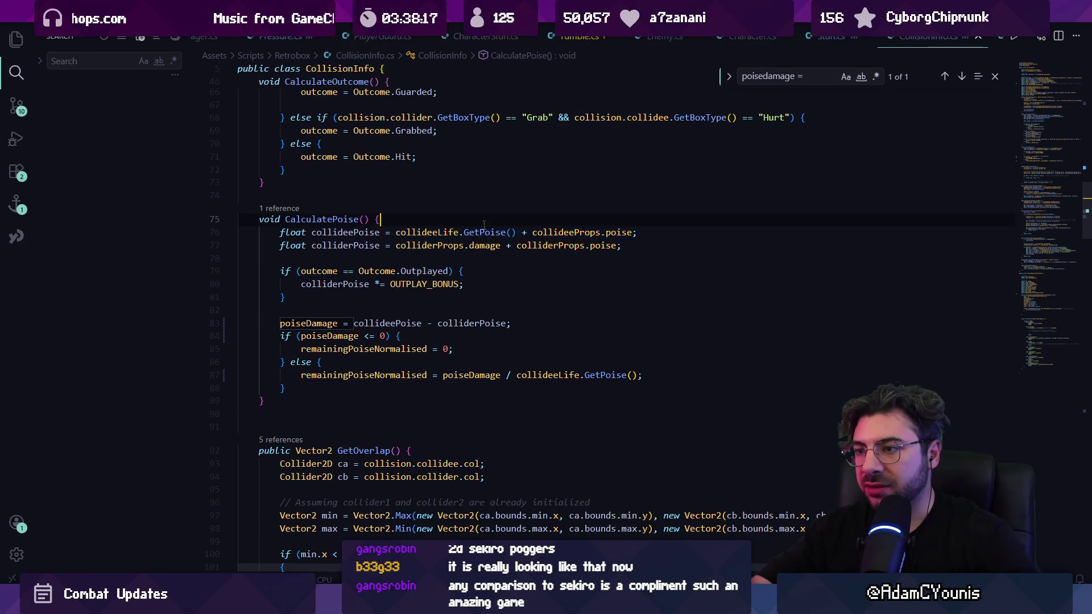
left_click(485, 233, "ctrl")
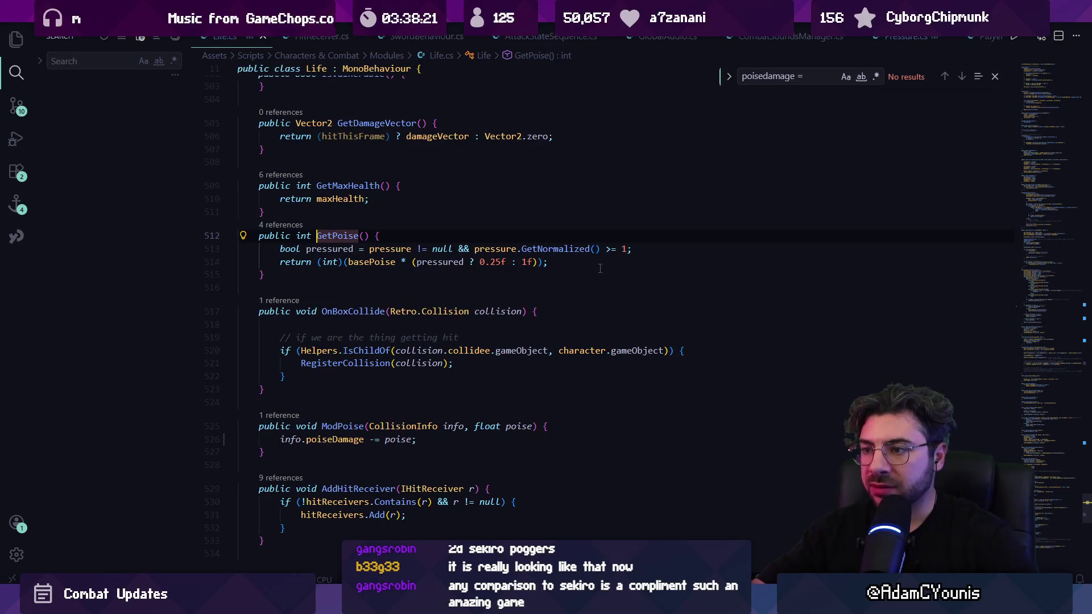
key("alt+Left")
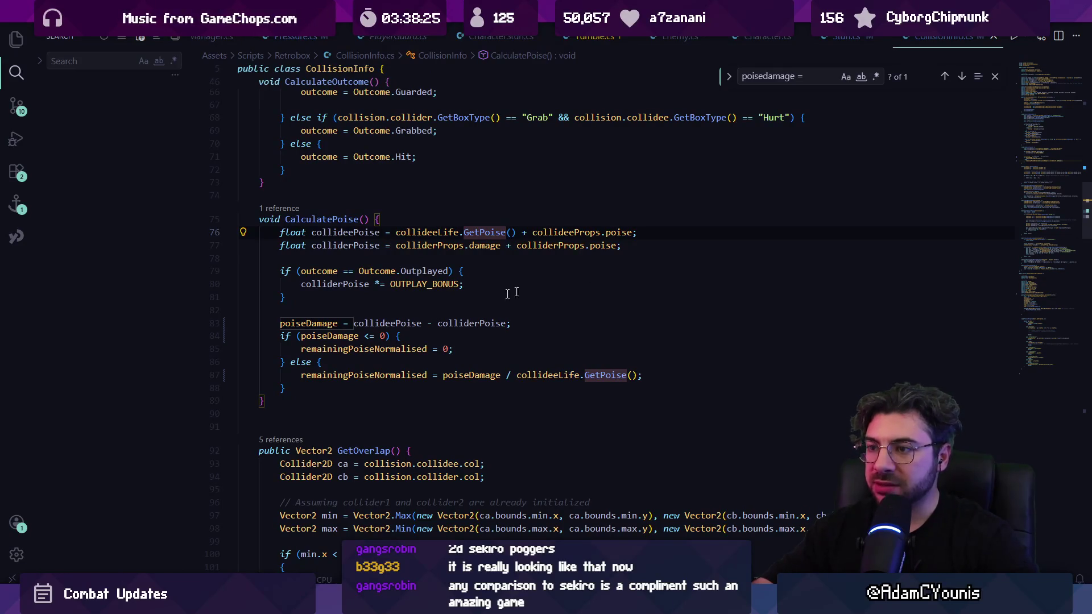
Review poiseDamage uses in CalculatePoise, then start a quick file search.
left_click(334, 324)
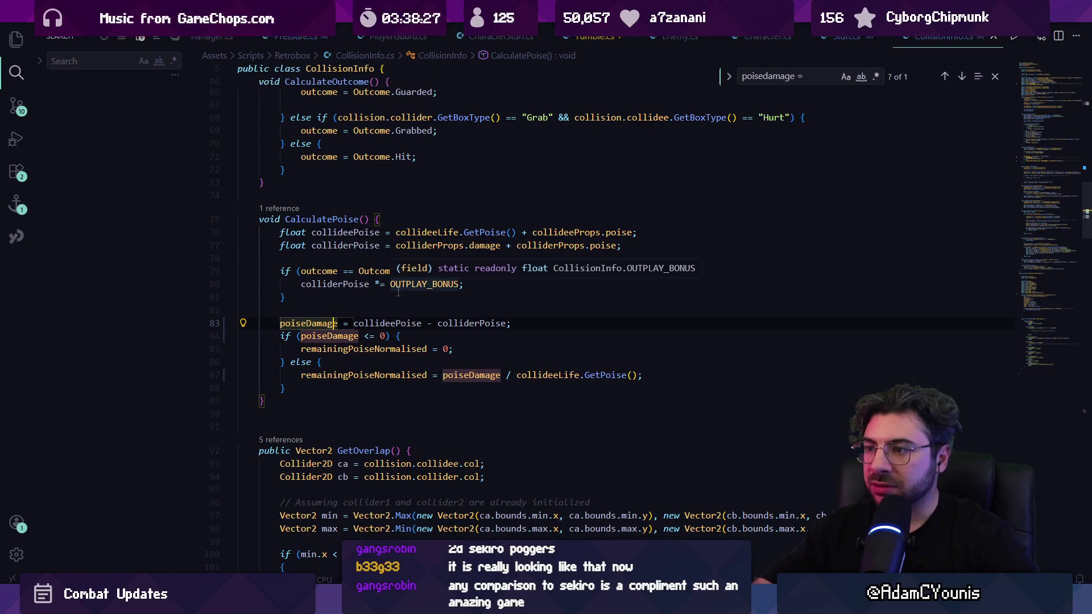
left_click(302, 323)
key("Escape")
left_click(381, 303)
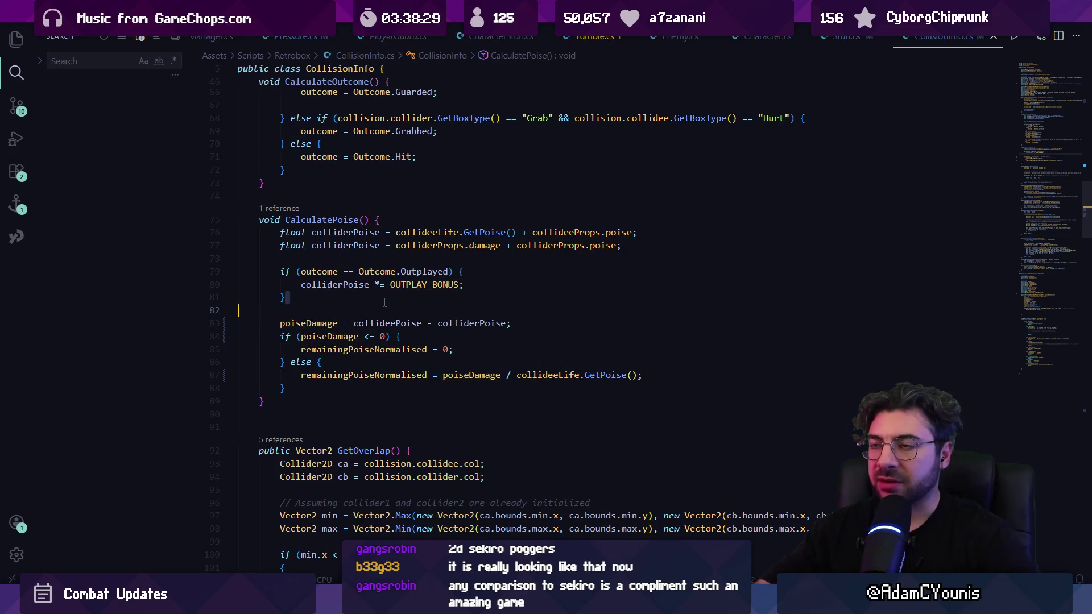
left_click(401, 297)
left_click(401, 311)
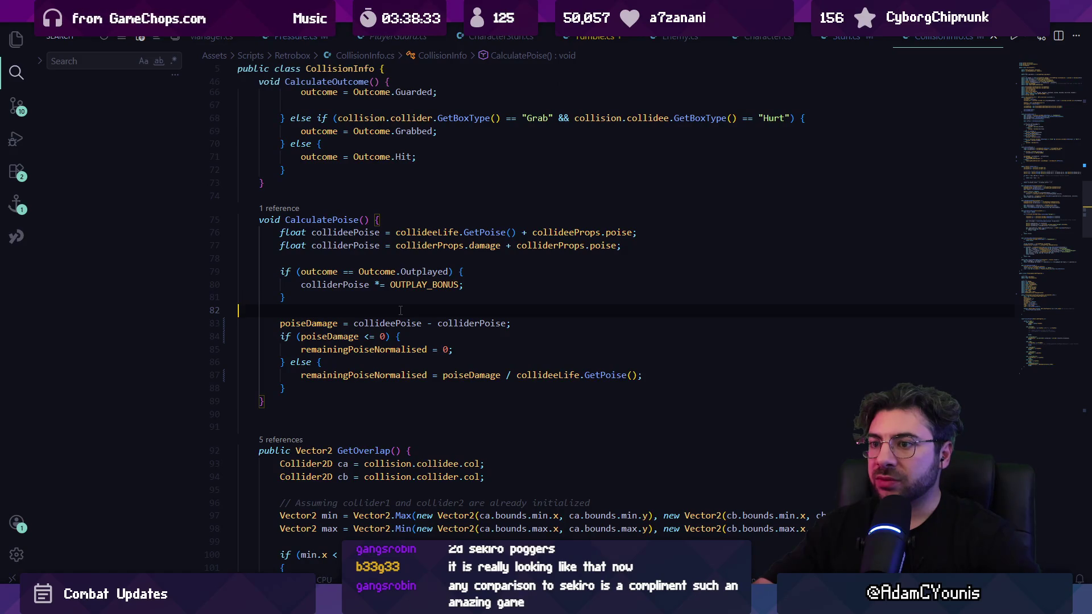
key("ctrl+p")
type("co")
key("BackSpace")
key("BackSpace")
Open ReflexAttack.cs and search it for poiseOffense.
type("reflex")
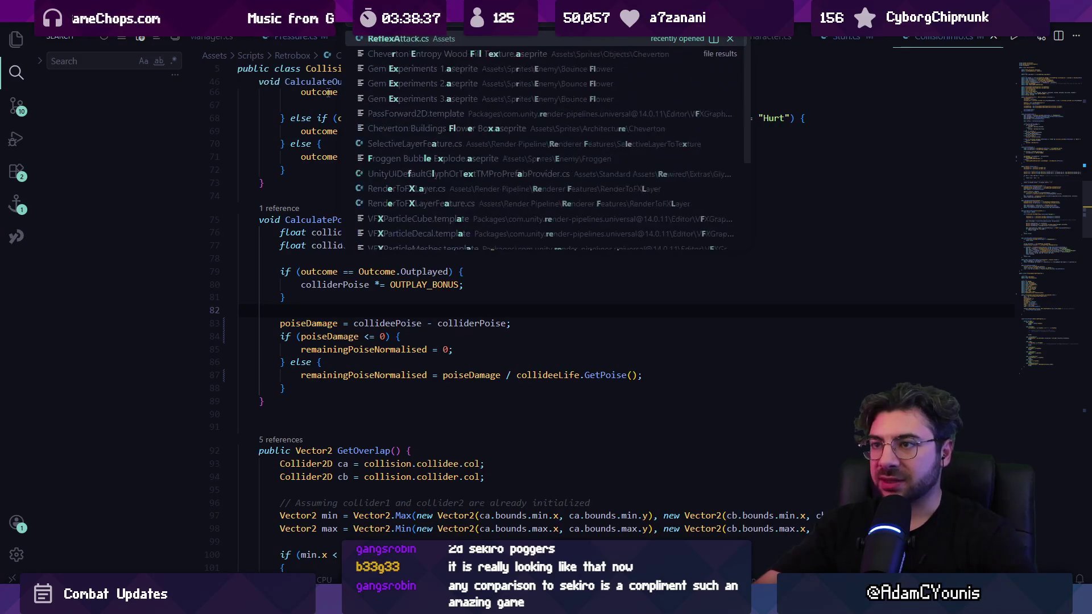
key("Return")
key("ctrl+f")
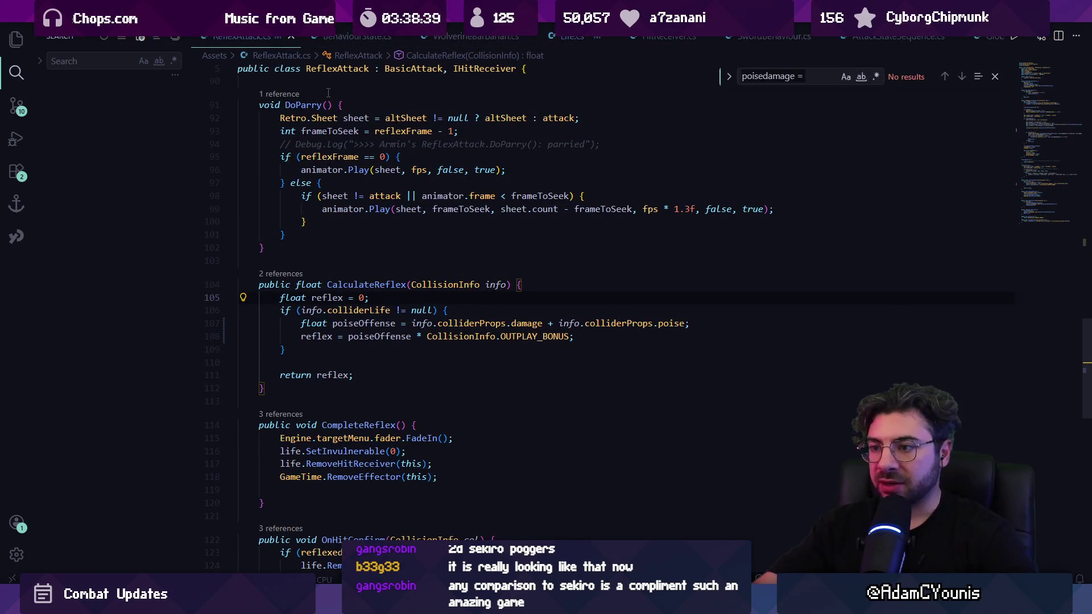
key("BackSpace")
key("BackSpace")
key("BackSpace")
type("dama")
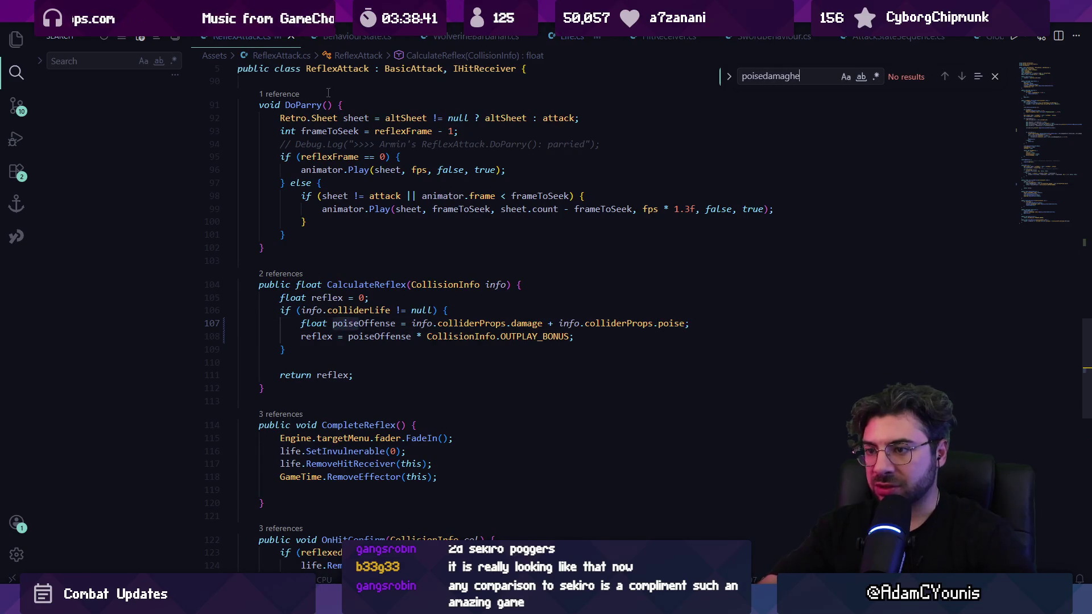
key("BackSpace")
key("BackSpace")
key("BackSpace")
type("Offense")
Go to CalculateReflex and highlight poiseOffense, colliderProps and the poise field on line 107.
scroll(363, 194, "up", 10)
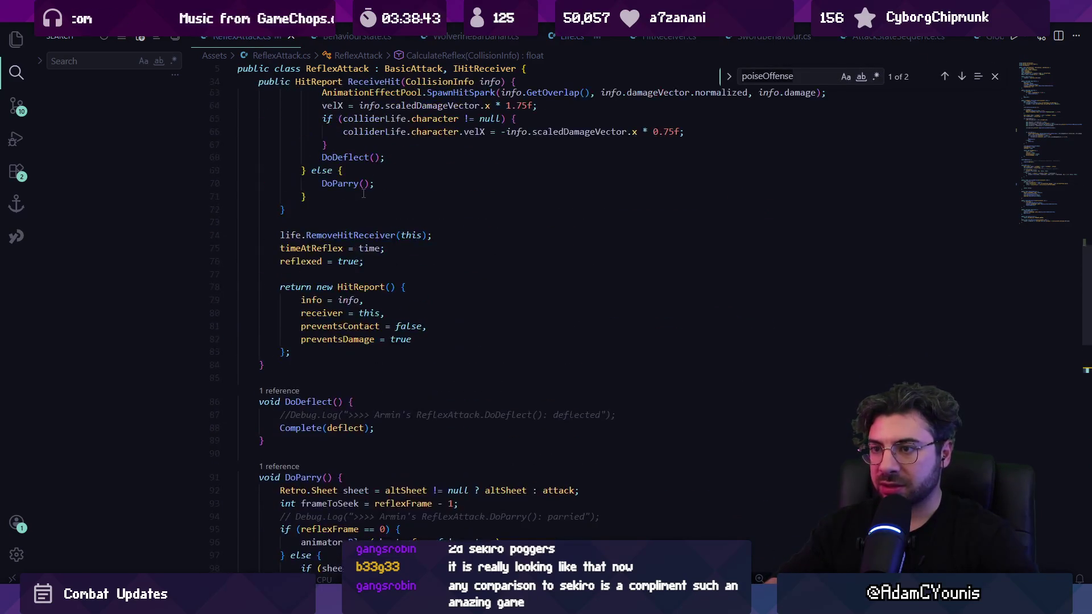
scroll(364, 194, "down", 16)
scroll(419, 378, "up", 14)
scroll(419, 378, "up", 12)
scroll(418, 364, "down", 1)
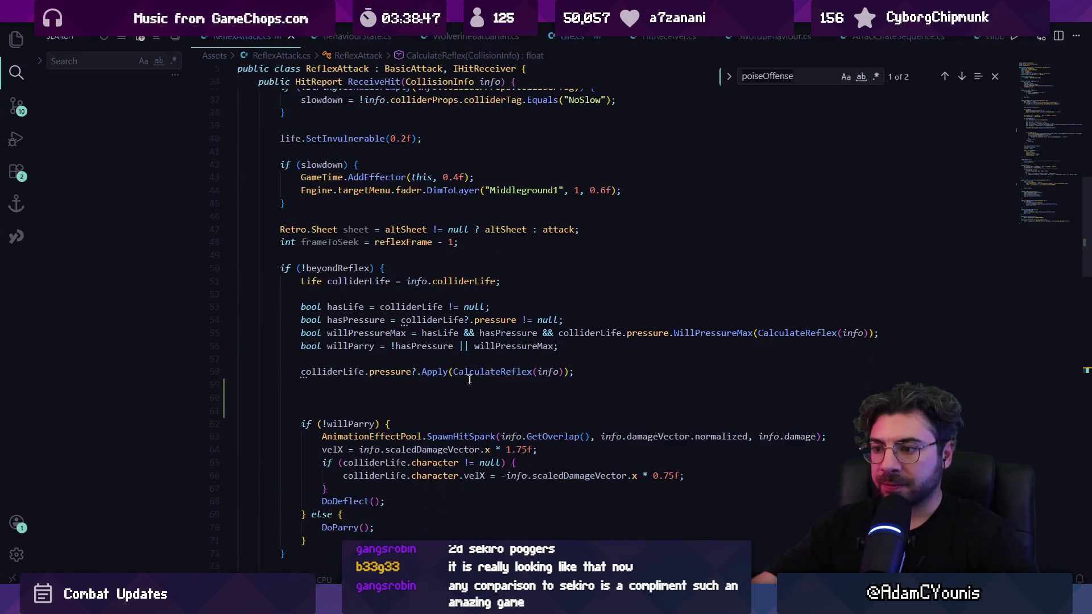
left_click(470, 373, "ctrl")
left_click(375, 275)
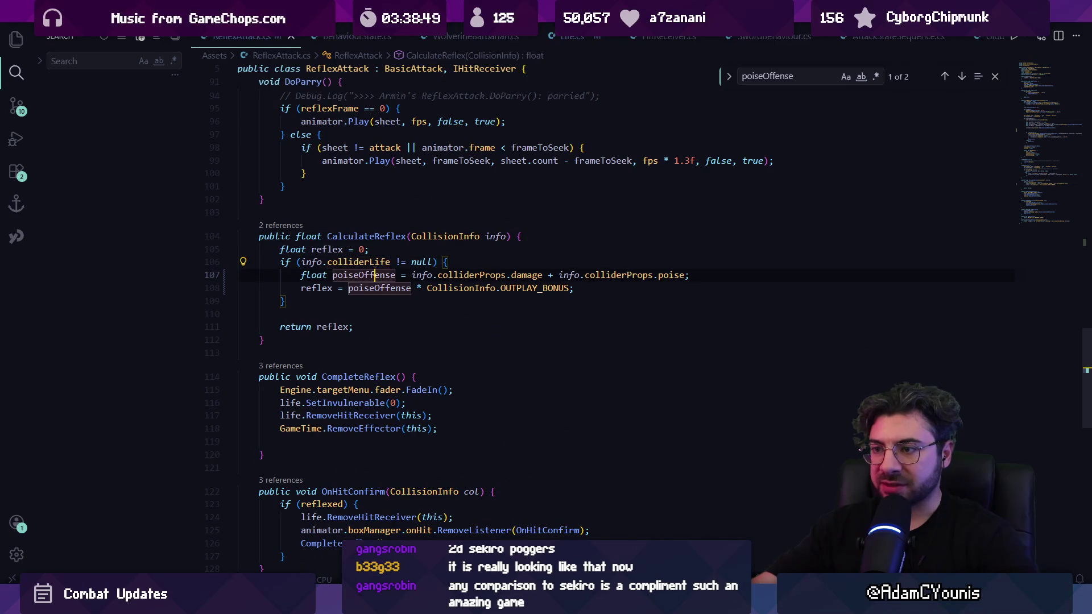
left_click(480, 275)
left_click(684, 275)
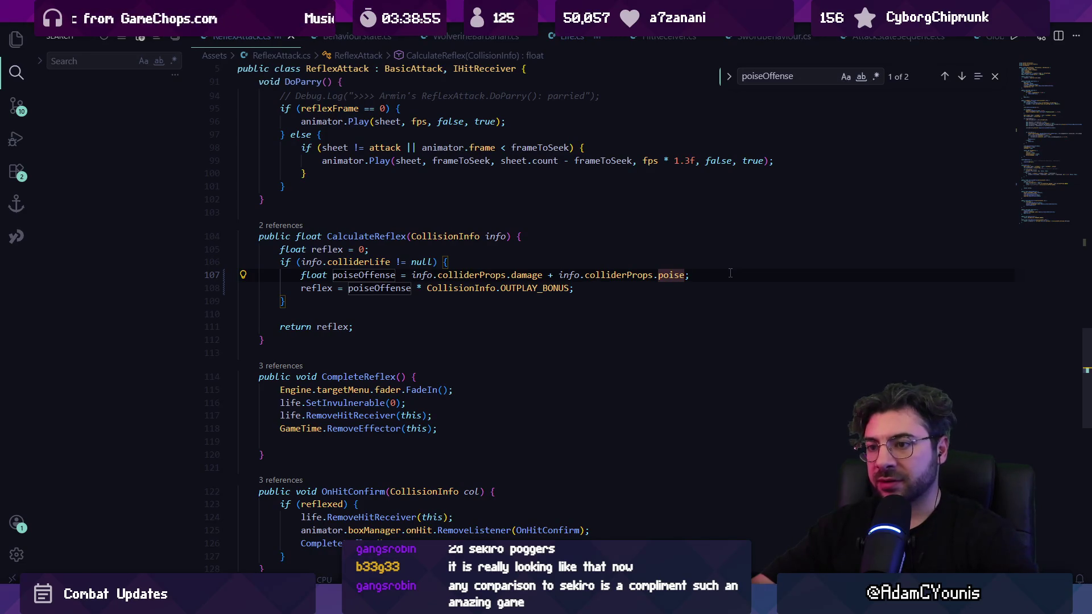
scroll(357, 276, "up", 2)
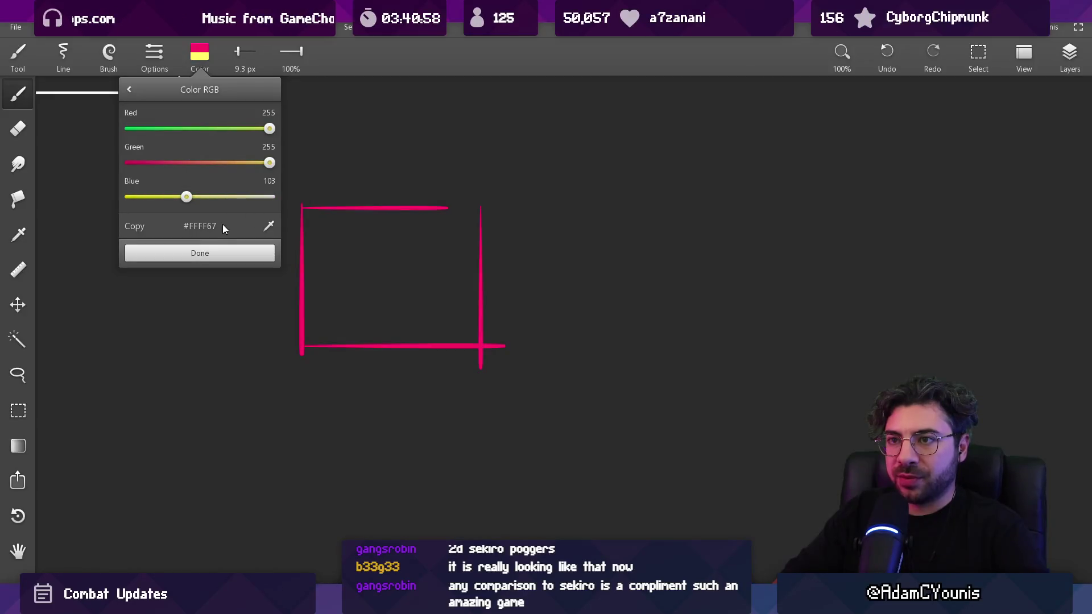
Draw an orange rectangle overlapping the pink square and tidy the pink edges.
left_click(231, 163)
left_click(220, 253)
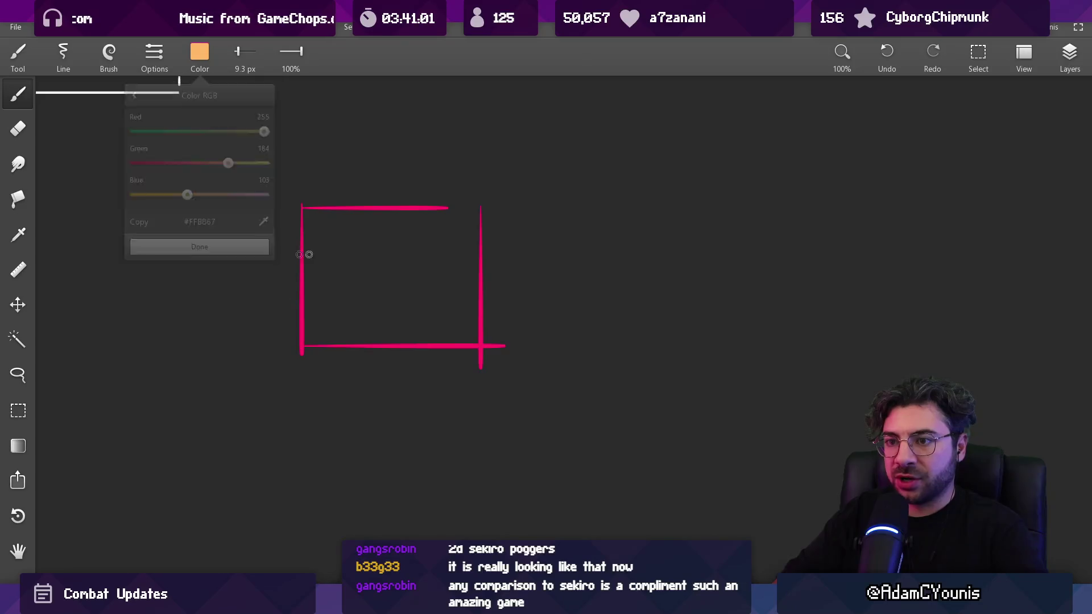
mouse_move(422, 395)
left_mouse_down()
mouse_move(422, 275)
mouse_move(603, 271)
mouse_move(602, 407)
mouse_move(598, 396)
left_mouse_up()
key("e")
left_click_drag(507, 367, 483, 342)
key("b")
left_click(417, 210, "alt")
left_click_drag(437, 209, 457, 209)
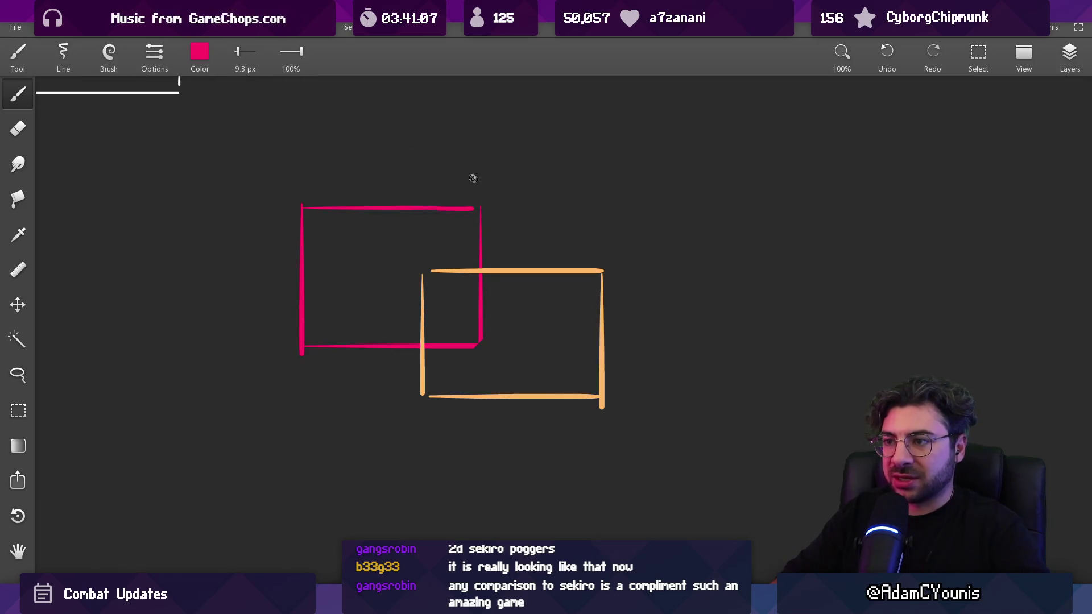
Switch the brush to white and write 'take damage' to the right of the boxes.
left_click(200, 53)
left_click_drag(255, 163, 275, 163)
left_click_drag(185, 197, 275, 196)
left_click(200, 253)
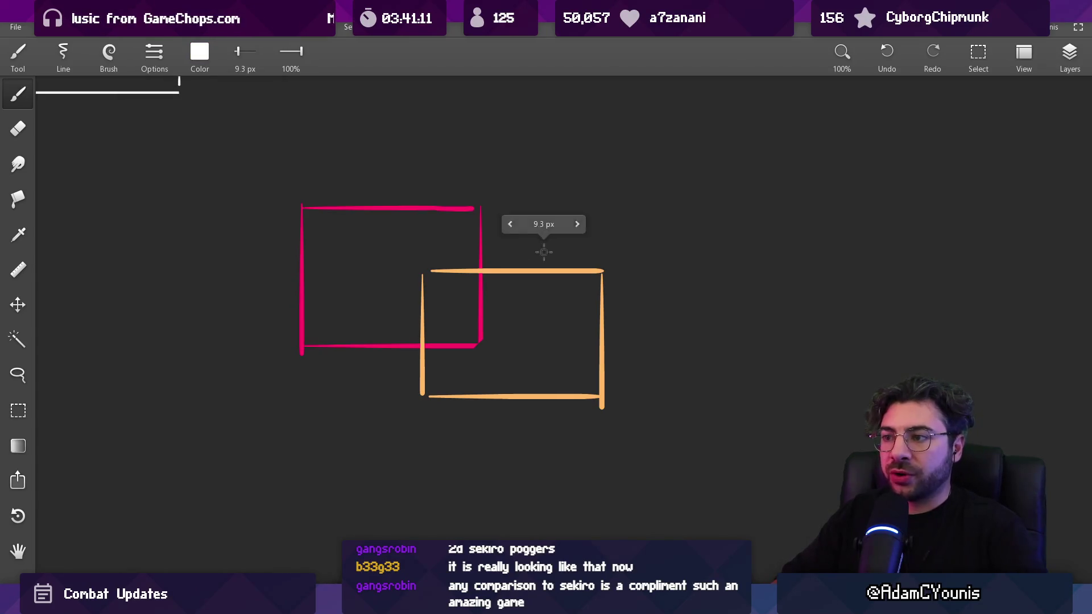
left_click_drag(566, 244, 549, 281)
key("ctrl+z")
mouse_move(458, 289)
left_mouse_down()
mouse_move(524, 305)
mouse_move(573, 346)
left_mouse_up()
key("ctrl+z")
key("ctrl+z")
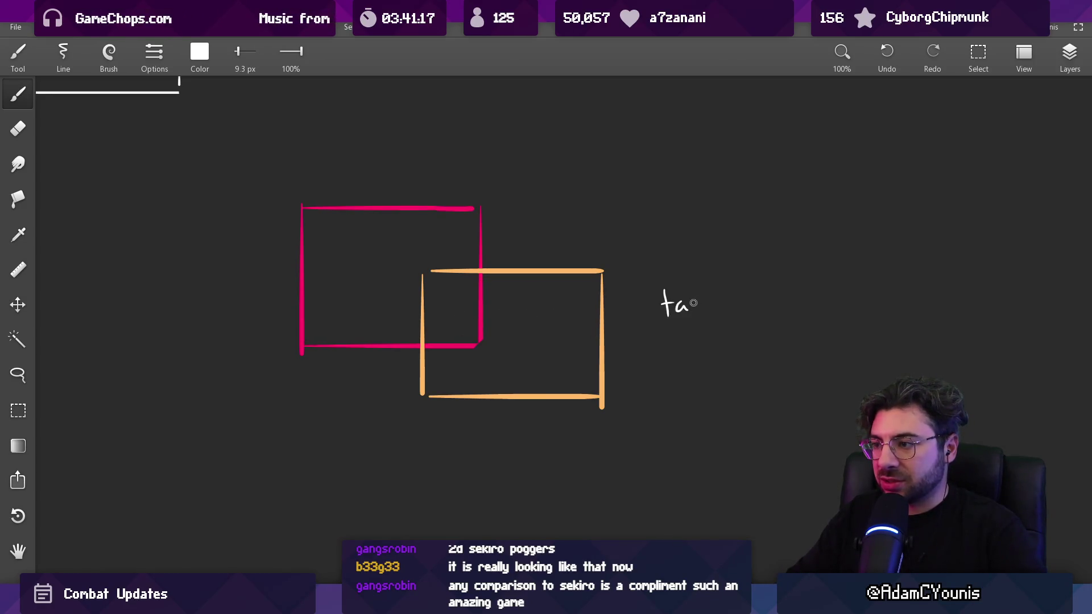
mouse_move(746, 297)
left_mouse_down()
mouse_move(777, 298)
mouse_move(795, 331)
mouse_move(825, 291)
left_mouse_up()
scroll(756, 356, "down", 2)
scroll(606, 283, "right", 3)
scroll(583, 296, "up", 3)
scroll(427, 304, "left", 2)
Label the pink box 30 and the orange box 20 in their own colours.
left_click(329, 205)
left_click_drag(265, 230, 272, 253)
left_click_drag(296, 230, 294, 232)
left_click(404, 266)
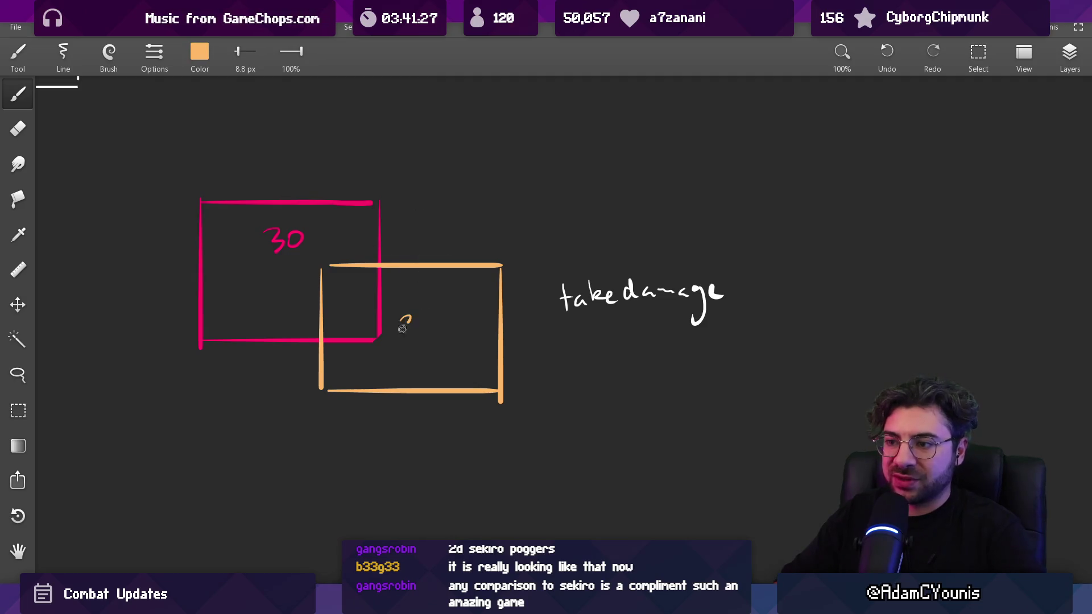
left_click_drag(550, 329, 532, 322)
left_click_drag(575, 291, 623, 292)
mouse_move(613, 315)
left_mouse_down()
mouse_move(613, 332)
mouse_move(628, 316)
left_mouse_up()
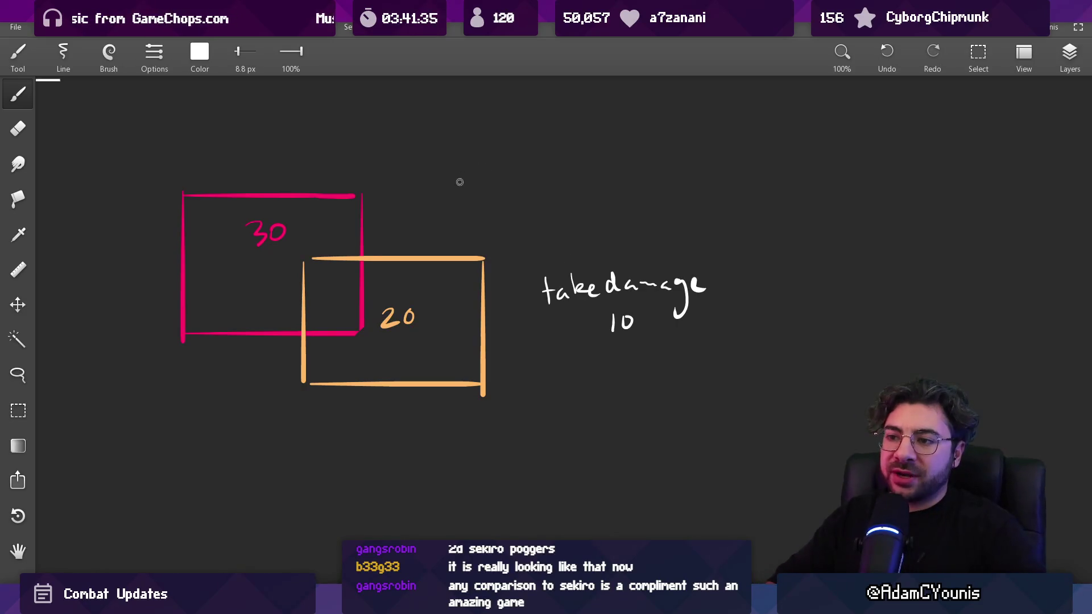
key("ctrl+z")
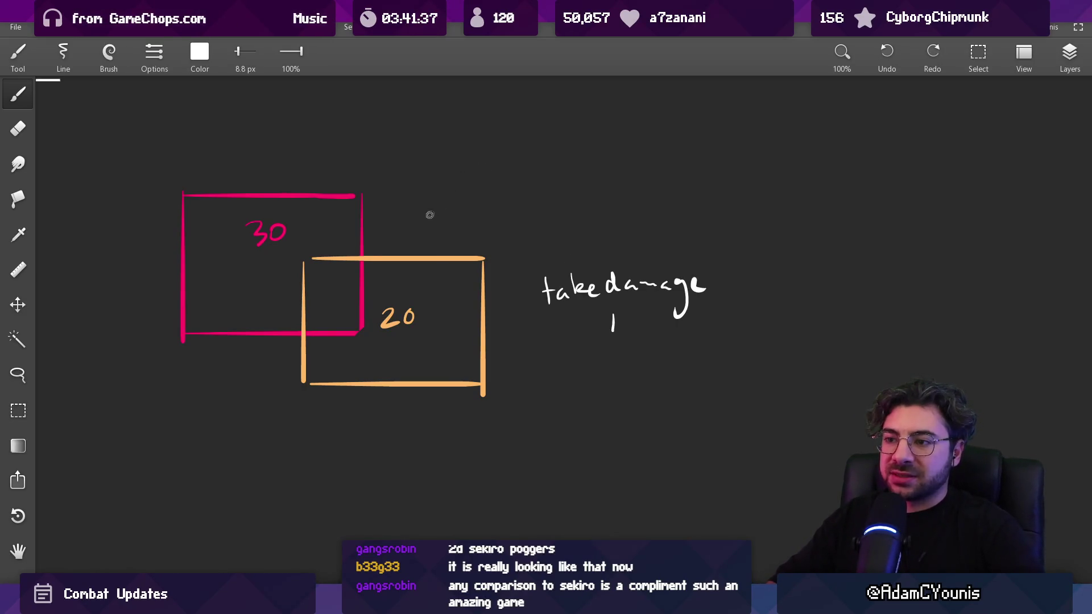
Write a 30 with an arrow above the pink box and shift that note left.
scroll(398, 221, "down", 5)
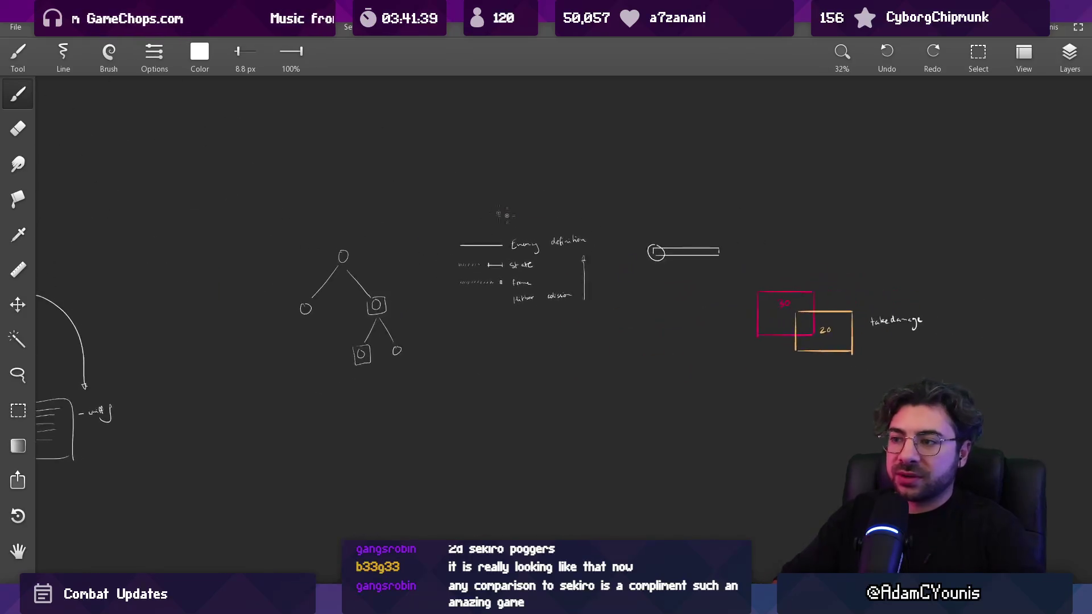
scroll(517, 234, "up", 4)
scroll(517, 234, "up", 1)
mouse_move(364, 202)
left_mouse_down()
mouse_move(321, 181)
mouse_move(331, 184)
left_mouse_up()
left_click_drag(256, 176, 258, 193)
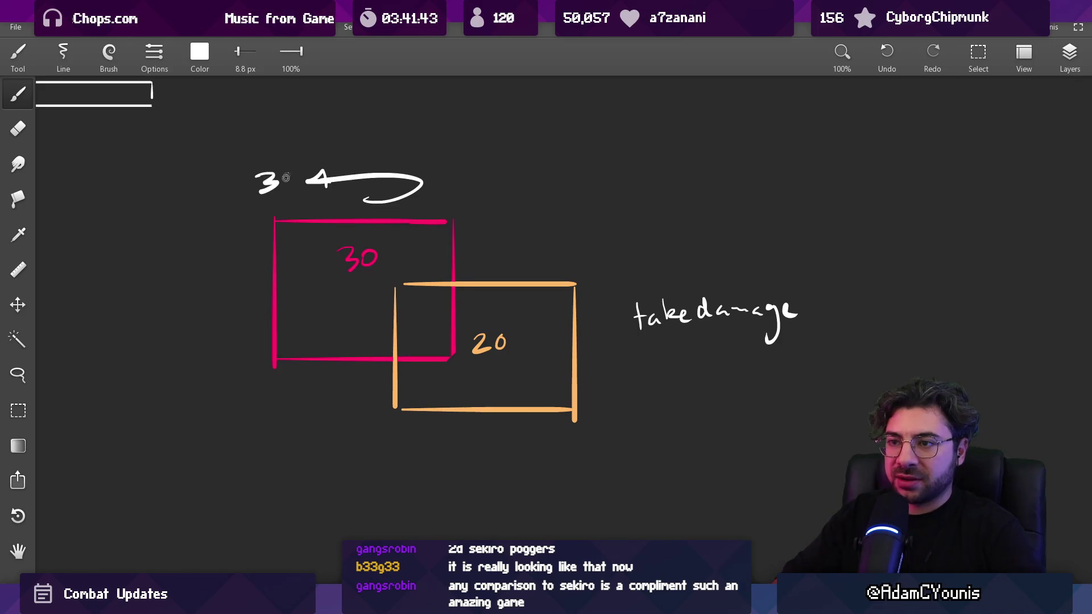
key("l")
mouse_move(244, 139)
left_mouse_down()
mouse_move(378, 212)
mouse_move(446, 138)
mouse_move(387, 138)
left_mouse_up()
left_click_drag(377, 186, 330, 183)
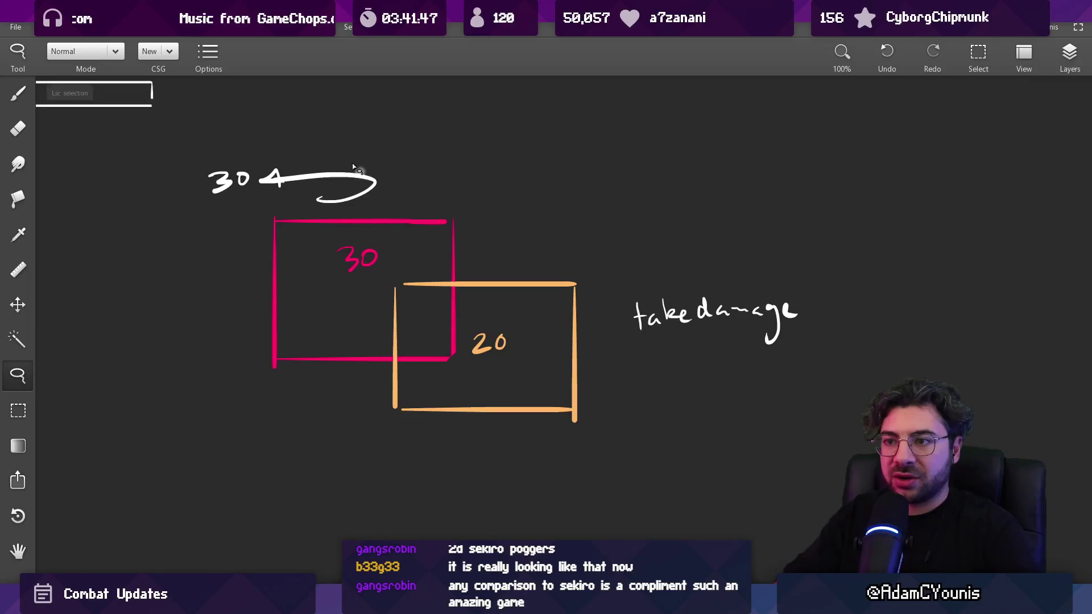
key("Escape")
key("b")
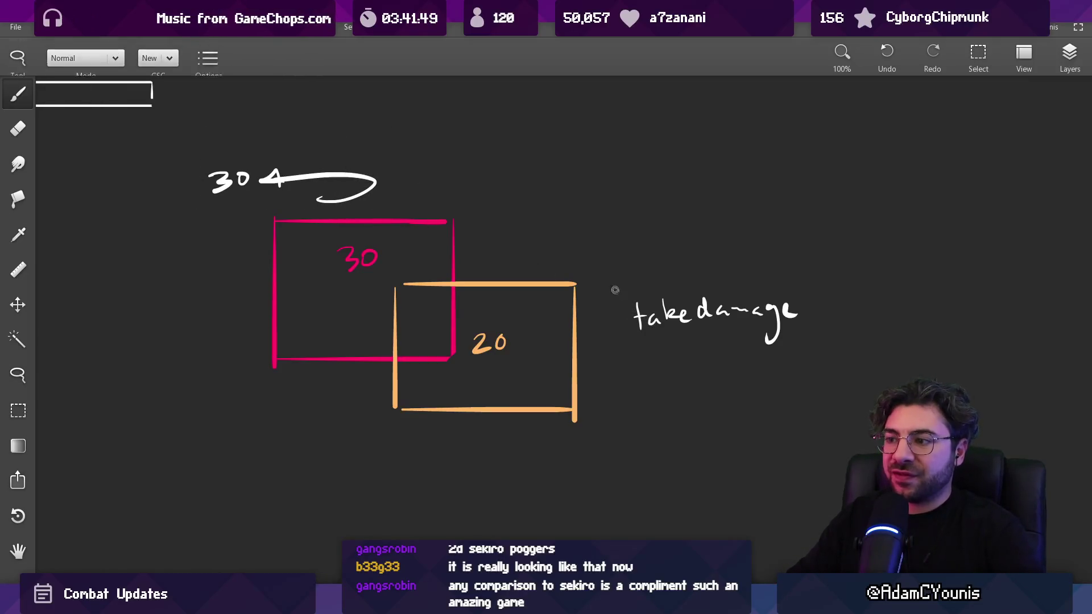
Write 'Hit Registration' above the take damage note.
left_click_drag(607, 247, 615, 233)
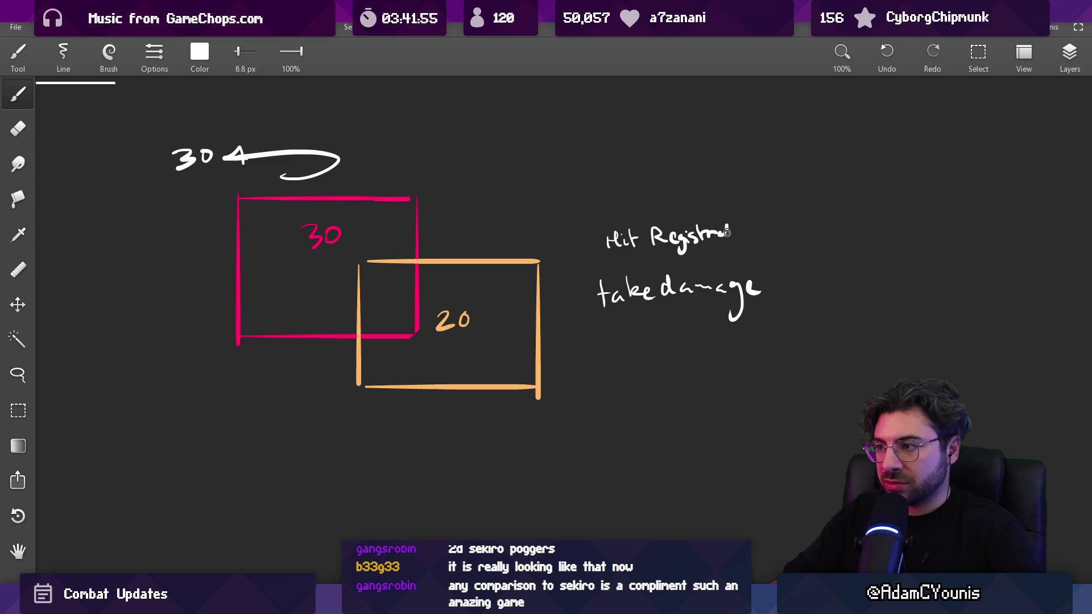
key("l")
mouse_move(625, 203)
left_mouse_down()
mouse_move(720, 267)
mouse_move(632, 202)
left_mouse_up()
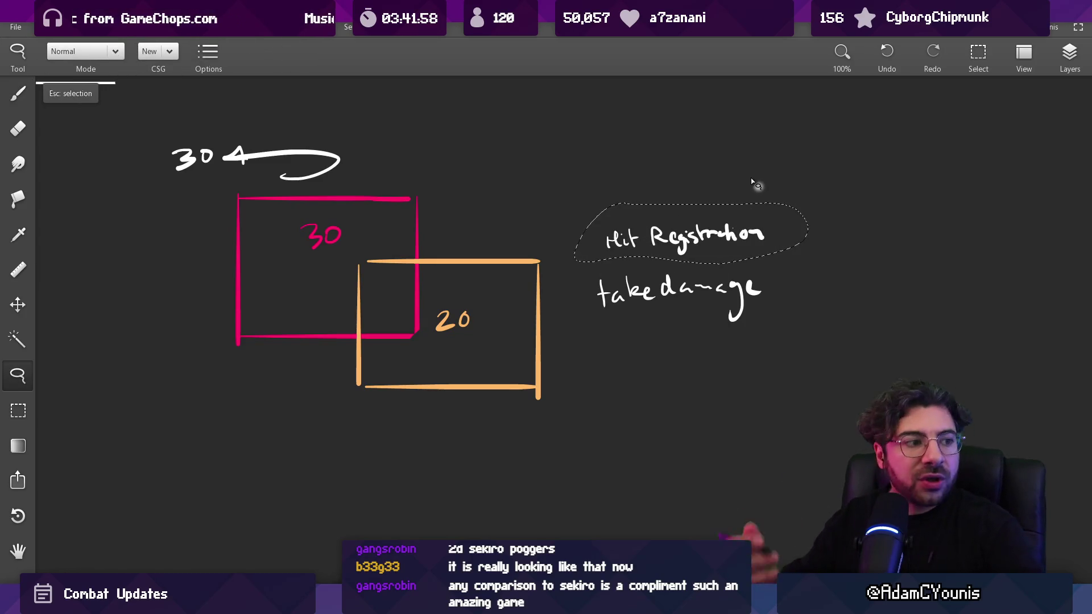
key("Escape")
key("b")
Clear the diagonal hatch from the pink box and discard pink loops around the notes.
mouse_move(272, 213)
left_mouse_down()
mouse_move(292, 205)
mouse_move(276, 196)
left_mouse_up()
key("ctrl+z")
key("ctrl+z")
key("ctrl+z")
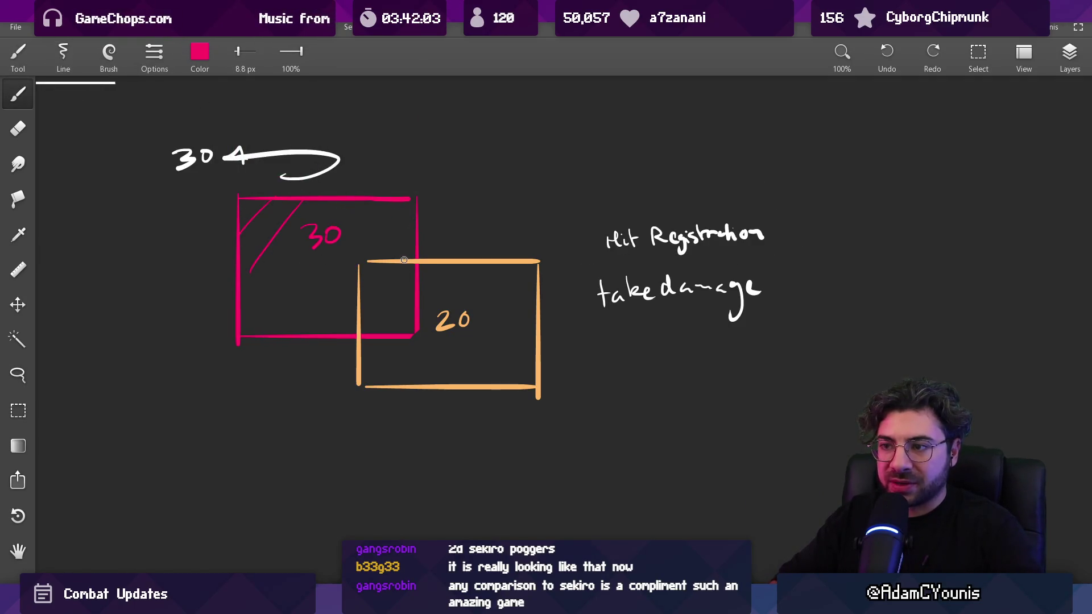
left_click_drag(642, 258, 591, 224)
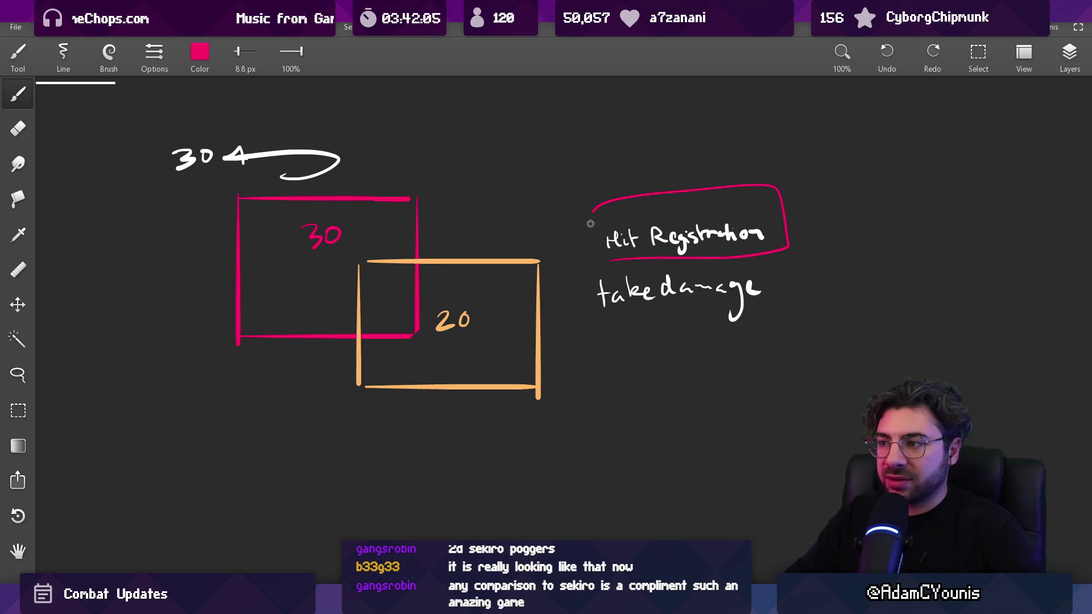
key("ctrl+z")
mouse_move(586, 273)
left_mouse_down()
mouse_move(770, 273)
mouse_move(573, 272)
left_mouse_up()
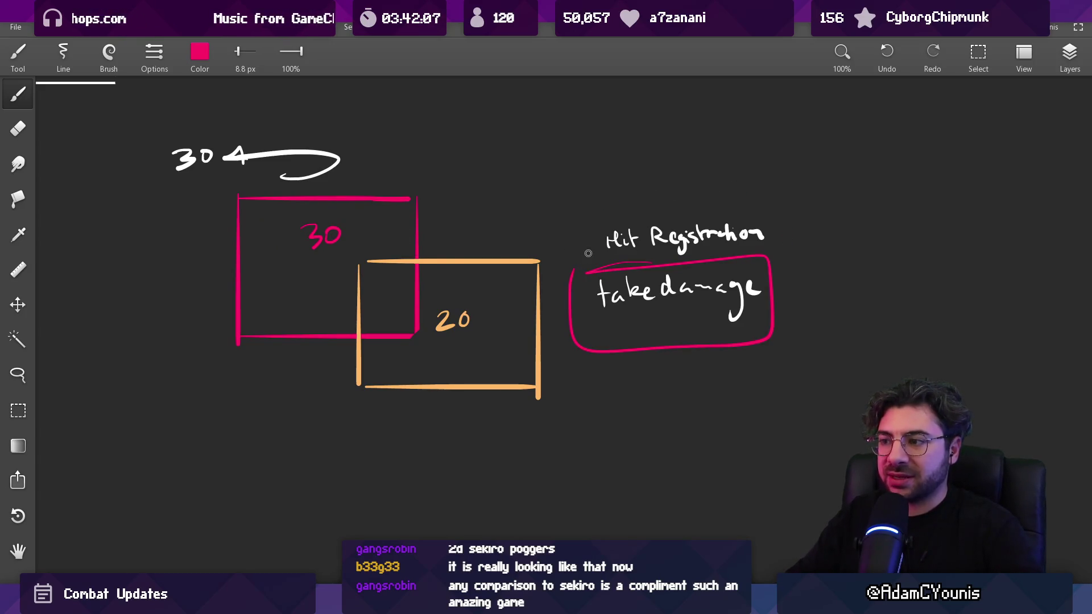
key("ctrl+z")
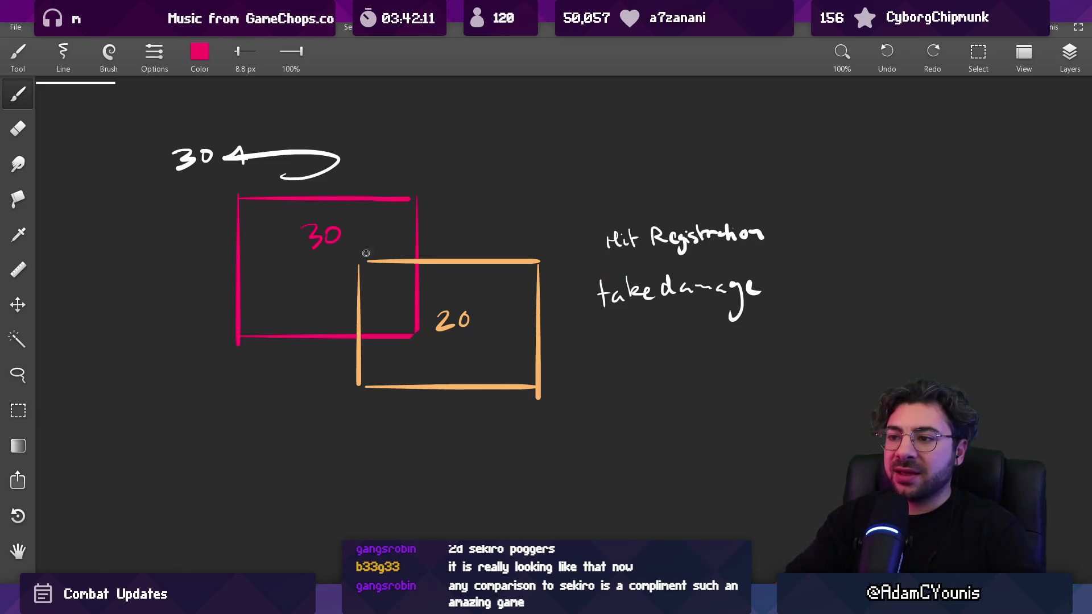
Try and undo pink marks around the 30 note, the text notes and the orange box.
mouse_move(376, 226)
left_mouse_down()
mouse_move(366, 334)
mouse_move(455, 256)
left_mouse_up()
key("ctrl+z")
left_click_drag(227, 122, 236, 125)
key("ctrl+z")
mouse_move(595, 210)
left_mouse_down()
mouse_move(578, 207)
mouse_move(592, 313)
mouse_move(555, 244)
left_mouse_up()
key("ctrl+z")
key("ctrl+z")
mouse_move(393, 271)
left_mouse_down()
mouse_move(480, 312)
mouse_move(526, 379)
left_mouse_up()
key("ctrl+z")
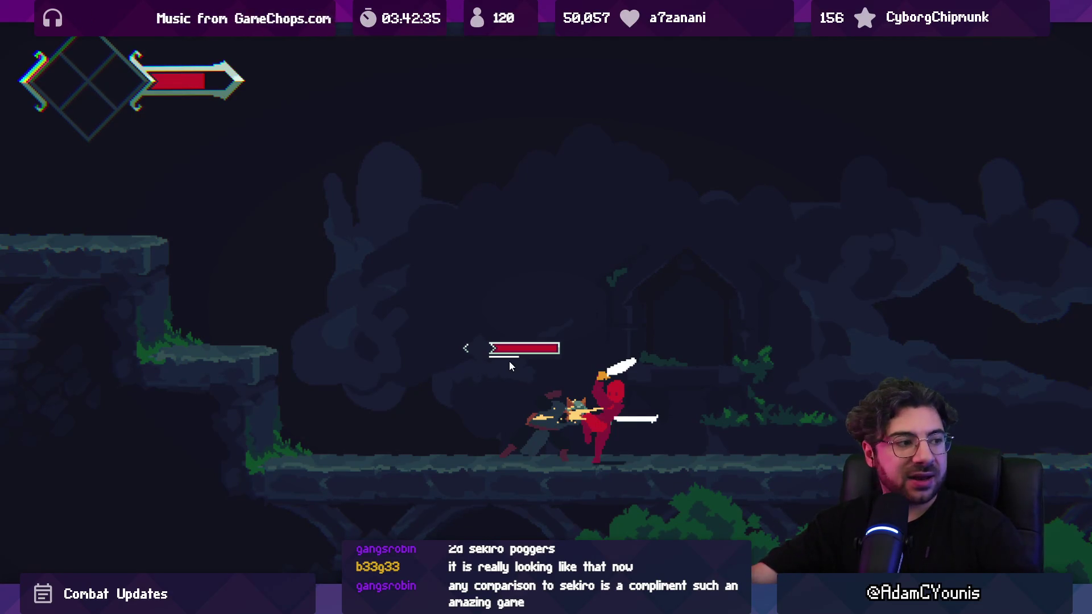
Select the colliderLife.pressure?.Apply(CalculateReflex(info)) call on line 58 of ReflexAttack.cs.
key("ctrl+p")
key("alt+Tab")
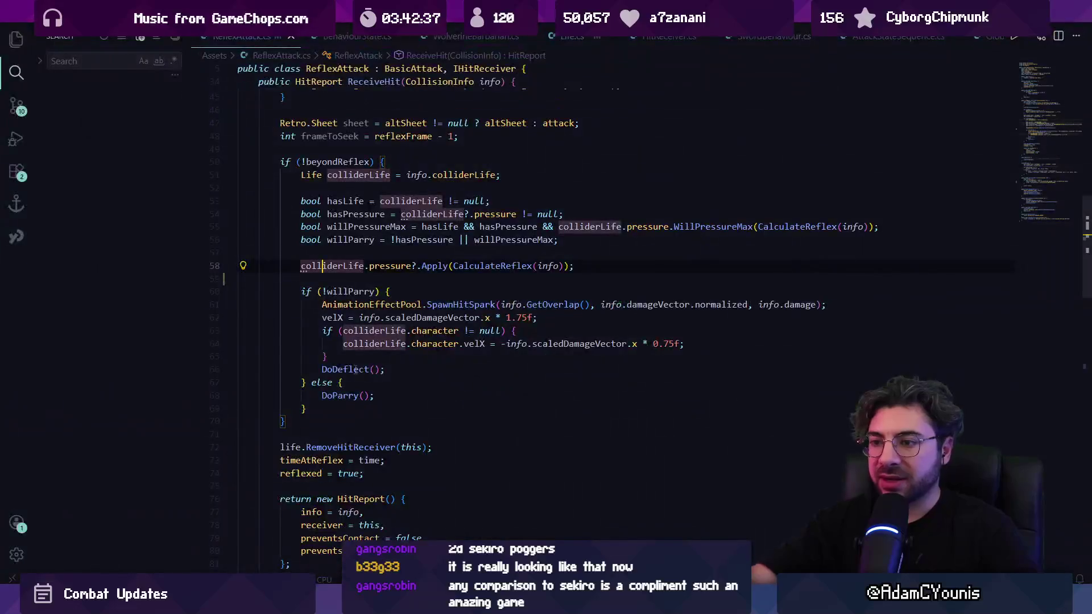
left_click_drag(299, 265, 561, 266)
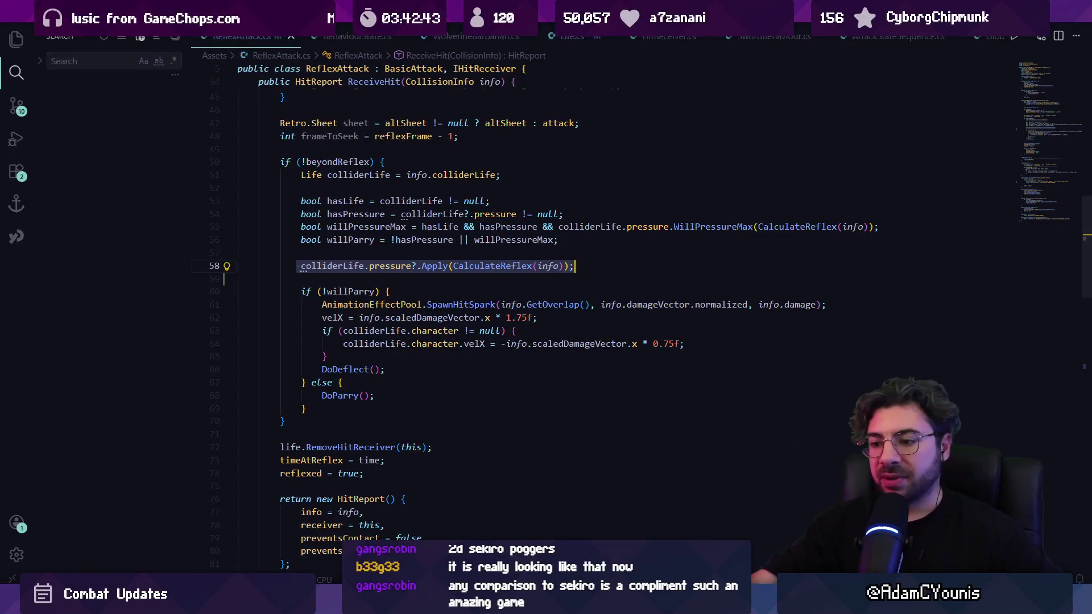
key("alt+Tab")
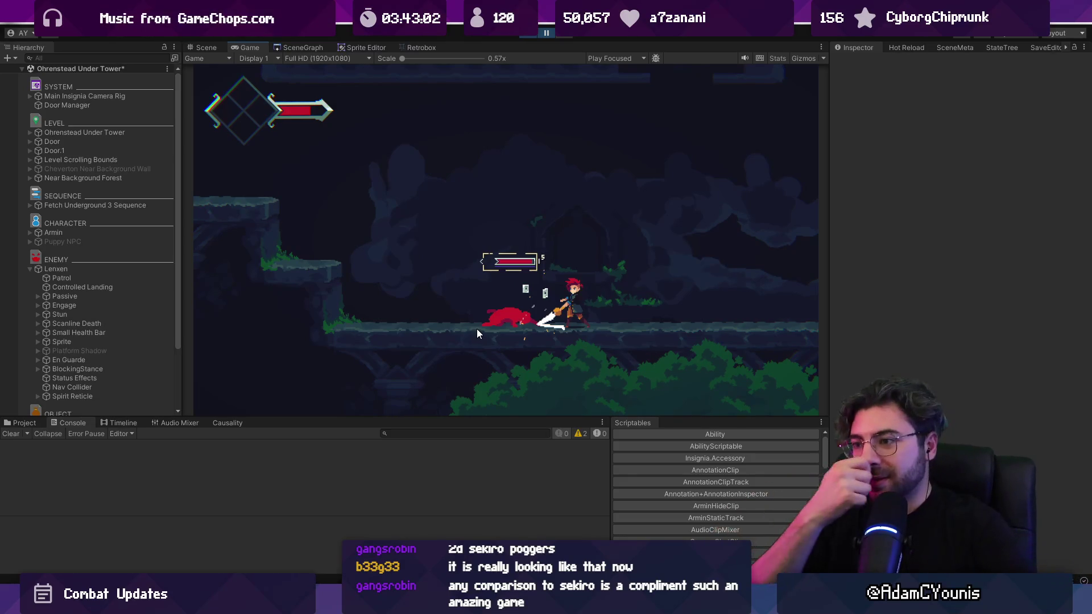
Resume the game, pause it mid-slash and step four frames through the parry.
scroll(592, 316, "up", 4)
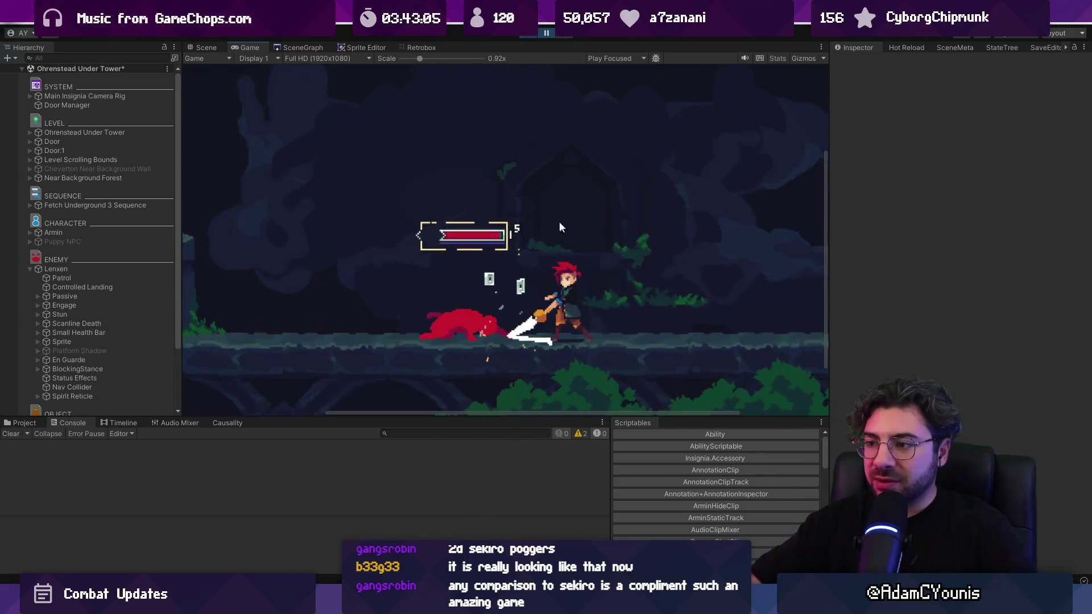
left_click(546, 36)
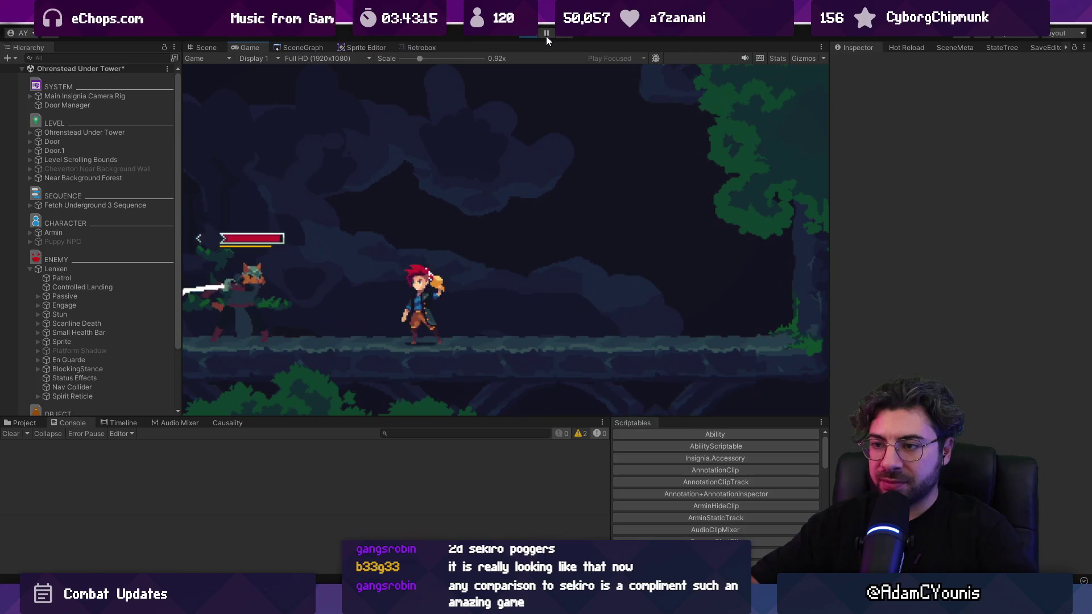
left_click(547, 33)
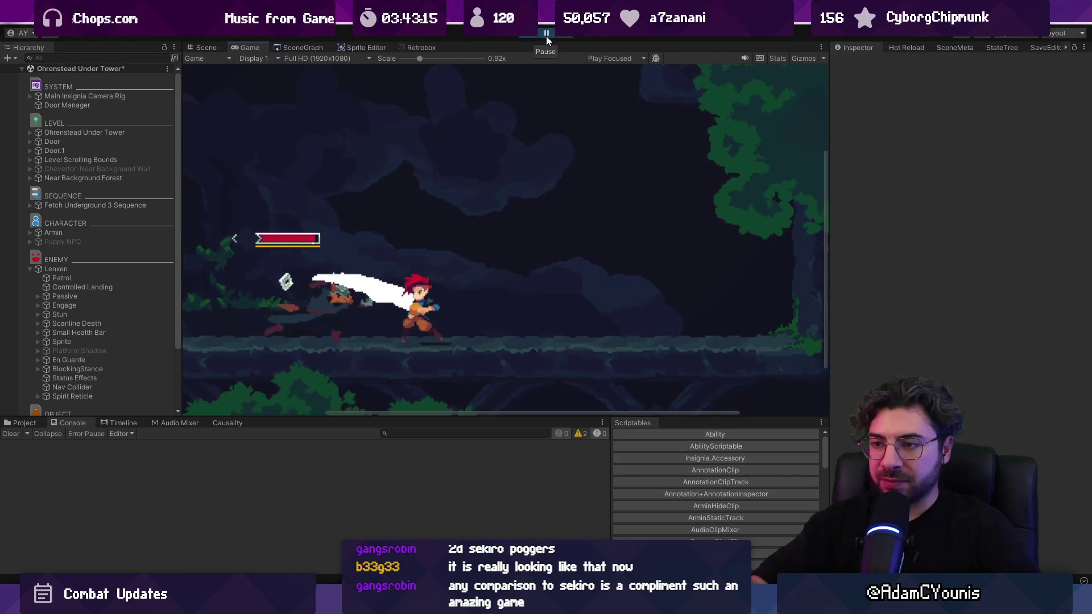
scroll(226, 294, "up", 1)
scroll(226, 294, "up", 4)
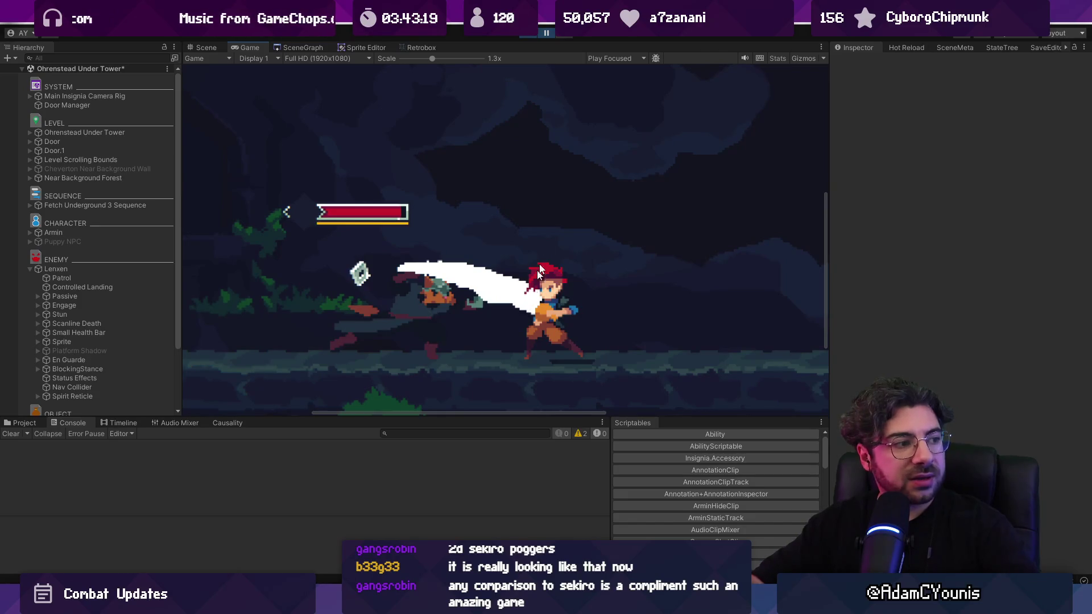
left_click(570, 36)
left_click(569, 35)
left_click(569, 36)
left_click(568, 35)
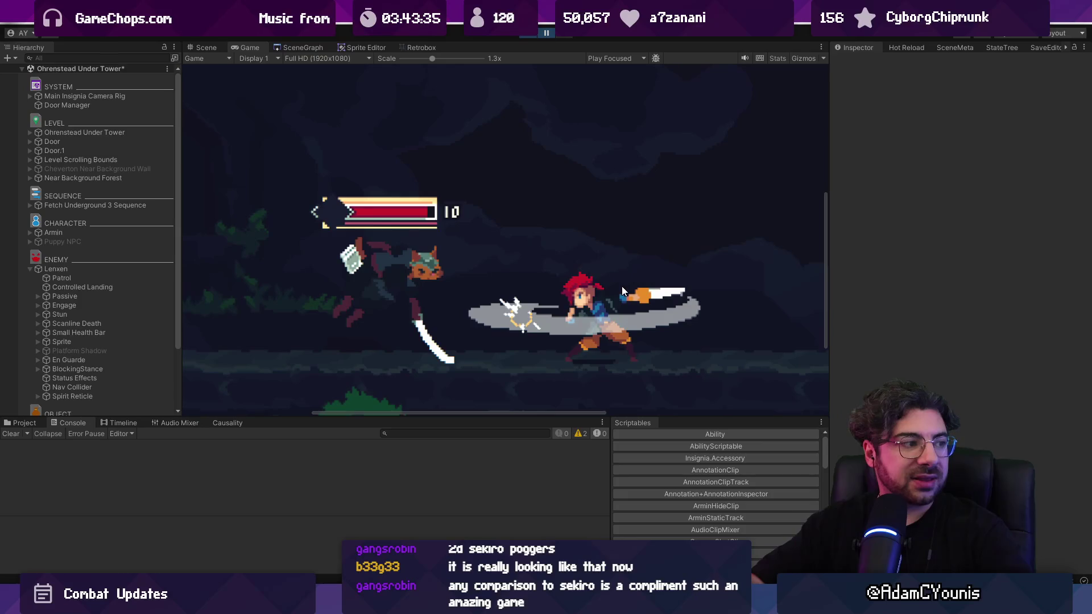
Let the game run, zoom the Game view out to 1.1x and glance at ReflexAttack.
key("ctrl+shift+p")
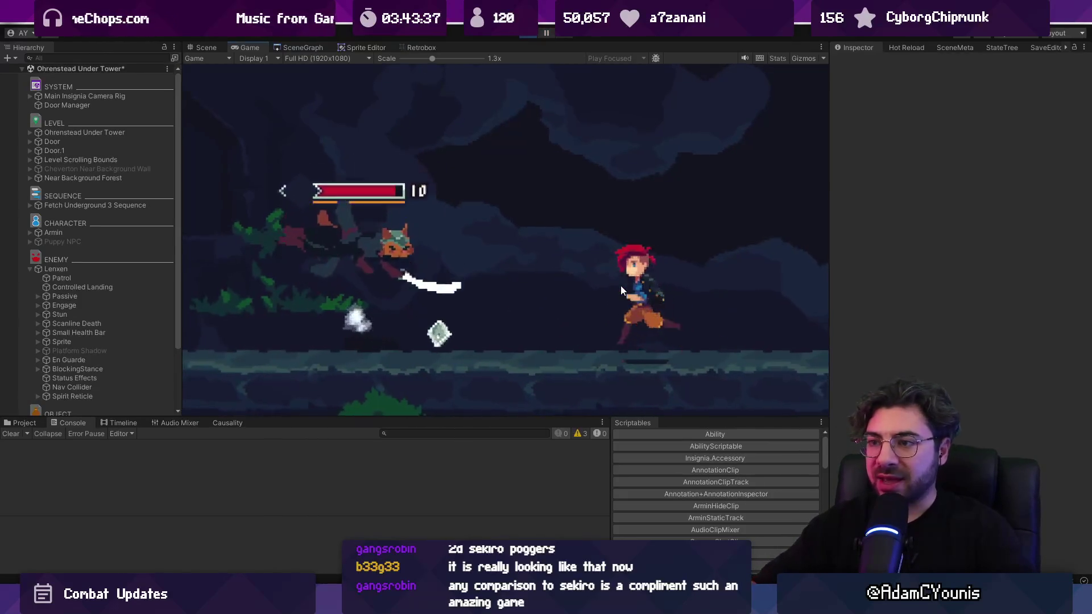
left_click_drag(433, 59, 422, 60)
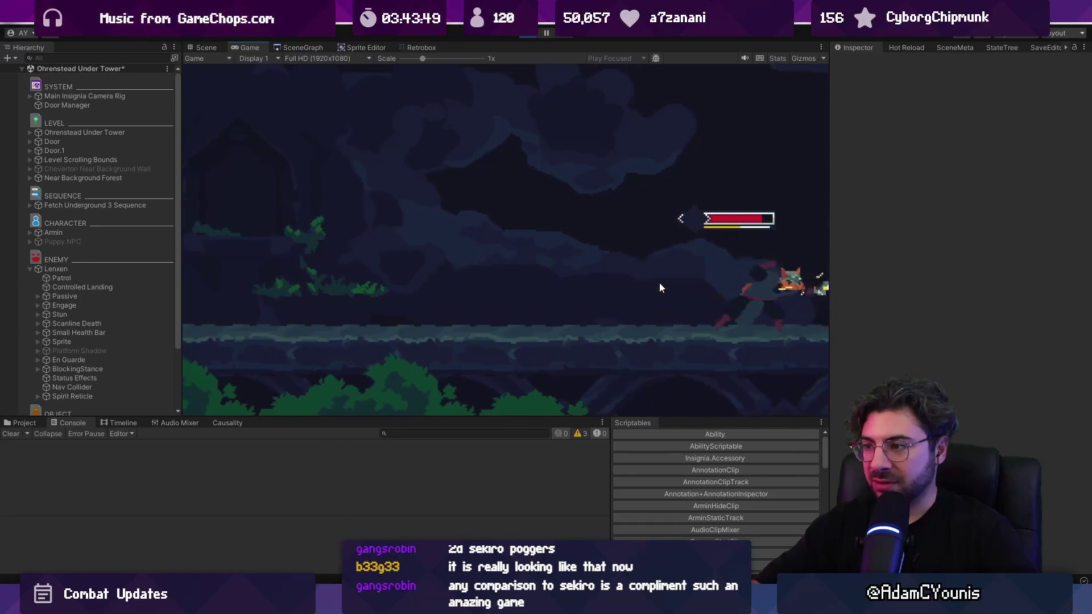
scroll(687, 286, "up", 1)
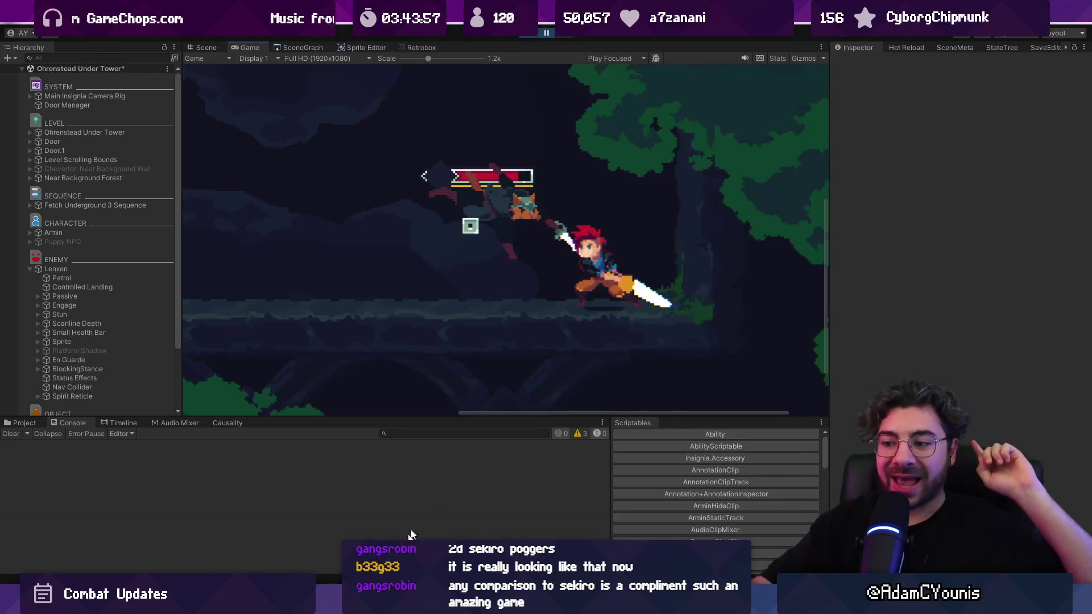
key("alt+Tab")
scroll(346, 218, "up", 5)
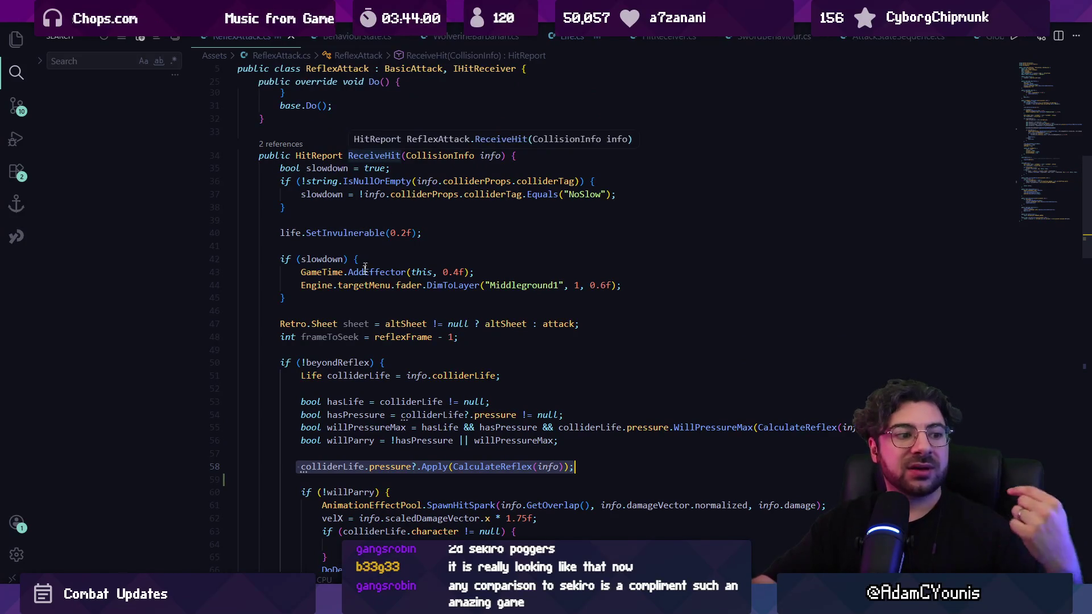
key("alt+Tab")
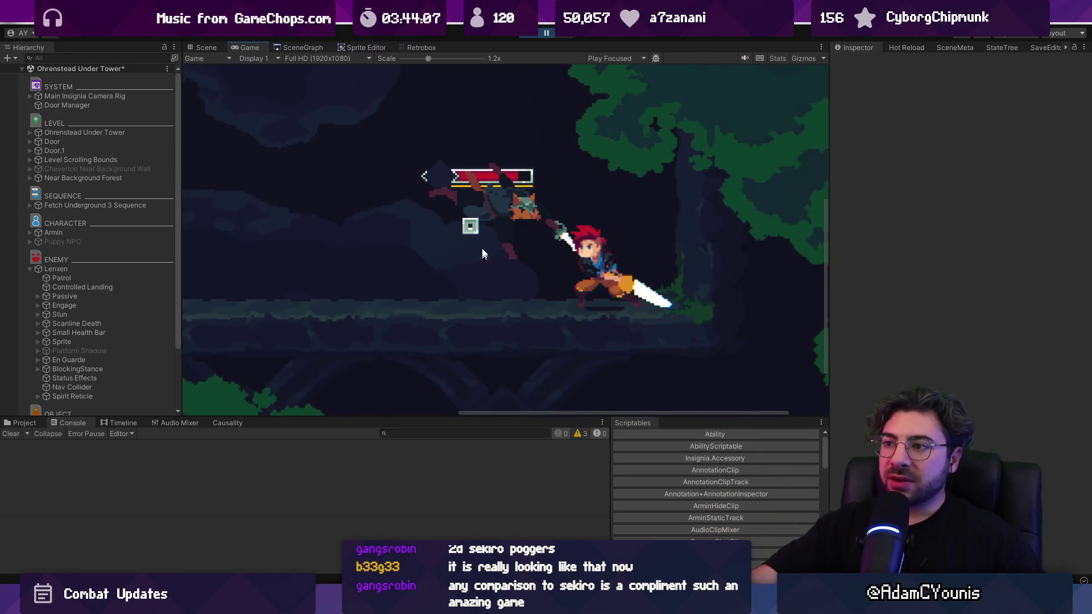
Step three more frames to check the poise damage, then stop play mode.
scroll(483, 254, "up", 5)
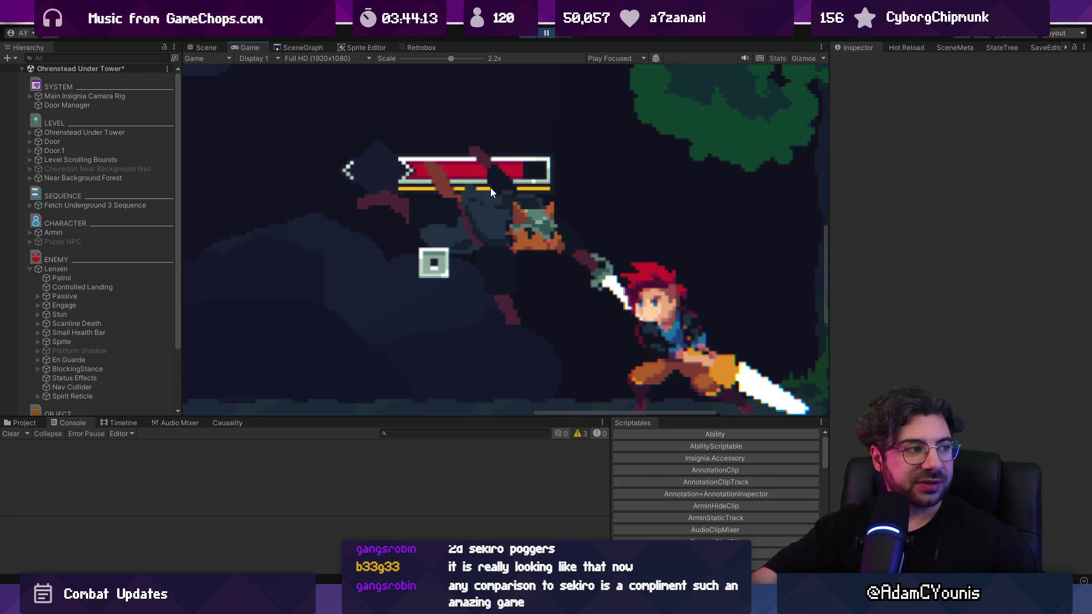
left_click(566, 35)
left_click(566, 35)
left_click(566, 36)
left_click(566, 35)
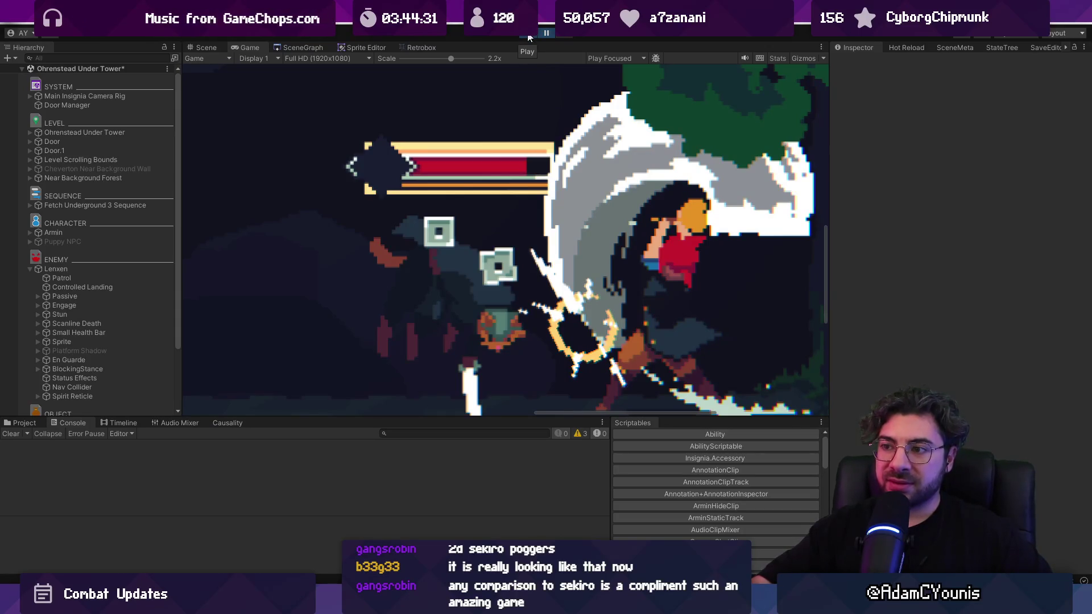
left_click(528, 37)
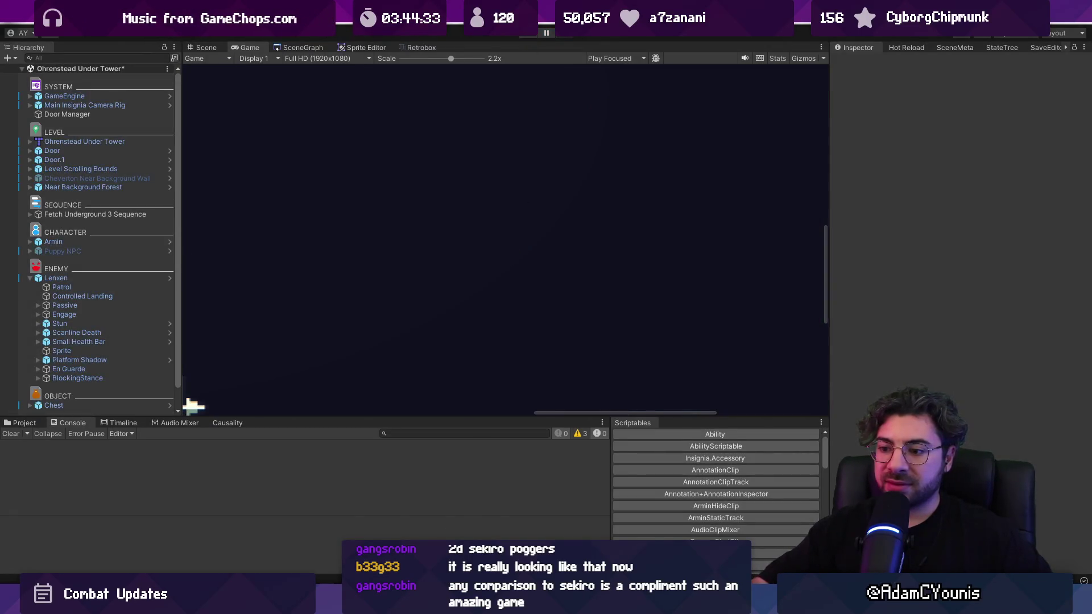
Review ReceiveHit lines 58–60, ending with the caret on CalculateReflex in line 58.
key("alt+Tab")
left_click(431, 454)
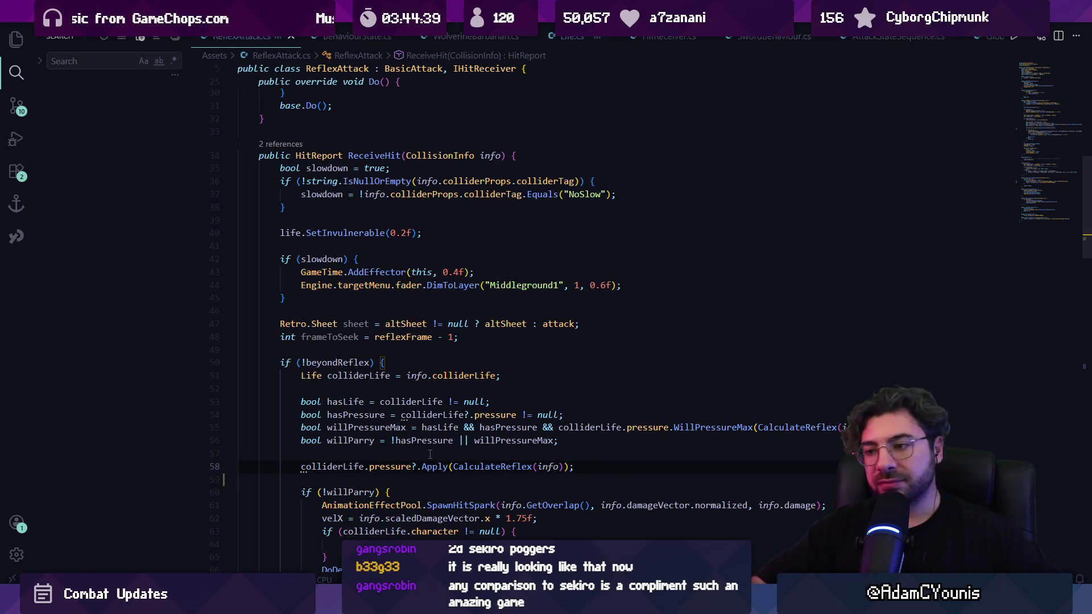
scroll(435, 432, "down", 2)
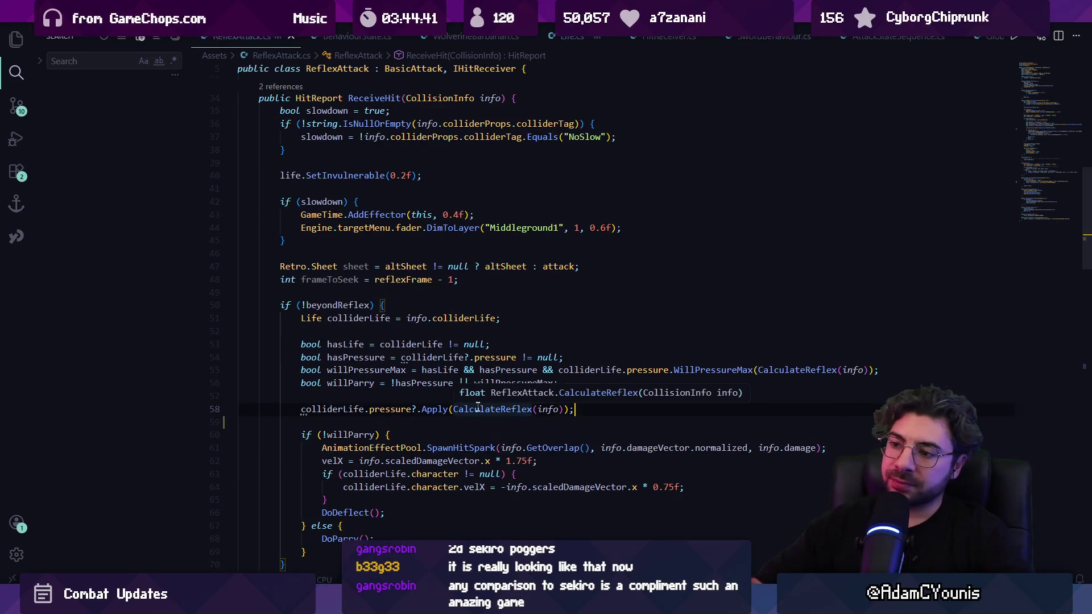
left_click(515, 434)
key("Up")
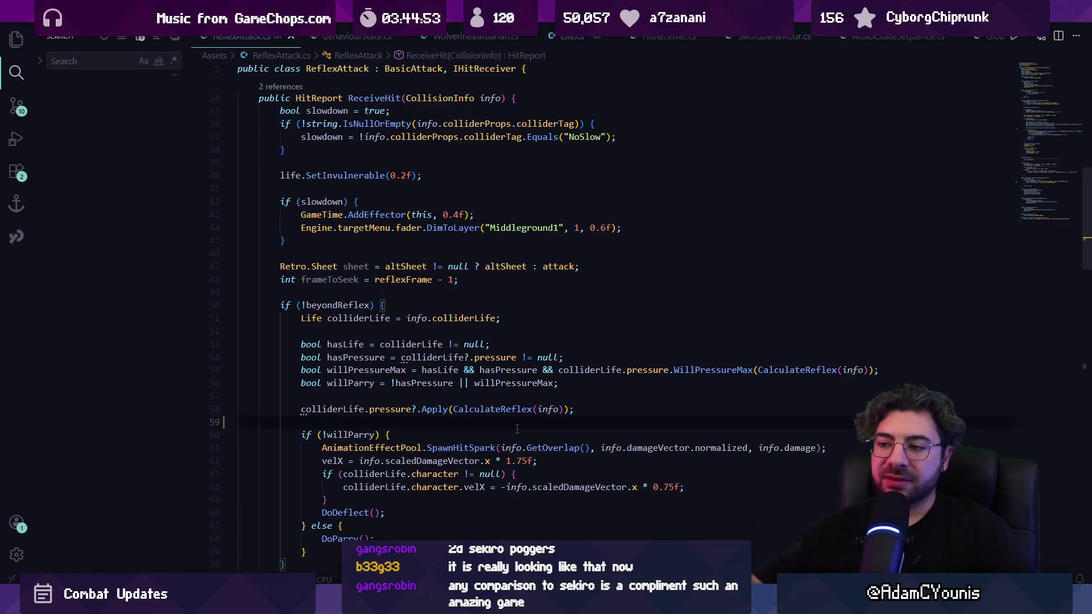
left_click(488, 409)
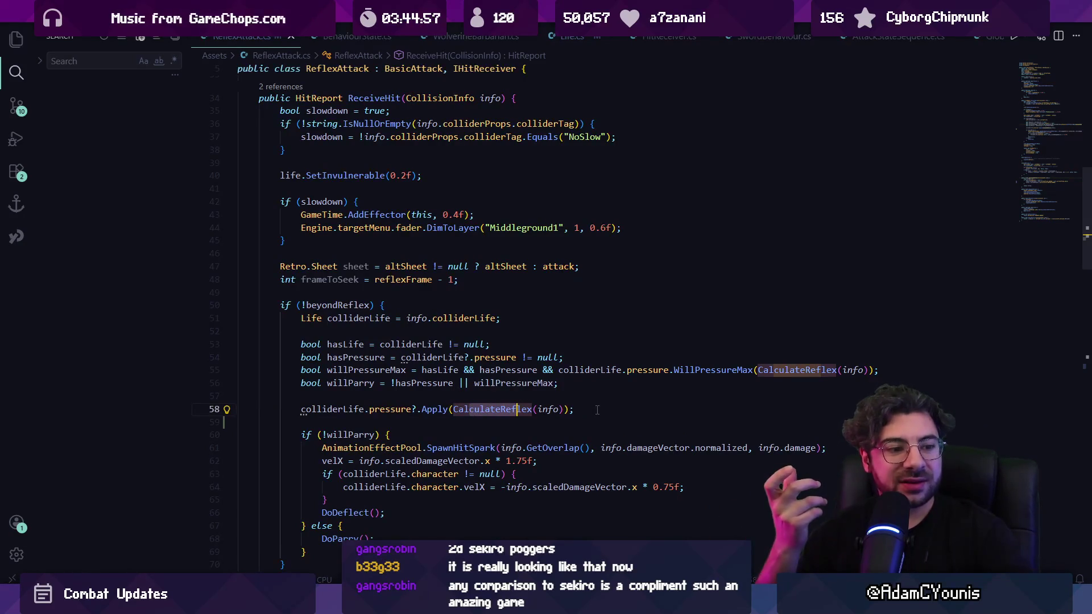
key("alt+Tab")
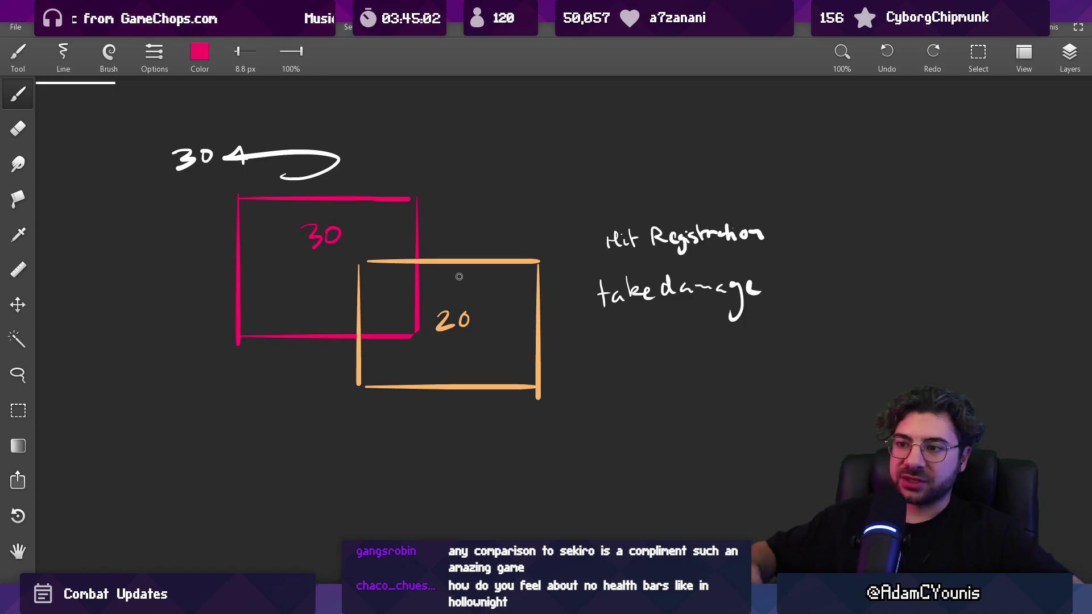
Draw the right side of the white document icon below the orange box, discarding a stray grey ellipse.
left_click(422, 233, "alt")
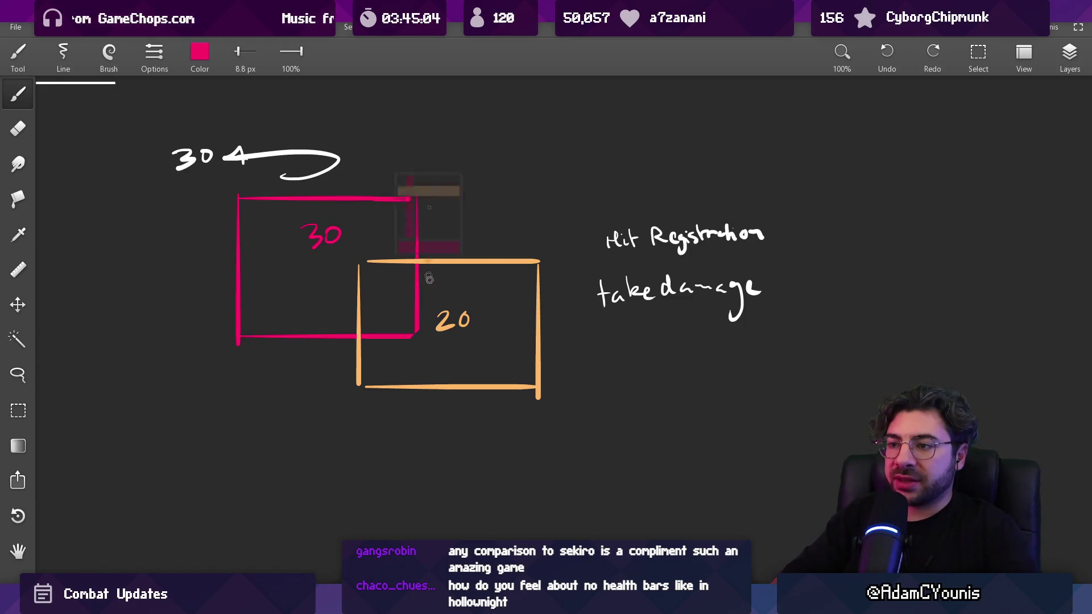
scroll(429, 275, "down", 2)
left_click_drag(598, 227, 572, 238)
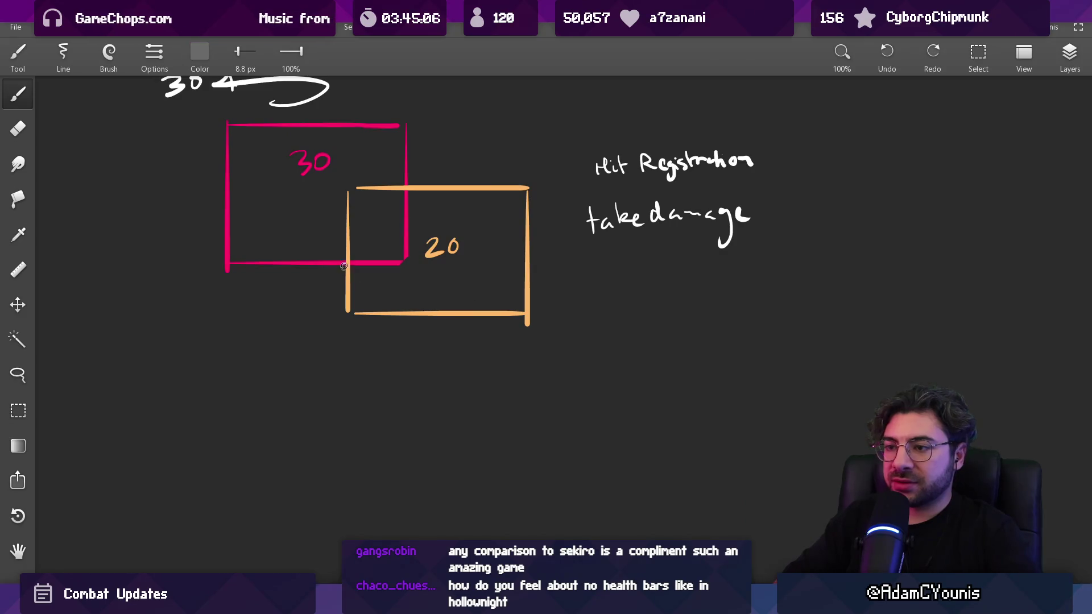
left_click_drag(418, 178, 371, 287)
key("ctrl+z")
scroll(398, 227, "down", 2)
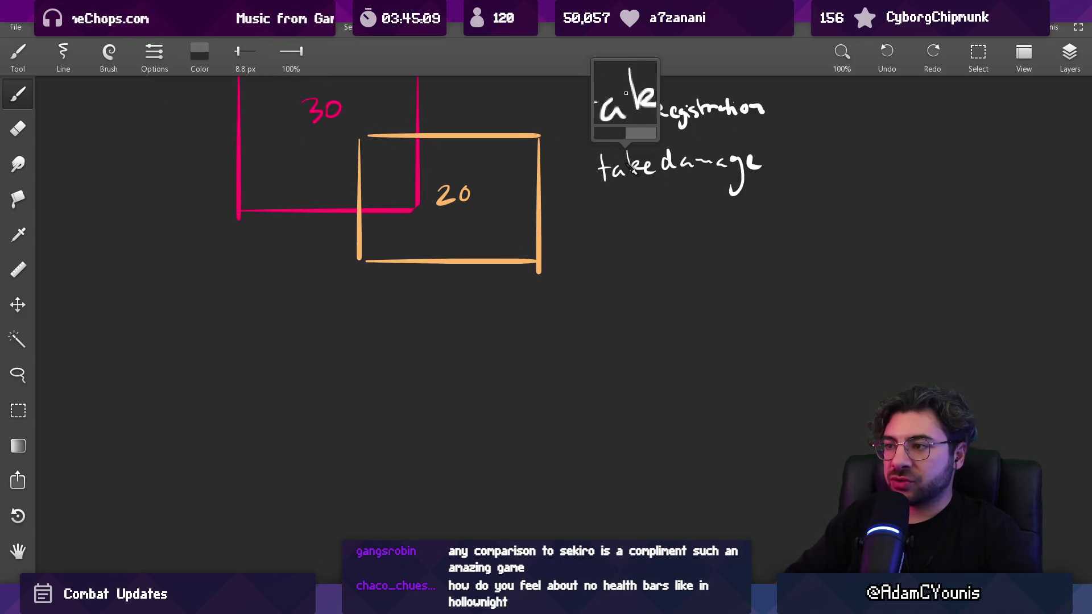
left_click_drag(633, 167, 602, 168)
mouse_move(393, 291)
left_mouse_down()
mouse_move(417, 327)
mouse_move(479, 353)
left_mouse_up()
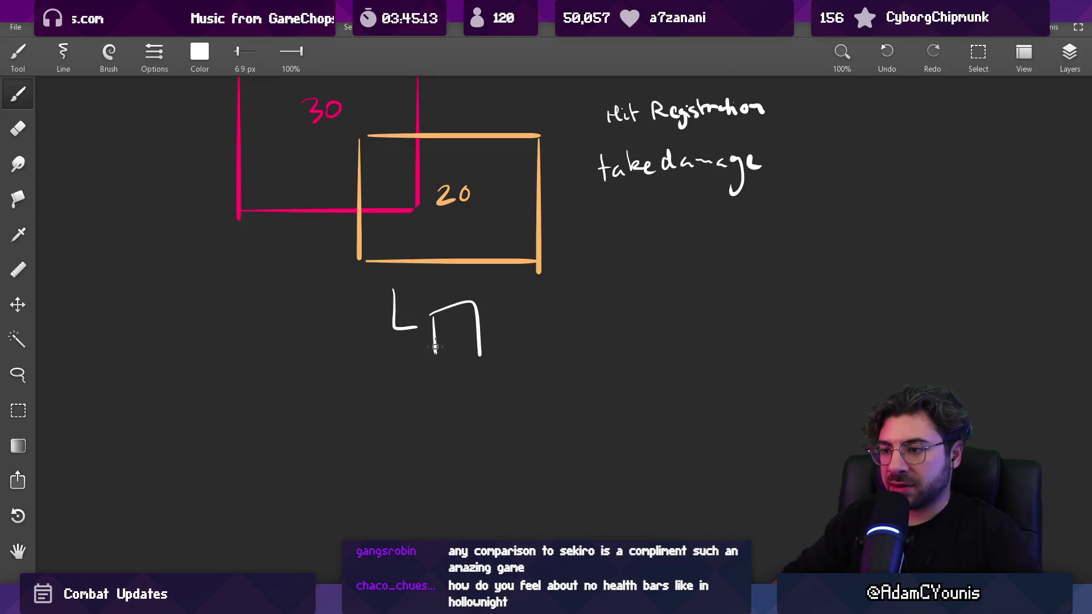
key("ctrl+z")
key("ctrl+z")
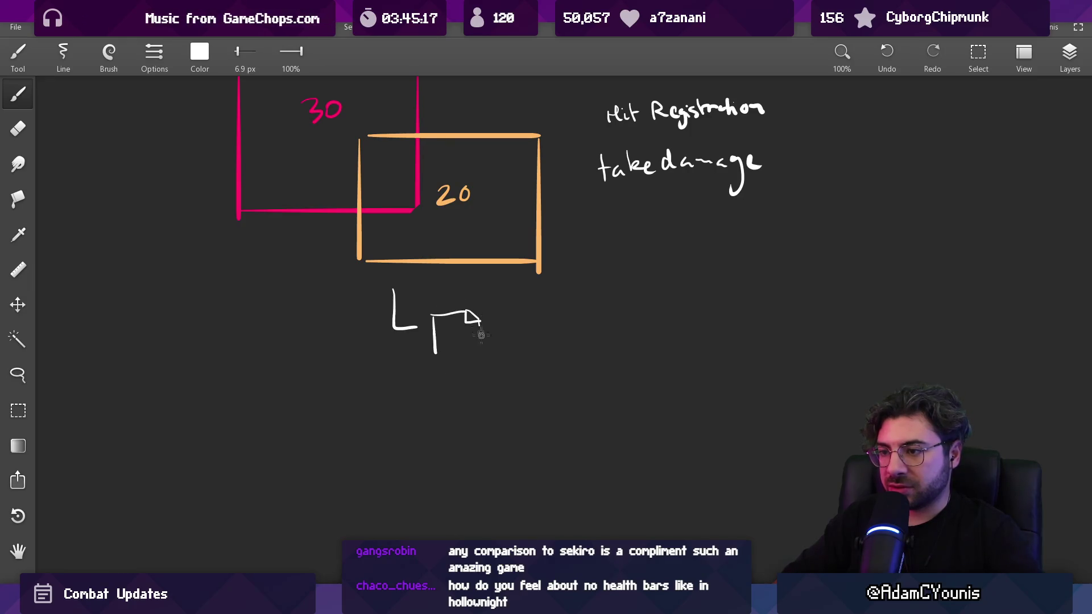
left_click_drag(481, 335, 484, 364)
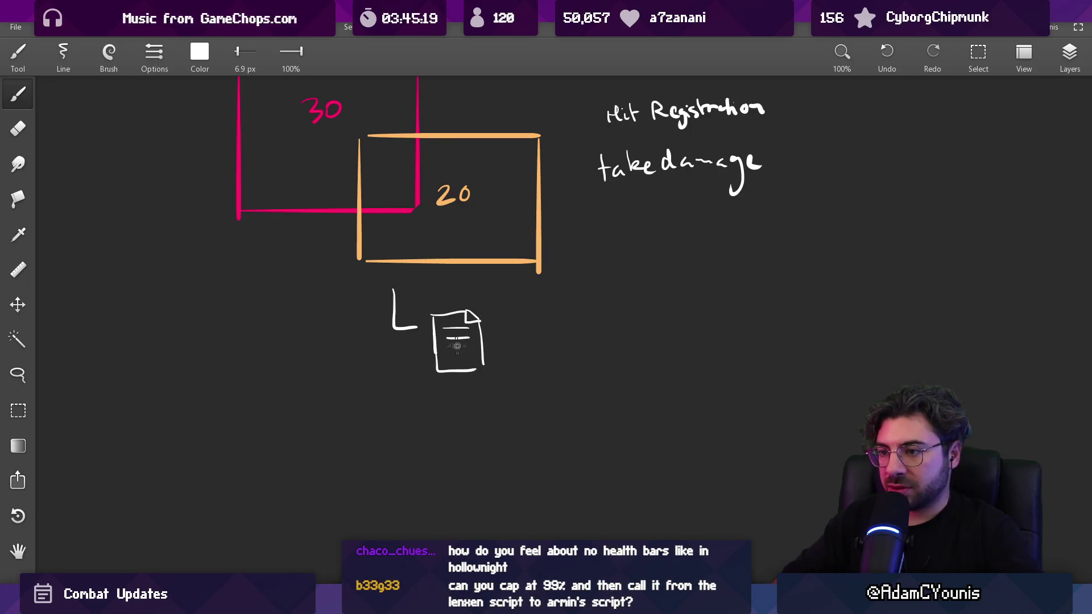
Lasso both overlapping rectangles and place a copy to the right.
scroll(475, 316, "down", 2)
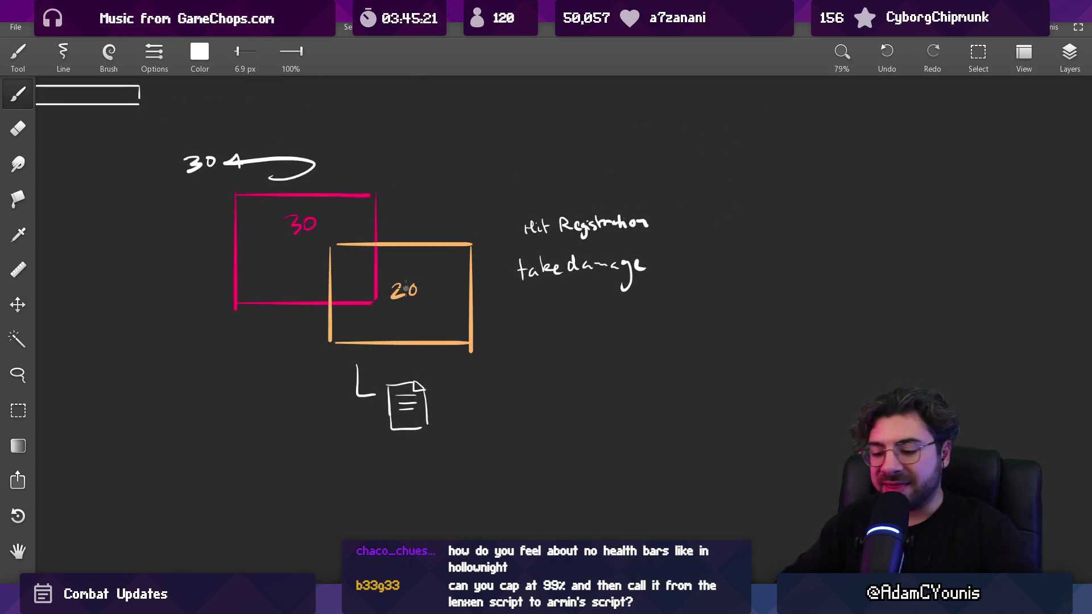
key("l")
mouse_move(216, 195)
left_mouse_down()
mouse_move(285, 181)
mouse_move(498, 301)
mouse_move(375, 369)
mouse_move(216, 195)
left_mouse_up()
mouse_move(356, 295)
left_mouse_down()
mouse_move(758, 407)
mouse_move(898, 301)
left_mouse_up()
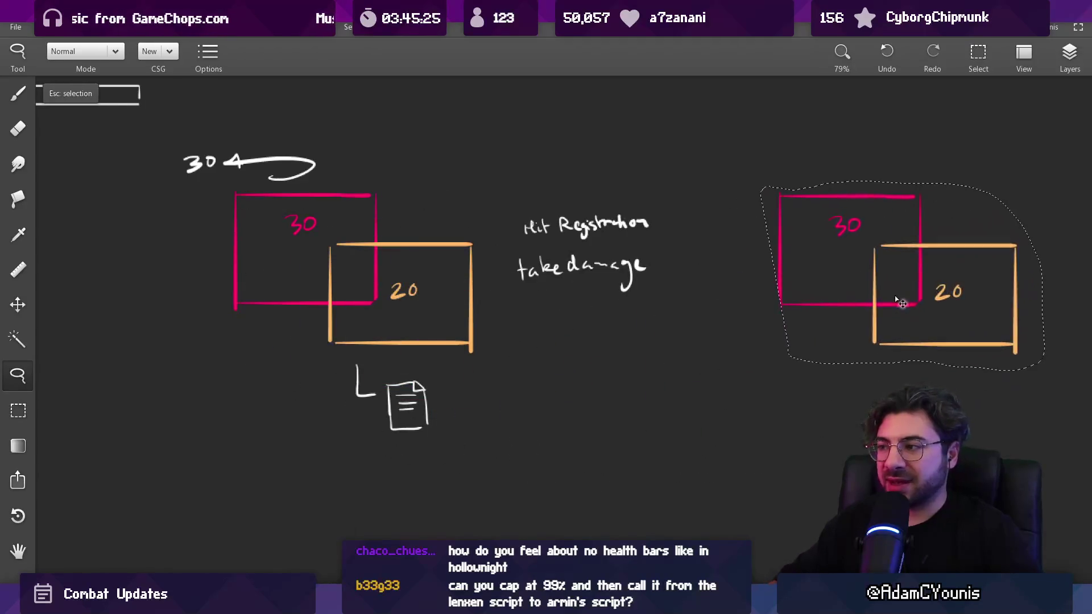
Flip the copied rectangles horizontally and deselect them.
scroll(849, 285, "right", 3)
left_click(39, 27)
mouse_move(99, 207)
left_click(216, 227)
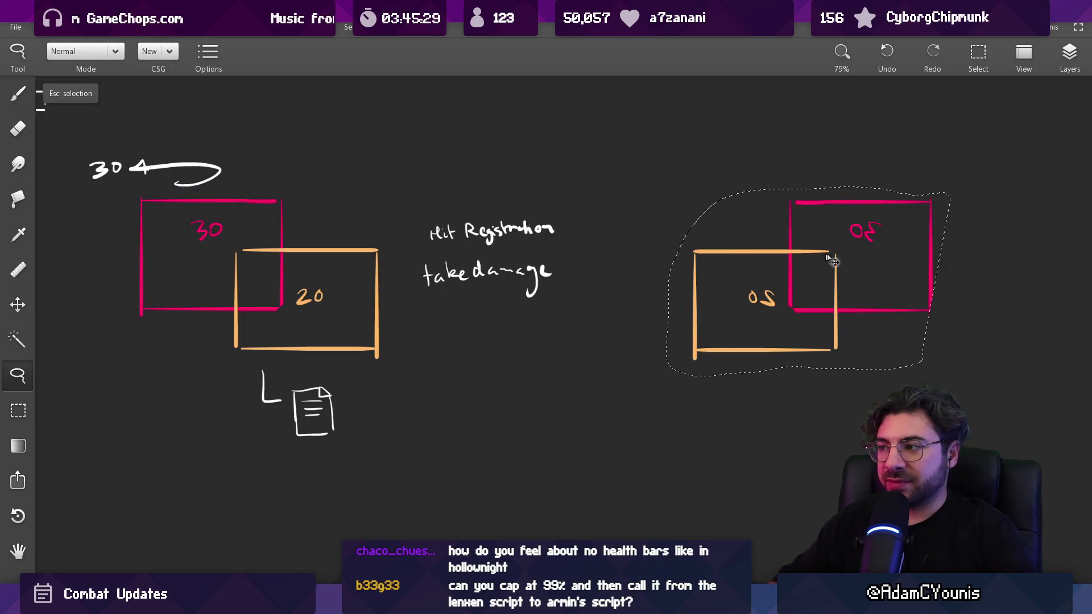
key("Escape")
Erase the mirrored numbers in the red and orange boxes.
key("b")
left_click_drag(853, 228, 876, 234)
left_click_drag(751, 293, 774, 298)
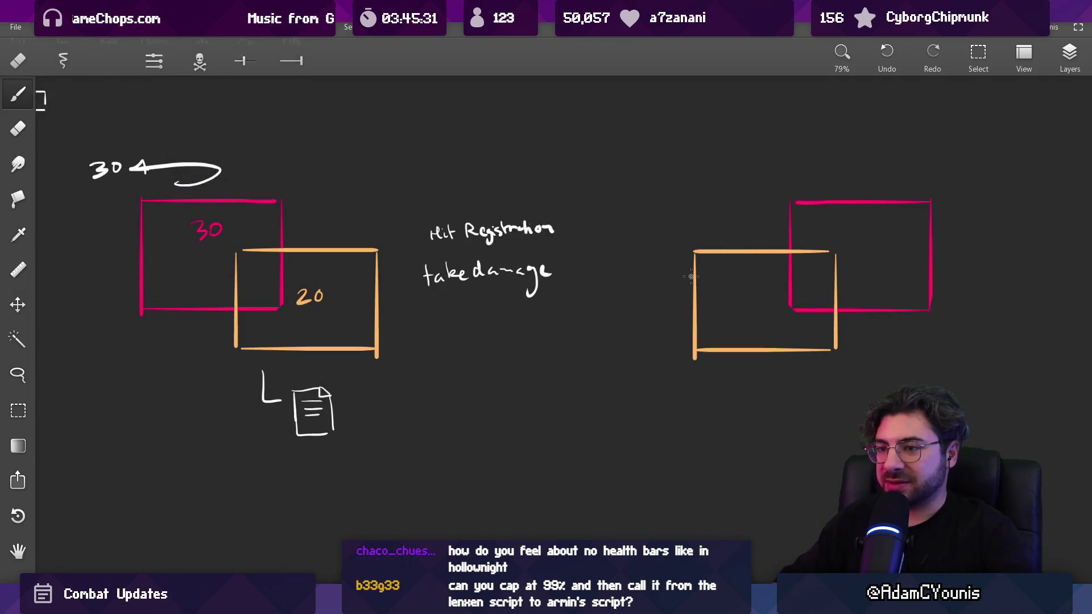
With an 8 px white brush, draw a curve from the document icon to the right boxes.
key("bracketright")
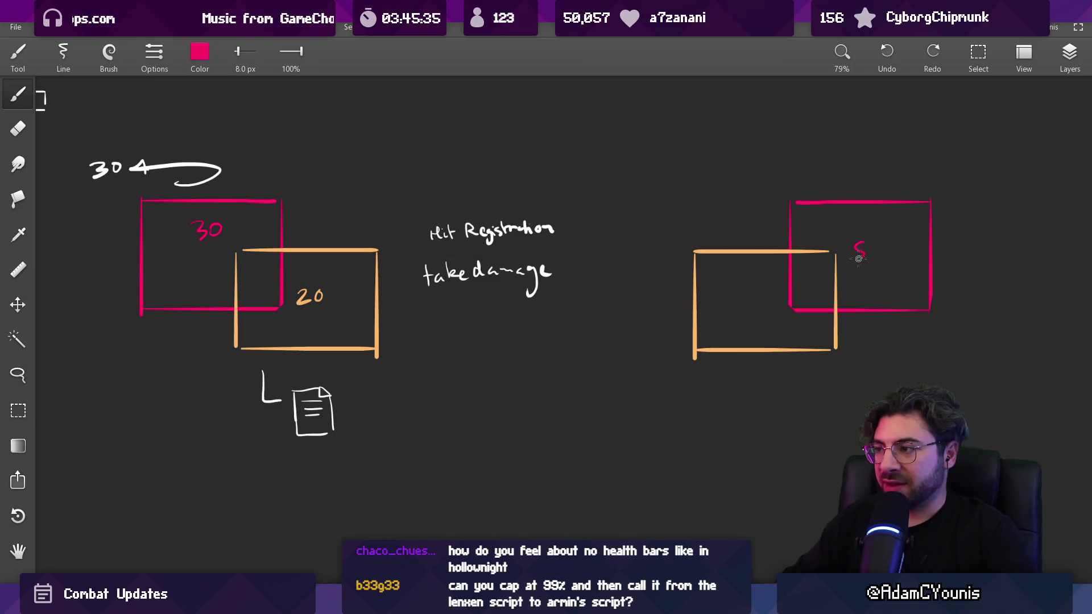
left_click(766, 253, "alt")
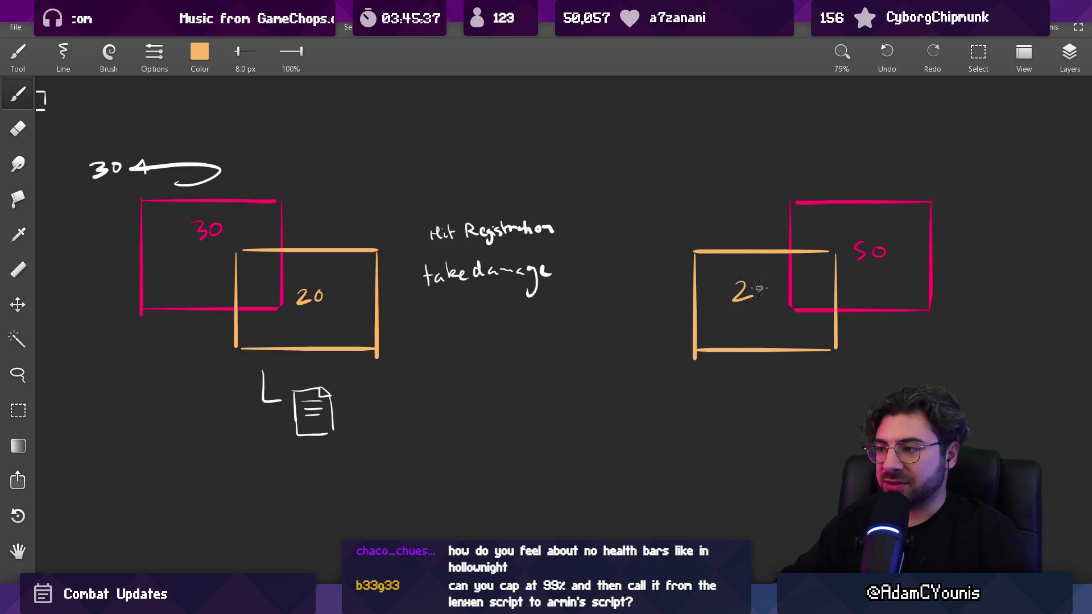
left_click_drag(754, 283, 734, 257)
left_click(296, 362, "alt")
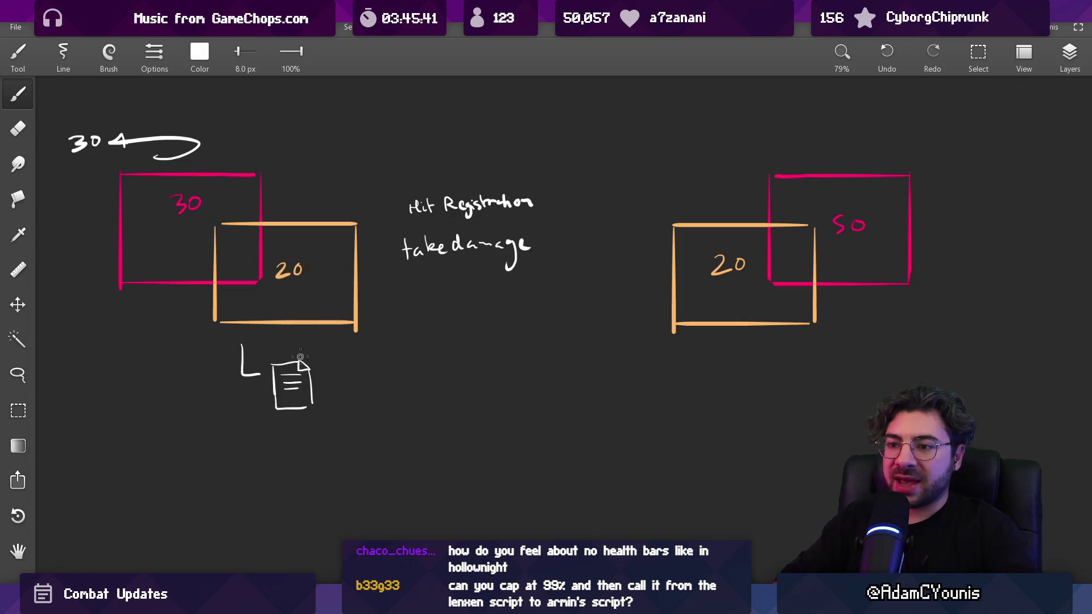
left_click_drag(255, 165, 208, 352)
key("ctrl+z")
mouse_move(342, 371)
left_mouse_down()
mouse_move(564, 250)
mouse_move(673, 210)
left_mouse_up()
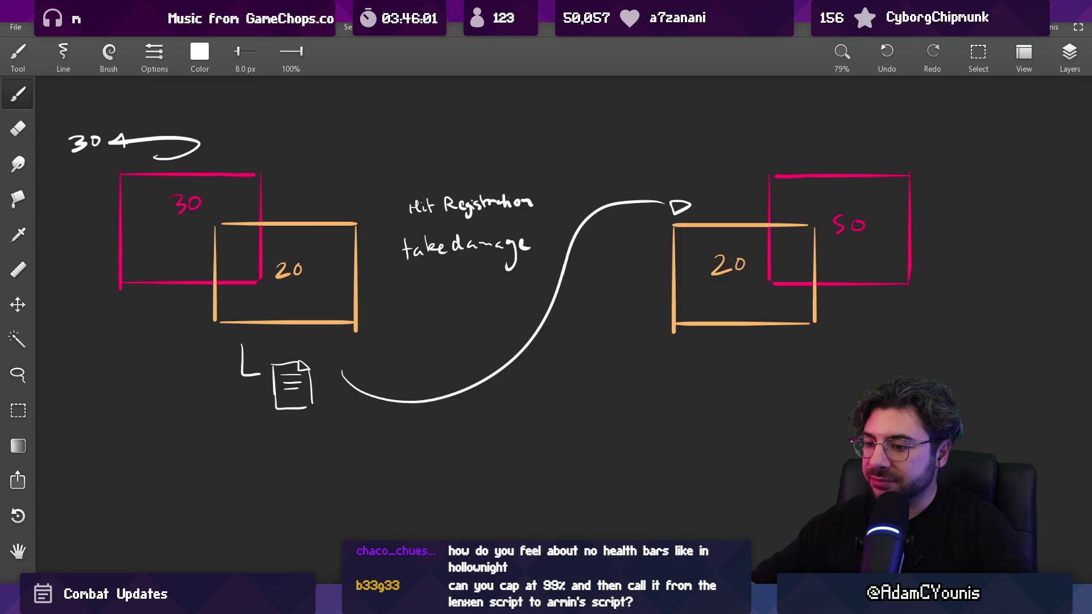
Trim the left end of the curve, then switch back to Unity.
mouse_move(359, 603)
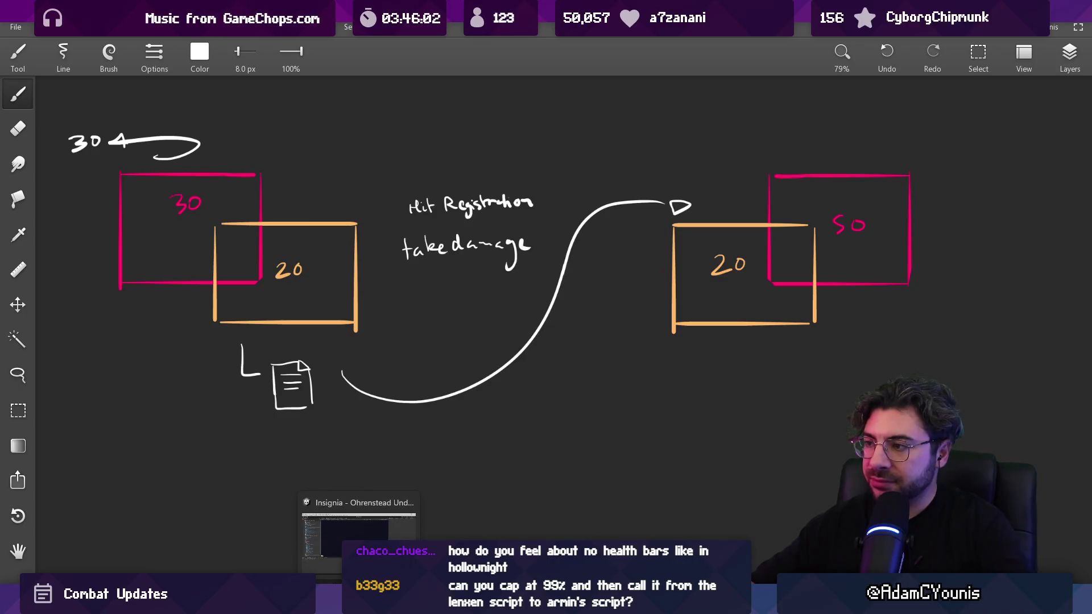
key("e")
left_click_drag(341, 370, 342, 366)
key("b")
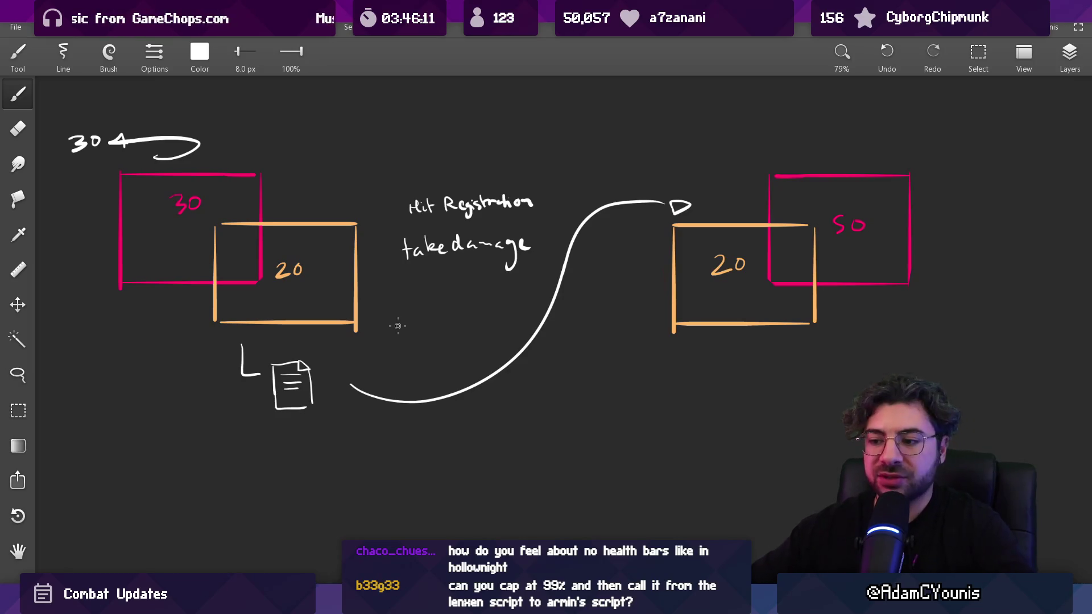
key("alt+Tab")
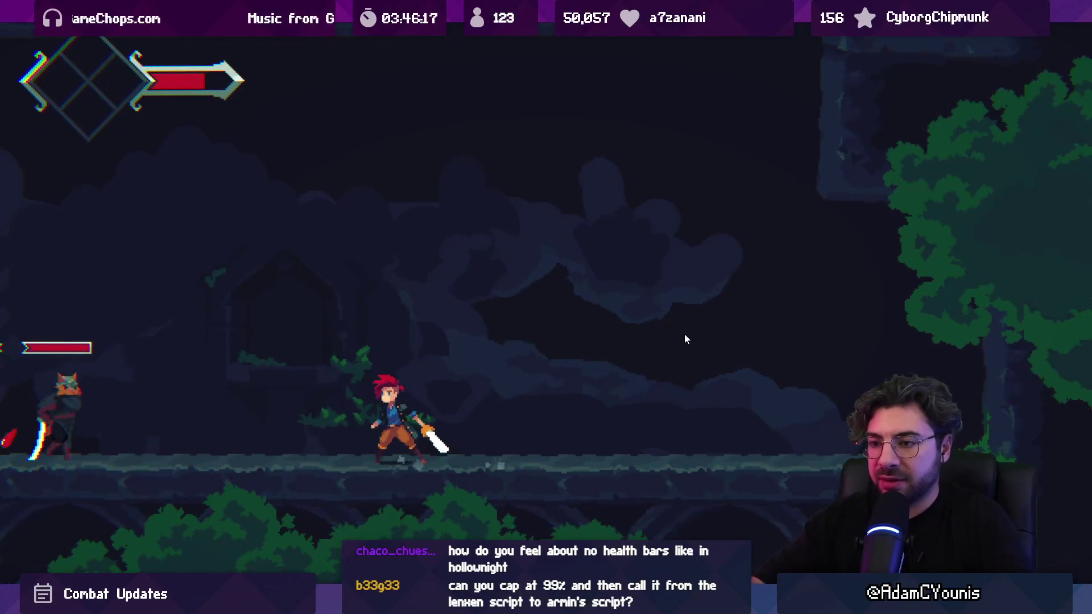
Move through the level and strike the enemies with the sword.
key("Right")
key("x")
key("Right")
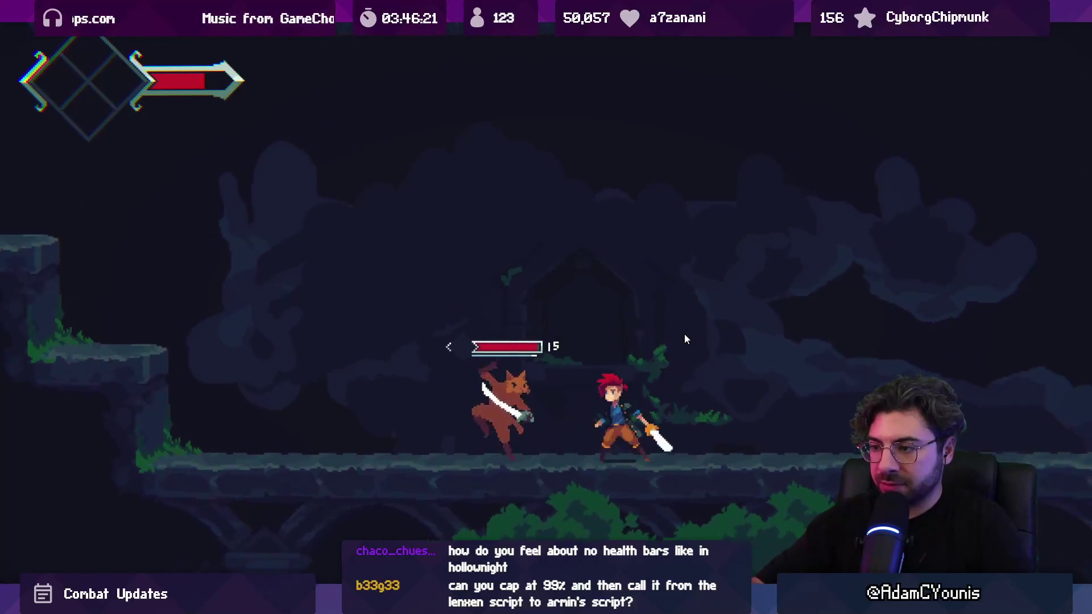
key("x")
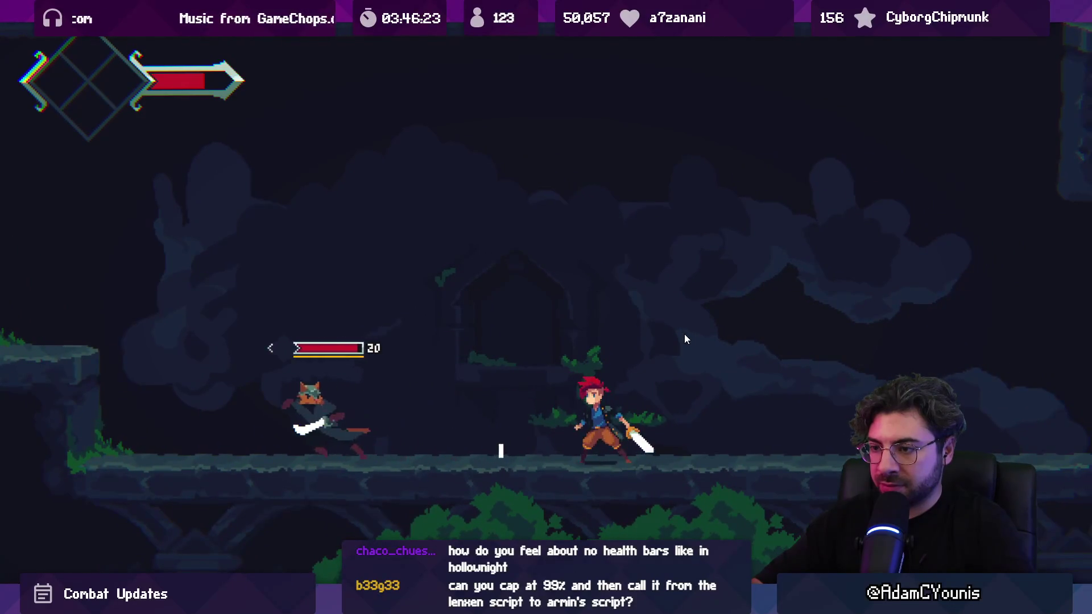
key("Left")
key("x")
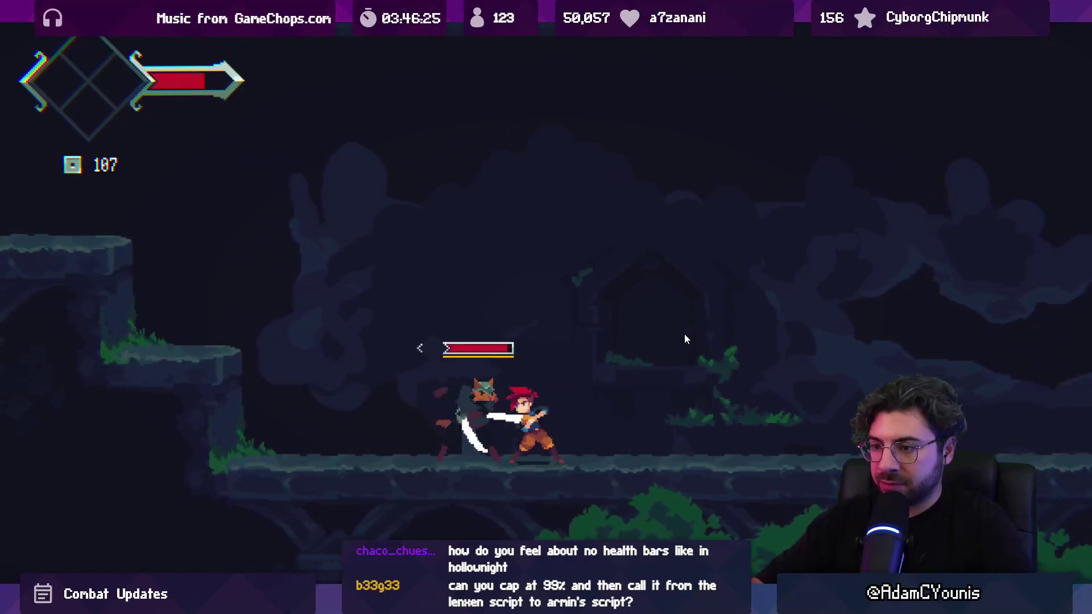
key("x")
key("Right")
Fight the fox swordsman, then leave the fullscreen game and return to the code editor.
key("x")
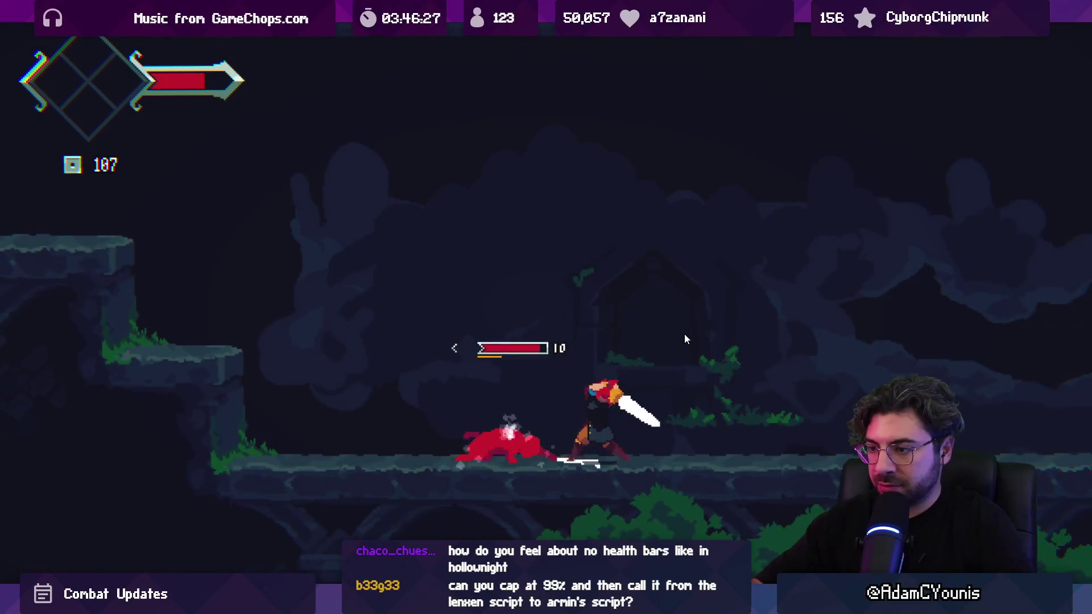
key("Left")
key("x")
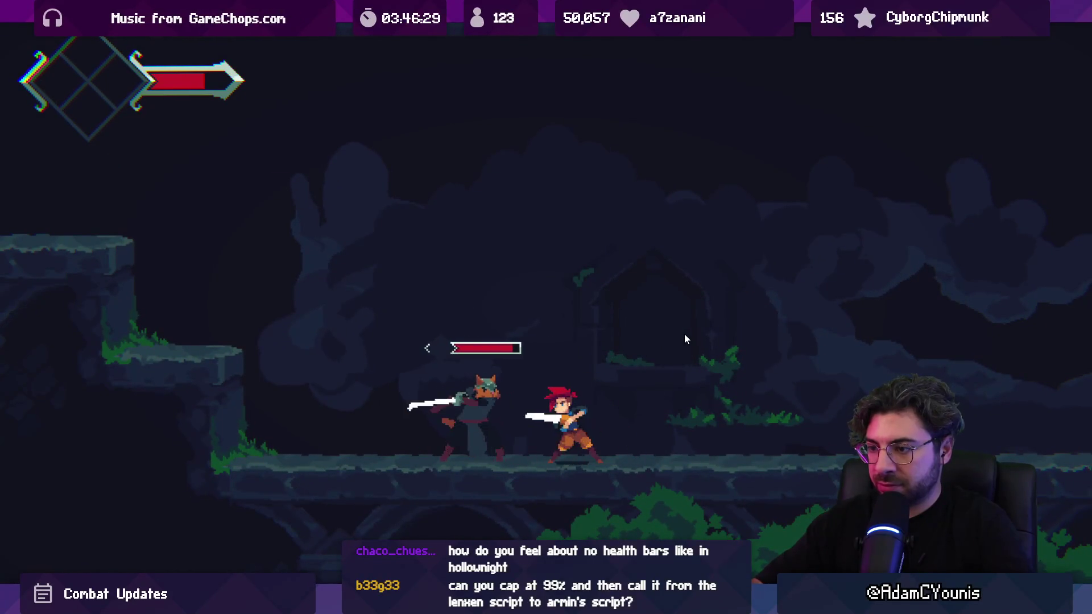
key("Right")
key("x")
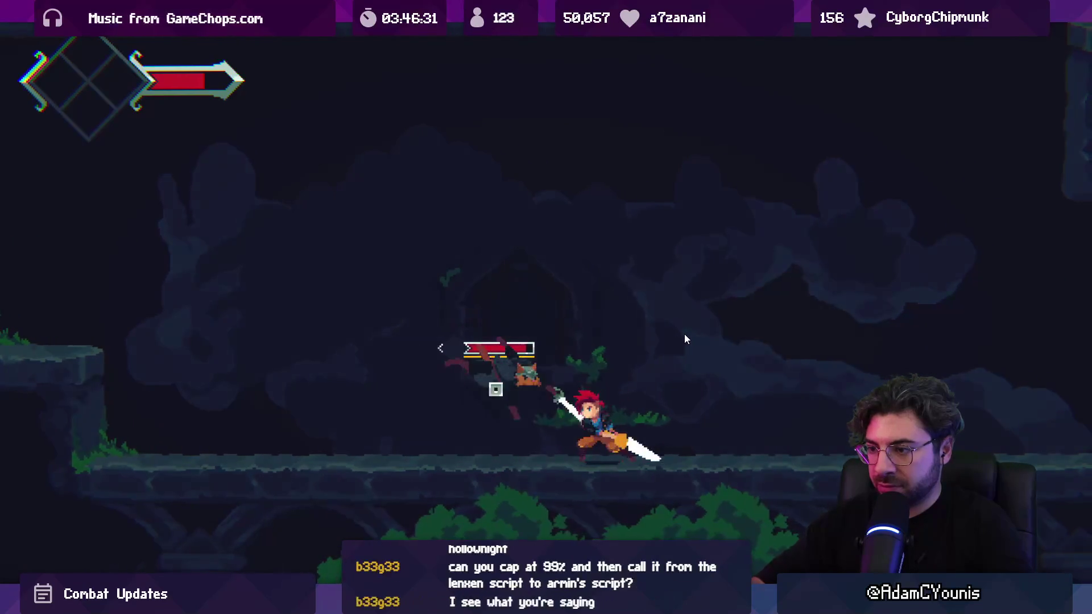
key("x")
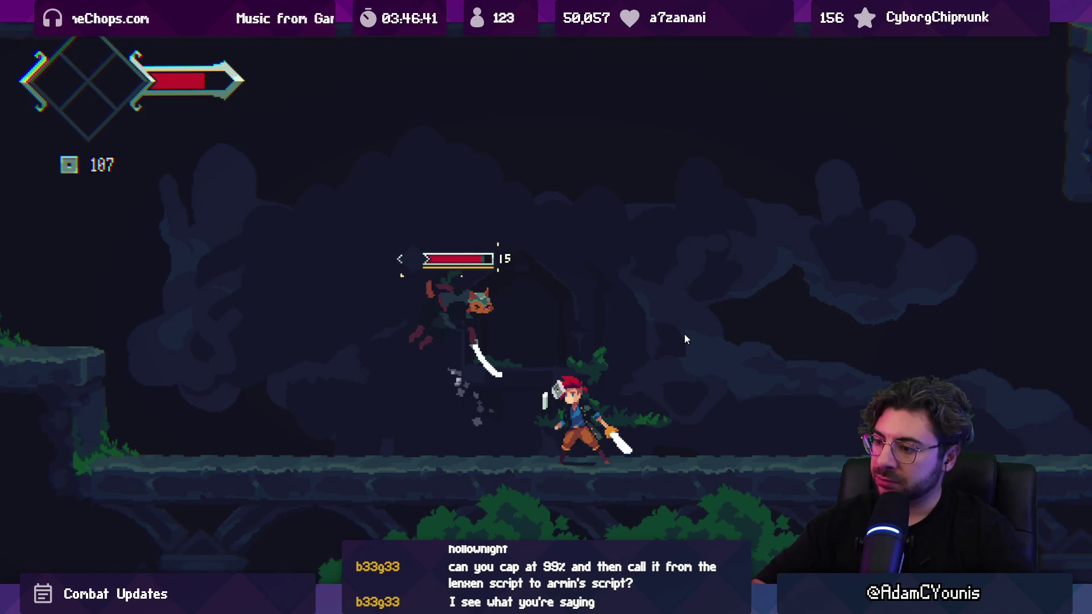
key("shift+space")
key("alt+Tab")
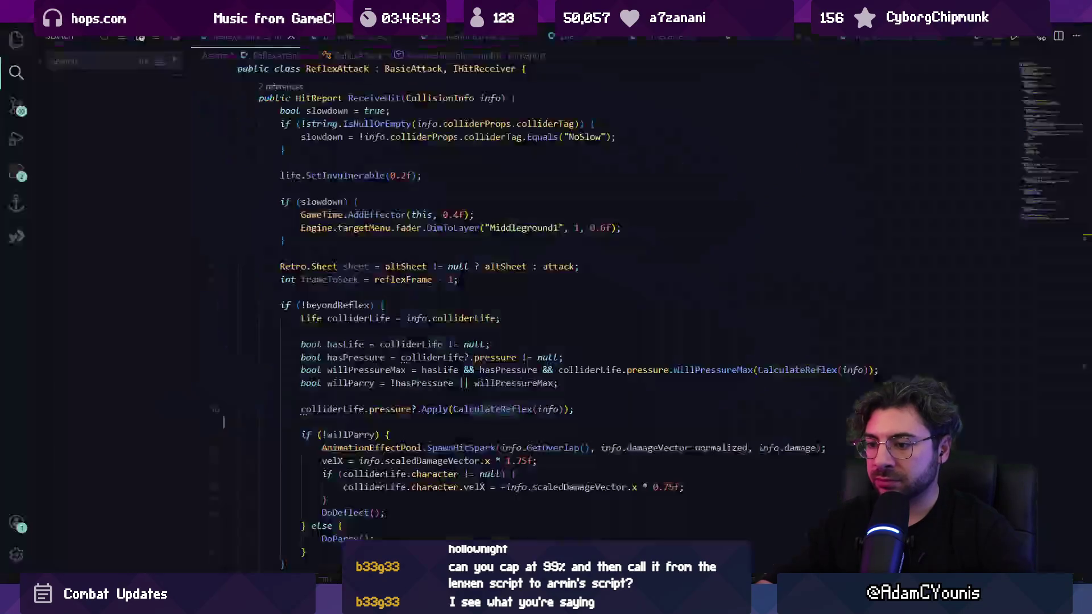
left_click(422, 382)
scroll(433, 376, "up", 3)
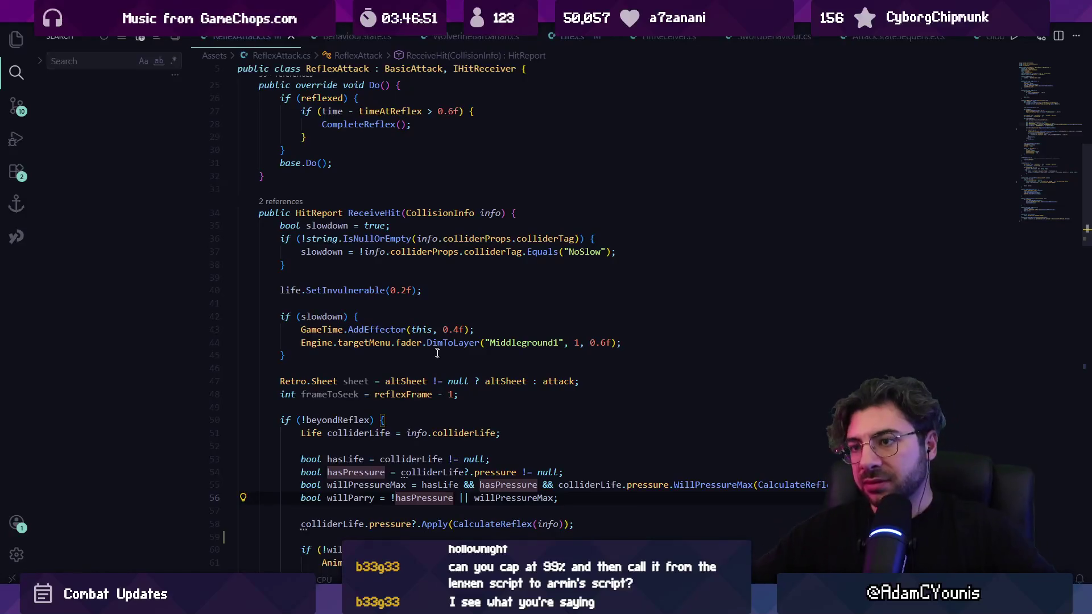
left_click(380, 213)
left_click_drag(346, 213, 402, 213)
left_click(428, 281)
scroll(427, 283, "down", 2)
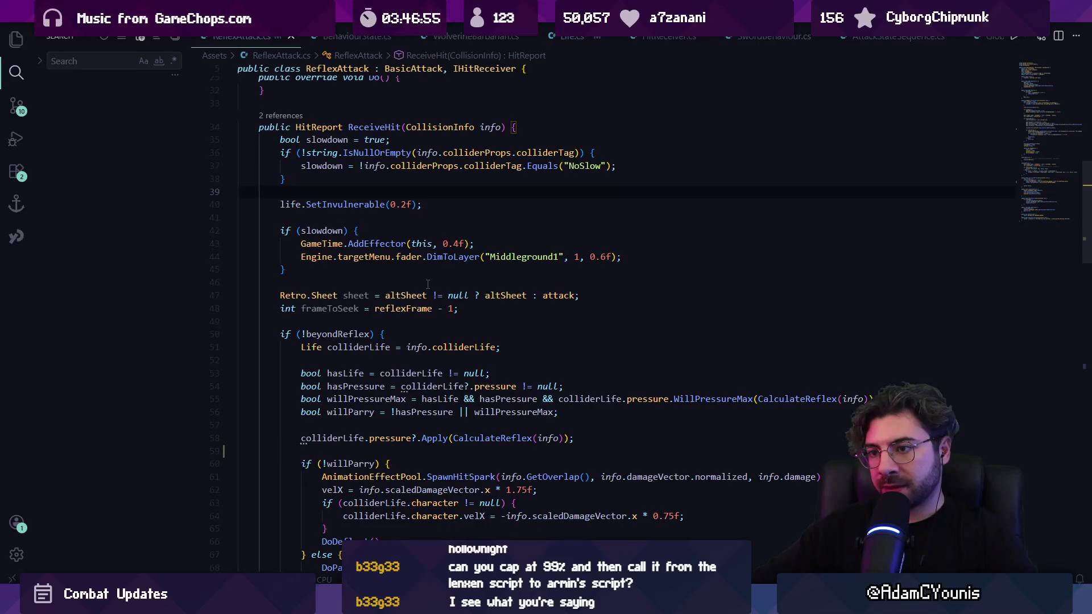
scroll(428, 284, "down", 3)
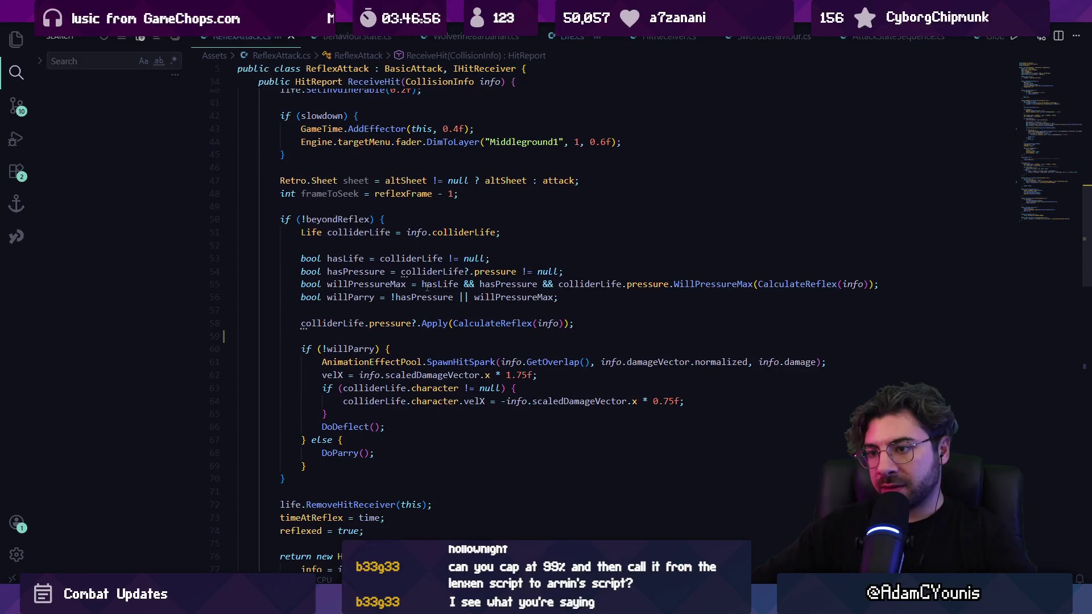
double_click(379, 324)
triple_click(378, 324)
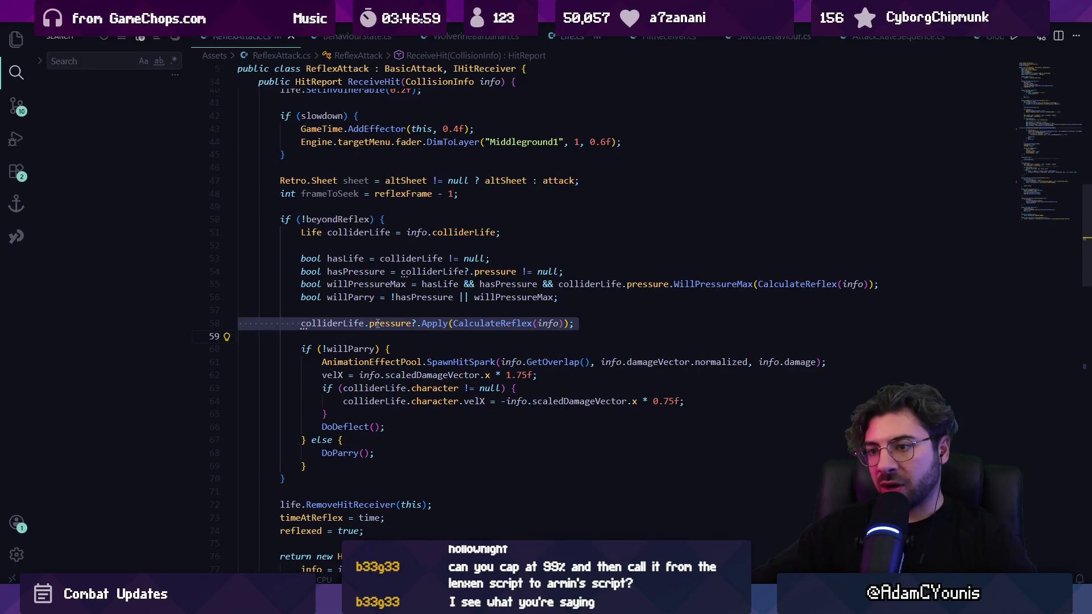
scroll(379, 324, "down", 7)
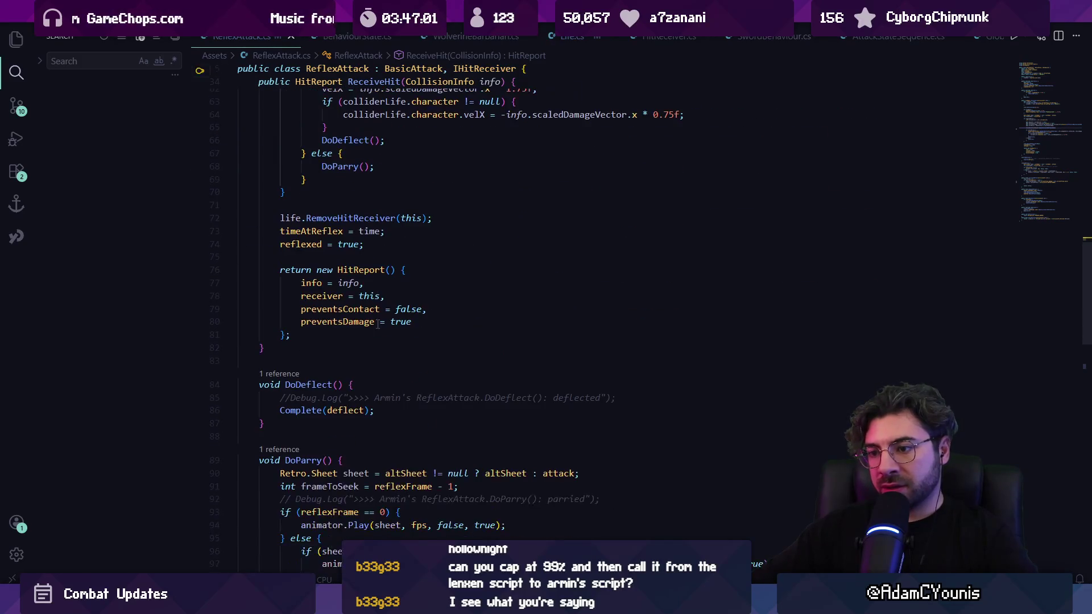
scroll(378, 324, "down", 13)
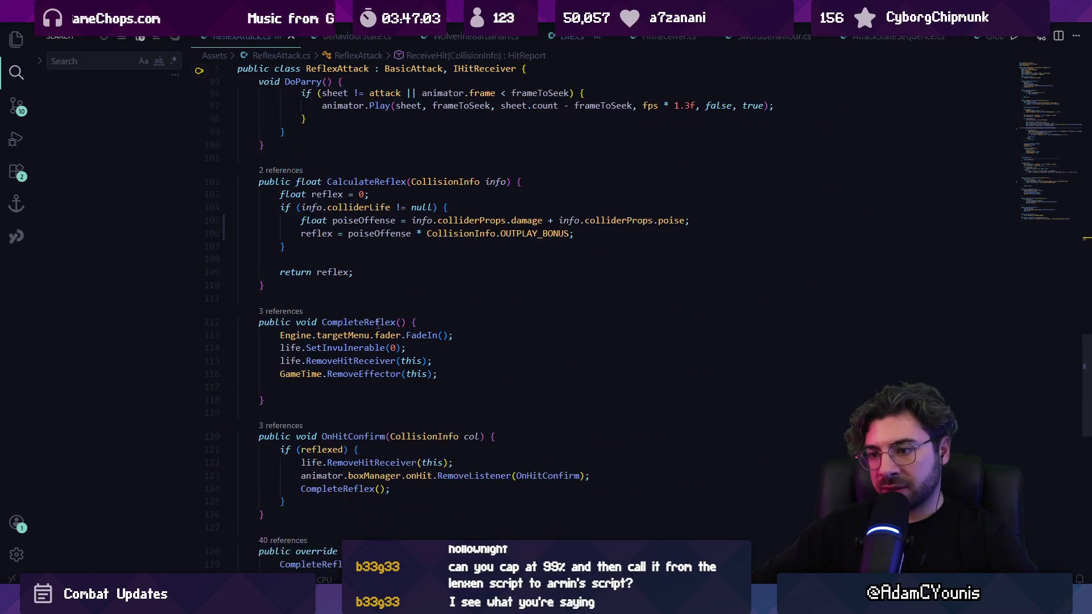
left_click(366, 351)
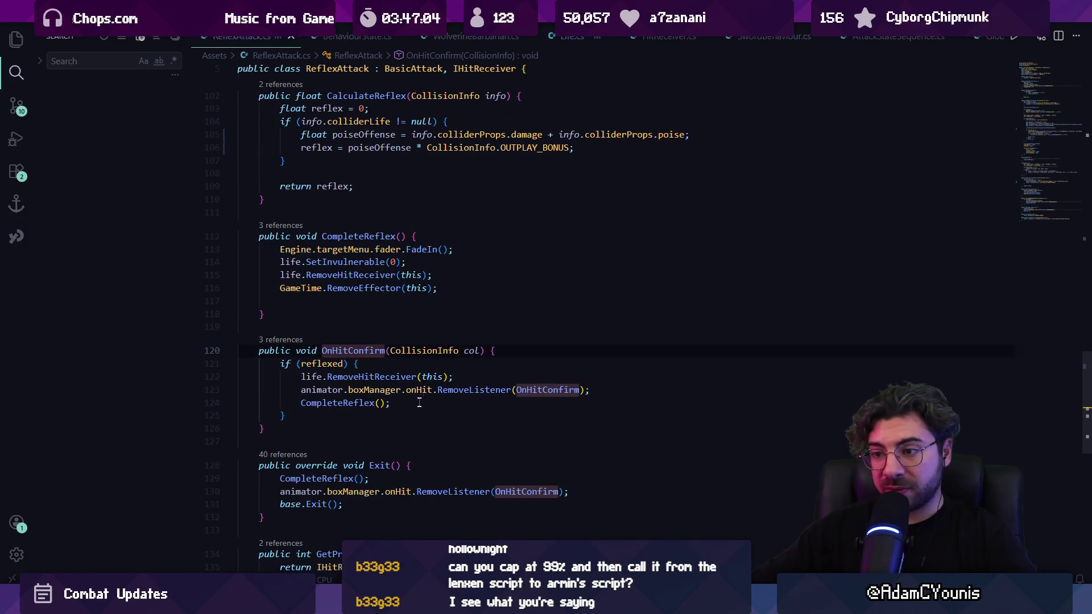
scroll(564, 310, "up", 7)
scroll(565, 310, "up", 20)
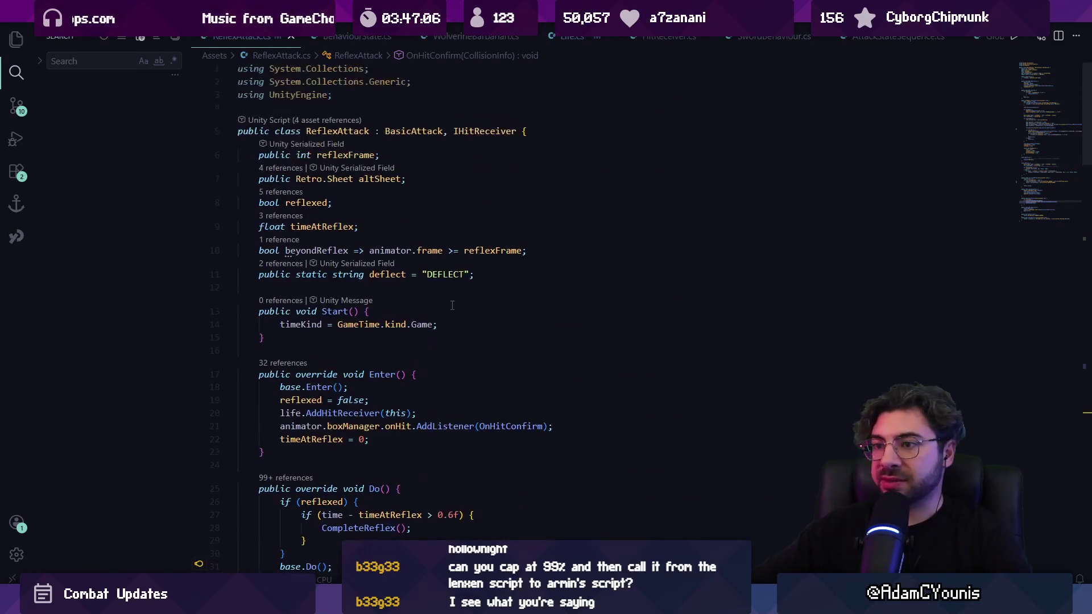
left_click(398, 295)
Declare the field 'float storedPoiseDamage = 0;' in ReflexAttack.
key("Return")
key("Return")
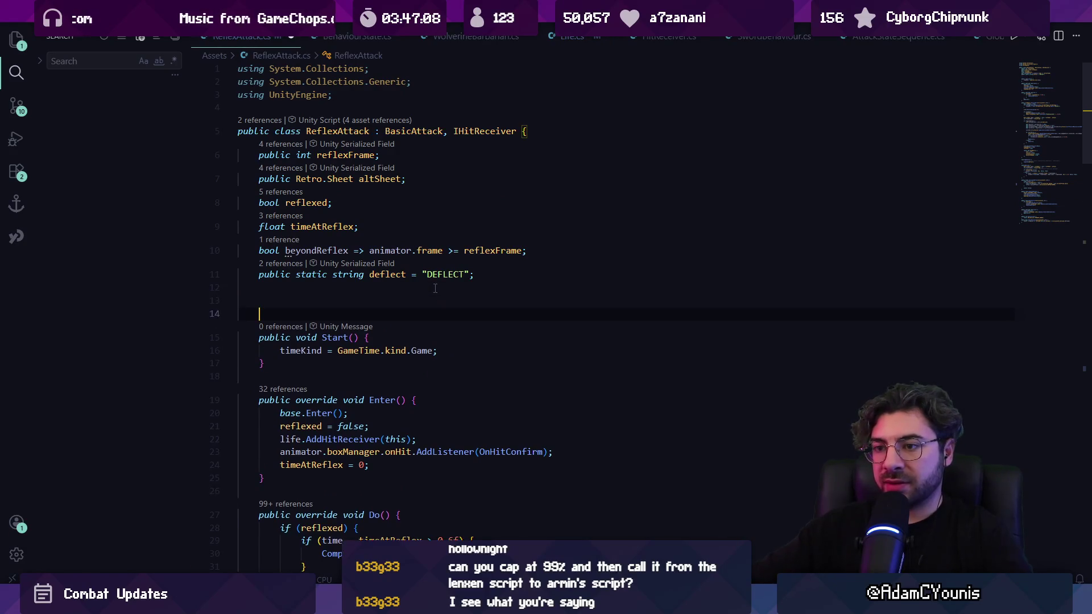
type("float stored")
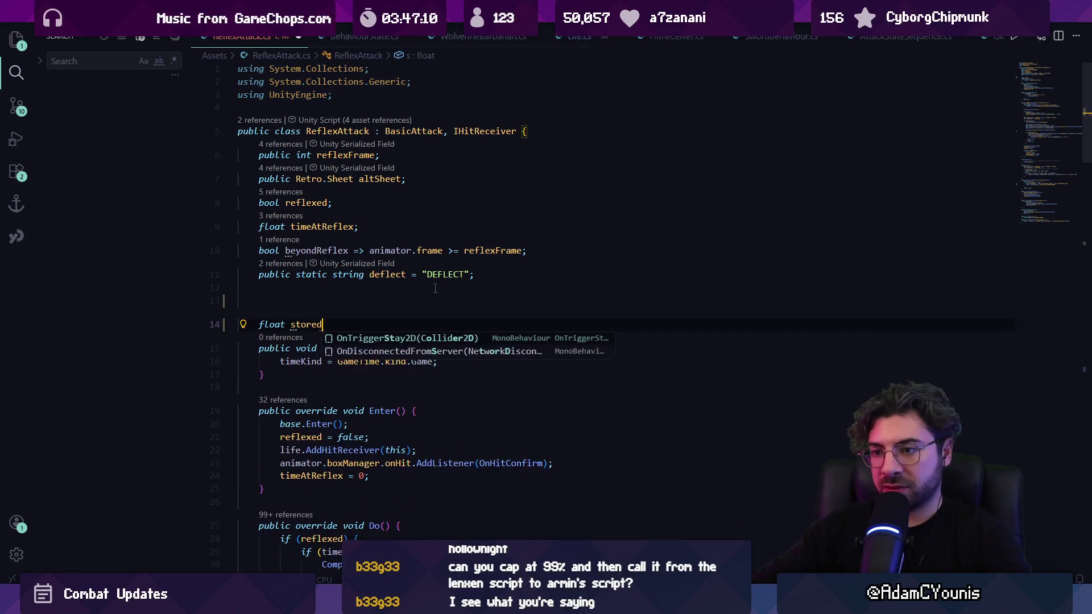
type("PoiseDamage")
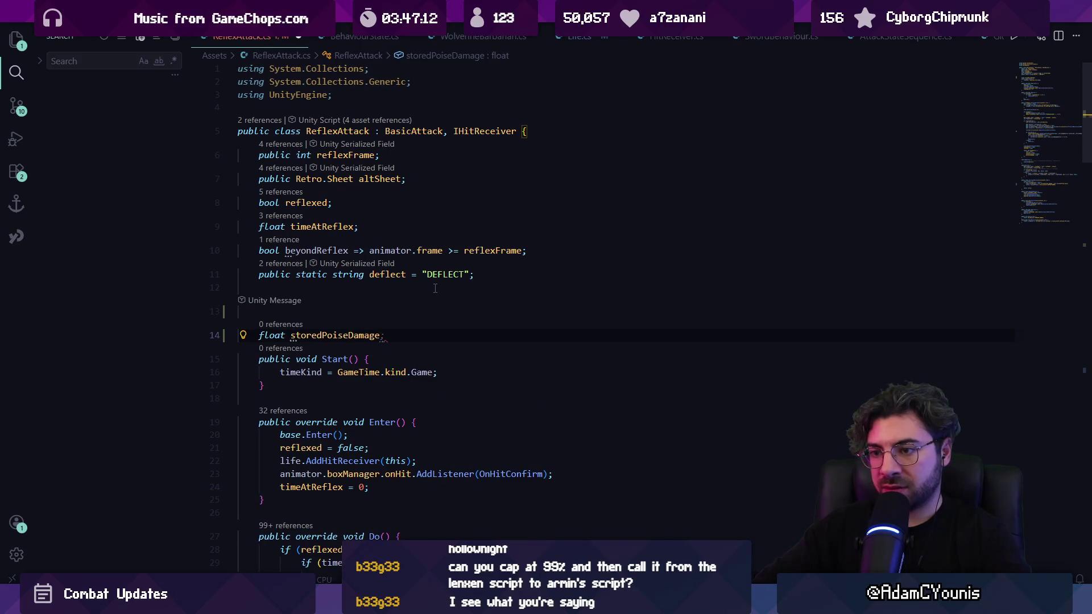
type(" = 0;")
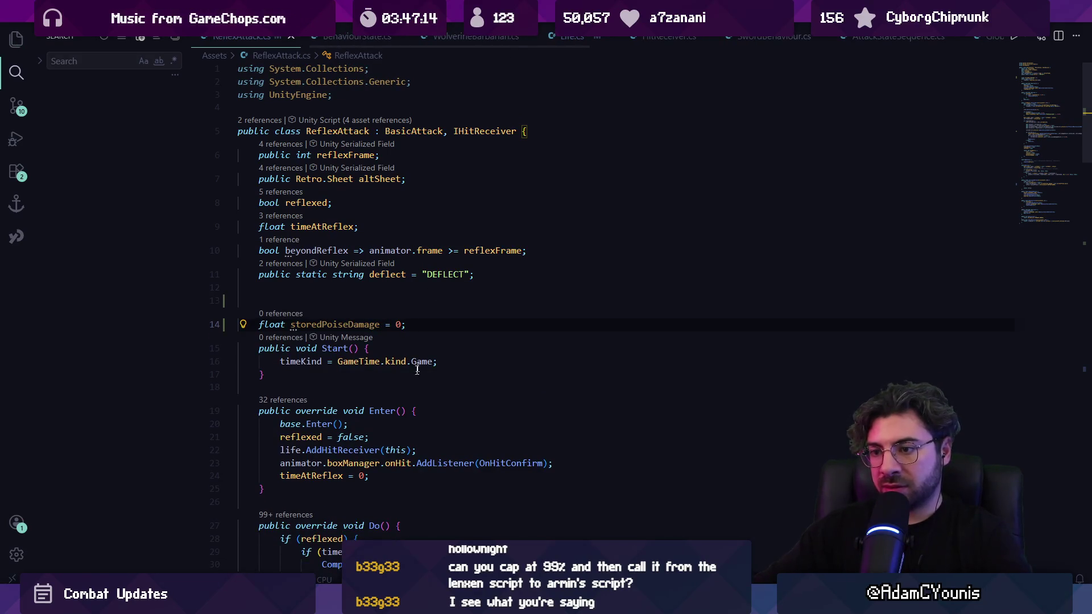
scroll(417, 370, "down", 5)
Add 'storedPoiseDamage = 0;' as the first line of Enter() and save the script.
left_click(439, 269)
key("Return")
type("stor")
key("Tab")
type("=")
key("BackSpace")
type("0;")
key("ctrl+s")
Review the pressure checks in ReceiveHit and search the file for the Apply call.
key("Escape")
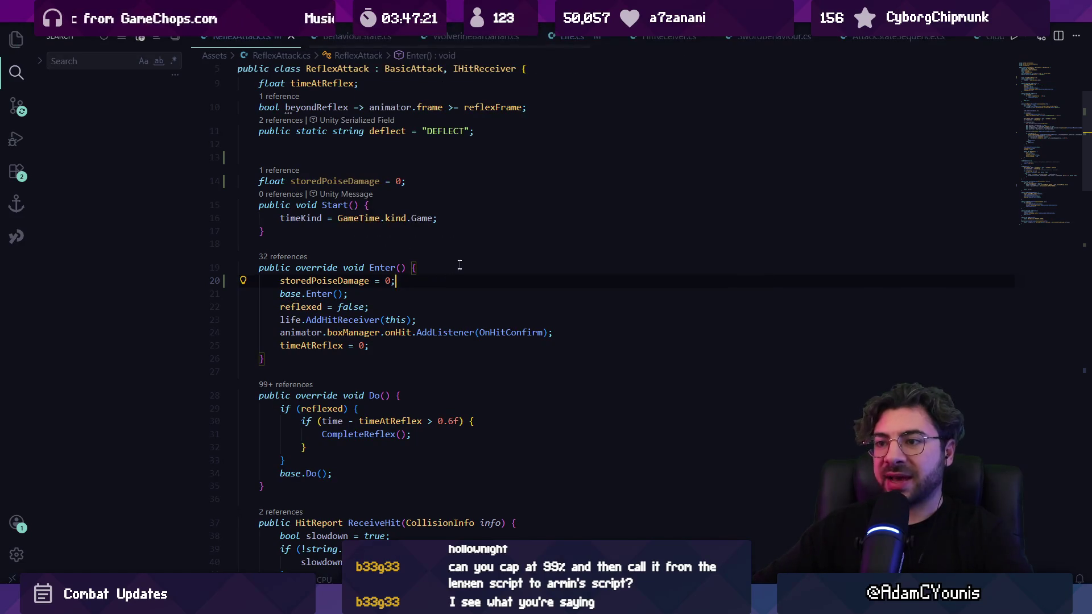
scroll(607, 271, "down", 10)
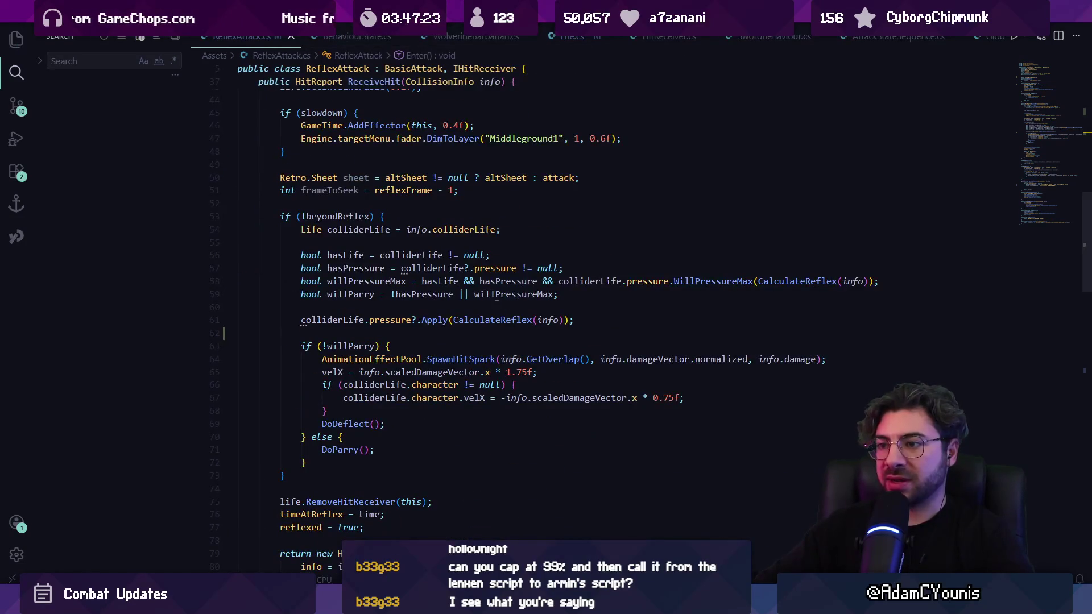
left_click(438, 255)
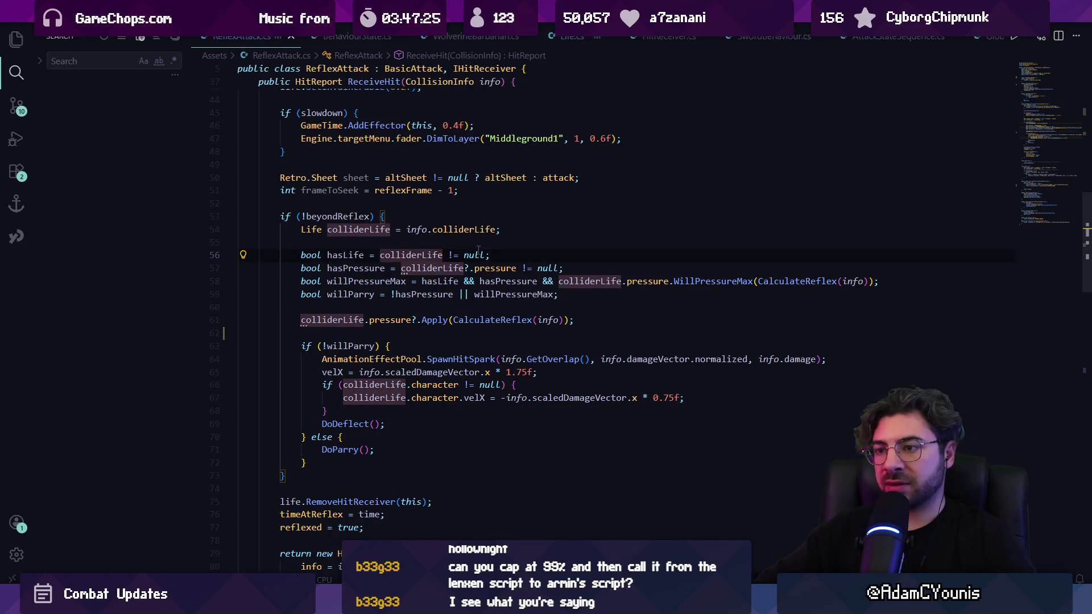
scroll(494, 253, "up", 2)
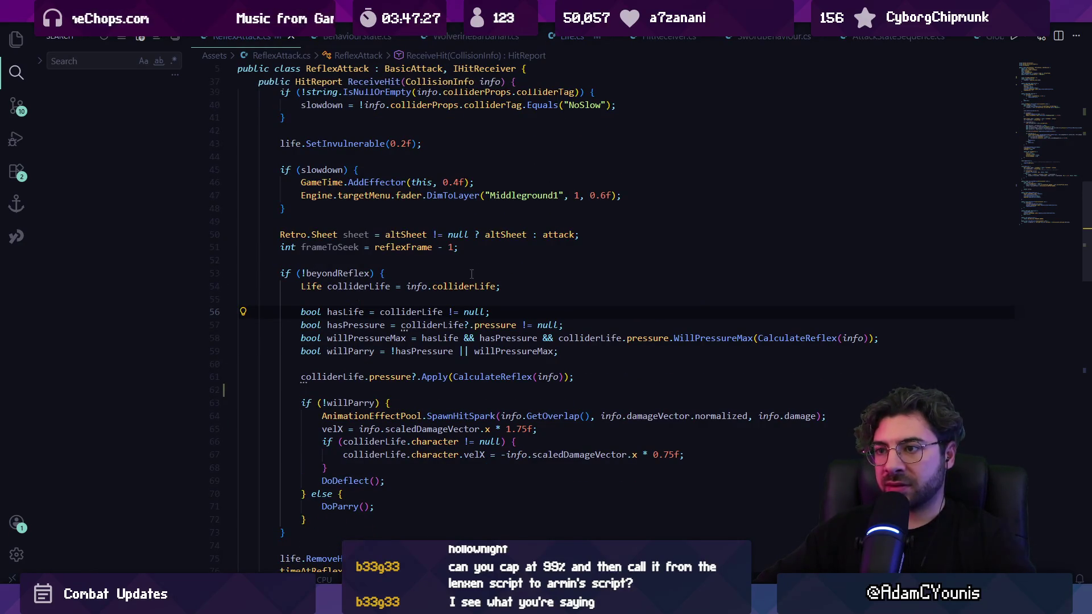
scroll(469, 272, "up", 3)
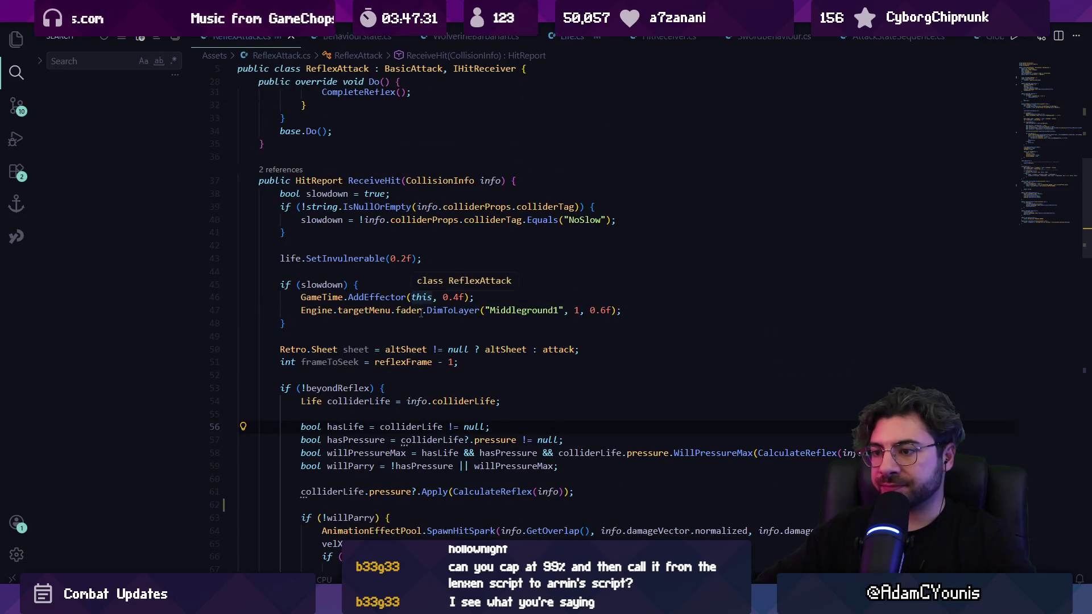
key("ctrl+f")
Move the pressure Apply line into the non-parry (deflect) branch.
type("apply")
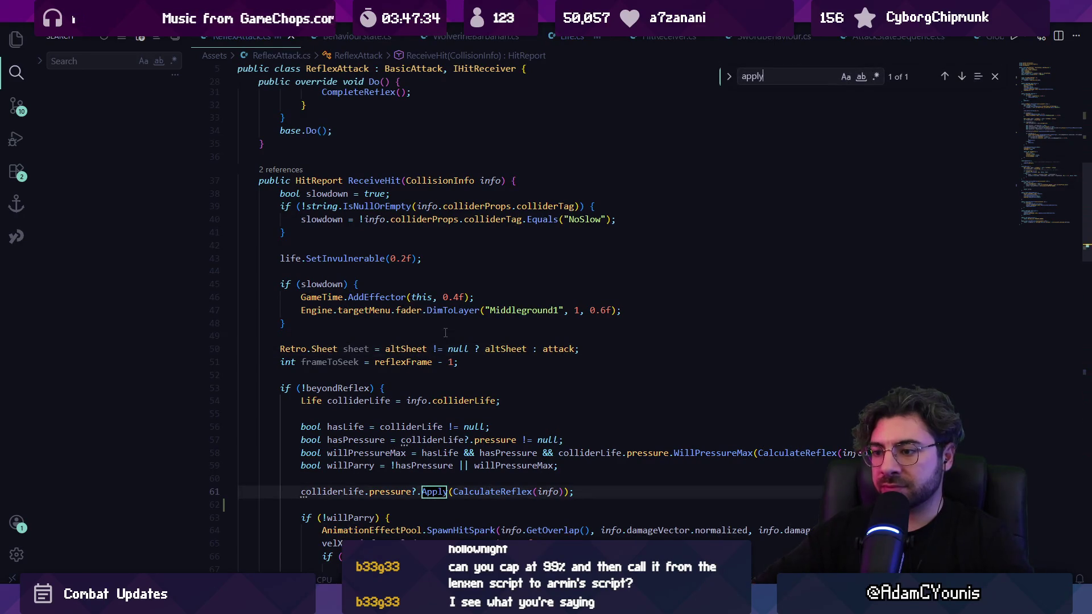
key("Escape")
scroll(446, 332, "down", 2)
triple_click(361, 406)
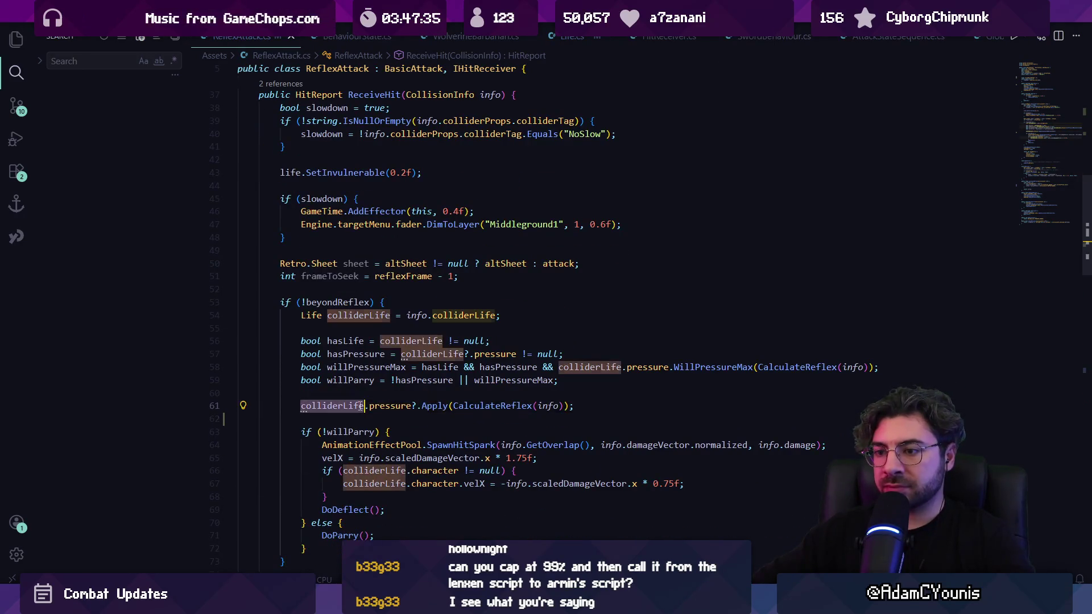
key("ctrl+x")
left_click(419, 419)
key("Return")
key("ctrl+v")
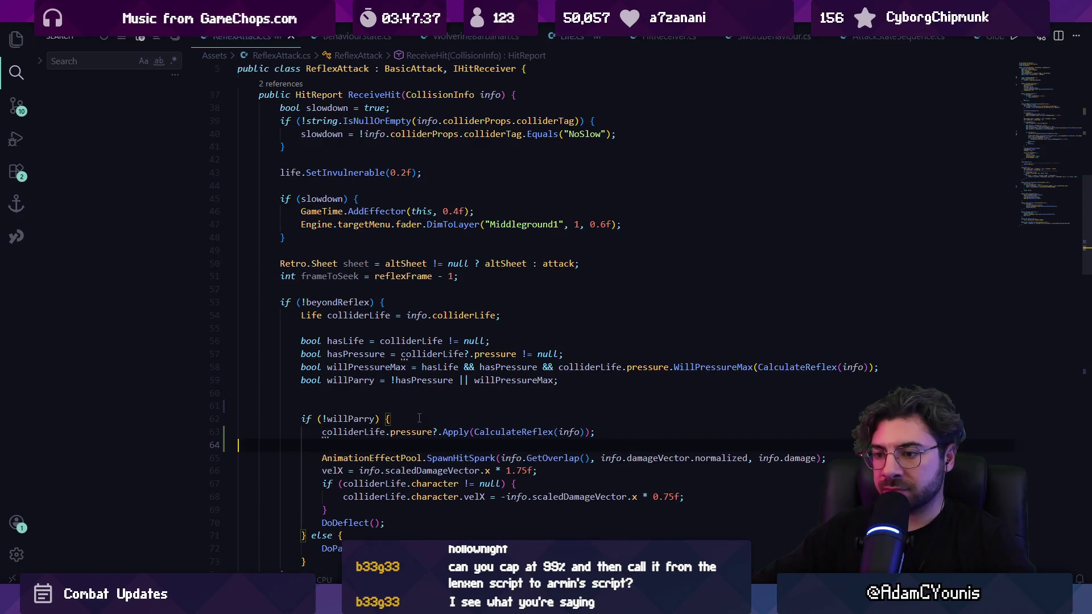
In the parry branch, set storedPoiseDamage = CalculateReflex(info).
scroll(413, 422, "down", 3)
left_click(368, 426)
key("Return")
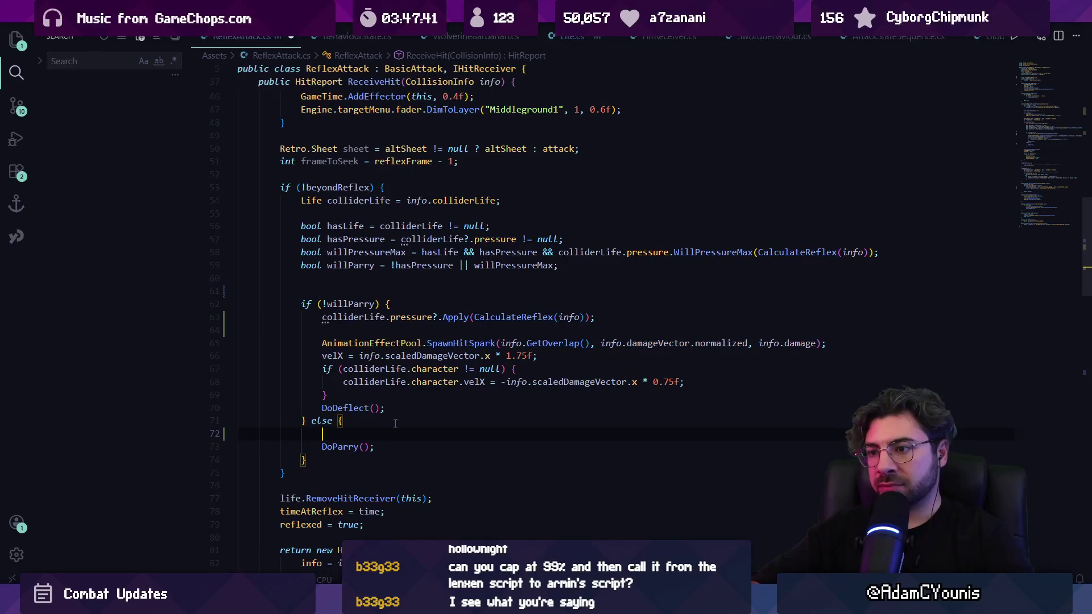
type("storedPoiseDamage =")
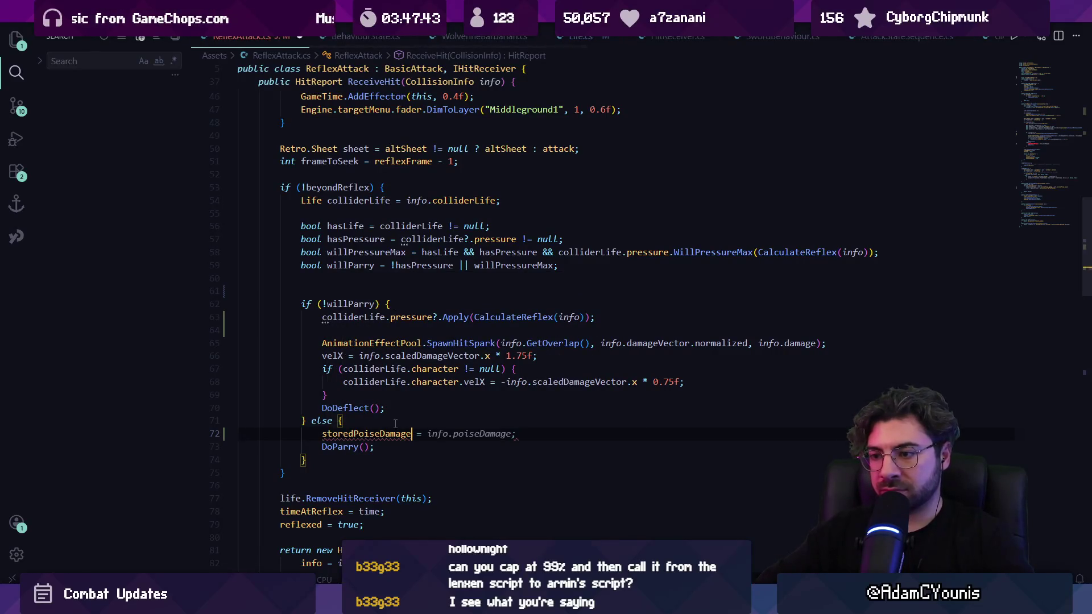
left_click_drag(477, 322, 582, 317)
left_click(582, 317)
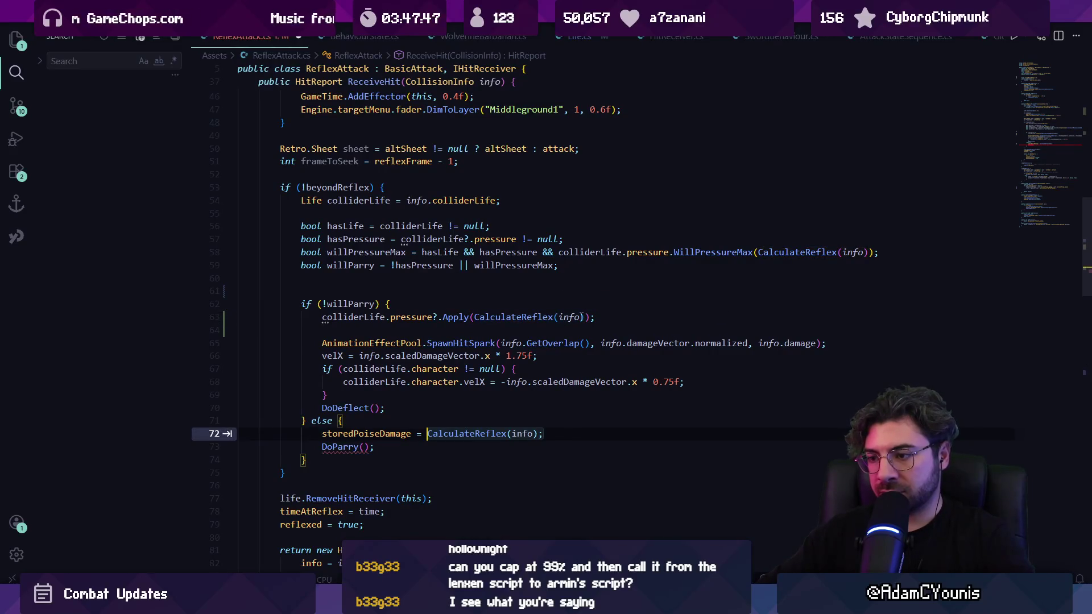
key("Tab")
Add col.collideeLife.pressure?.Apply(storedPoiseDamage) in OnHitConfirm, then switch to Unity.
scroll(469, 361, "down", 5)
scroll(469, 361, "down", 15)
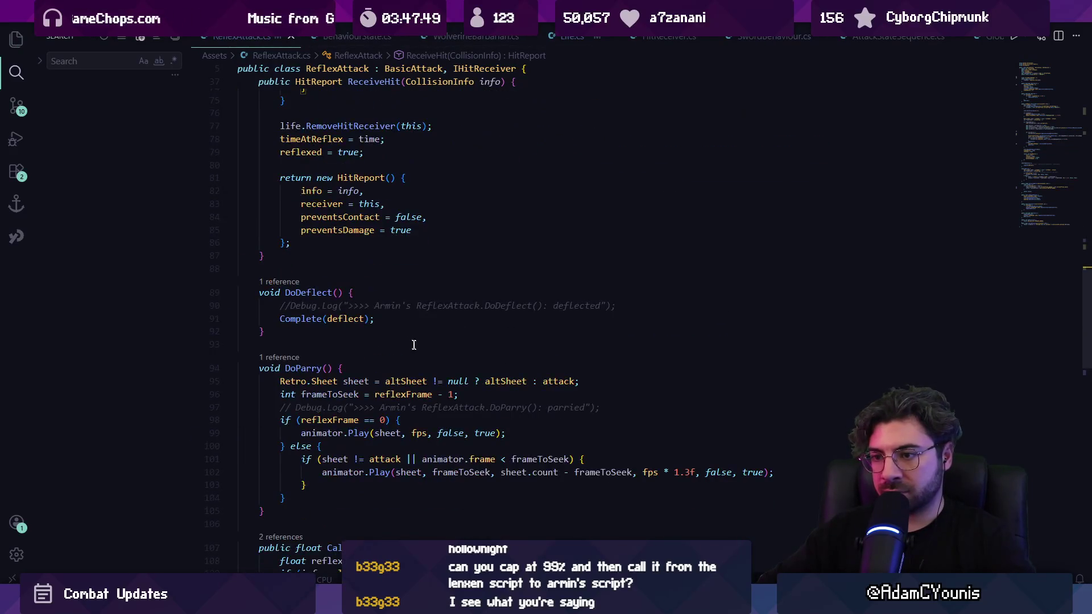
scroll(350, 337, "down", 4)
left_click(431, 260)
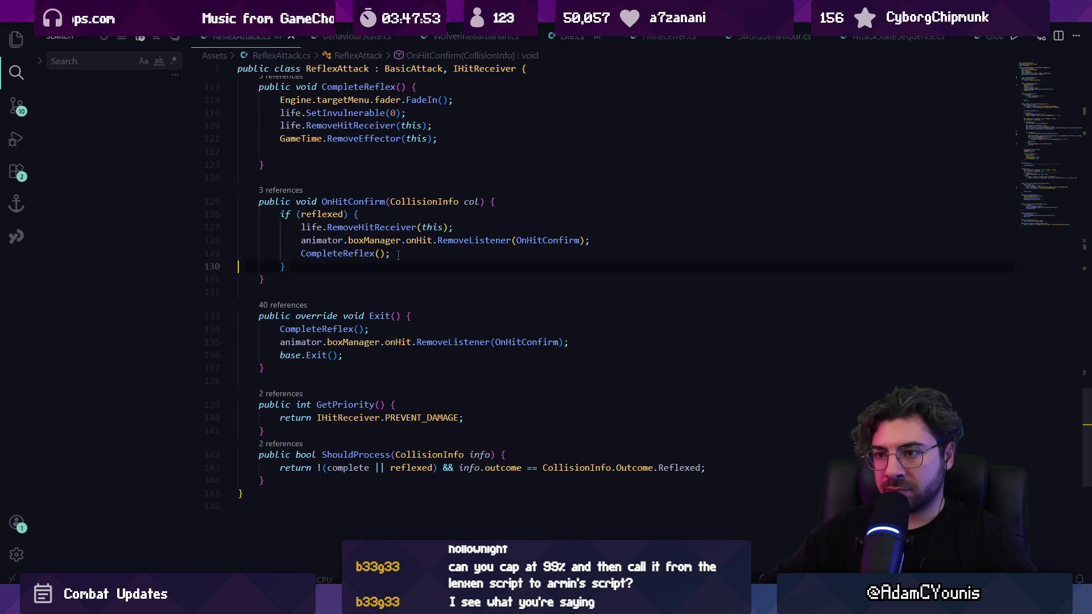
key("Return")
type("stored")
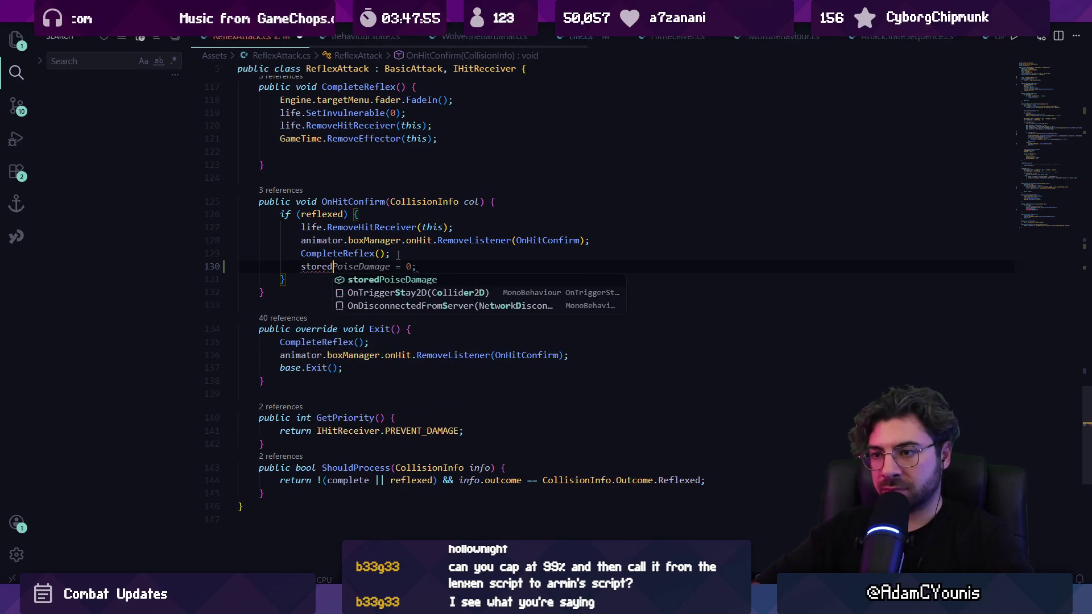
key("ctrl+shift+Left")
key("BackSpace")
type("col.")
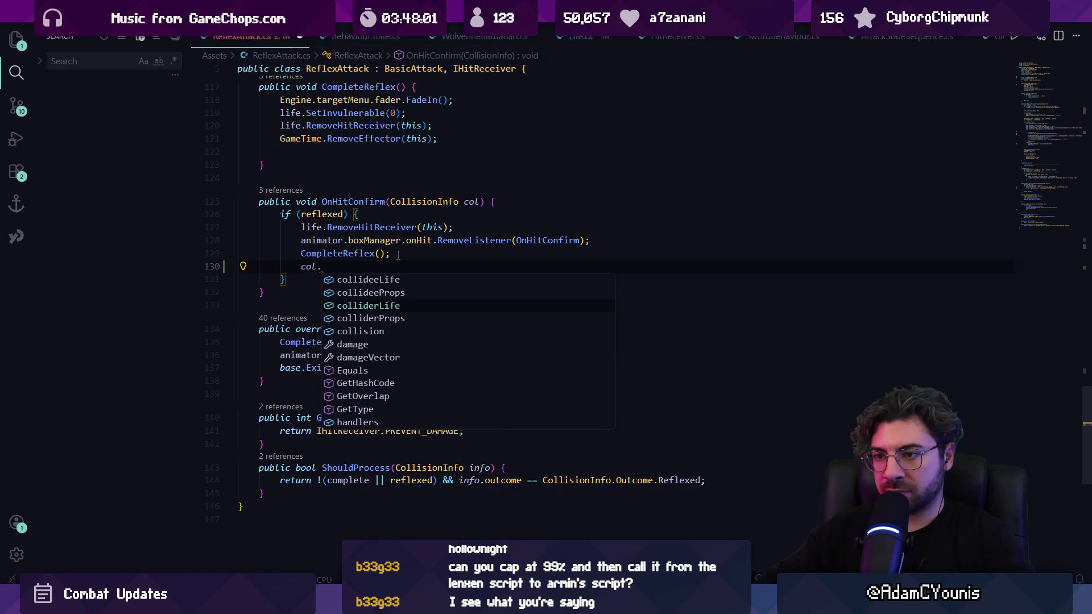
key("Tab")
type(".pressure")
key("Tab")
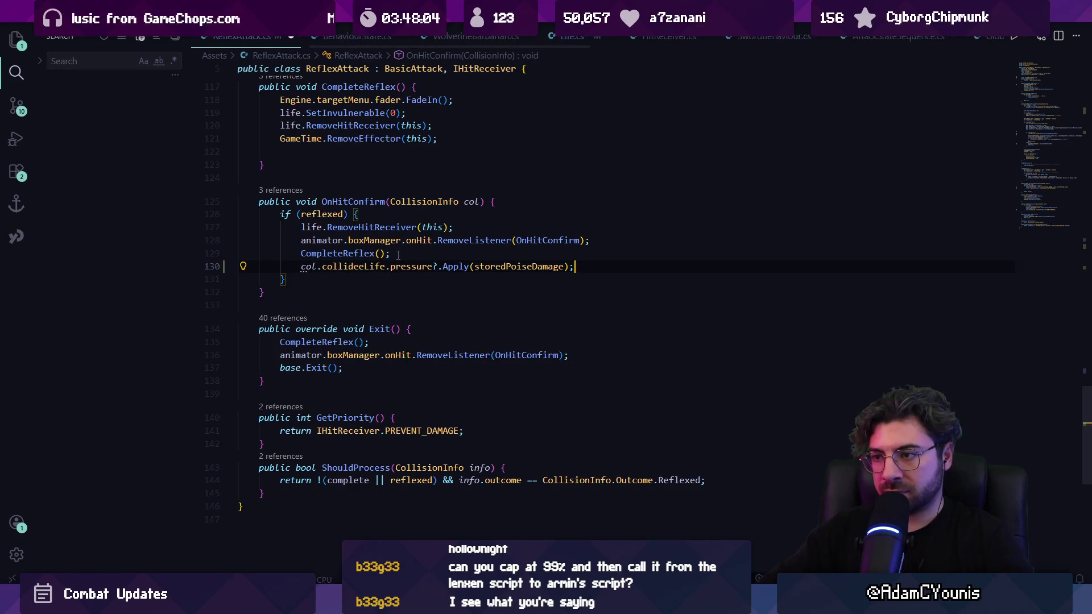
key("alt+Tab")
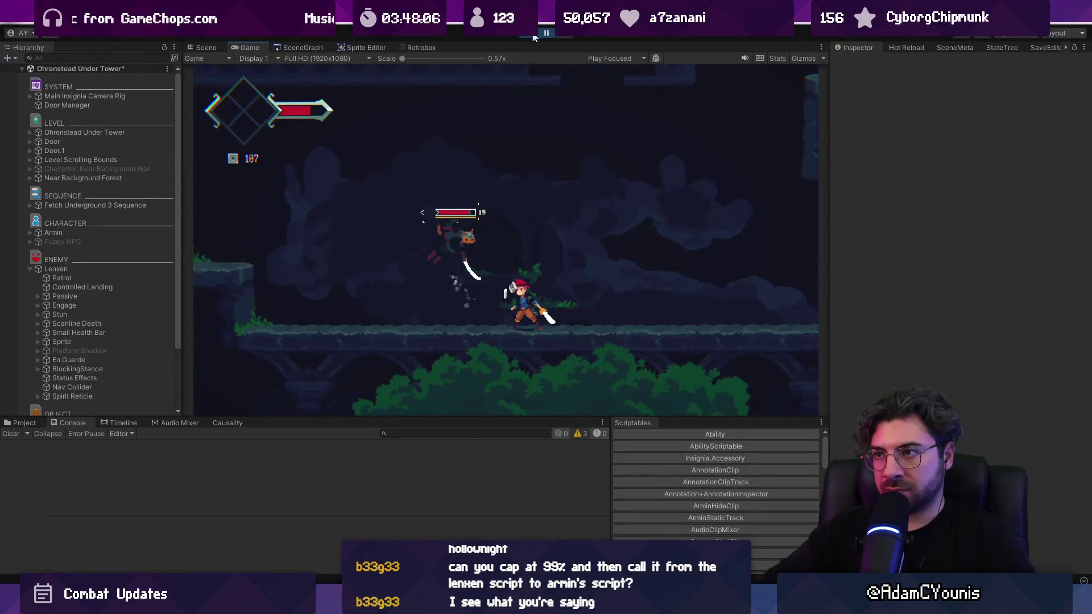
Stop and restart Play mode to test parries and poise damage against the enemy.
left_click(529, 36)
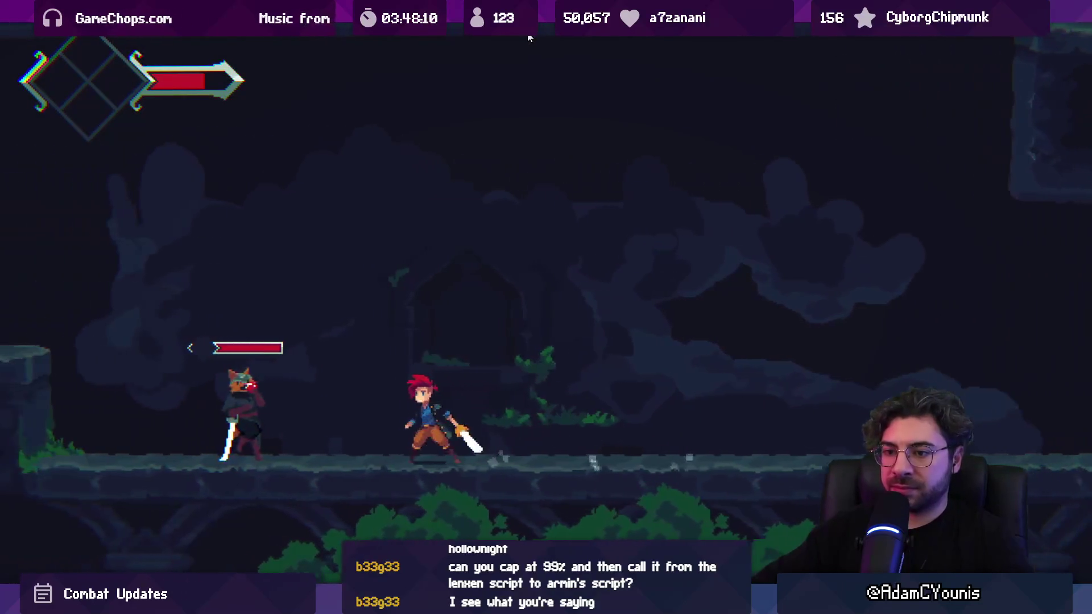
left_click(528, 37)
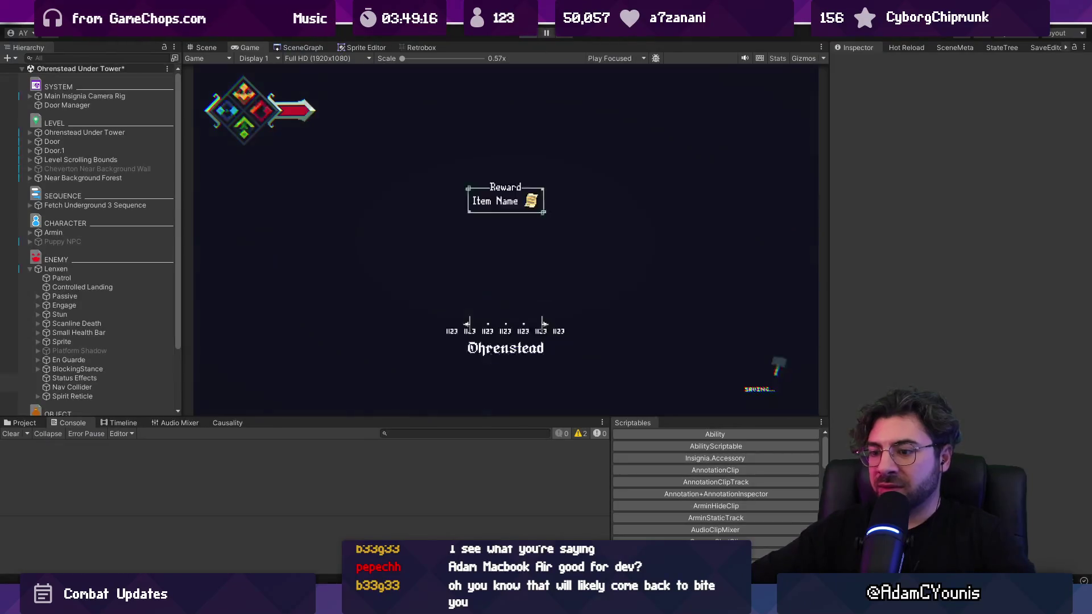
Delete the extra blank line above the storedPoiseDamage field in ReflexAttack.cs, then return to Unity.
key("alt+Tab")
scroll(1005, 106, "up", 15)
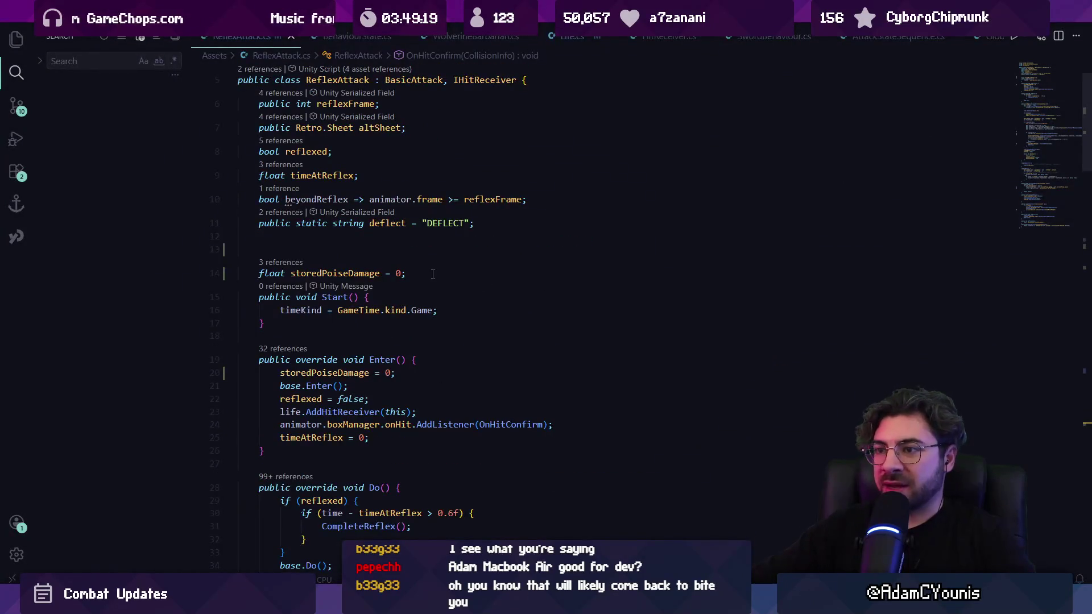
scroll(376, 260, "up", 2)
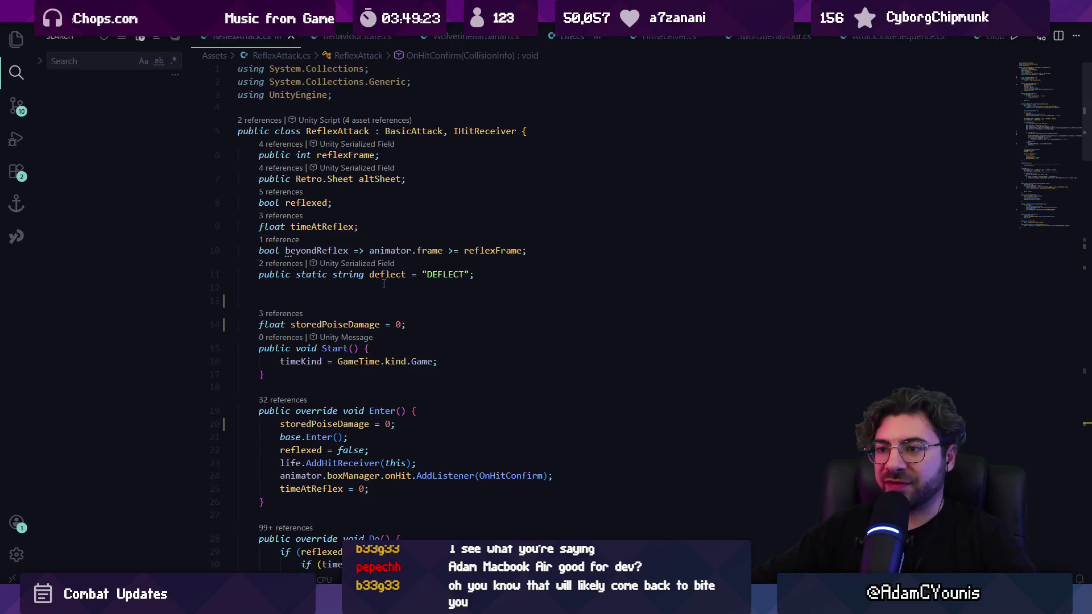
left_click(528, 293)
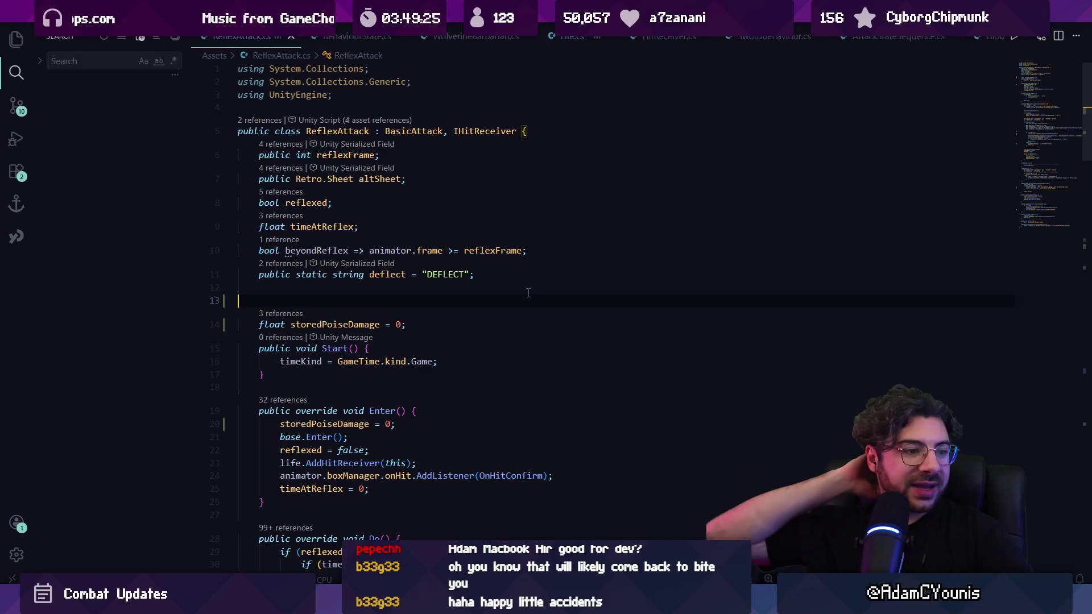
key("BackSpace")
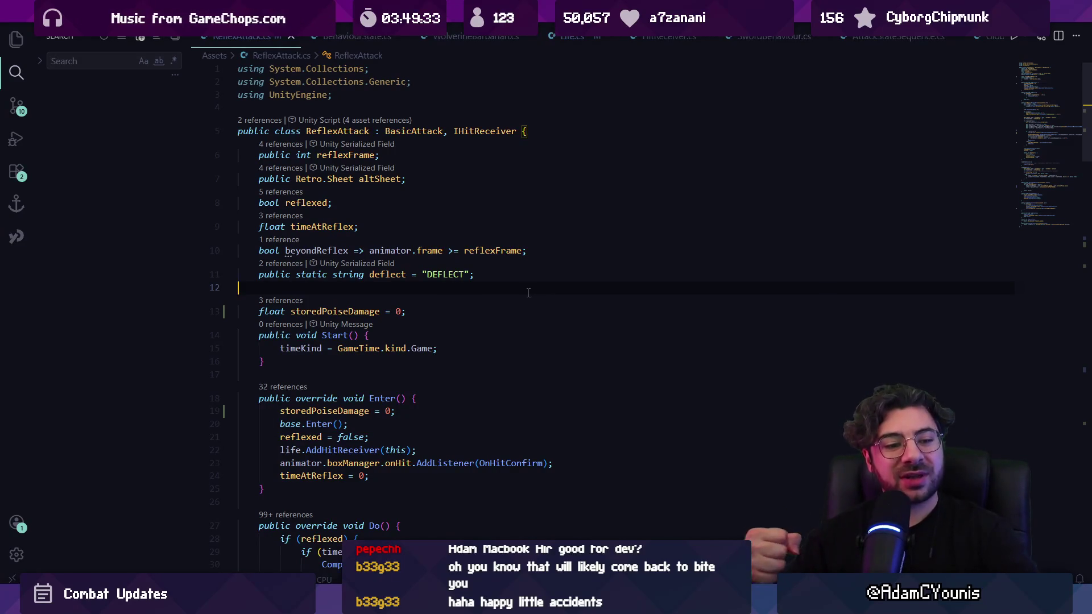
key("alt+Tab")
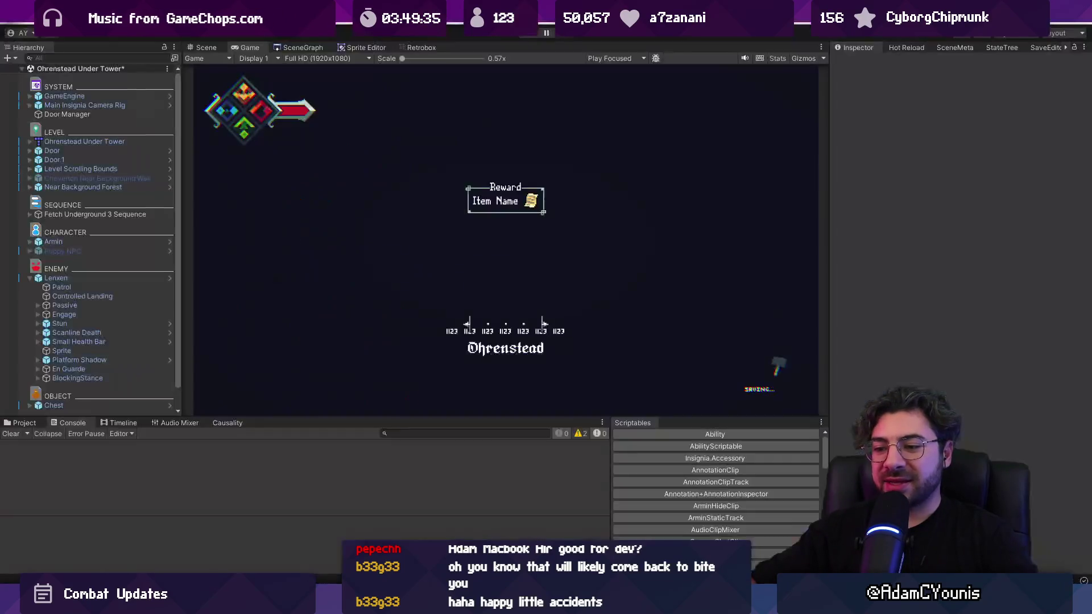